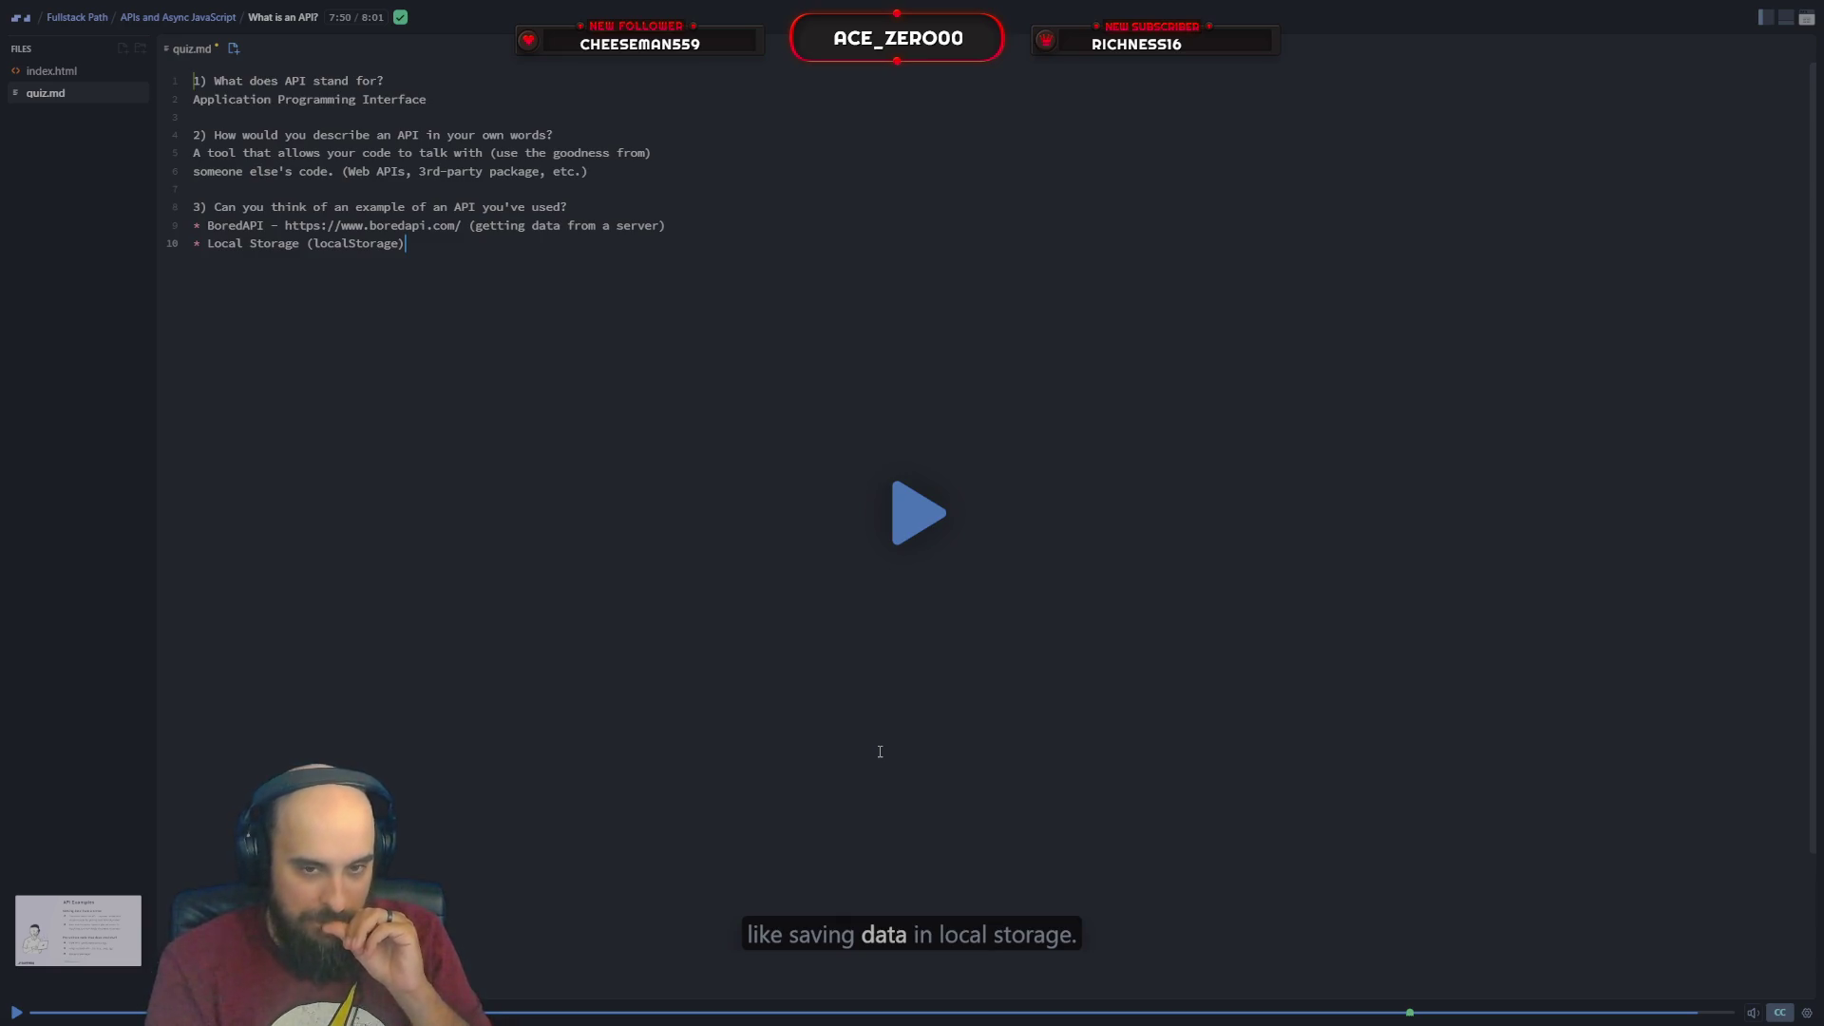
Let the What is an API? lesson finish and continue to the Clients & Servers lesson
{"action": "key", "text": "space"}
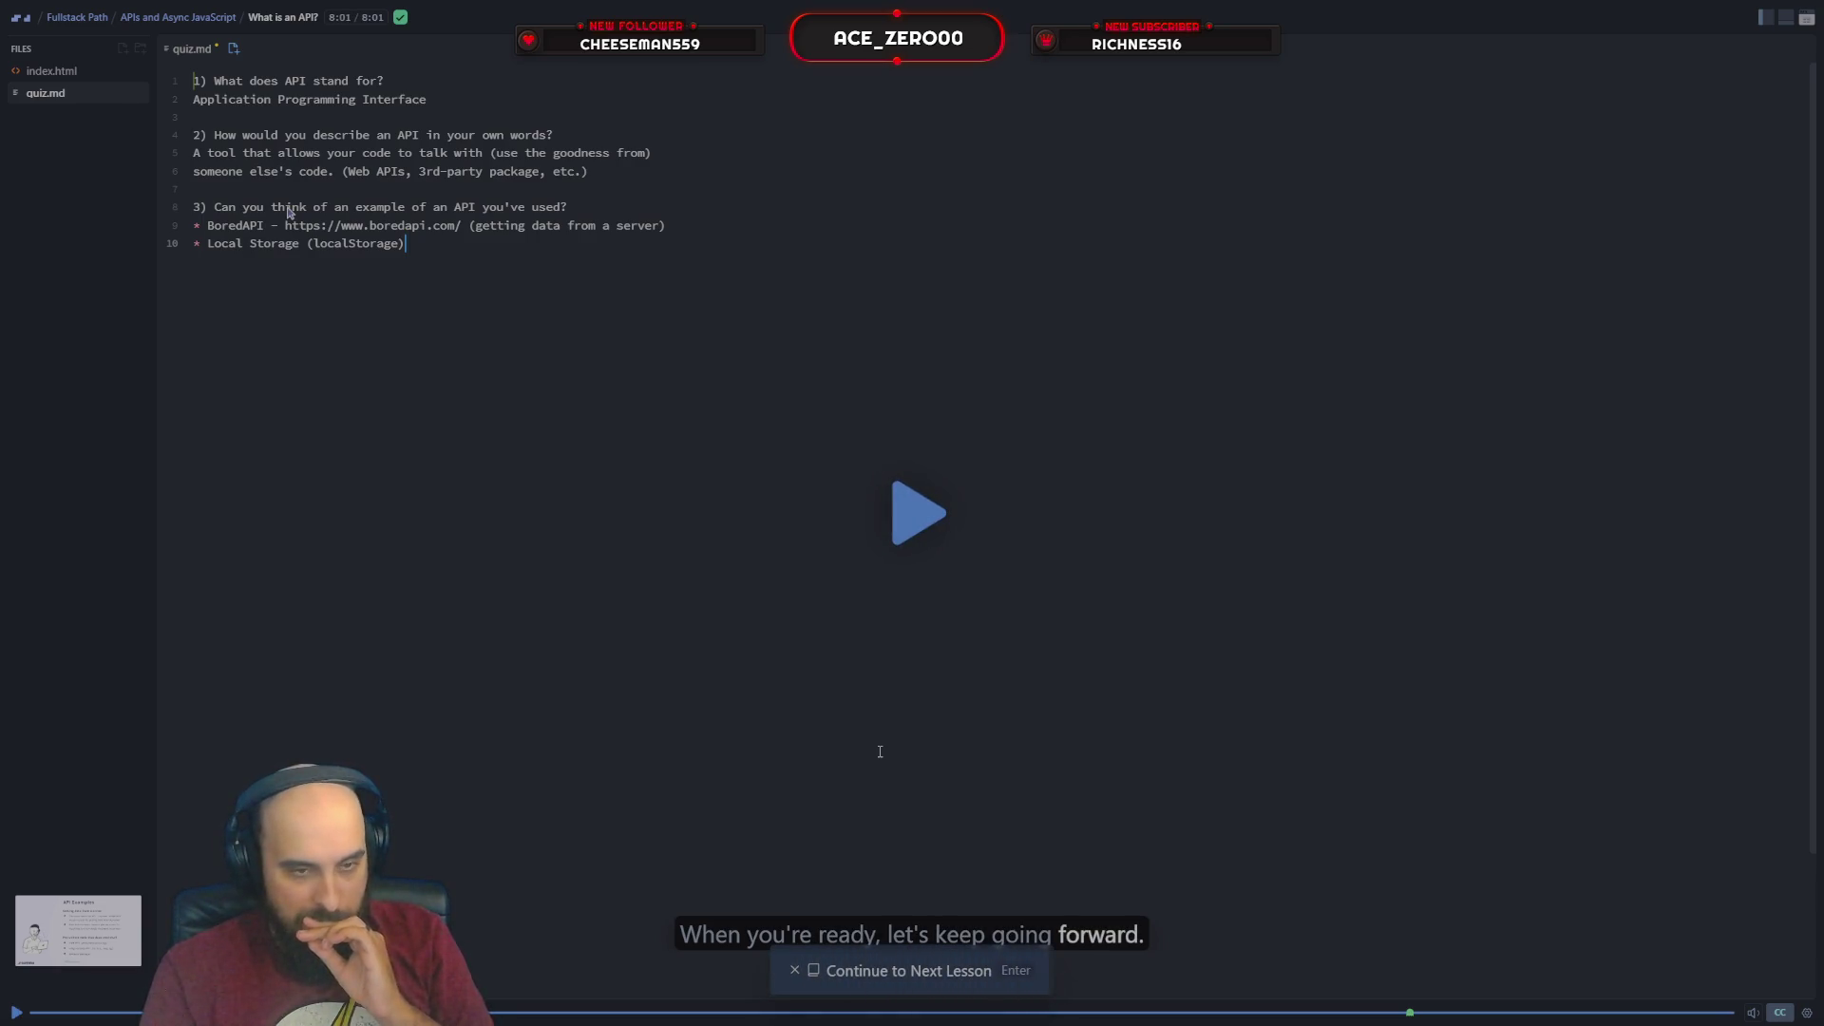
{"action": "key", "text": "Return"}
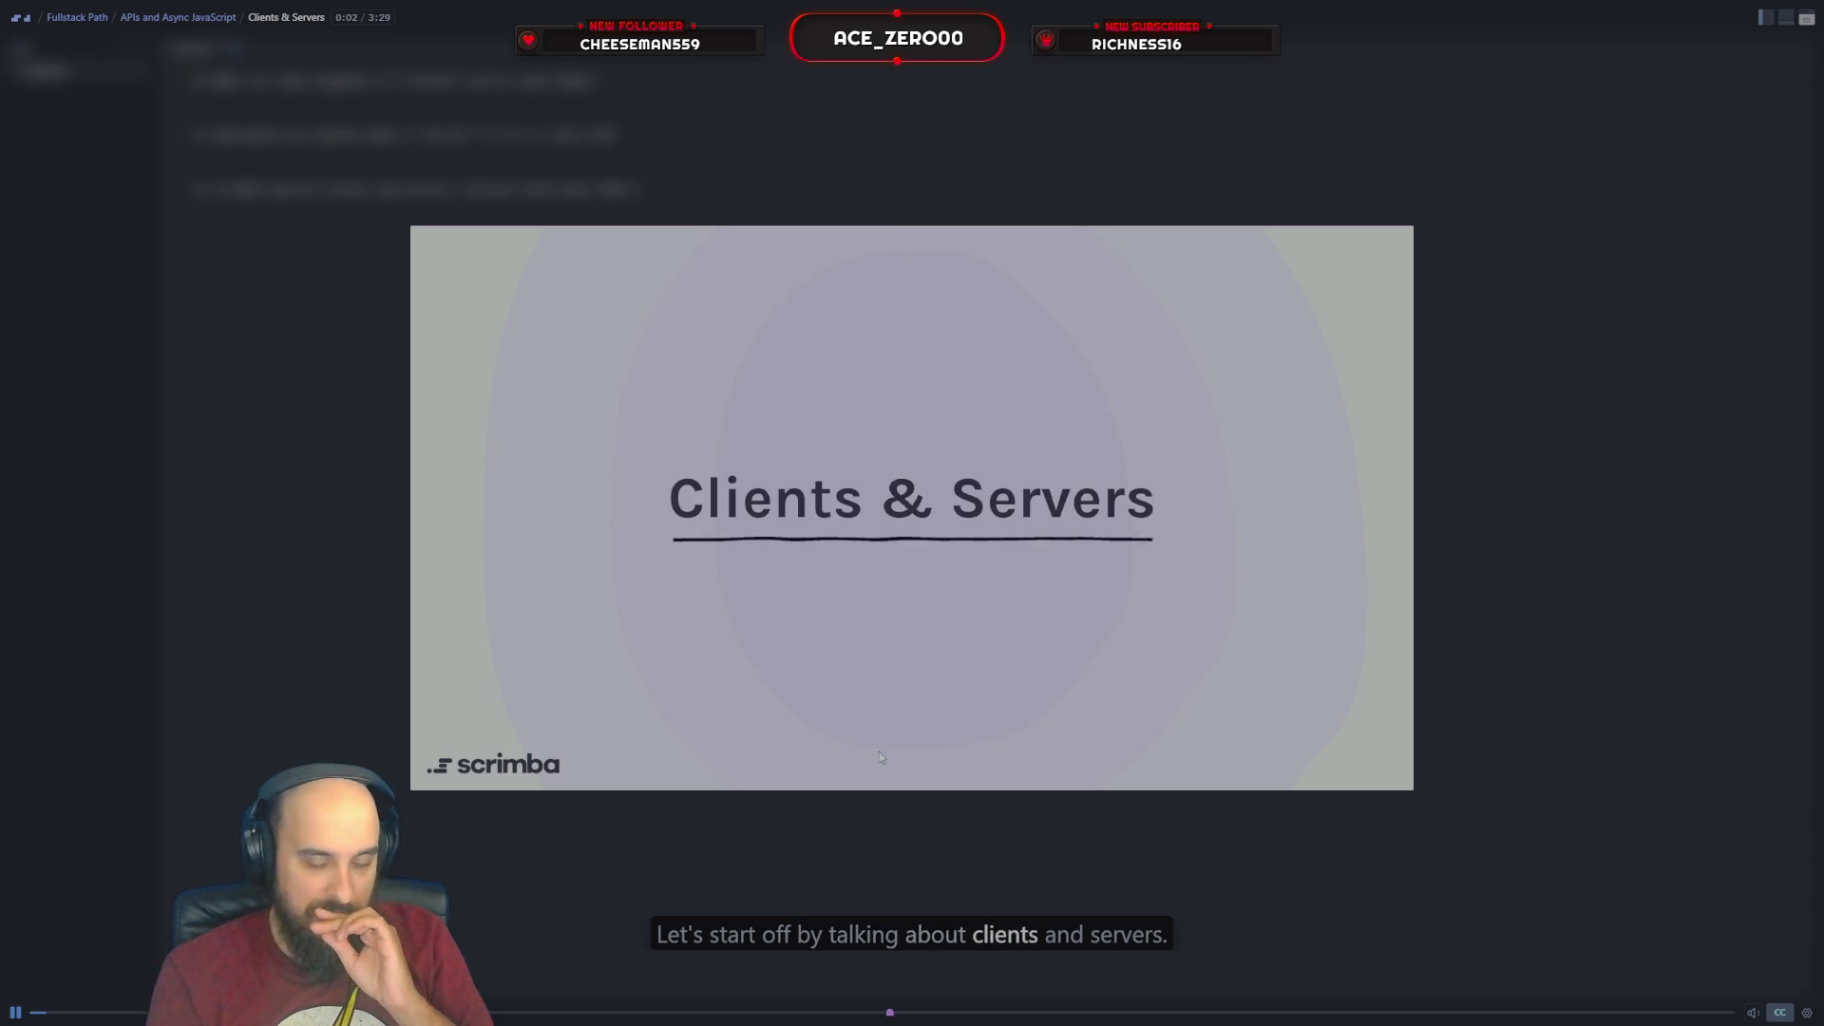
Pause the Clients & Servers lesson two seconds in on its title slide
{"action": "key", "text": "space"}
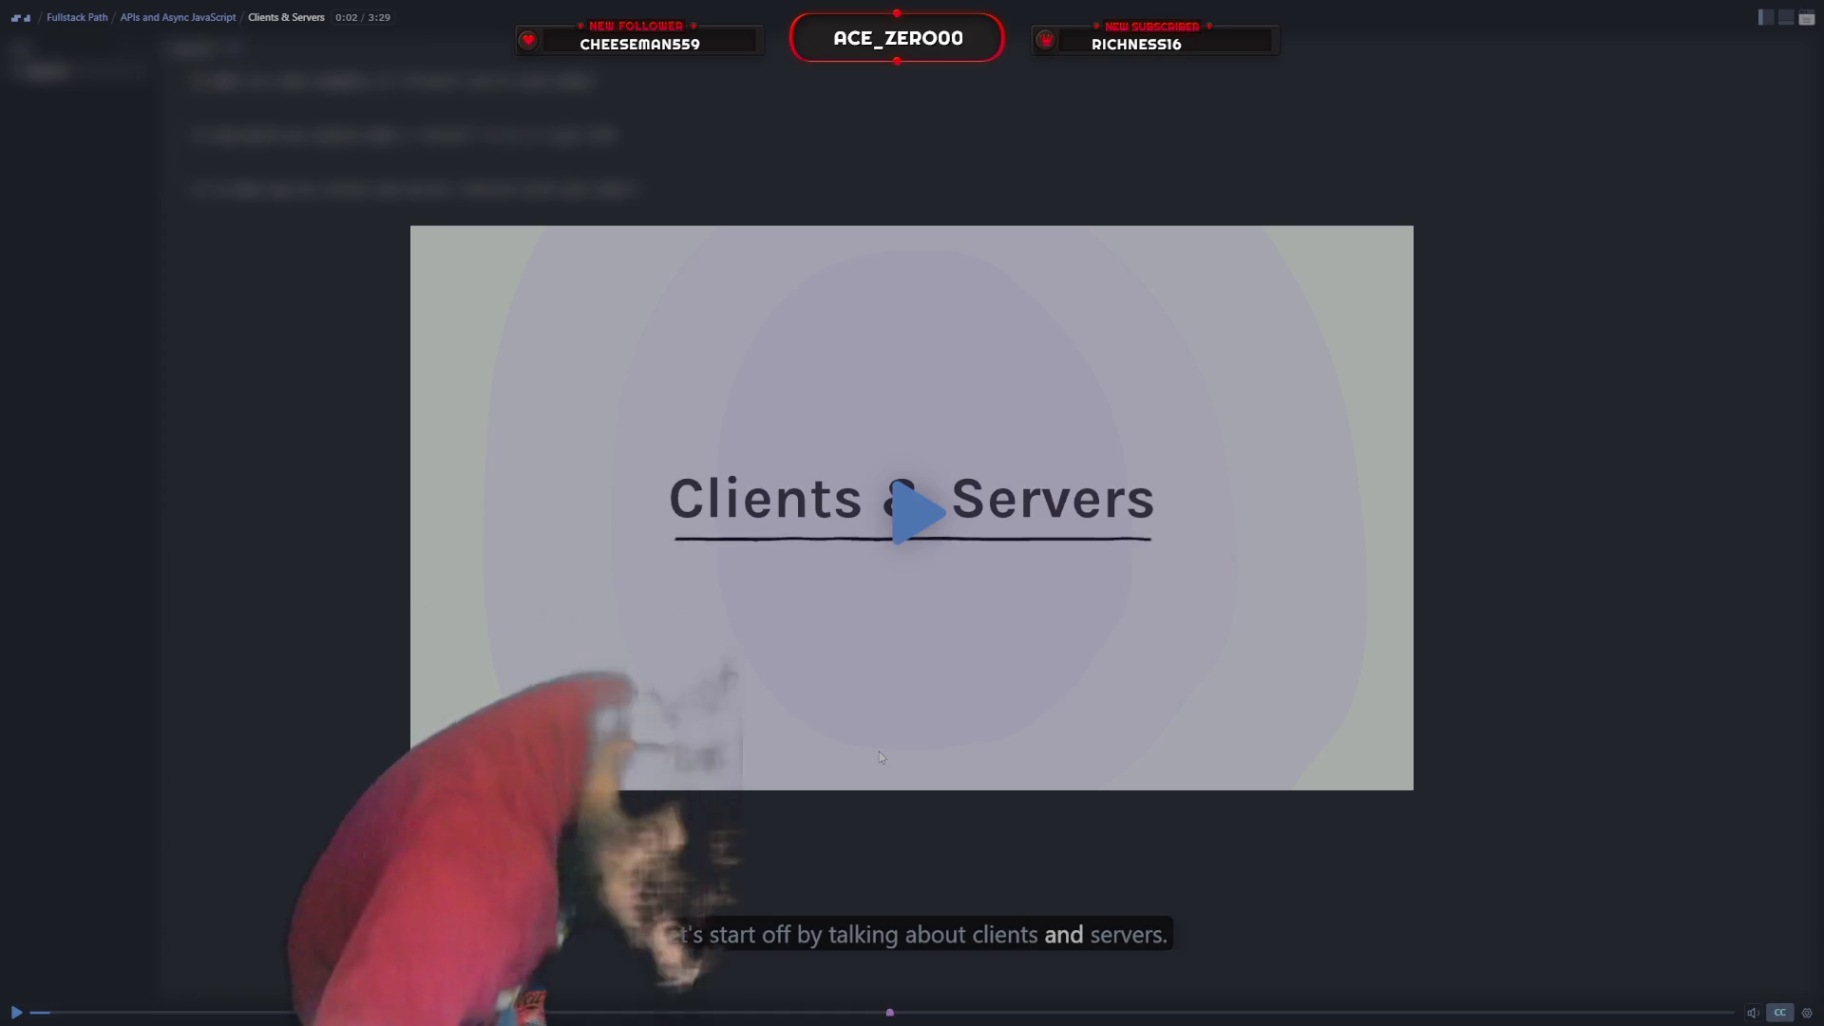
Play the lesson to eight seconds and pause on the What is a Client? slide
{"action": "key", "text": "space"}
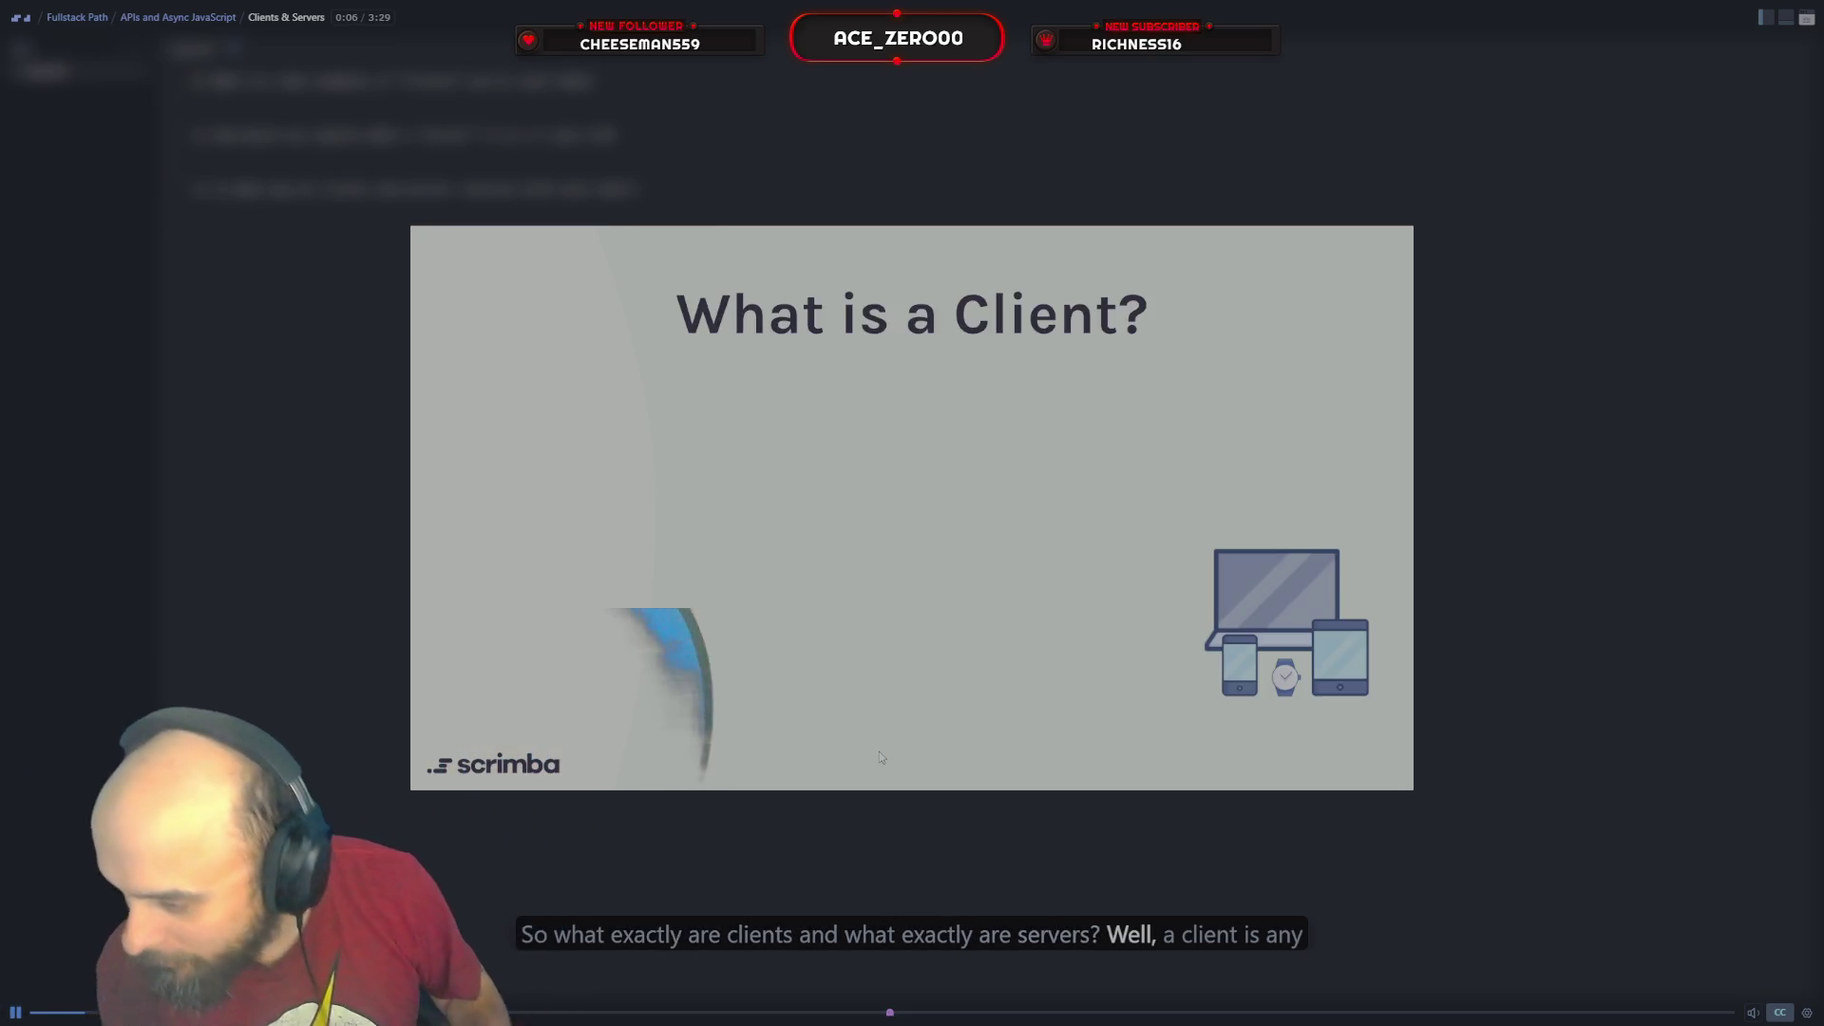
{"action": "key", "text": "space"}
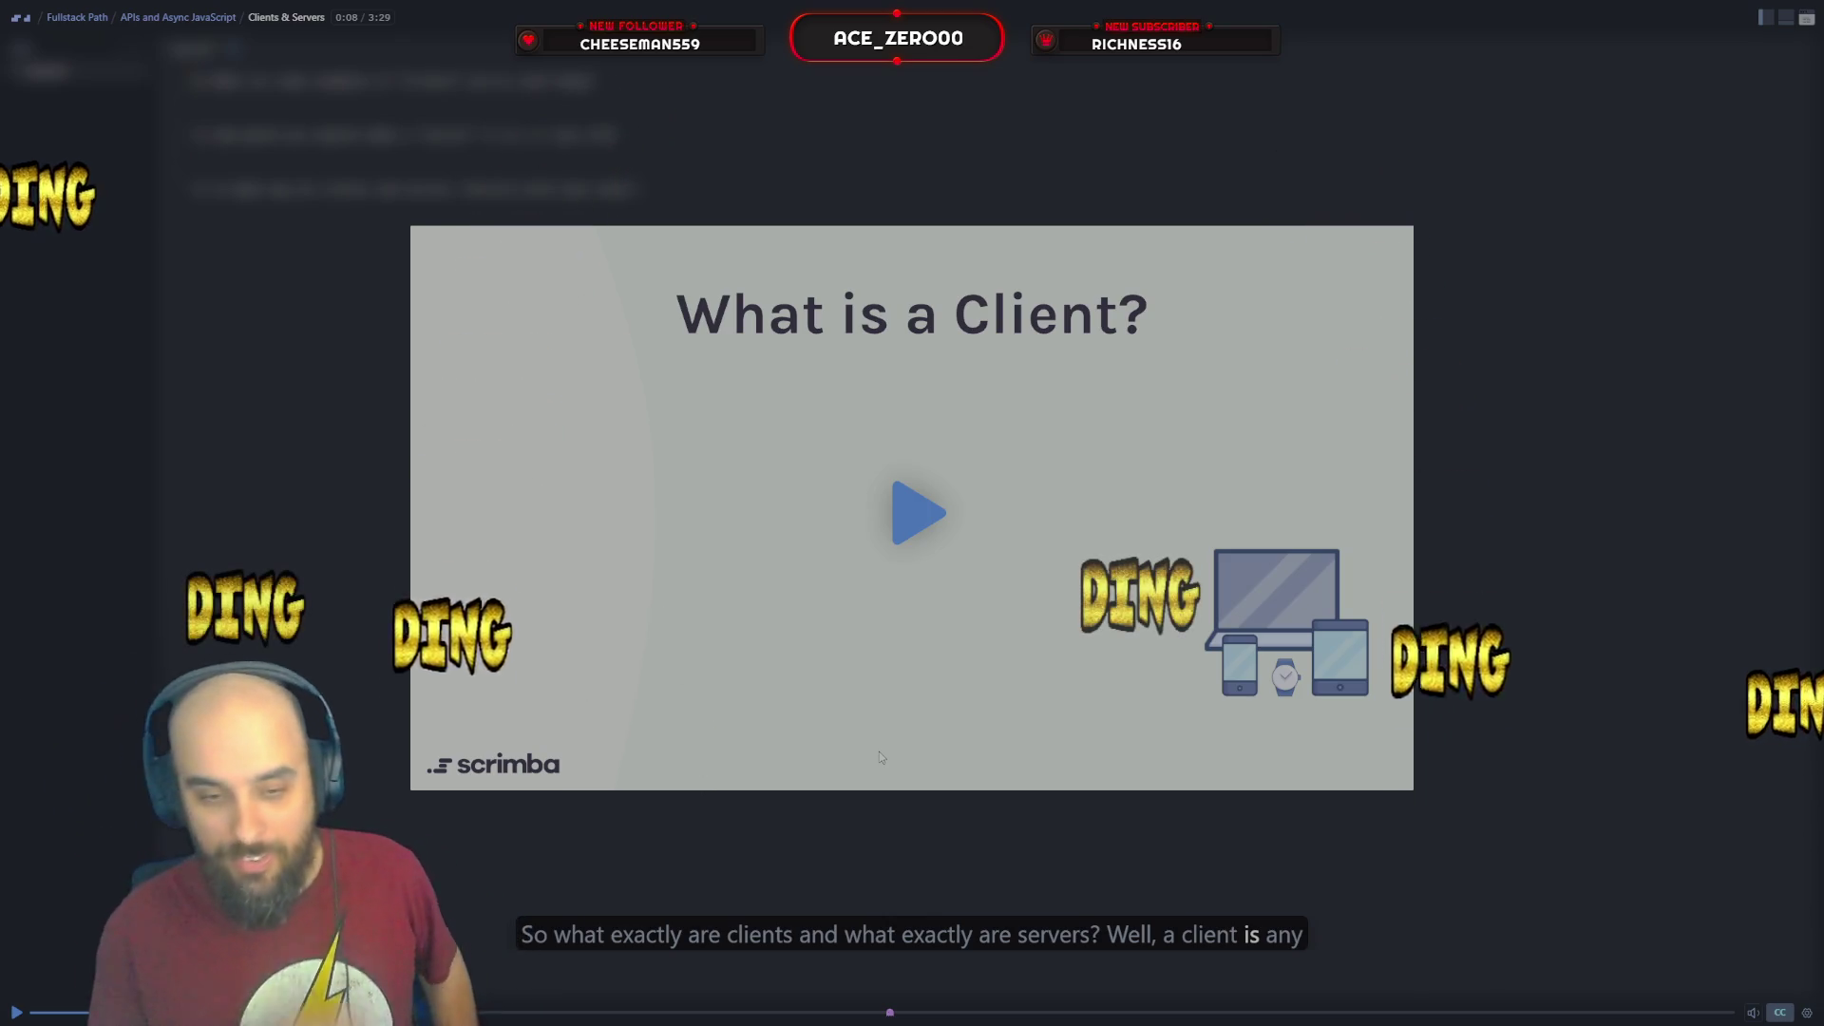
Resume the lesson and let it run until the Exercise #1 quiz.md with three questions opens
{"action": "left_click", "coordinate": [879, 757]}
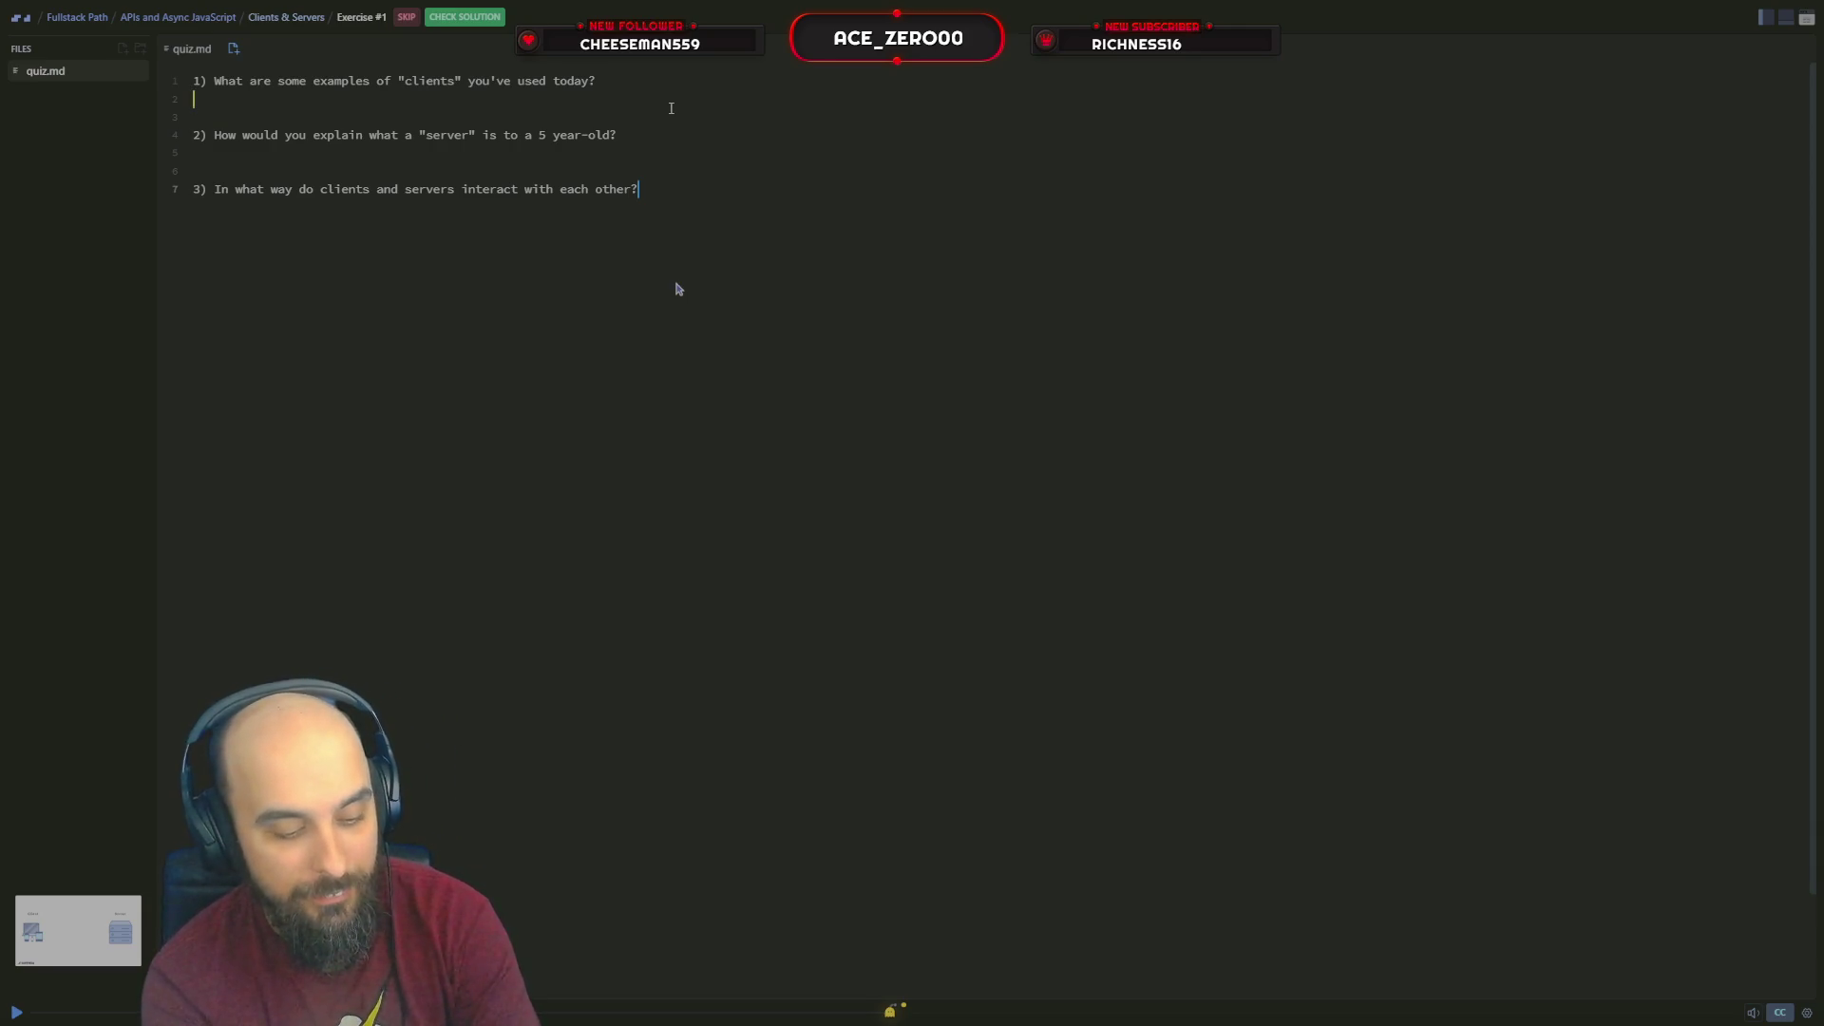
{"action": "type", "text": "my"}
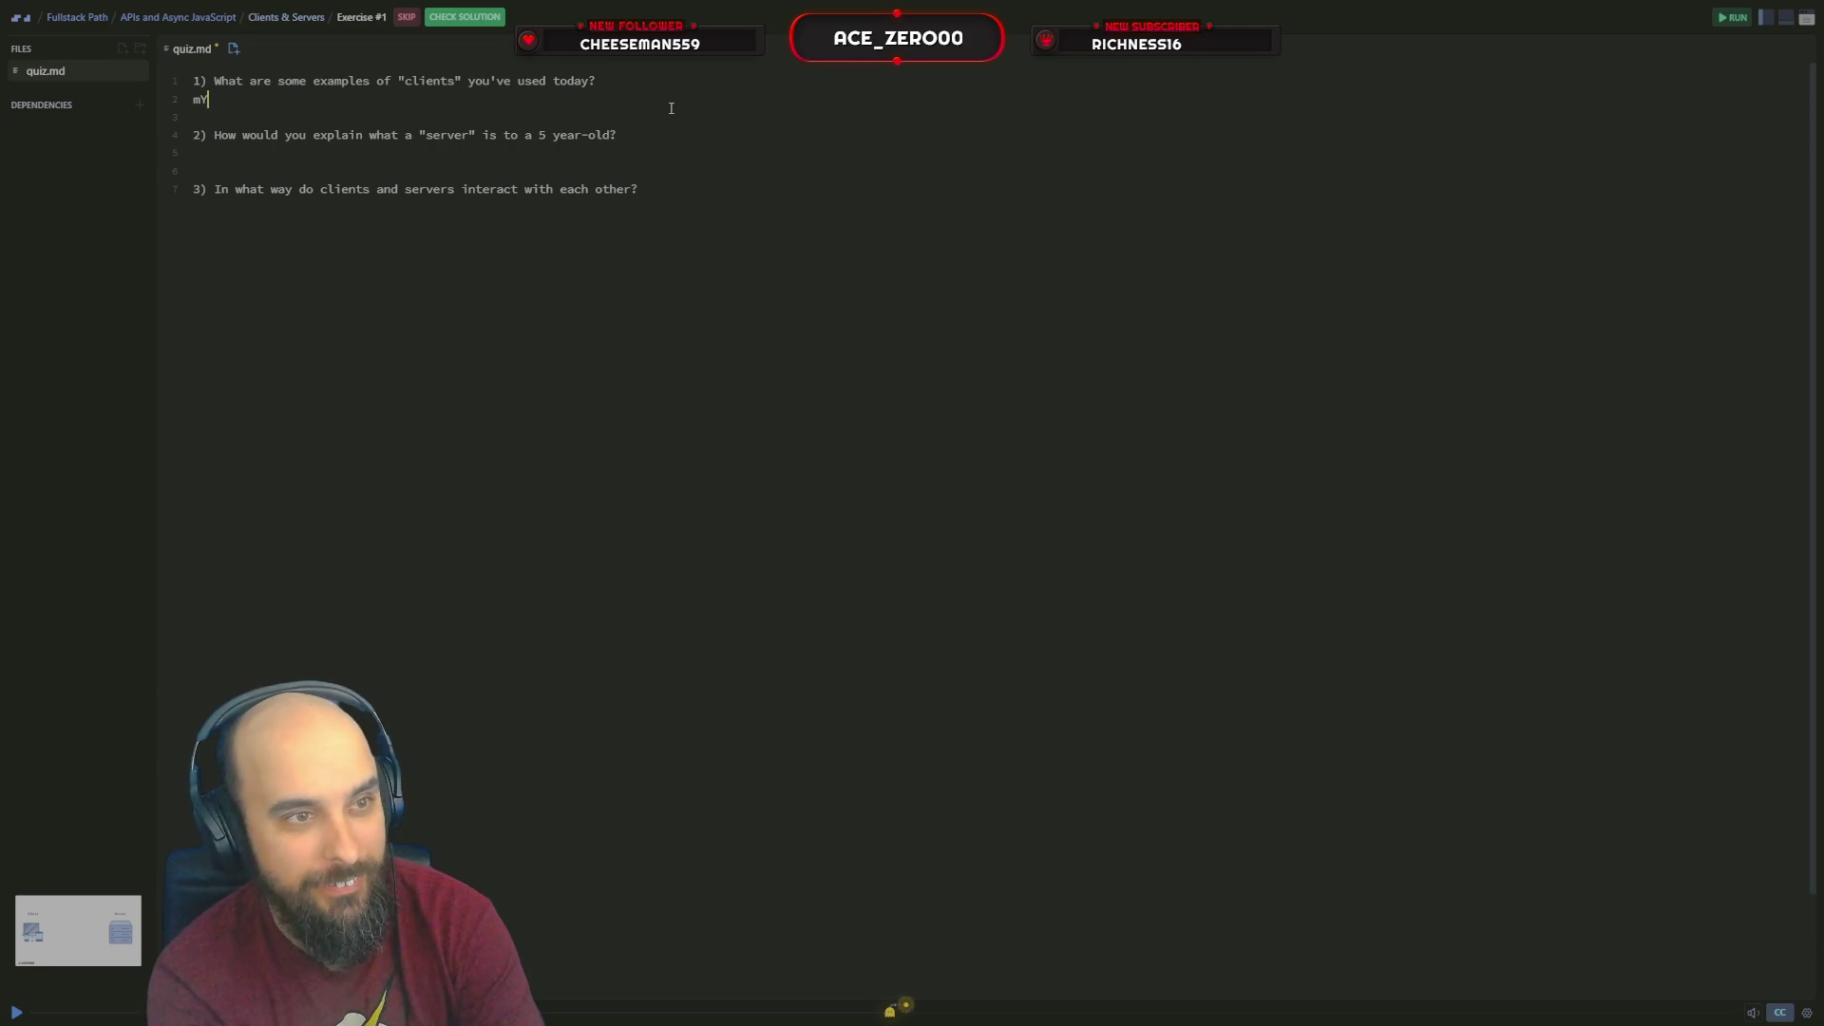
Correct the first answer in quiz.md to read 'My Browser'
{"action": "key", "text": "BackSpace"}
{"action": "key", "text": "BackSpace"}
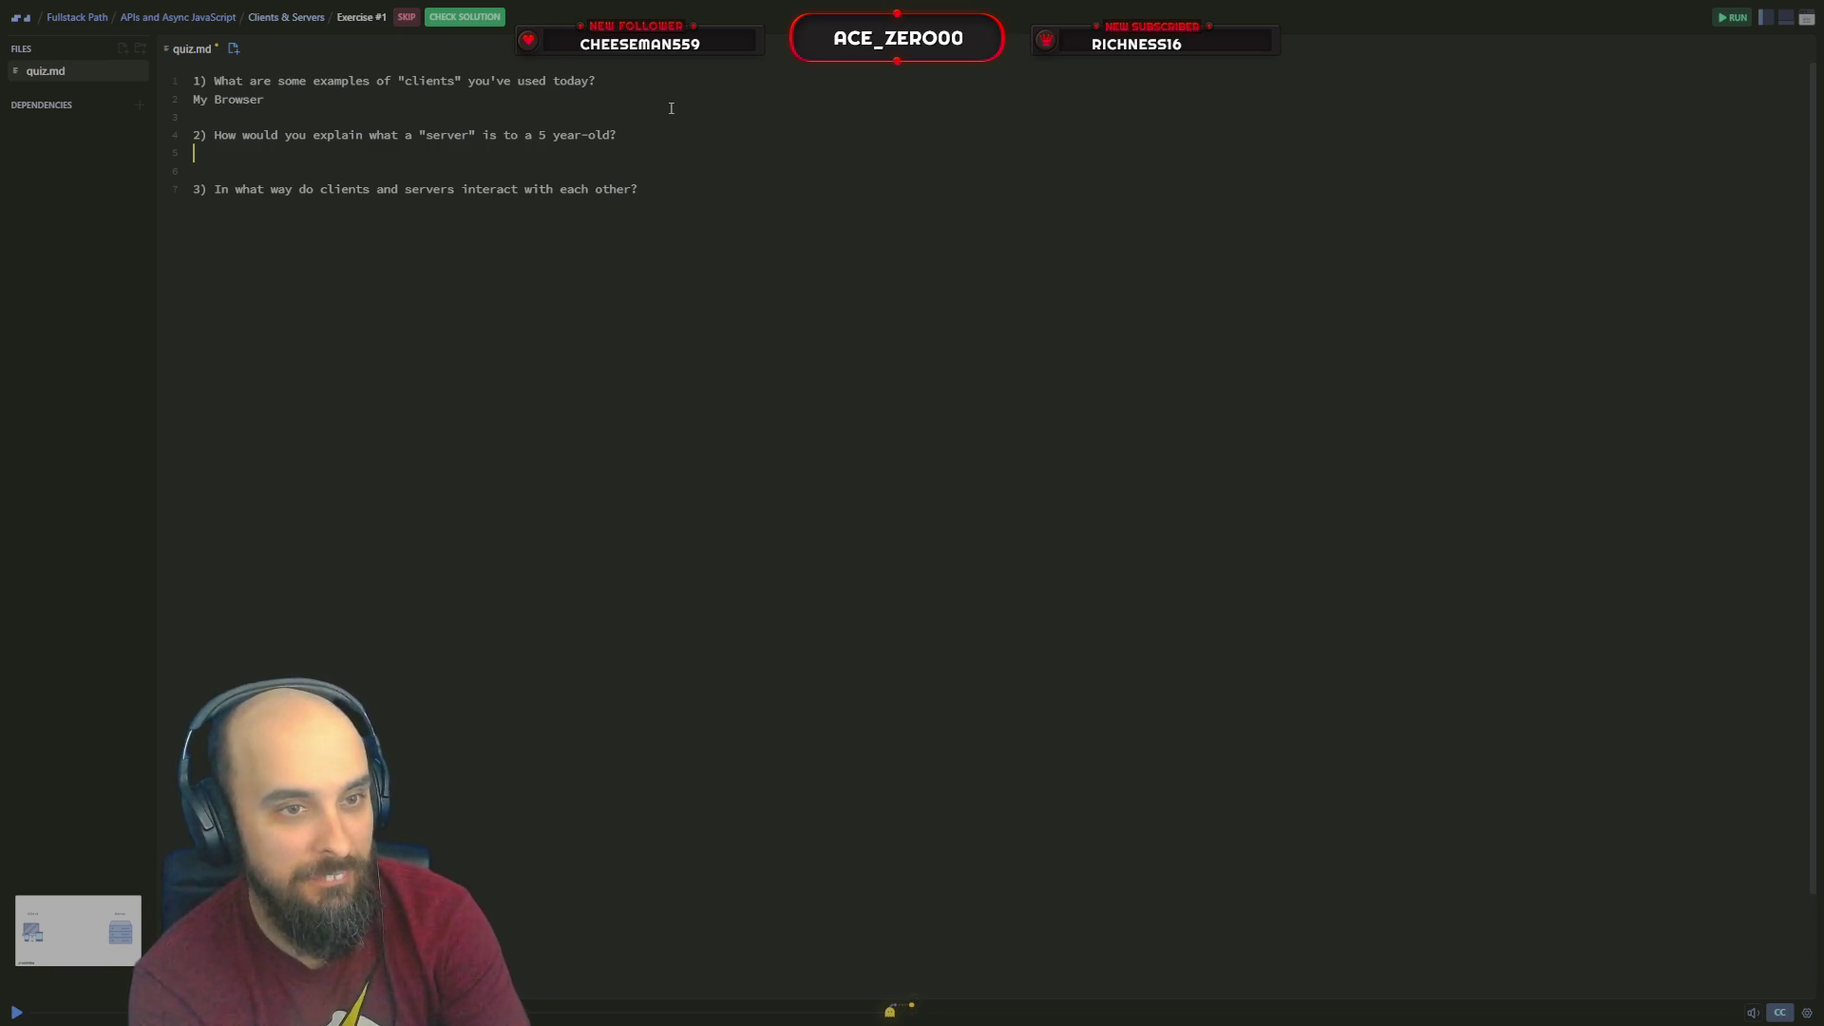
{"action": "type", "text": "a server is like getting packages form "}
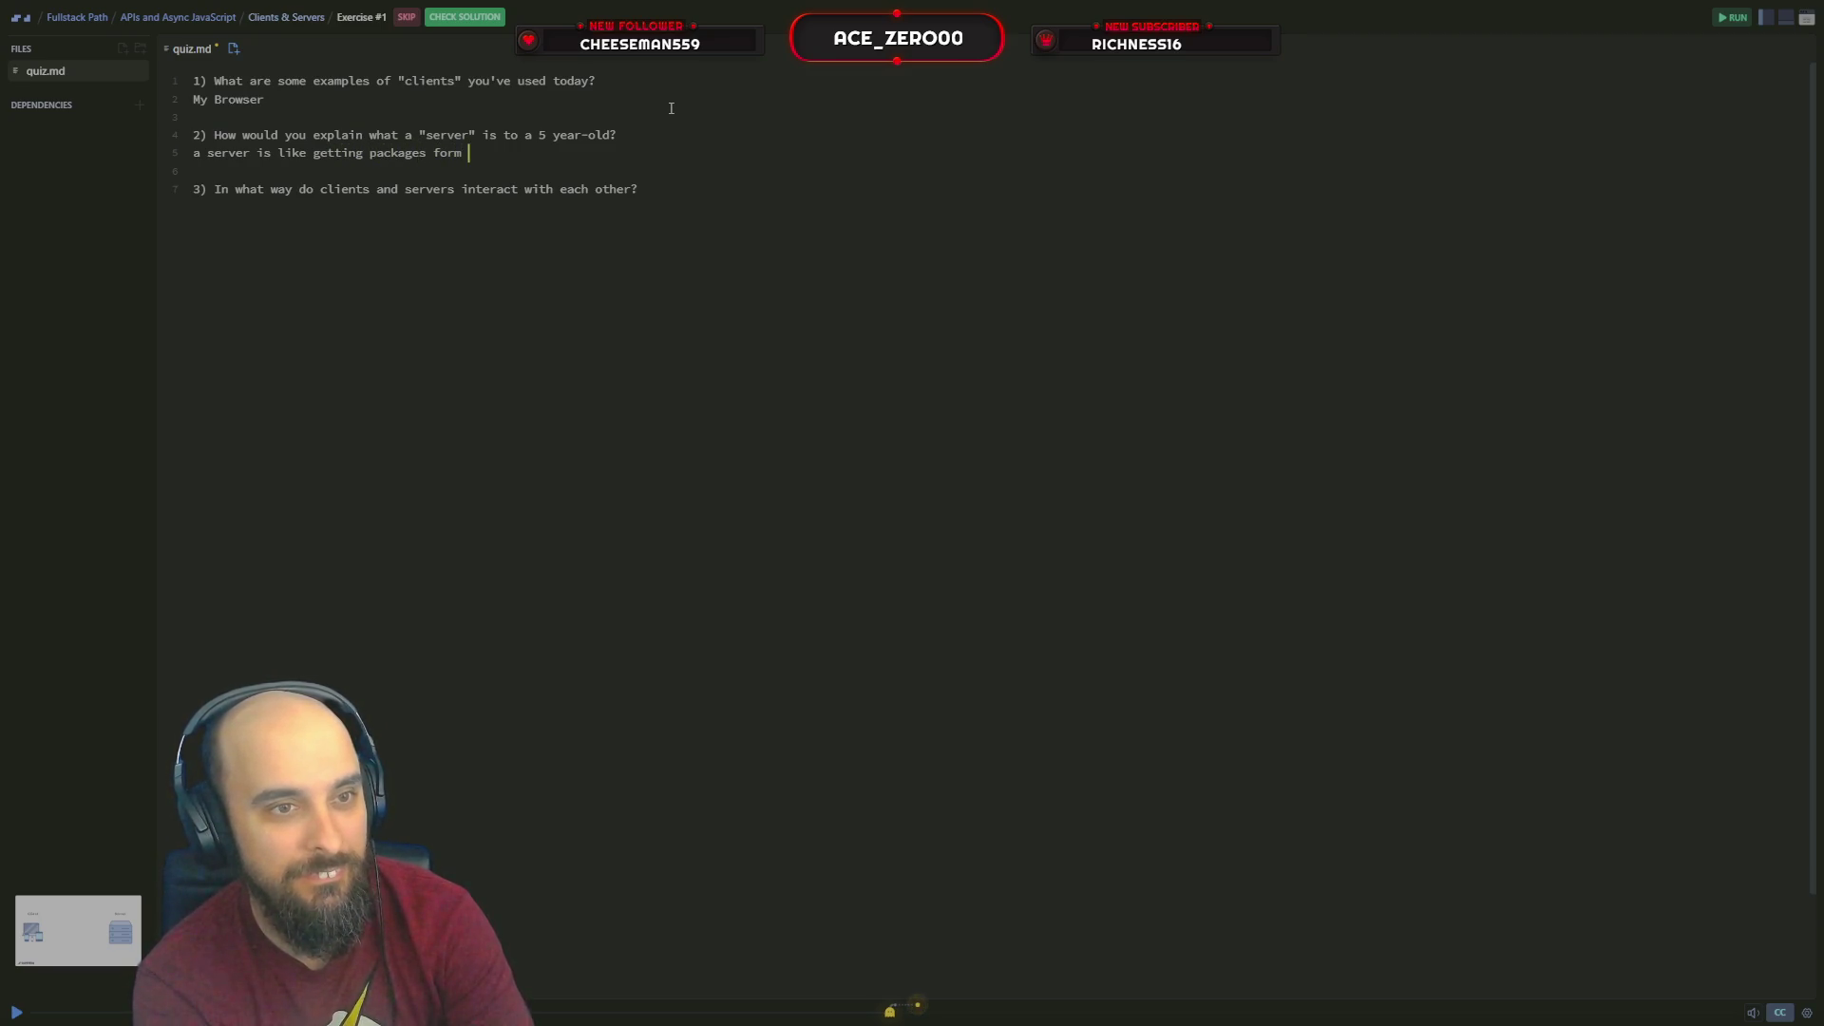
{"action": "key", "text": "BackSpace"}
{"action": "key", "text": "BackSpace"}
{"action": "key", "text": "BackSpace"}
{"action": "key", "text": "BackSpace"}
{"action": "type", "text": "rom sa"}
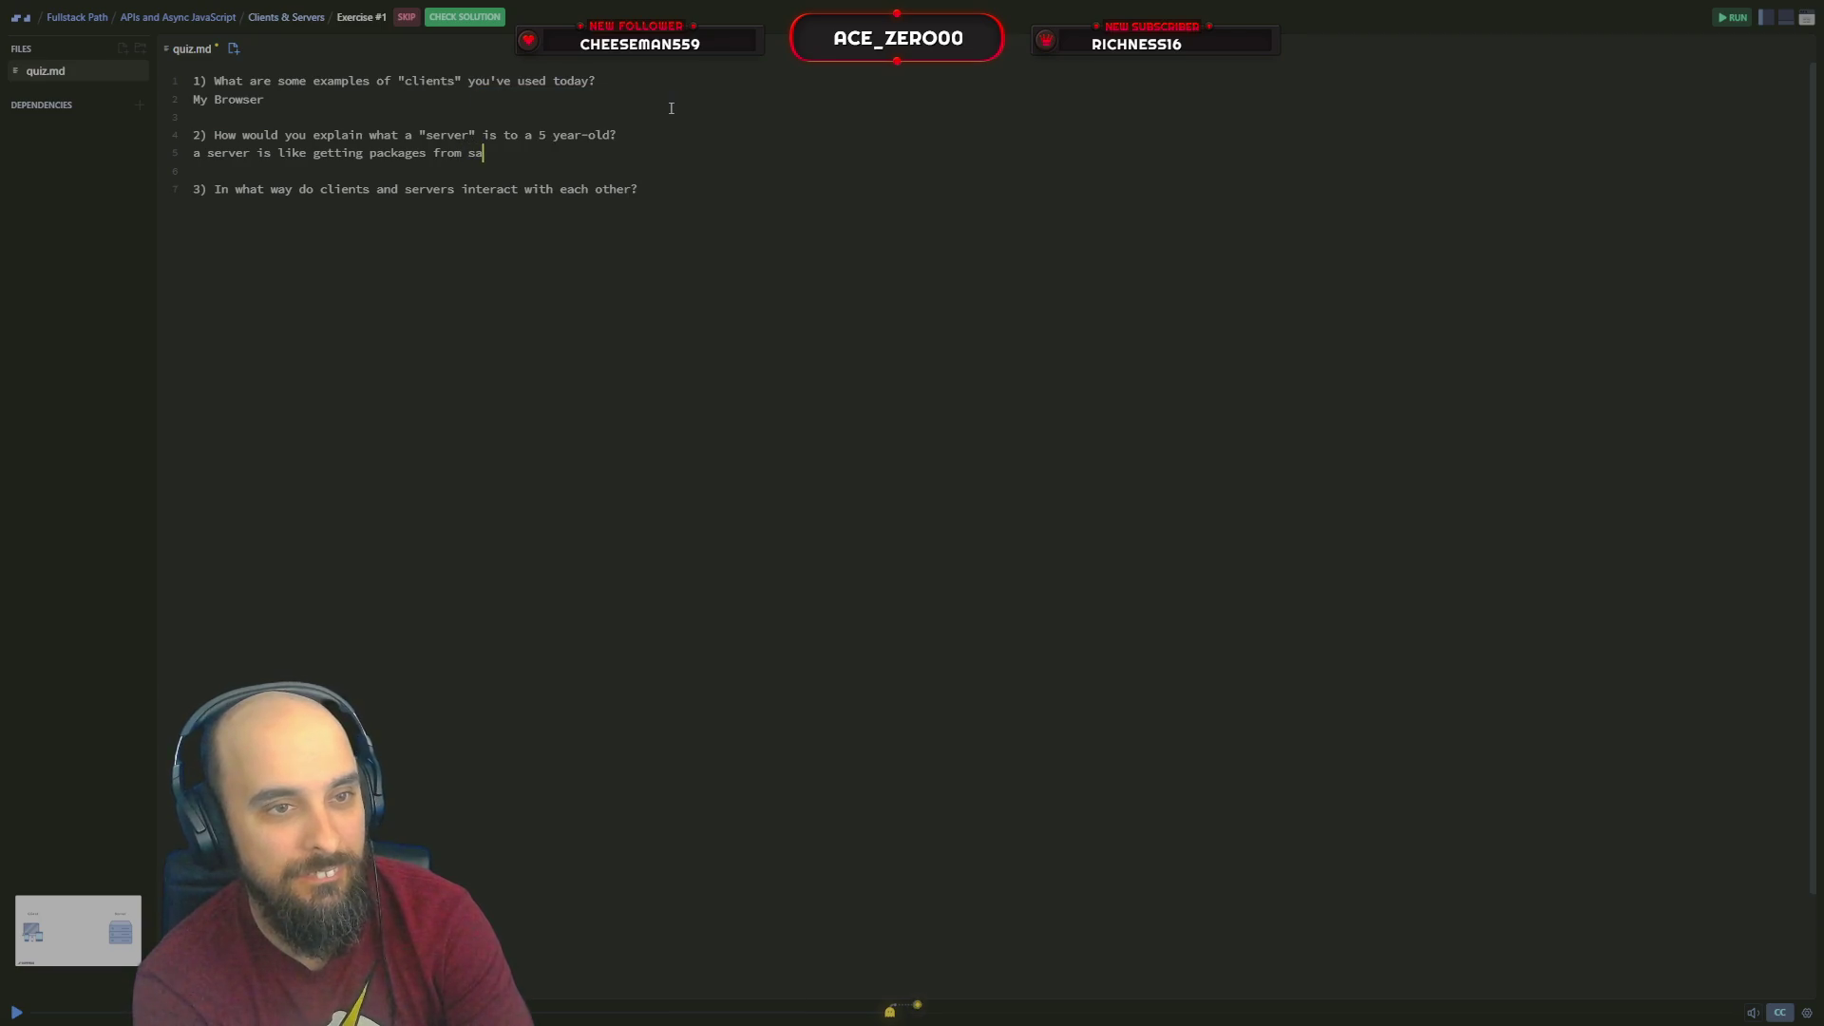
{"action": "type", "text": "nta"}
Complete 'a server is like getting packages from santa' and begin the third answer 'they communicate...'
{"action": "key", "text": "Down"}
{"action": "key", "text": "Down"}
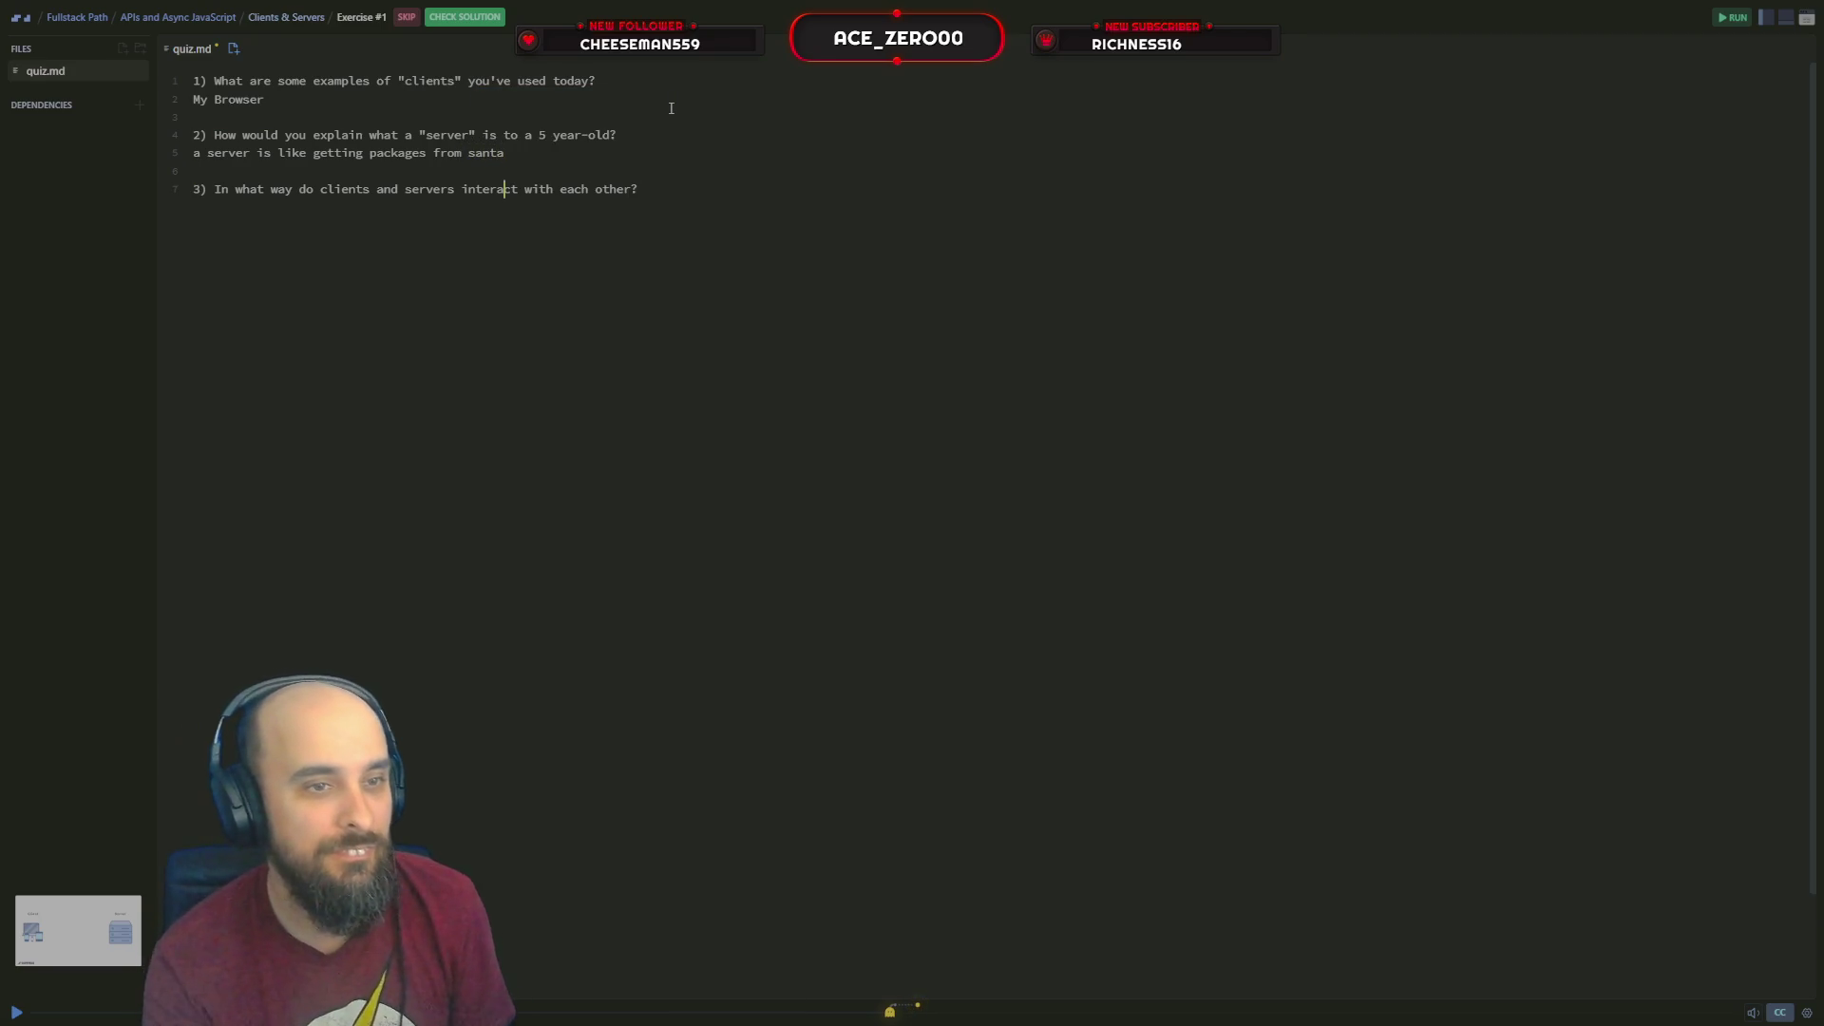
{"action": "key", "text": "End"}
{"action": "key", "text": "Return"}
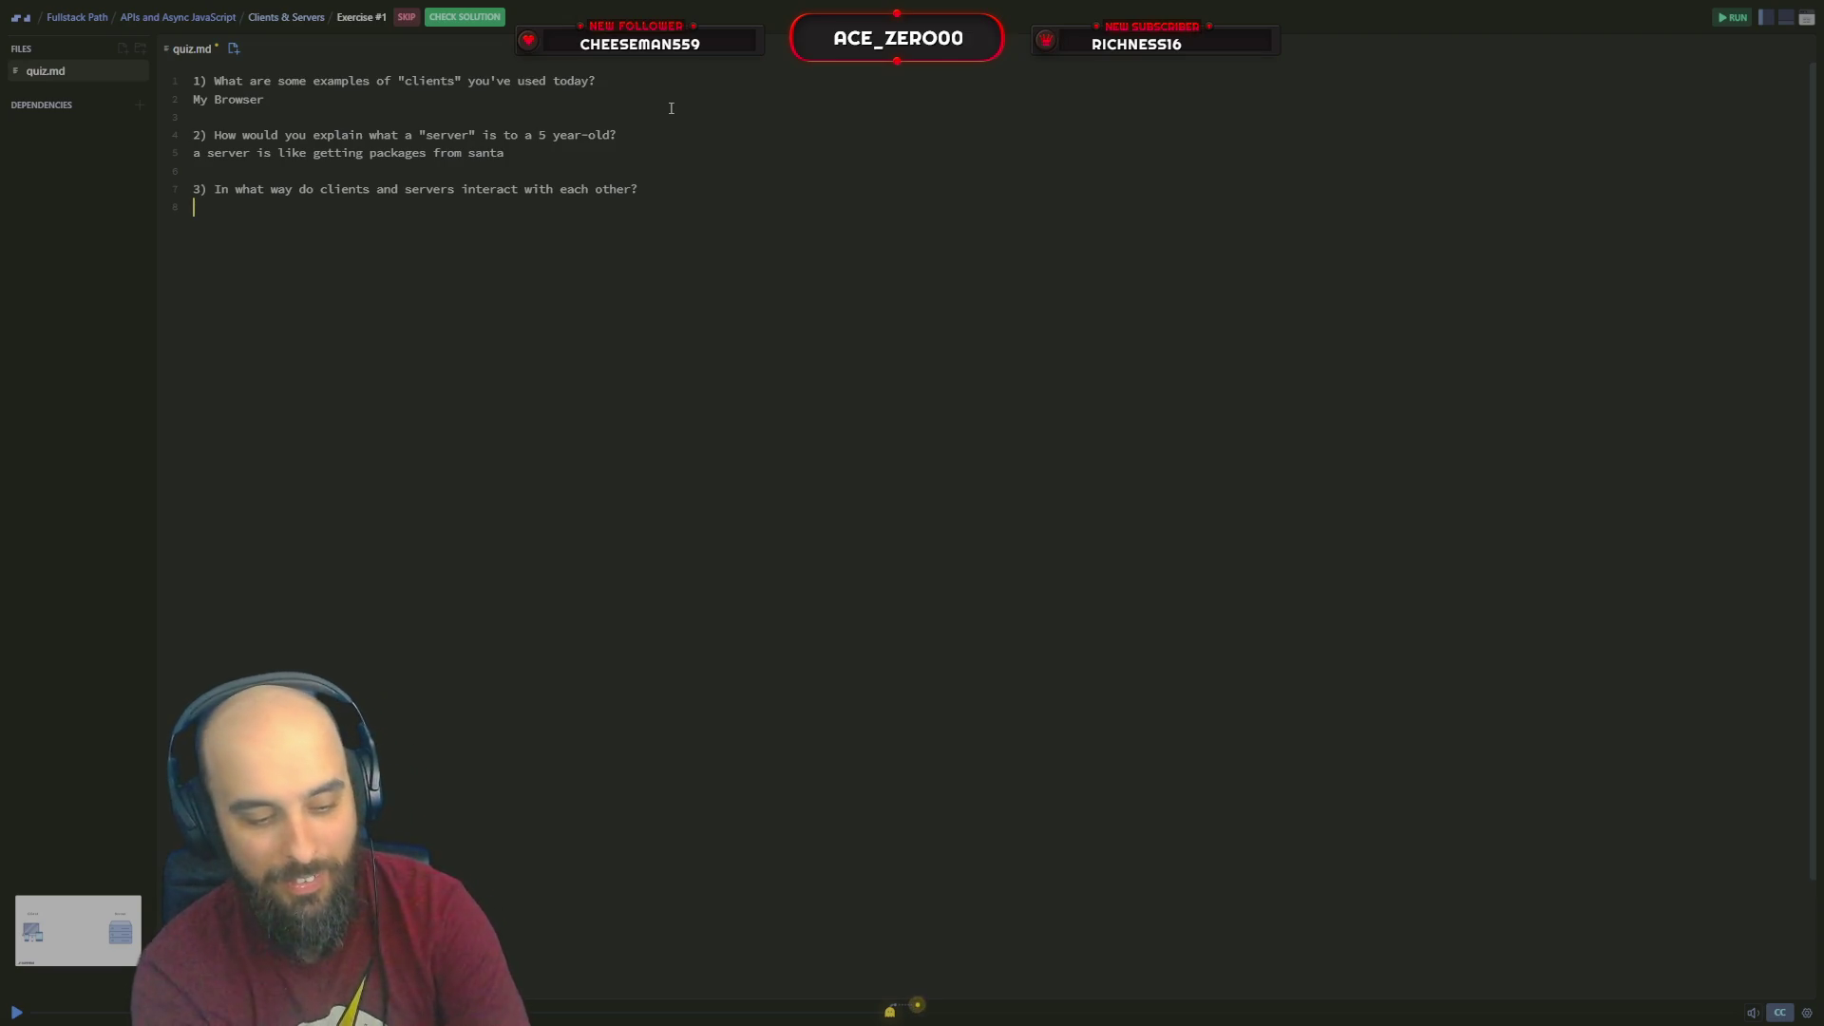
{"action": "type", "text": "they commu"}
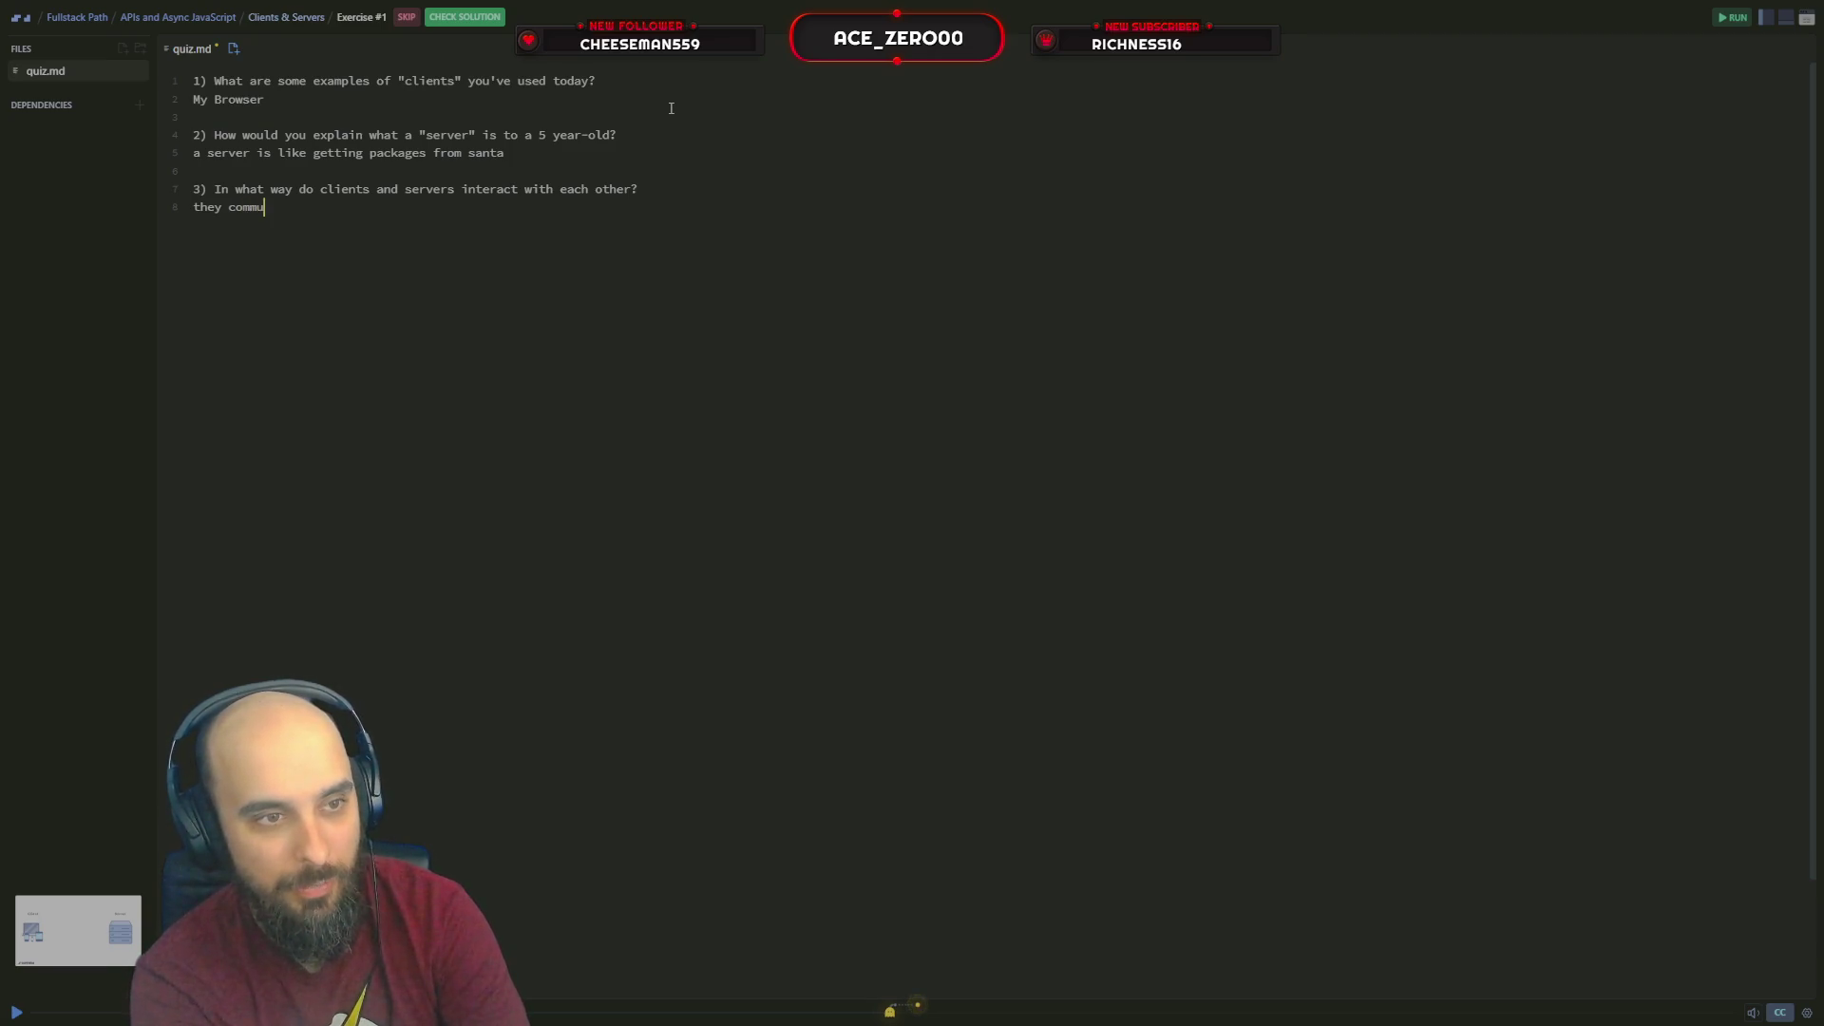
{"action": "type", "text": "nicate to send data"}
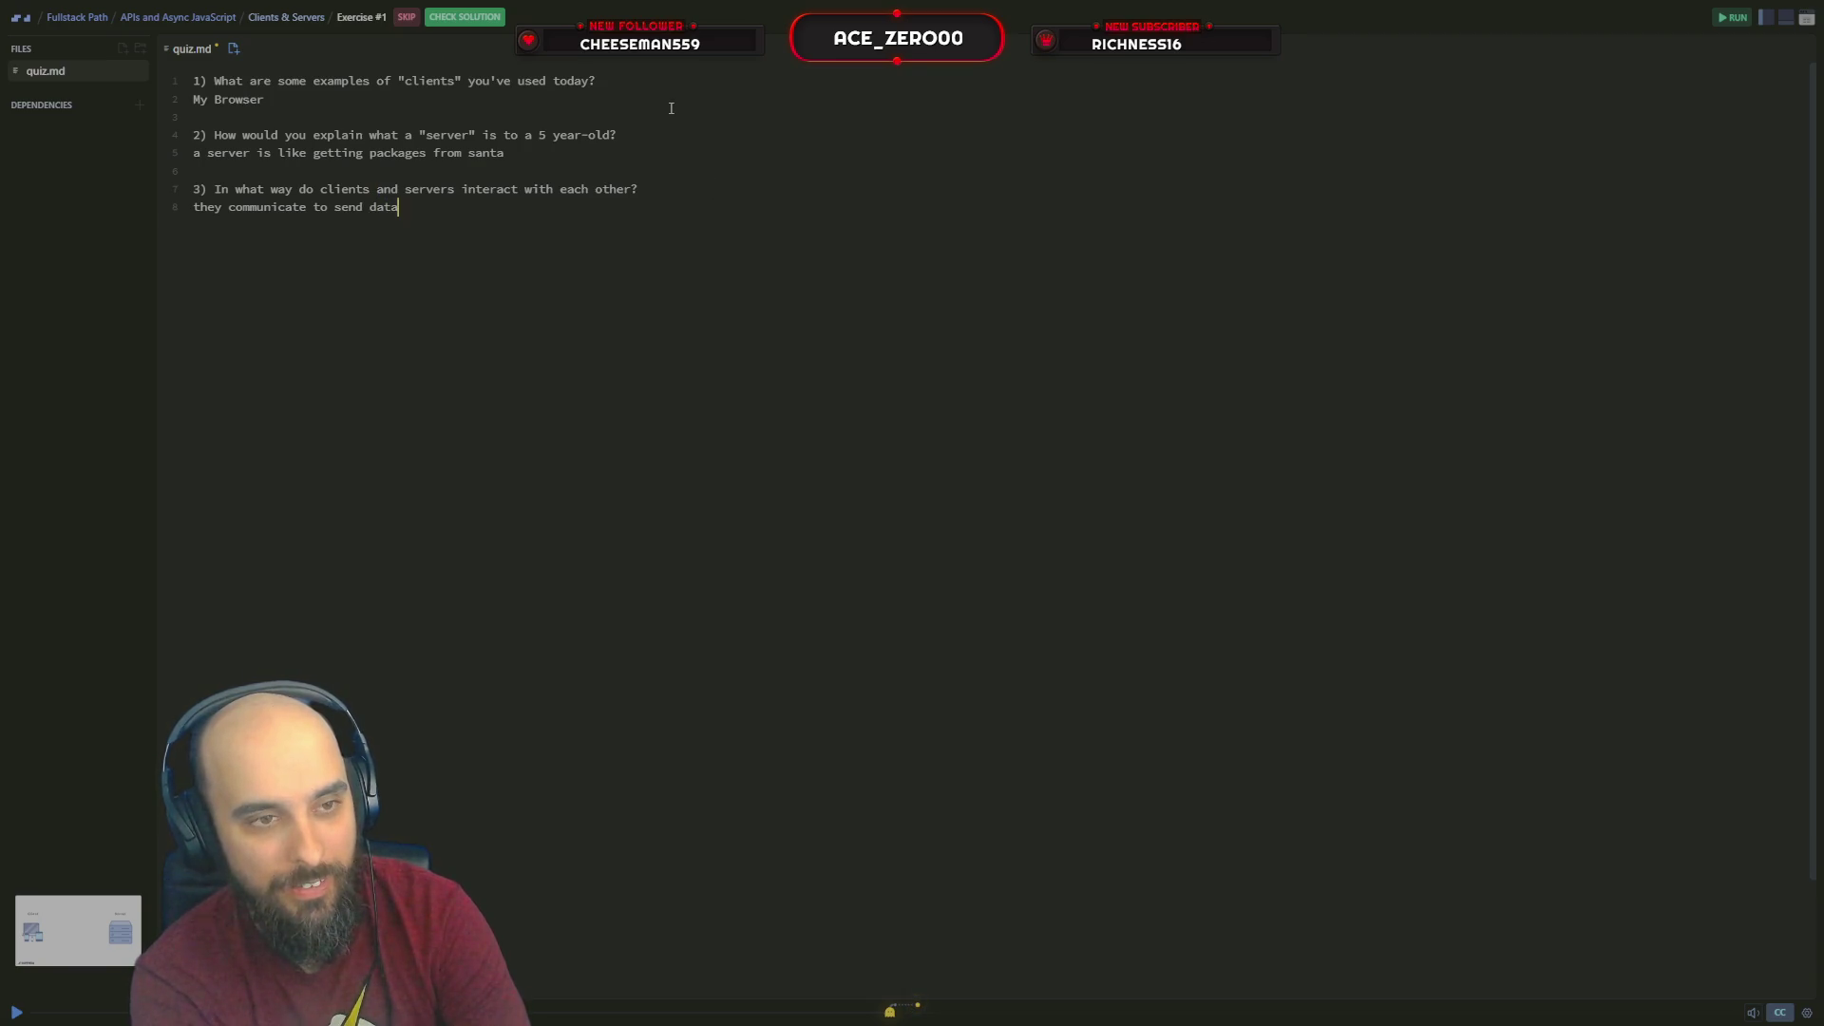
{"action": "type", "text": " back and f"}
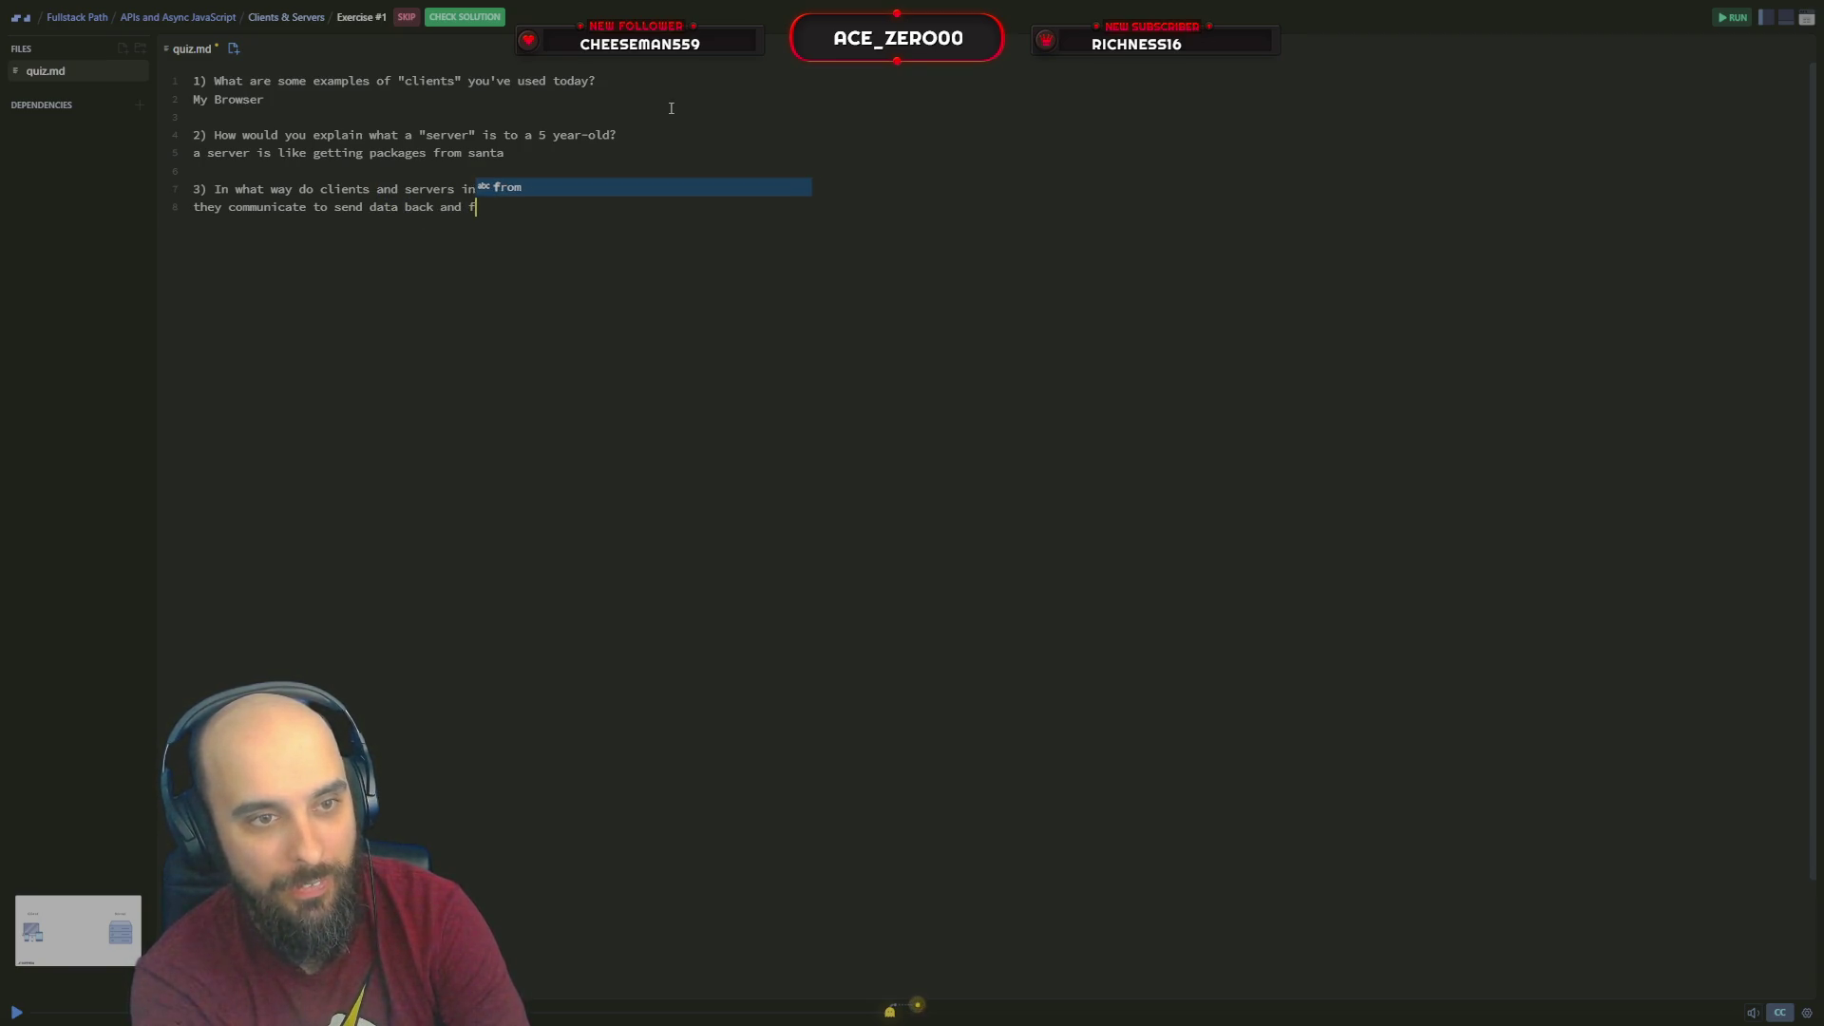
{"action": "type", "text": "orth with"}
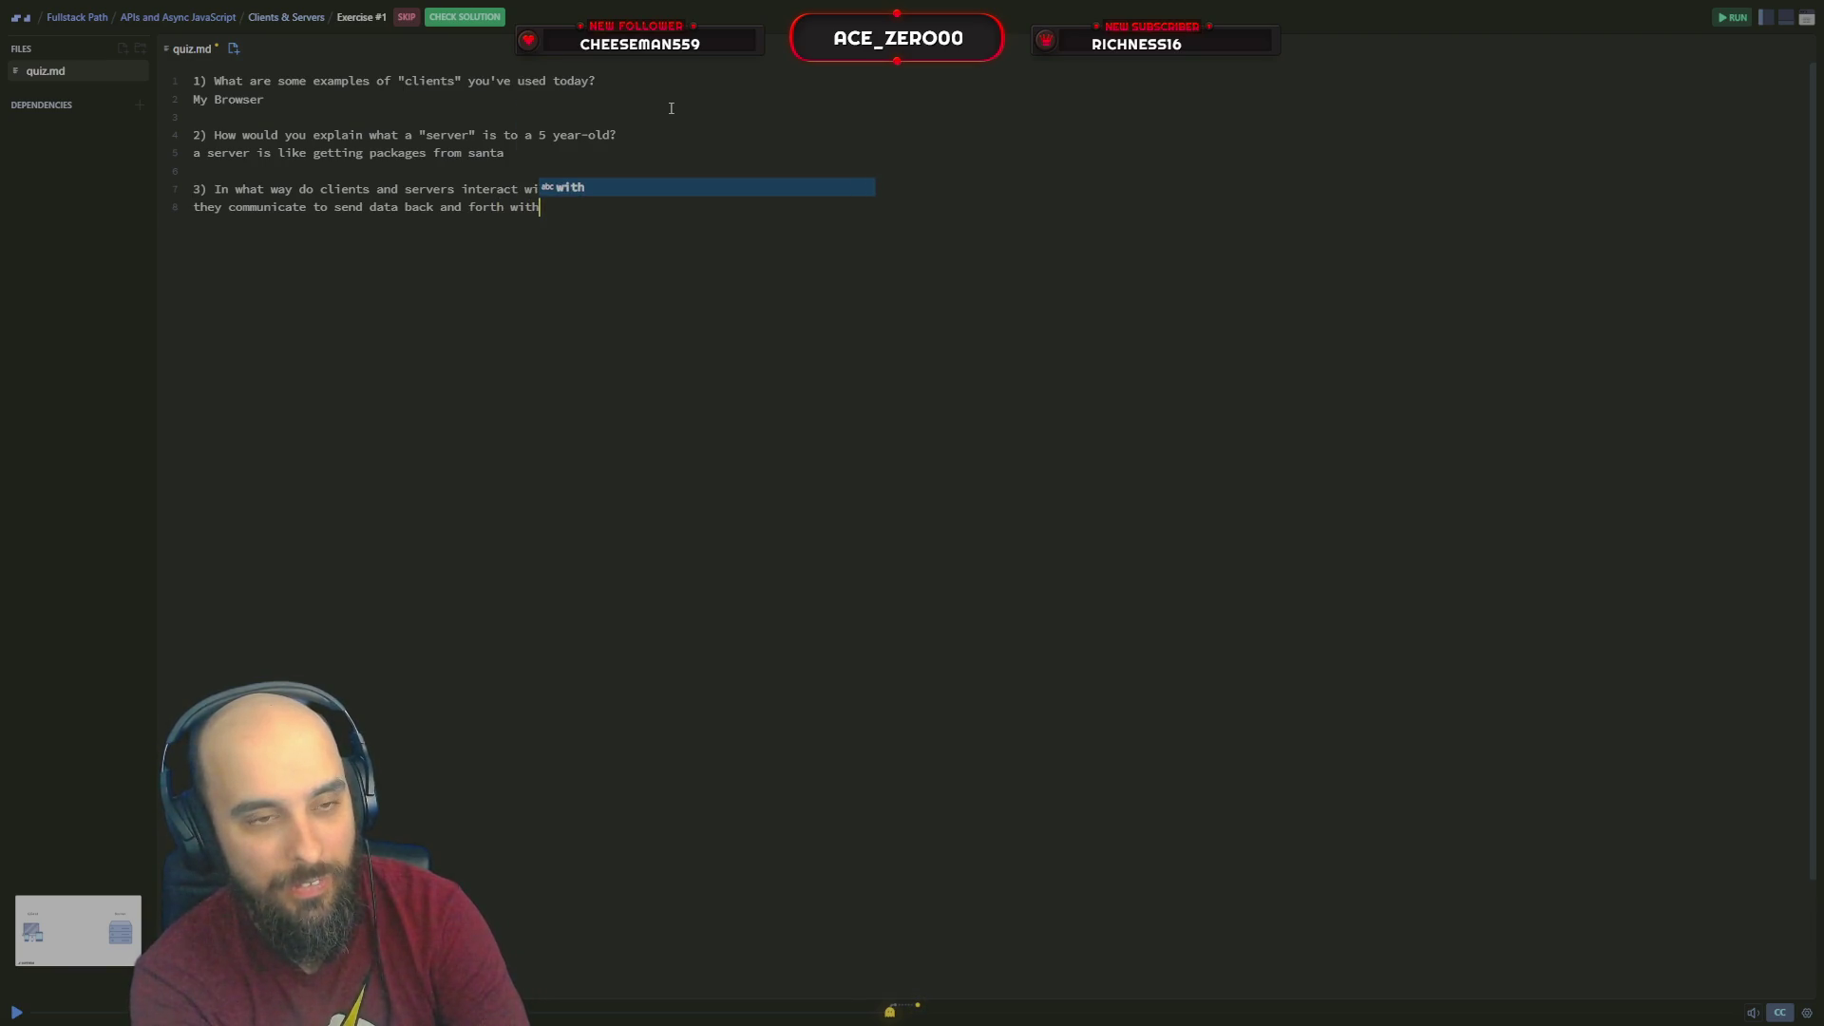
{"action": "type", "text": " each other"}
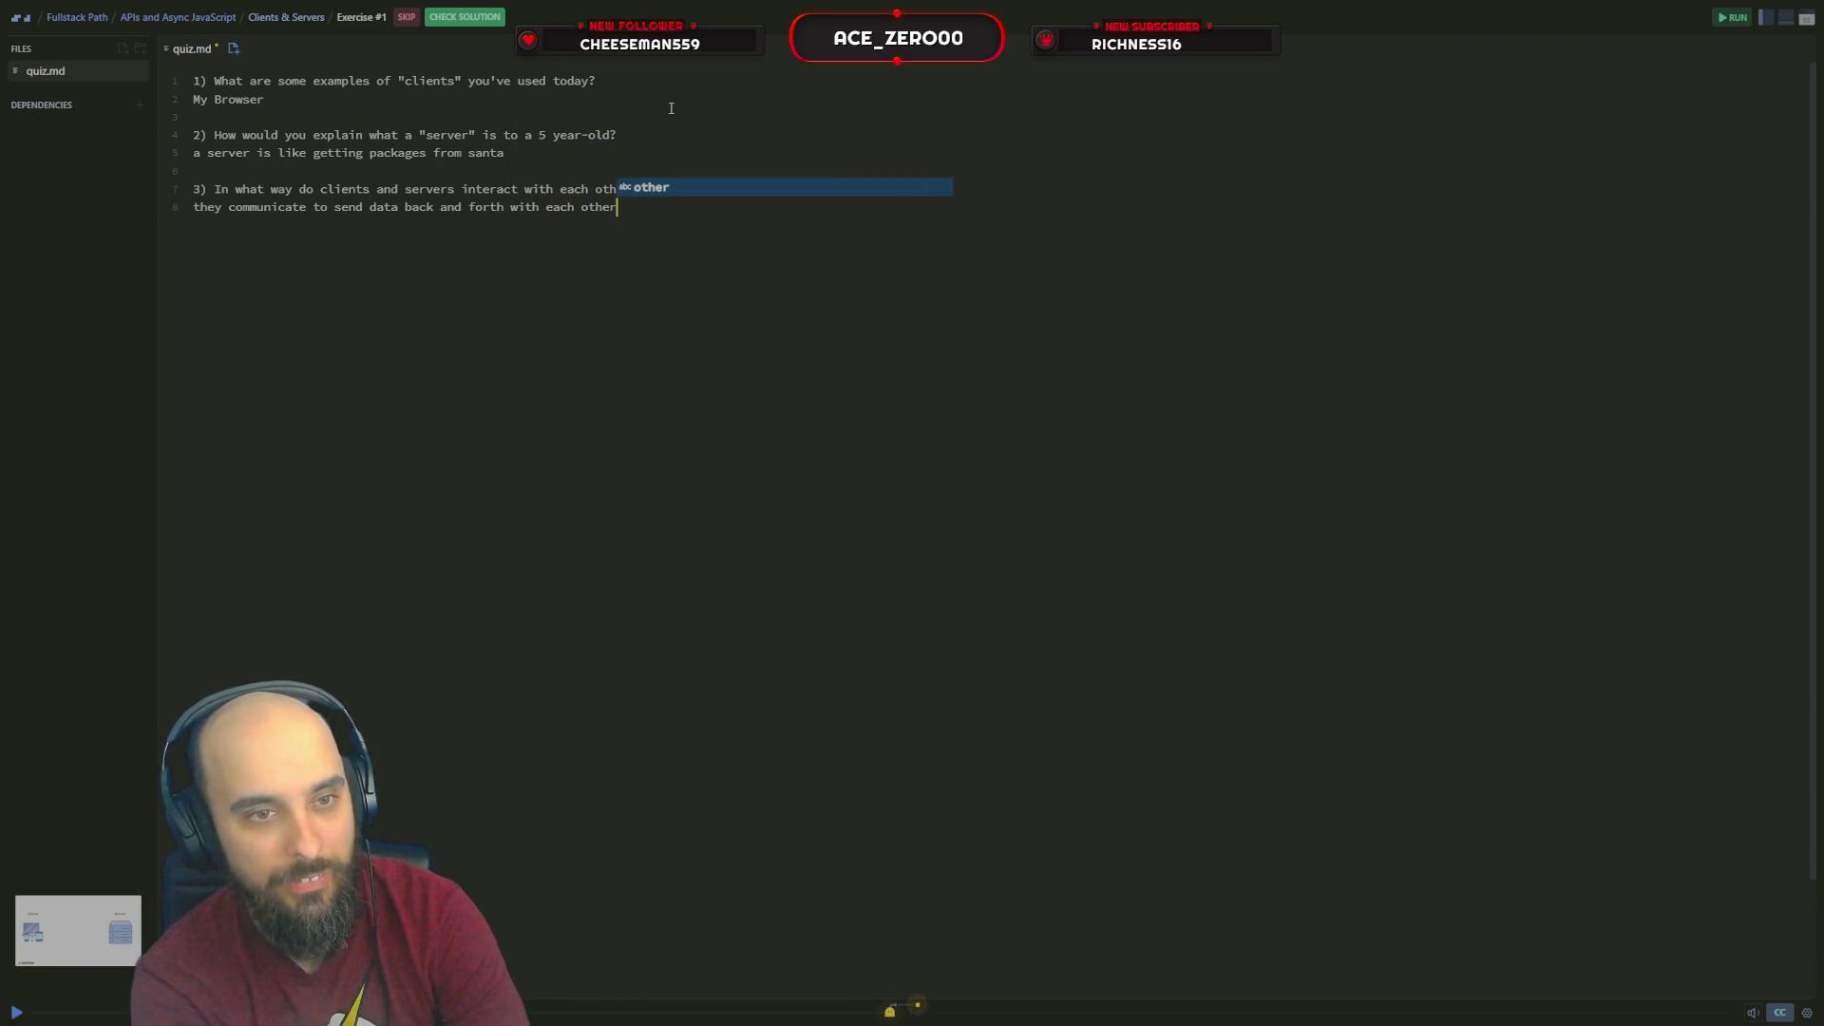
Check the quiz solution, see it marked correct, and resume the lesson
{"action": "left_click", "coordinate": [465, 17]}
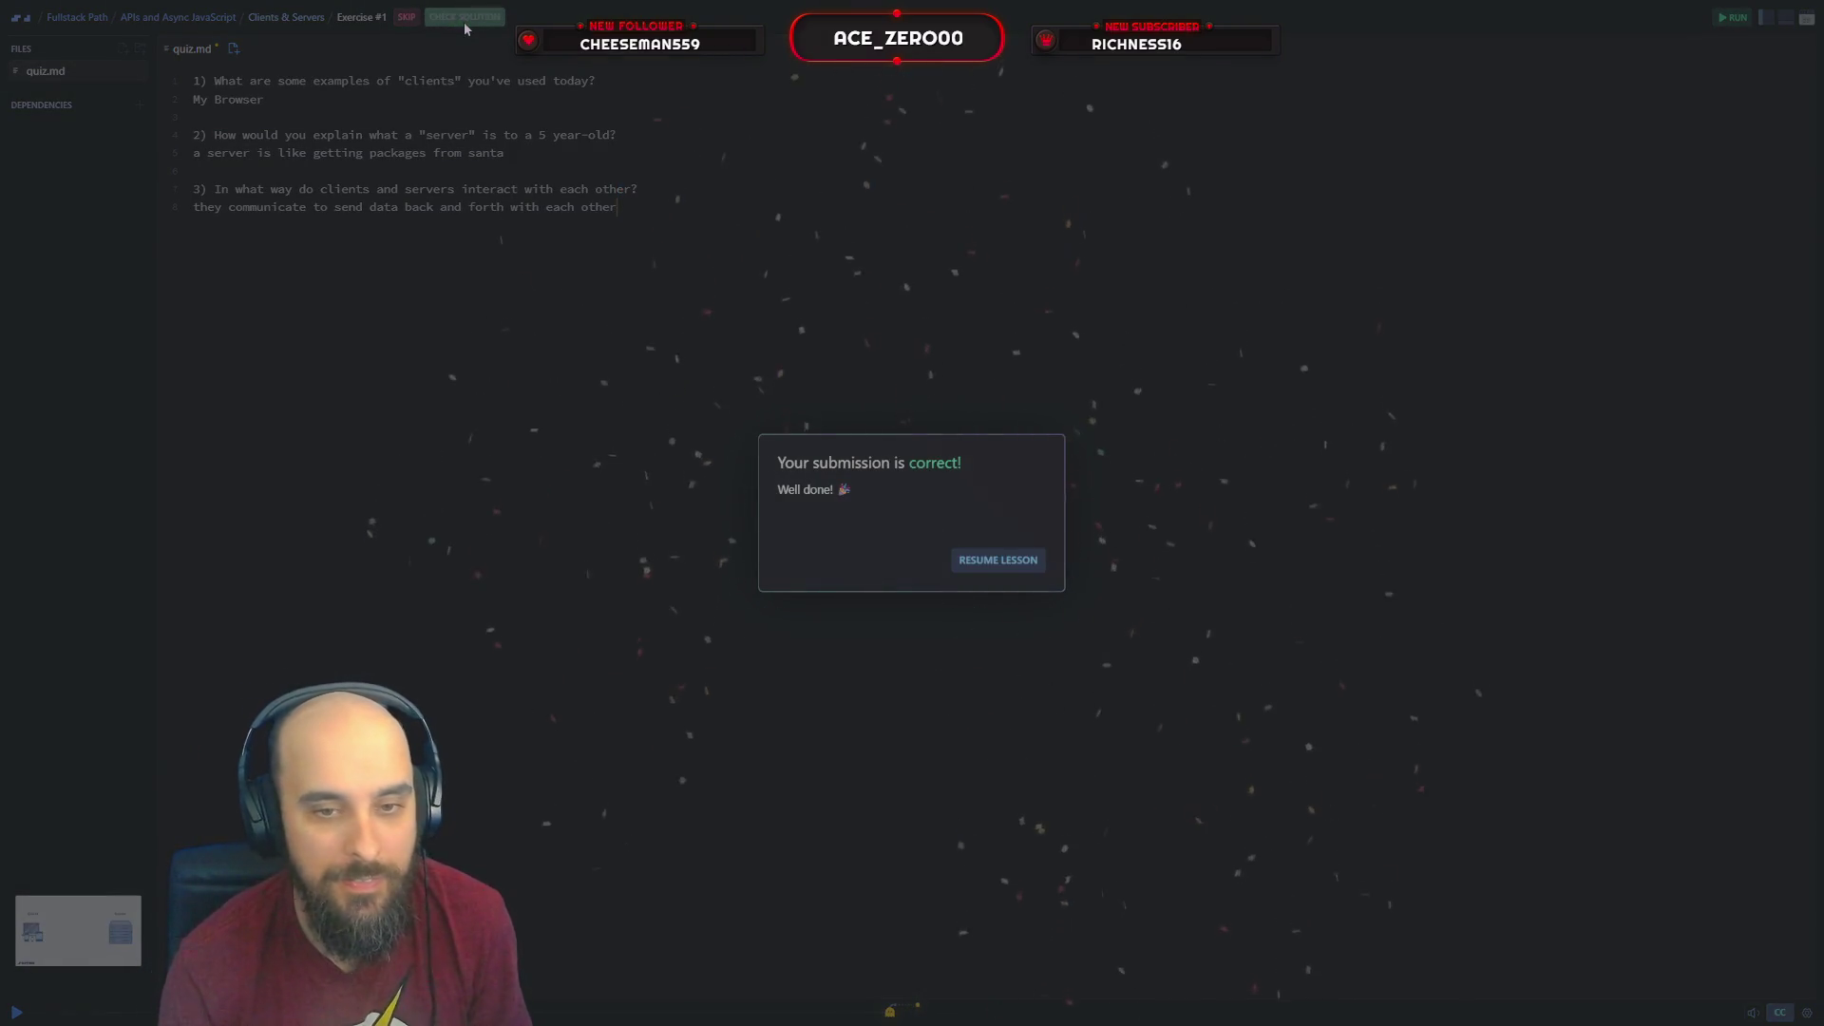
{"action": "left_click", "coordinate": [1011, 559]}
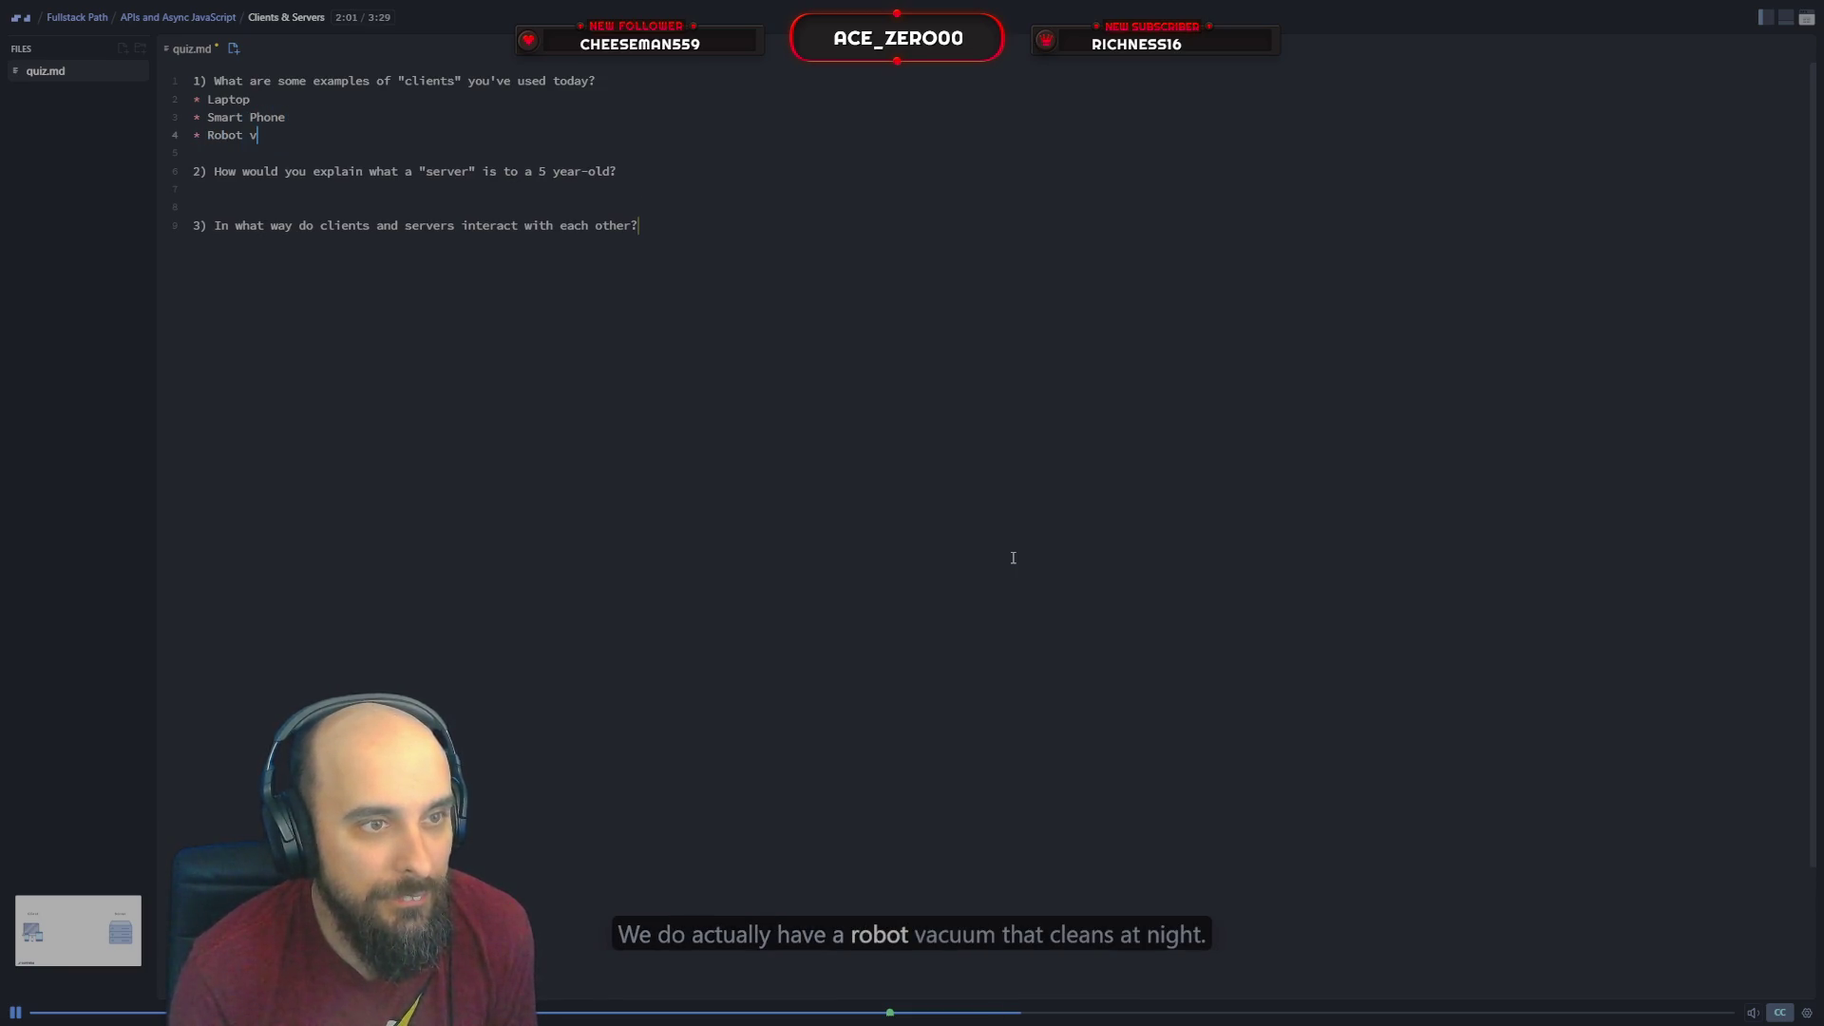
Start a fourth bullet after 'Robot vacuum' and let the lesson play to its end
{"action": "key", "text": "Return"}
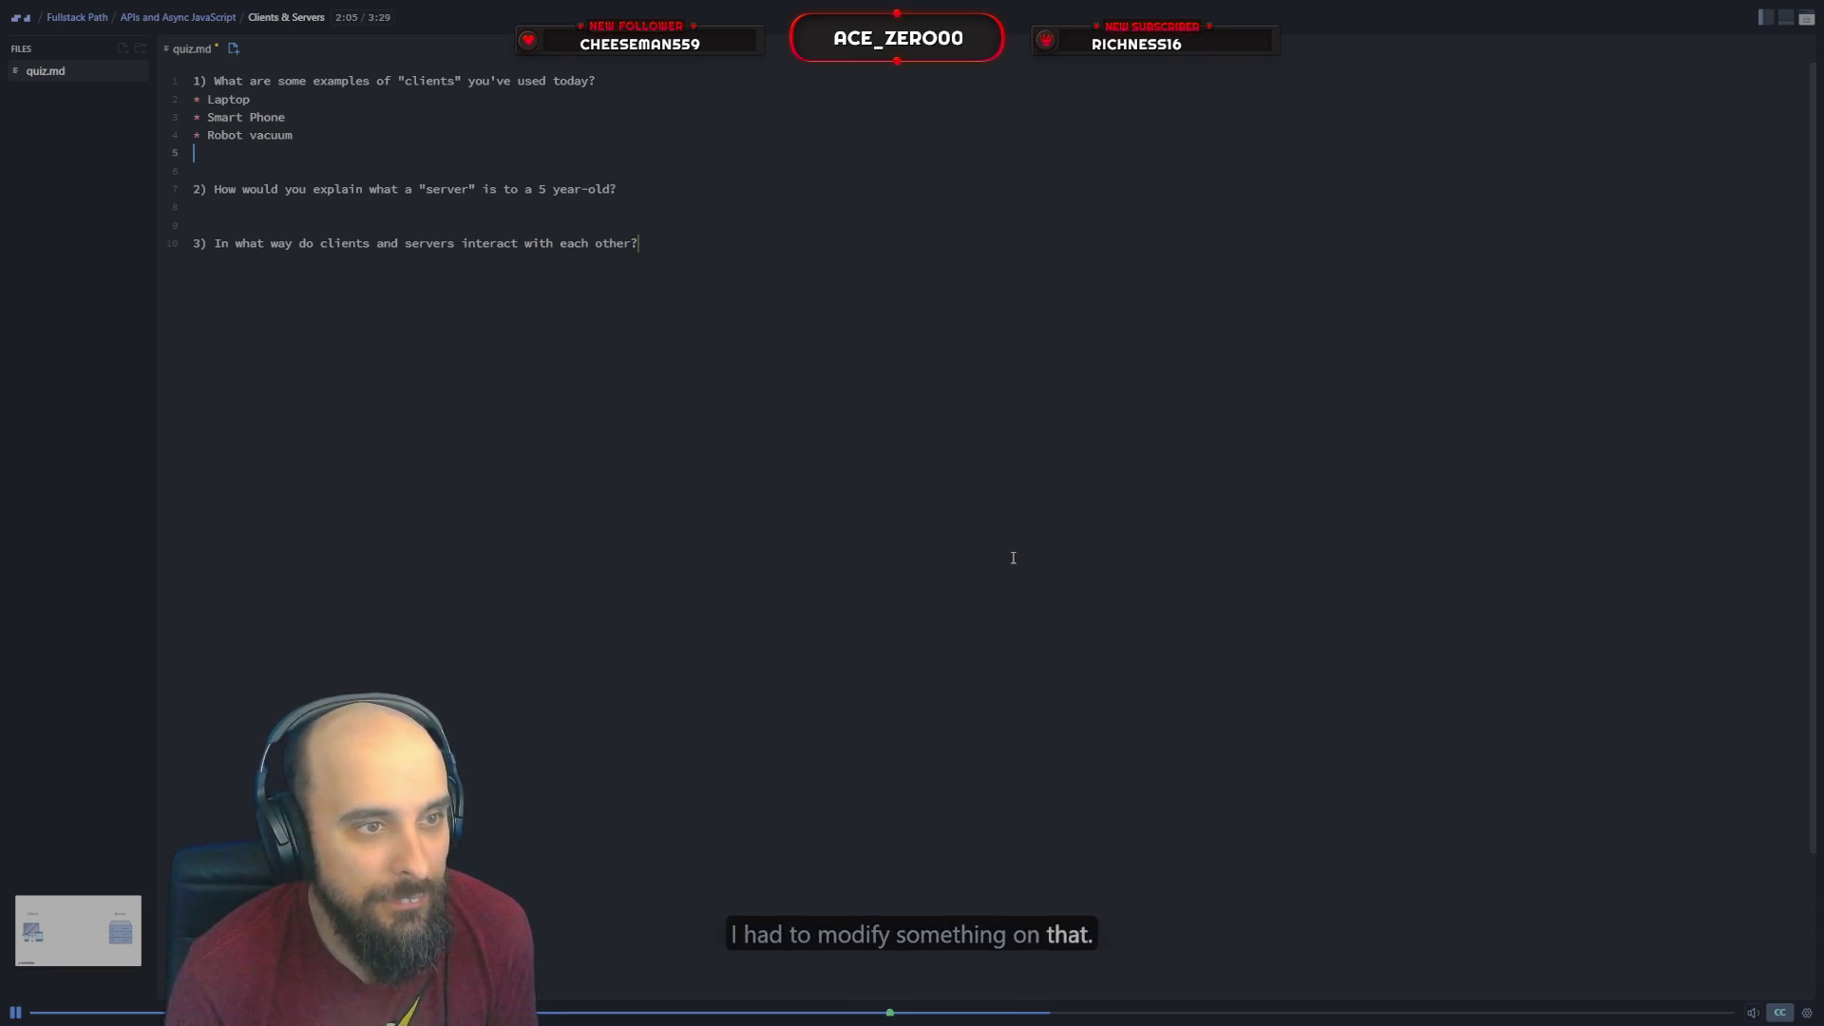
{"action": "type", "text": "* Sma"}
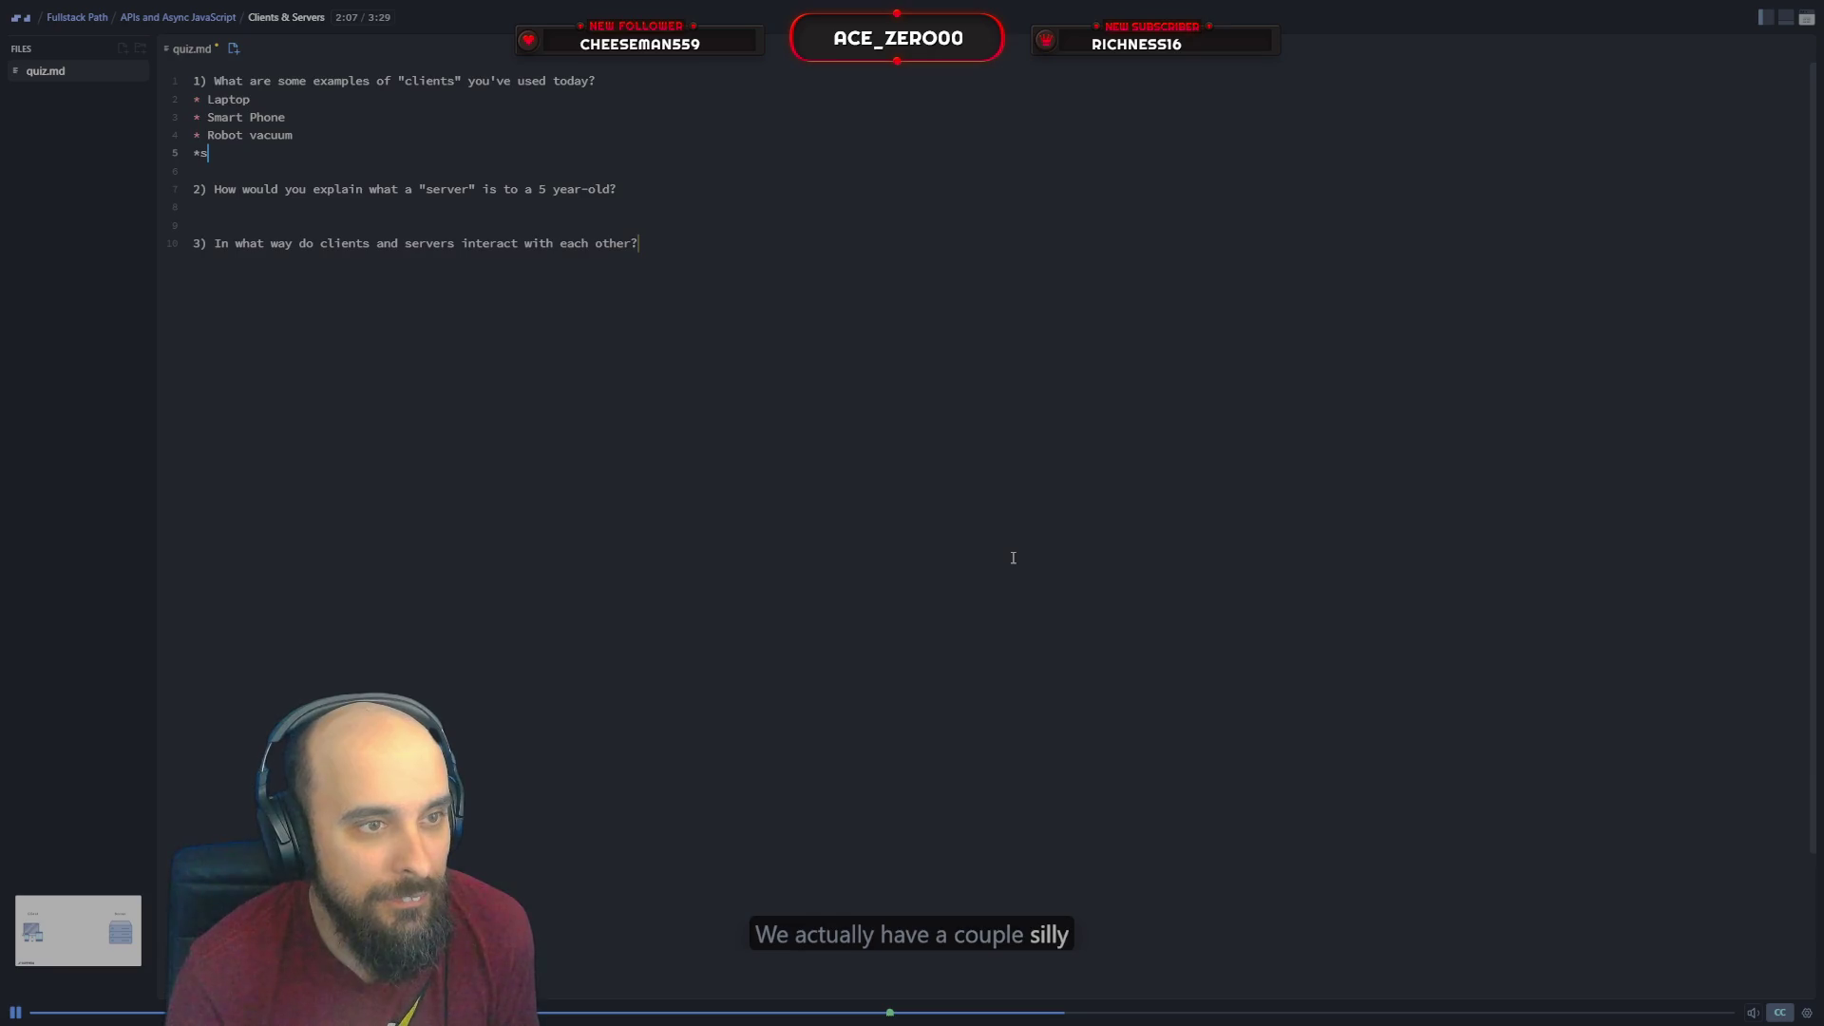
{"action": "type", "text": "rt"}
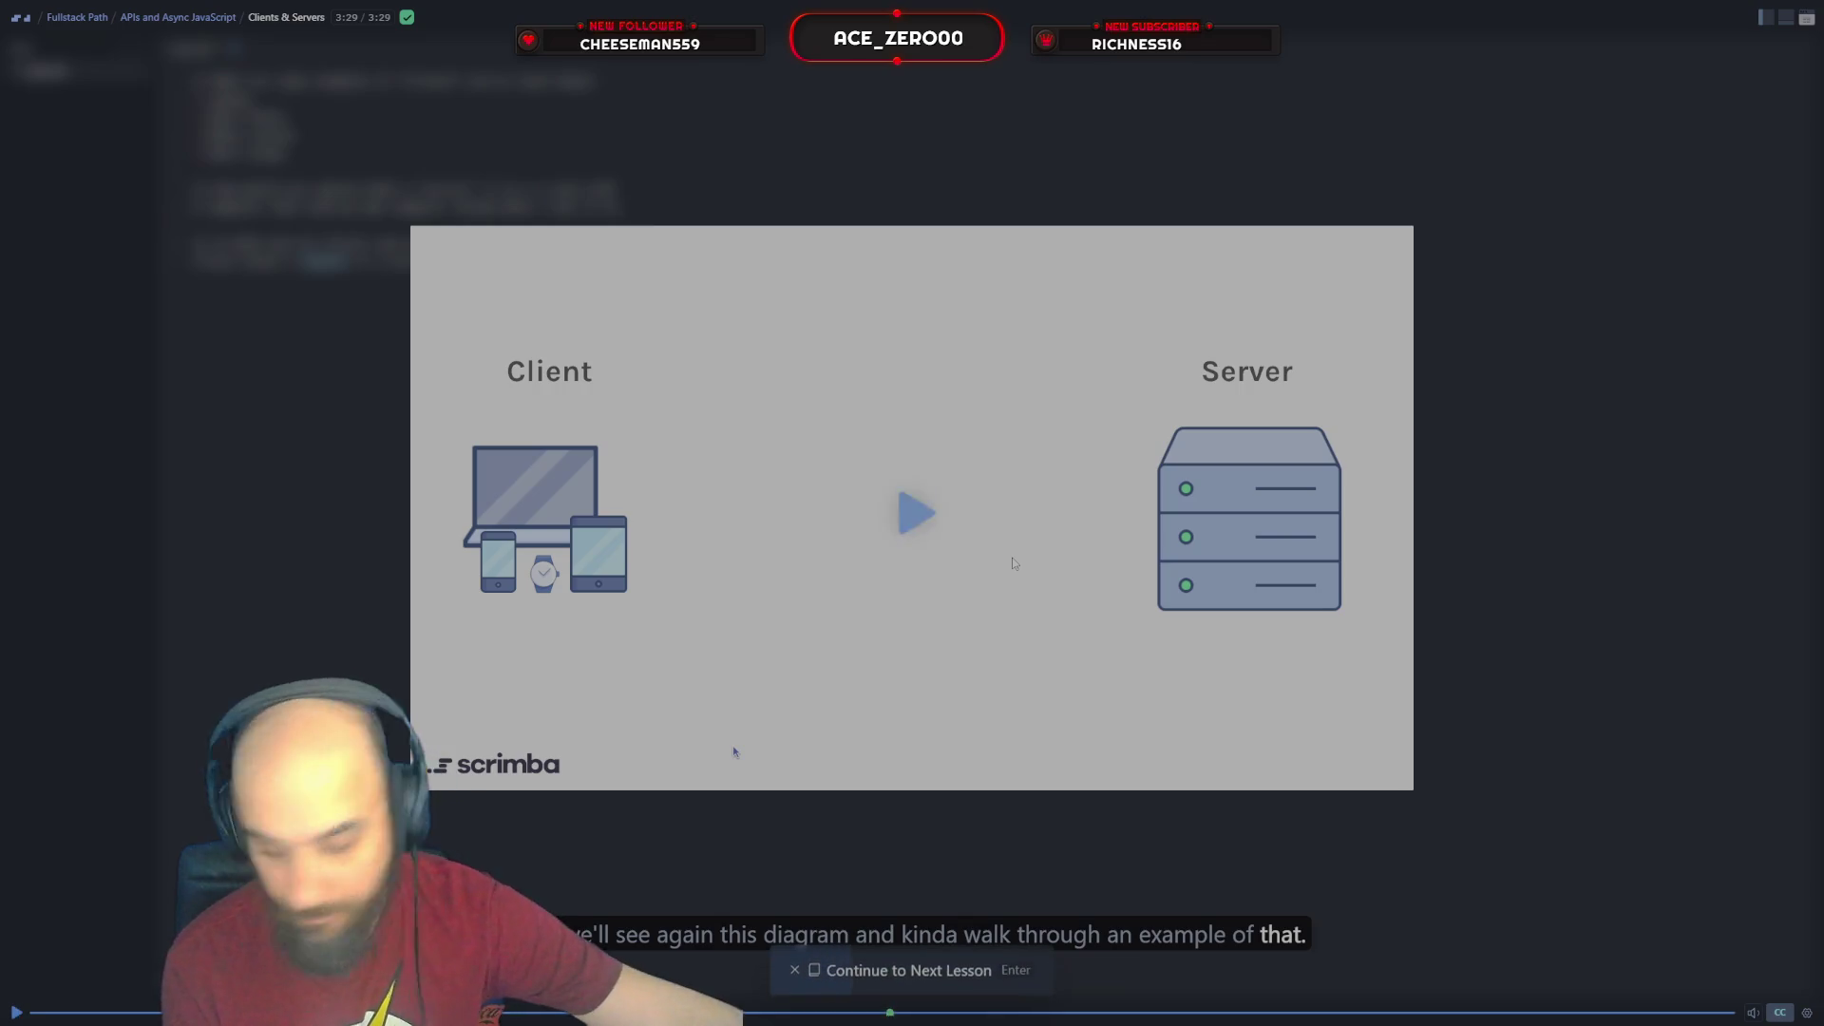
Continue to the Requests & Responses lesson and play it until its Exercise #1 quiz.md appears
{"action": "key", "text": "Return"}
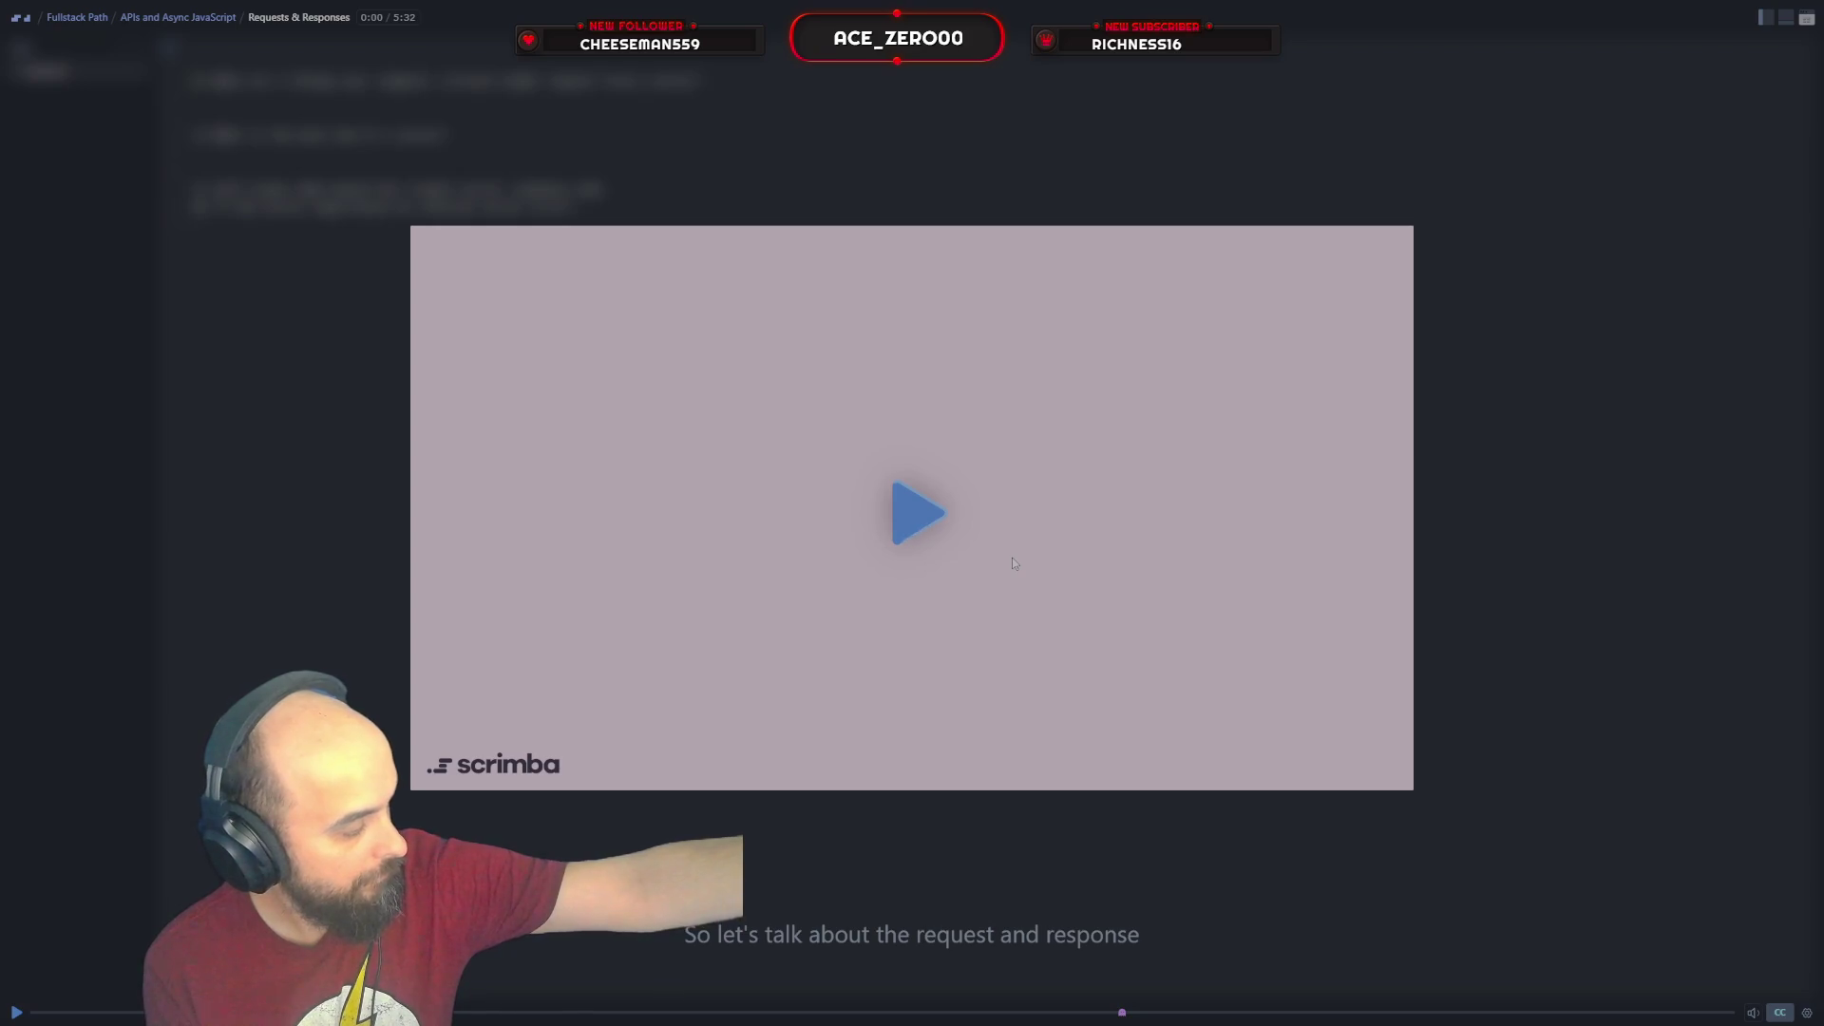
{"action": "key", "text": "space"}
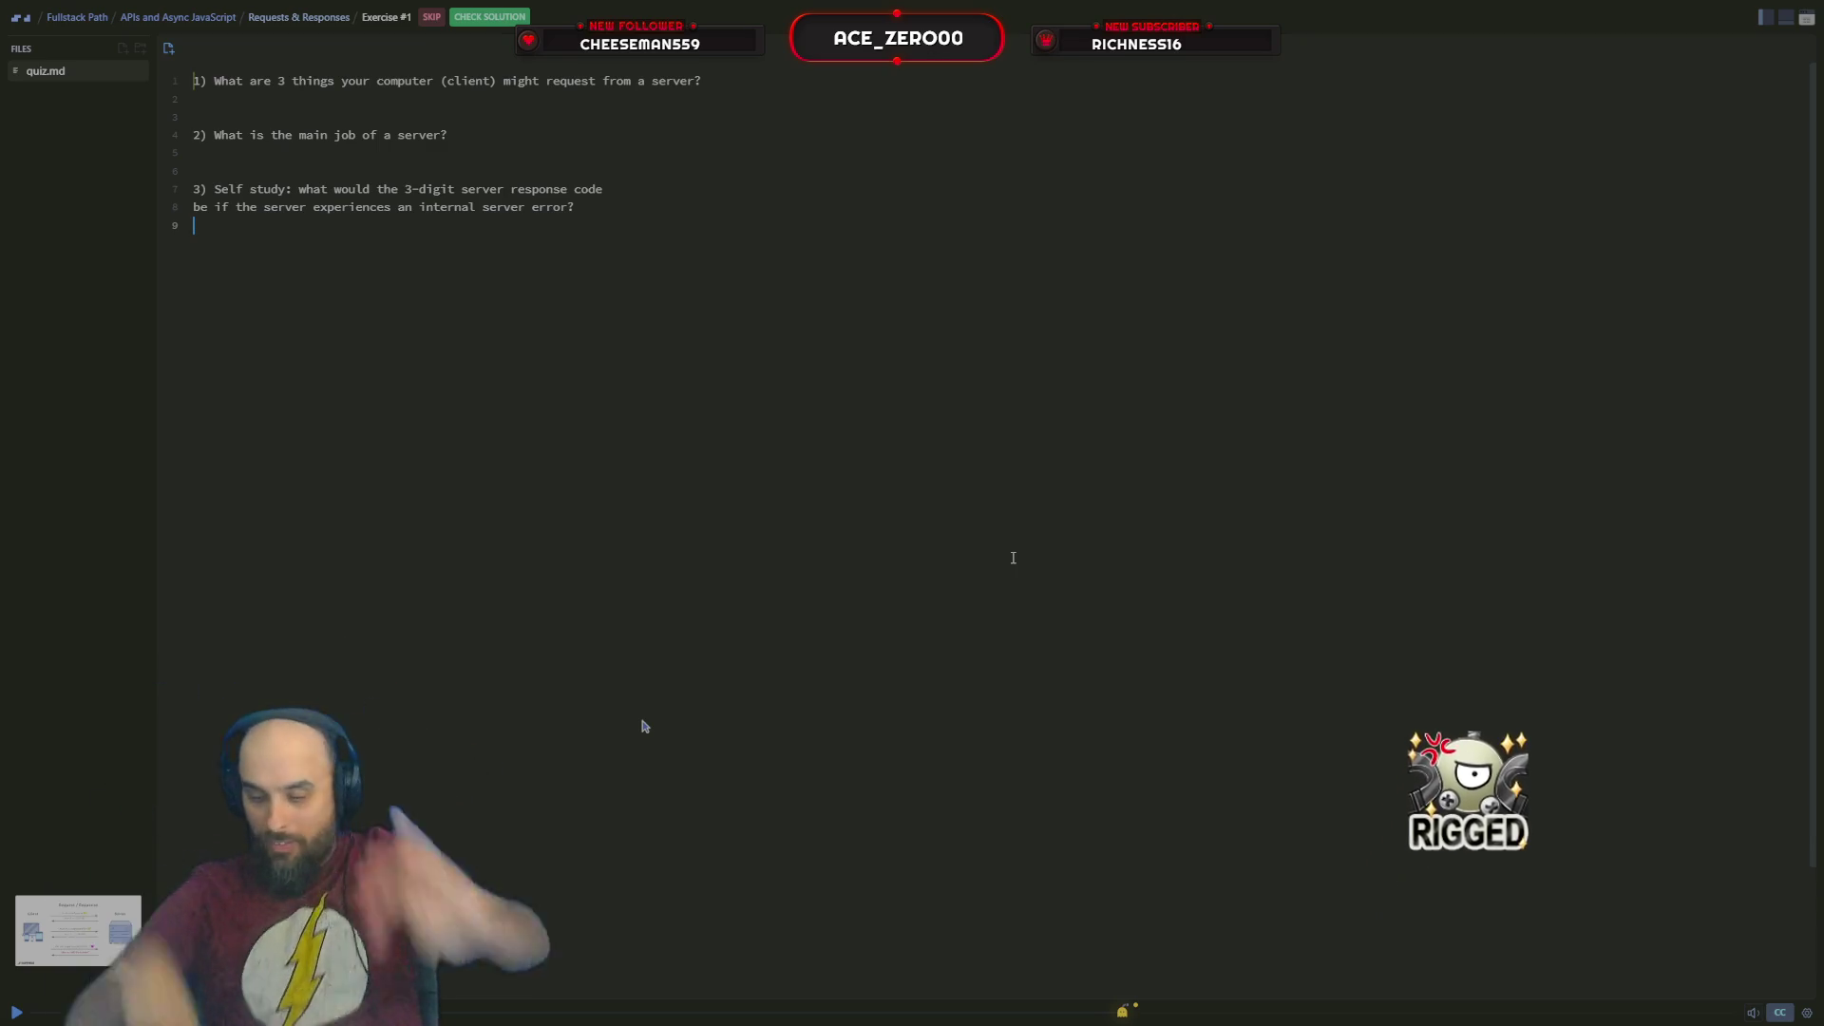
List Website, Email and Chat Bot as the three answers under question 1
{"action": "left_click", "coordinate": [891, 81]}
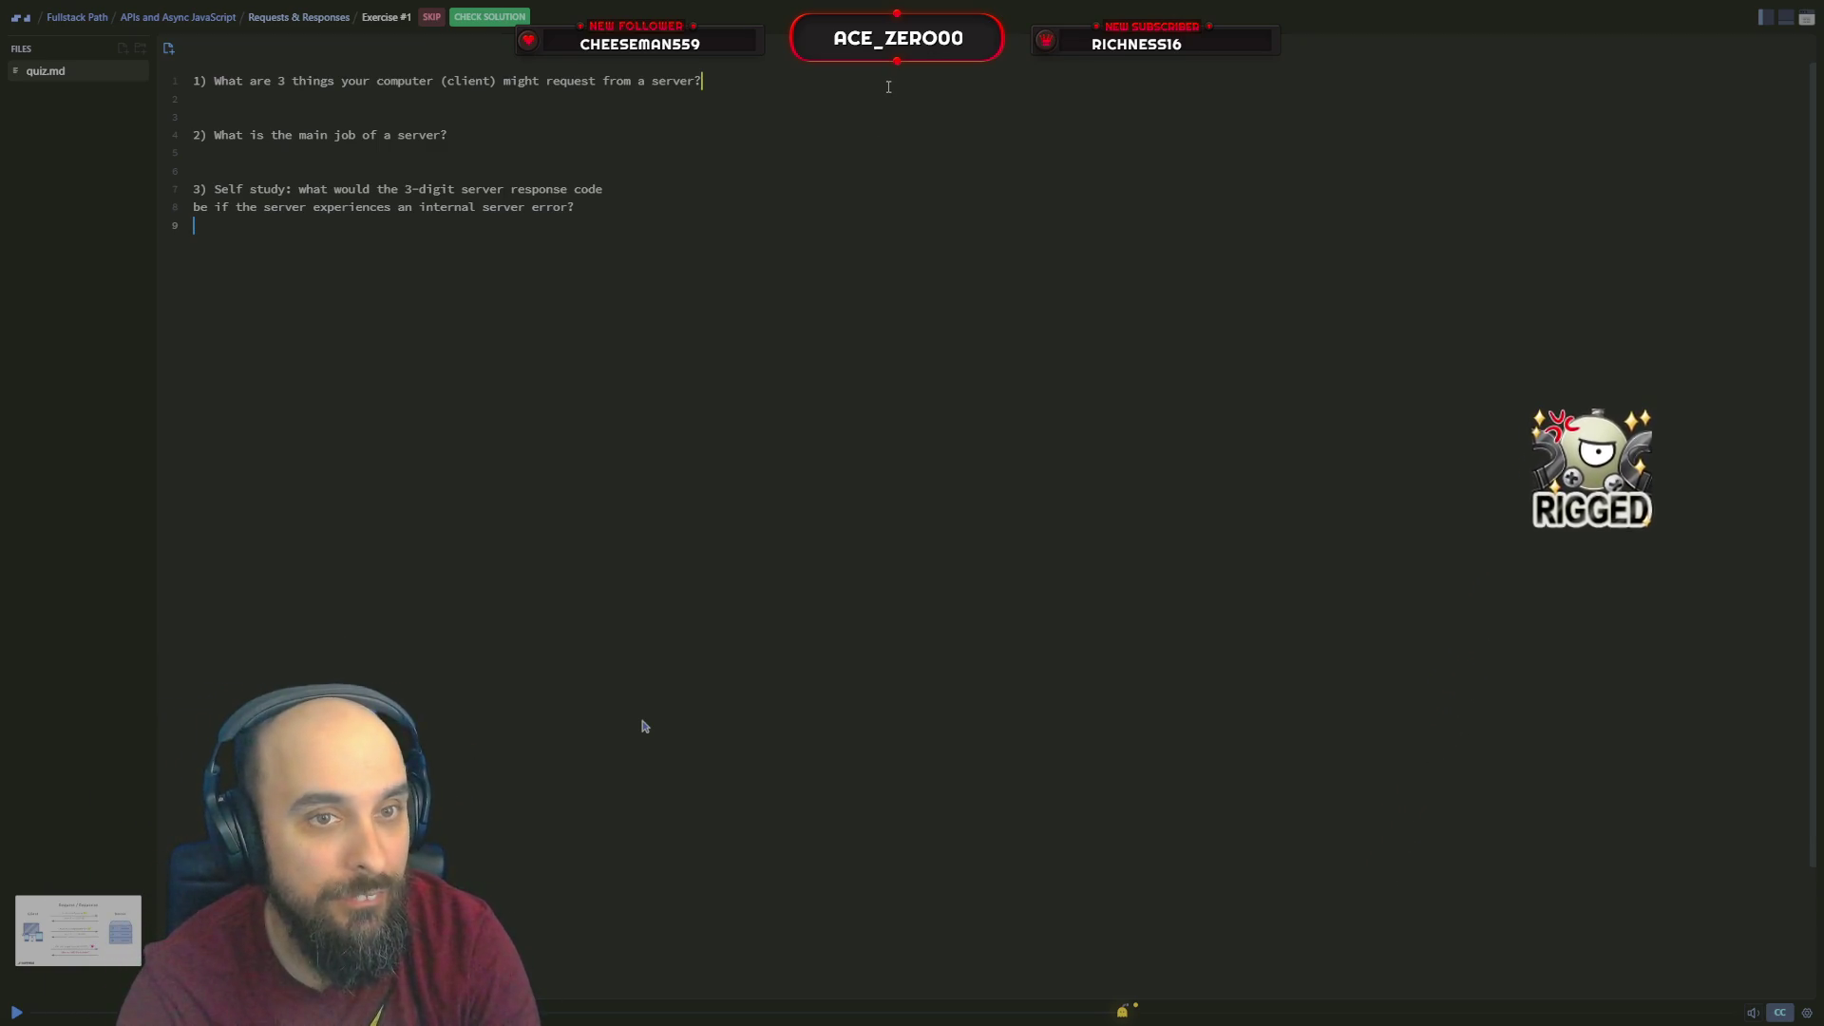
{"action": "key", "text": "Return"}
{"action": "type", "text": "Website"}
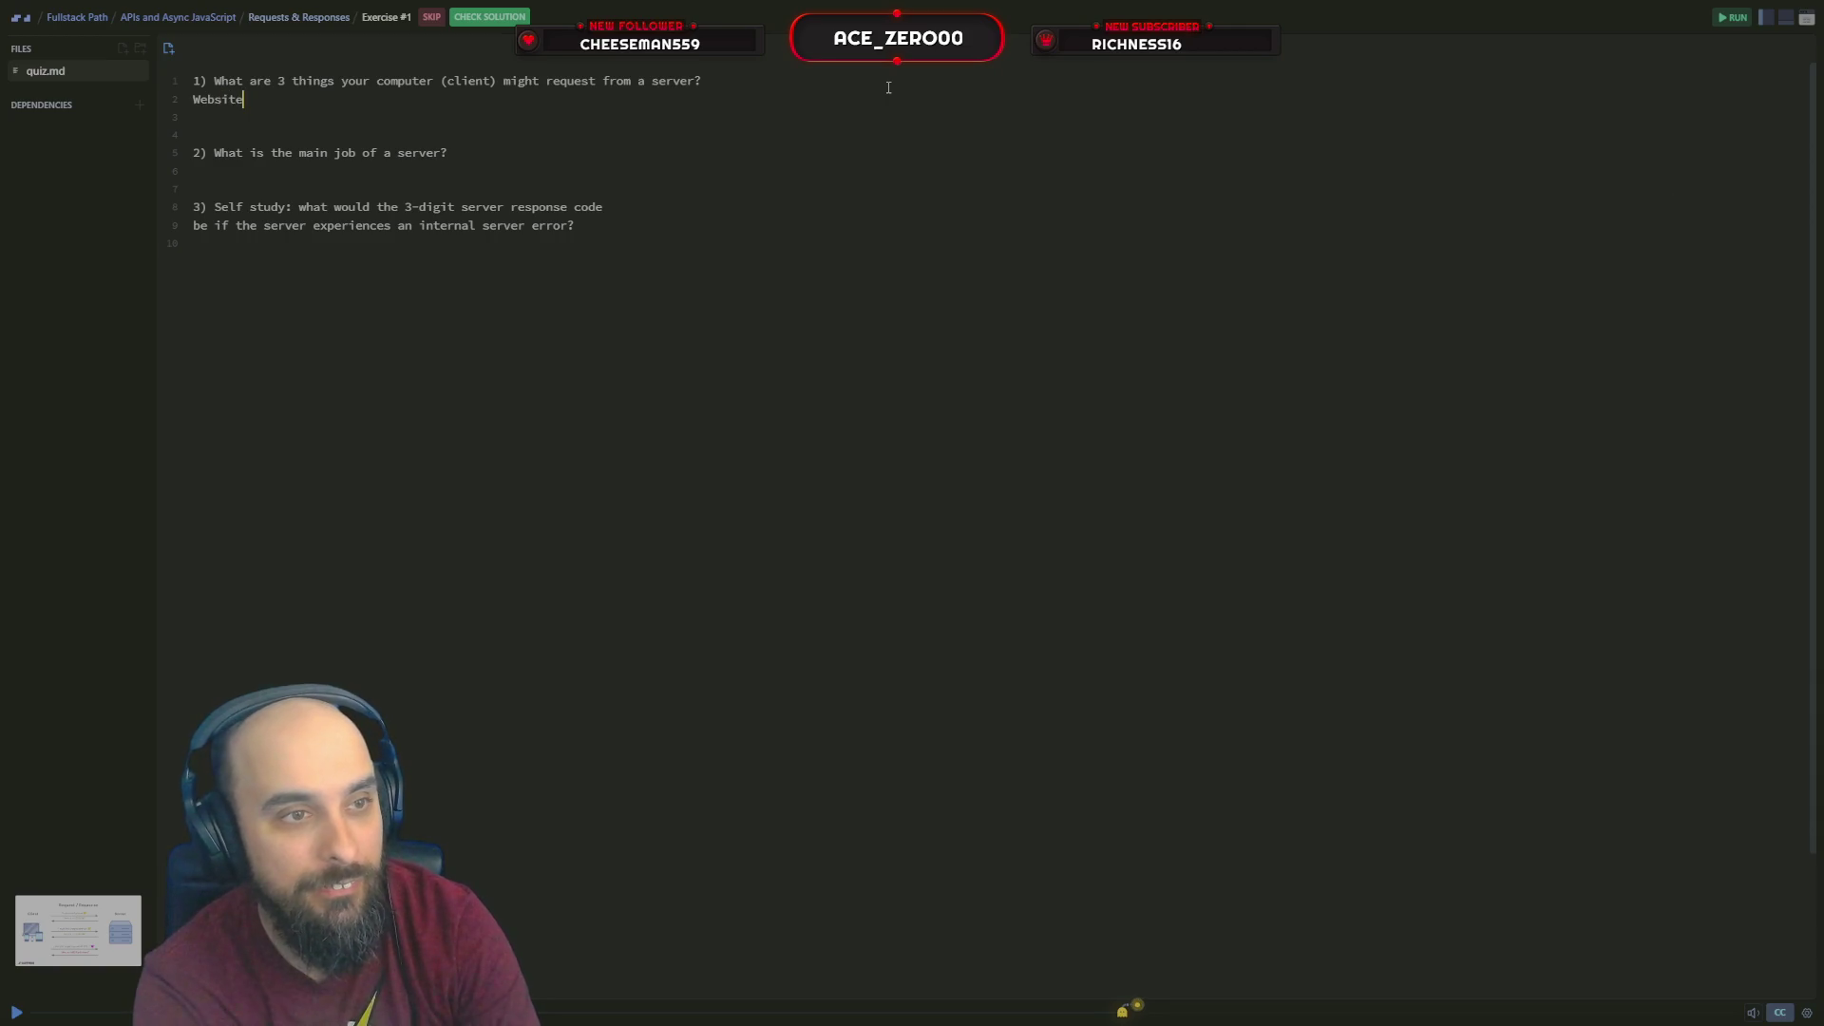
{"action": "key", "text": "Down"}
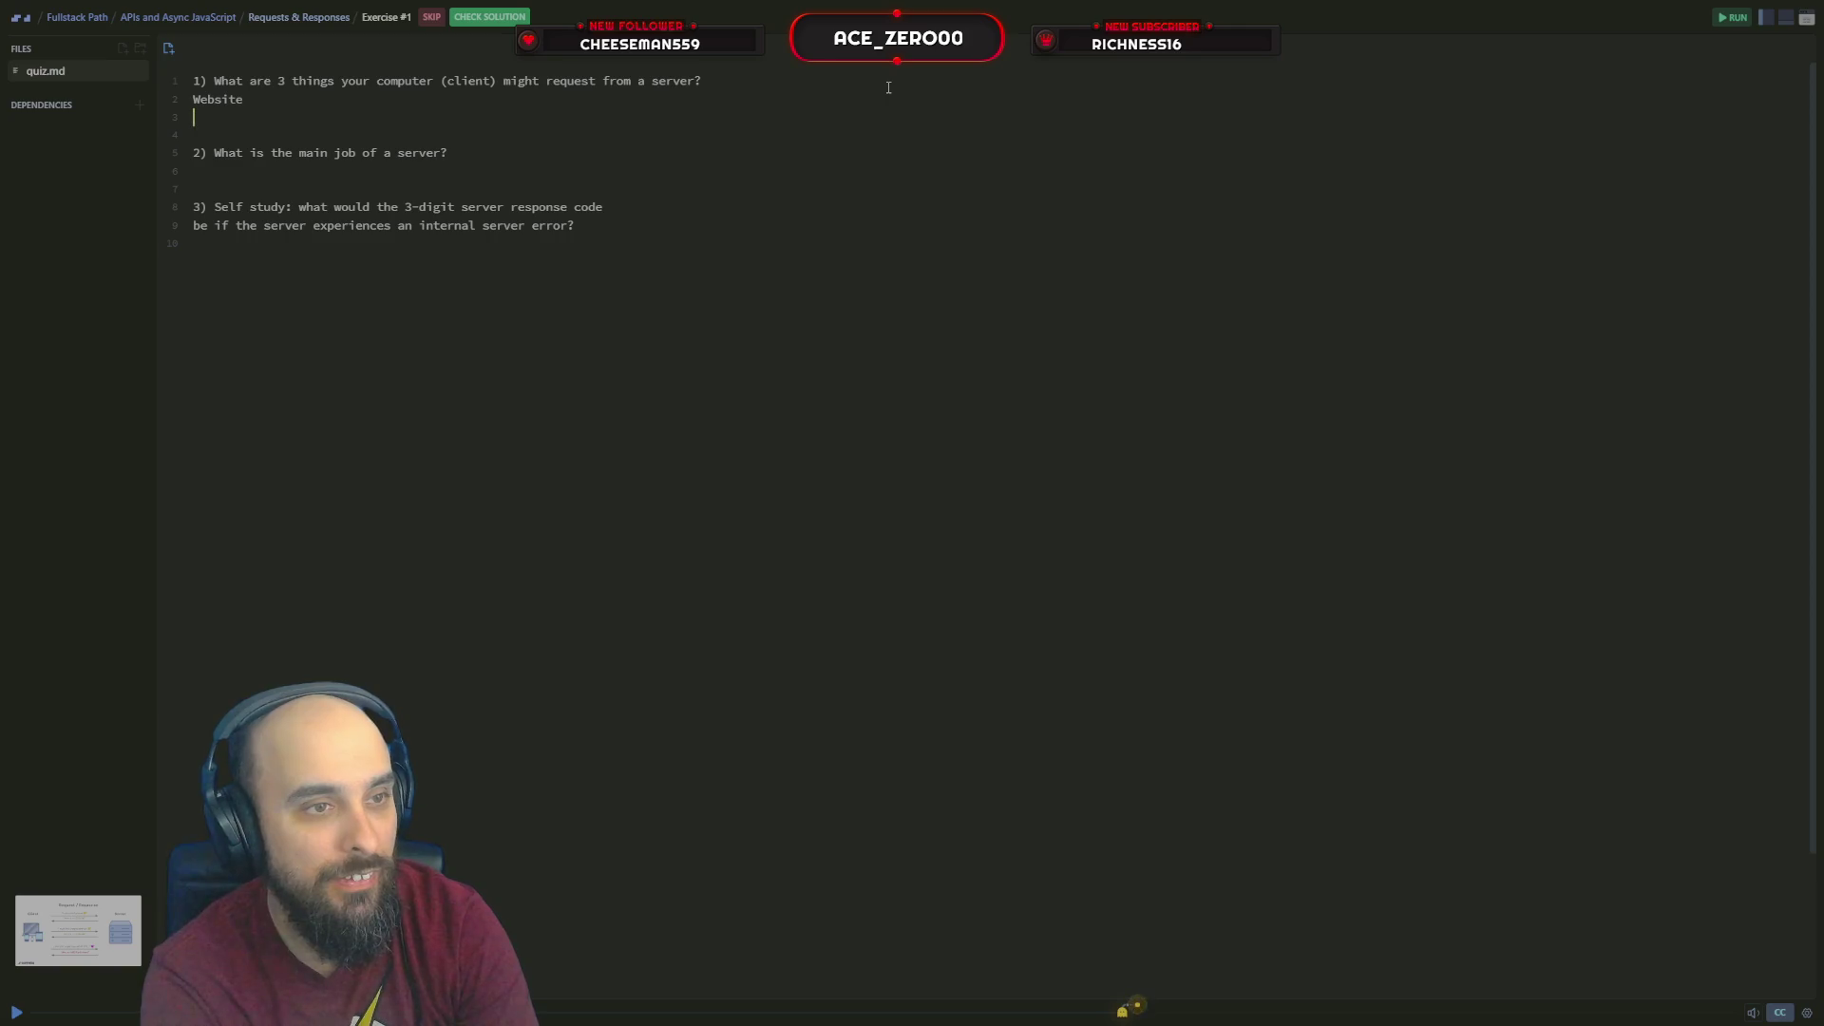
{"action": "type", "text": "Email"}
{"action": "key", "text": "Return"}
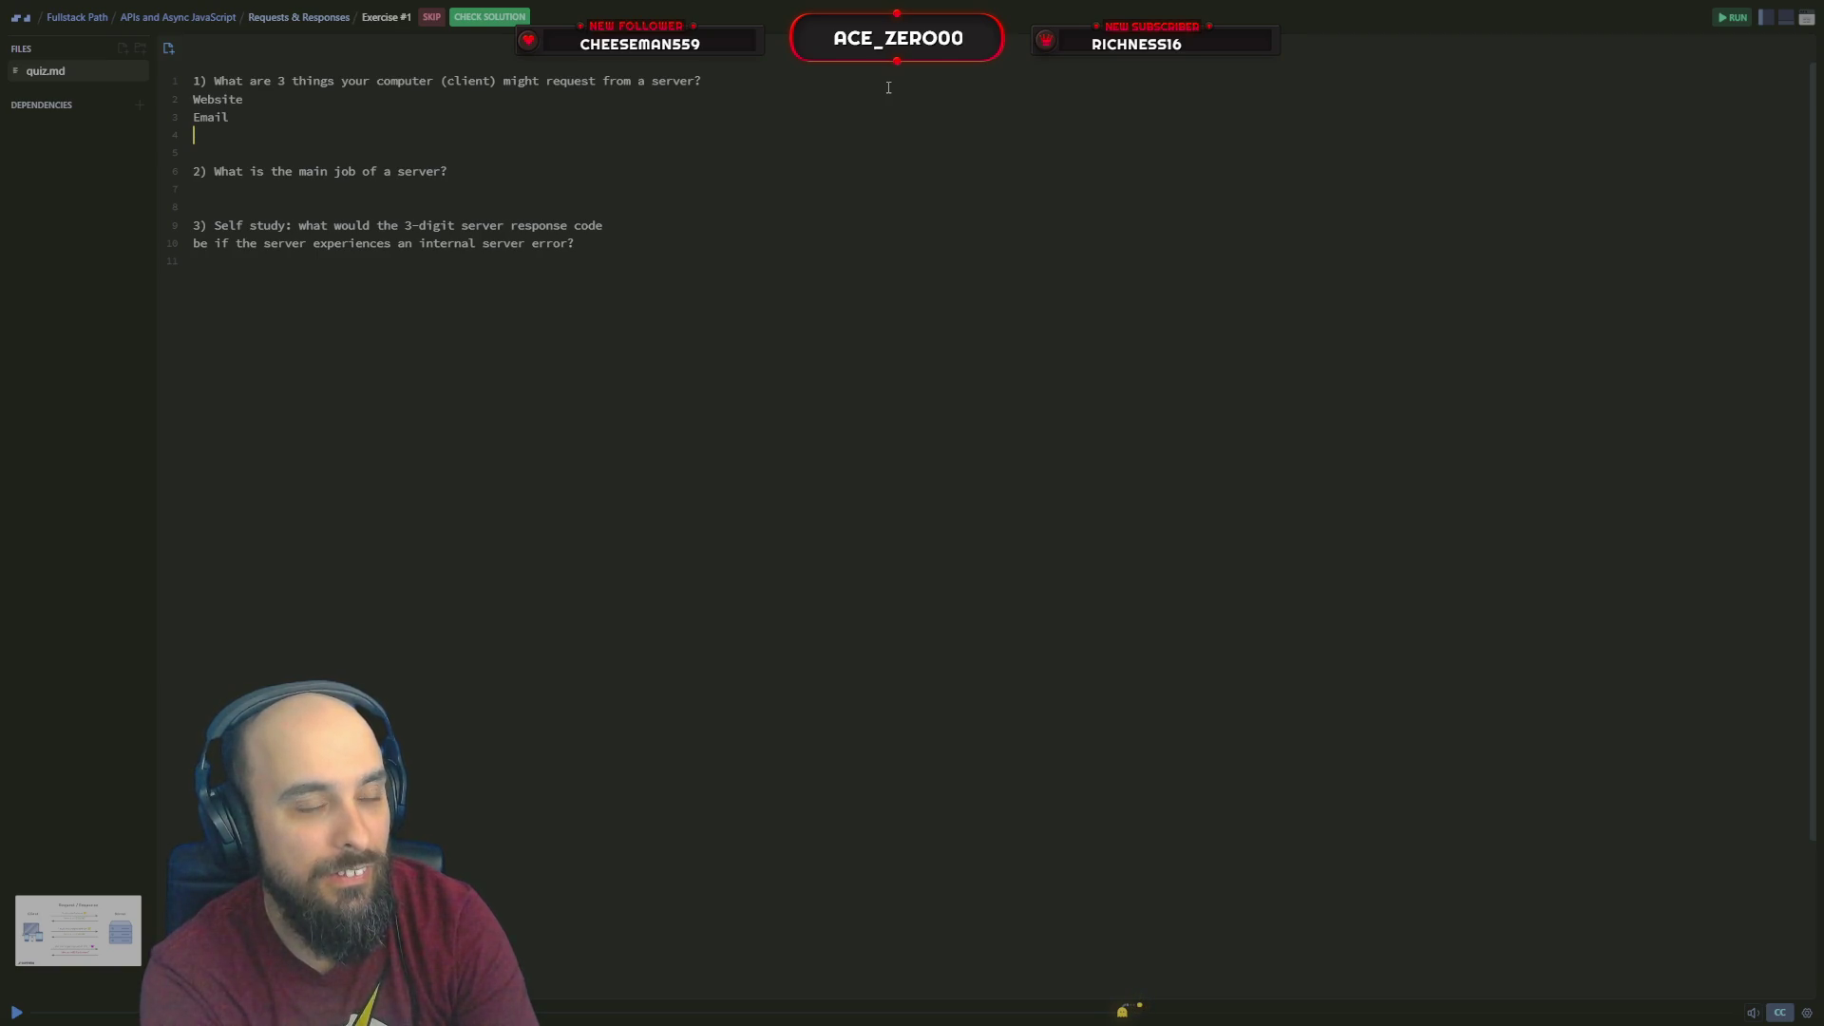
{"action": "type", "text": "chat"}
{"action": "key", "text": "BackSpace"}
{"action": "key", "text": "BackSpace"}
{"action": "key", "text": "BackSpace"}
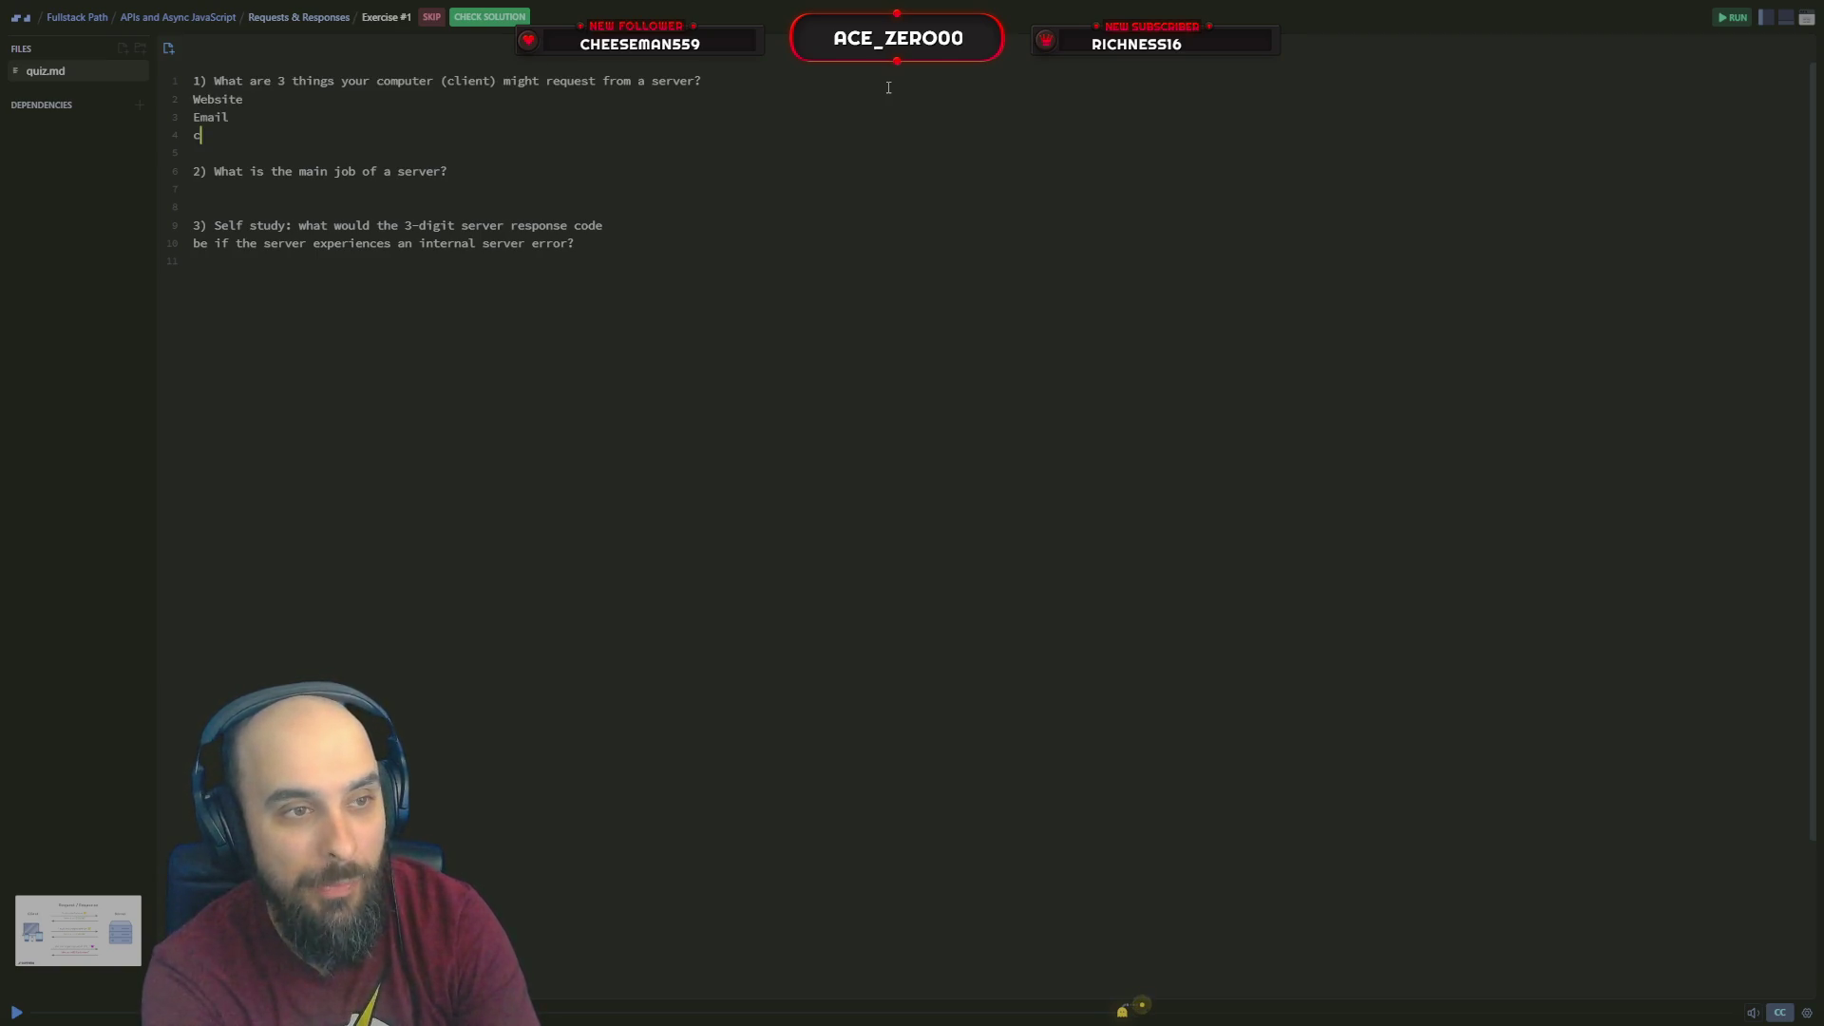
{"action": "type", "text": "Chat Bot"}
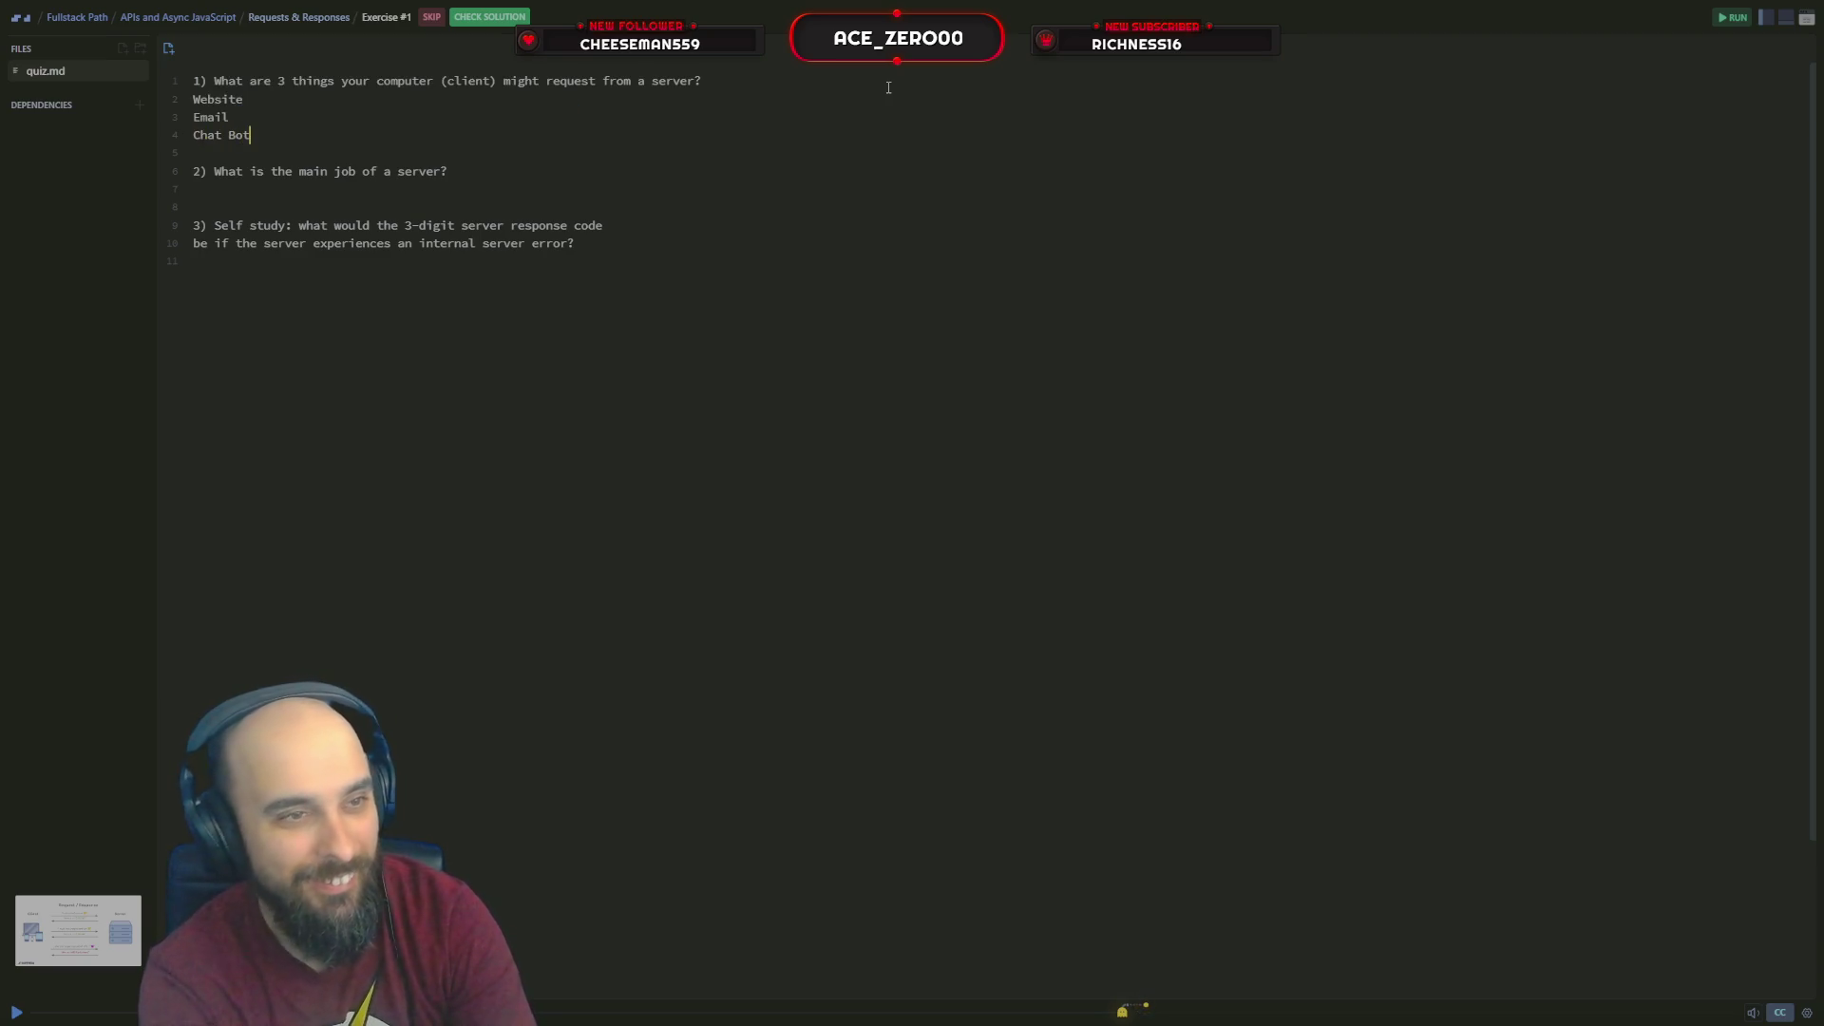
{"action": "key", "text": "Down"}
{"action": "key", "text": "Down"}
Answer question 2 with 'to store data and send to the client' and move on to question 3
{"action": "key", "text": "End"}
{"action": "key", "text": "Return"}
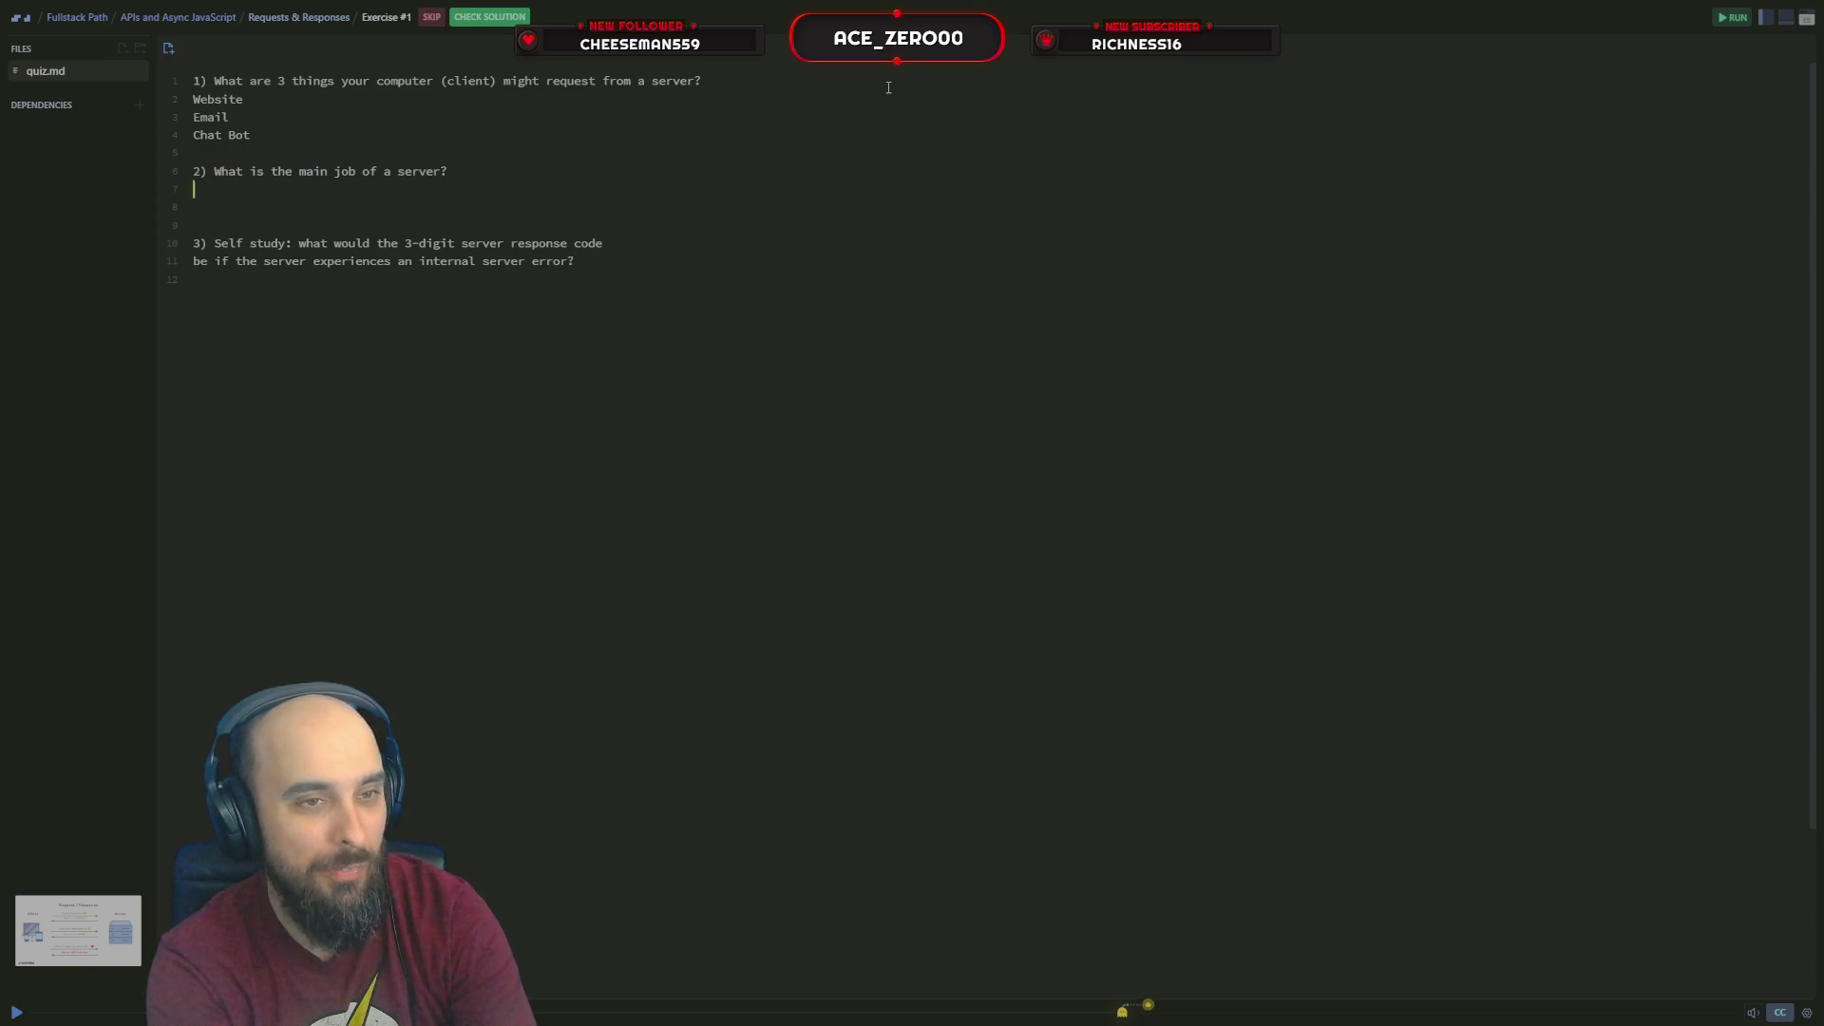
{"action": "type", "text": "to"}
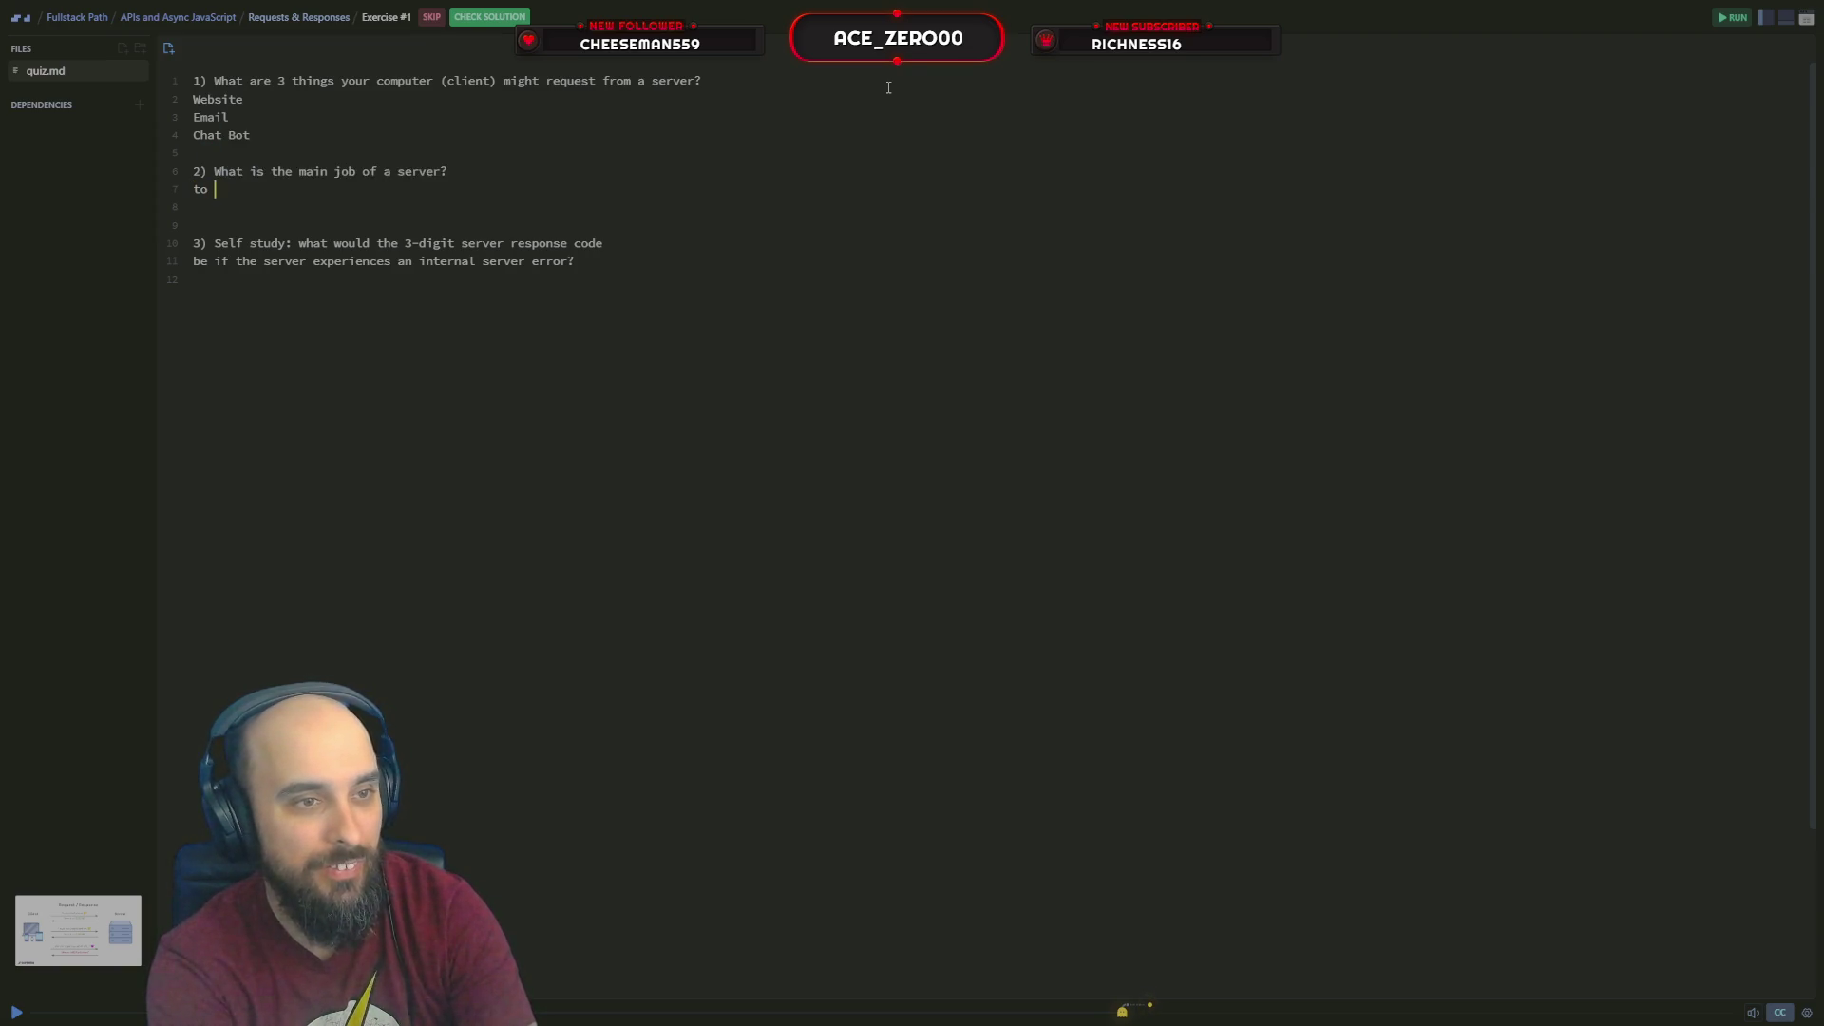
{"action": "type", "text": " to"}
{"action": "key", "text": "BackSpace"}
{"action": "key", "text": "BackSpace"}
{"action": "type", "text": "st"}
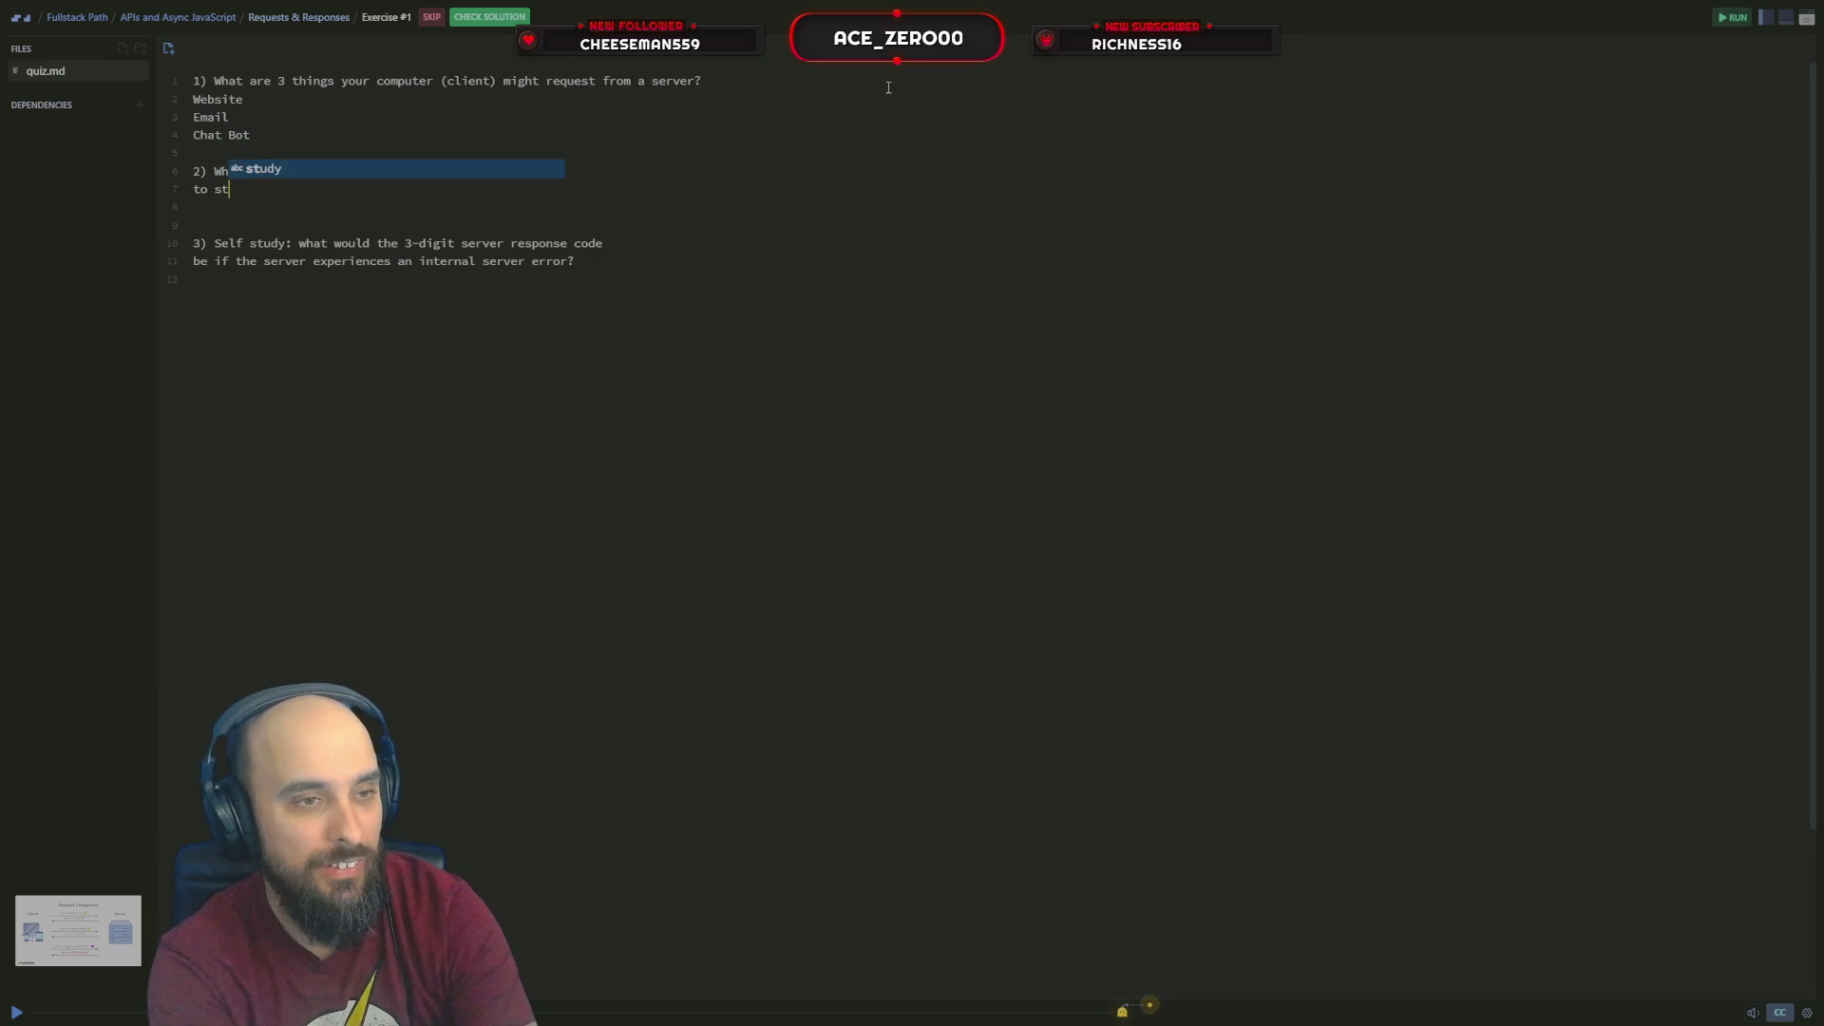
{"action": "type", "text": "ore data and"}
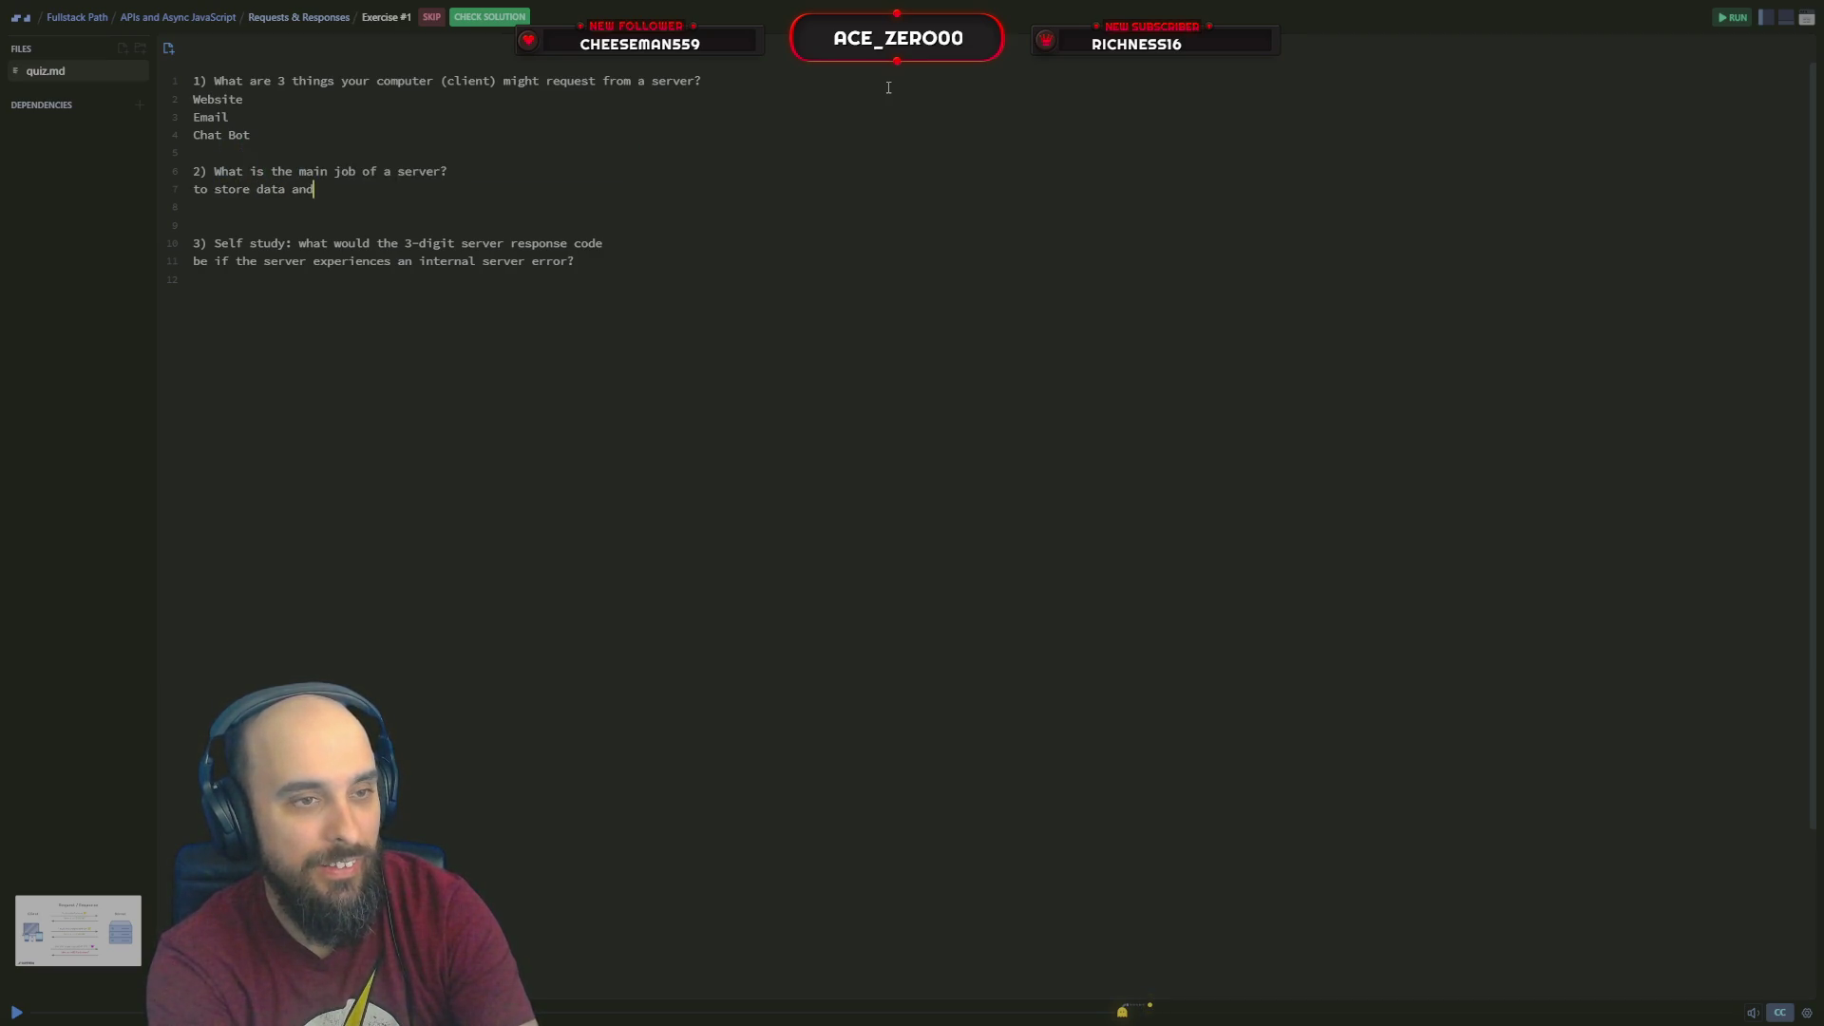
{"action": "type", "text": " ser"}
{"action": "type", "text": " to the "}
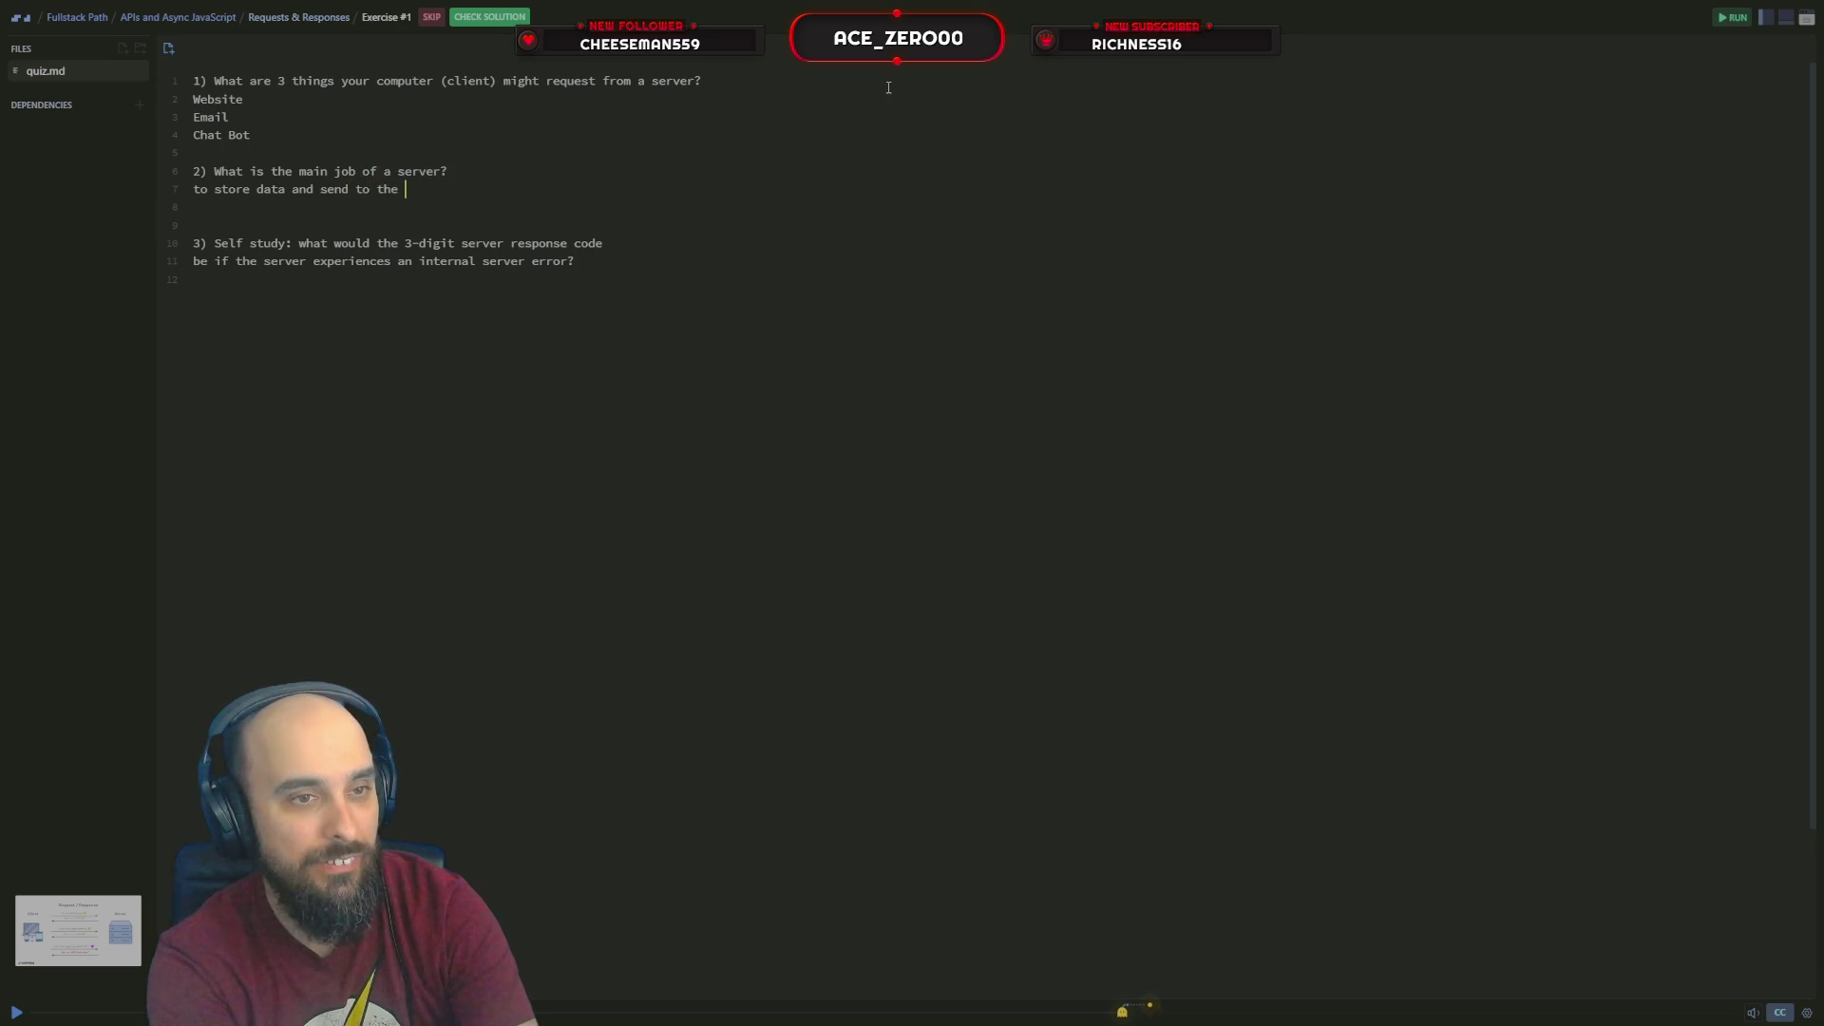
{"action": "type", "text": "clie"}
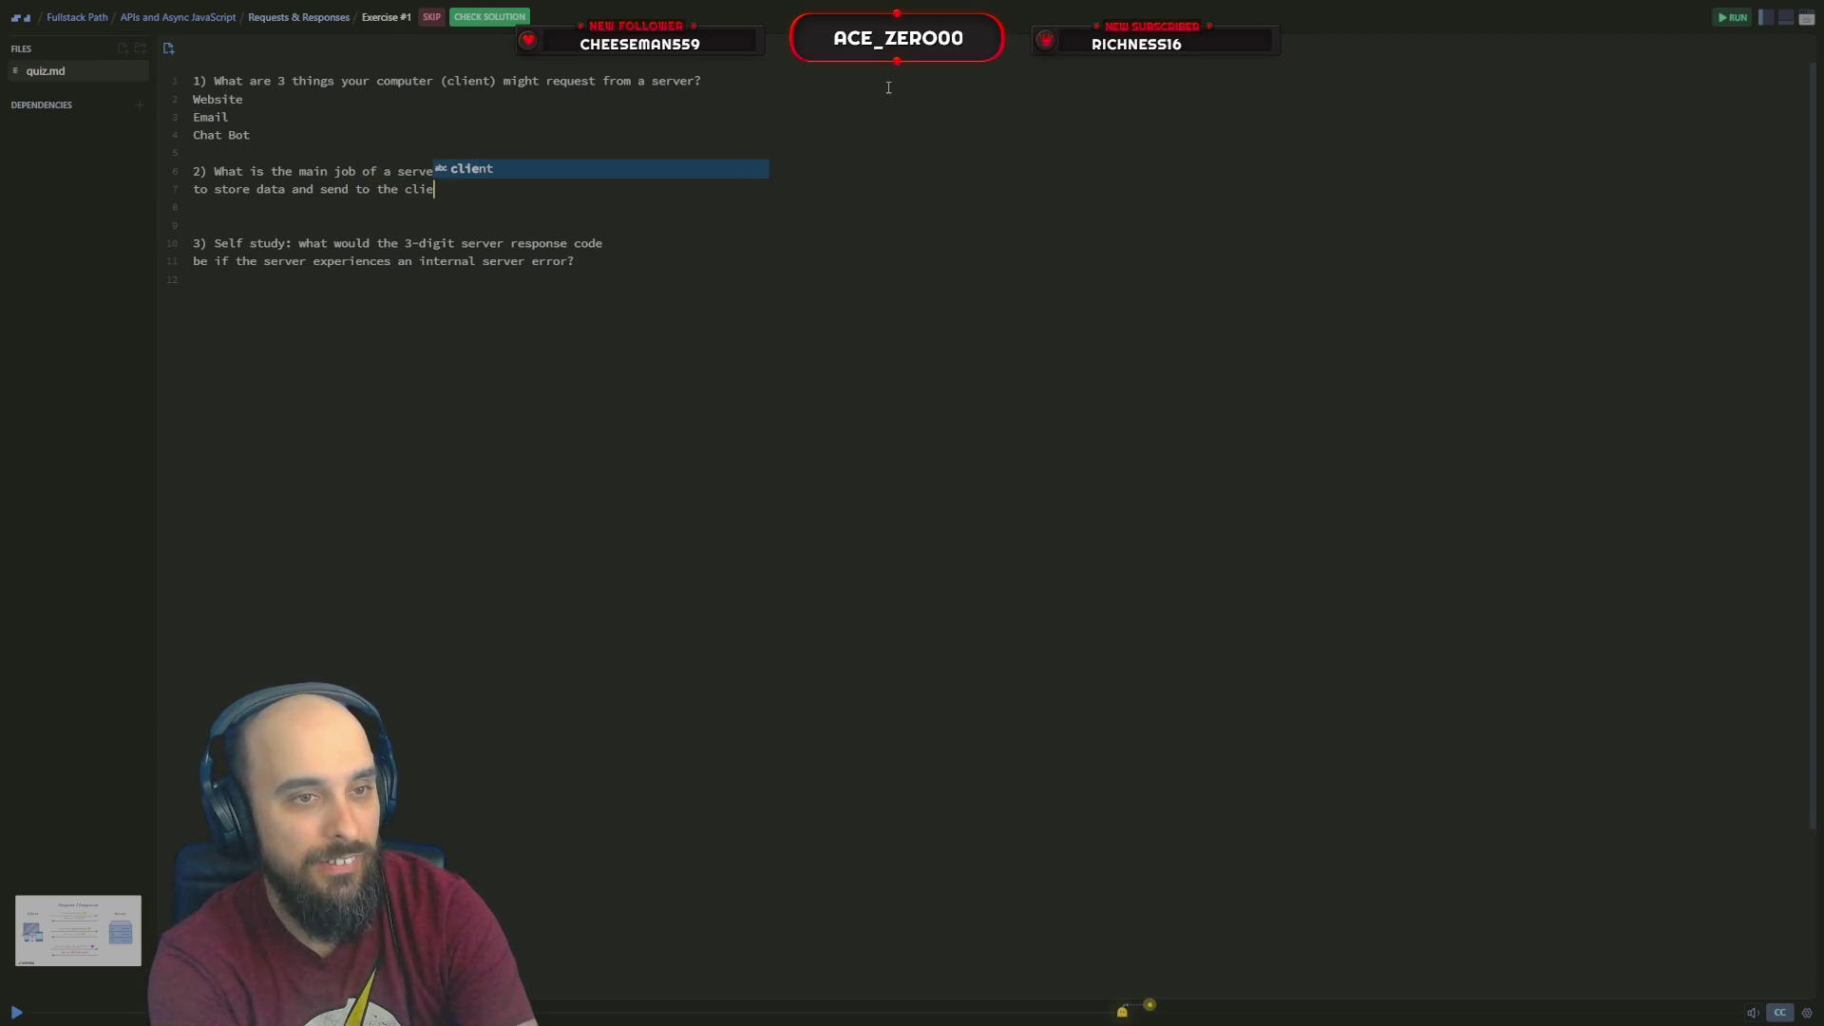
{"action": "type", "text": "nt"}
{"action": "key", "text": "Escape"}
{"action": "key", "text": "Down"}
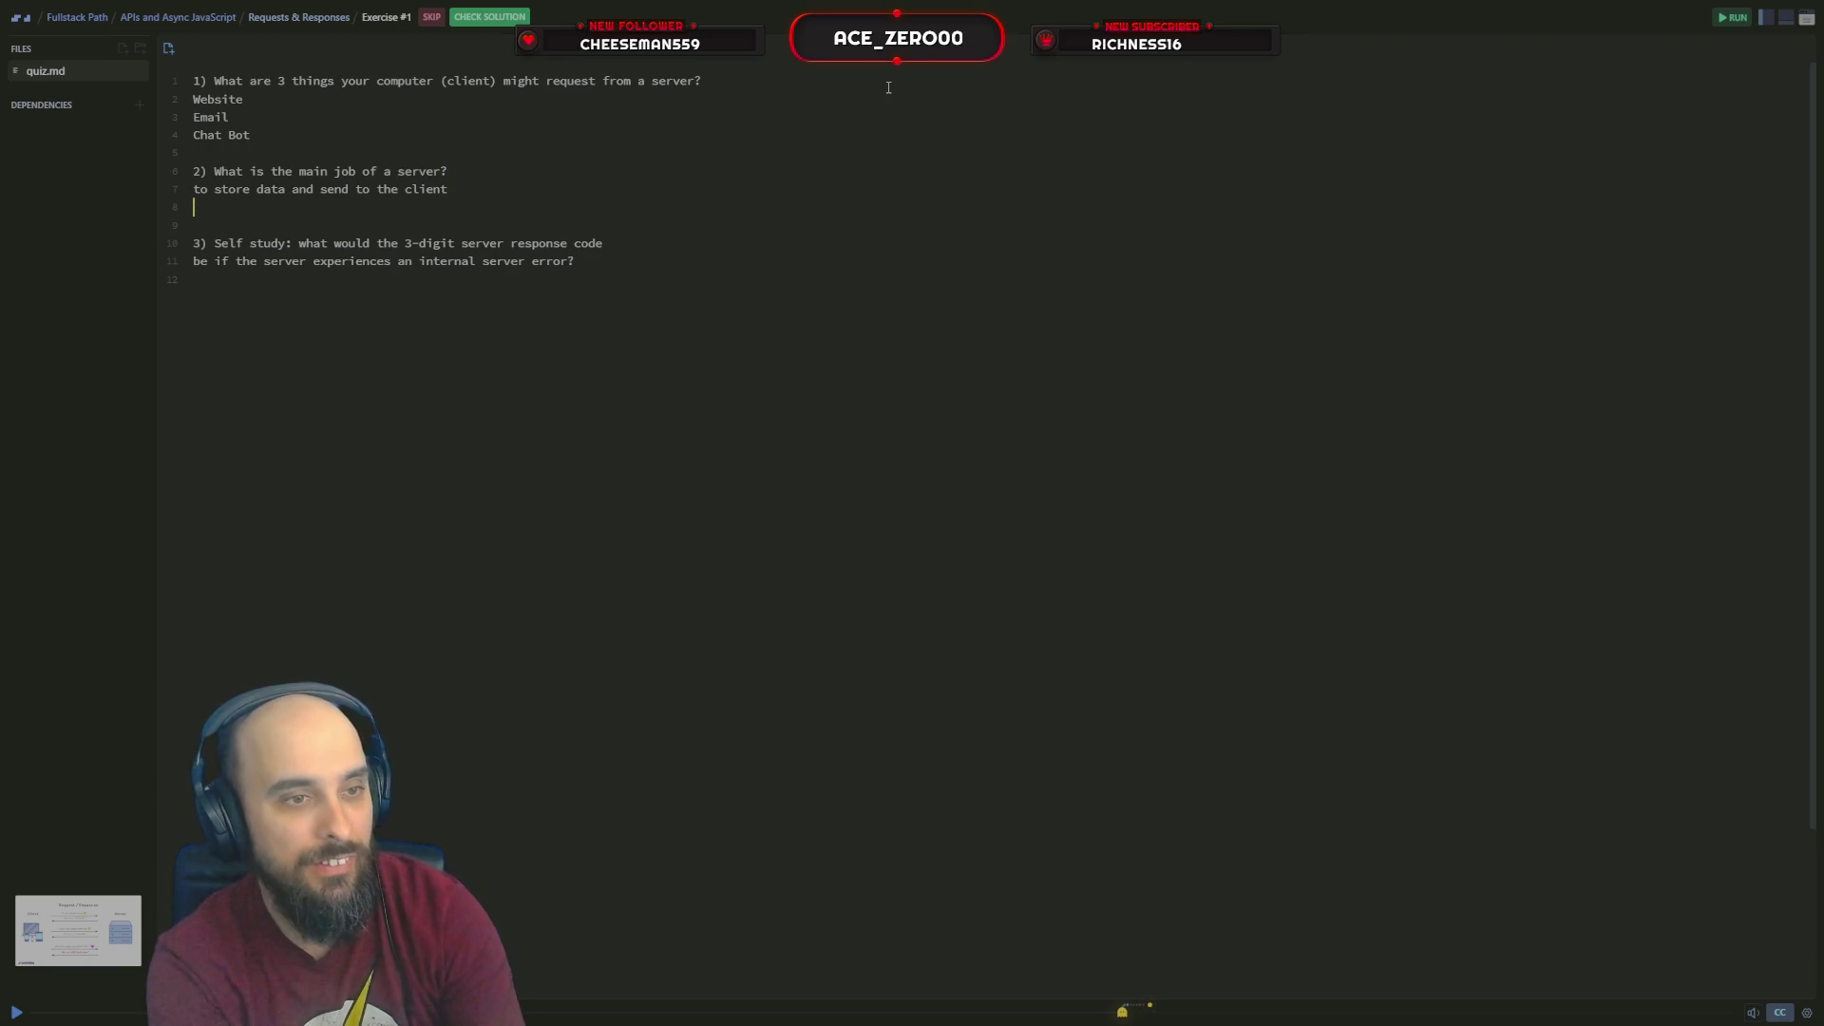
{"action": "key", "text": "Down"}
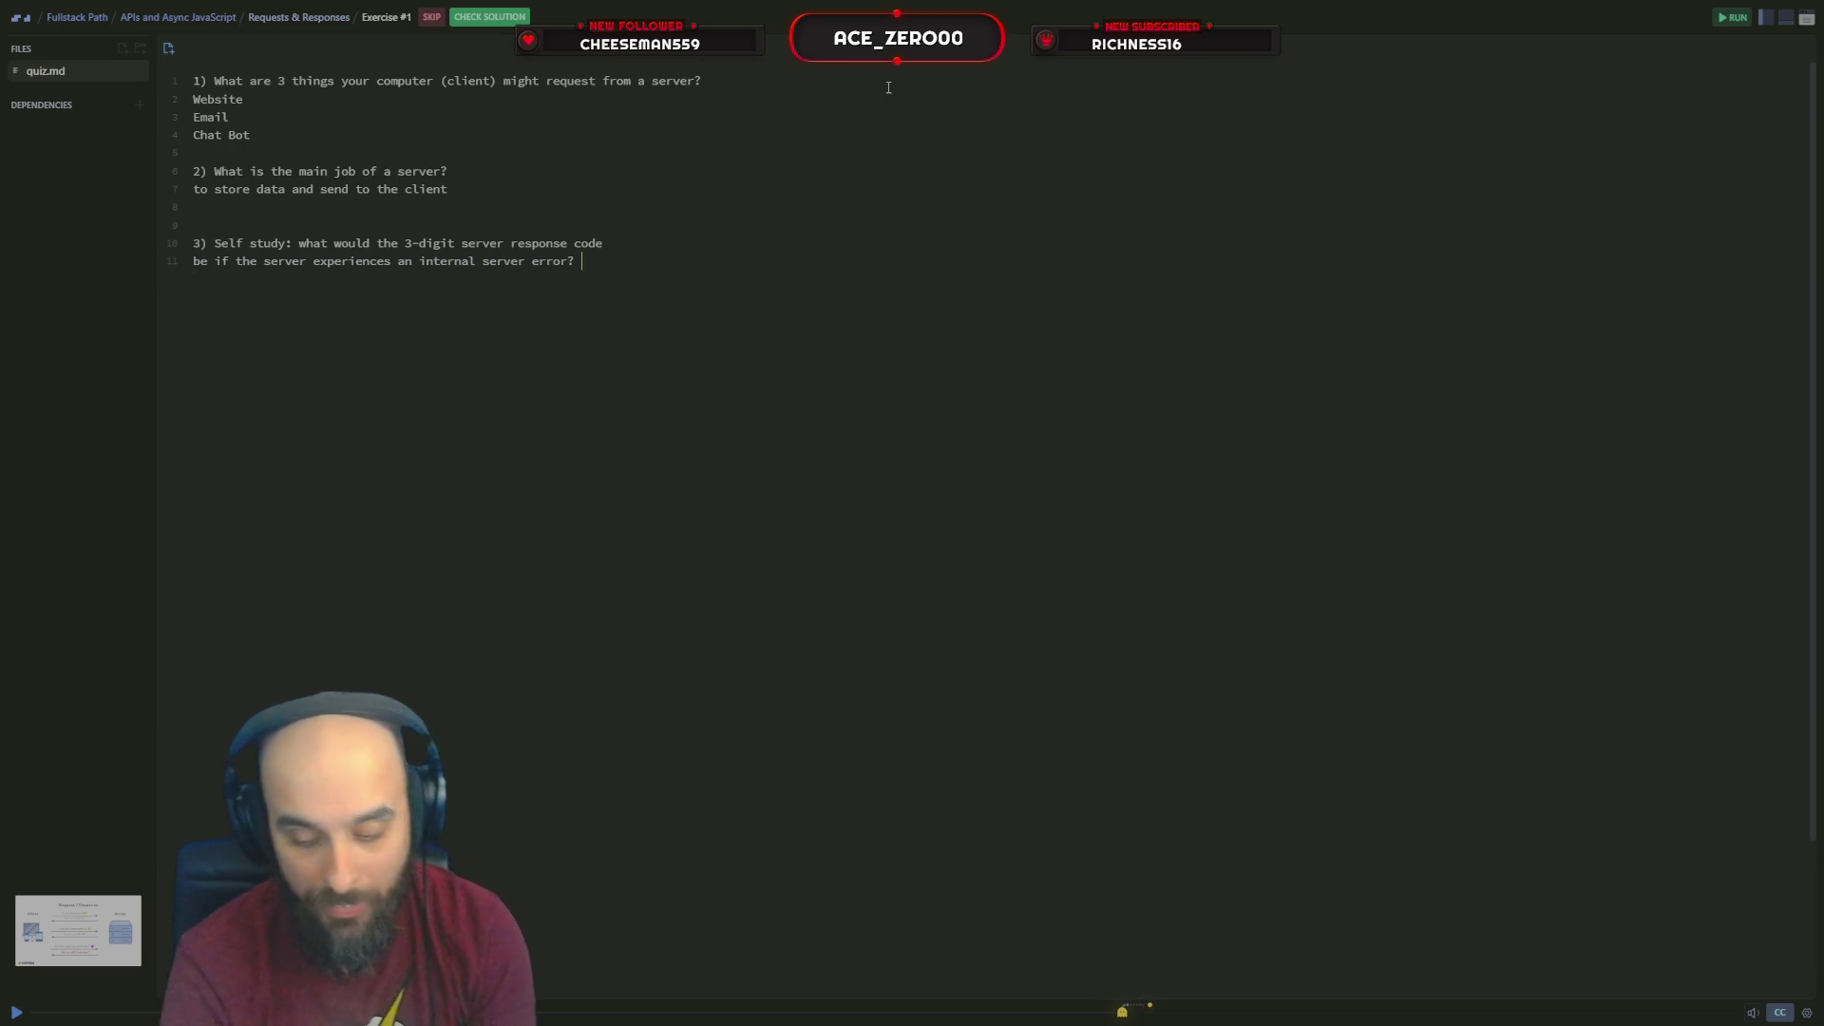
{"action": "type", "text": "404 "}
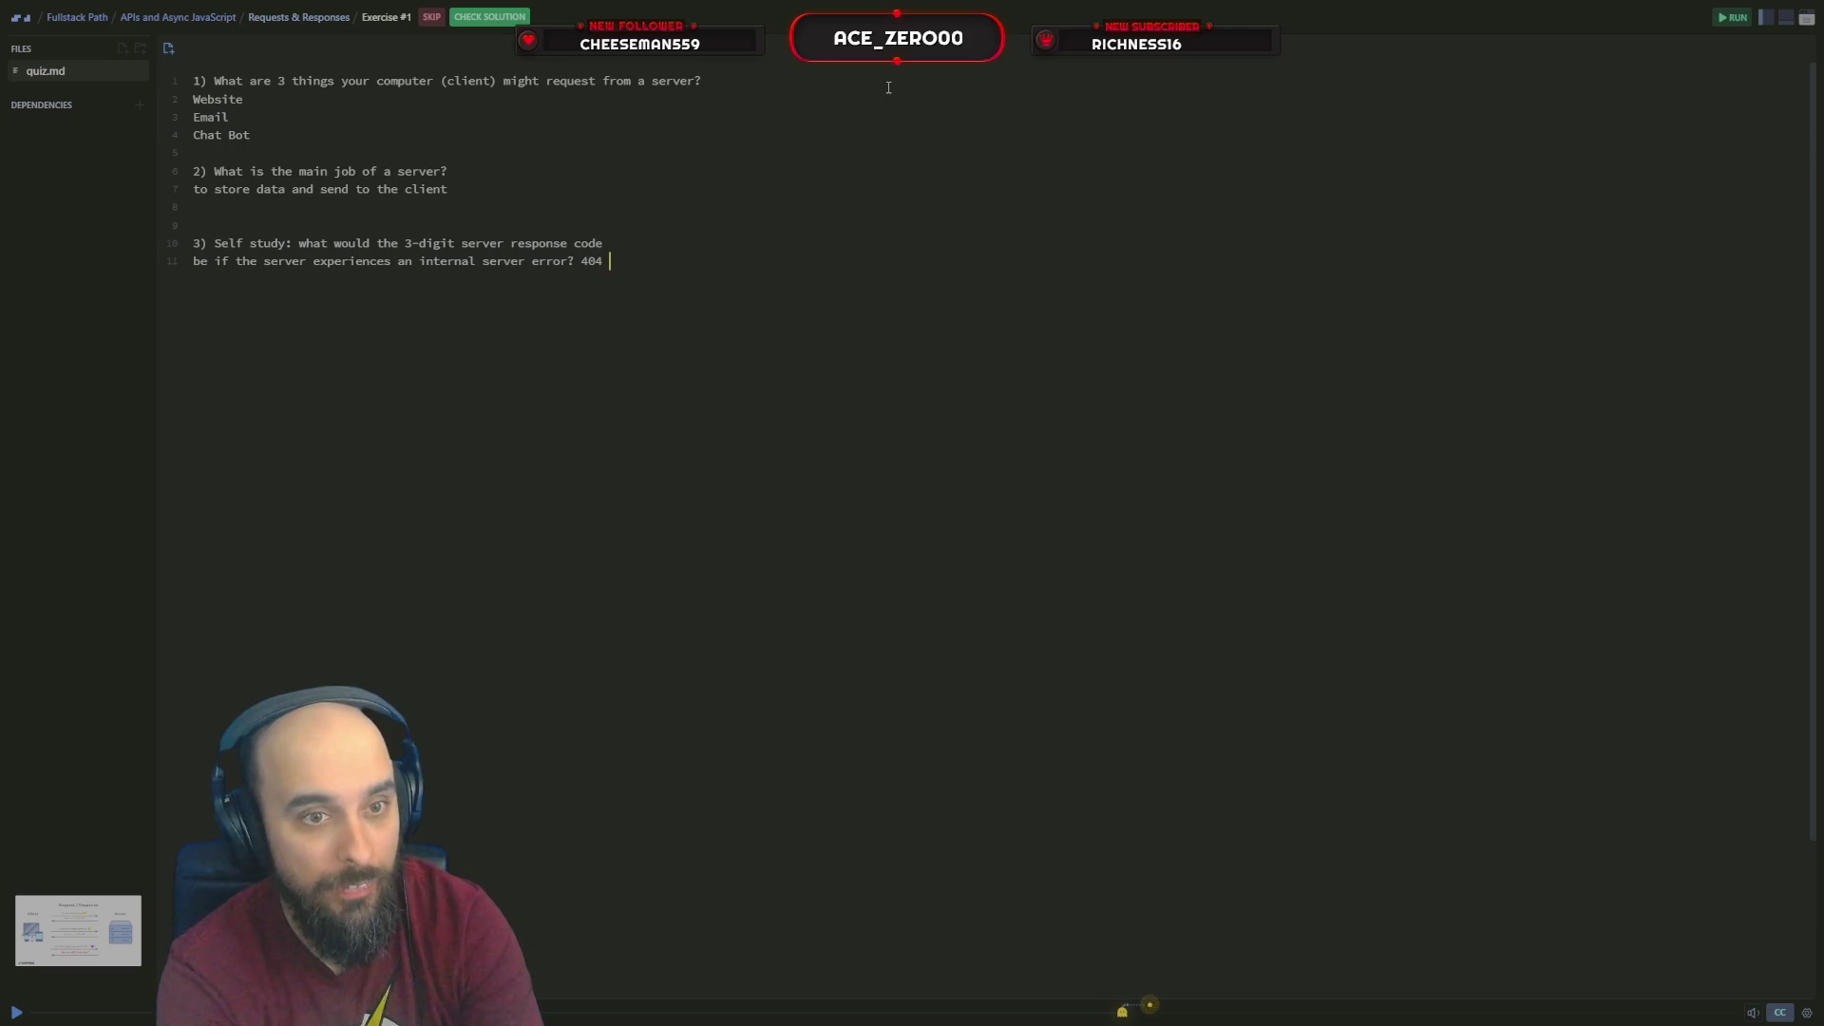
{"action": "type", "text": "error"}
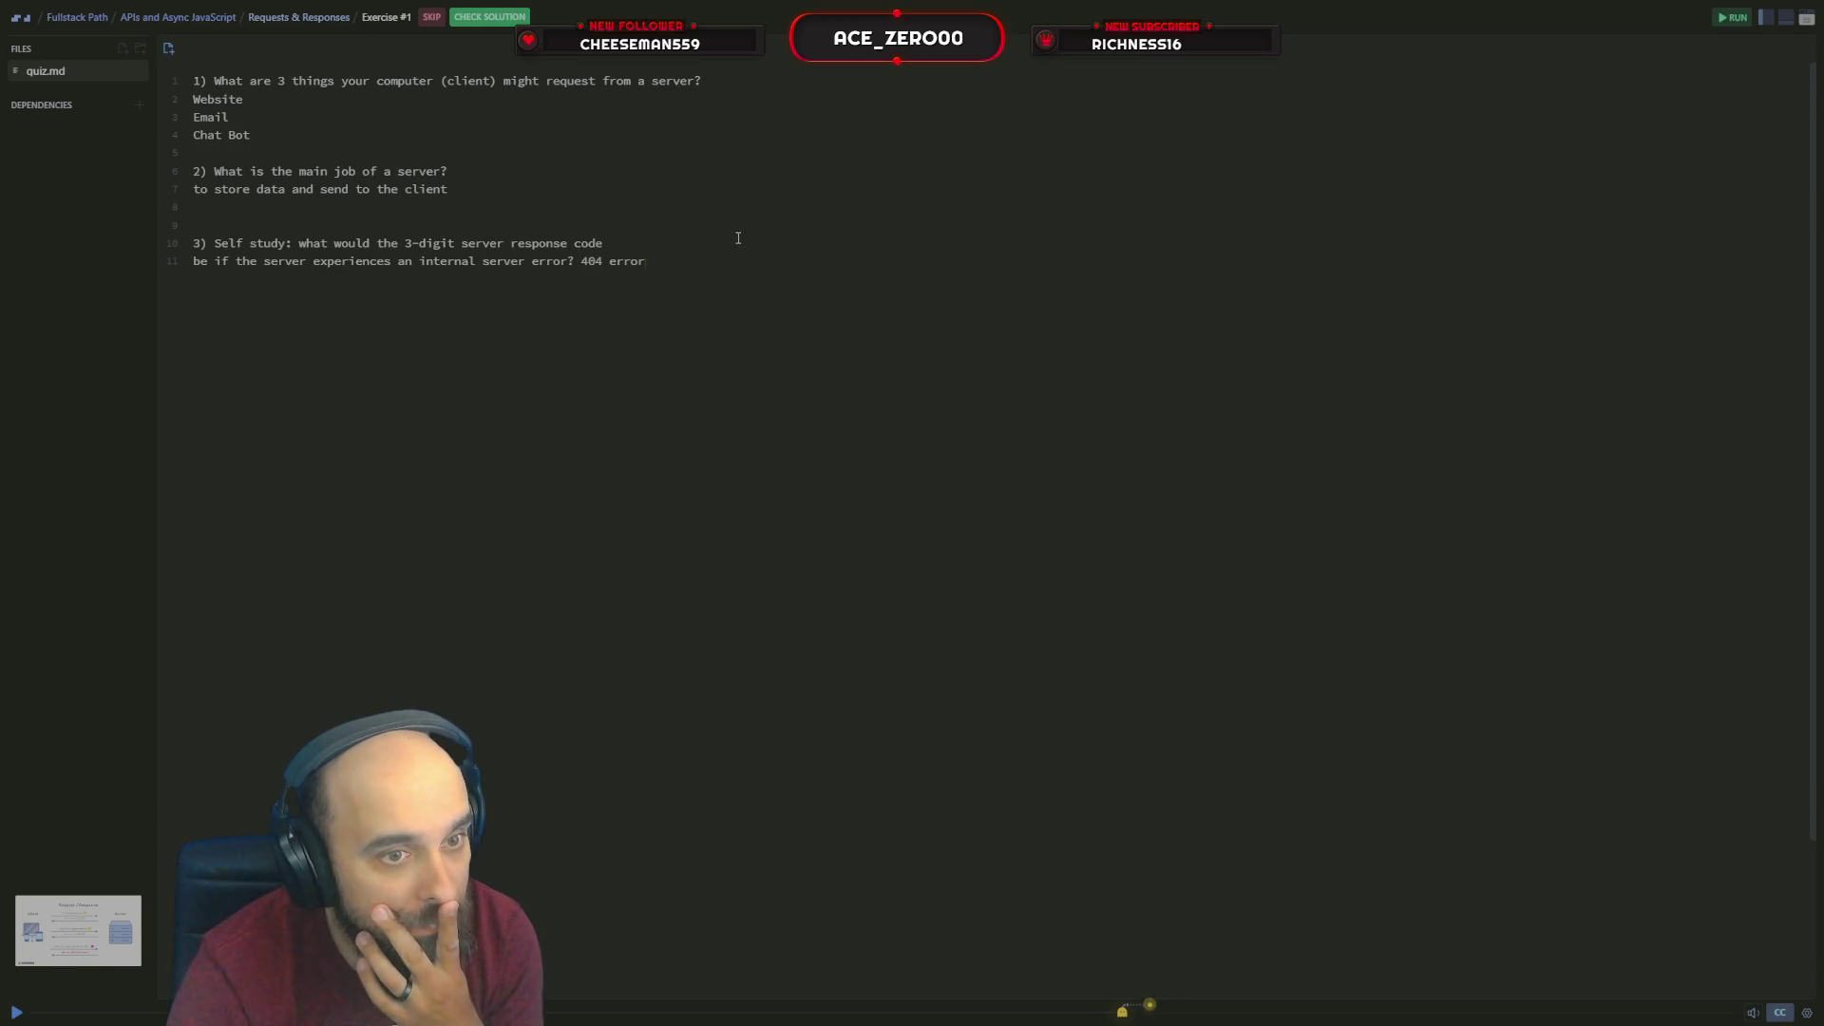
Submit the Requests & Responses quiz answers with Check Solution for review
{"action": "left_click", "coordinate": [489, 16]}
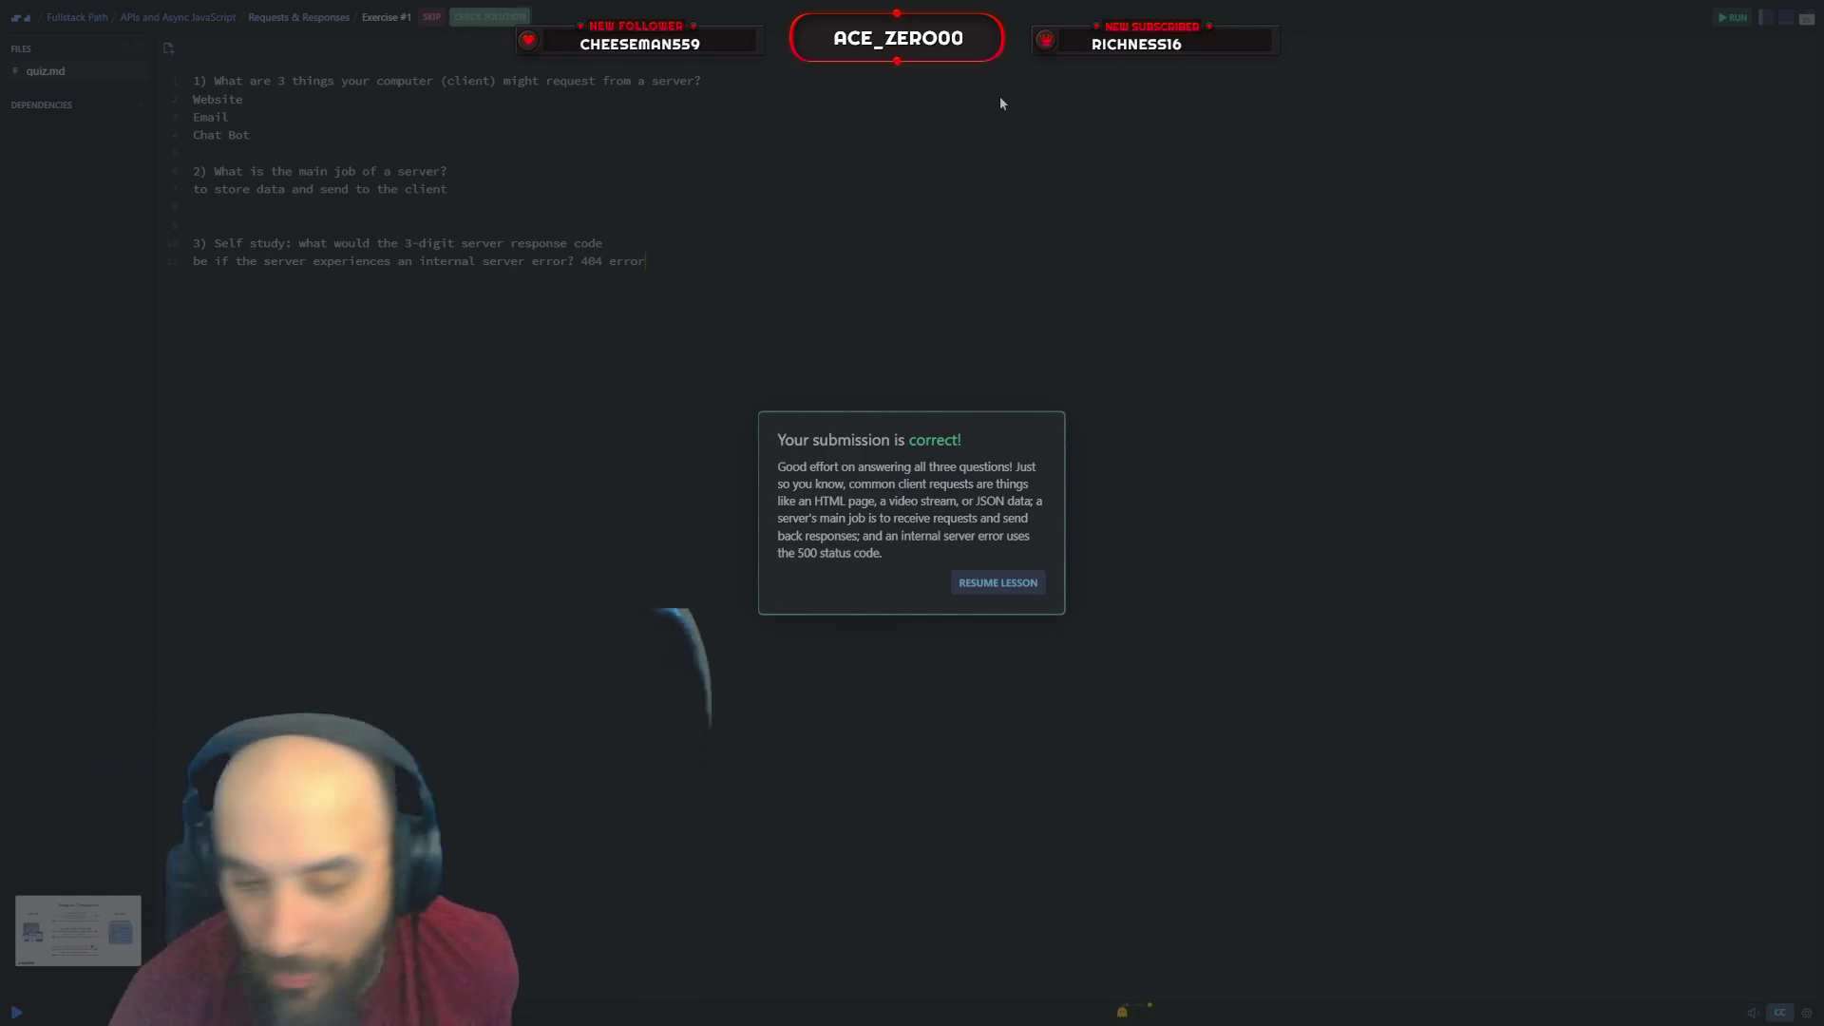
Resume from the result dialog into the BoredBot Intro lesson
{"action": "left_click", "coordinate": [1000, 582]}
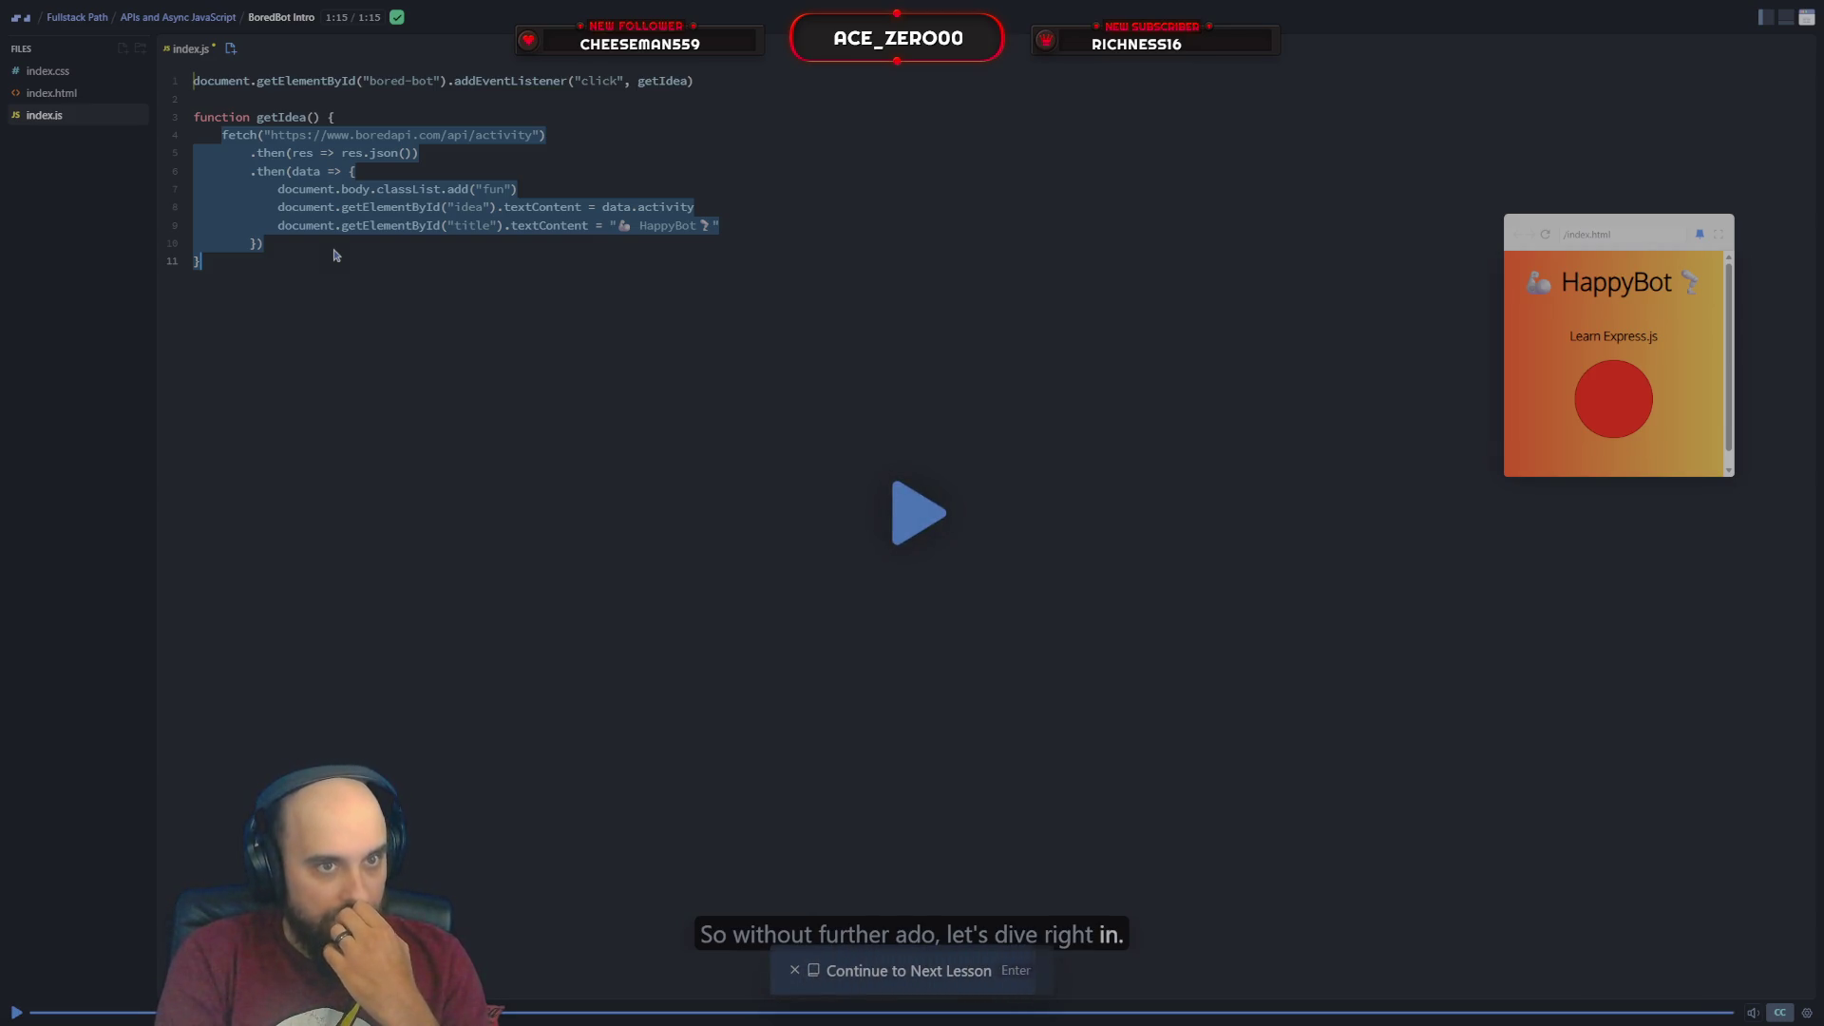
Continue to the JSON Review lesson, play it briefly and pause
{"action": "key", "text": "Return"}
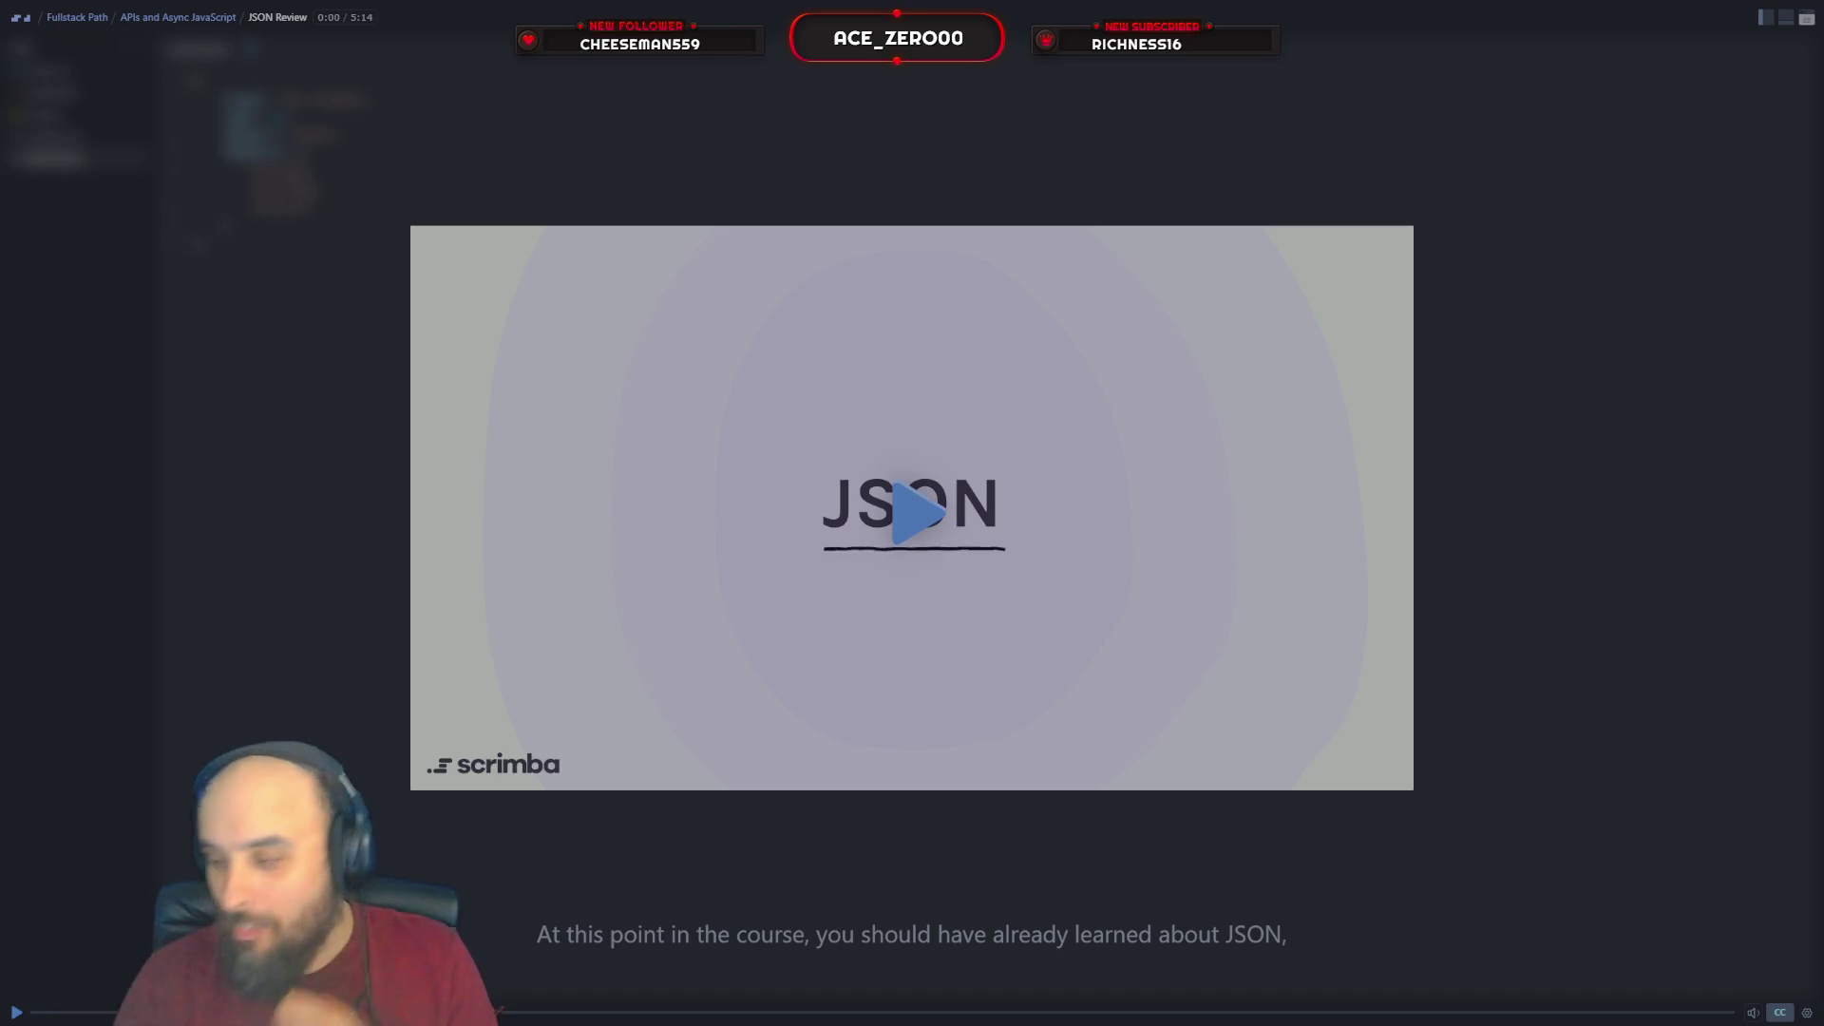
{"action": "key", "text": "space"}
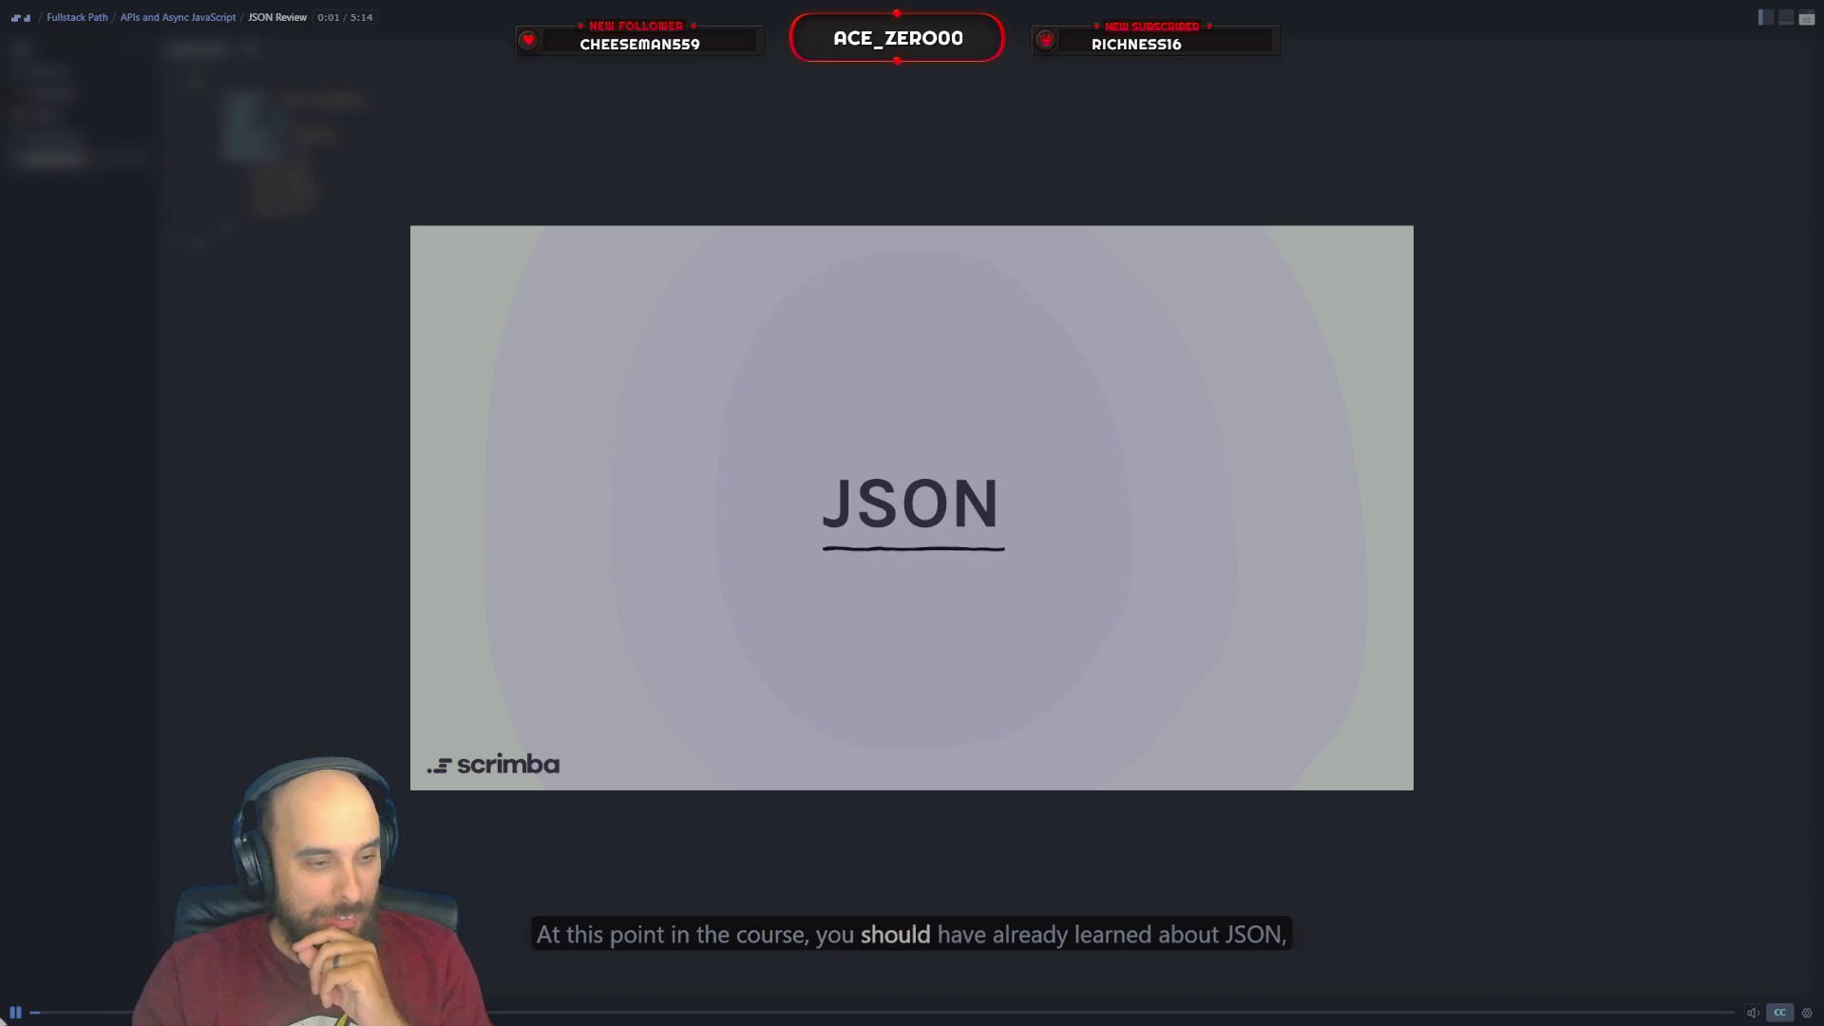
{"action": "key", "text": "space"}
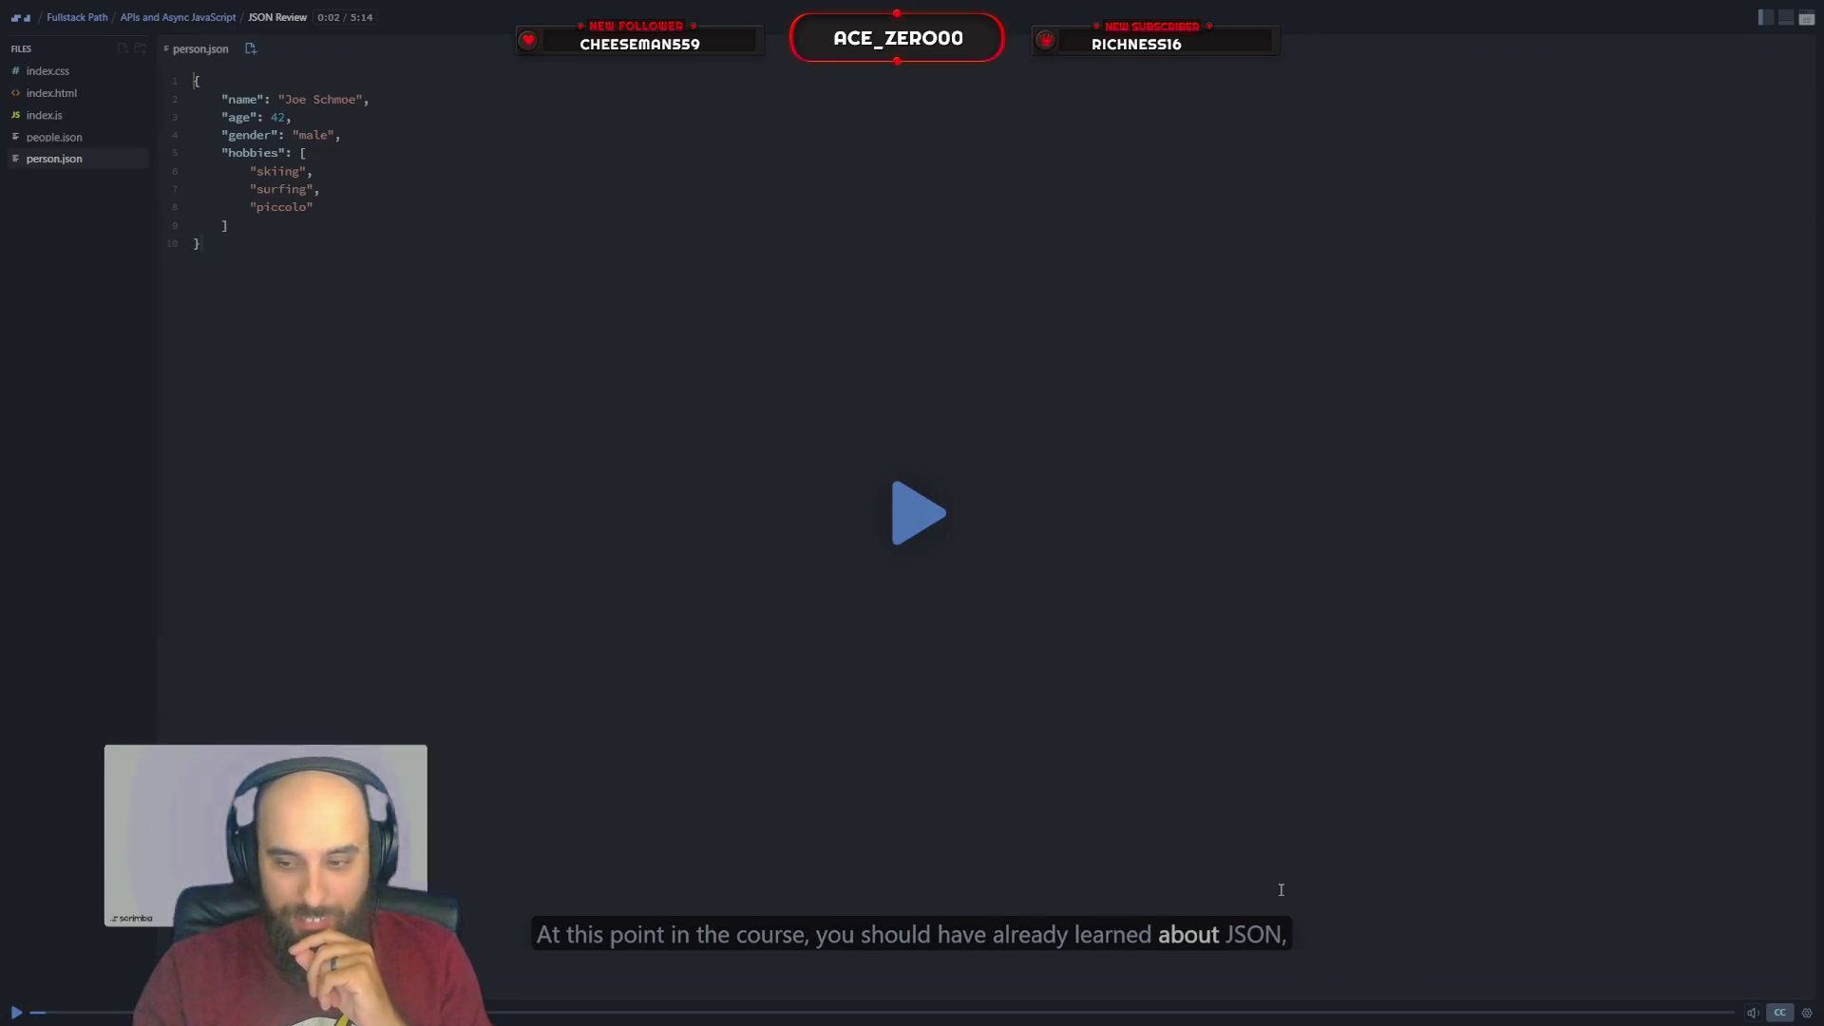
Browse index.js and person.json, return to the empty index.js and bring up the lesson list
{"action": "left_click", "coordinate": [61, 113]}
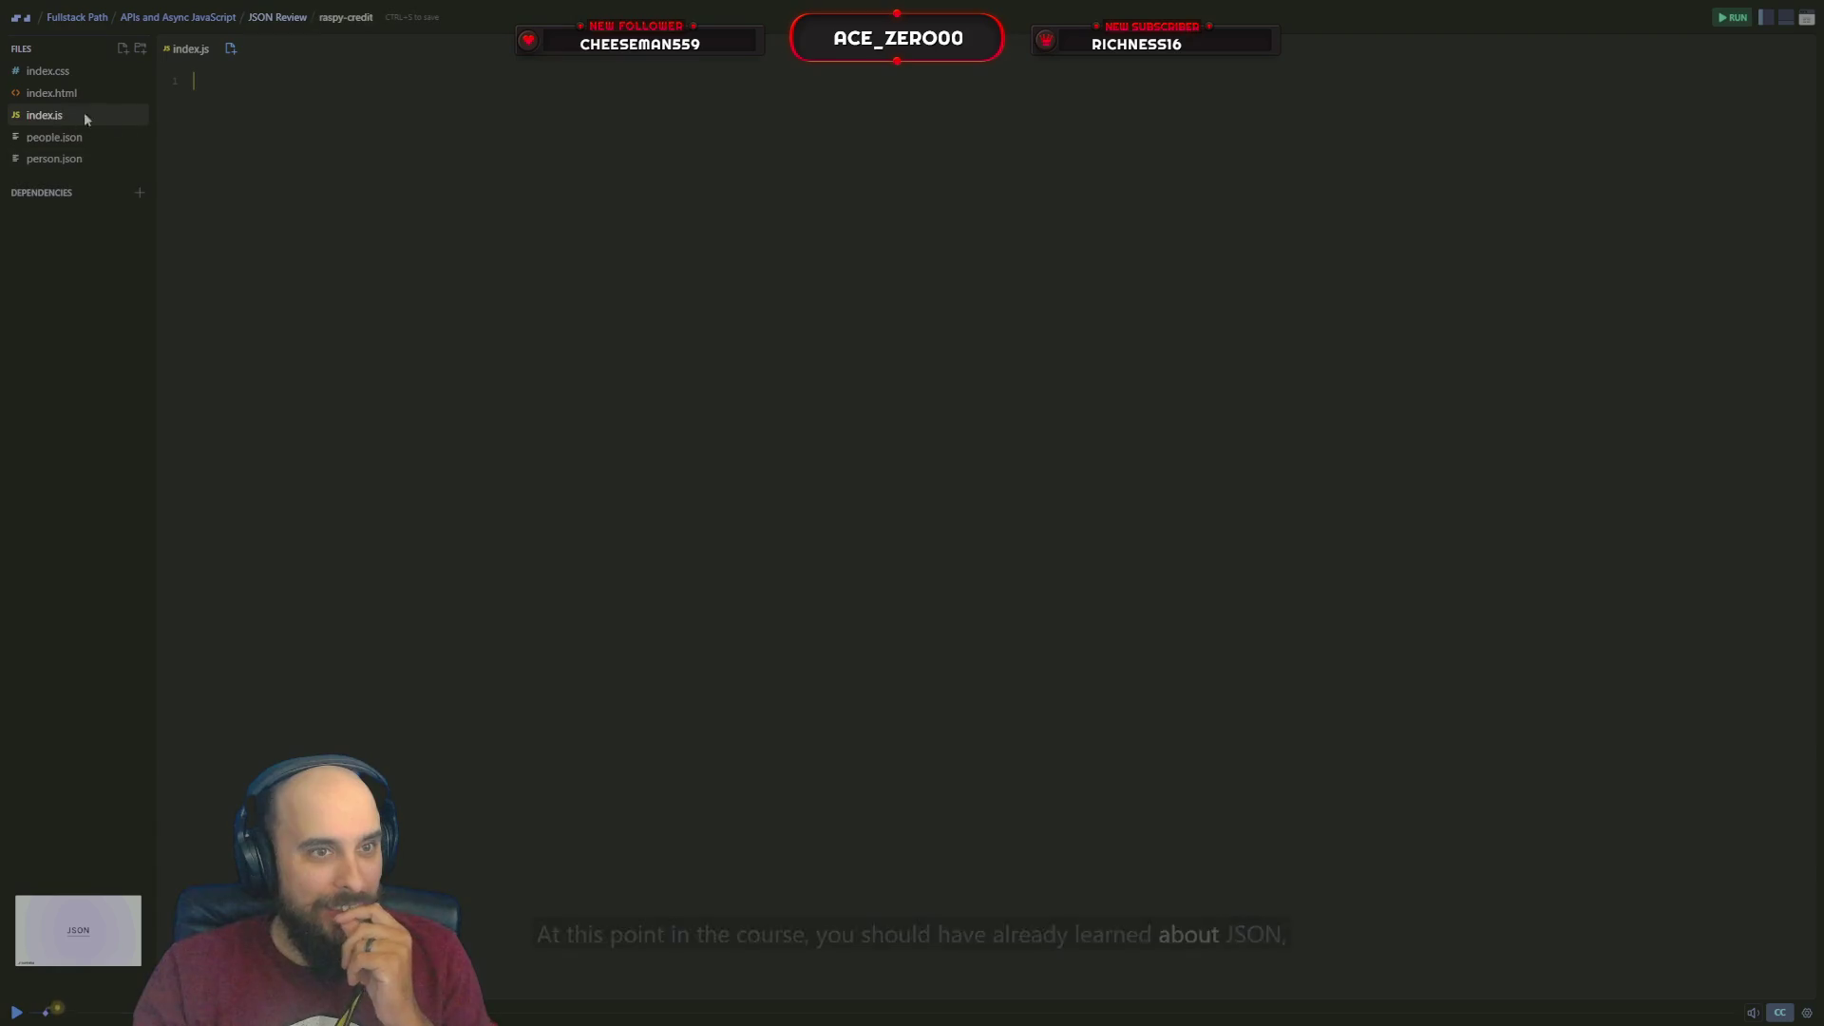
{"action": "left_click", "coordinate": [73, 160]}
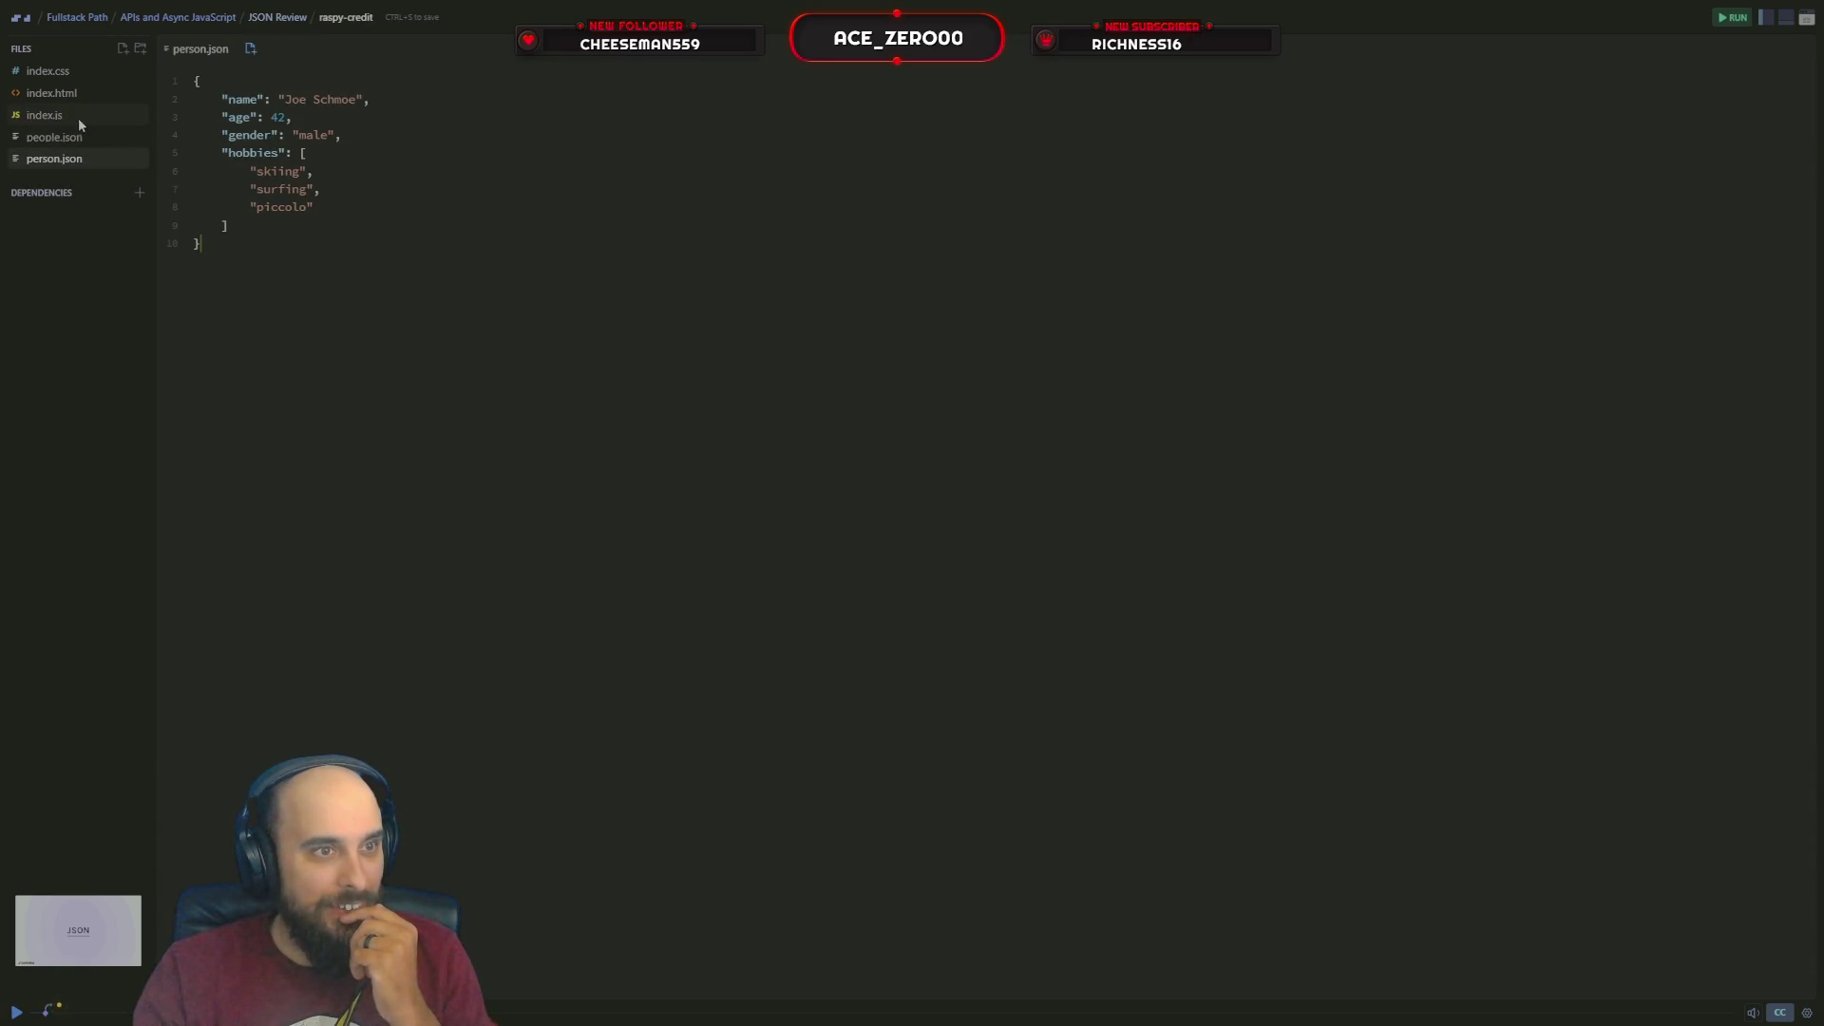
{"action": "left_click", "coordinate": [81, 97]}
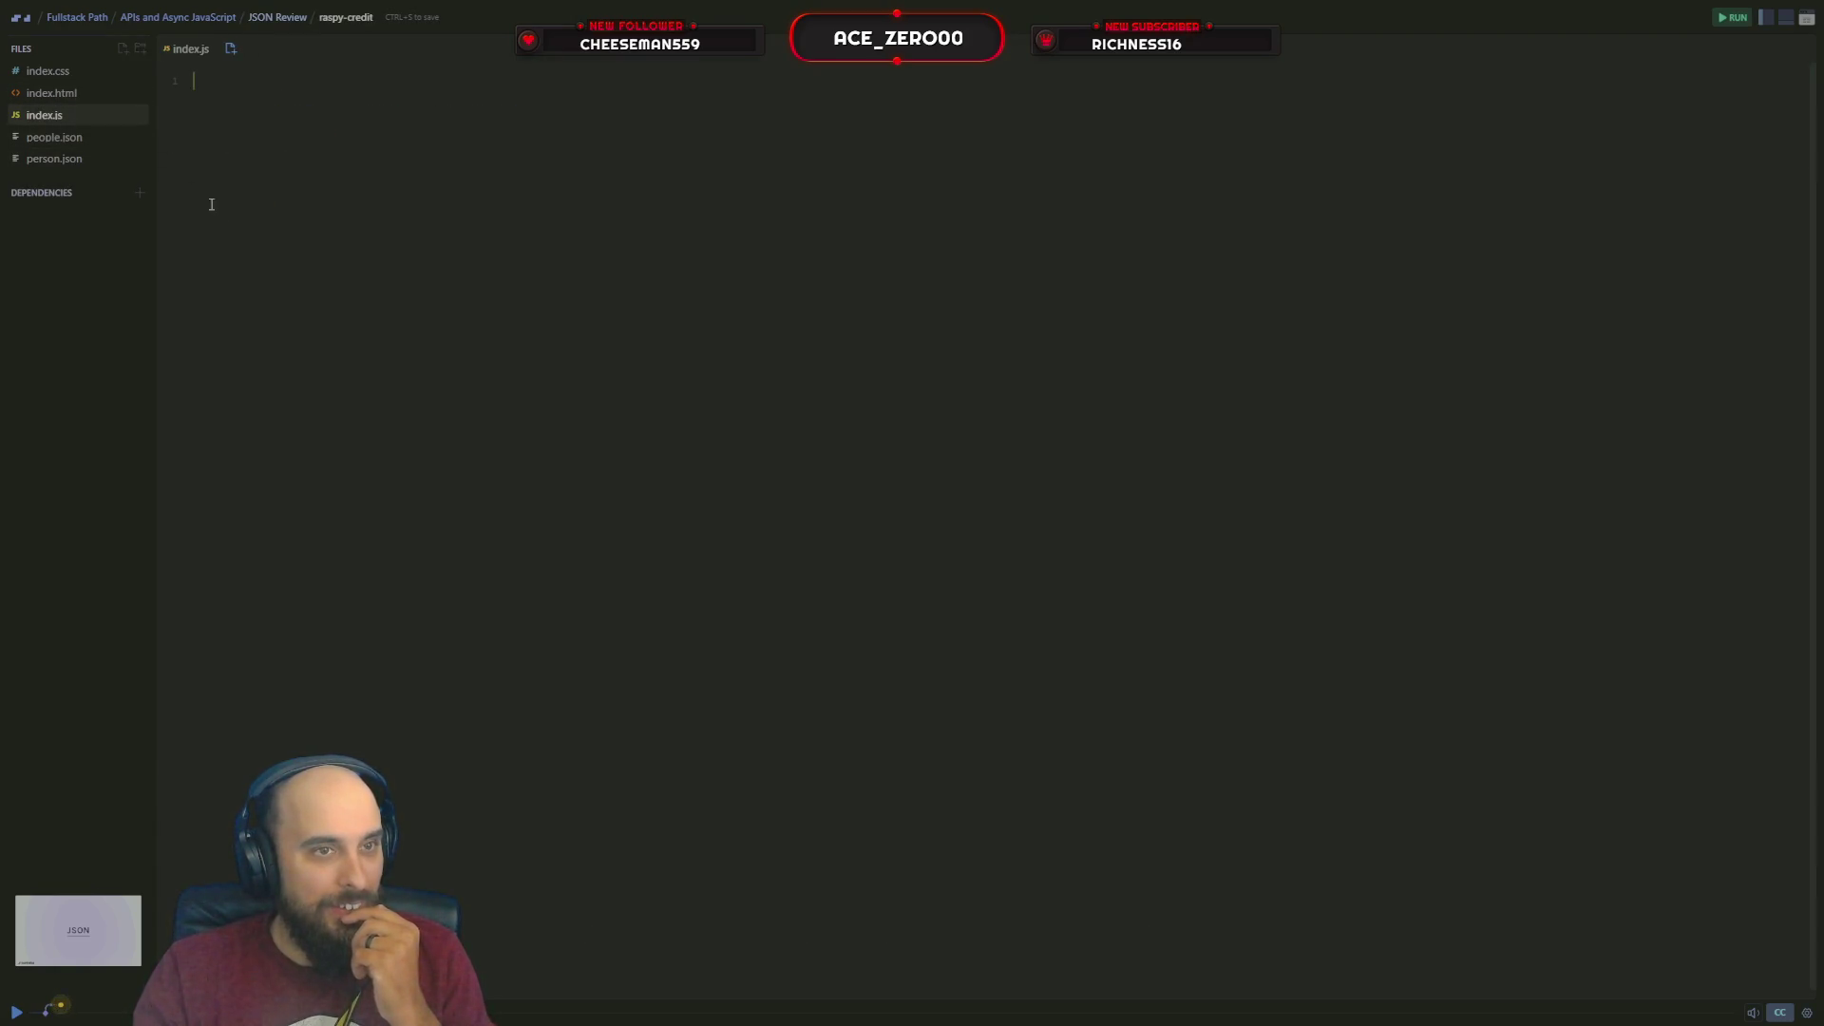
{"action": "left_click", "coordinate": [215, 20]}
Reopen BoredBot Intro, jump to its code walkthrough near 0:45 and resume playback
{"action": "left_click", "coordinate": [129, 137]}
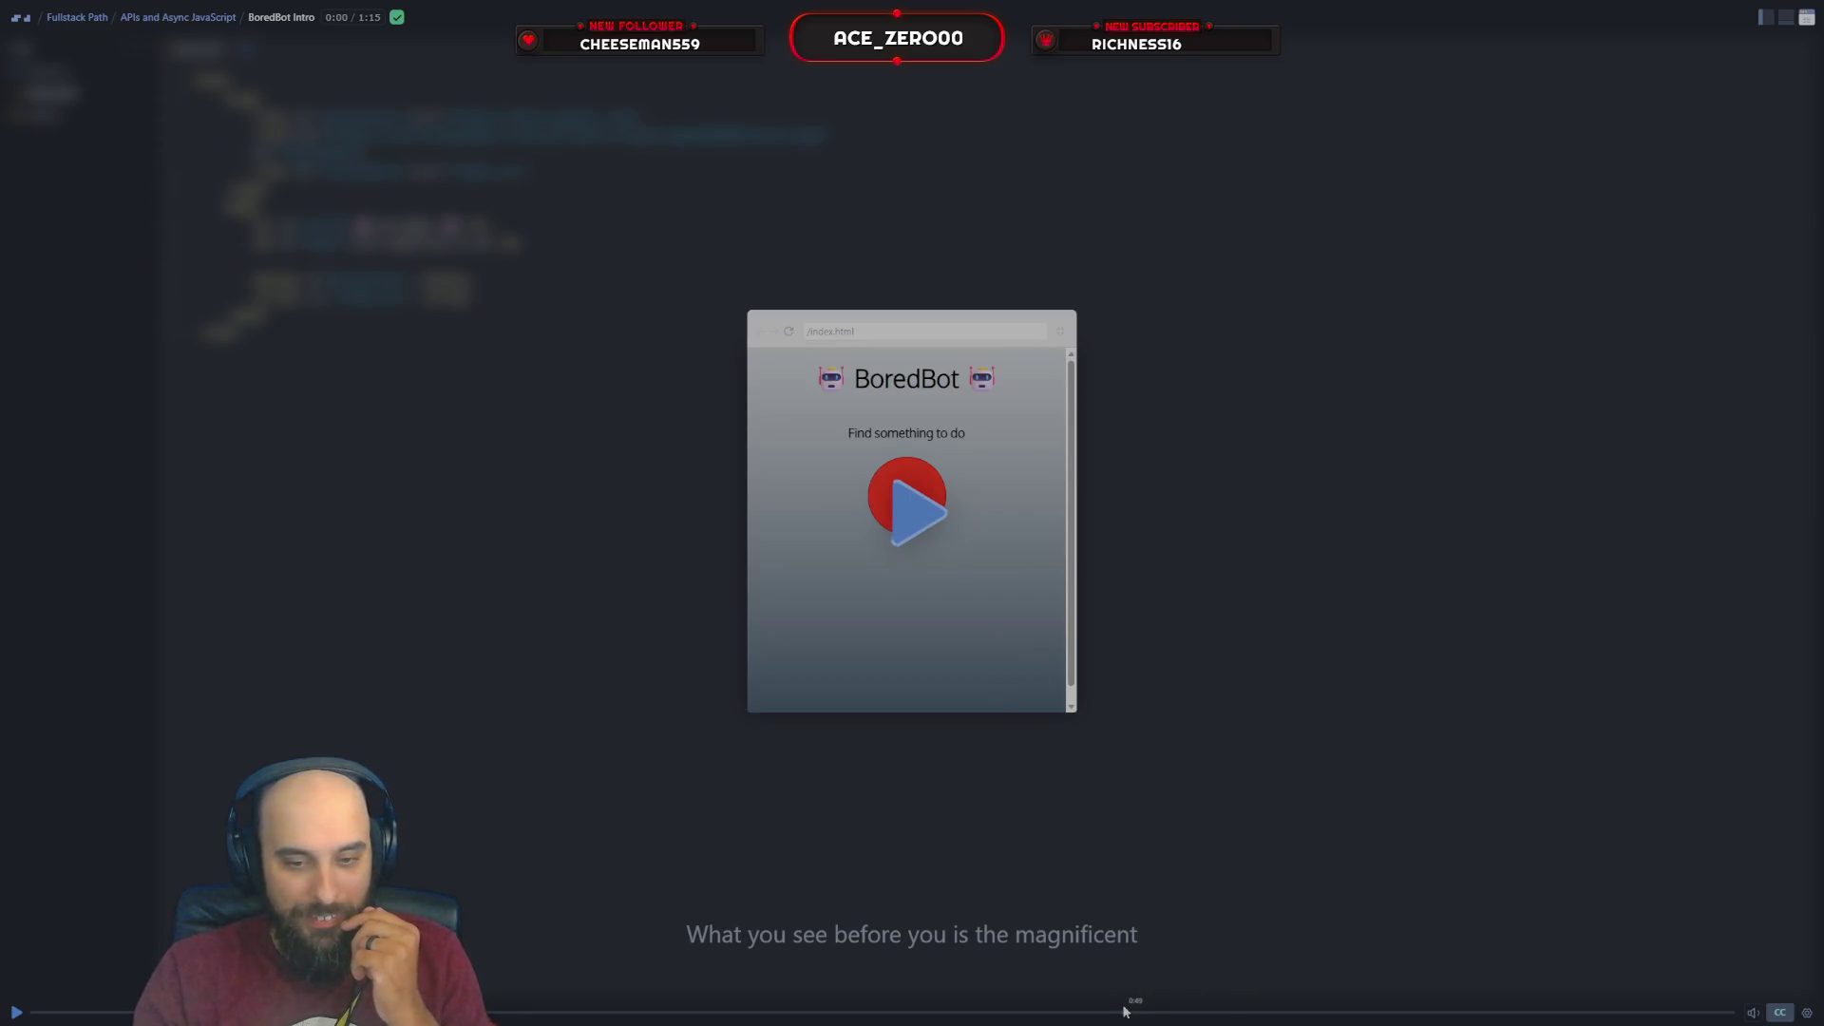
{"action": "left_click", "coordinate": [1083, 1014]}
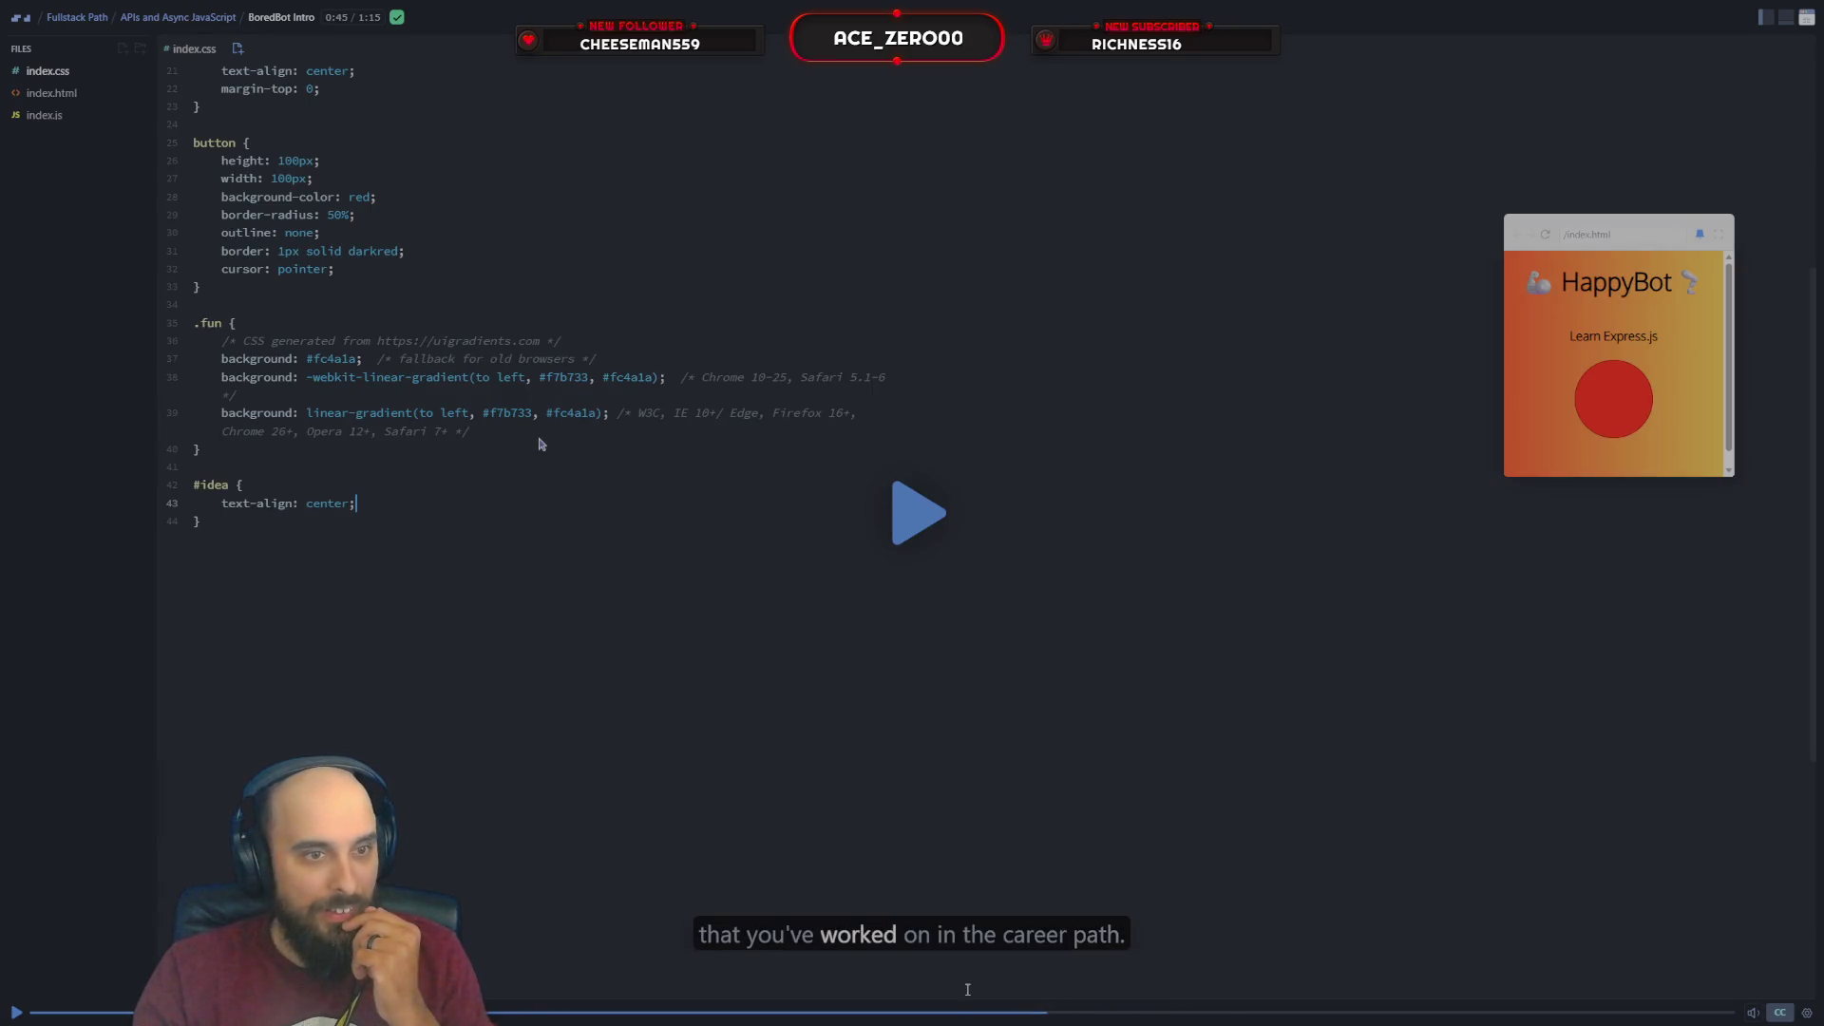
{"action": "key", "text": "space"}
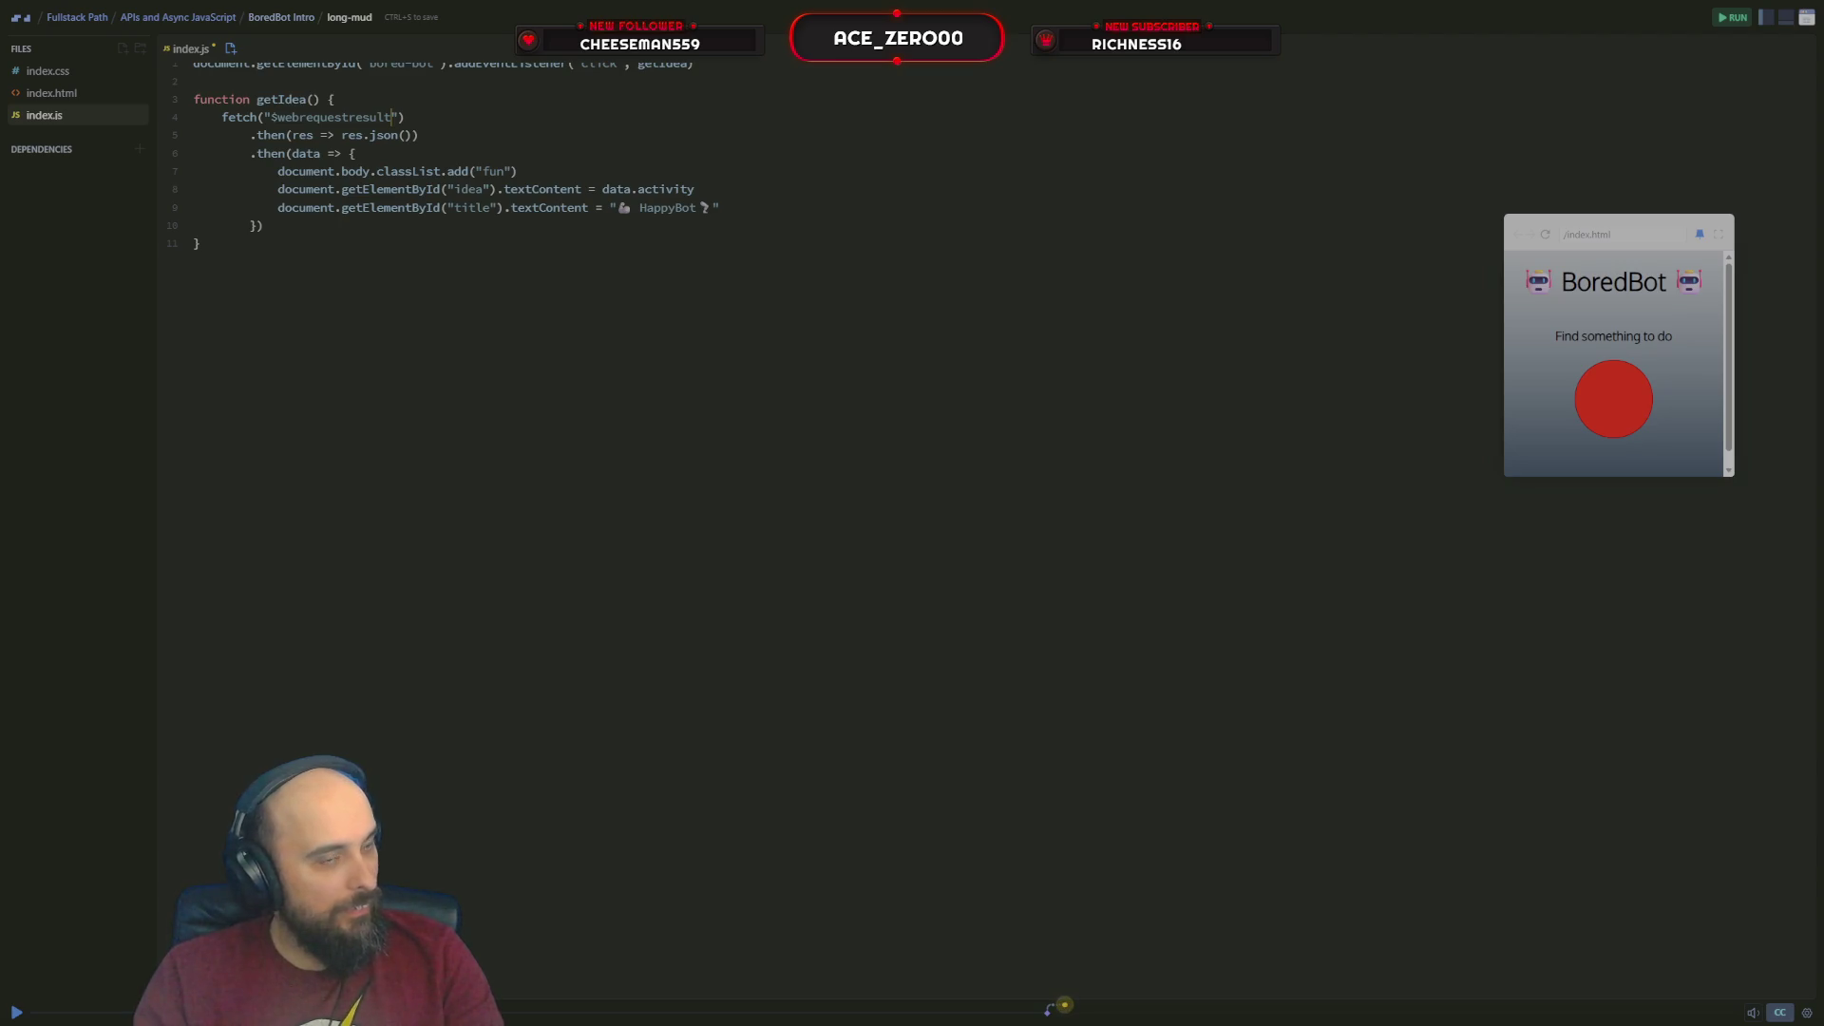
Dismiss the context menu on the fetch URL and place the cursor at the start of the URL string
{"action": "right_click", "coordinate": [458, 125]}
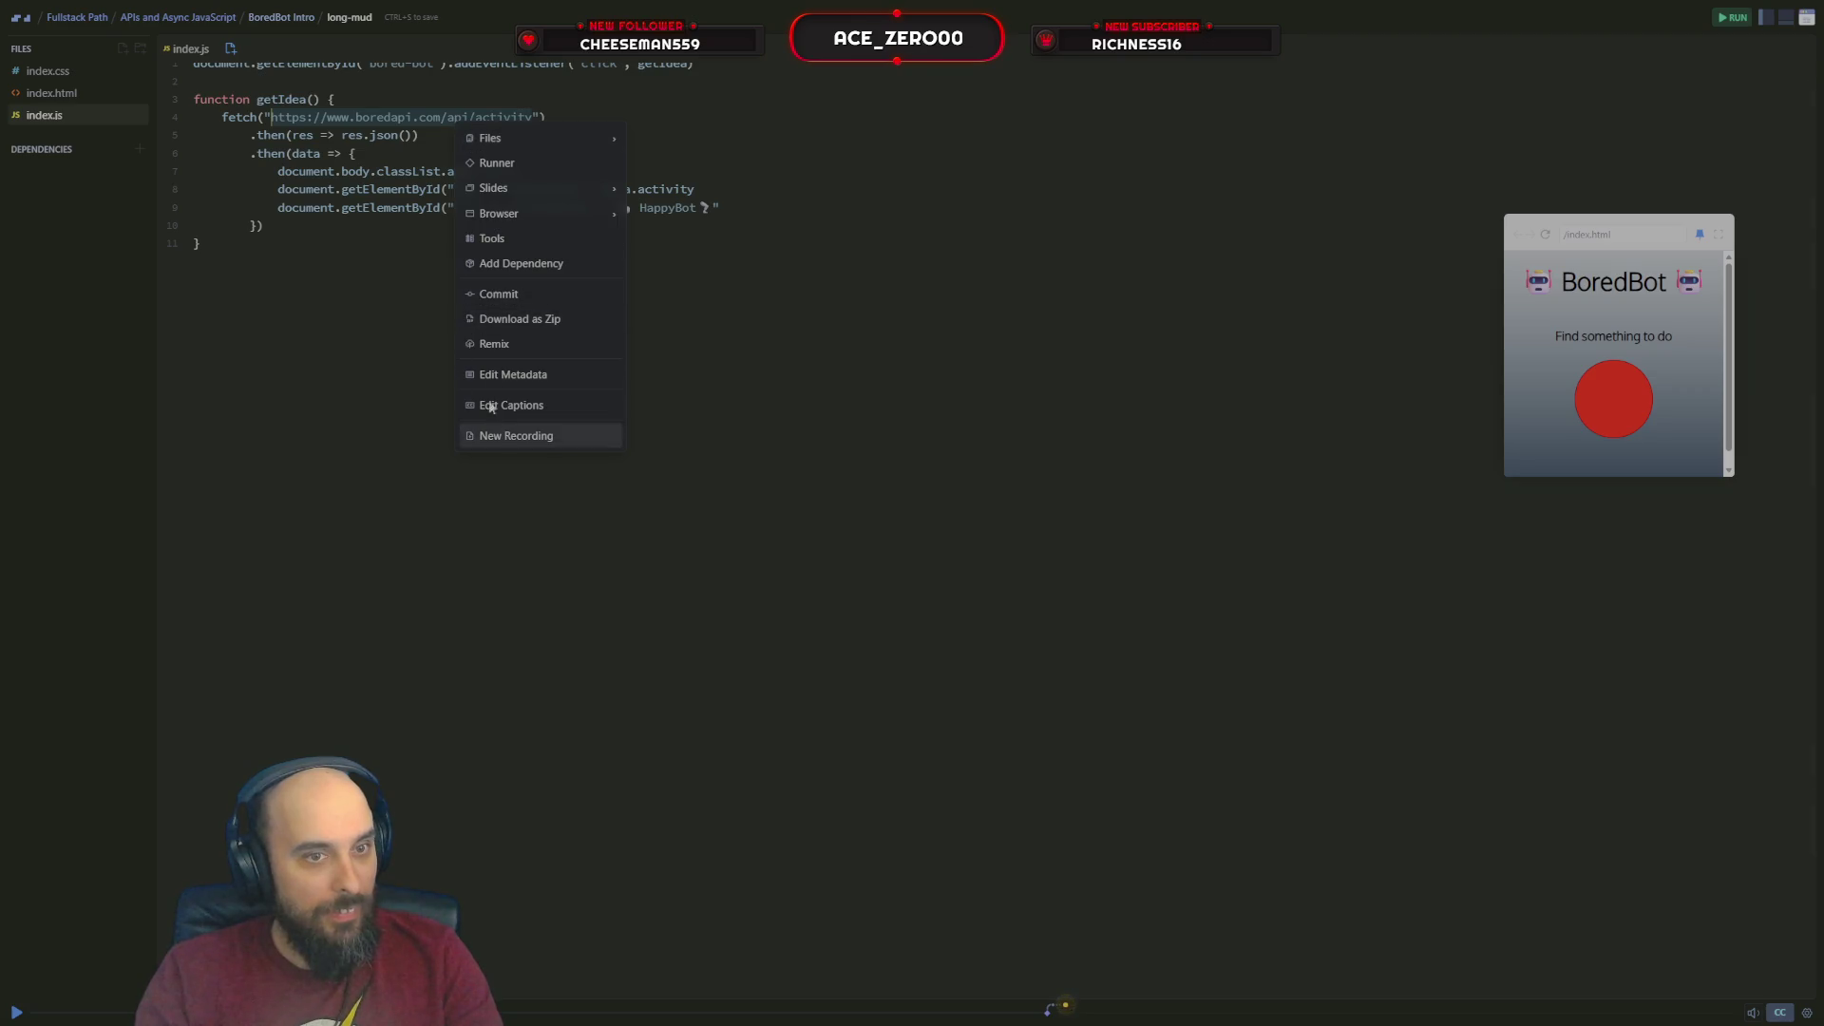
{"action": "key", "text": "Escape"}
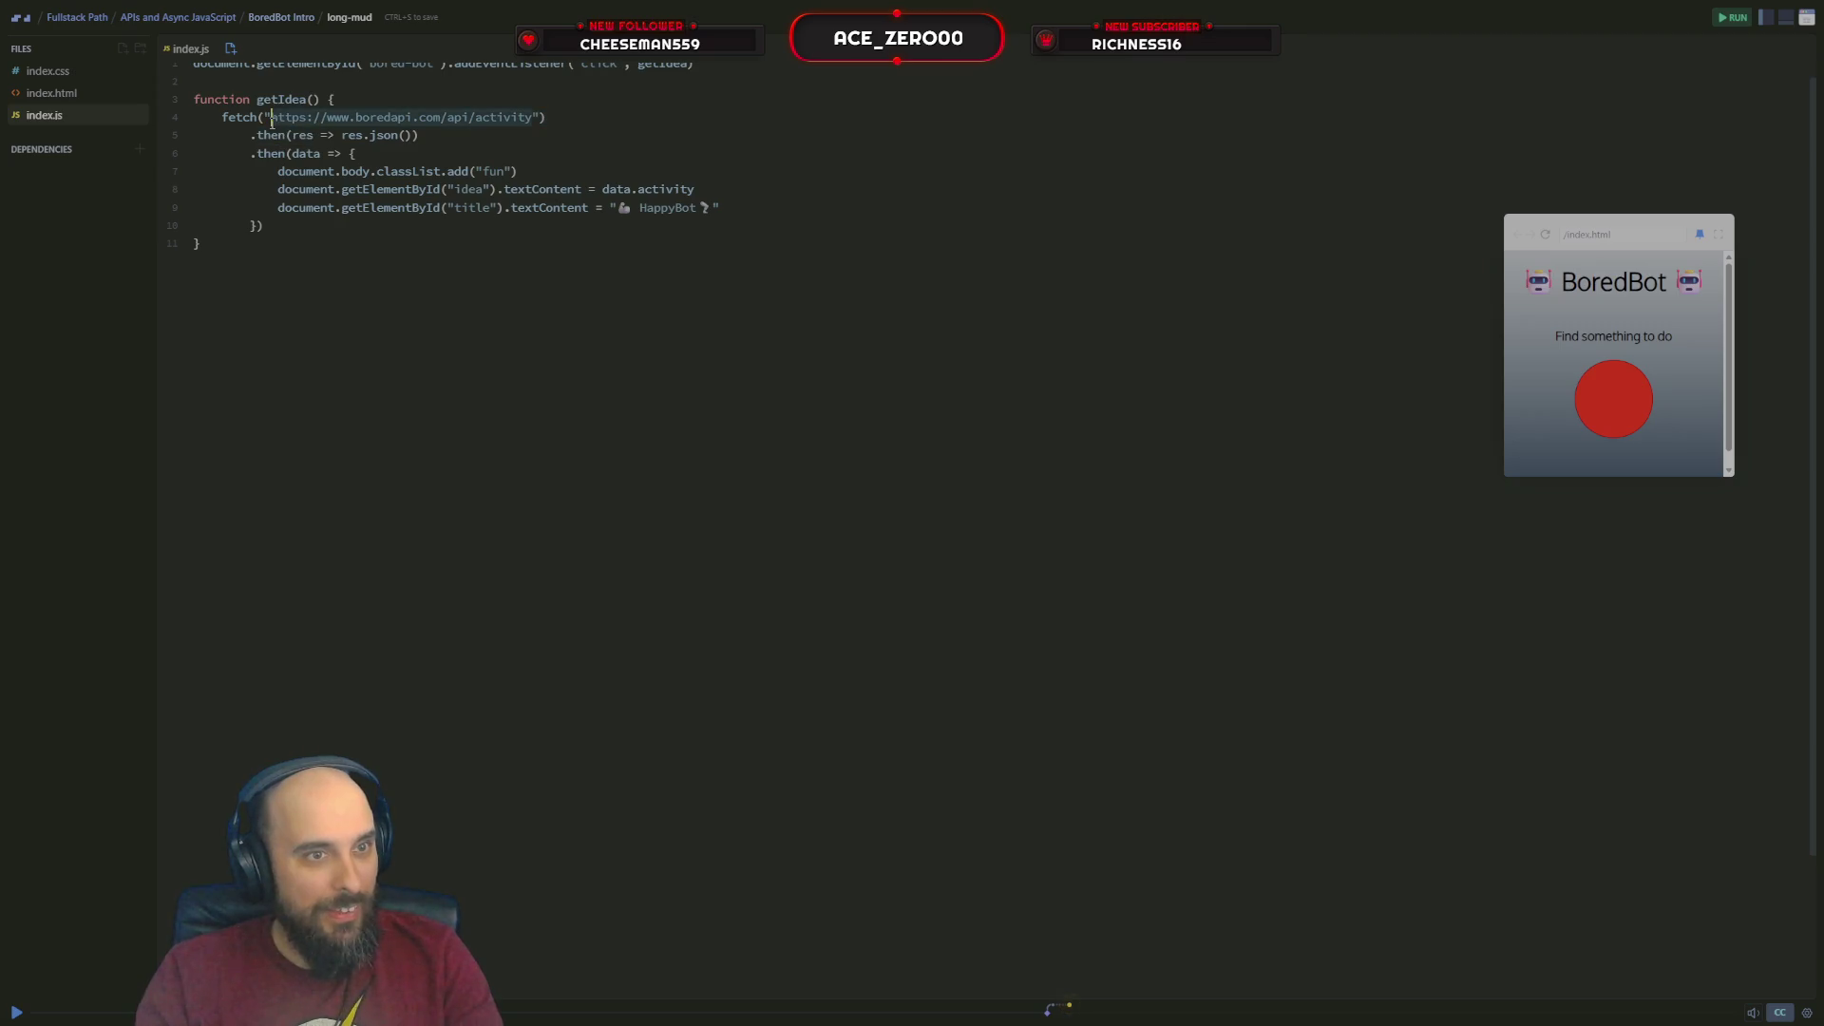
{"action": "left_click", "coordinate": [263, 152]}
{"action": "left_click", "coordinate": [271, 117]}
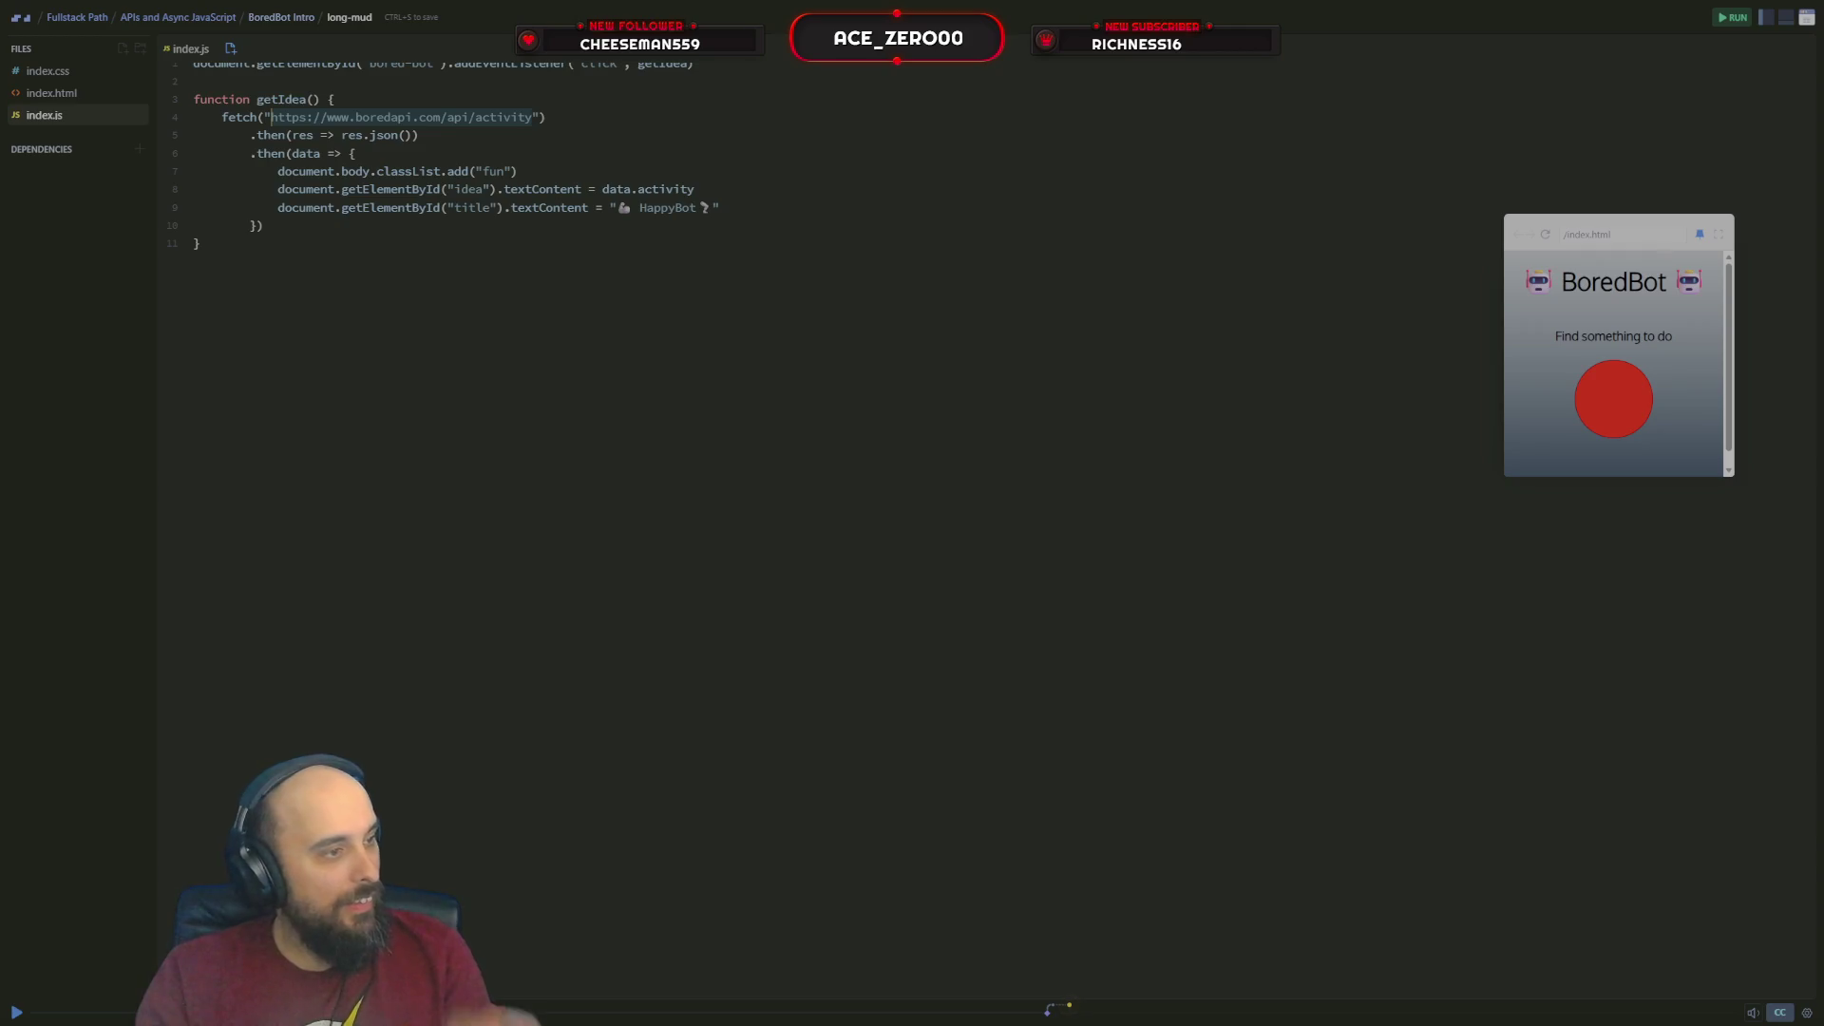
{"action": "scroll", "coordinate": [272, 118], "scroll_direction": "up", "scroll_amount": 1}
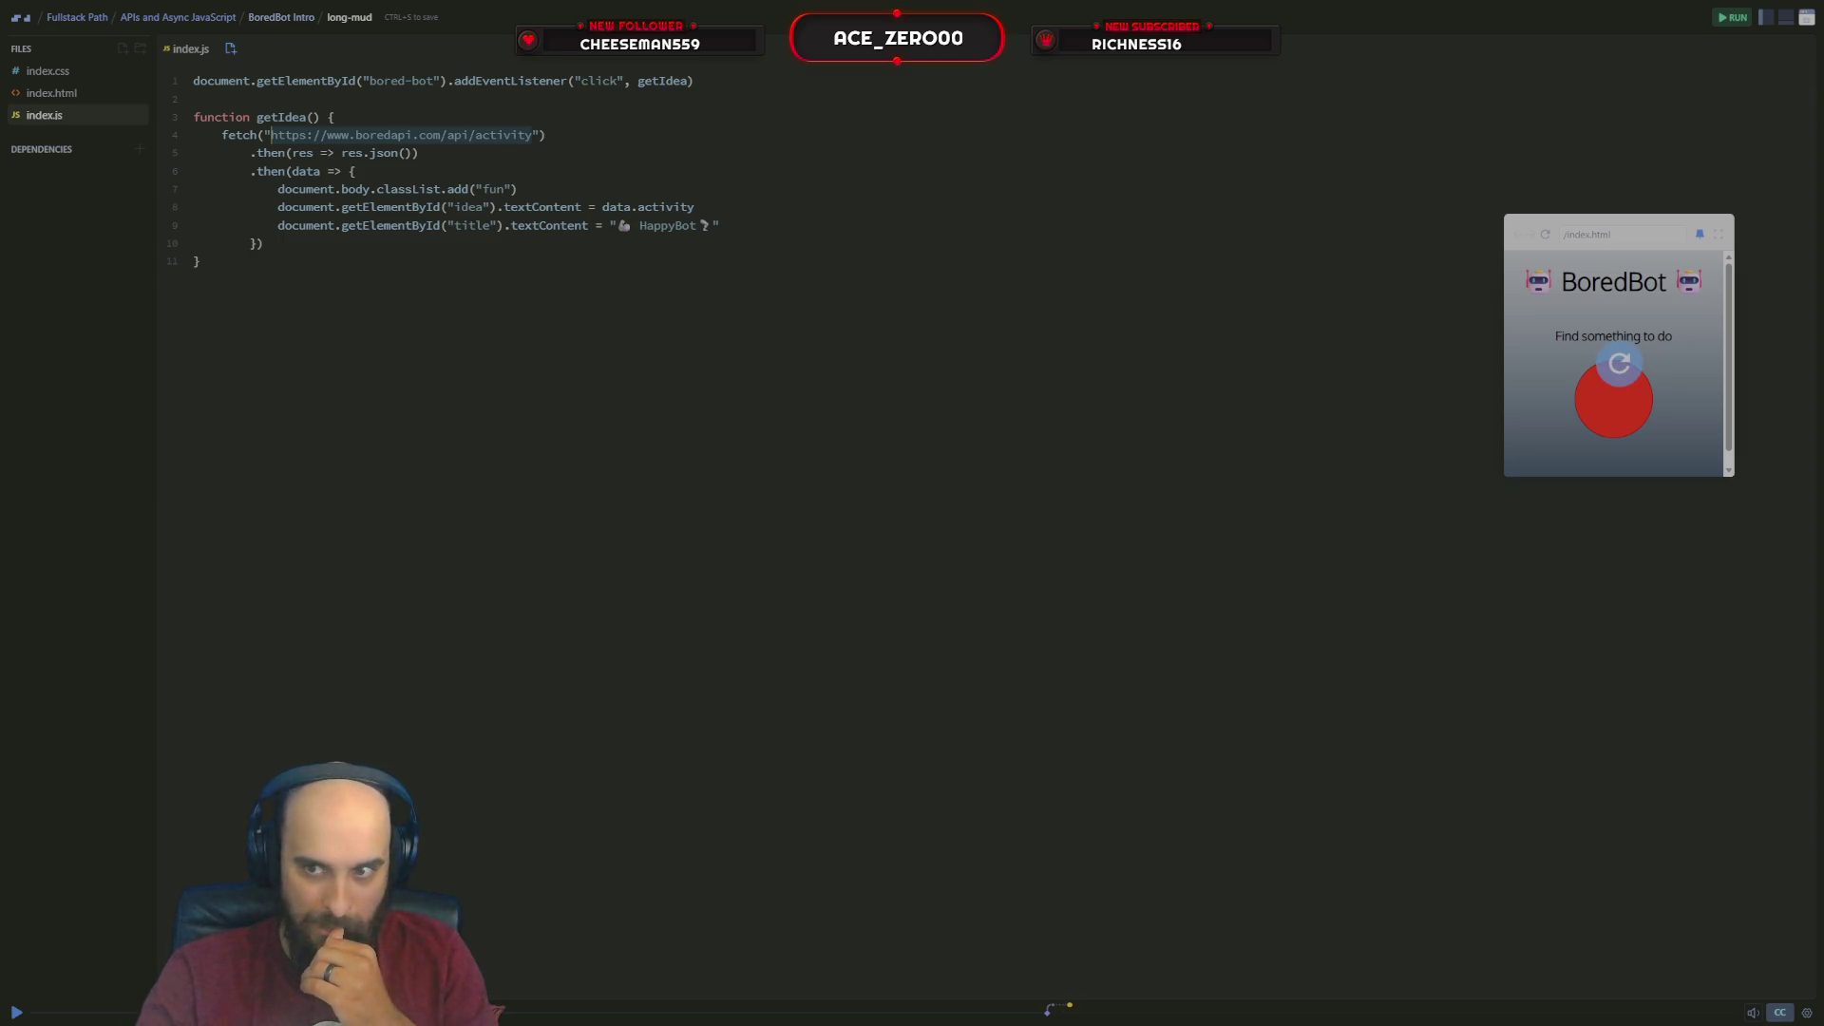
{"action": "left_click", "coordinate": [1614, 413]}
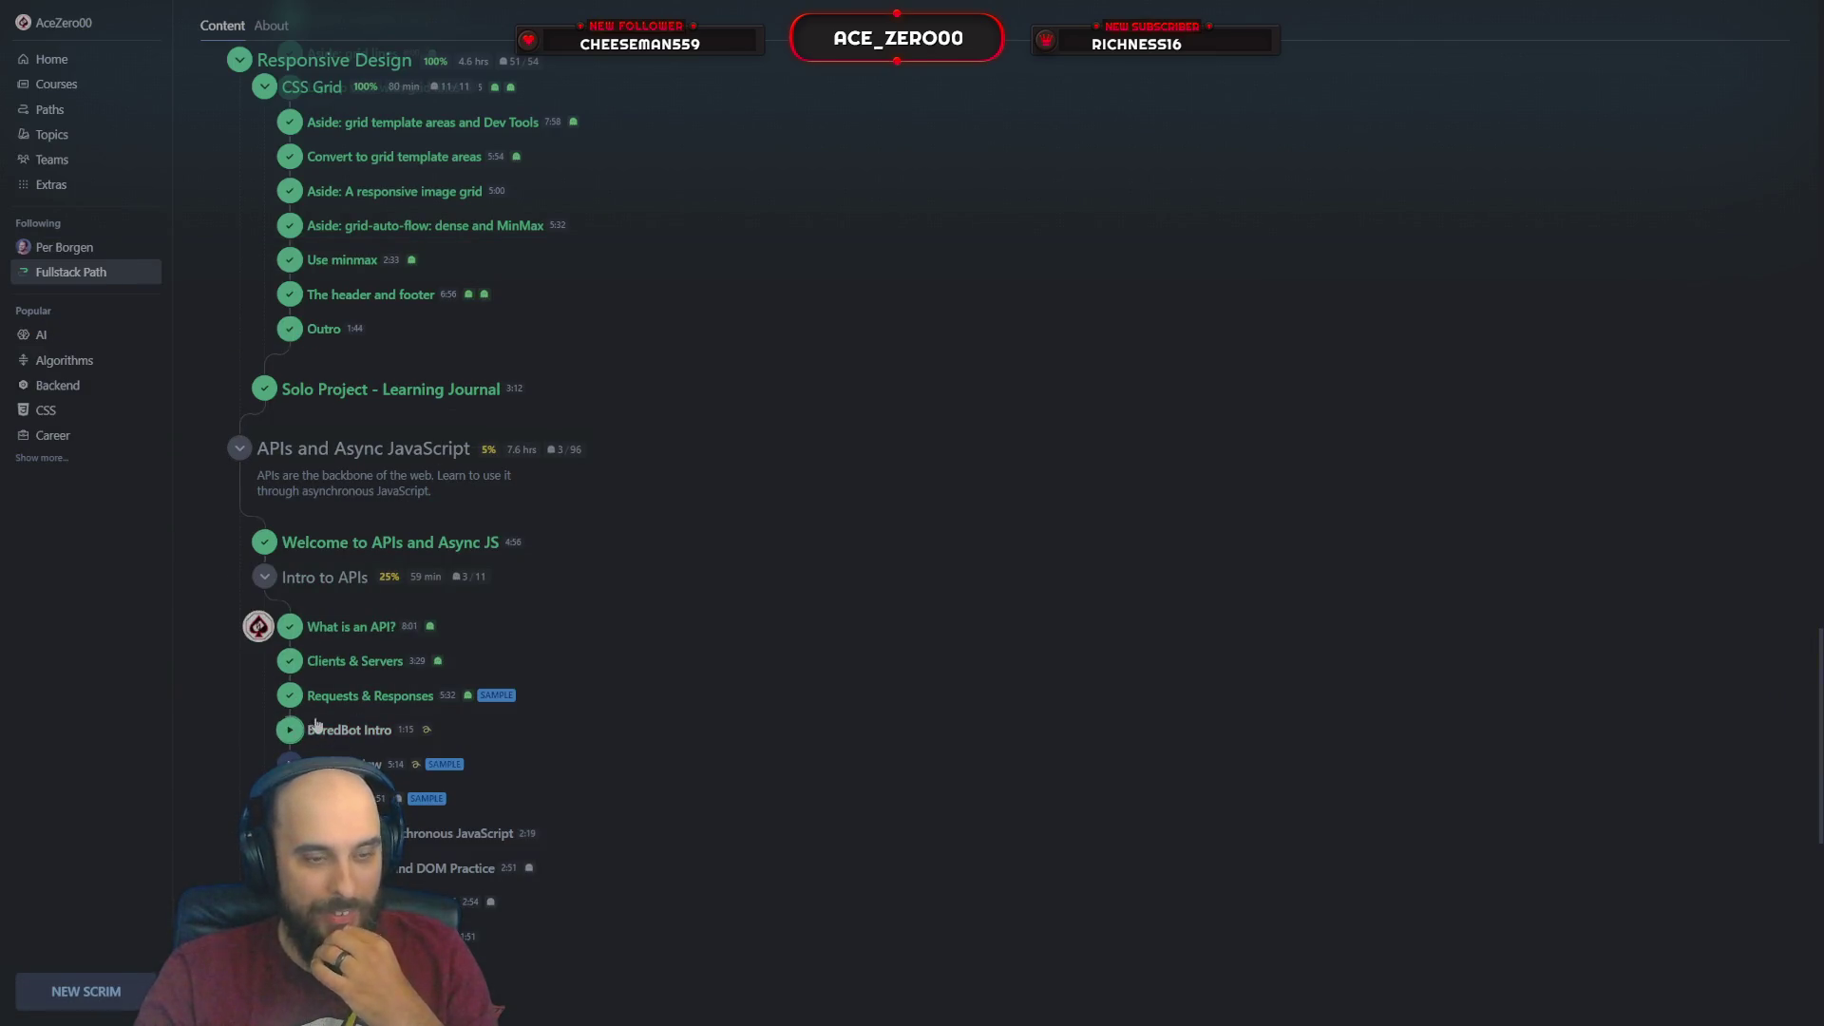
Play BoredBot Intro briefly from the course outline, then move on to the JSON Review lesson
{"action": "left_click", "coordinate": [348, 729]}
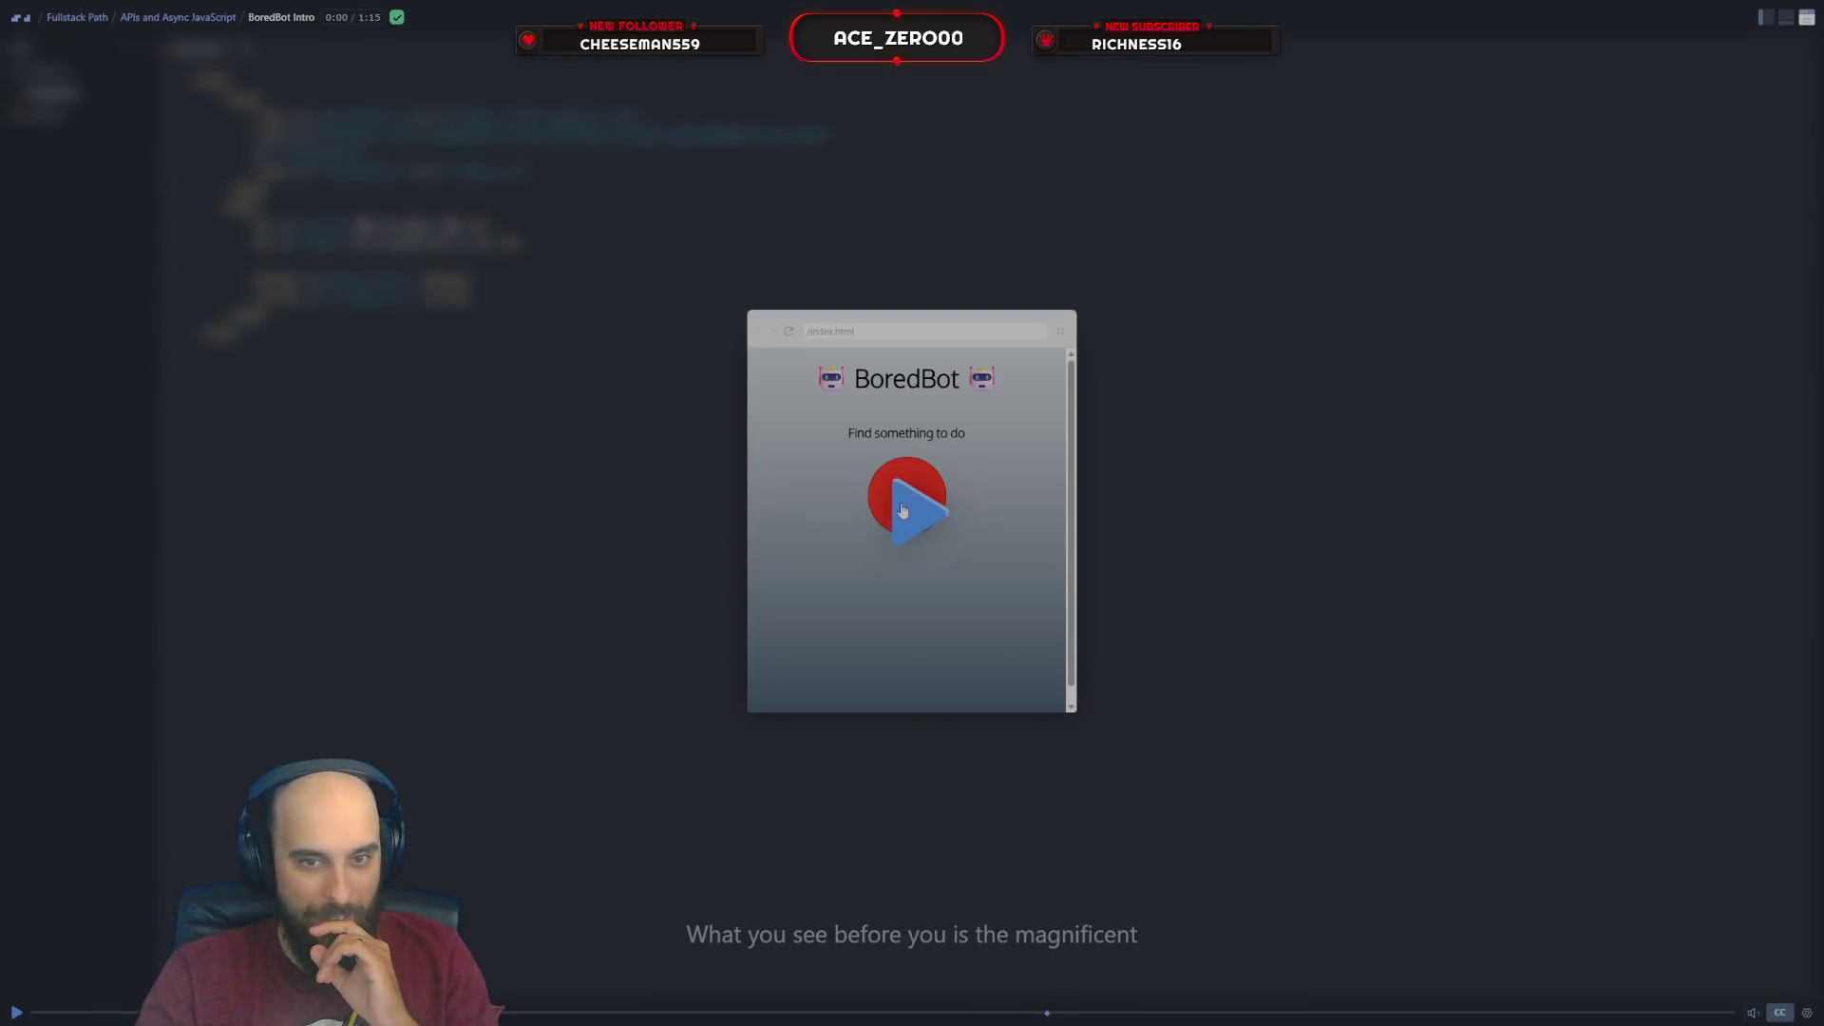
{"action": "left_click", "coordinate": [900, 511]}
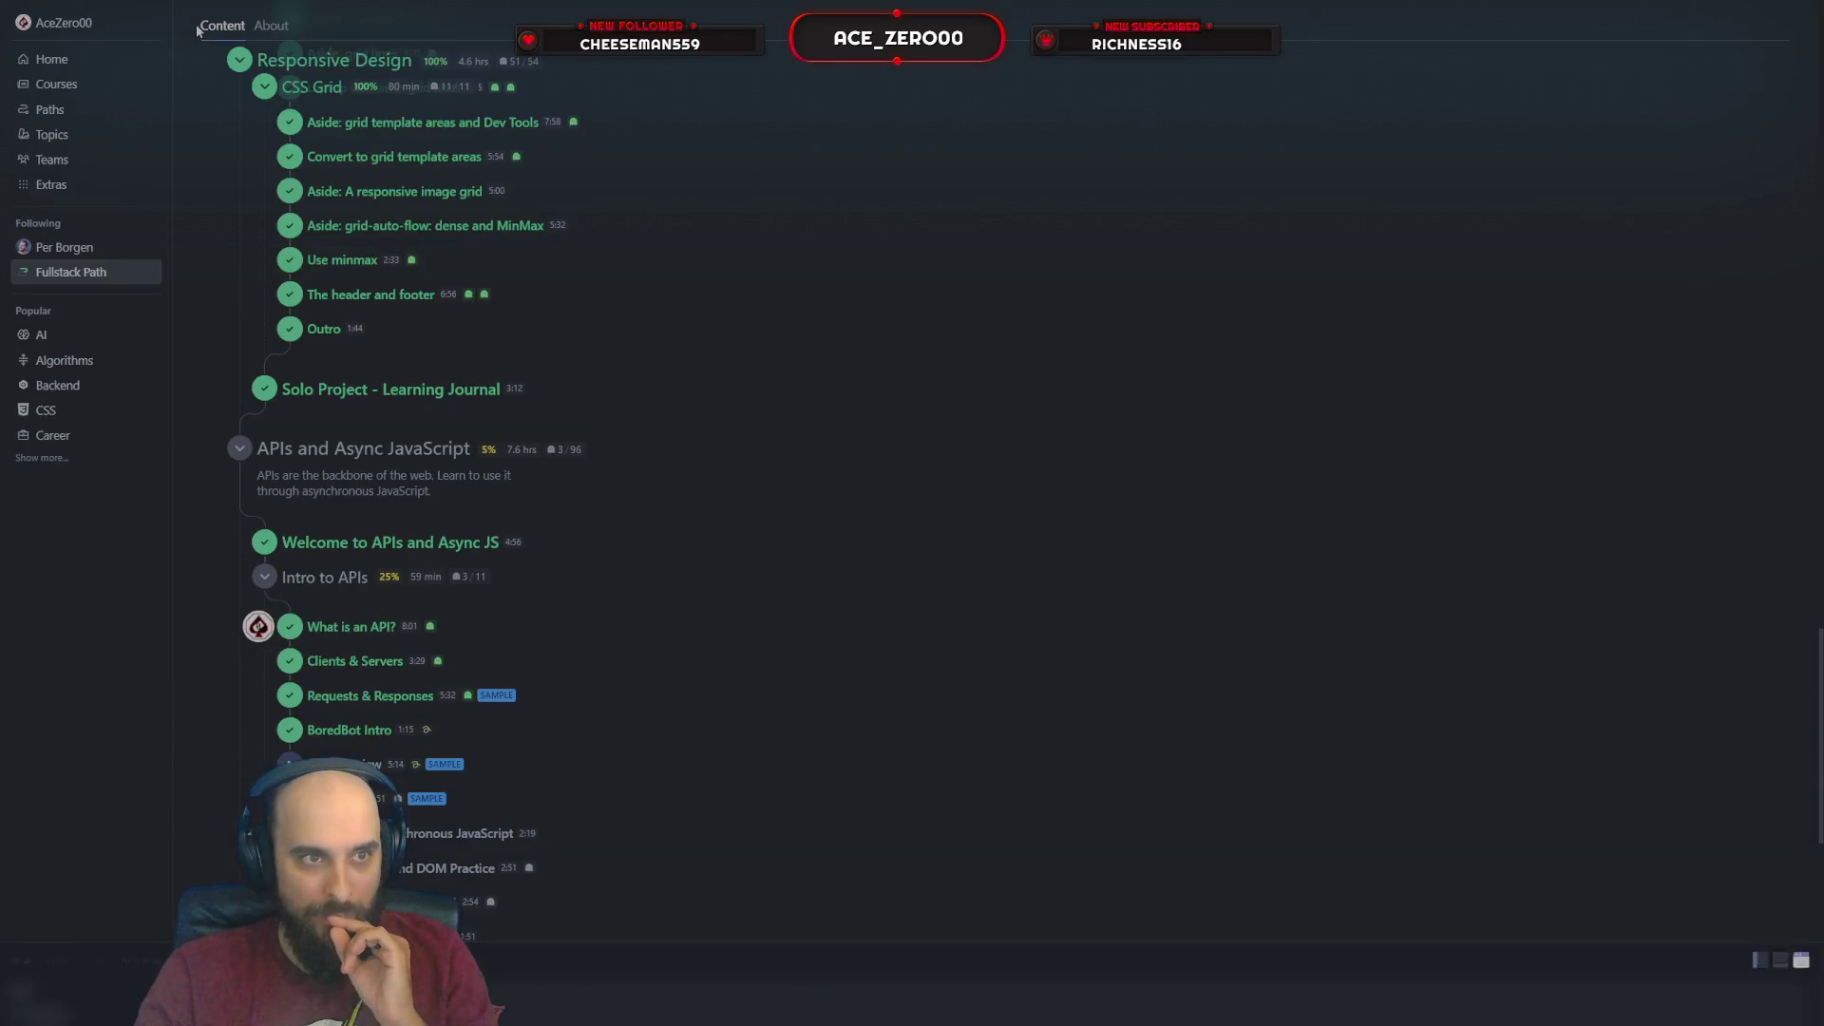
{"action": "left_click", "coordinate": [575, 748]}
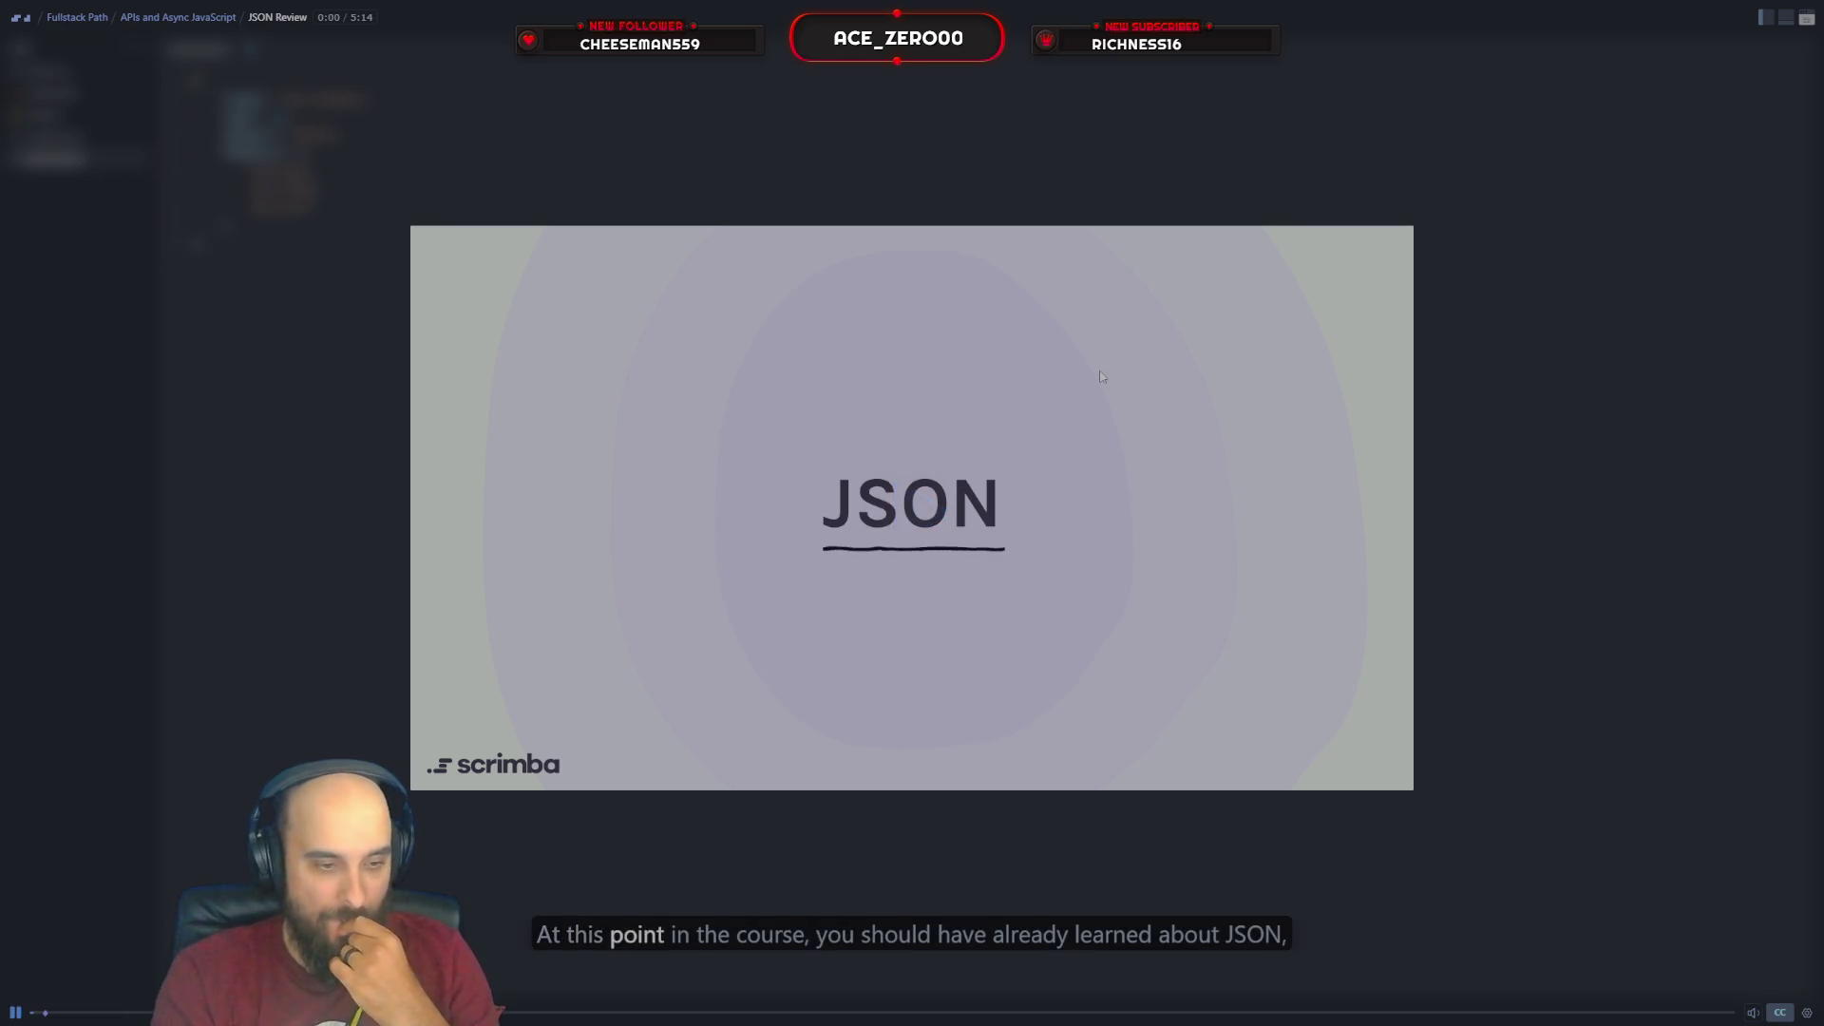
Skip the JSON Review lesson forward twice into its person.json code
{"action": "key", "text": "Right"}
{"action": "key", "text": "Right"}
{"action": "key", "text": "Right"}
{"action": "key", "text": "Right"}
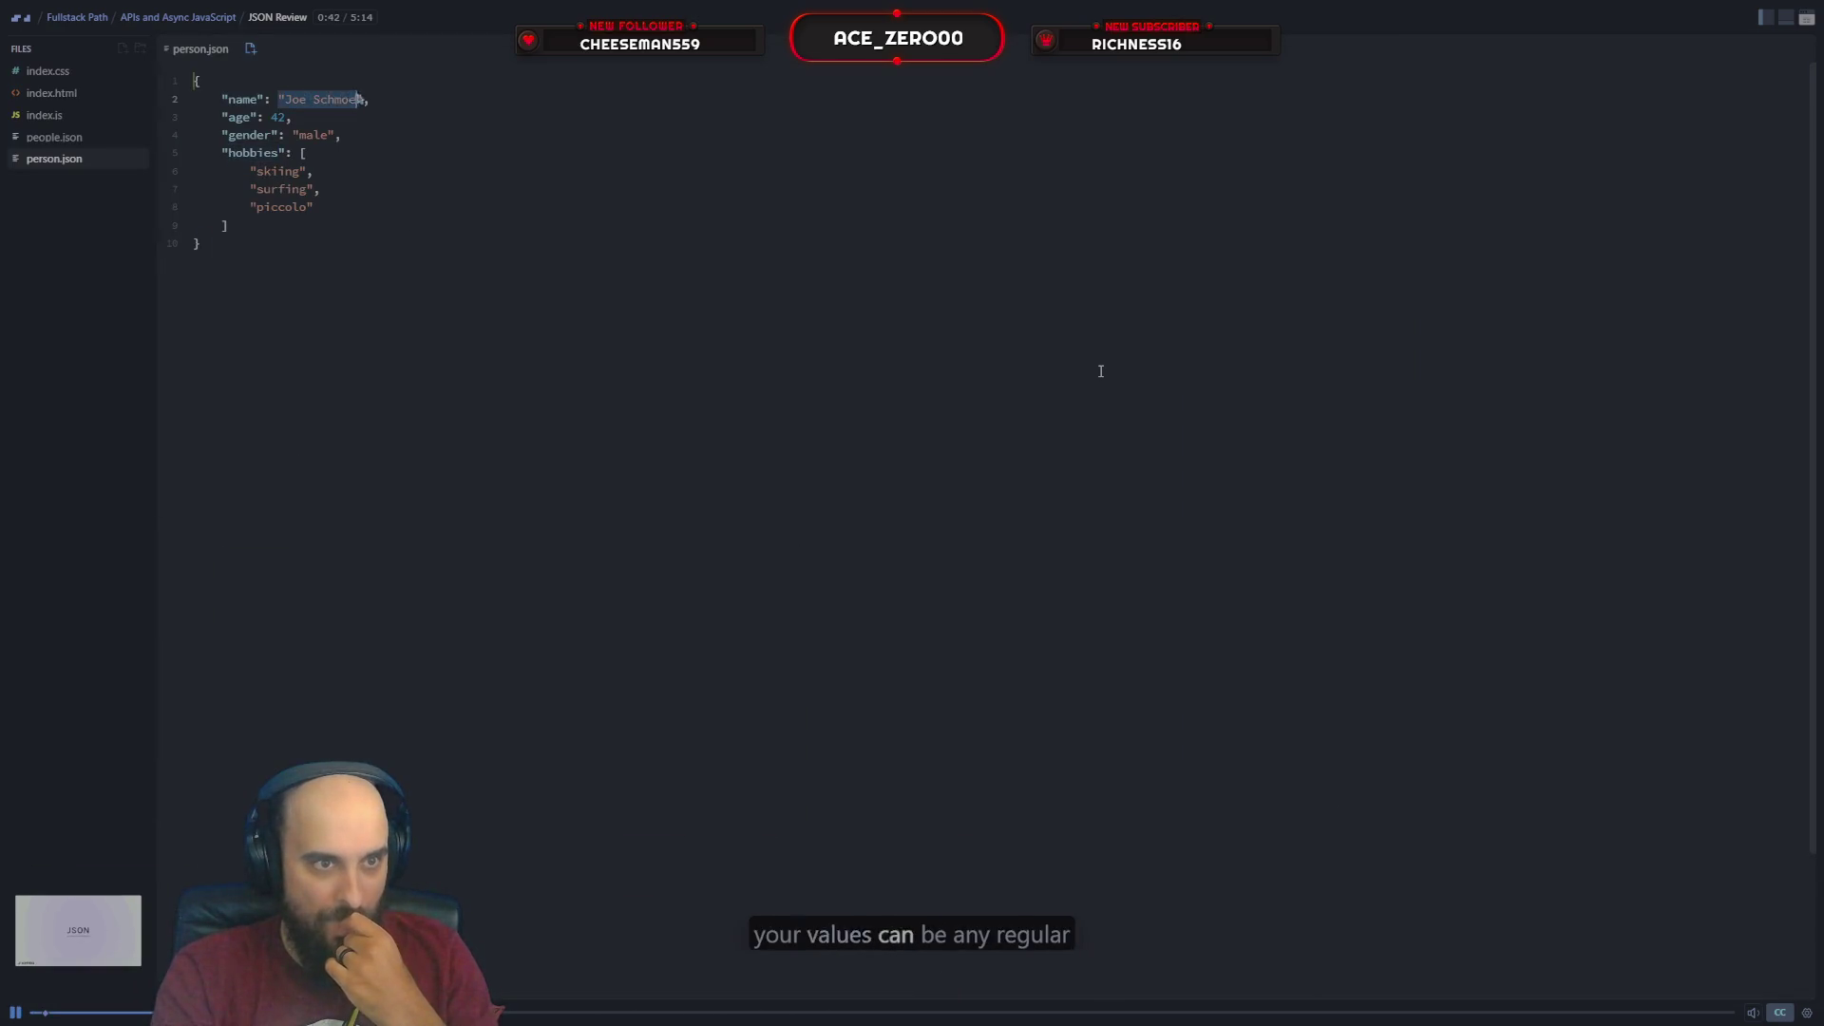
{"action": "key", "text": "Right"}
{"action": "key", "text": "Right"}
{"action": "key", "text": "Right"}
{"action": "key", "text": "Right"}
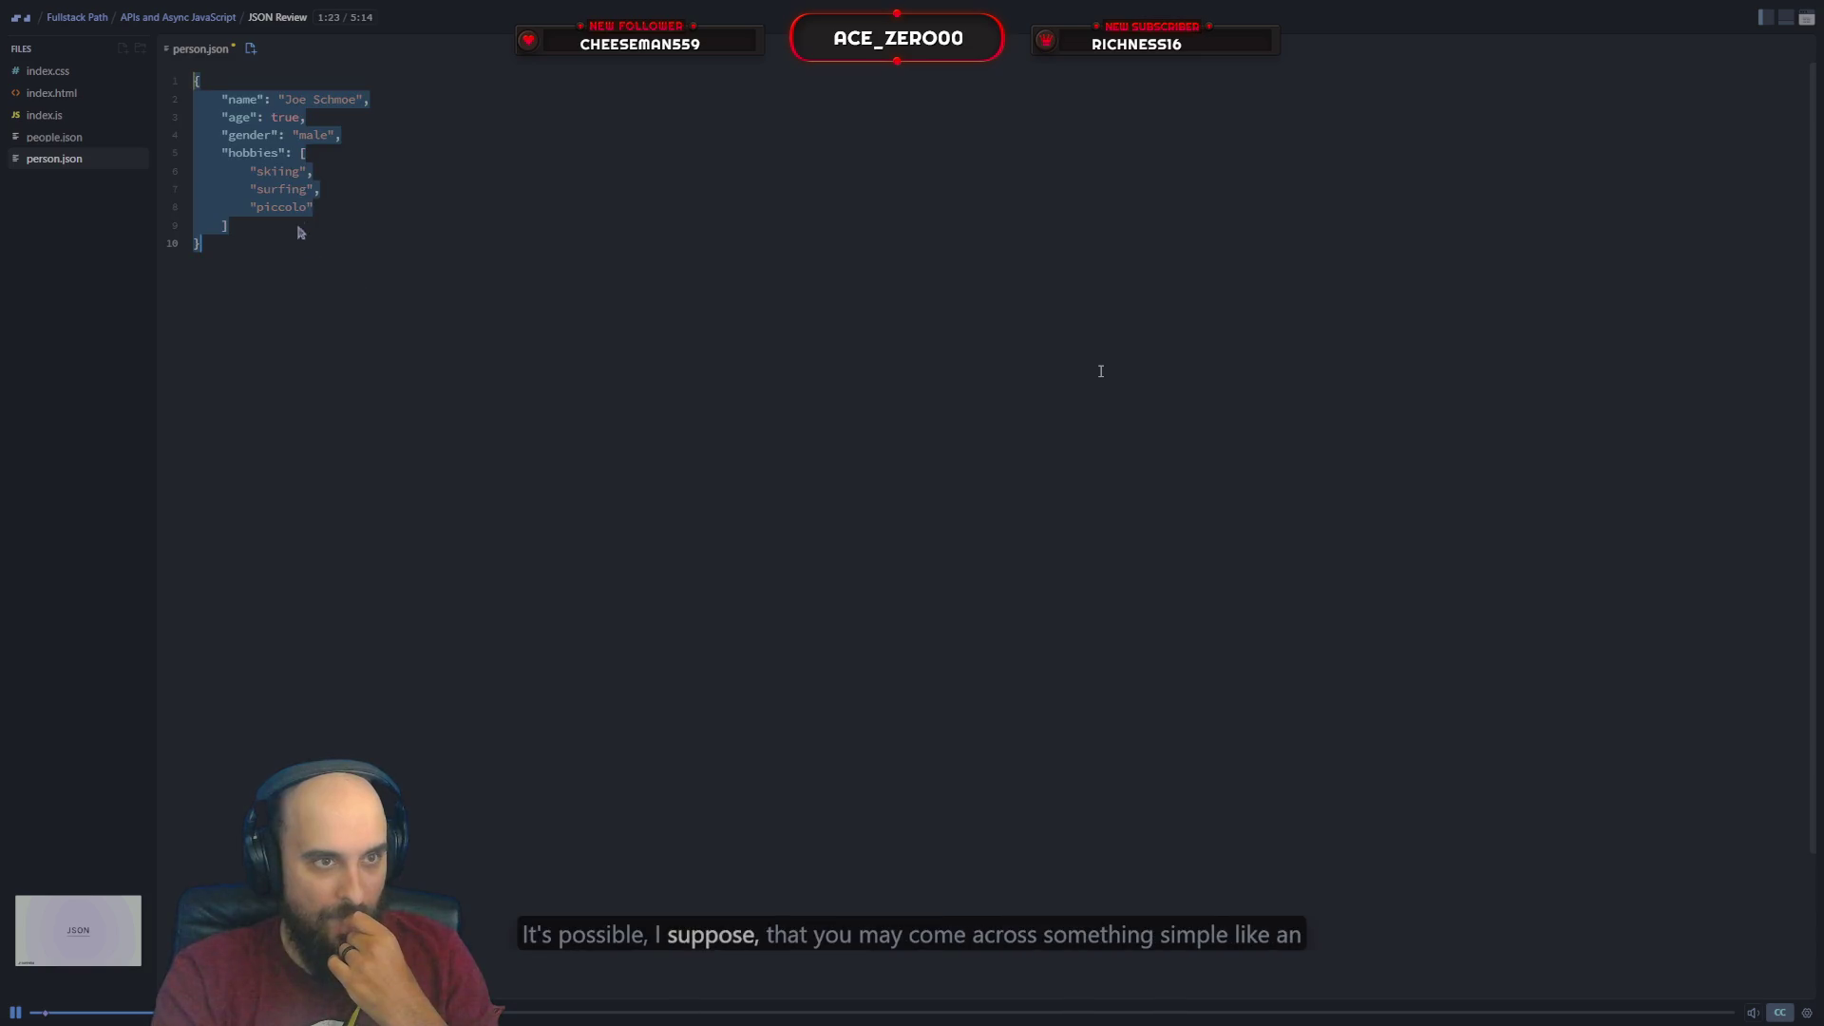
{"action": "key", "text": "Right"}
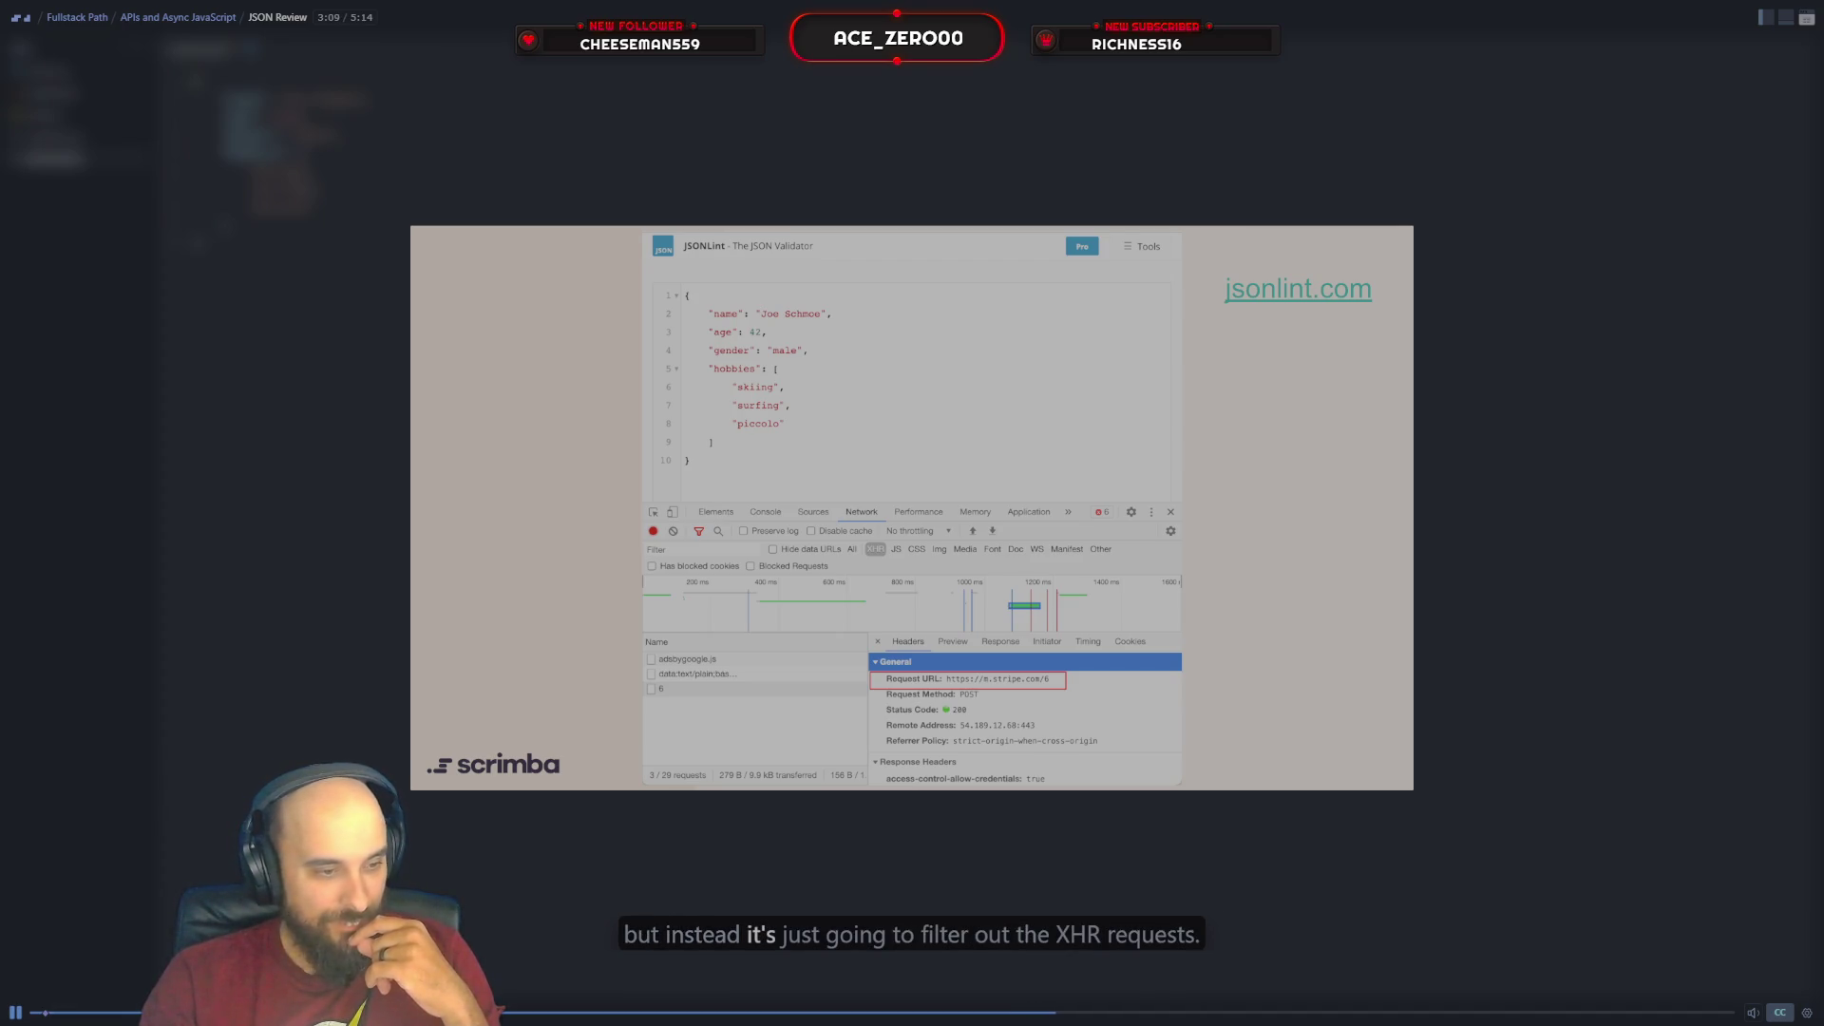
Pause the JSON Review lesson at 3:09 on the jsonlint.com slide
{"action": "key", "text": "space"}
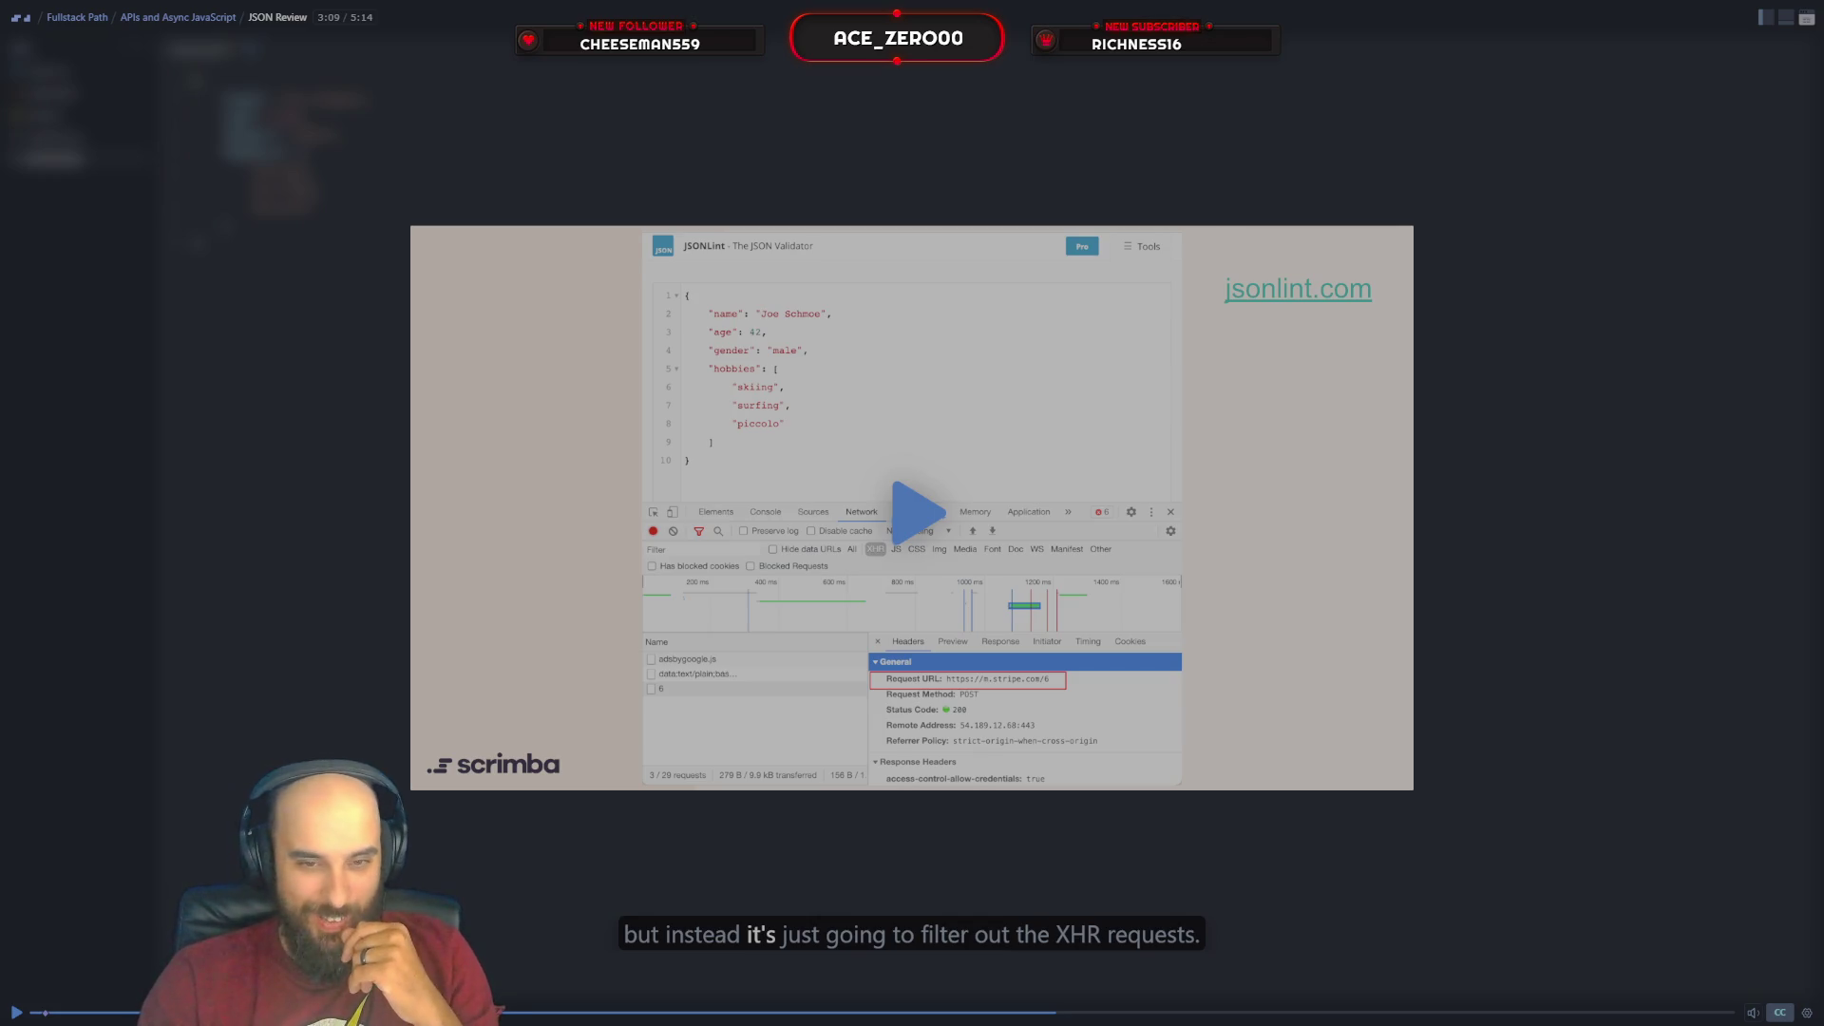
Resume the lesson, leave fullscreen and close the Mix It Up Wiki tab
{"action": "left_click", "coordinate": [898, 509]}
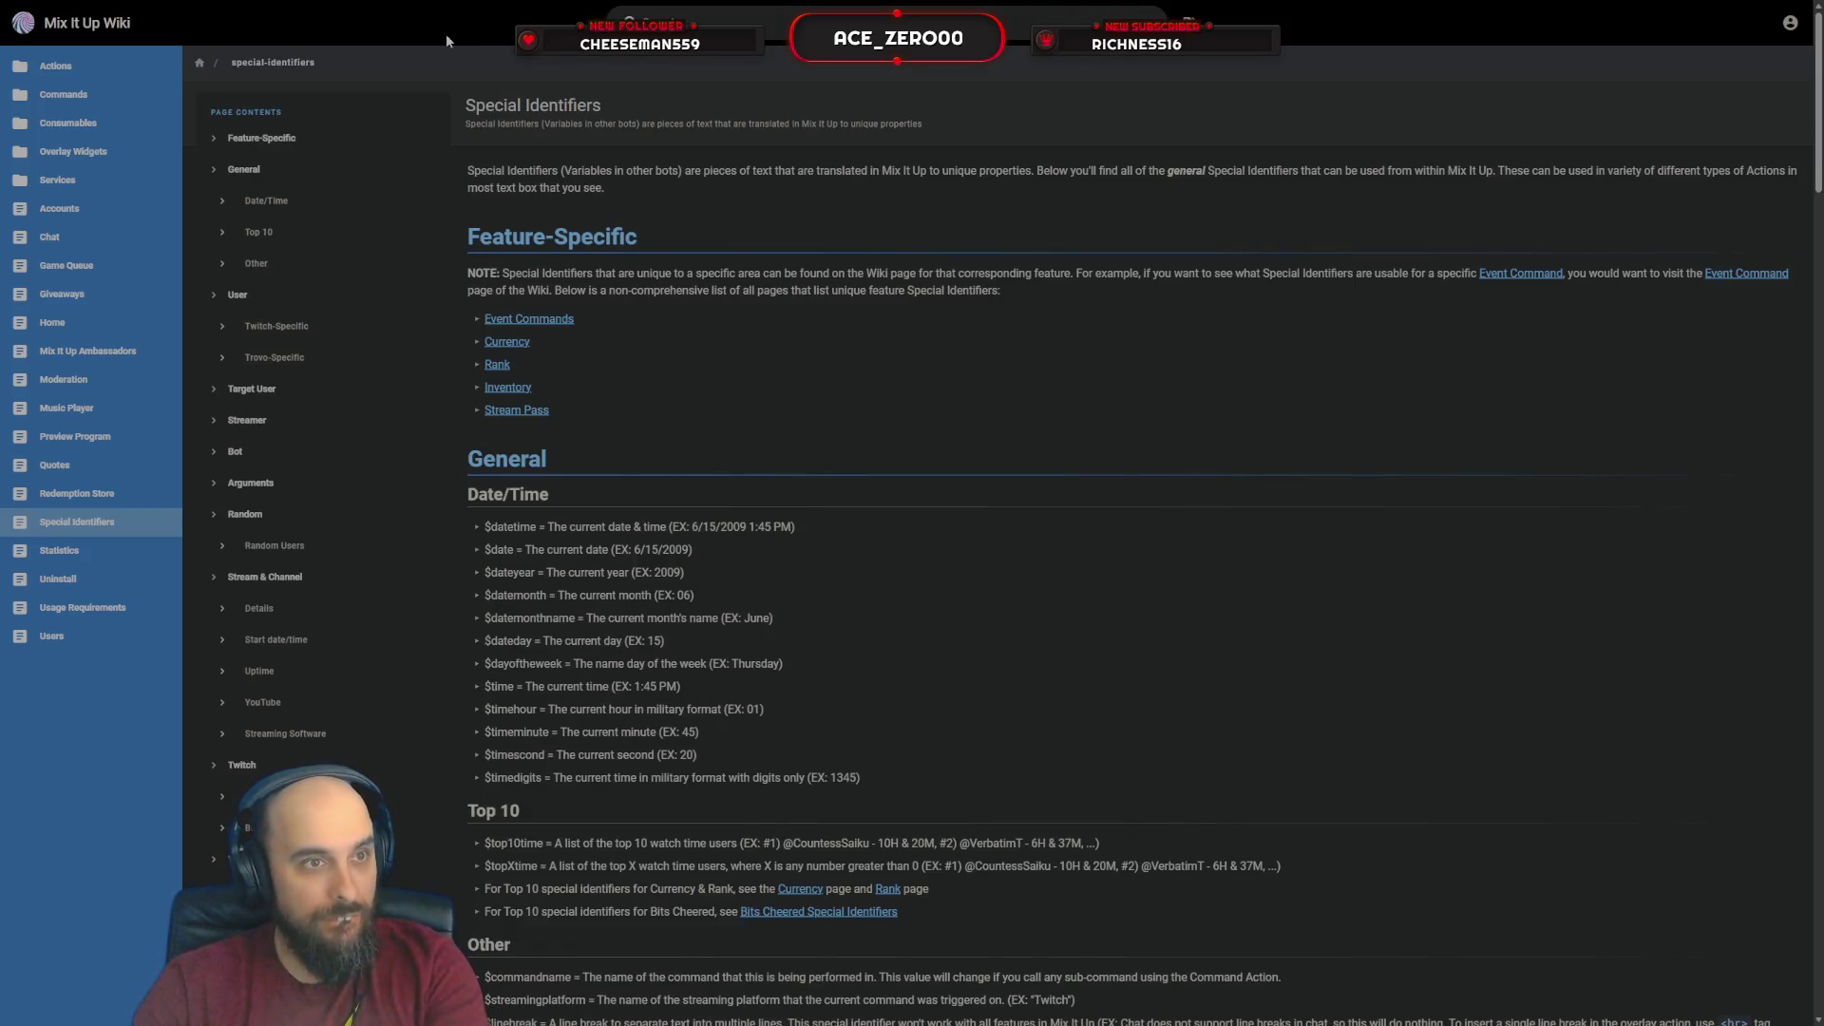
{"action": "key", "text": "F11"}
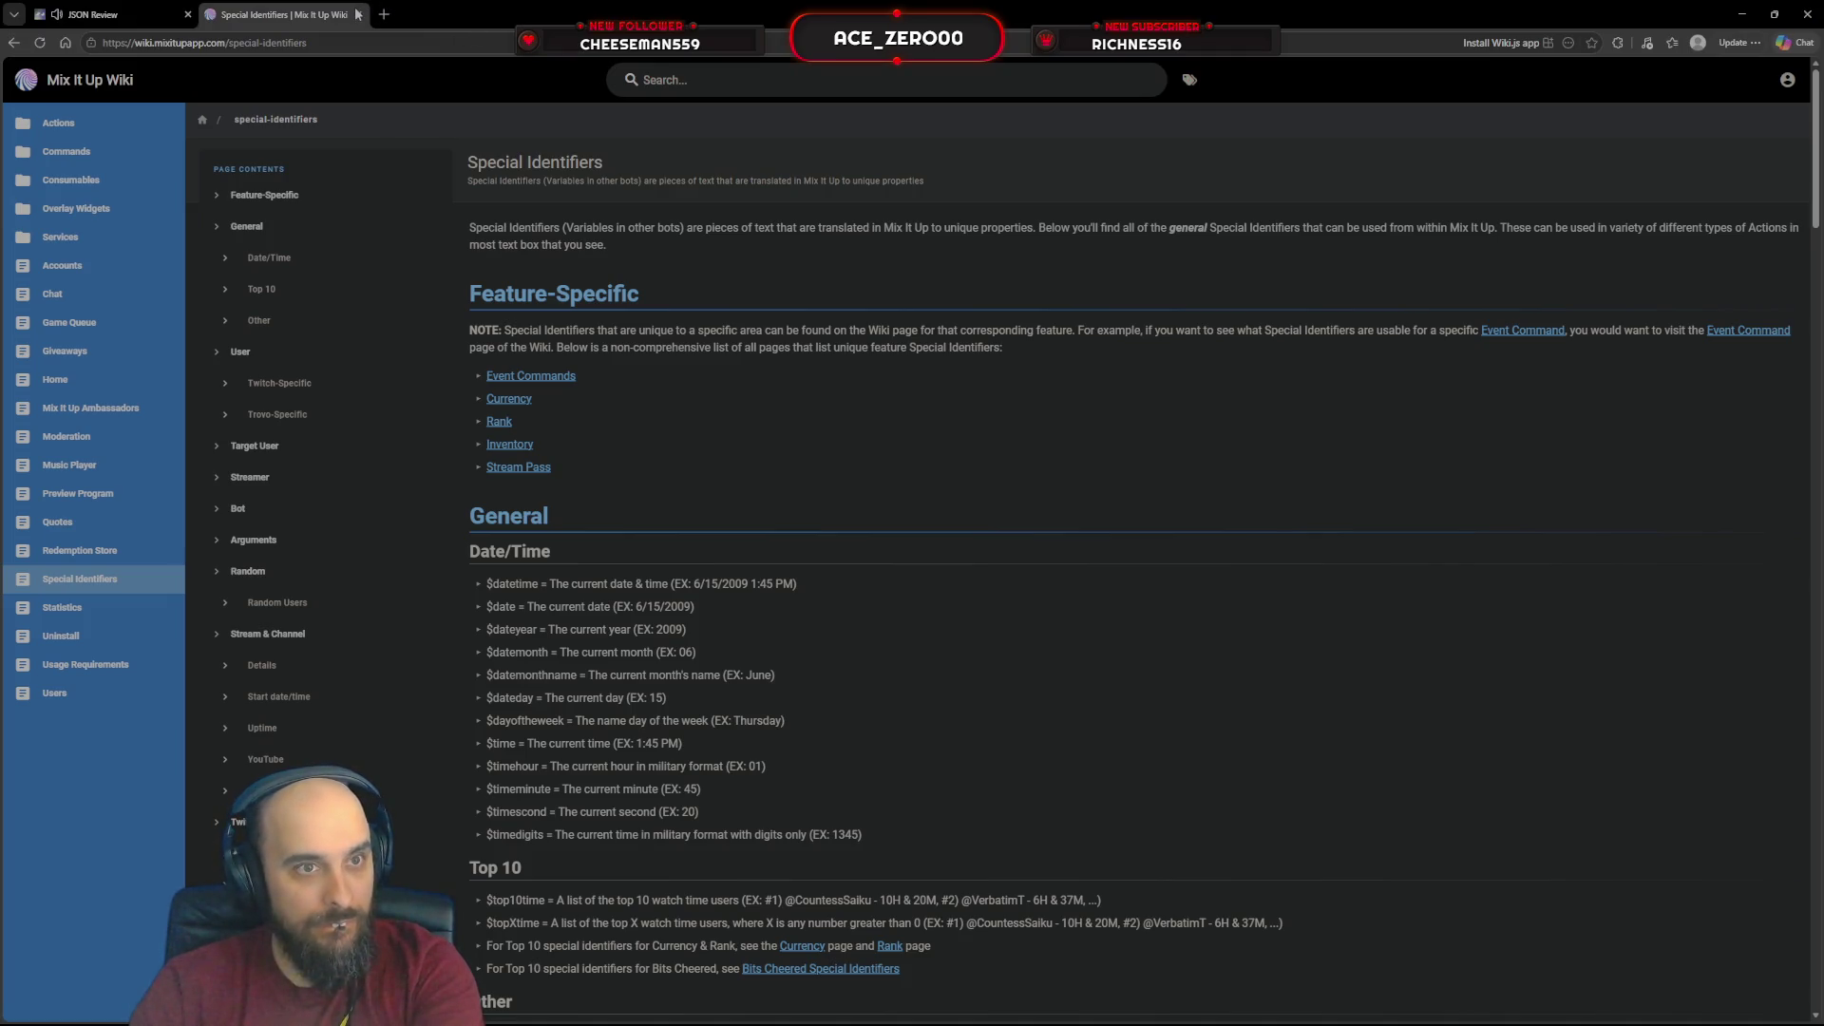
{"action": "left_click", "coordinate": [358, 14]}
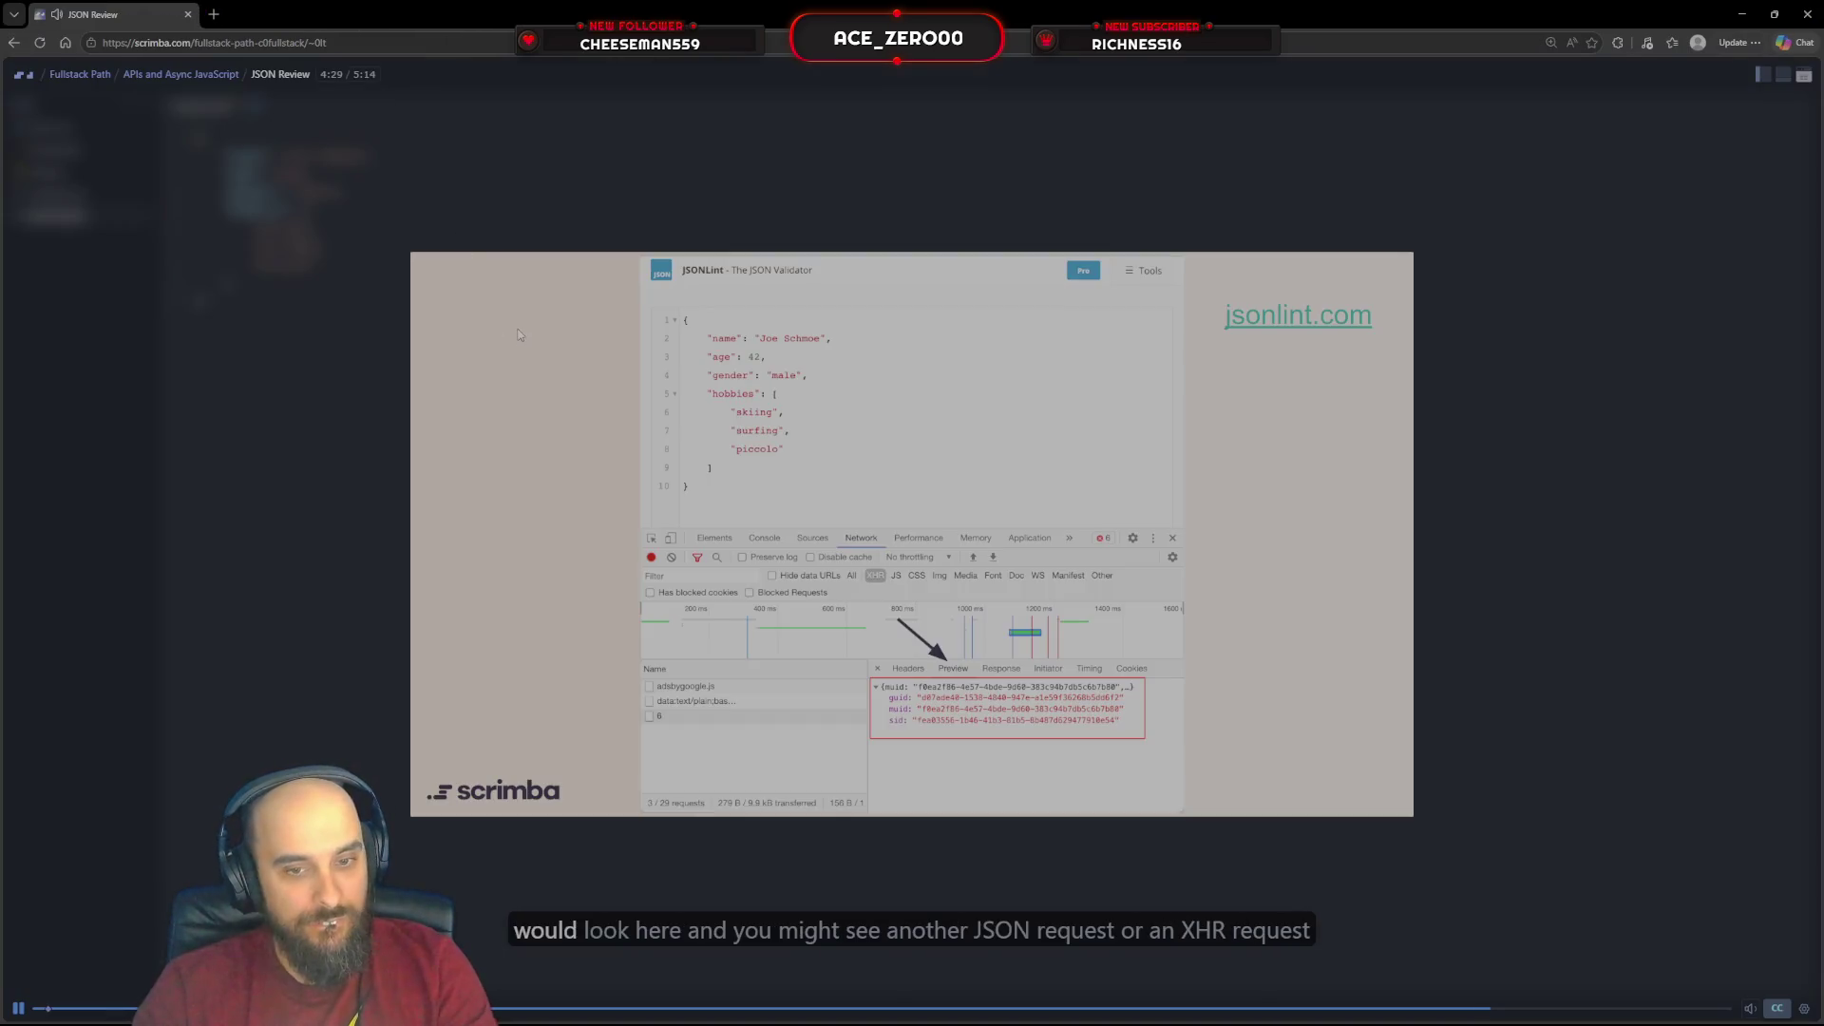
Return to fullscreen and skip the JSON Review lesson to its end at 5:14
{"action": "key", "text": "F11"}
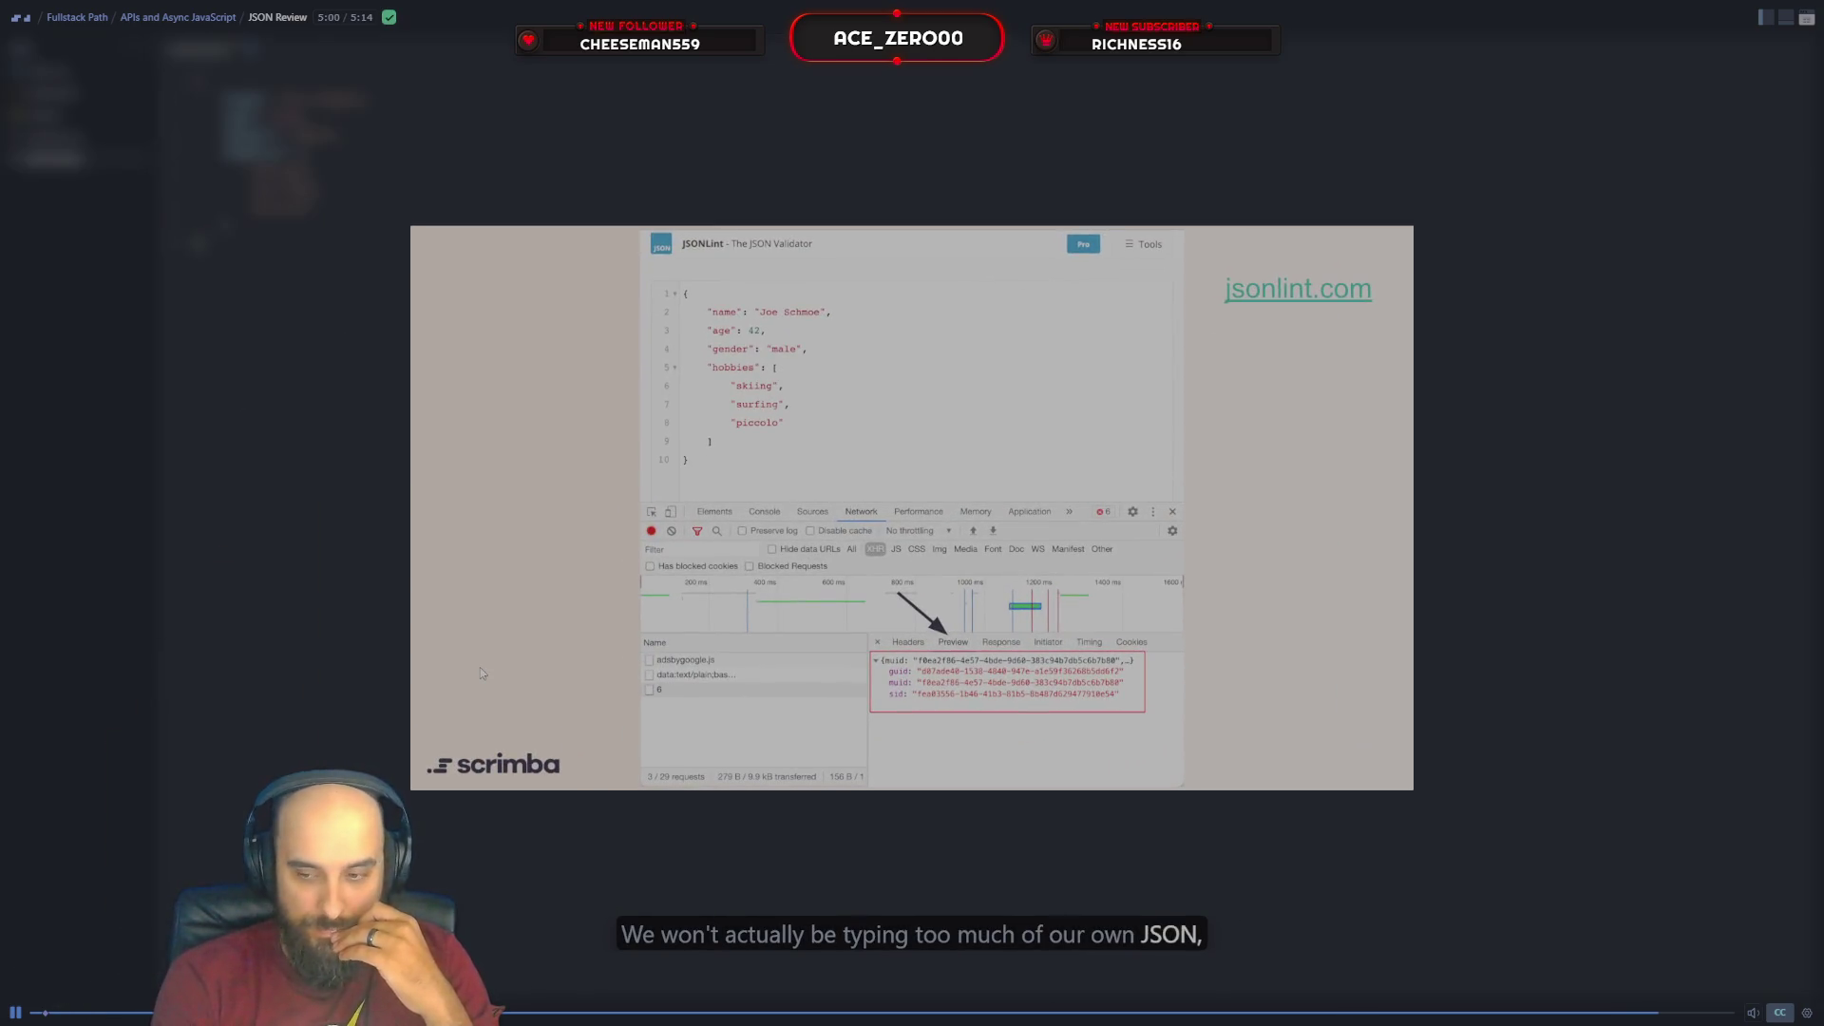
{"action": "key", "text": "Right"}
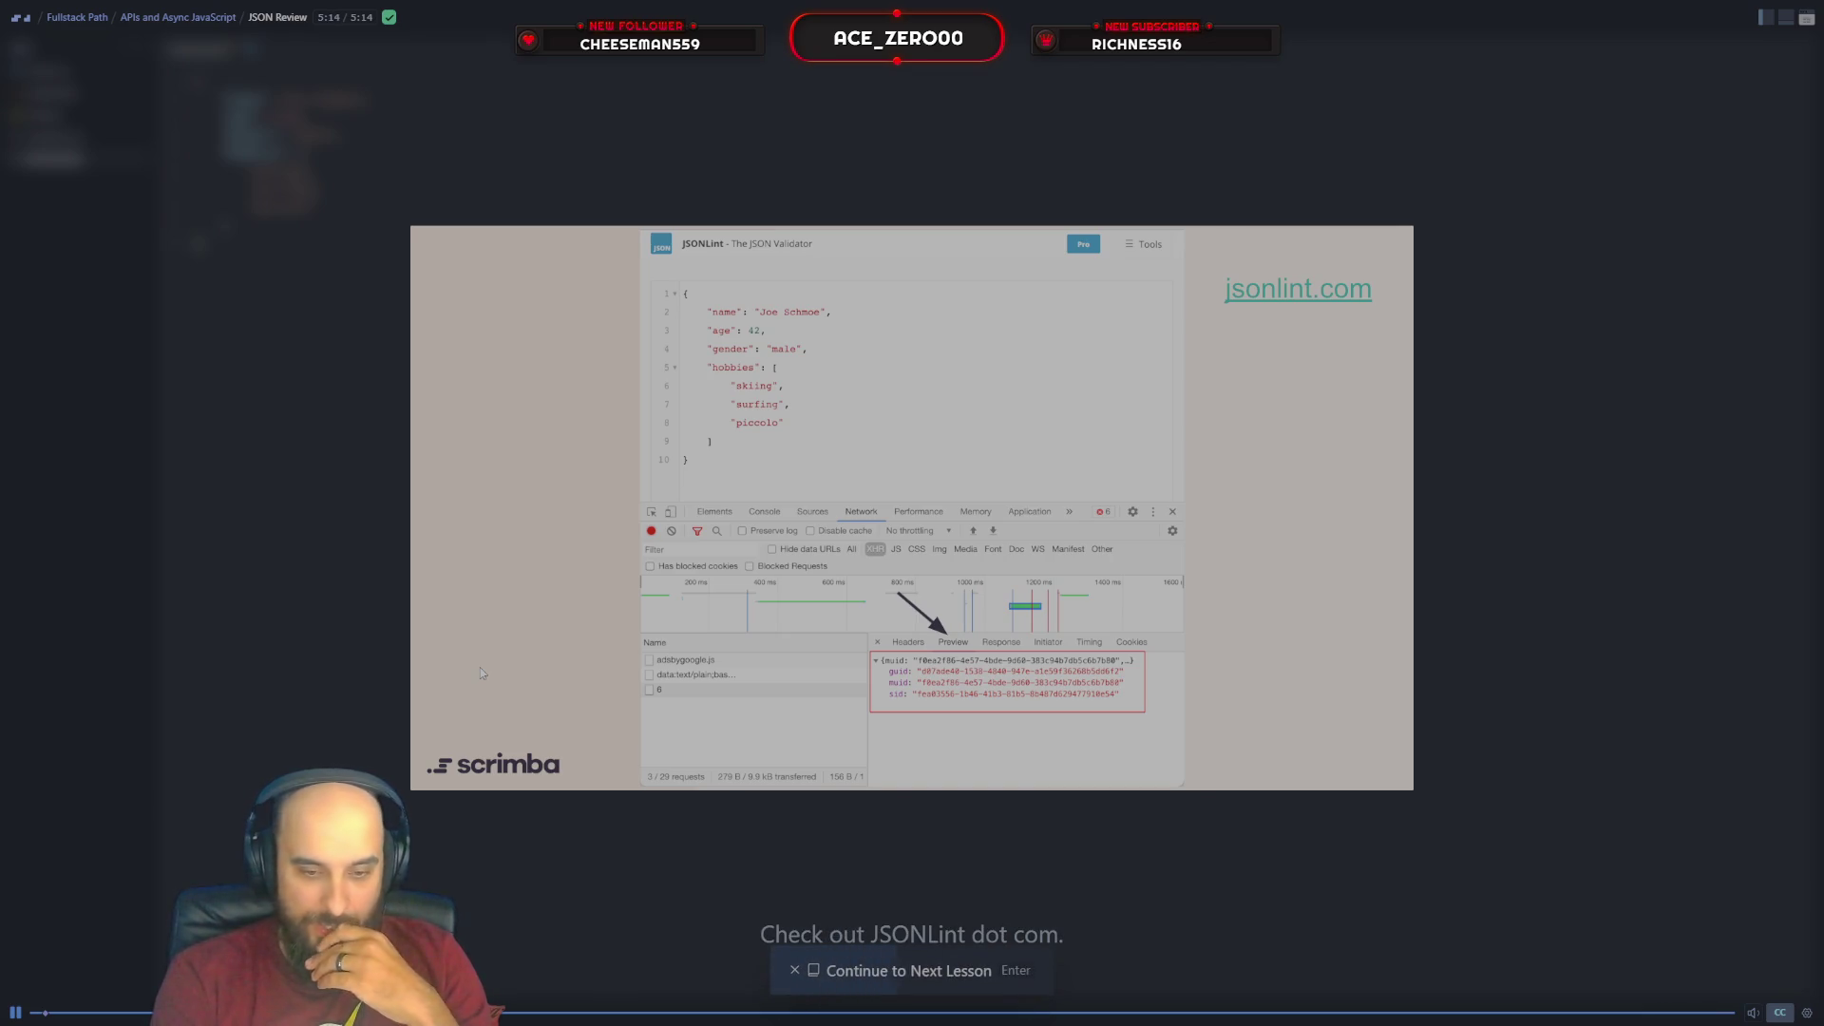
Continue to the First fetch lesson and start its video playing
{"action": "key", "text": "Return"}
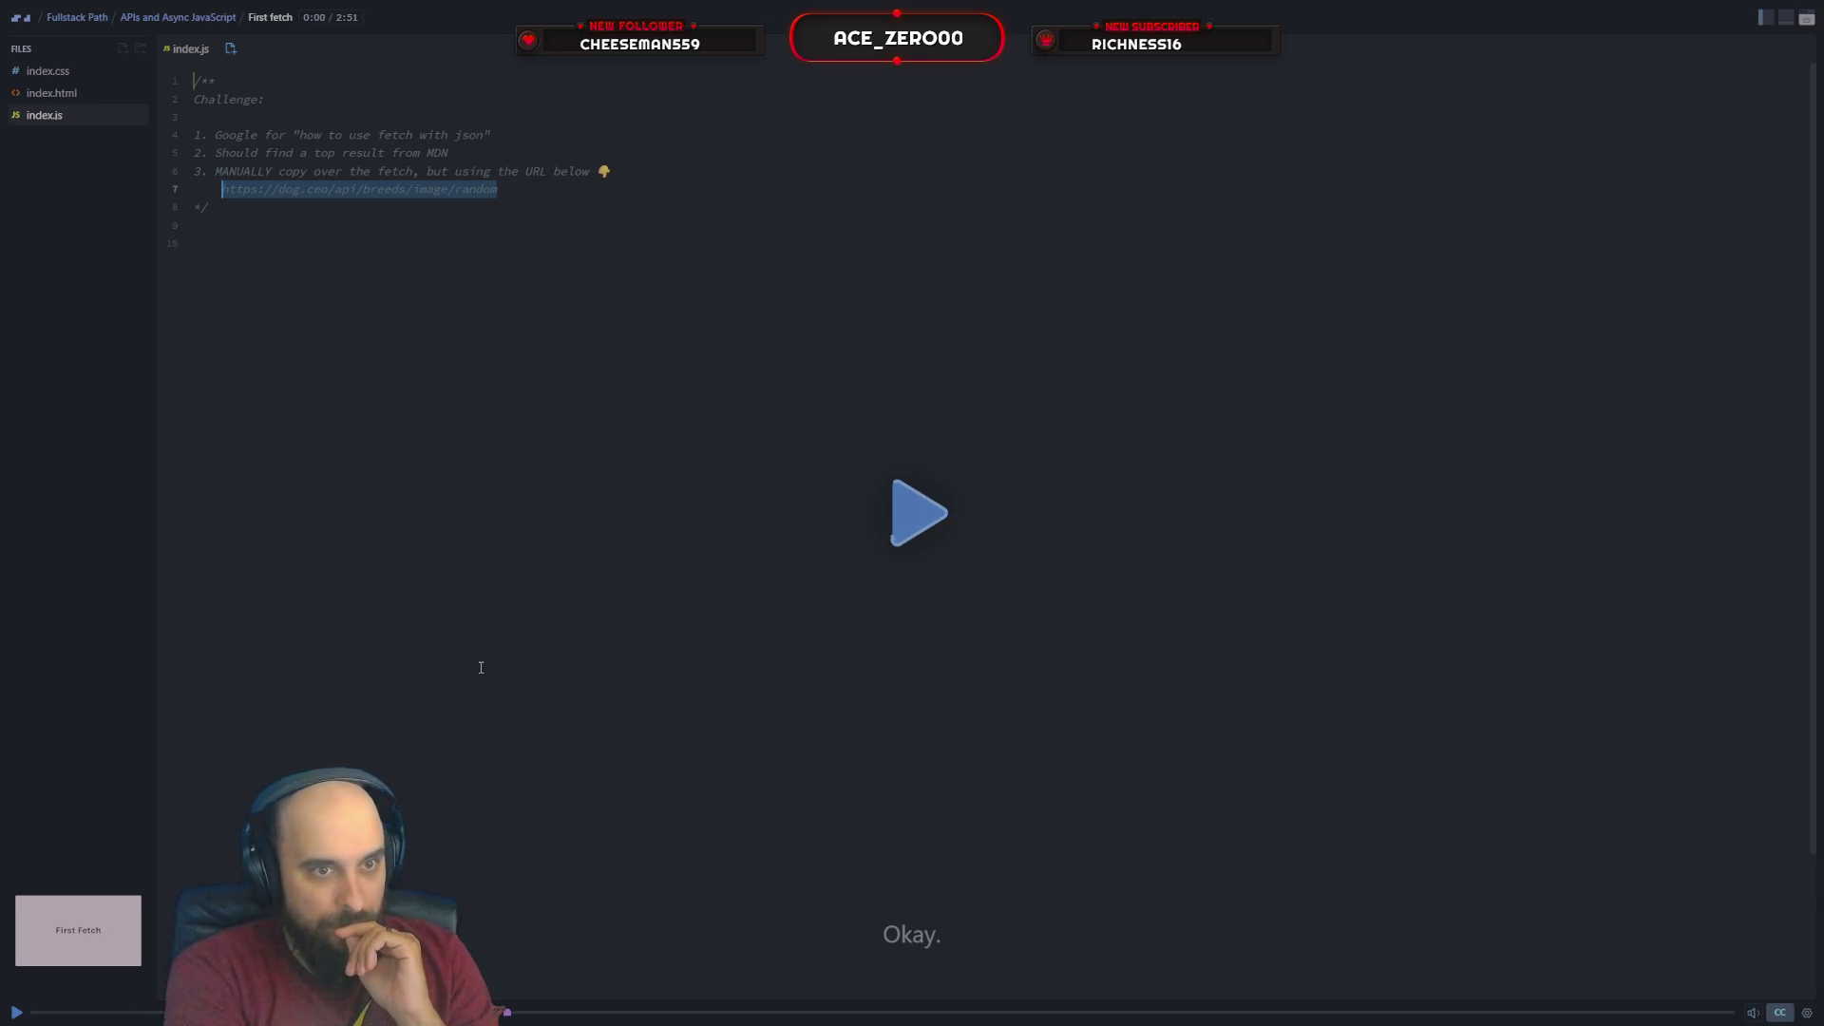
{"action": "key", "text": "space"}
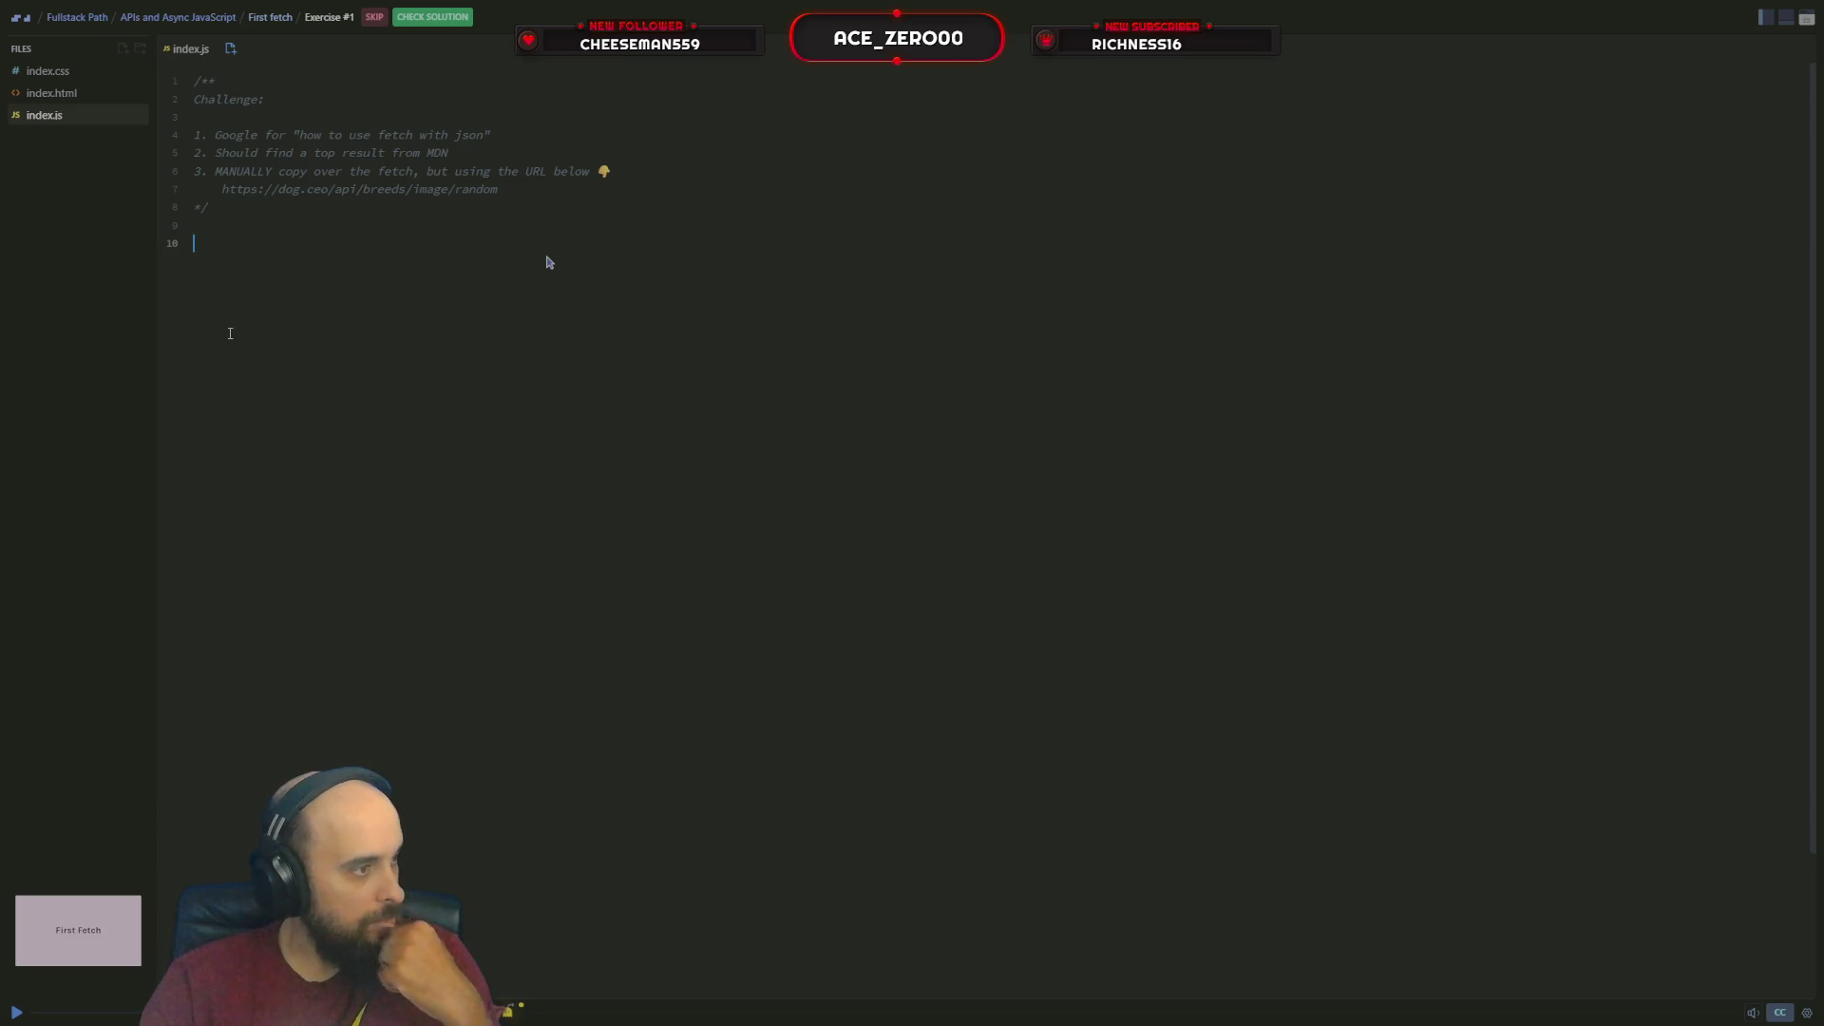
{"action": "type", "text": "an"}
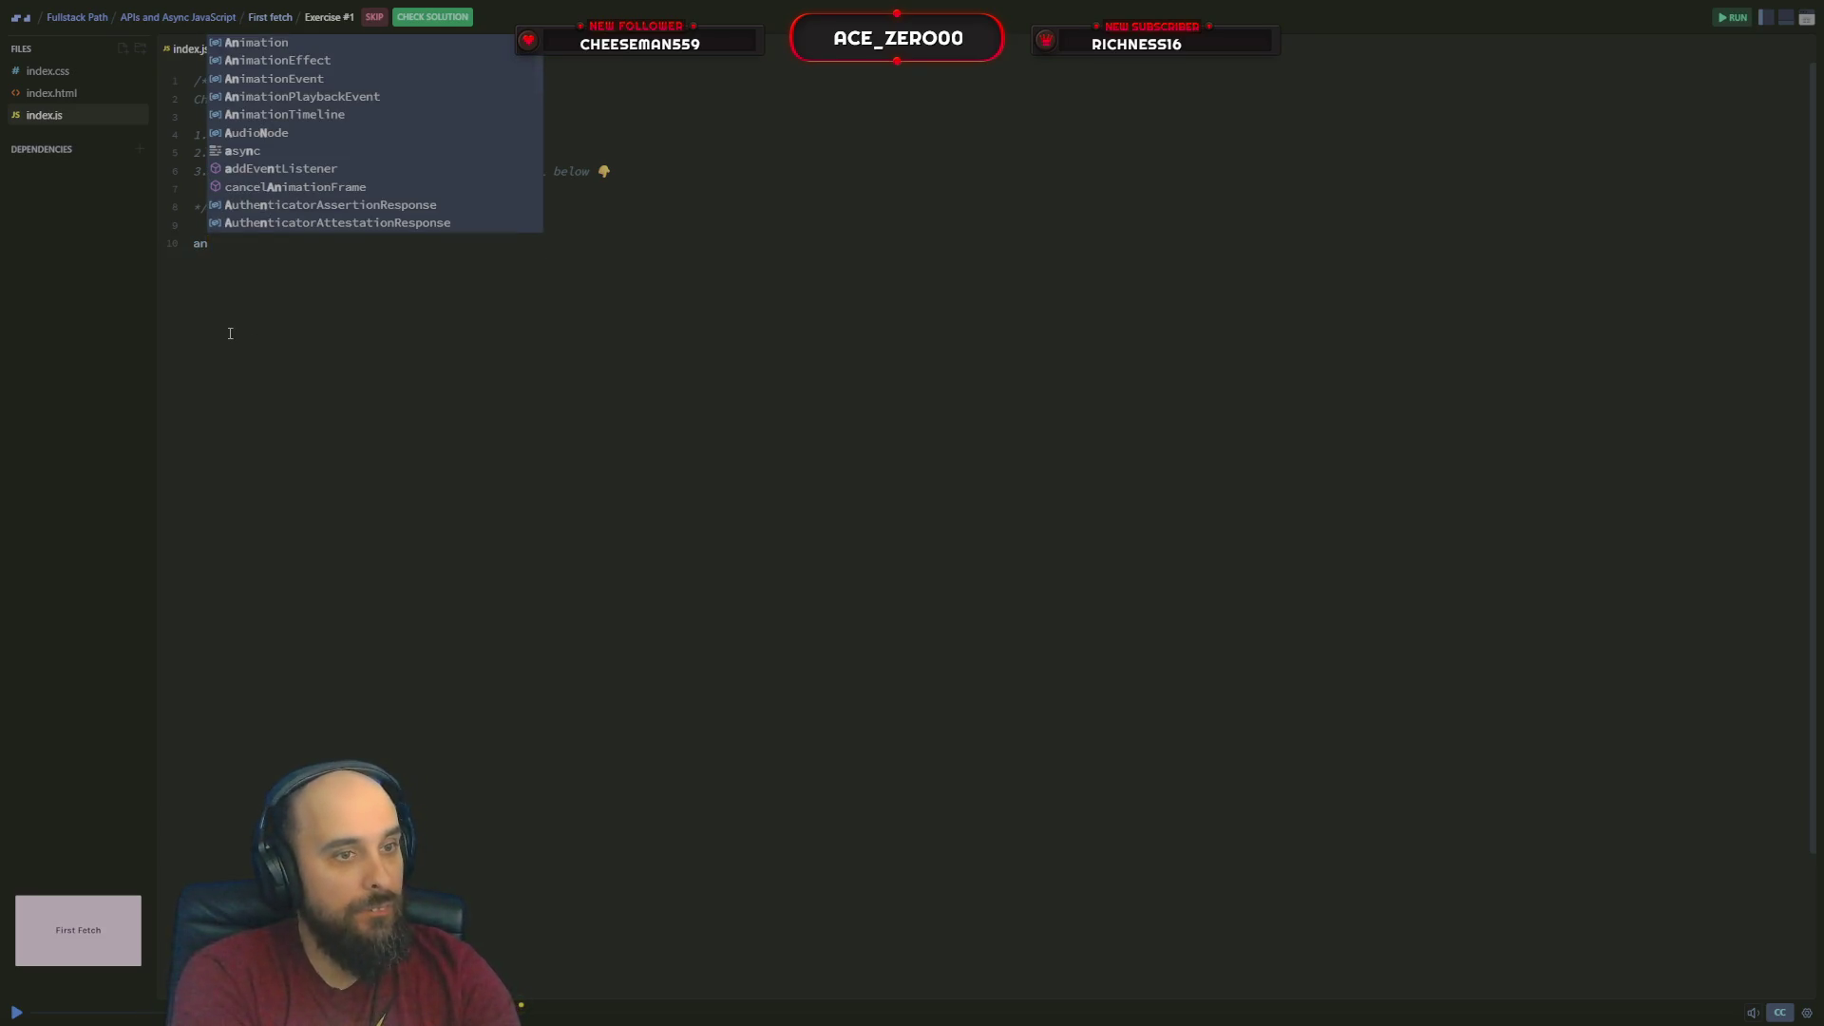
Declare async function getData() and begin a const url line in its body
{"action": "key", "text": "BackSpace"}
{"action": "type", "text": "s"}
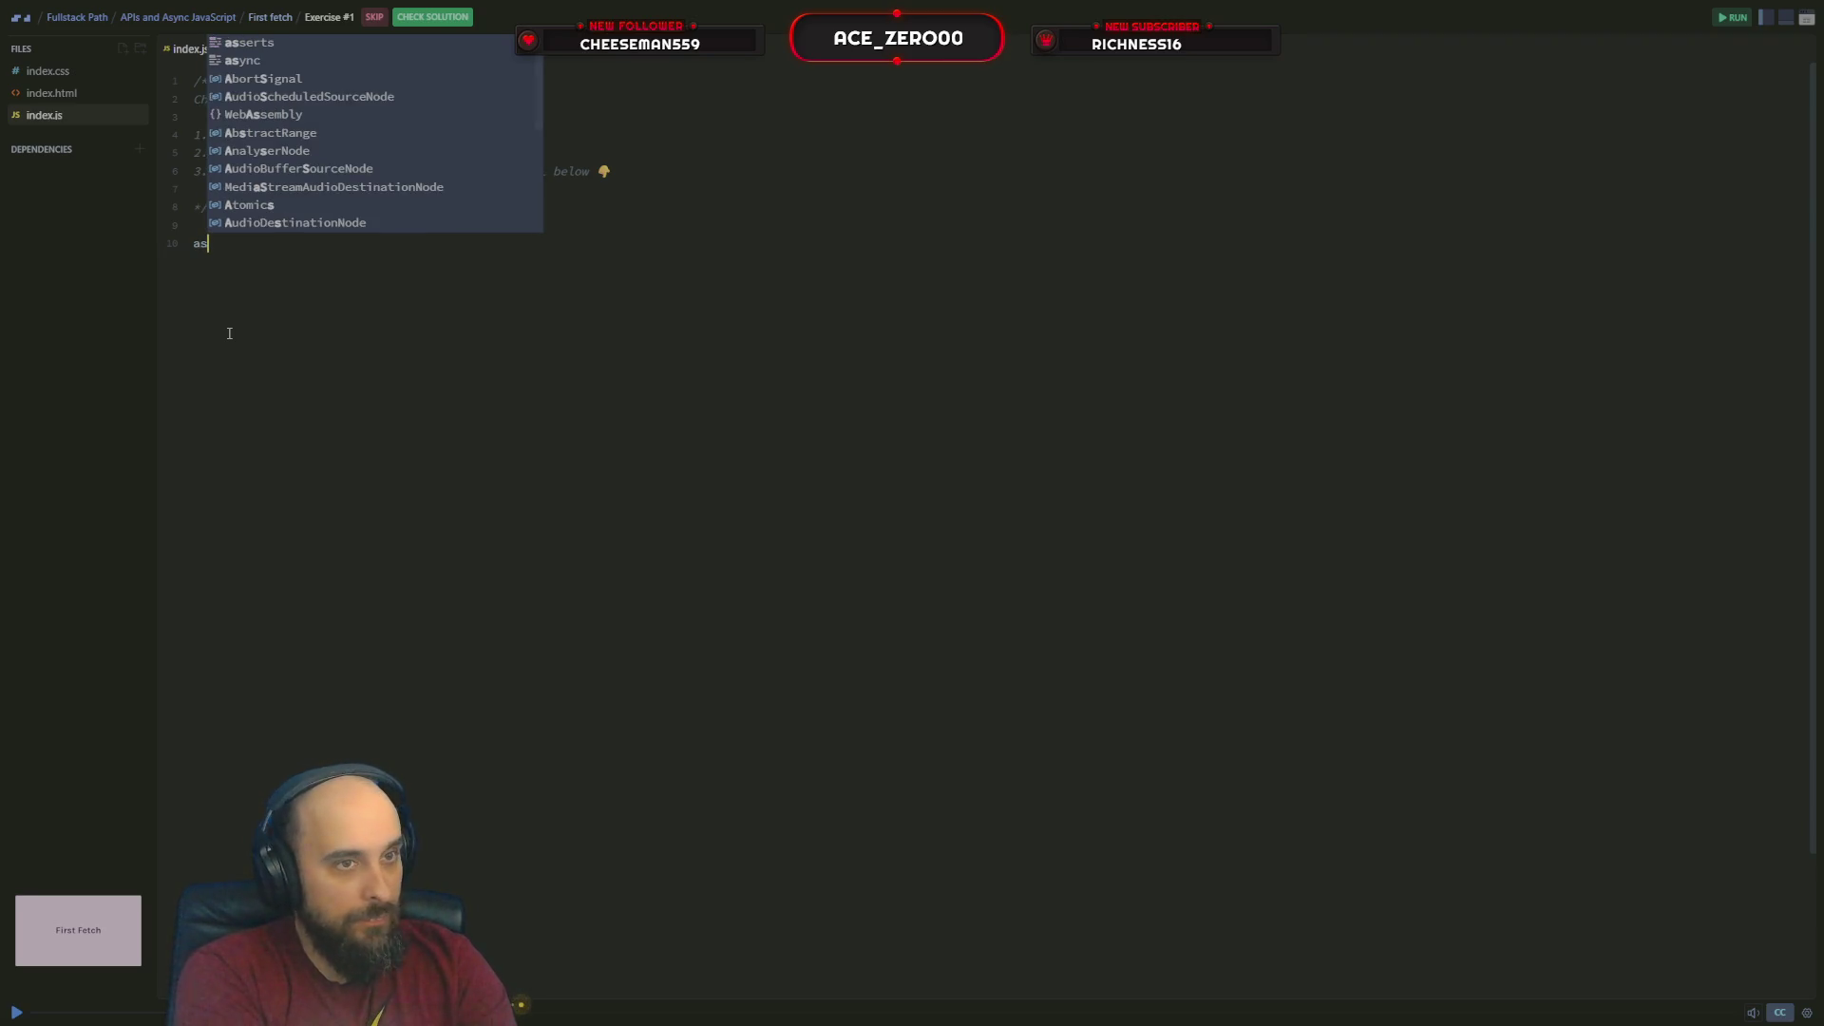
{"action": "key", "text": "Escape"}
{"action": "type", "text": "s"}
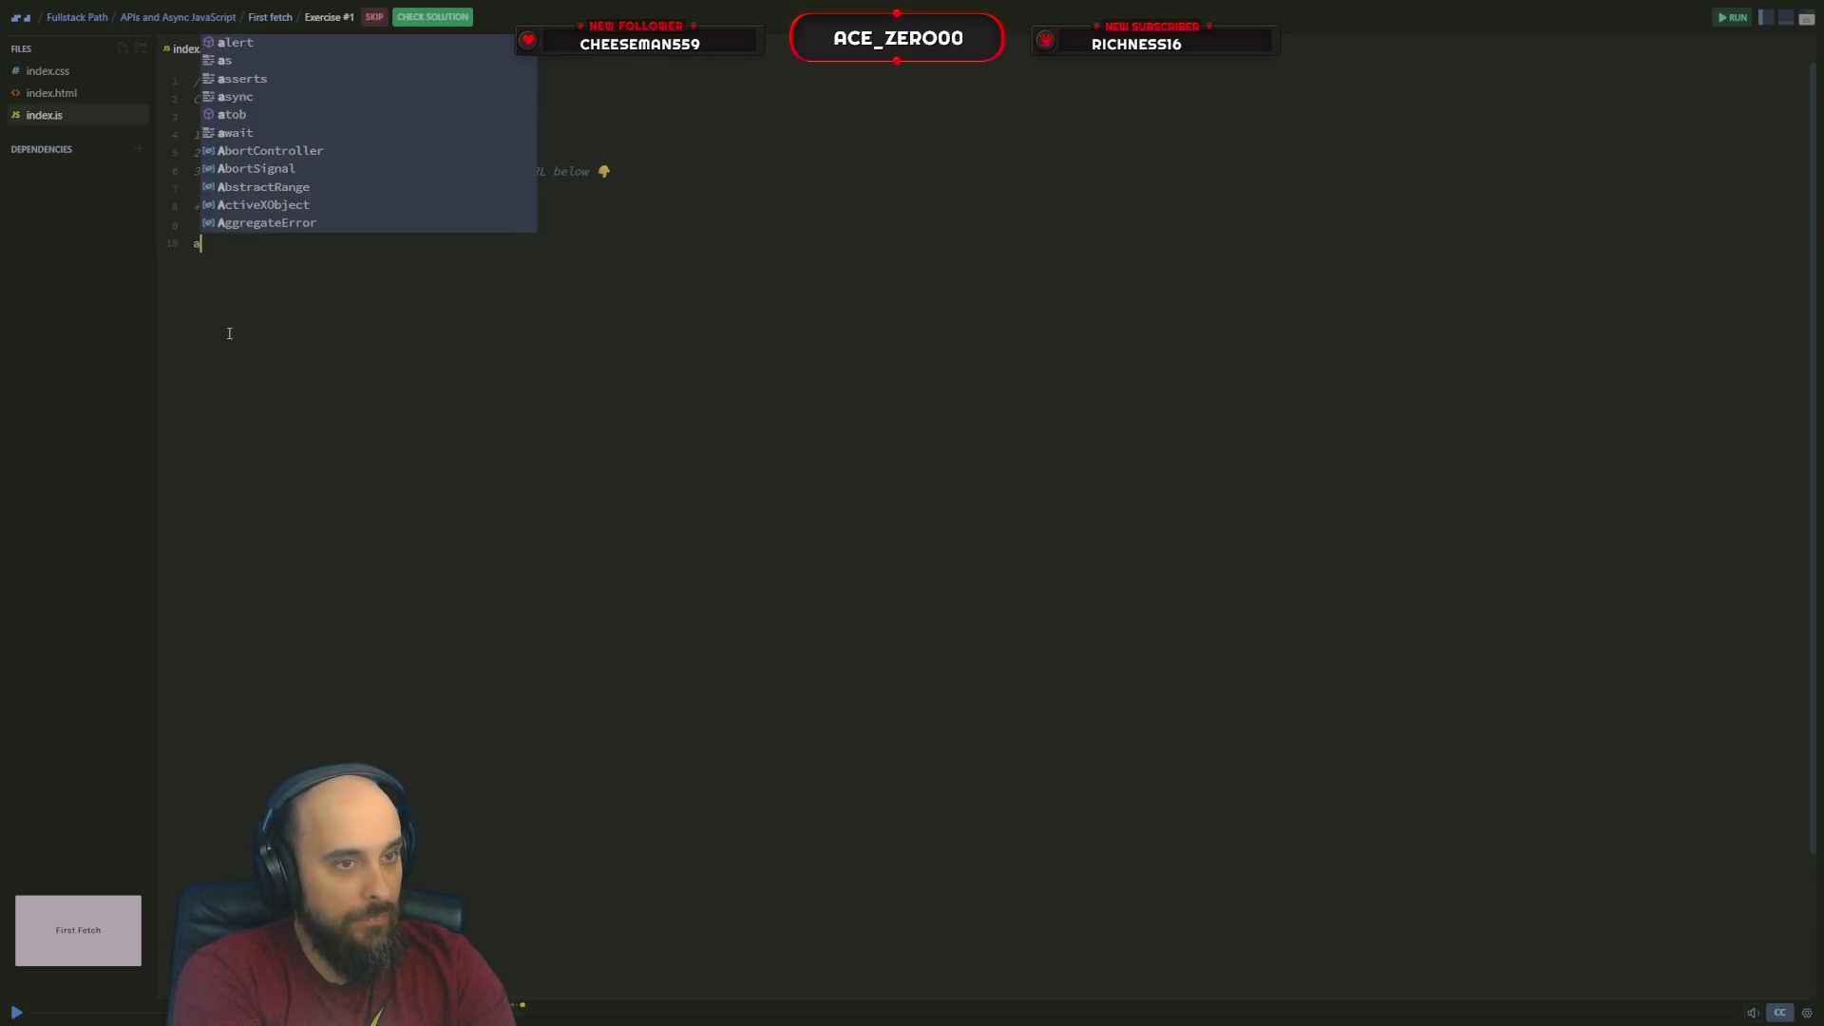
{"action": "type", "text": "yn"}
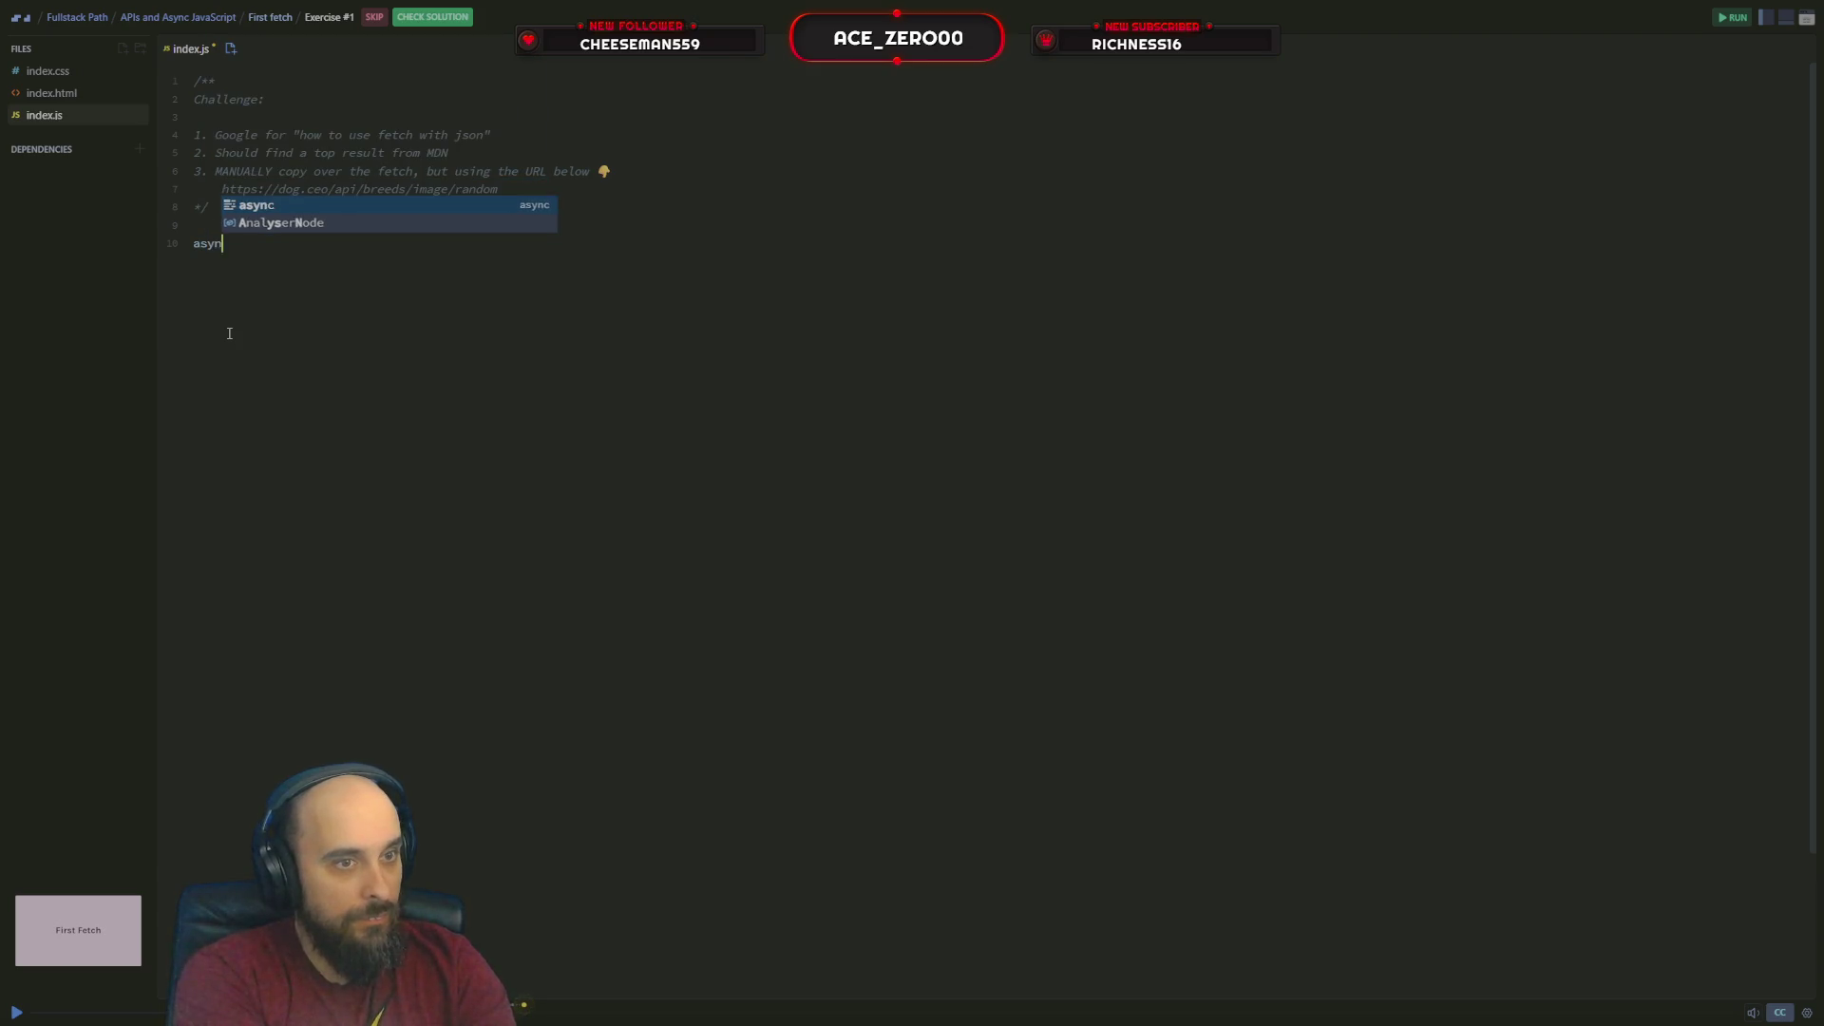
{"action": "type", "text": "c fu"}
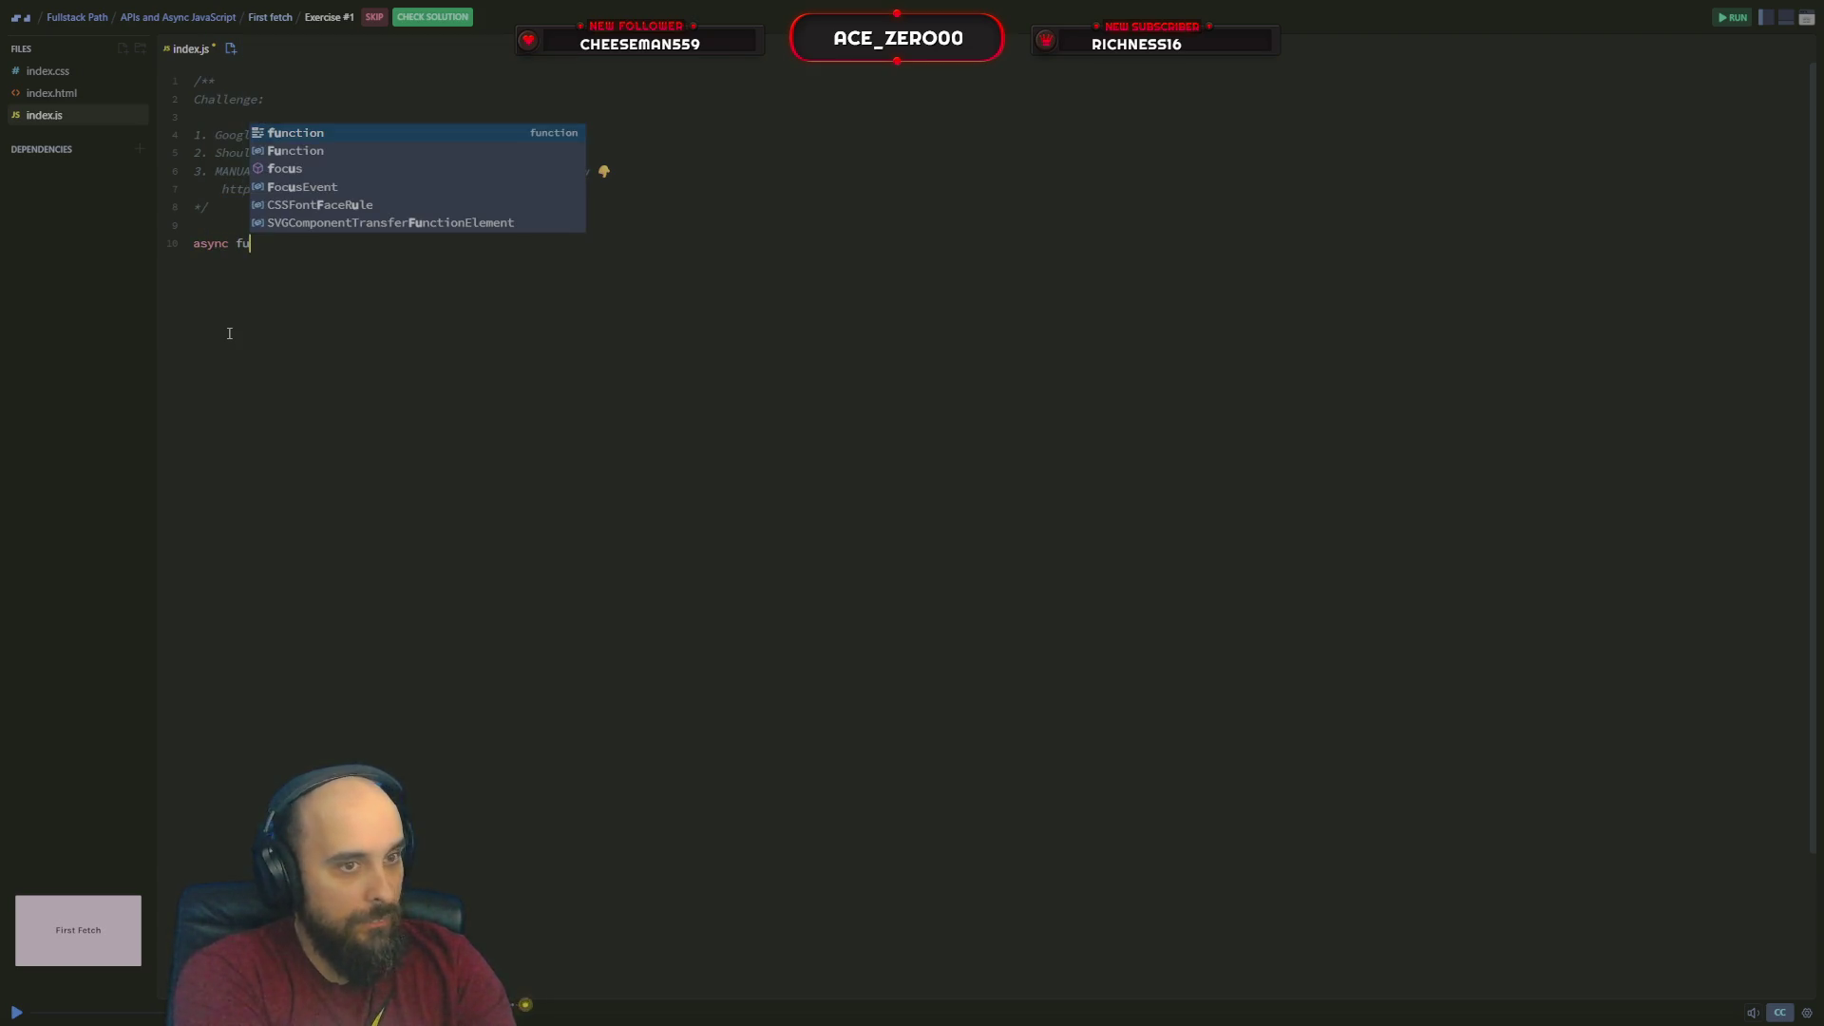
{"action": "key", "text": "Tab"}
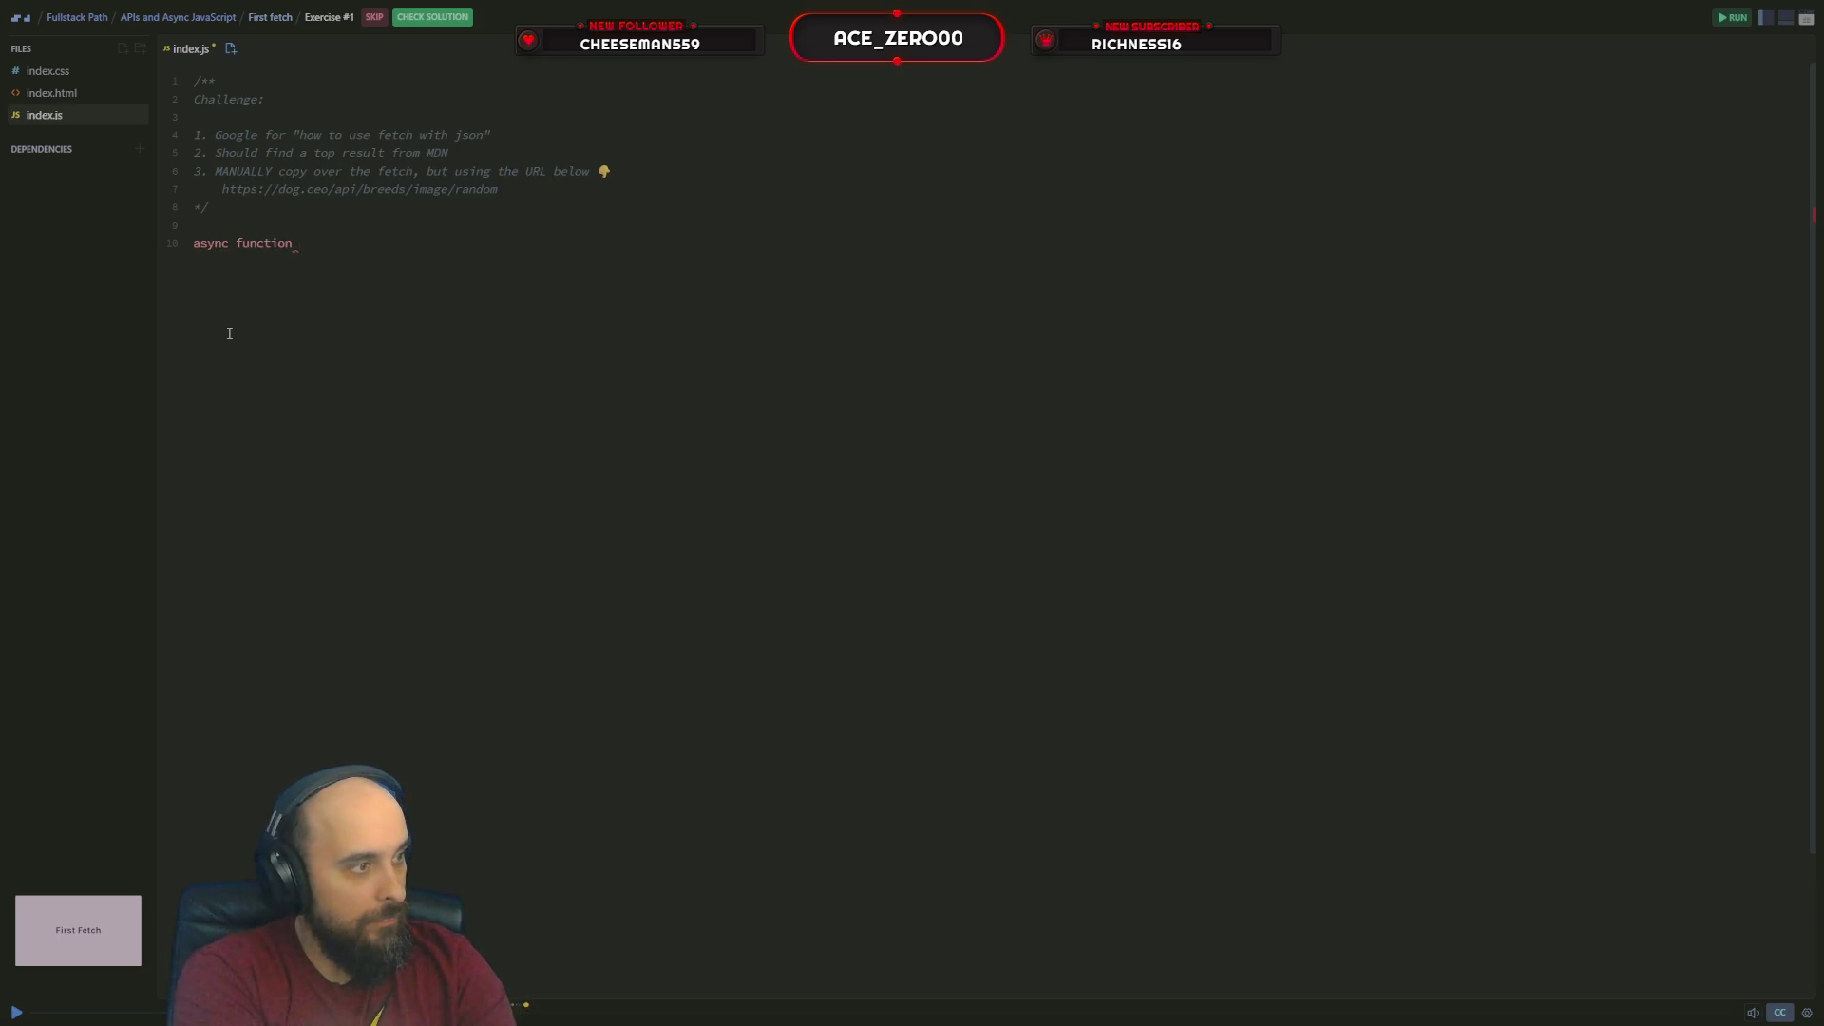
{"action": "type", "text": "getData(){"}
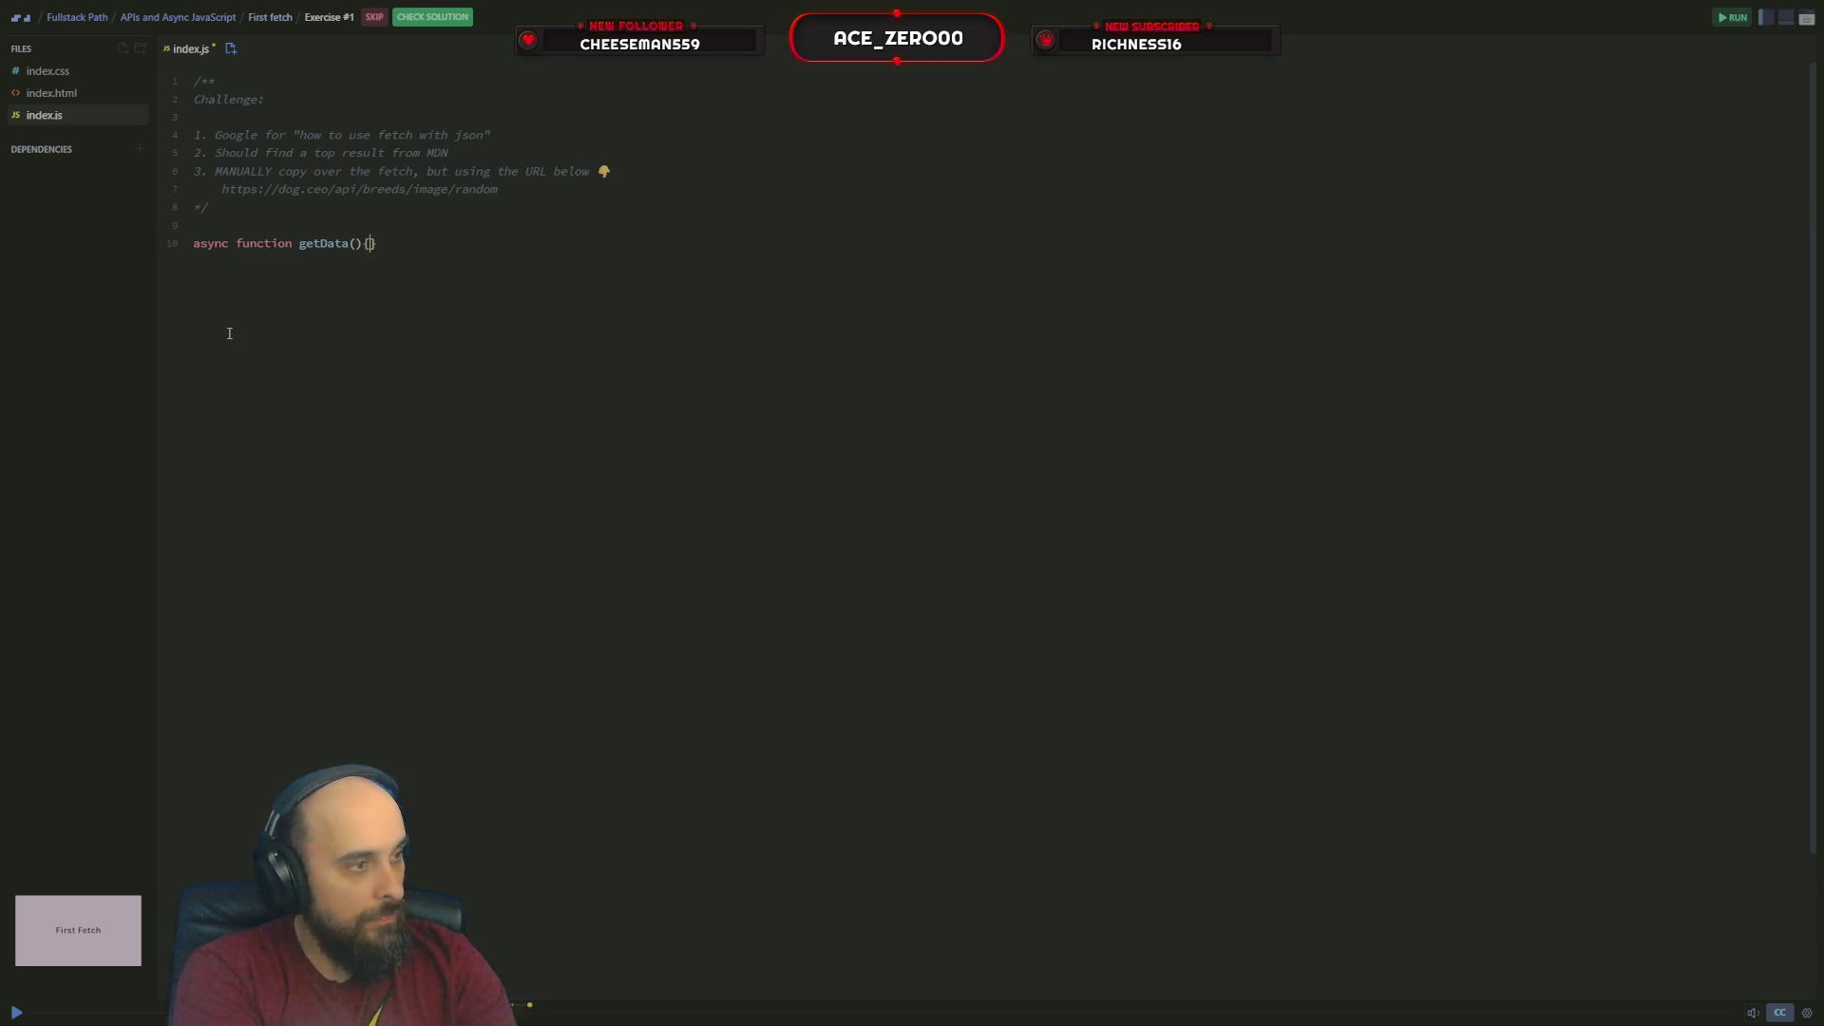
{"action": "key", "text": "Return"}
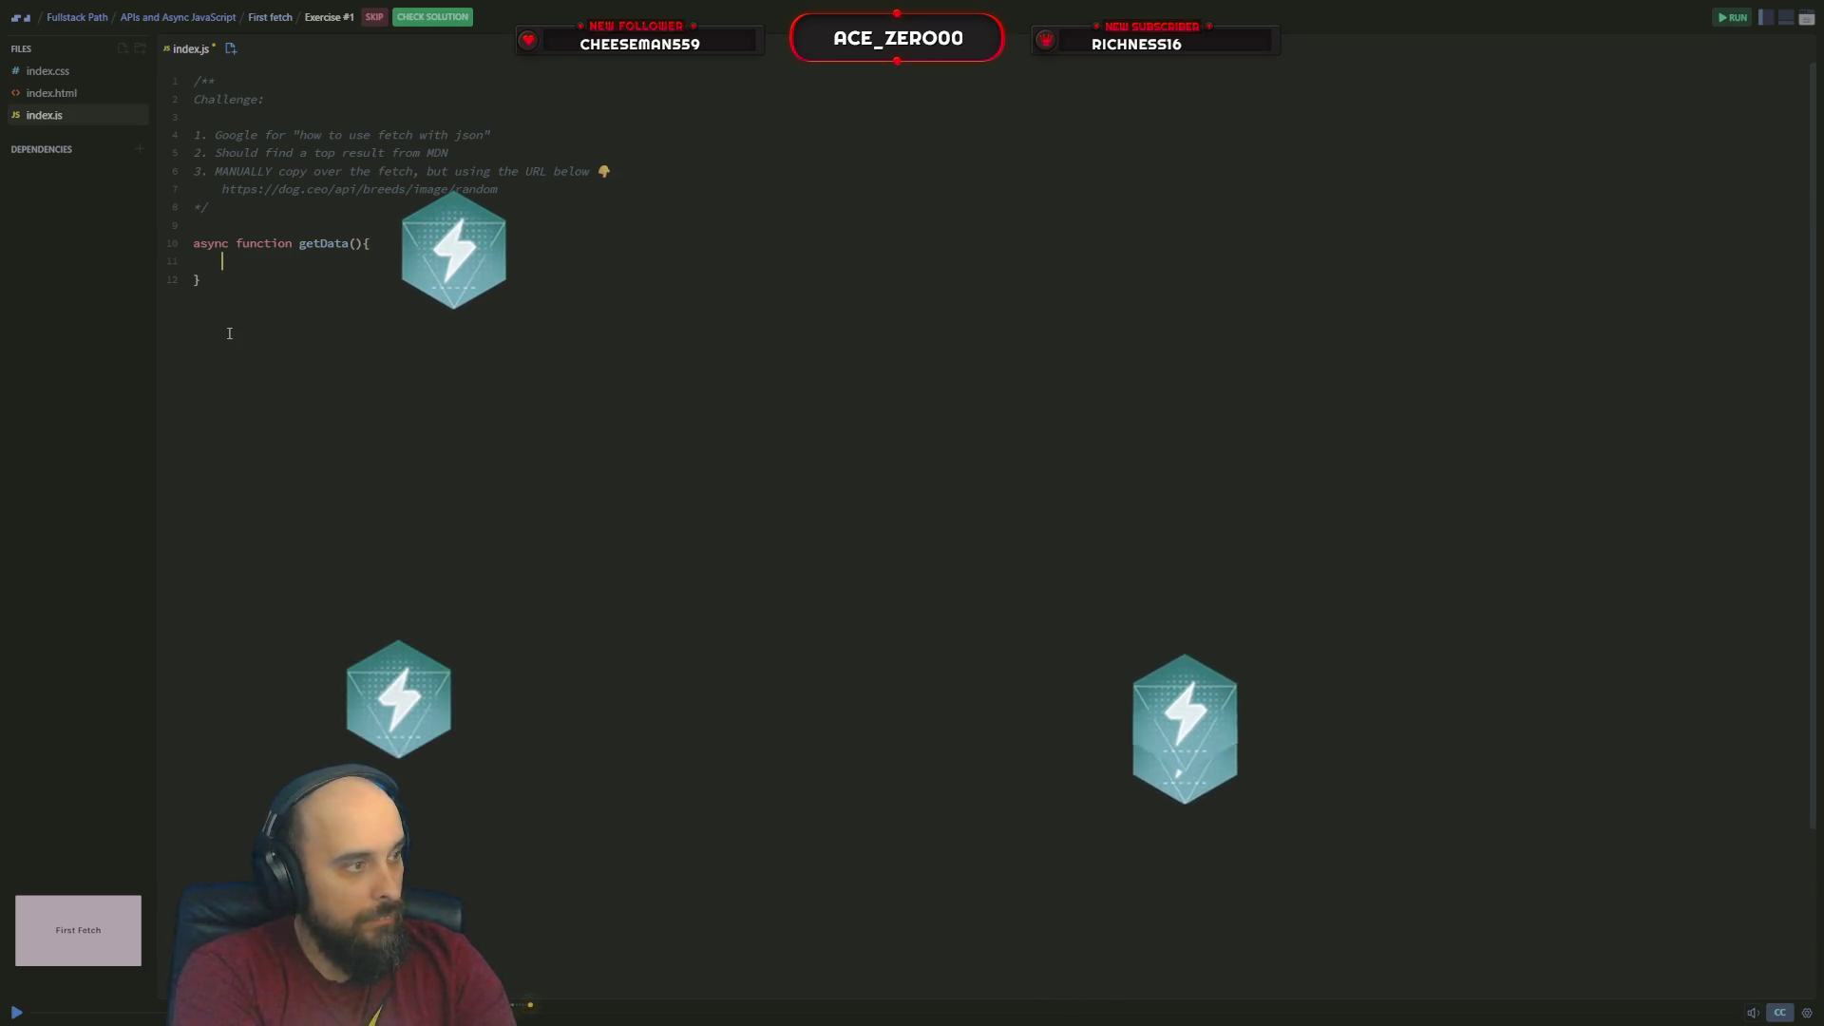
{"action": "type", "text": "con"}
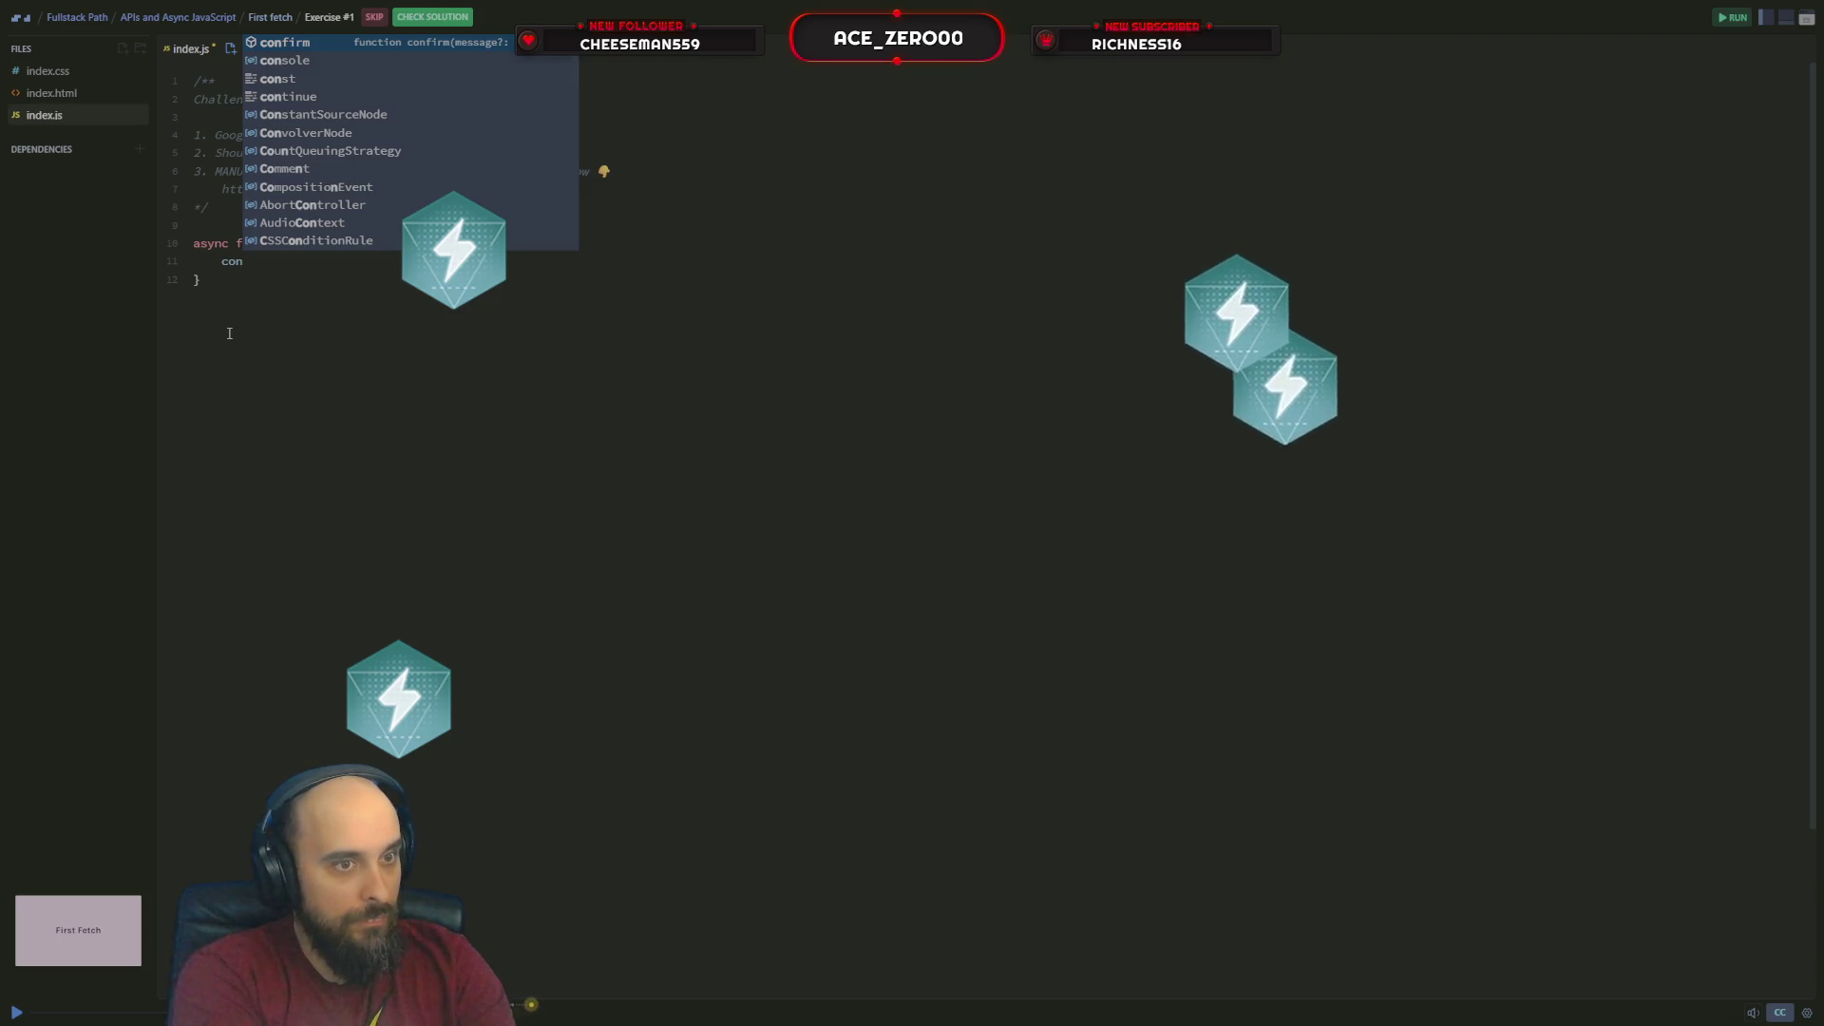
{"action": "type", "text": "st url"}
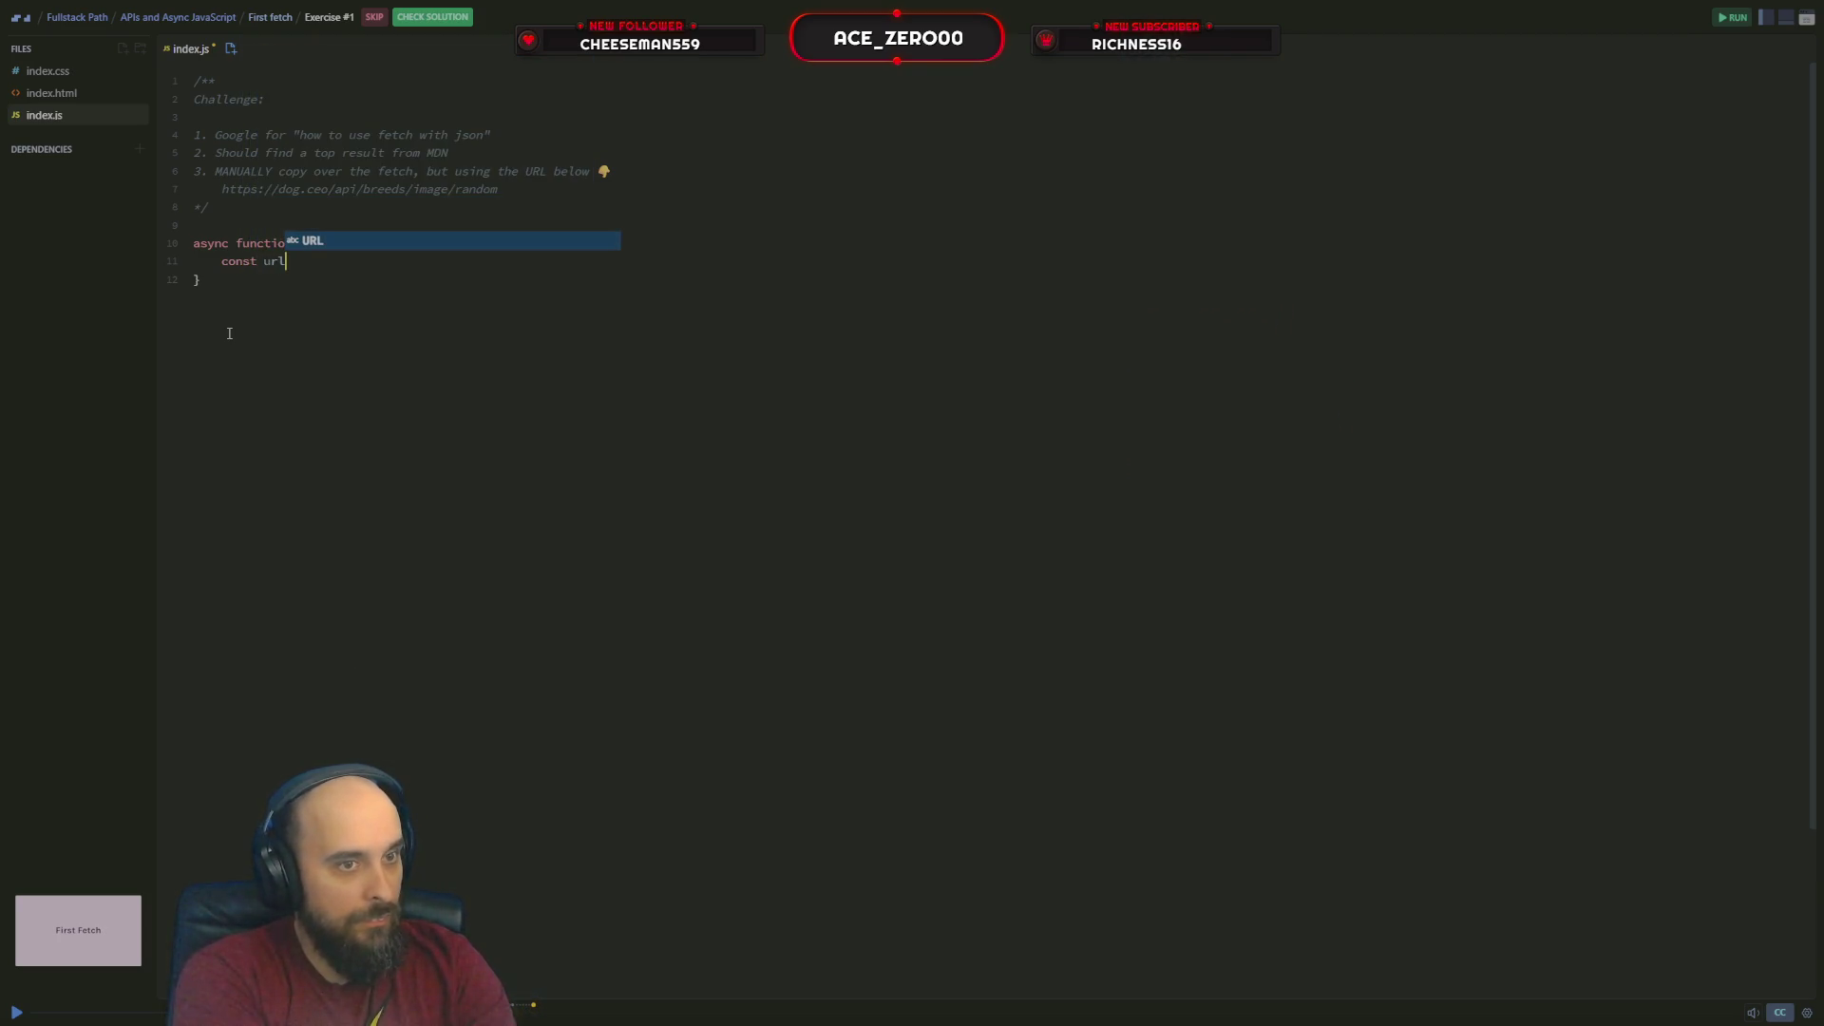
{"action": "type", "text": " ="}
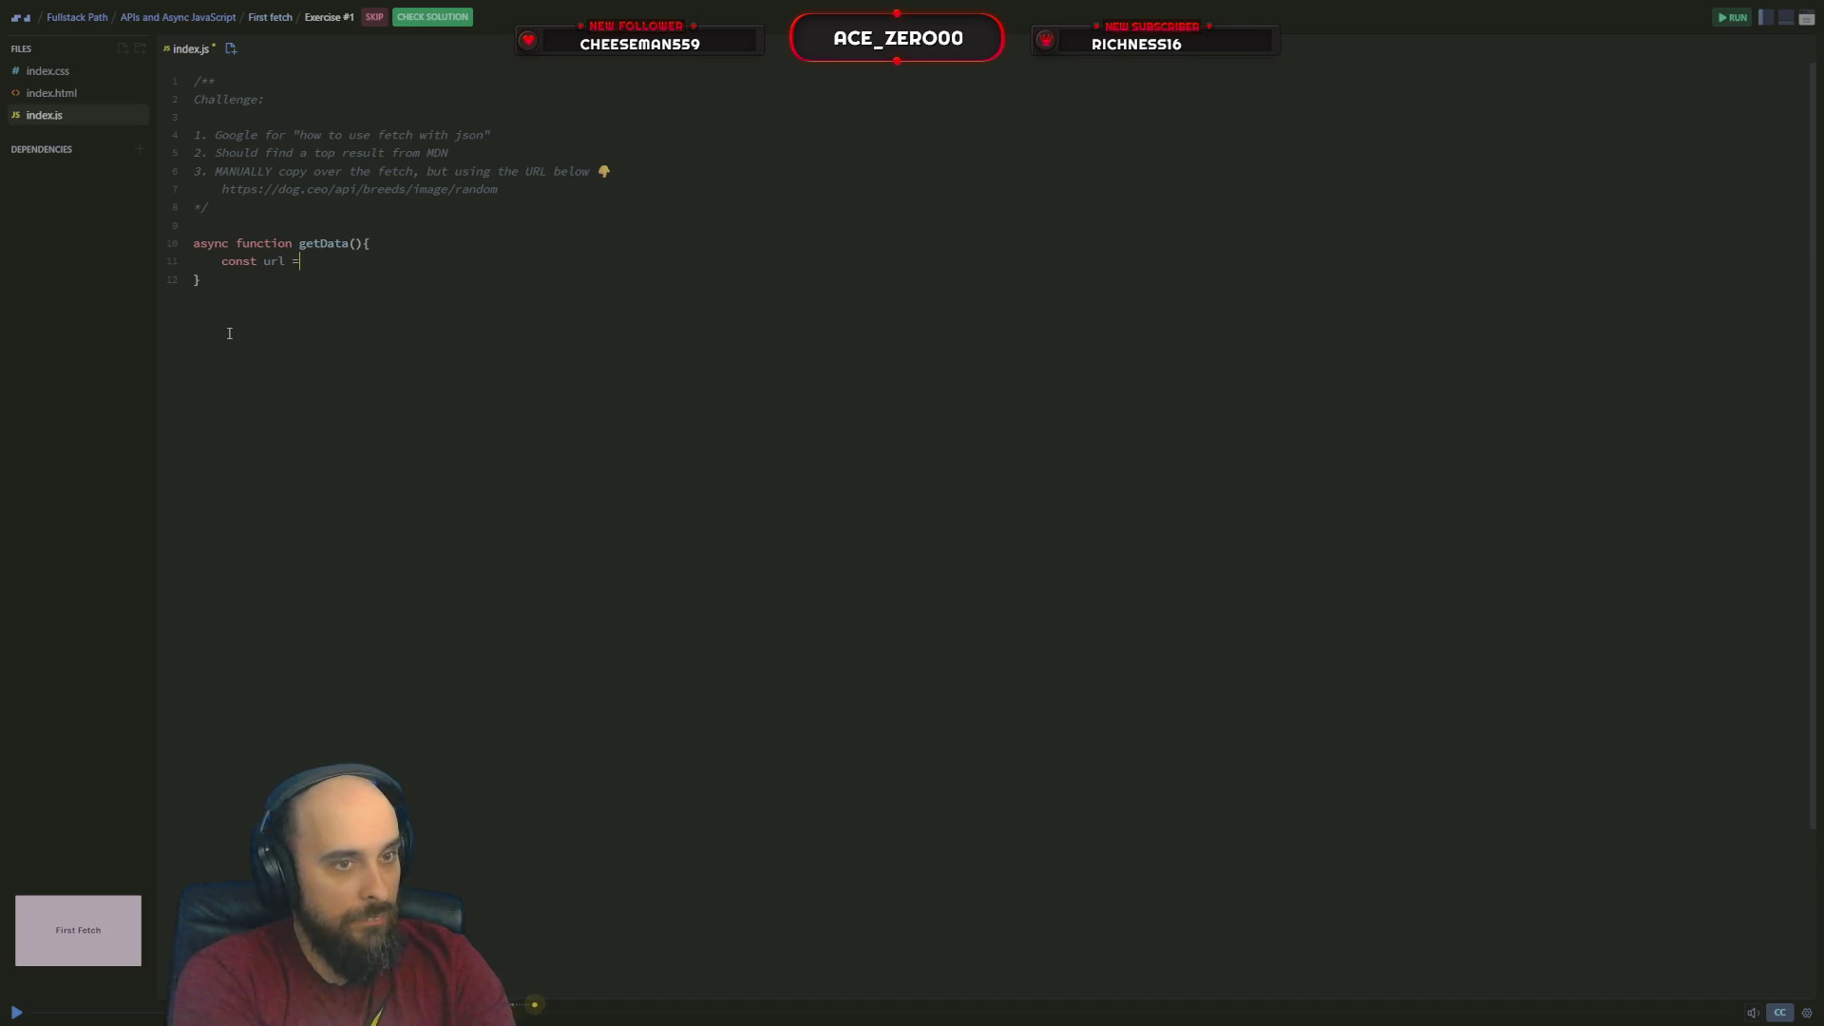
{"action": "type", "text": " \""}
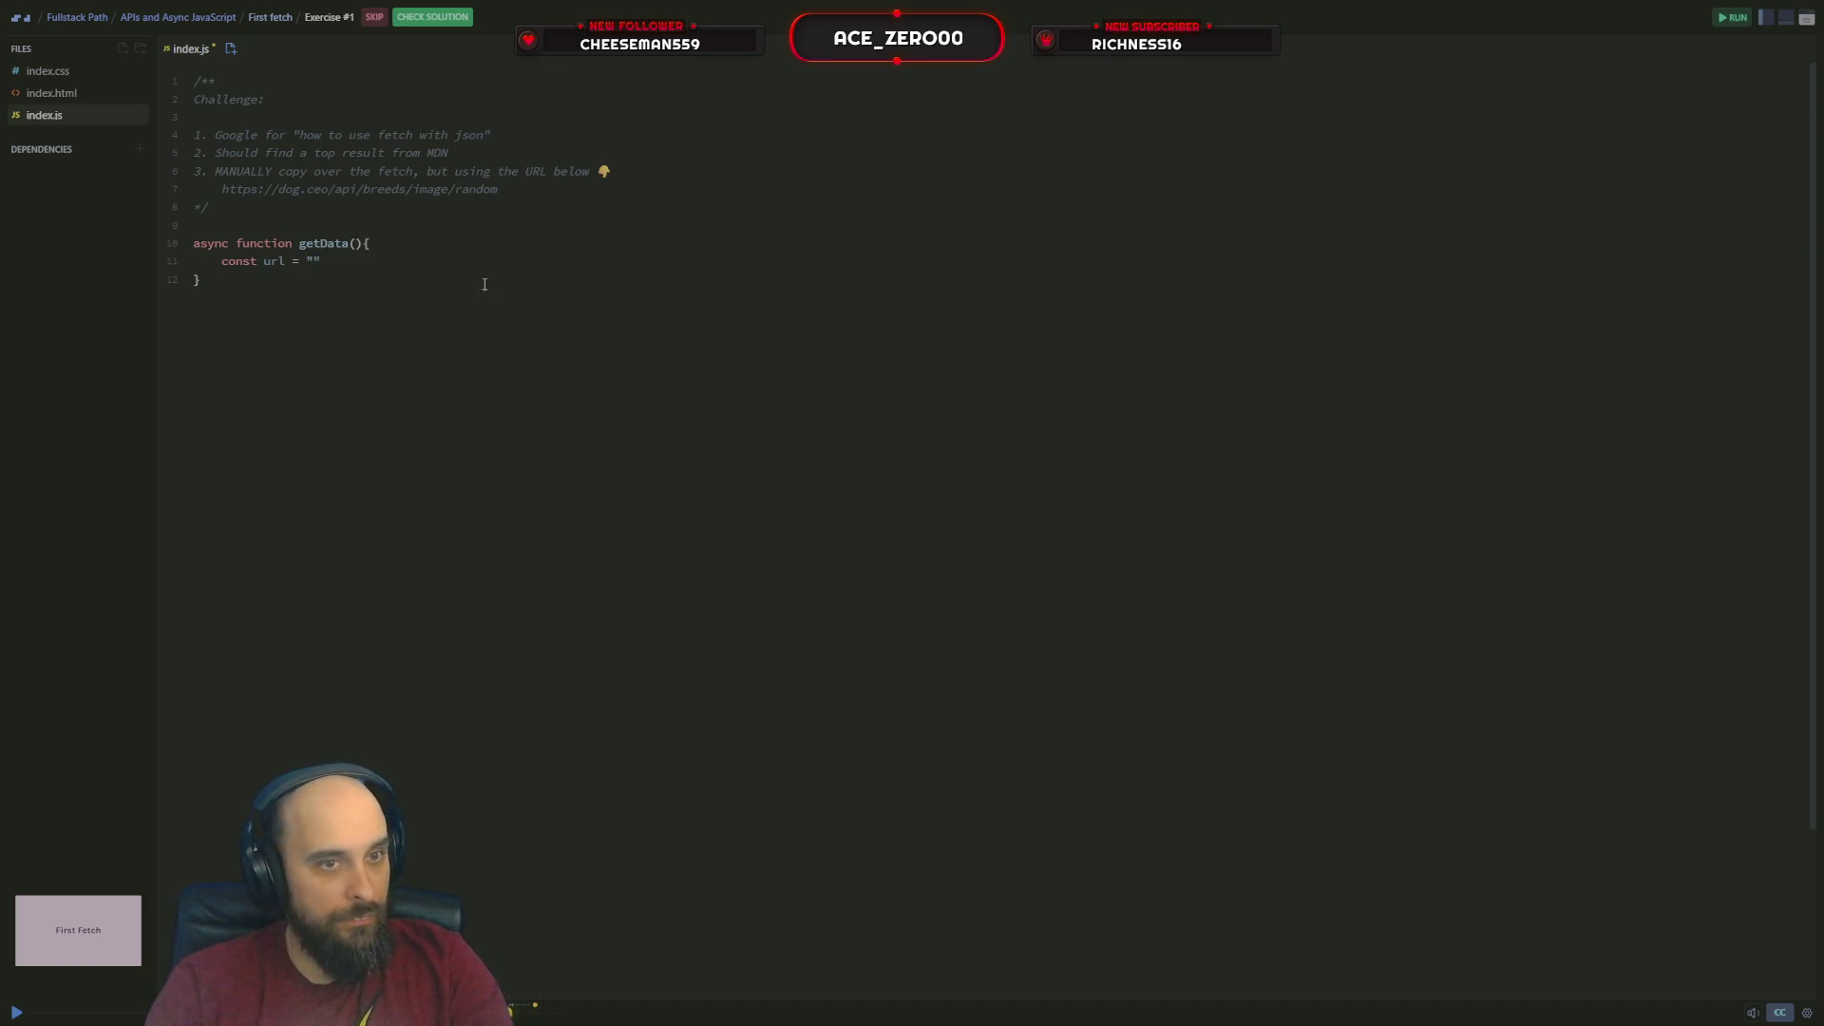
Copy the dog.ceo random image URL from the comment into the url string
{"action": "left_click_drag", "start_coordinate": [507, 196], "coordinate": [201, 190]}
{"action": "key", "text": "ctrl+c"}
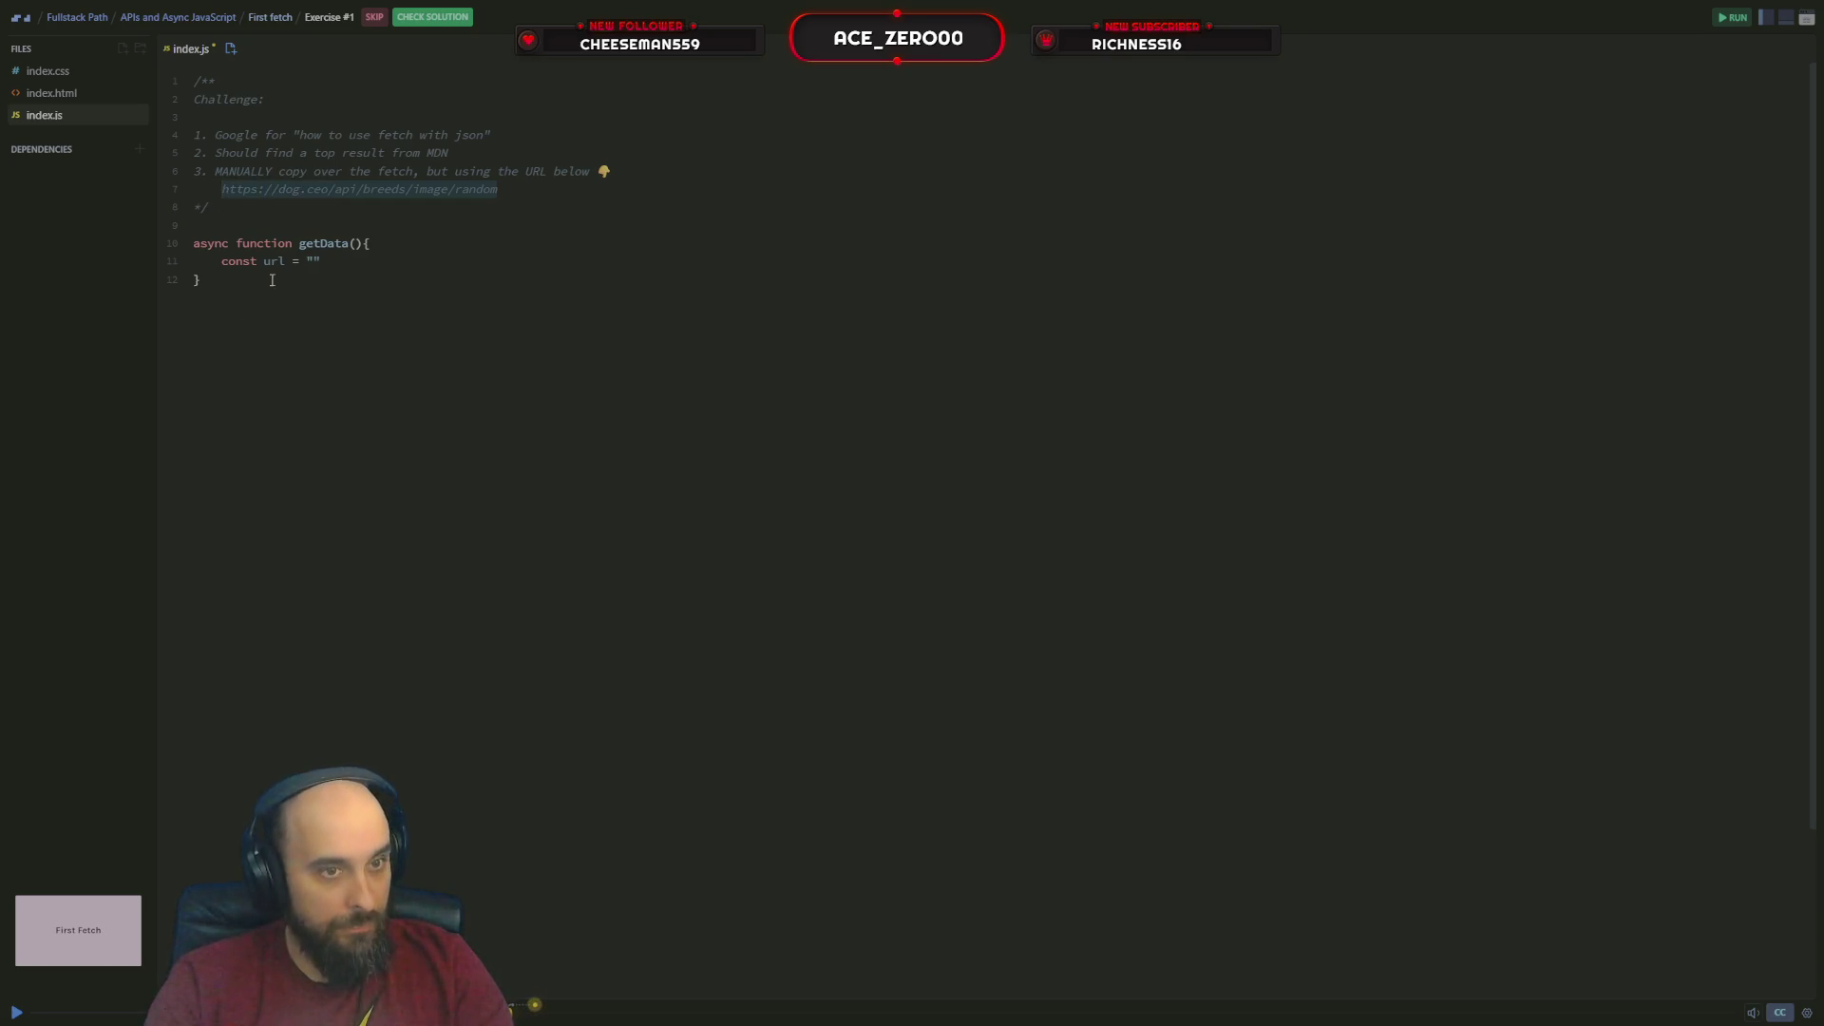
{"action": "left_click", "coordinate": [316, 261]}
{"action": "key", "text": "ctrl+v"}
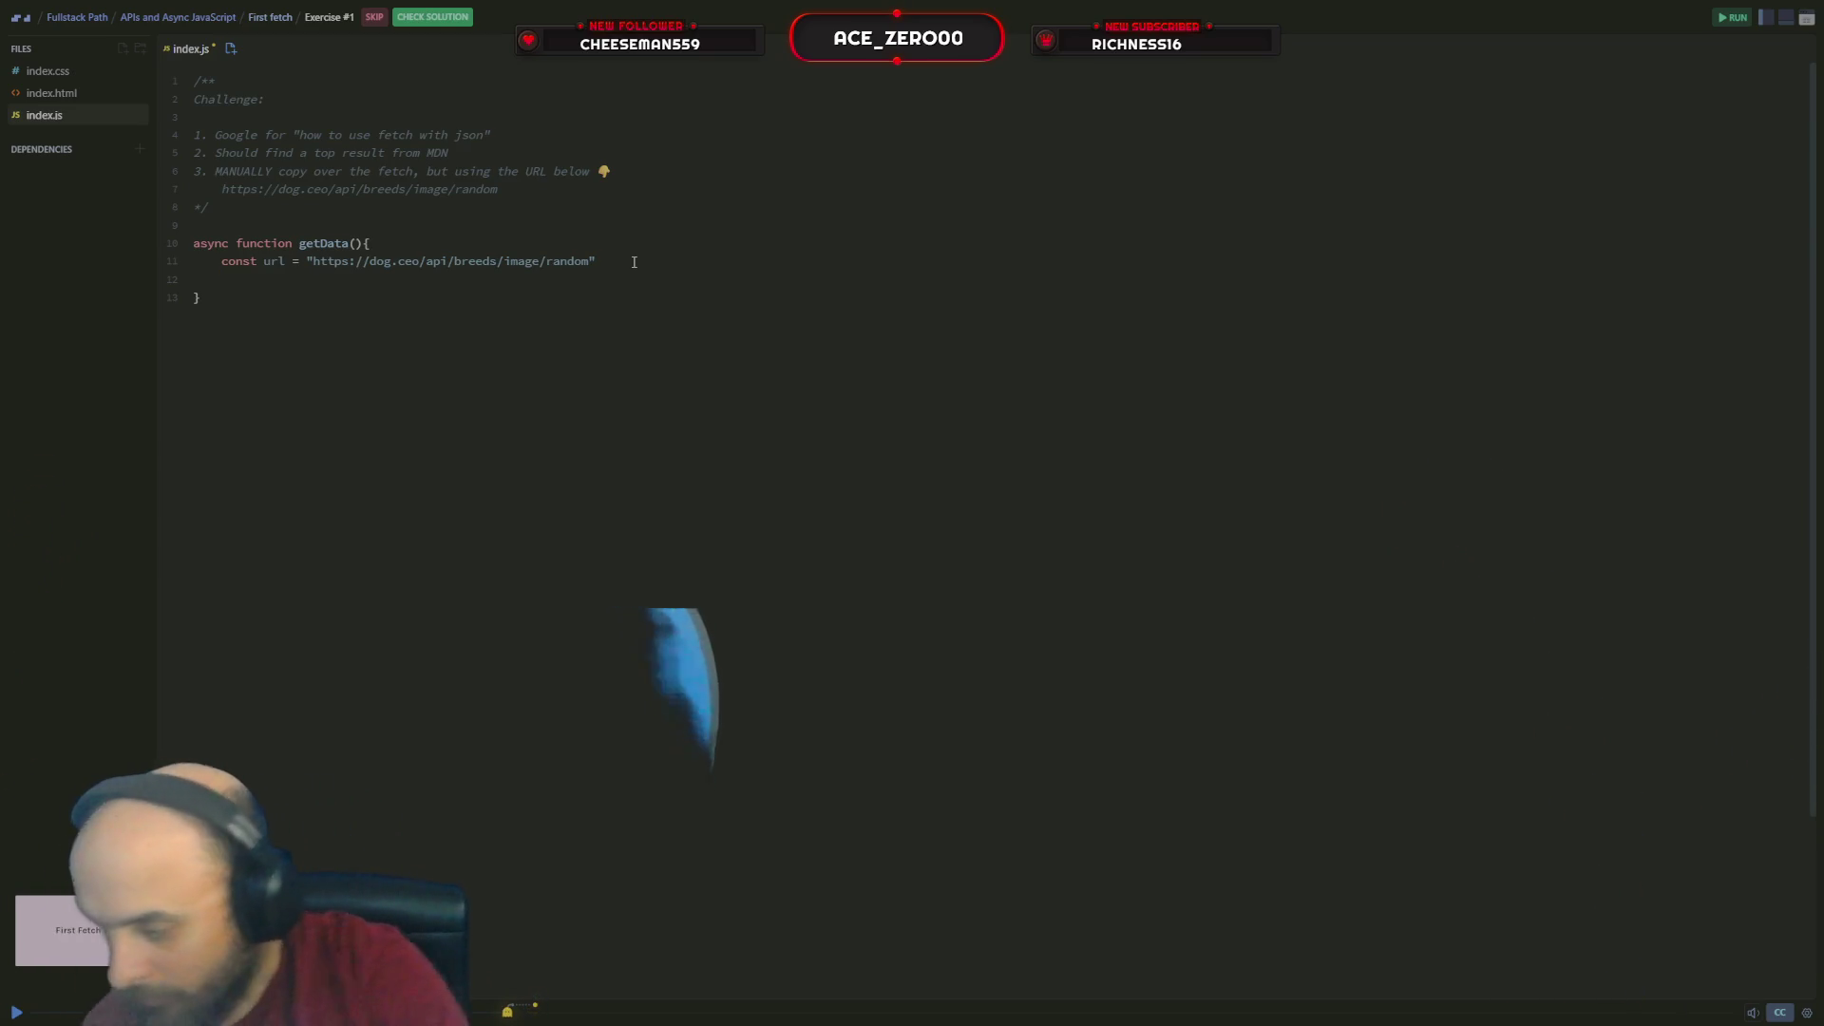
{"action": "type", "text": "try"}
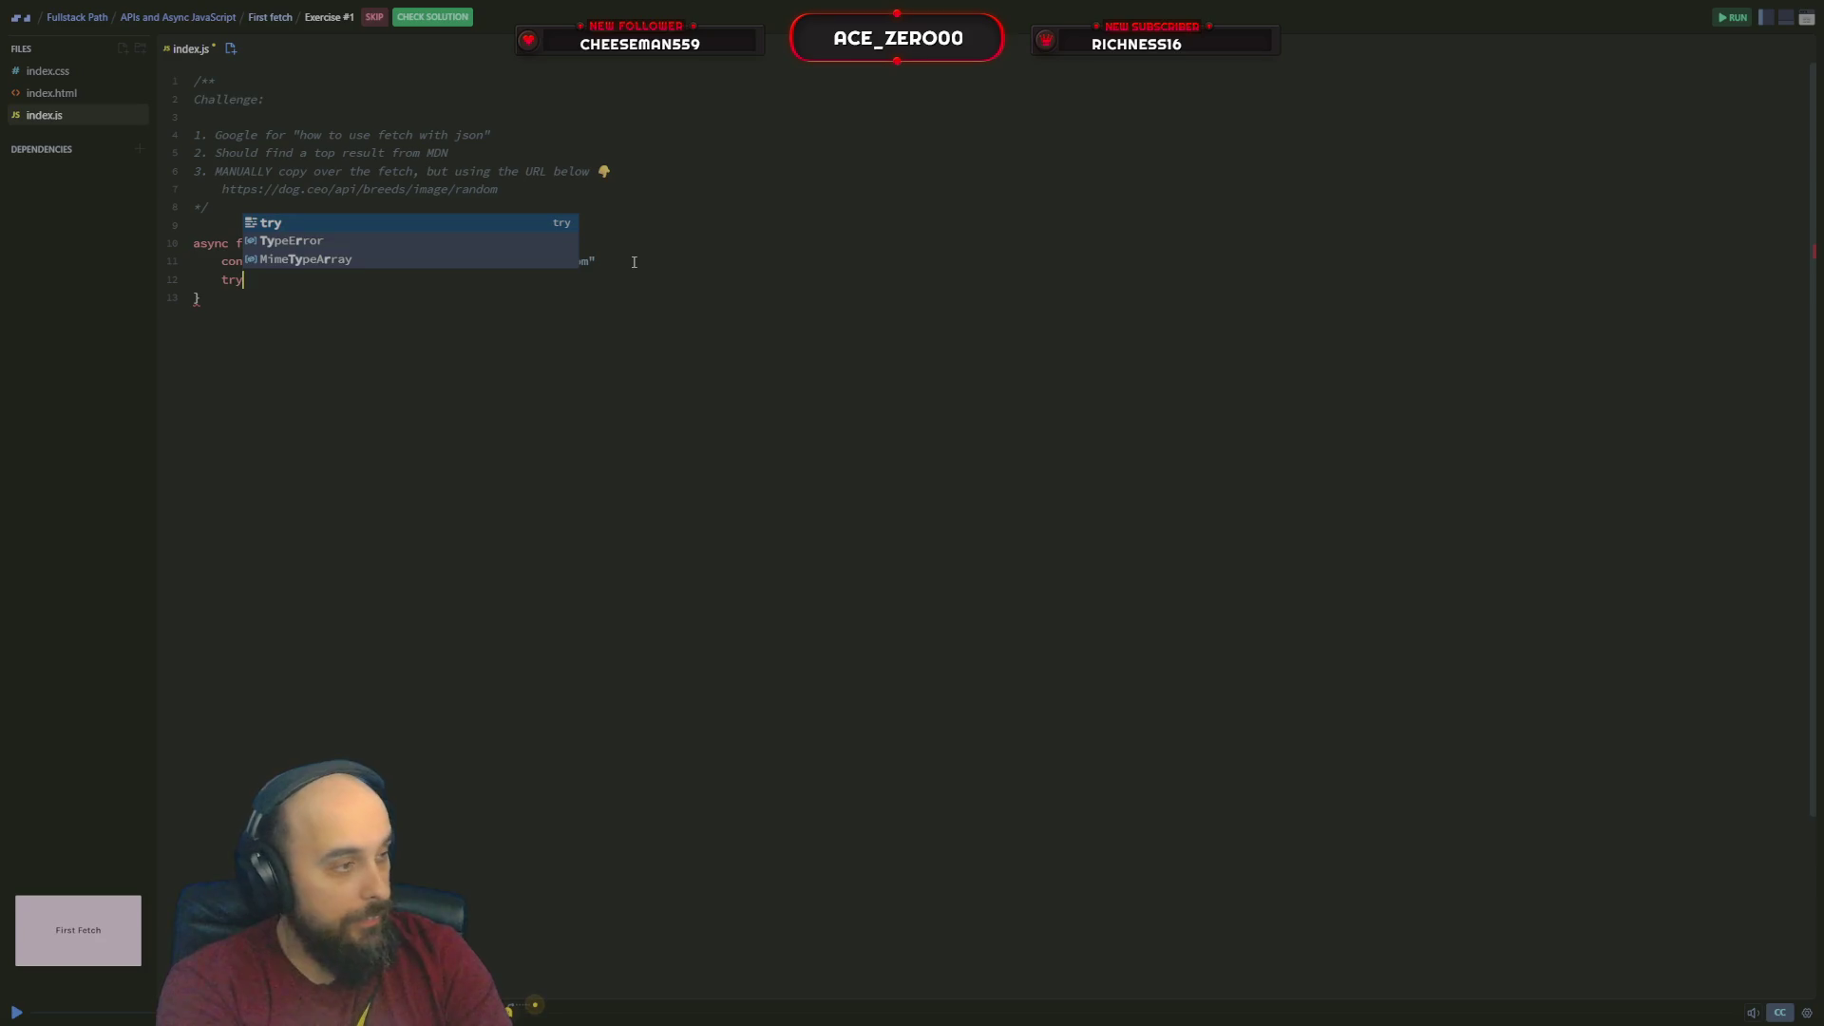
{"action": "type", "text": "{"}
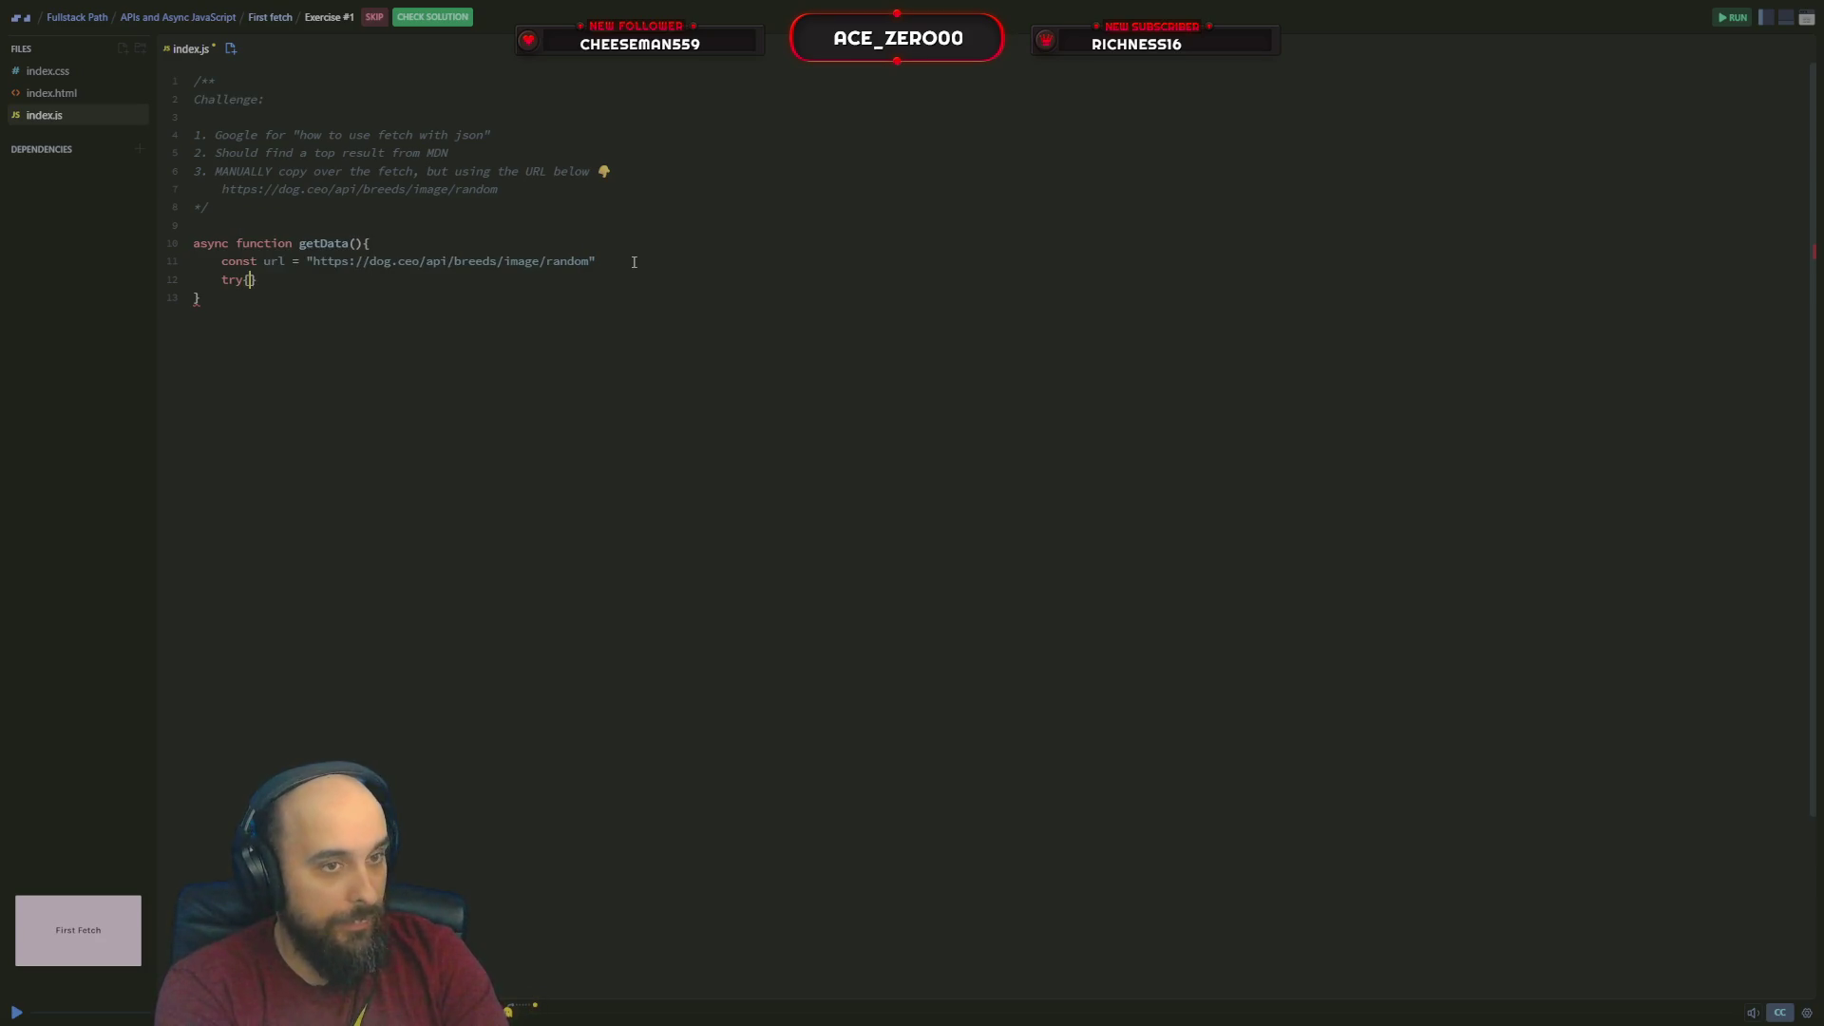
{"action": "type", "text": "const"}
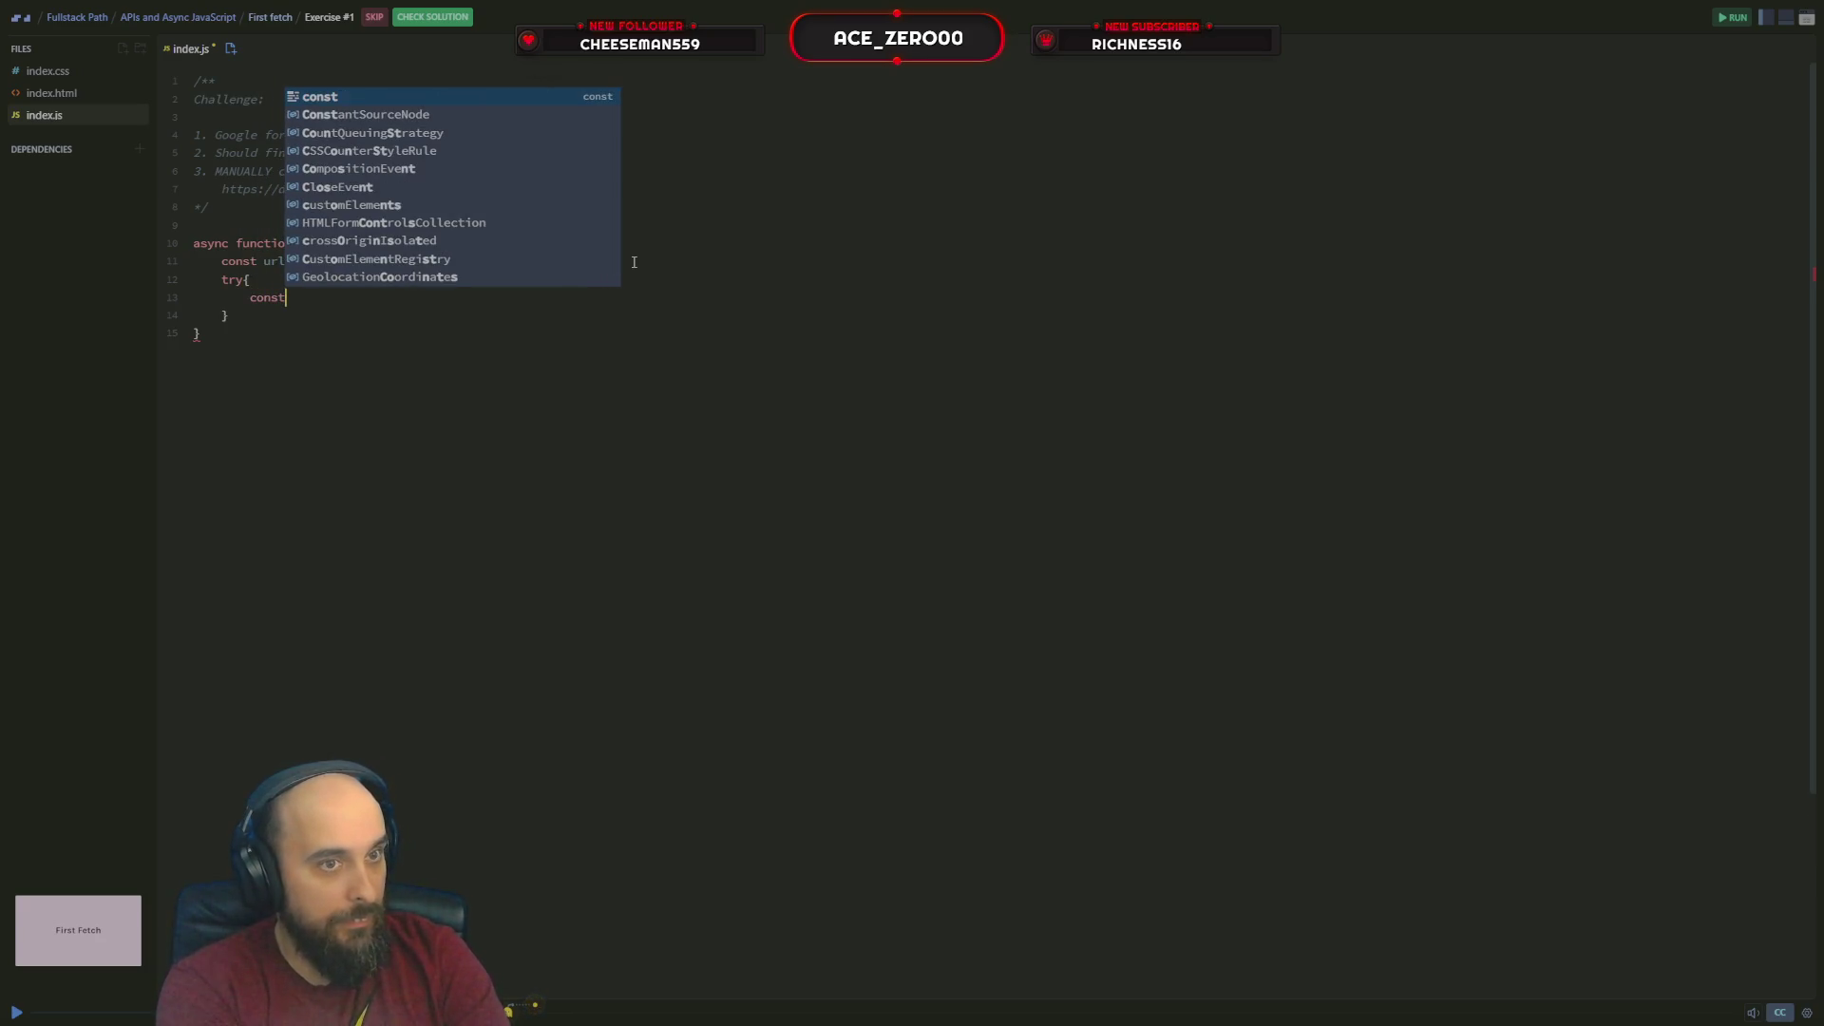
{"action": "type", "text": "  re"}
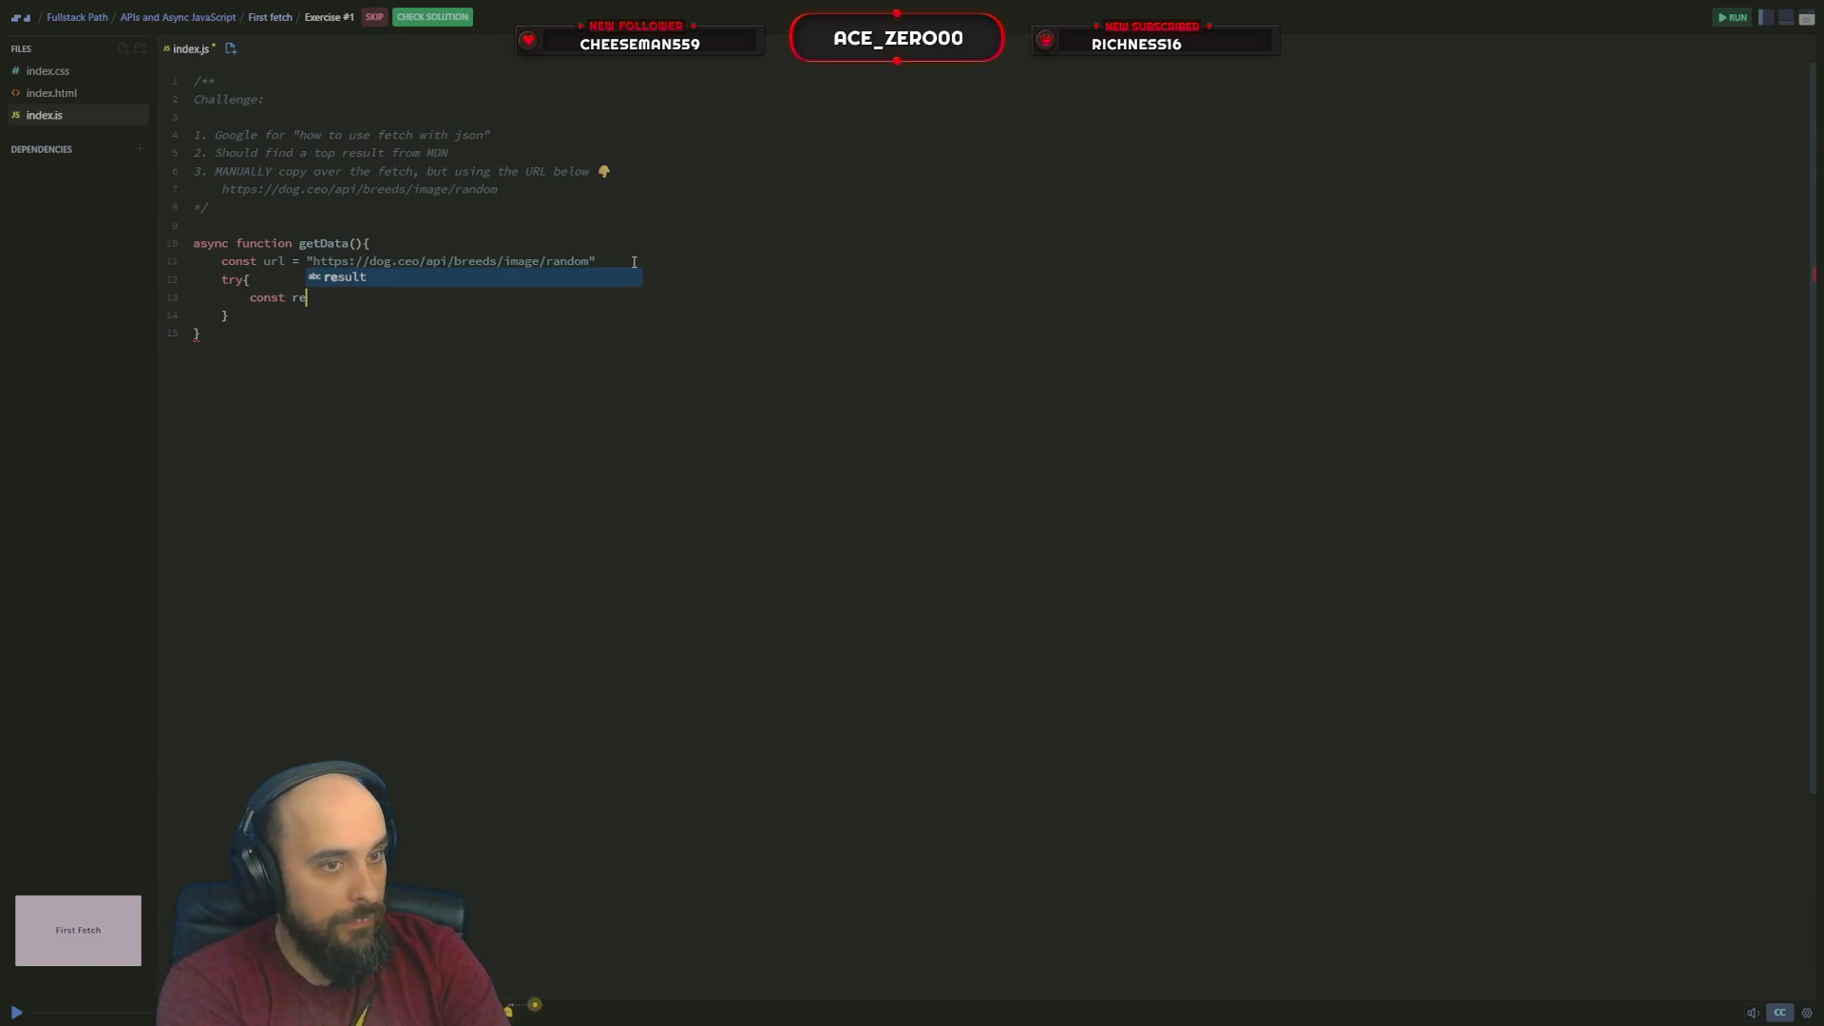
{"action": "type", "text": "sponse"}
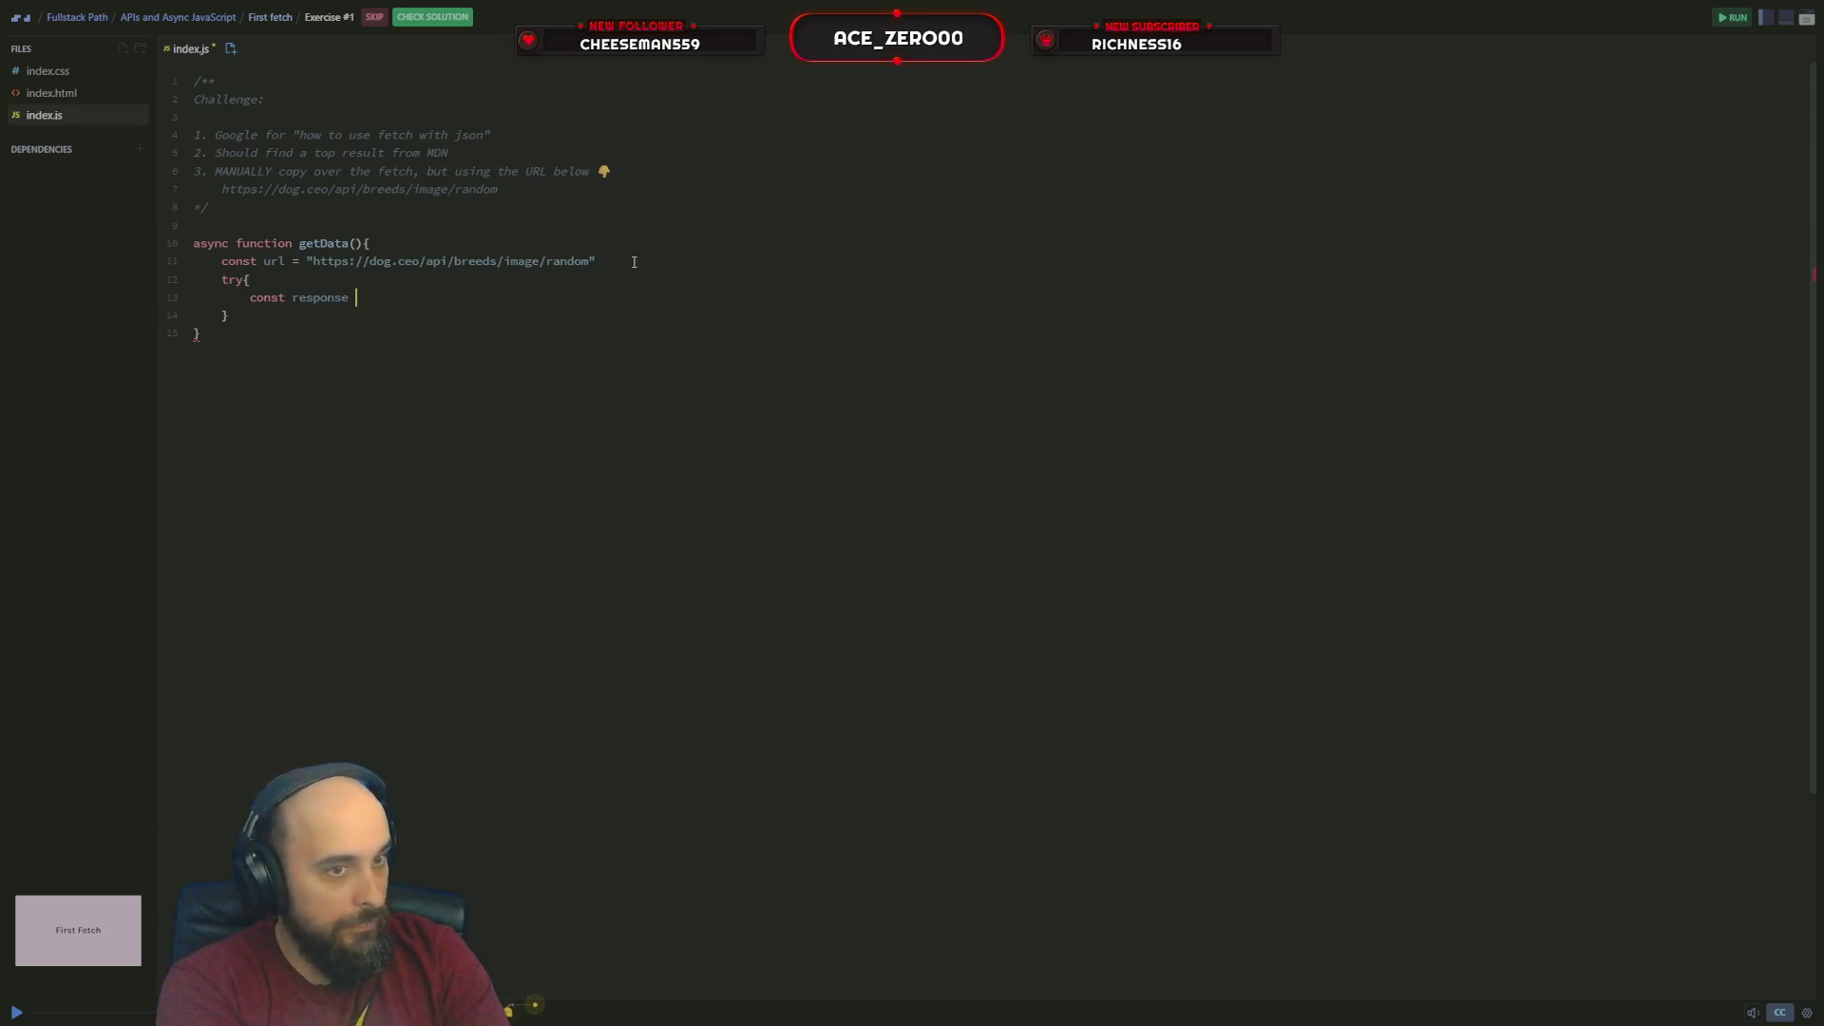
{"action": "type", "text": "aw"}
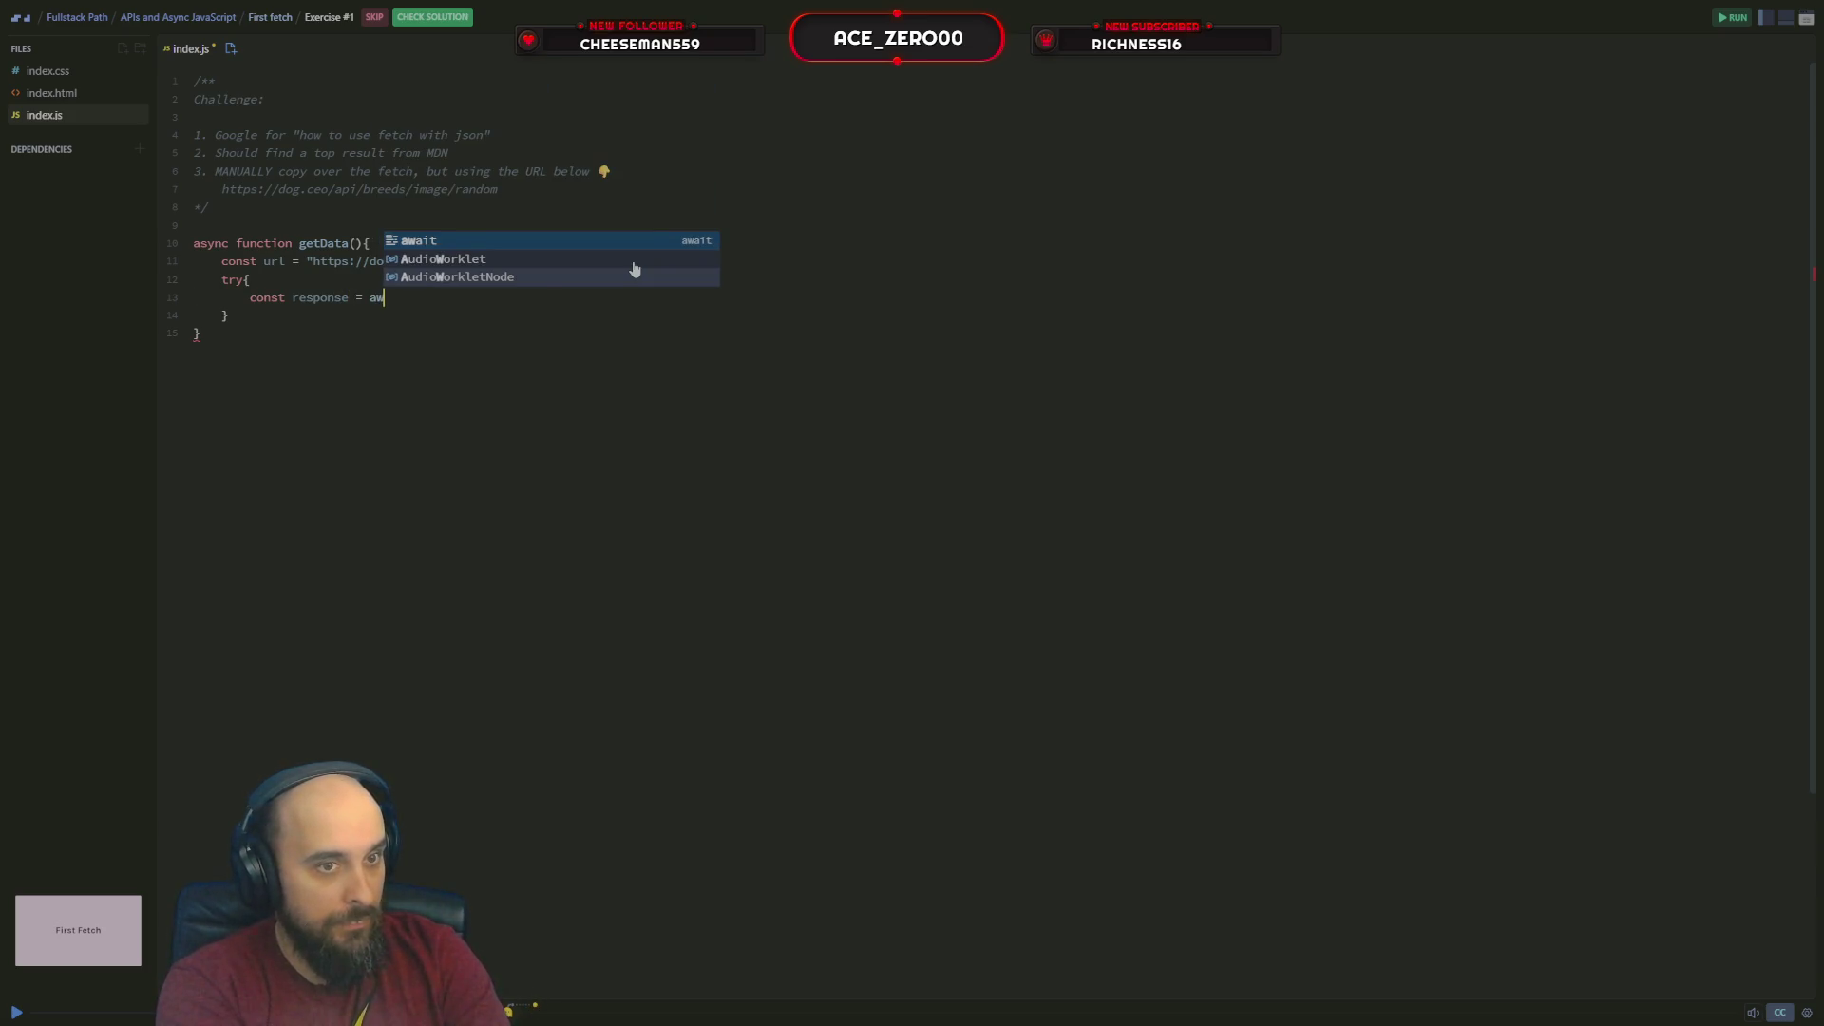
Write const response = await fetch(url); inside a new try block
{"action": "key", "text": "Tab"}
{"action": "type", "text": "fetch"}
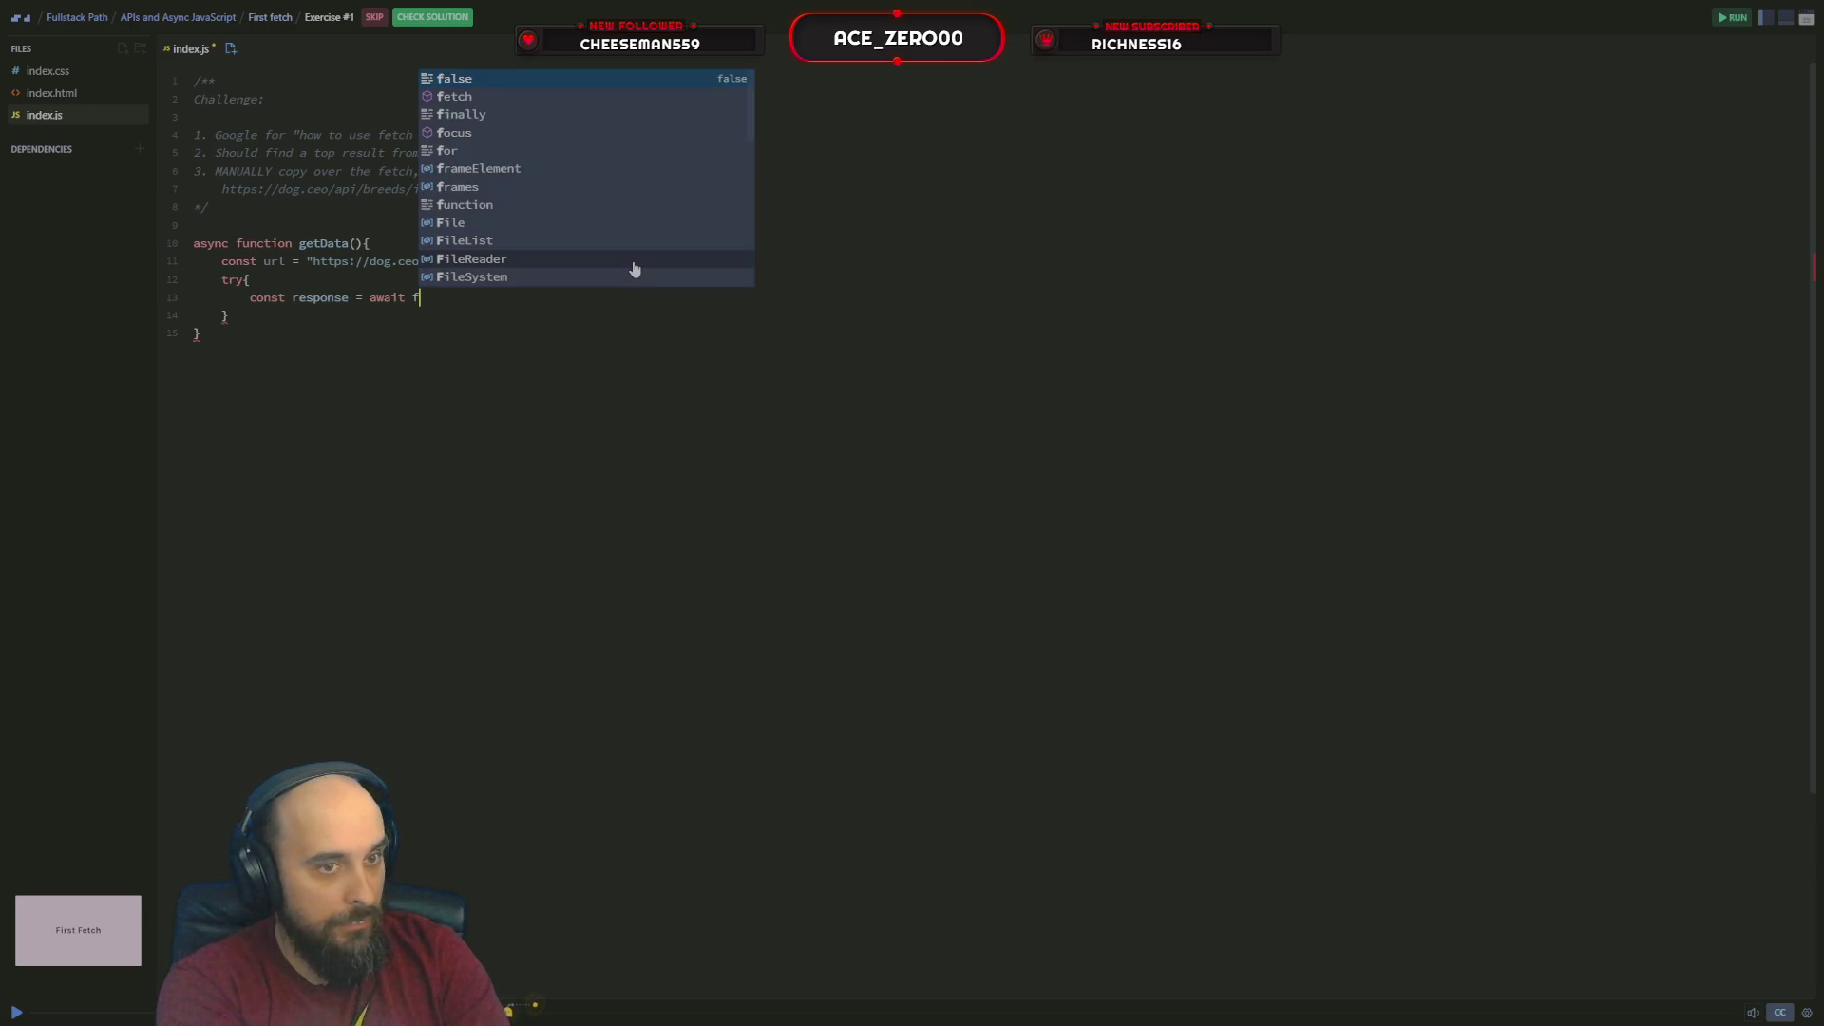
{"action": "key", "text": "Escape"}
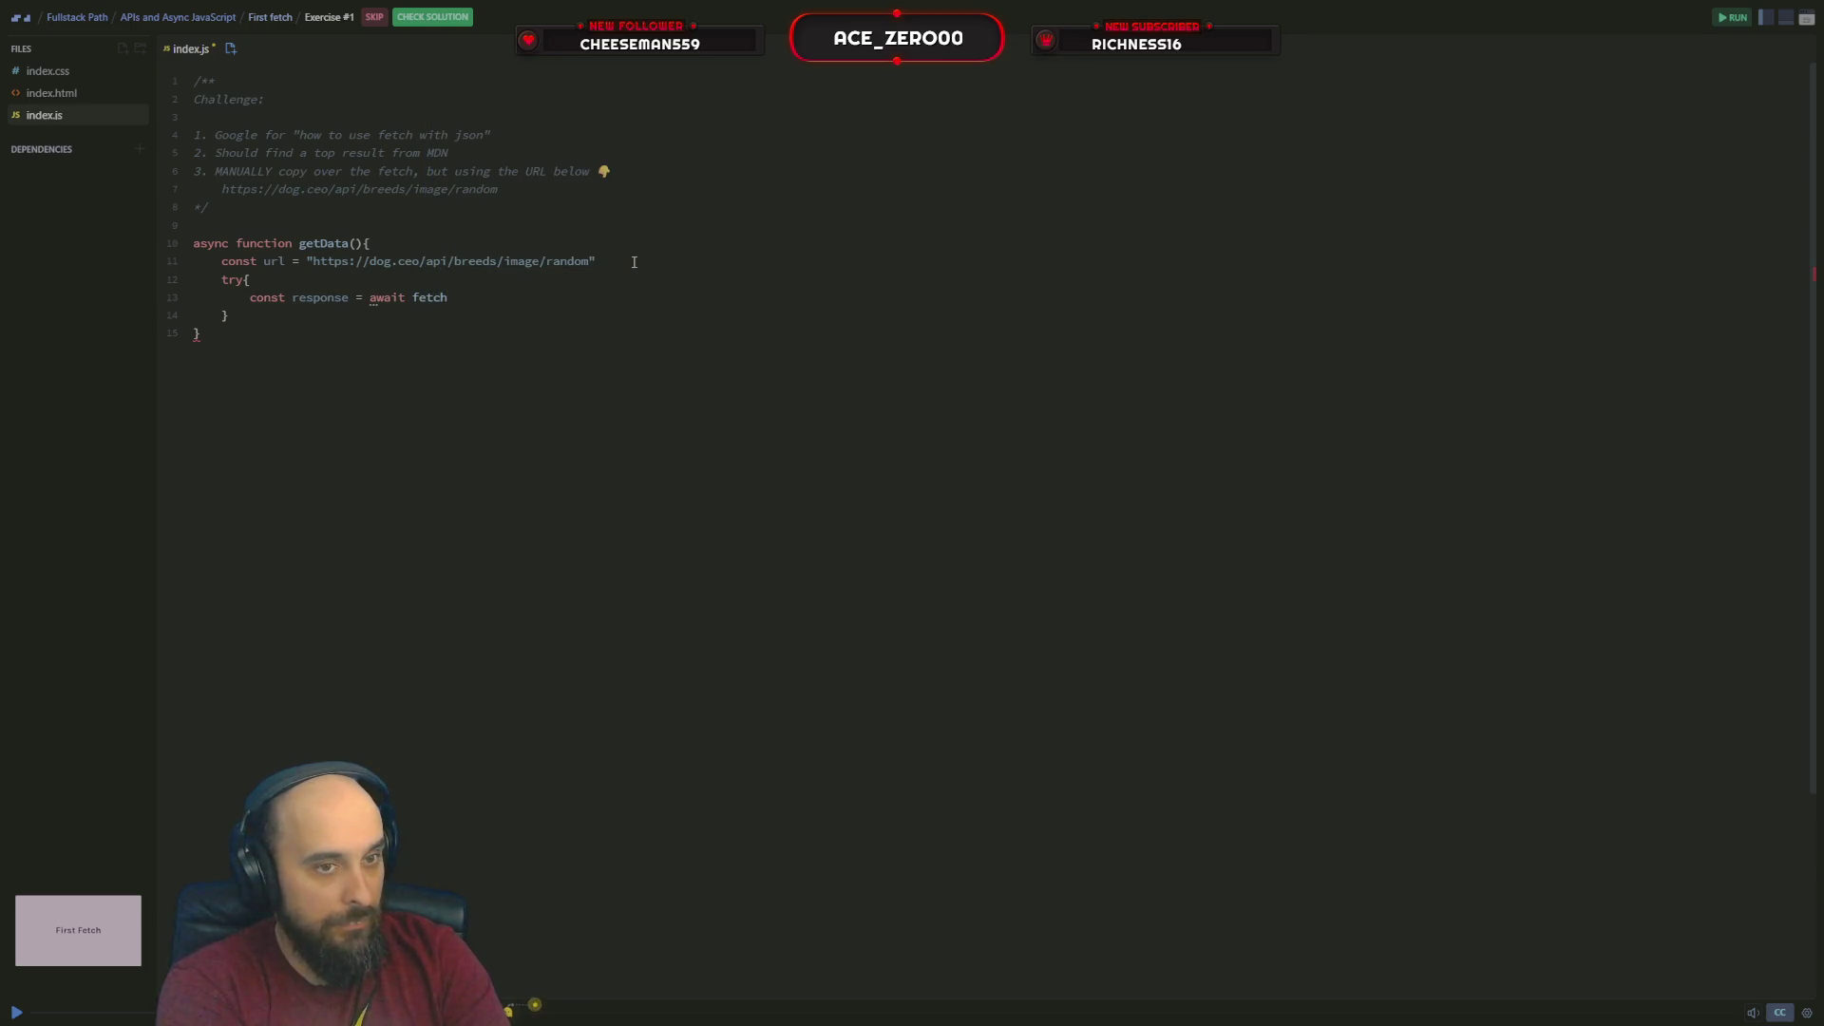
{"action": "type", "text": "("}
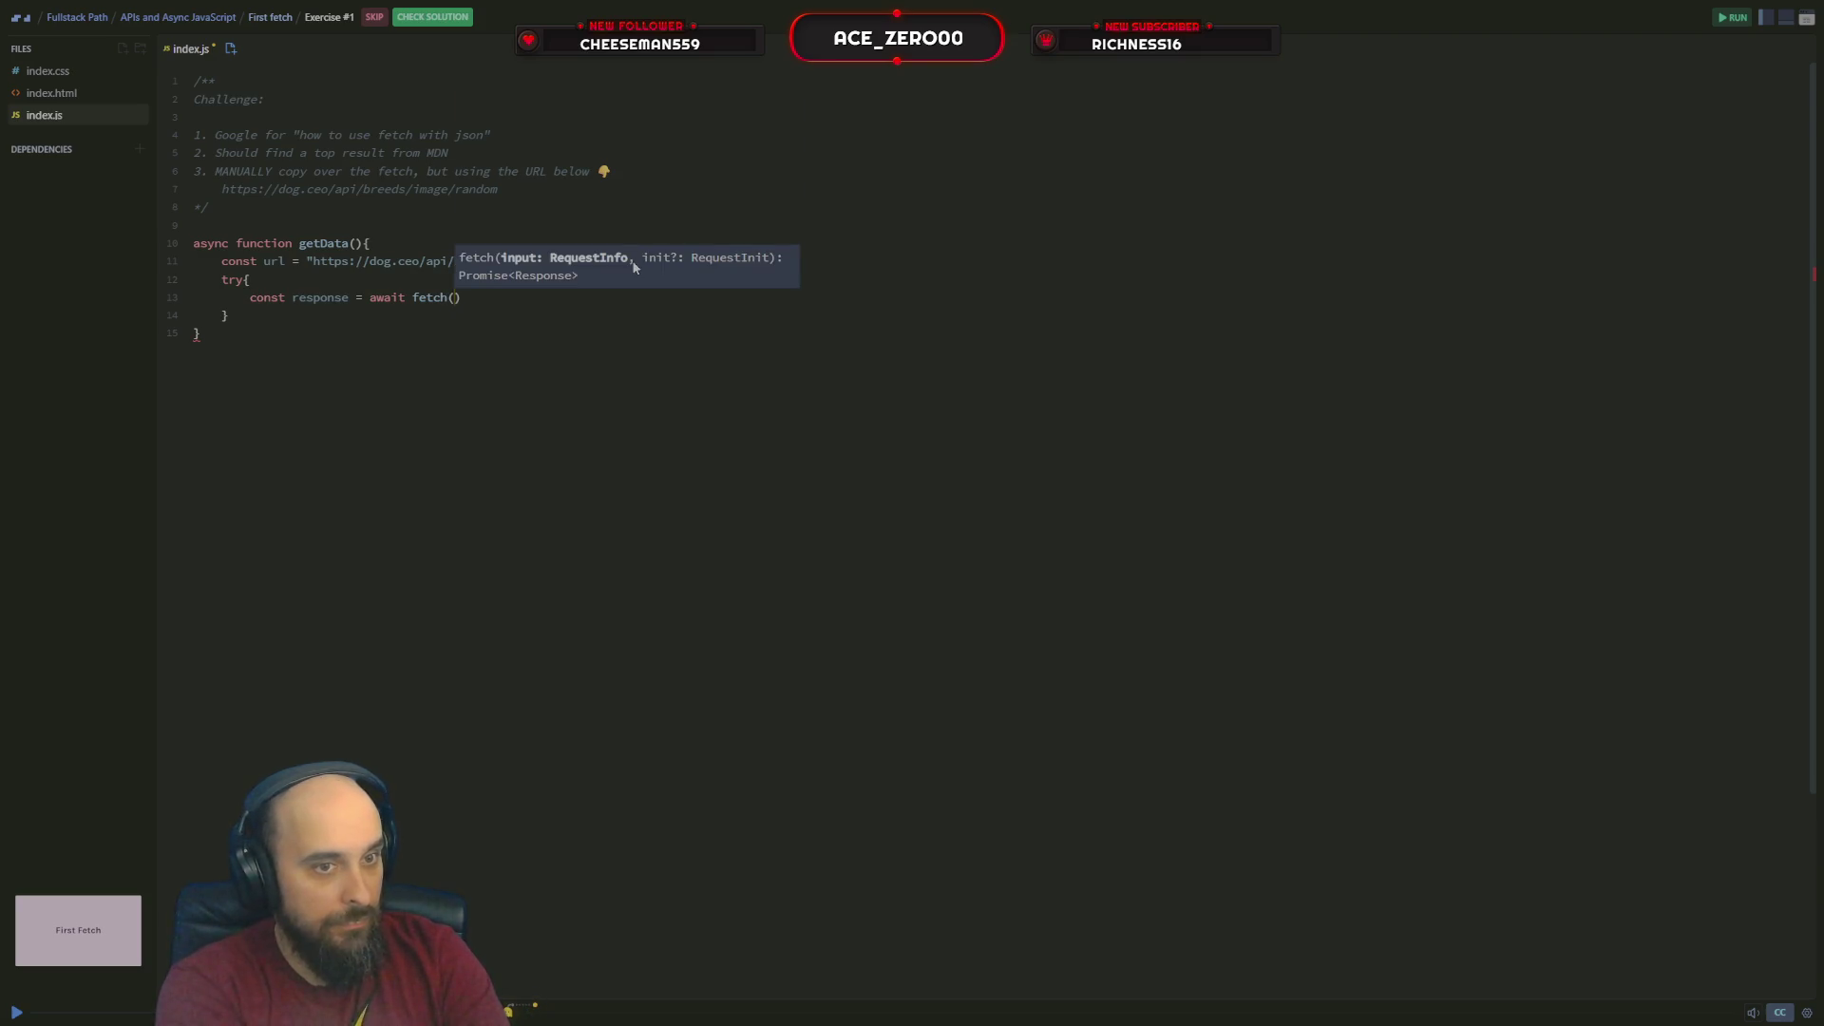
{"action": "type", "text": "url"}
{"action": "key", "text": "Escape"}
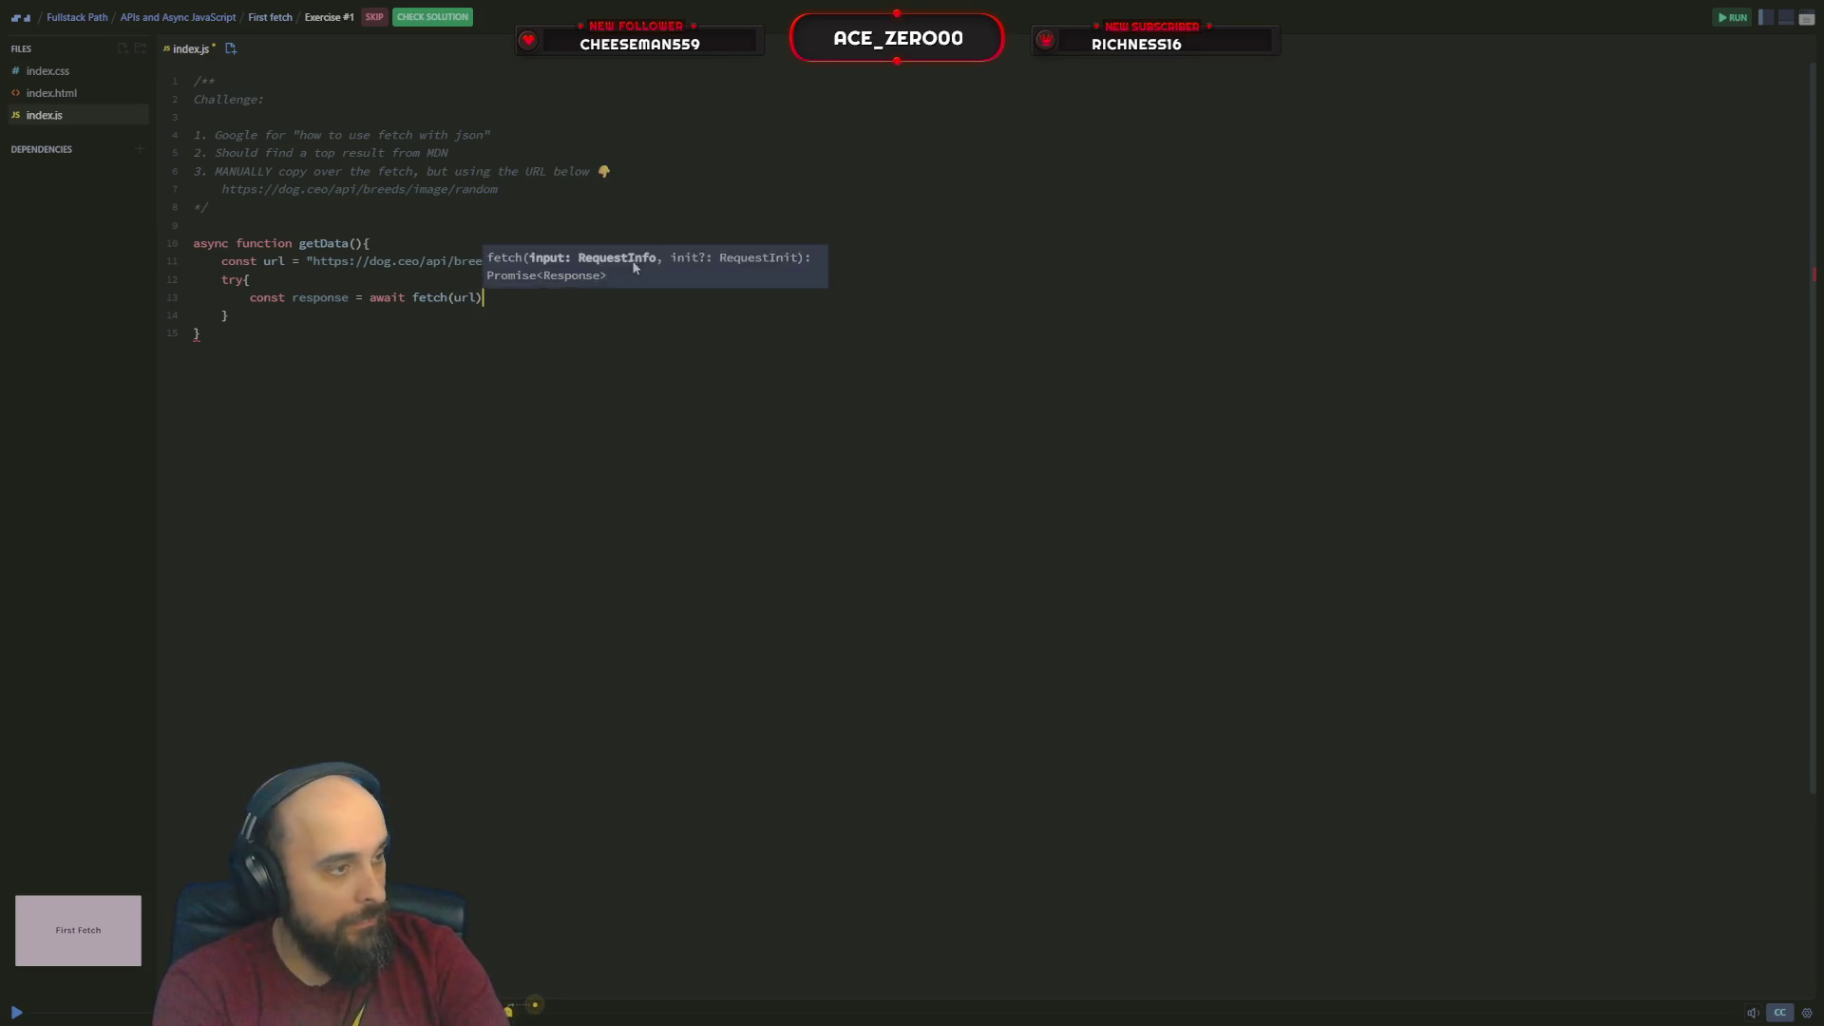
{"action": "type", "text": ");"}
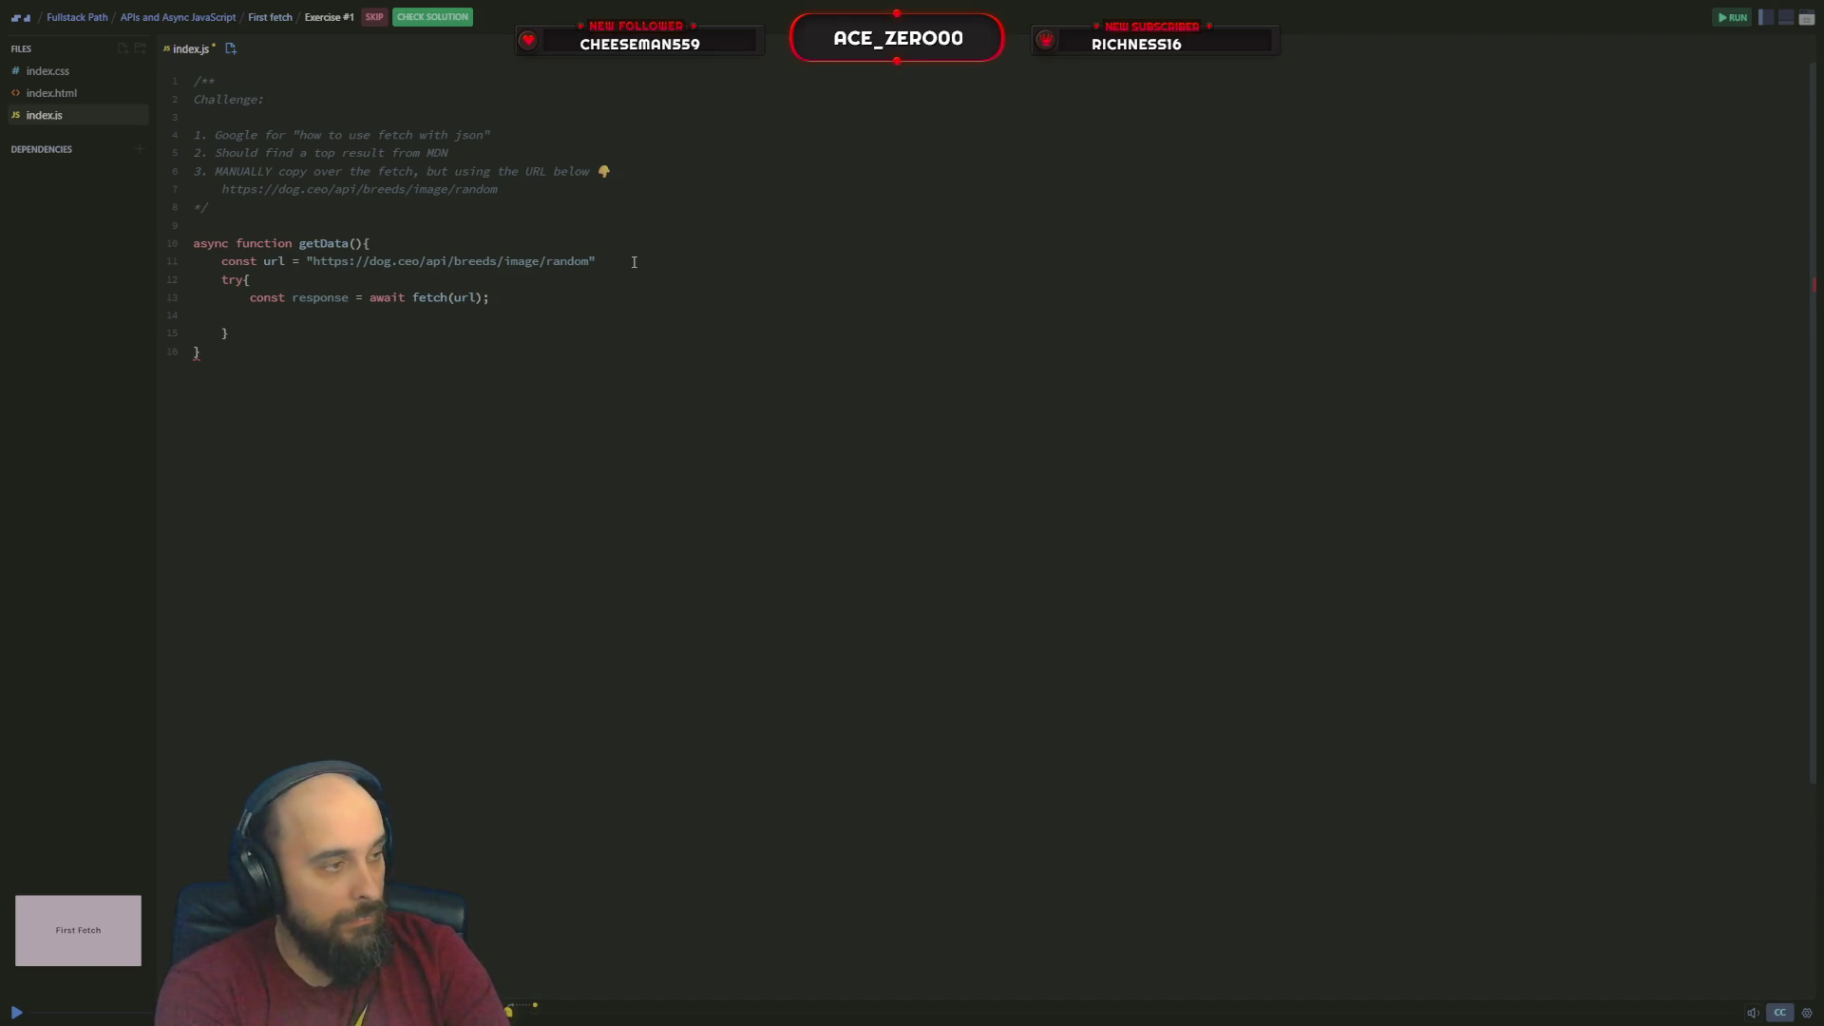
{"action": "type", "text": "if ("}
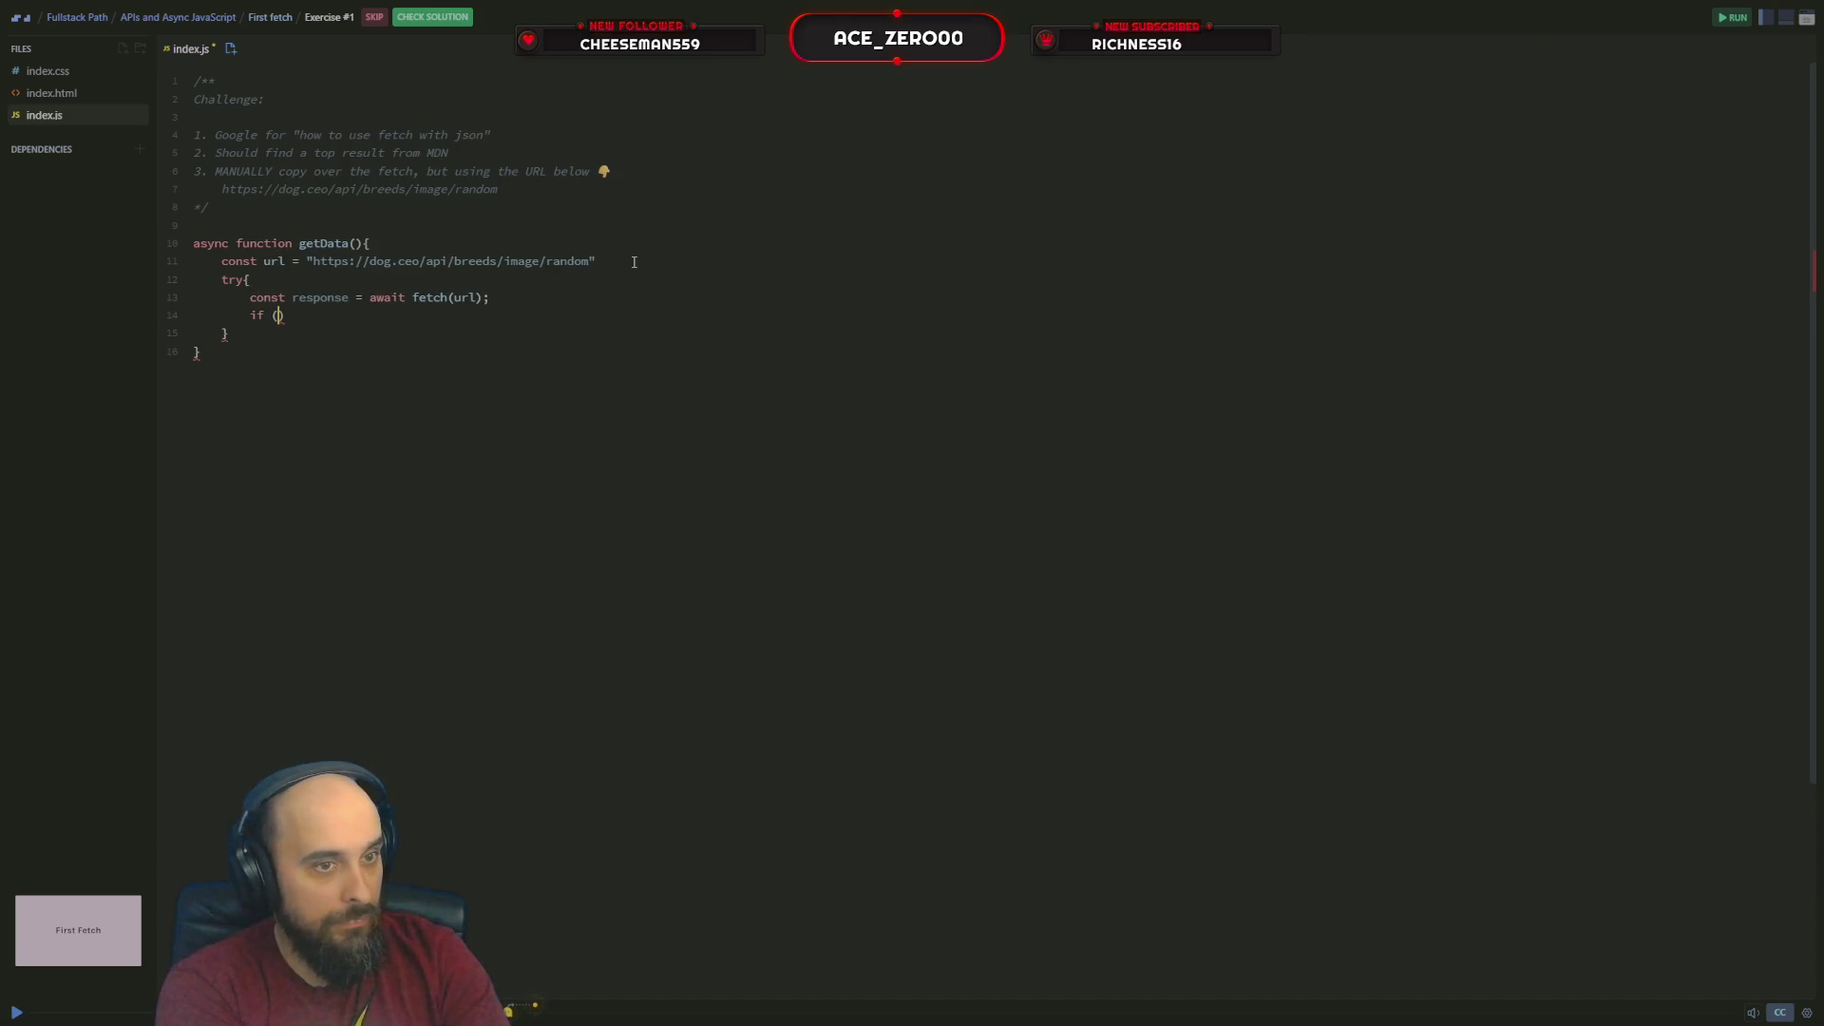
{"action": "type", "text": "!response"}
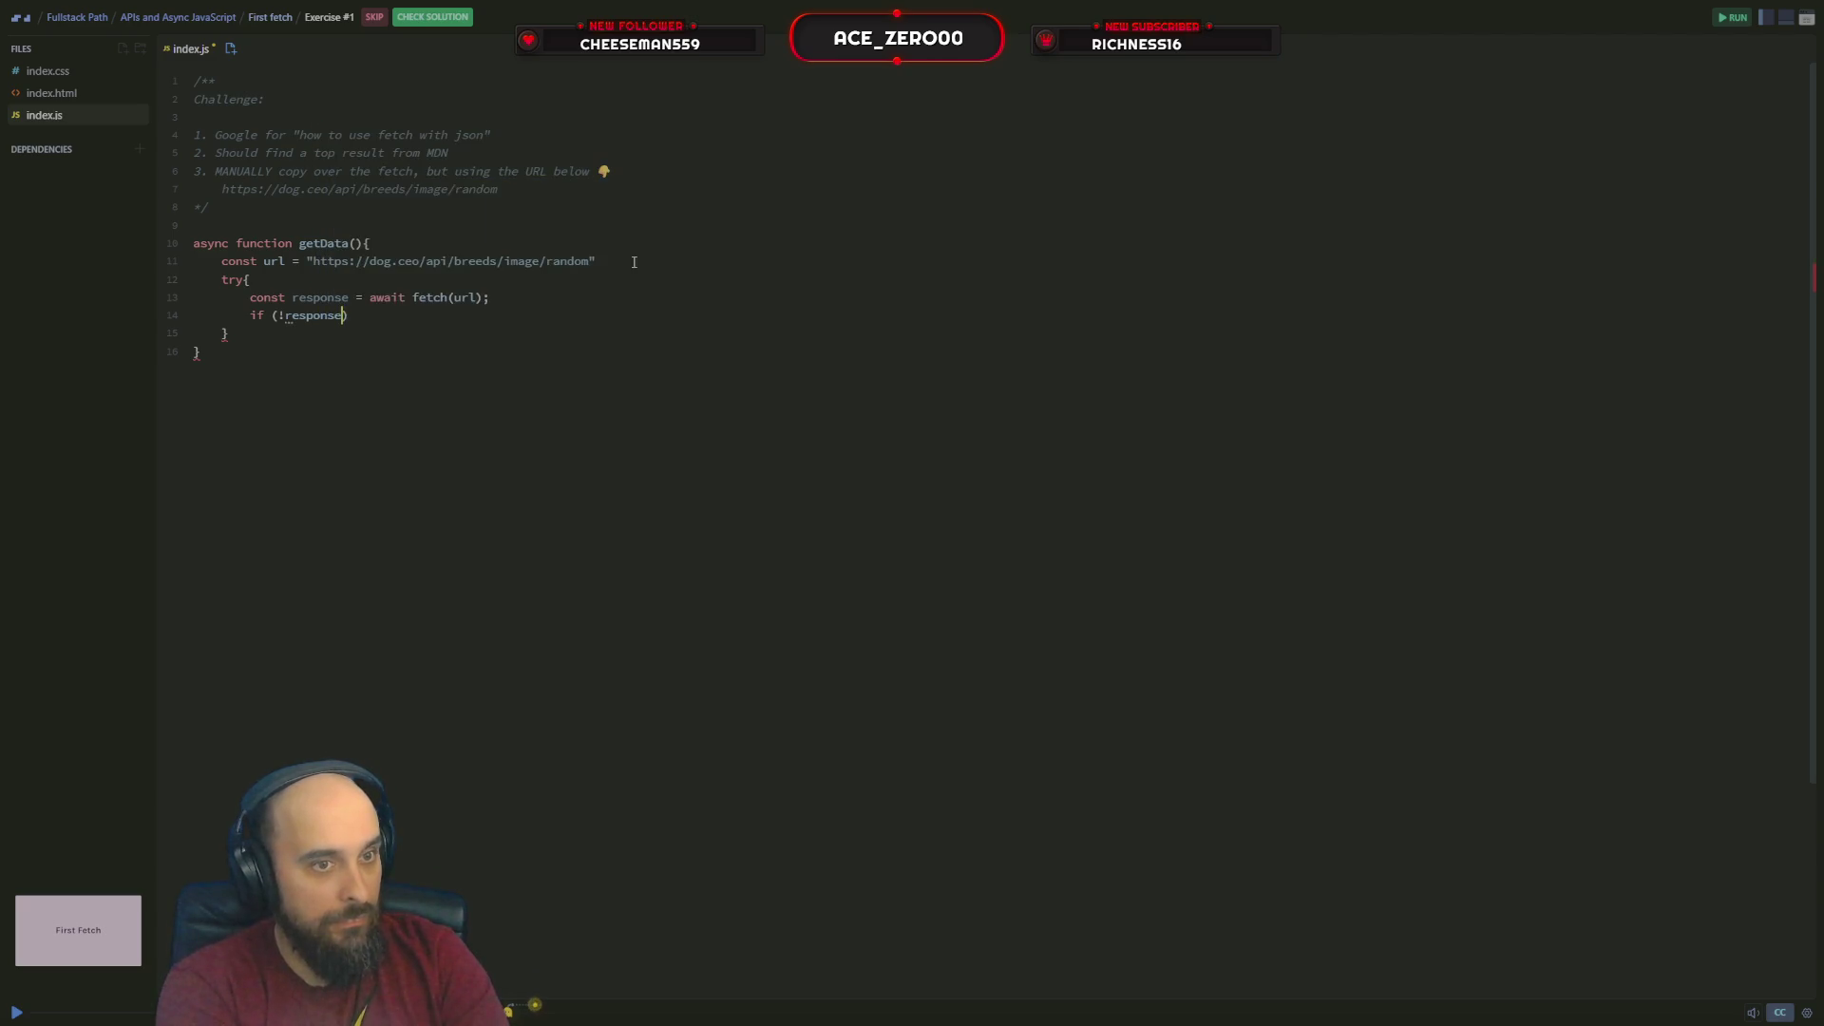
{"action": "type", "text": ".ok"}
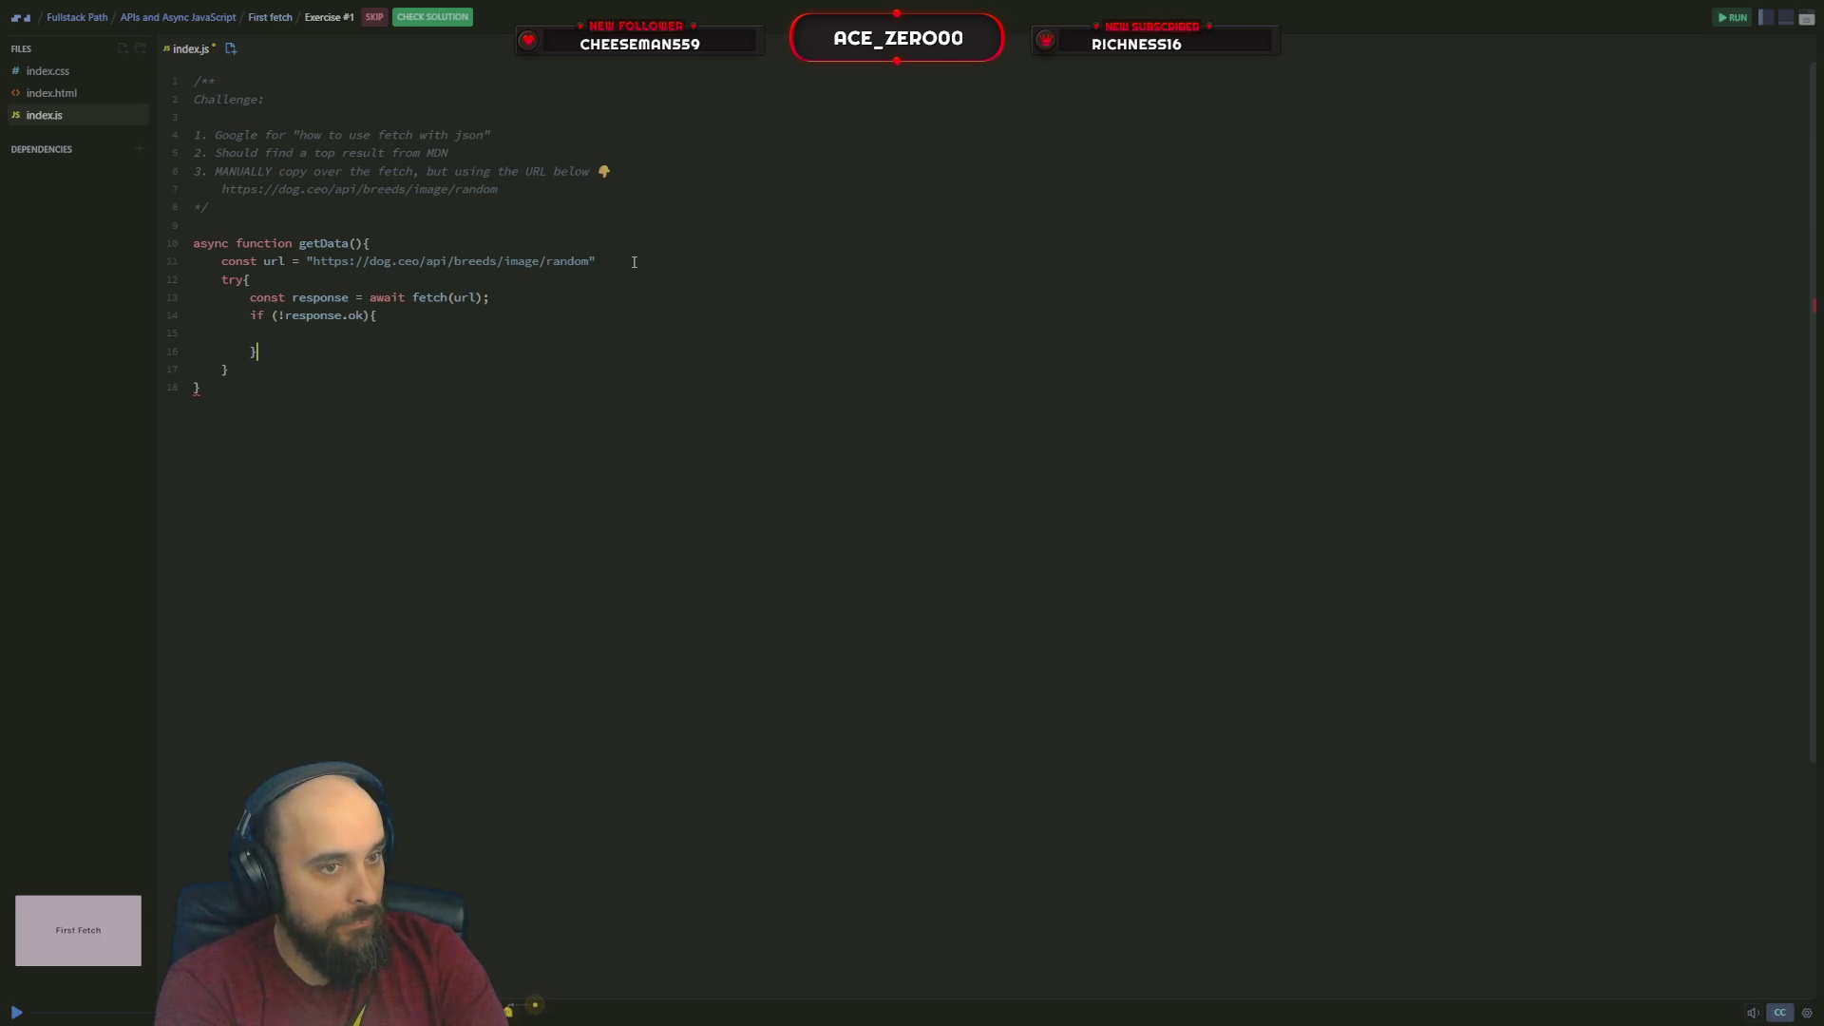
Write an empty if (!response.ok) block after the fetch line, fixing its braces
{"action": "key", "text": "BackSpace"}
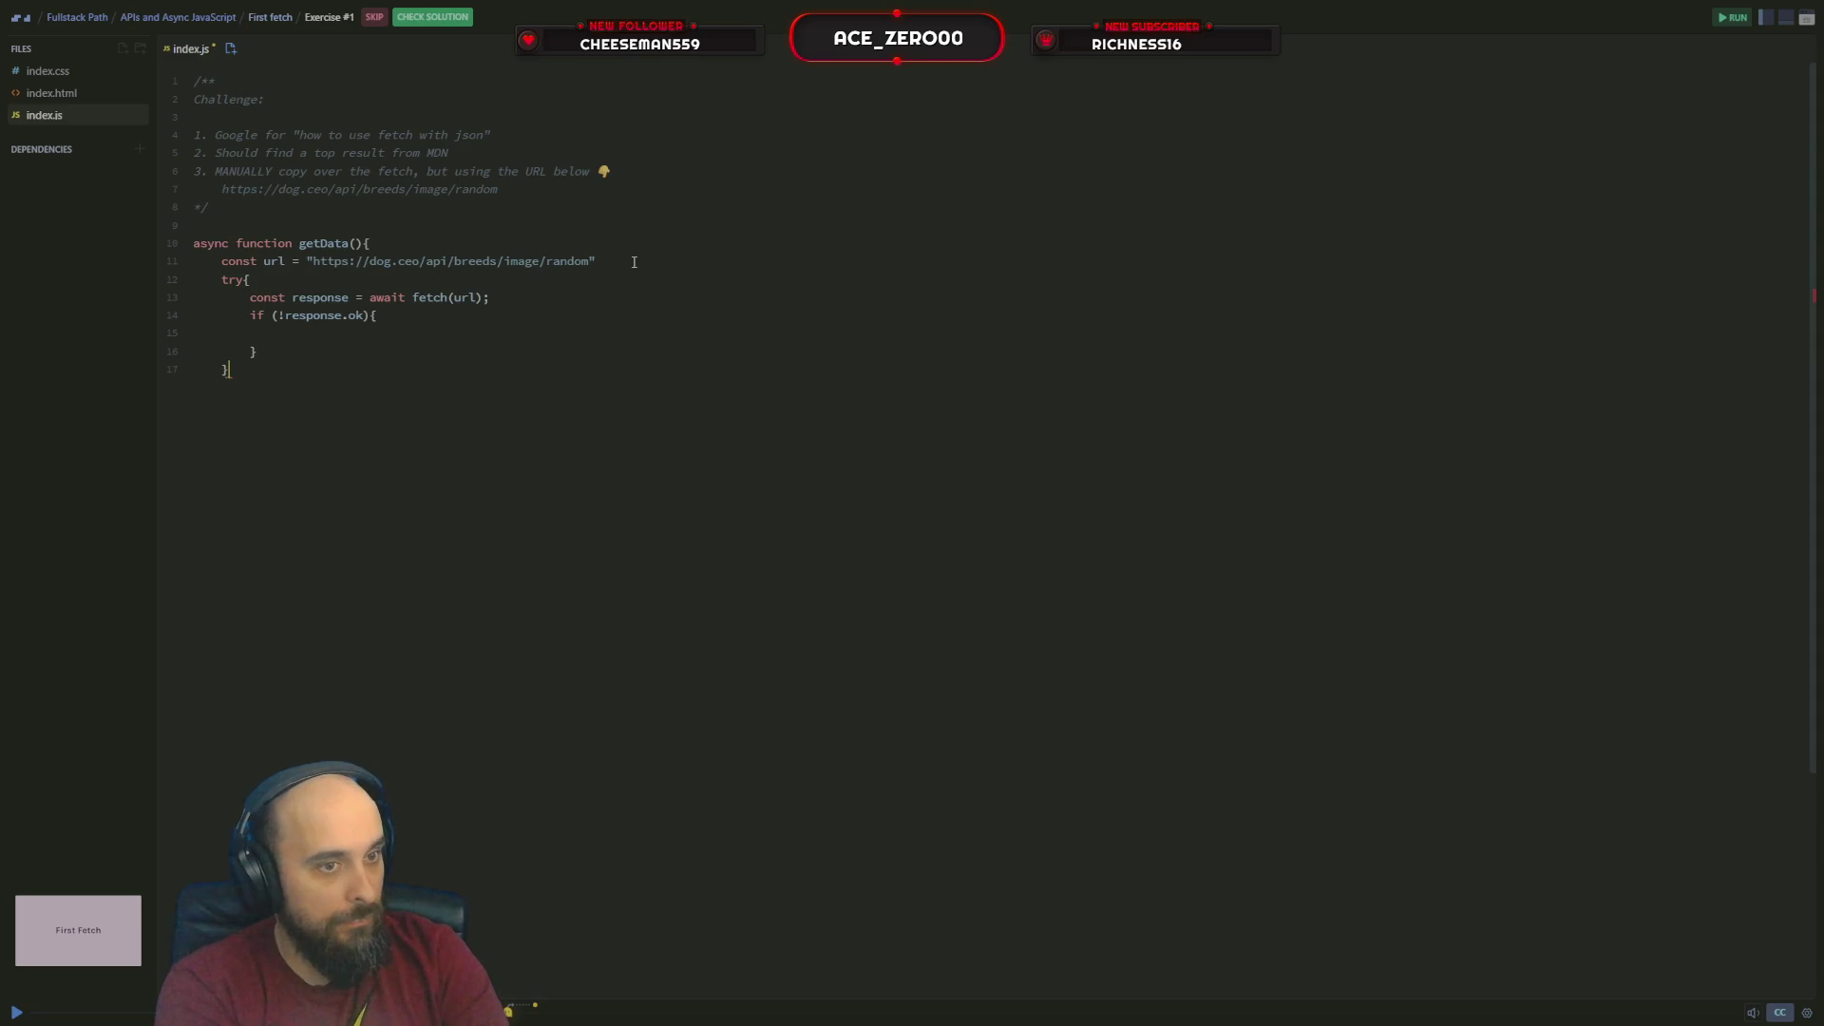
{"action": "type", "text": "}"}
{"action": "key", "text": "Return"}
{"action": "key", "text": "BackSpace"}
{"action": "key", "text": "BackSpace"}
{"action": "key", "text": "BackSpace"}
{"action": "key", "text": "BackSpace"}
Move the cursor back up onto the url declaration line
{"action": "key", "text": "Up"}
{"action": "key", "text": "Up"}
{"action": "key", "text": "Up"}
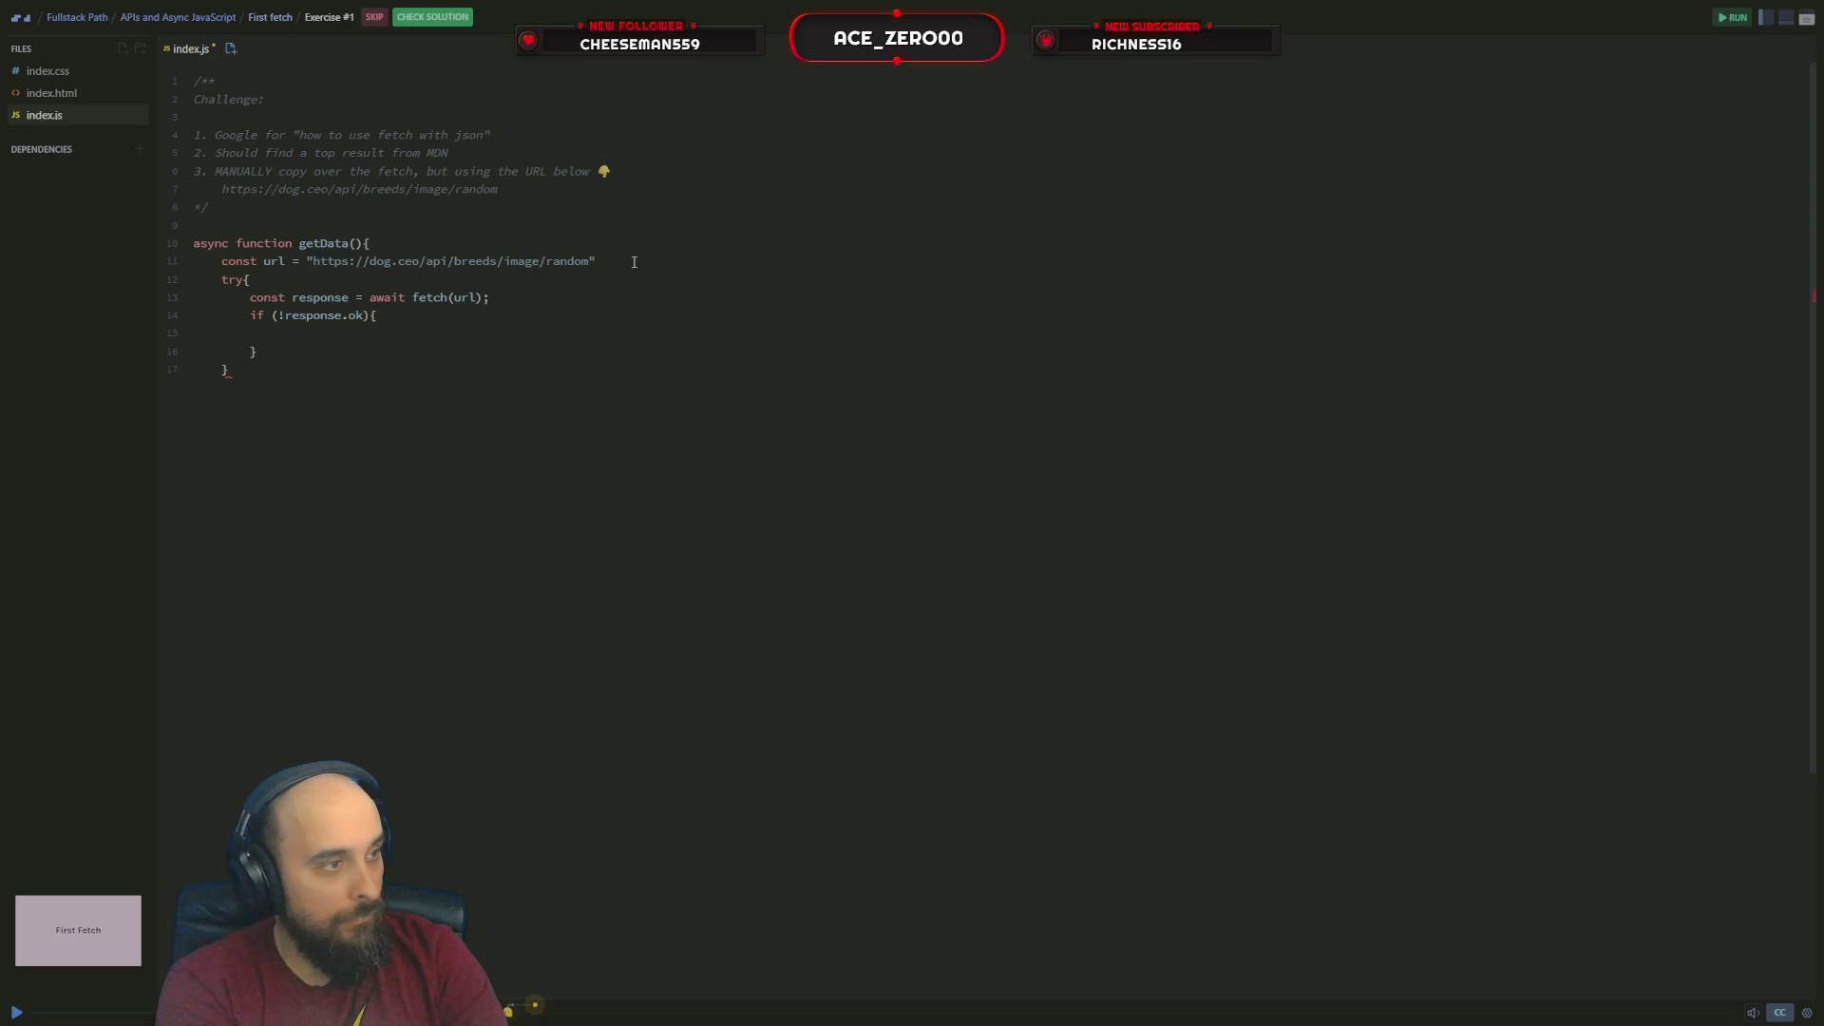
{"action": "key", "text": "Up"}
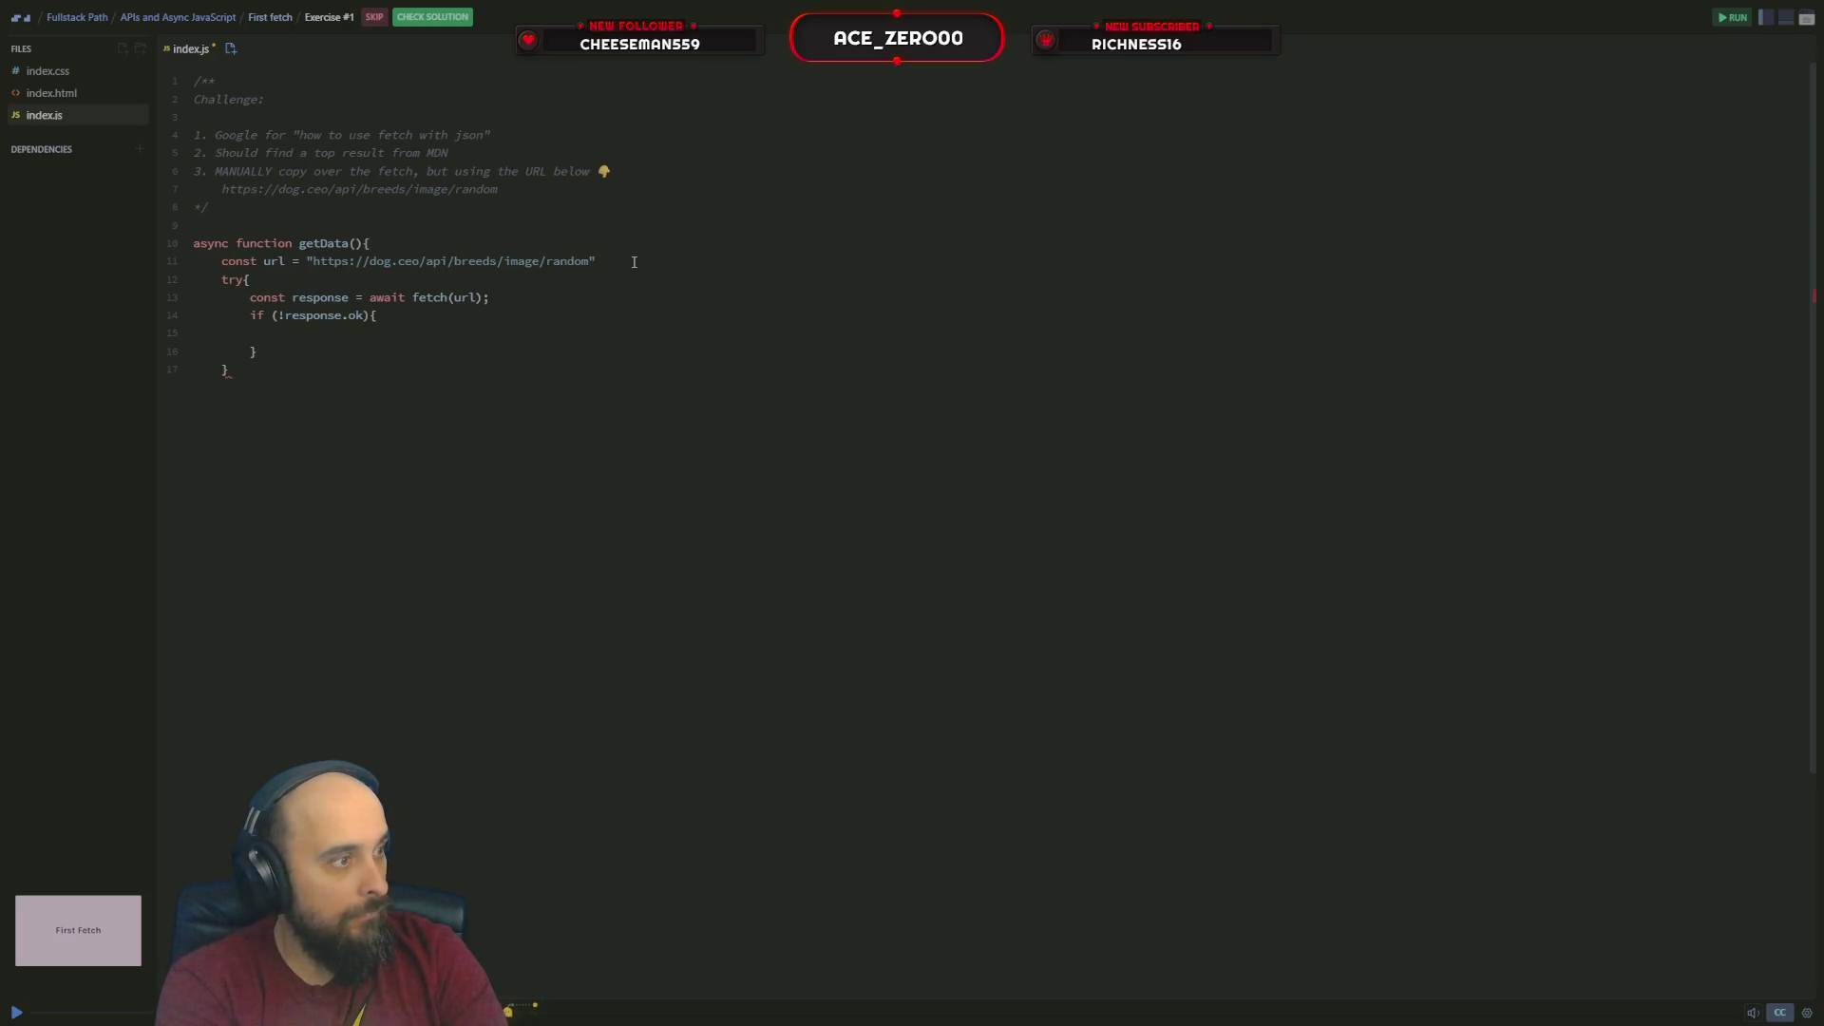
{"action": "key", "text": "ctrl+Right"}
{"action": "key", "text": "ctrl+Right"}
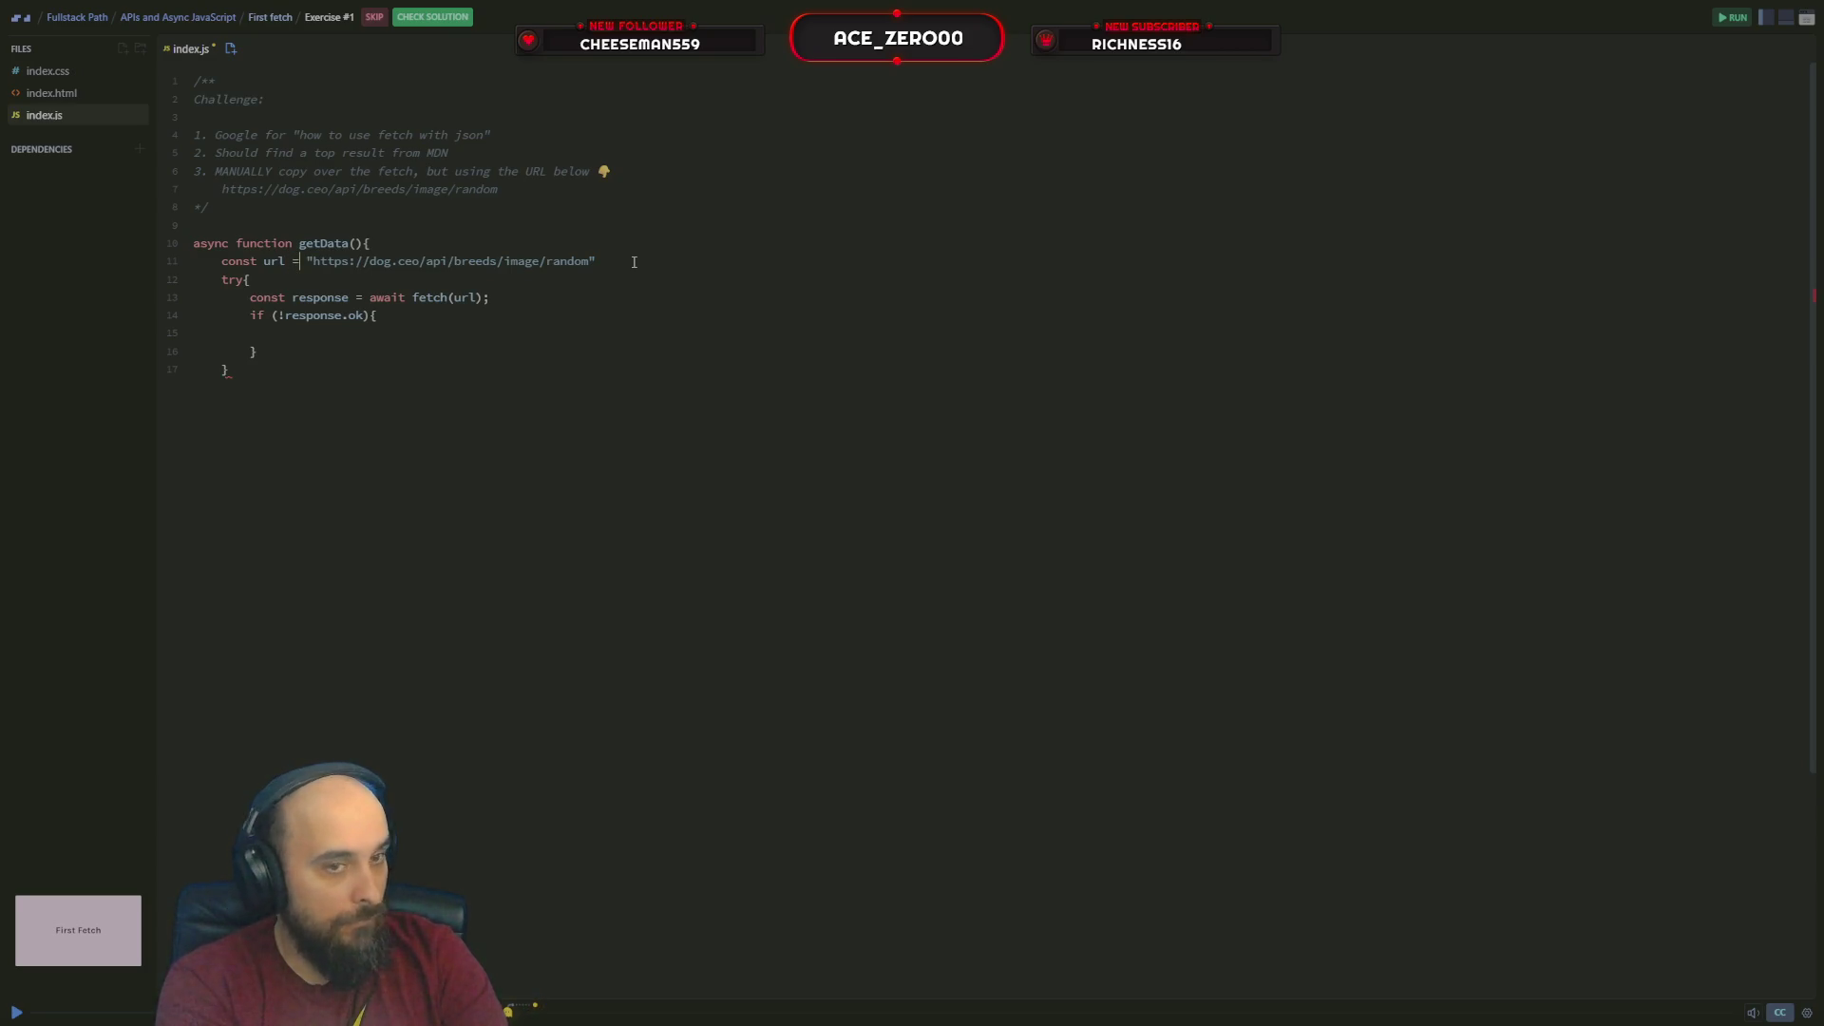
End the url line with a semicolon and add getData's closing brace after the try
{"action": "key", "text": "ctrl+Right"}
{"action": "key", "text": "ctrl+Right"}
{"action": "key", "text": "ctrl+Right"}
{"action": "key", "text": "ctrl+Right"}
{"action": "key", "text": "ctrl+Right"}
{"action": "key", "text": "ctrl+Right"}
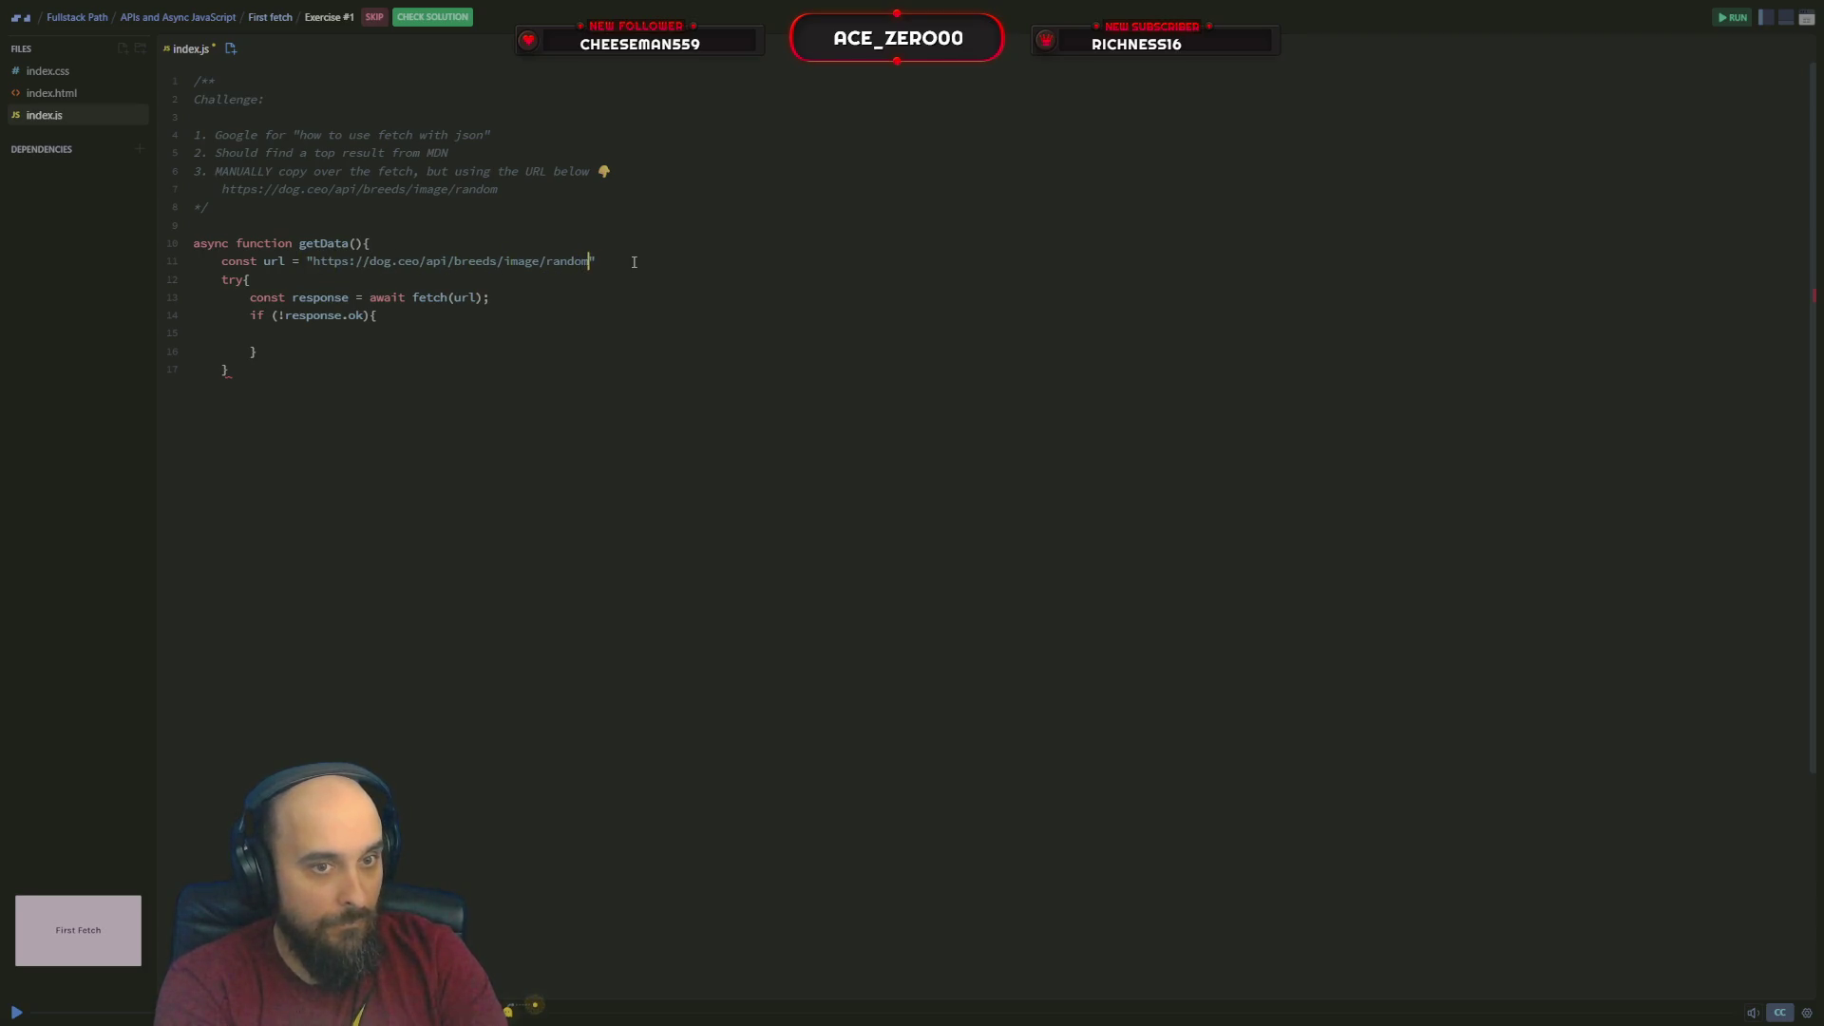
{"action": "key", "text": "End"}
{"action": "type", "text": ";"}
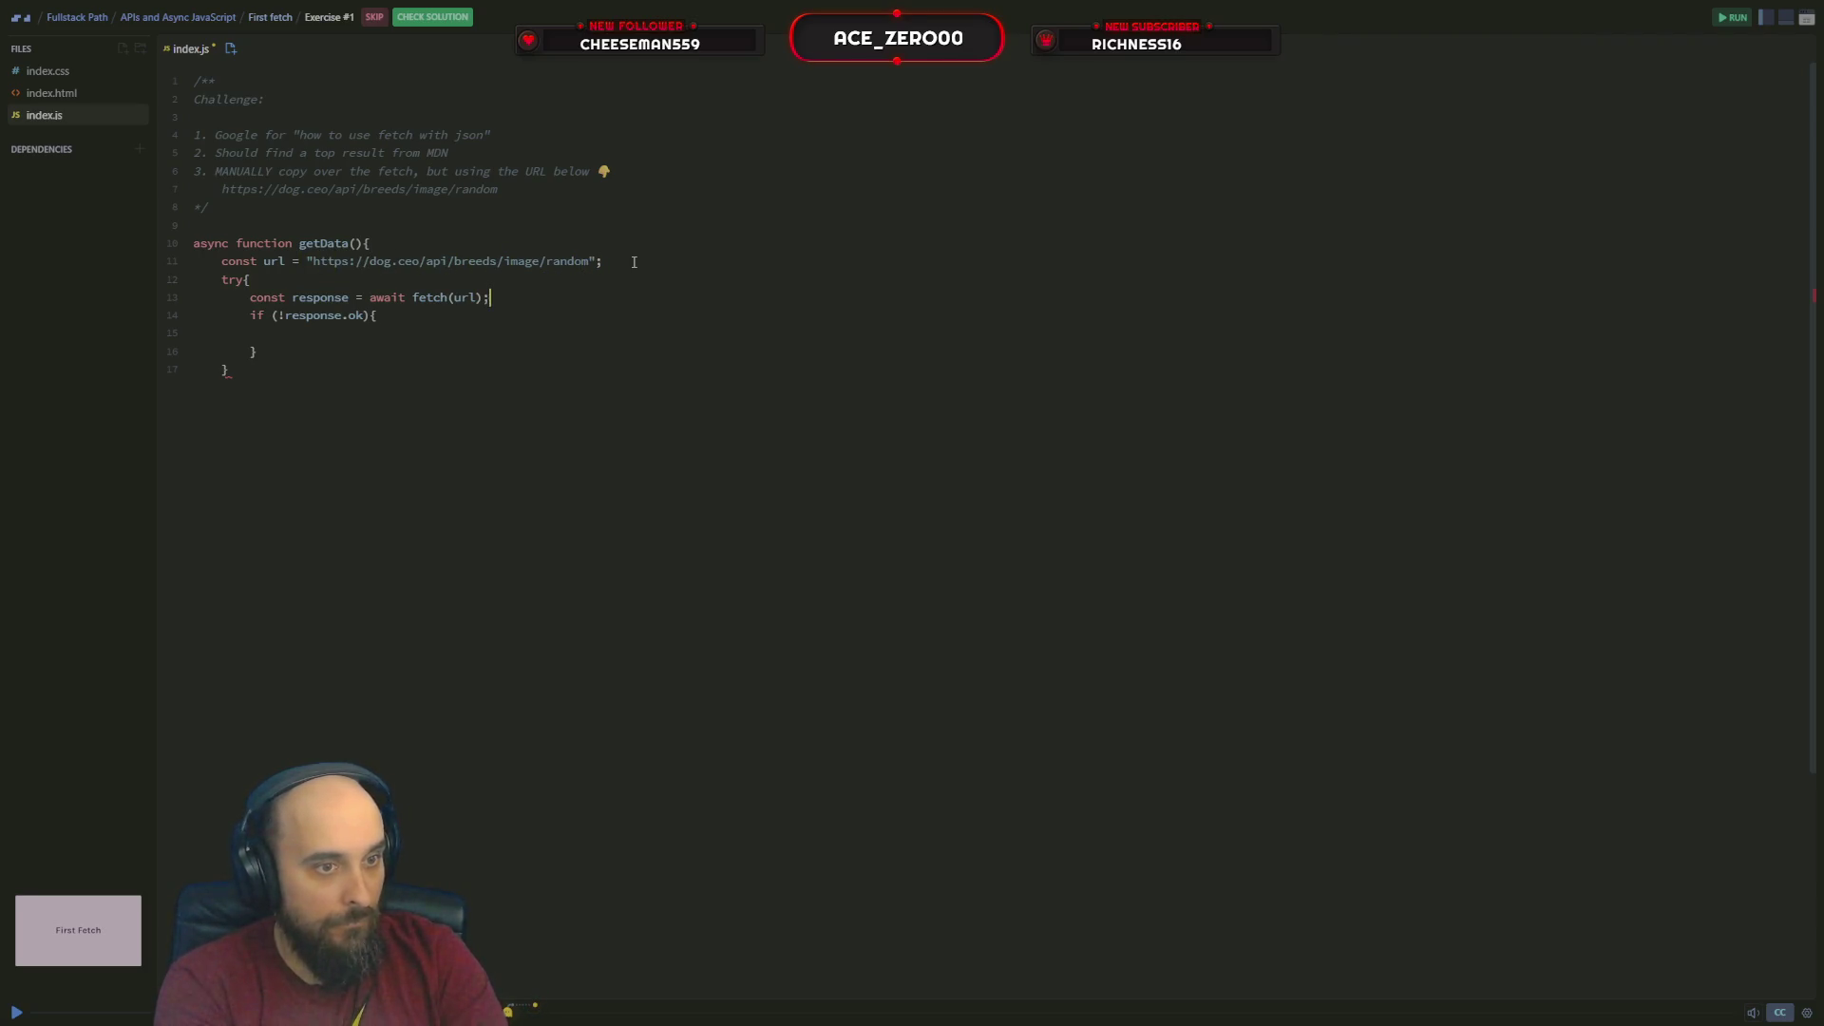
{"action": "key", "text": "Return"}
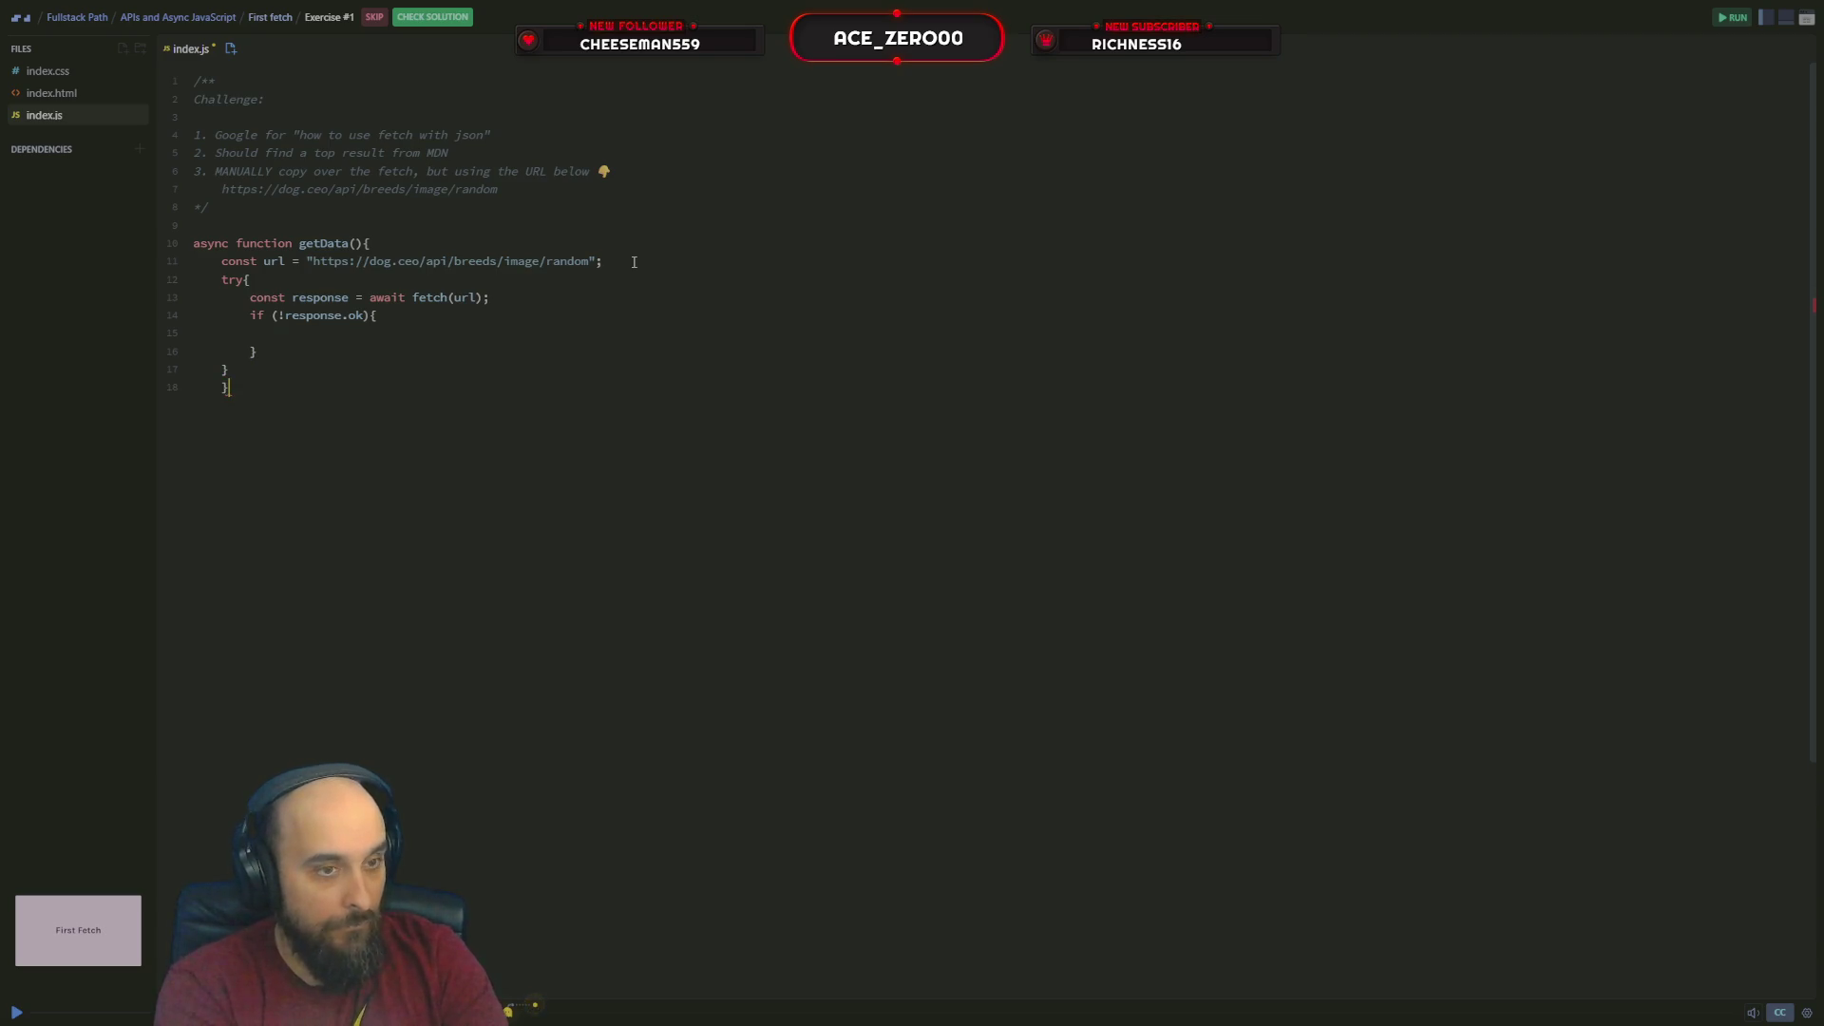
{"action": "key", "text": "BackSpace"}
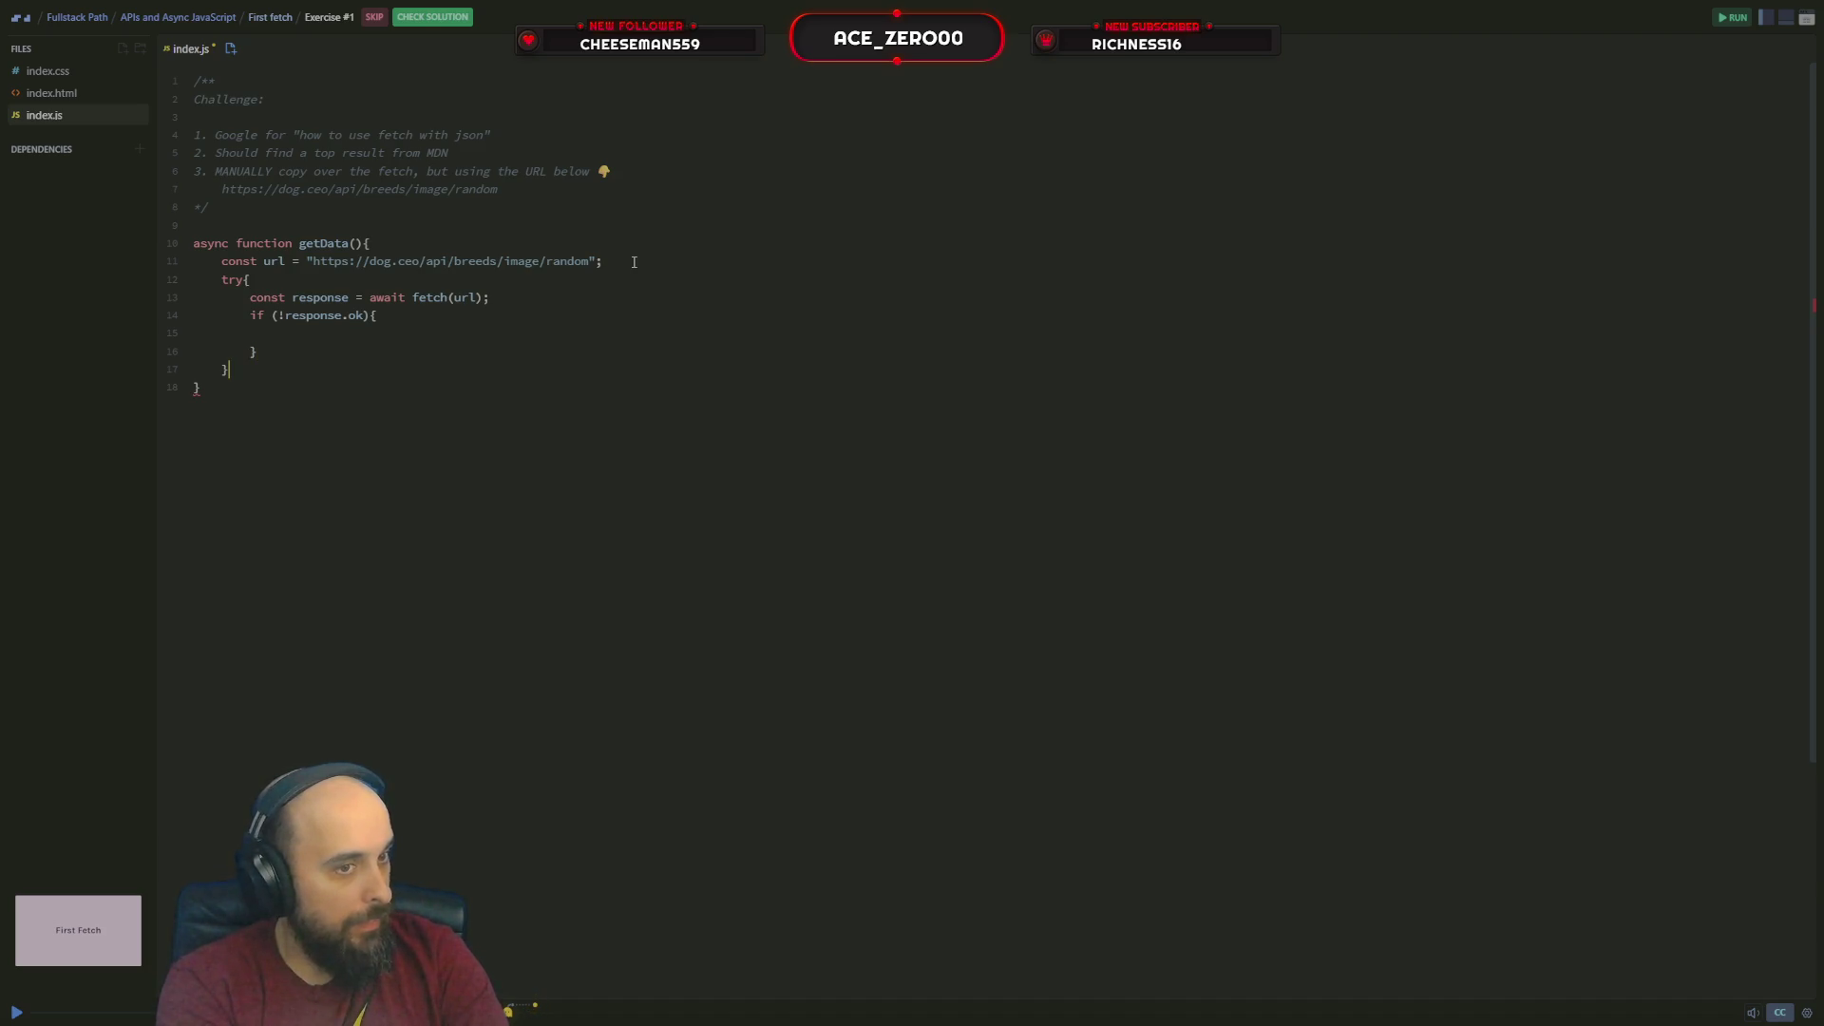
{"action": "type", "text": "ca"}
Add a catch{ block after the try's closing brace
{"action": "key", "text": "Escape"}
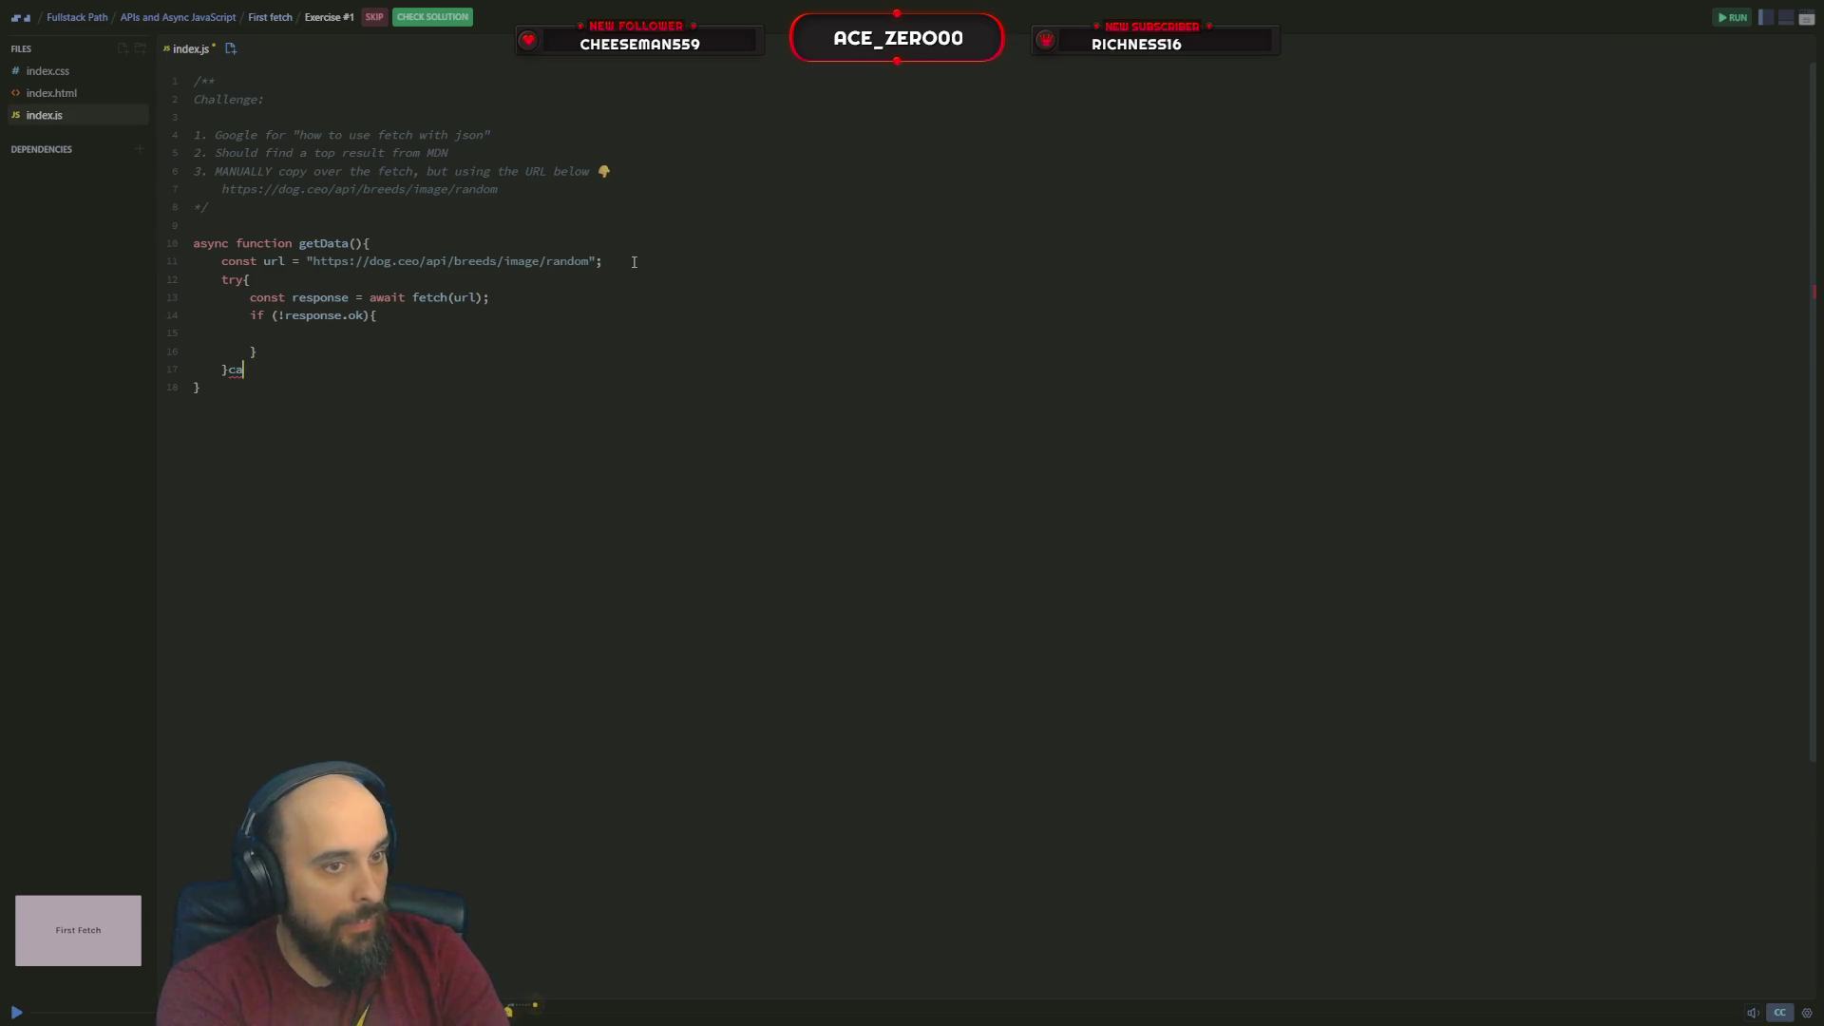
{"action": "type", "text": "th"}
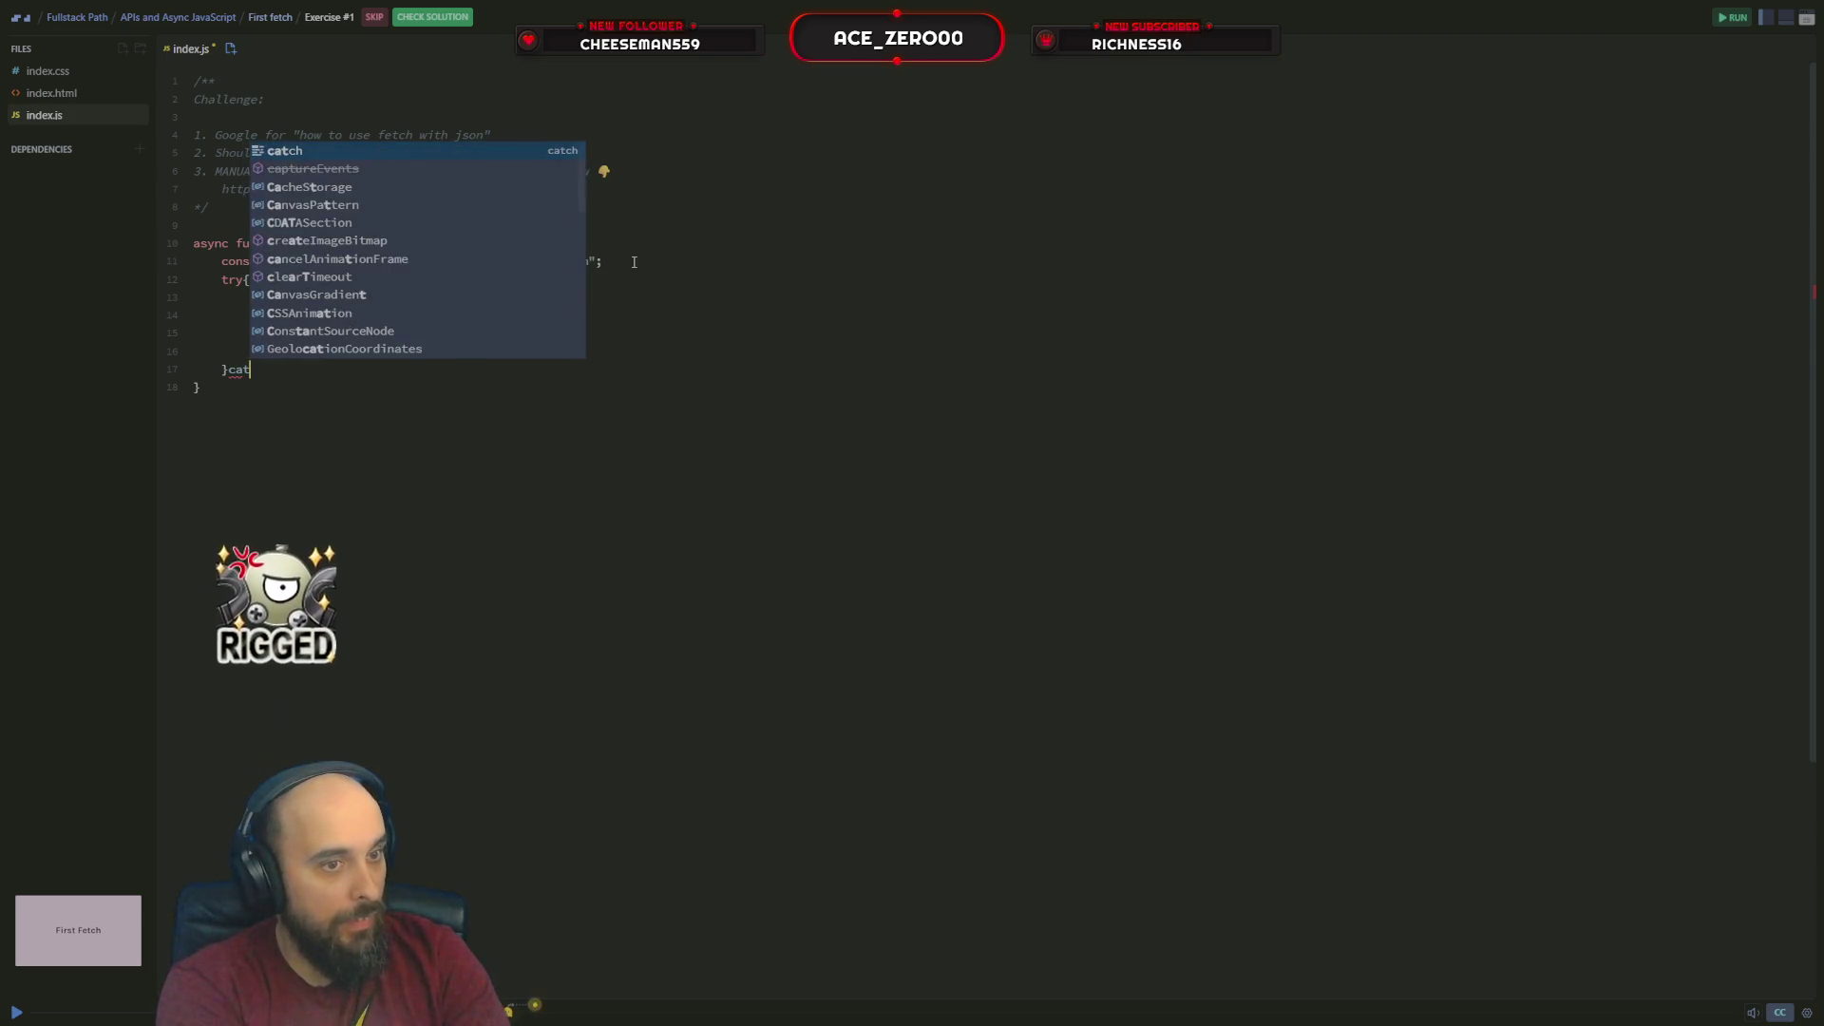
{"action": "key", "text": "Return"}
{"action": "type", "text": "{"}
{"action": "key", "text": "Return"}
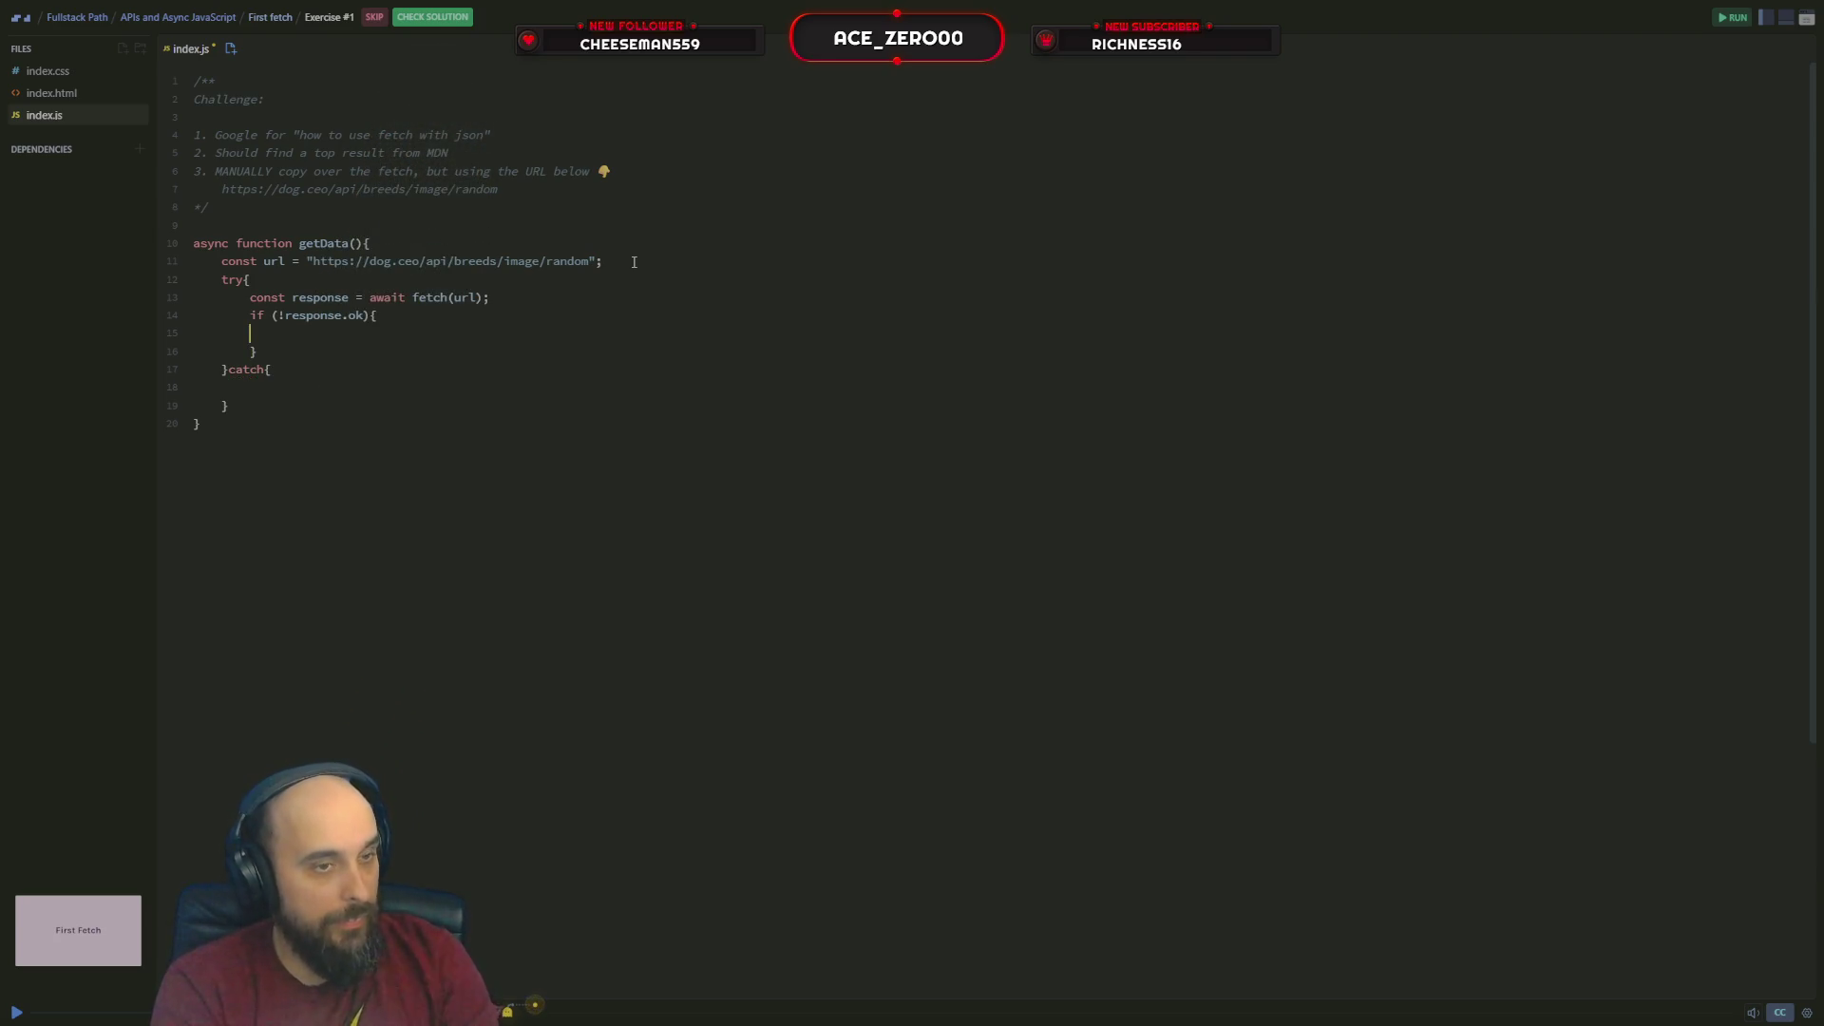
{"action": "type", "text": "thr"}
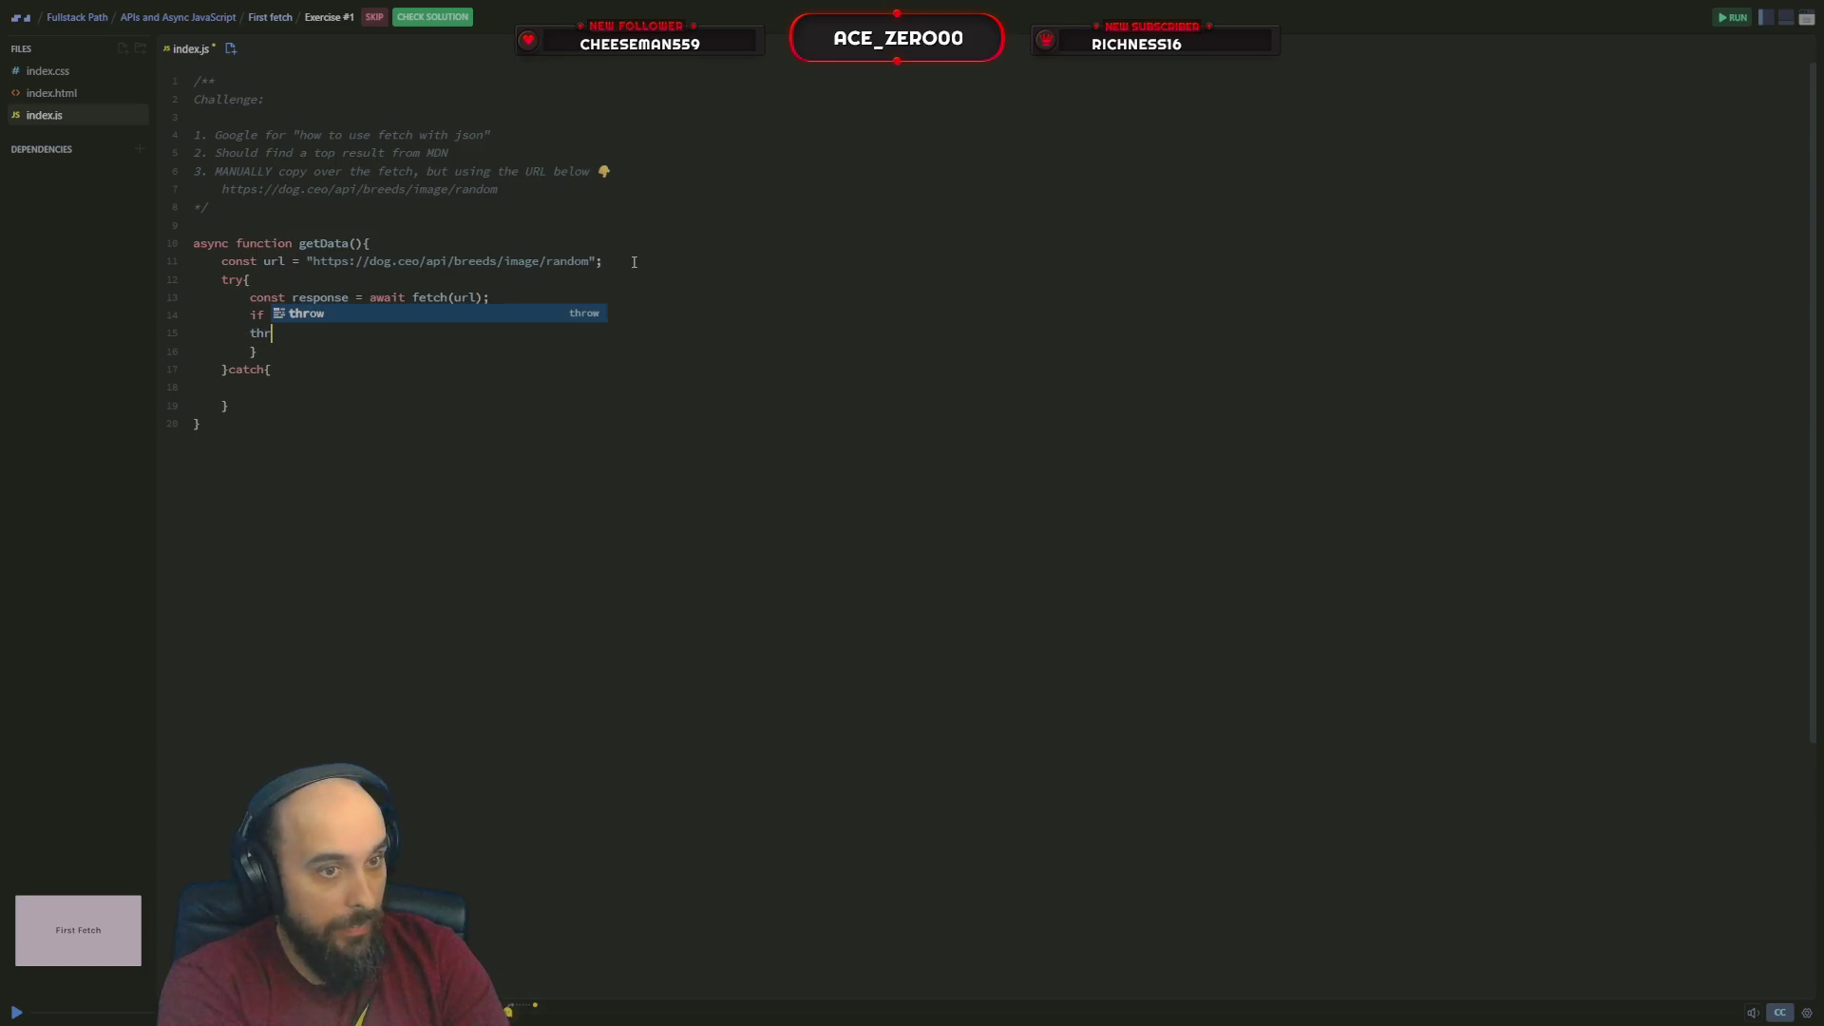
{"action": "type", "text": "ow new "}
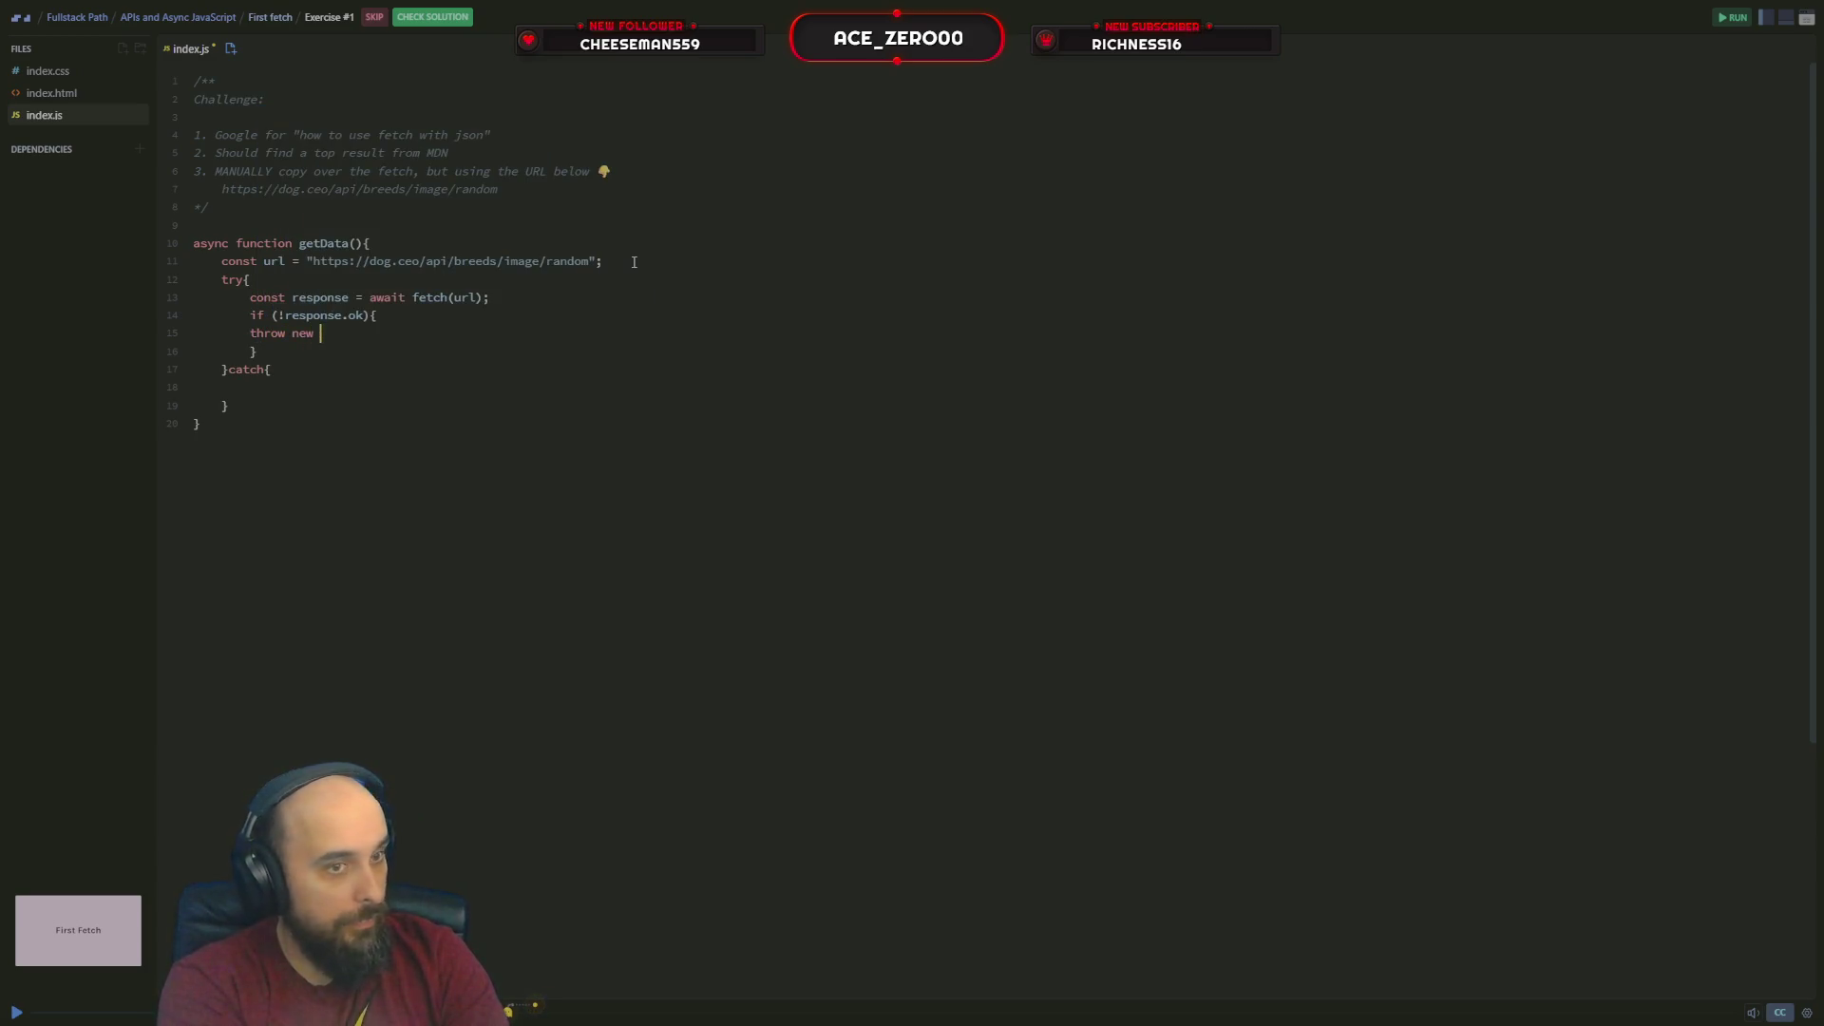
{"action": "type", "text": "Error"}
Make the if block throw new Error(`Response status: ${response.status}`) and push catch to its own line
{"action": "key", "text": "BackSpace"}
{"action": "key", "text": "BackSpace"}
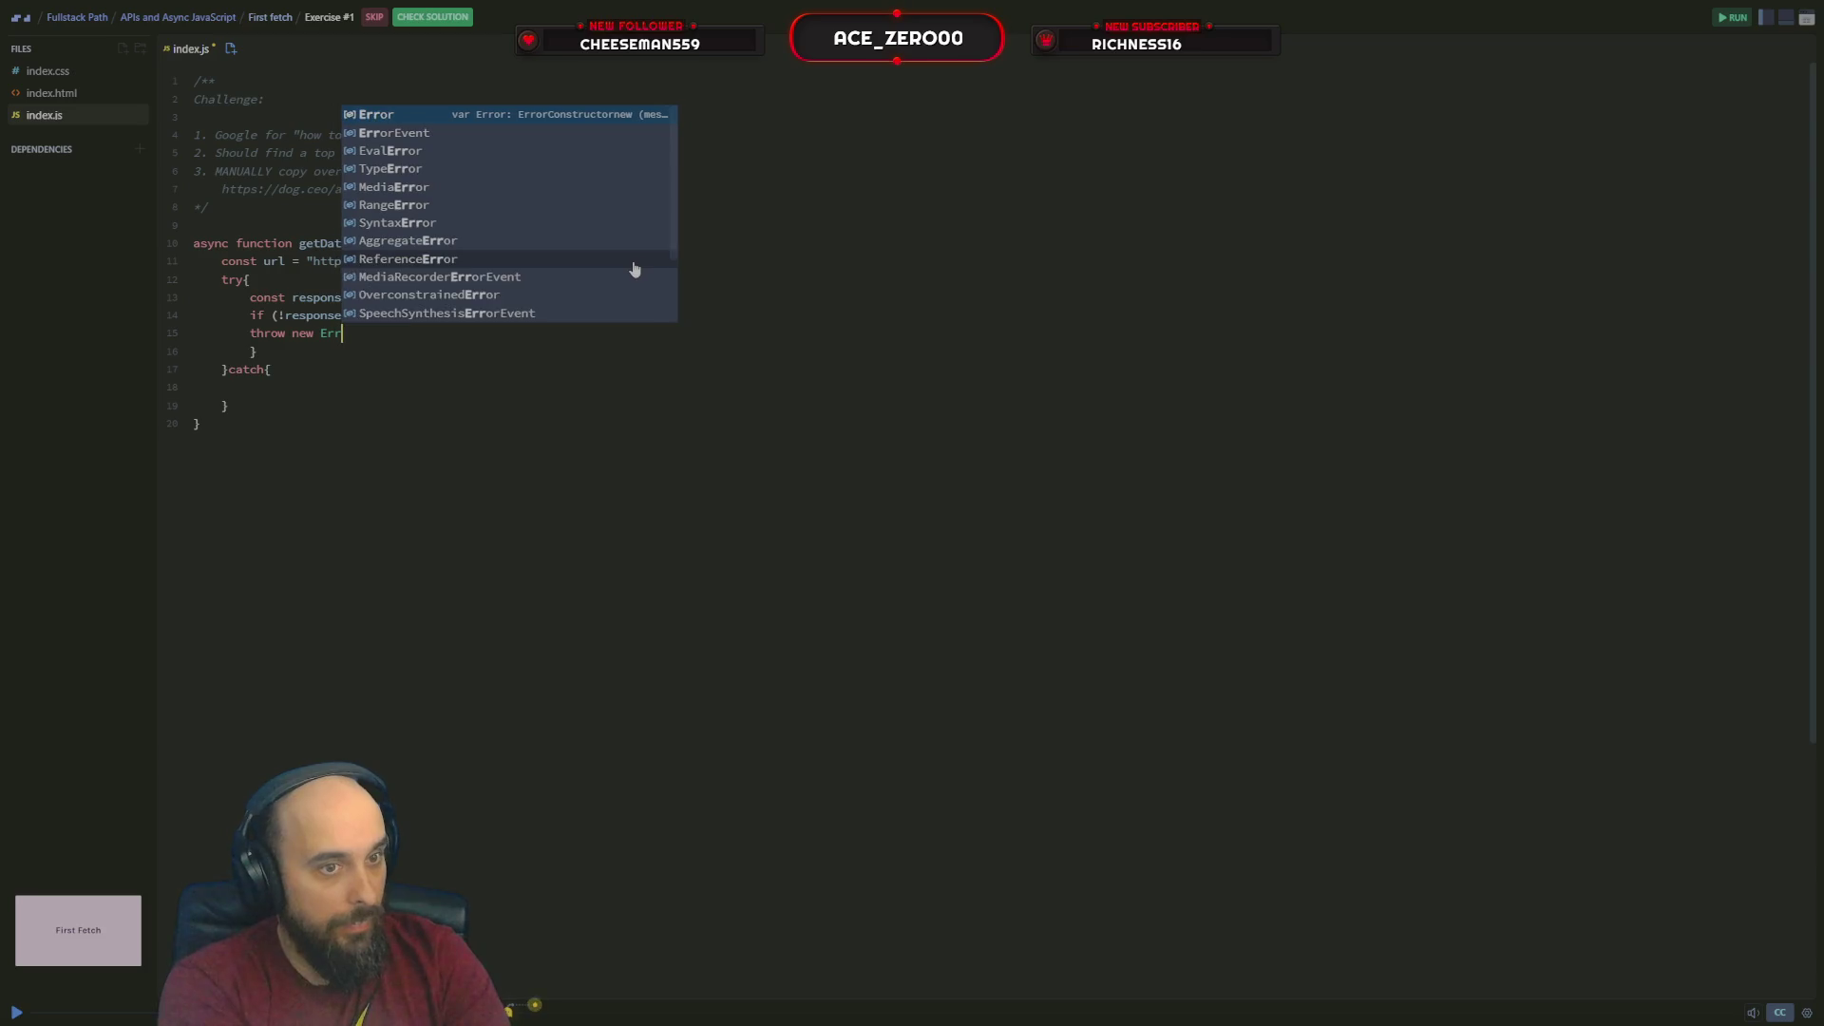
{"action": "type", "text": "ror("}
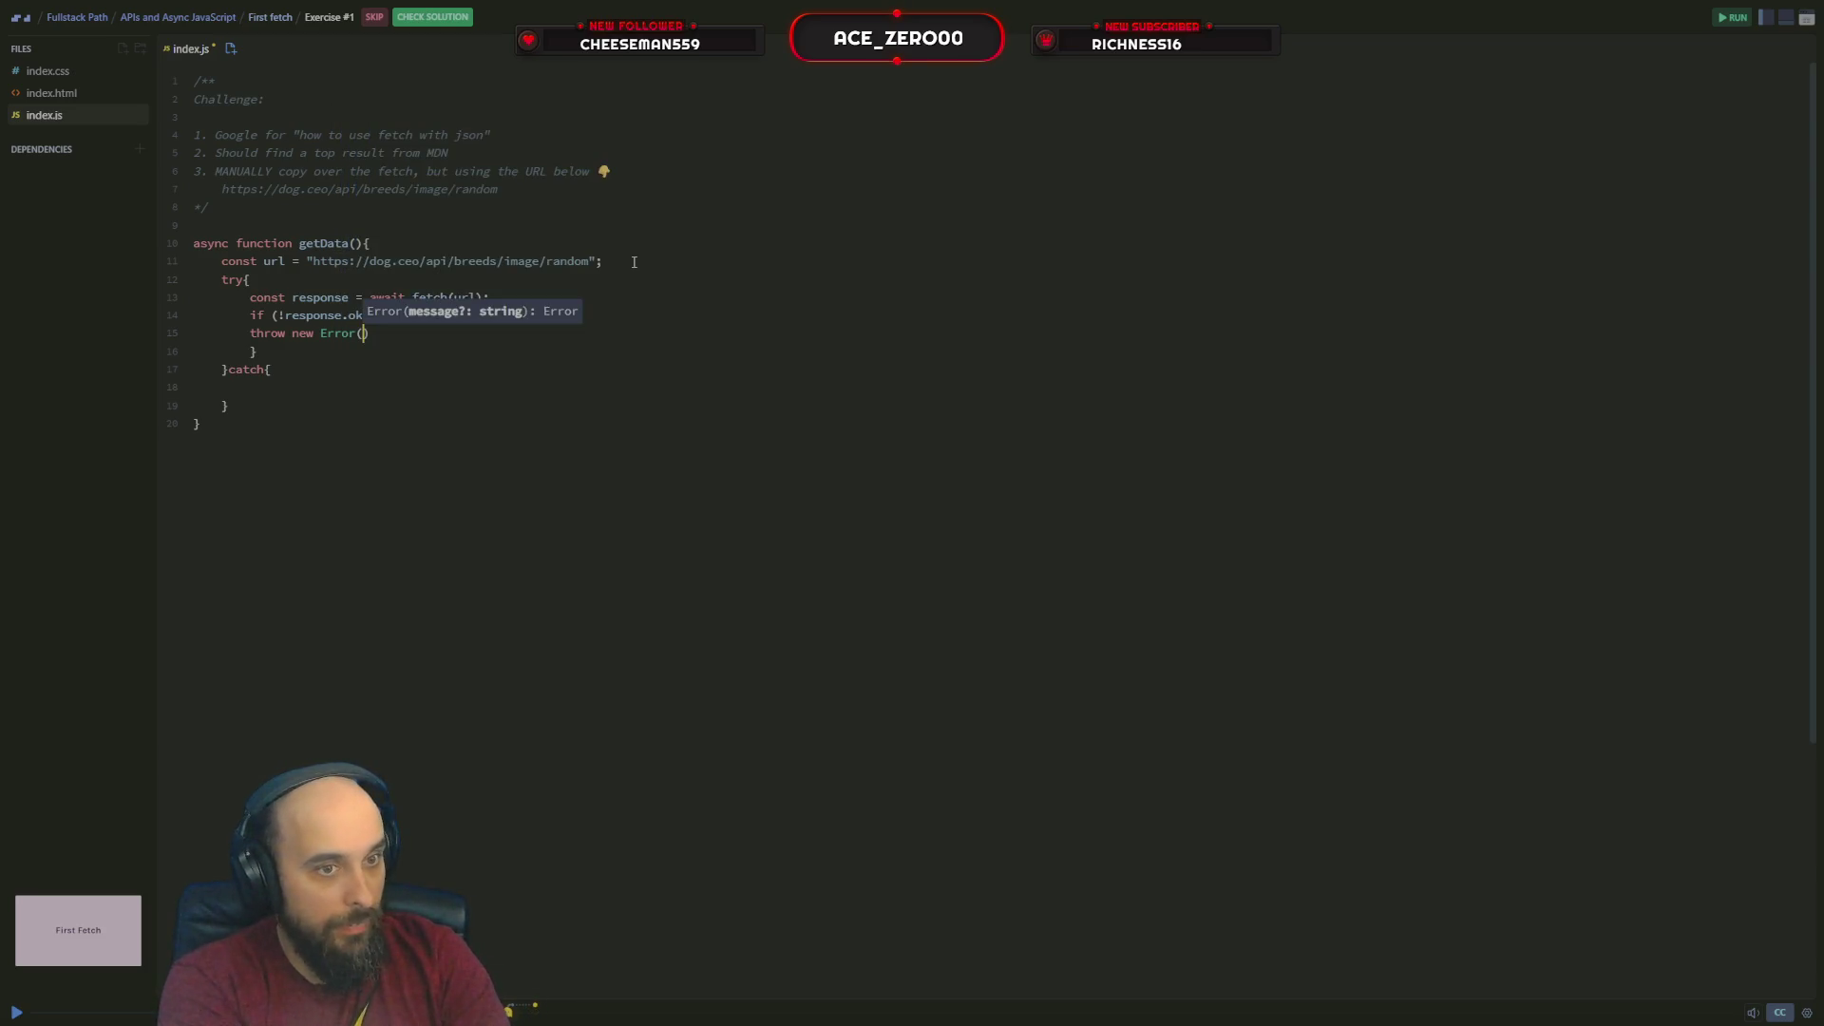
{"action": "type", "text": "`Re"}
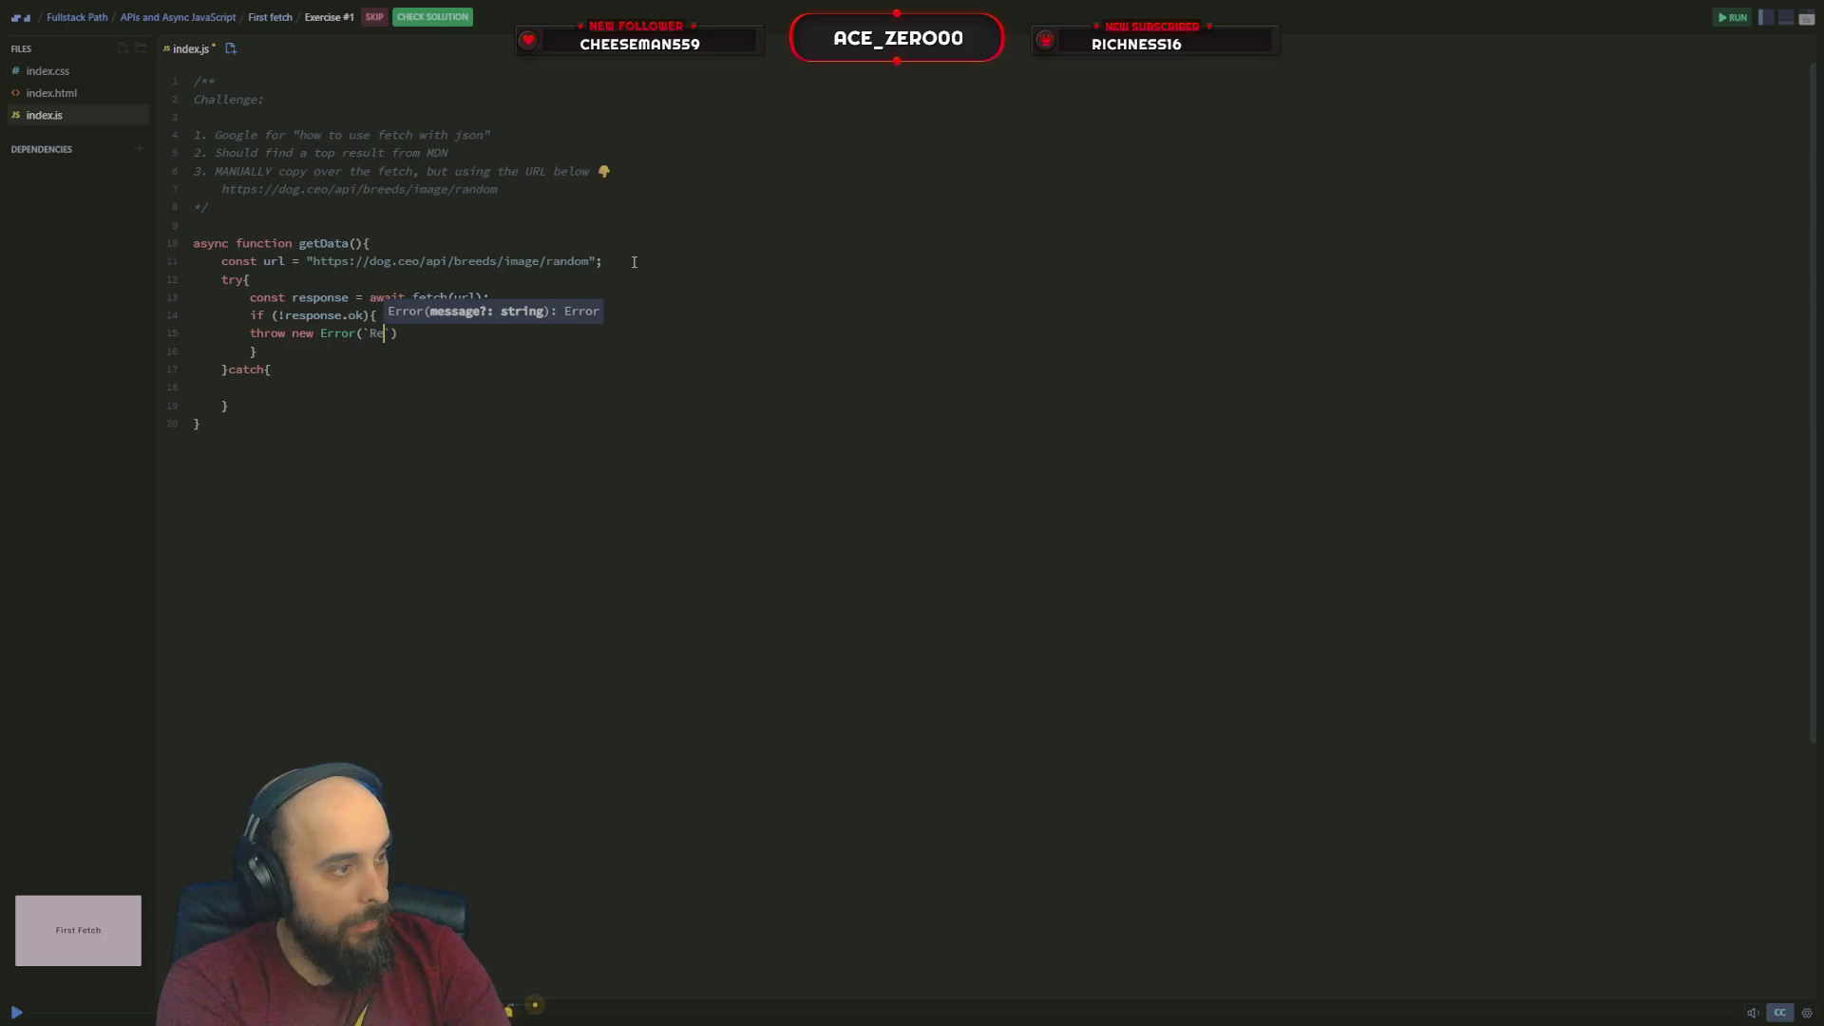
{"action": "type", "text": "sponse"}
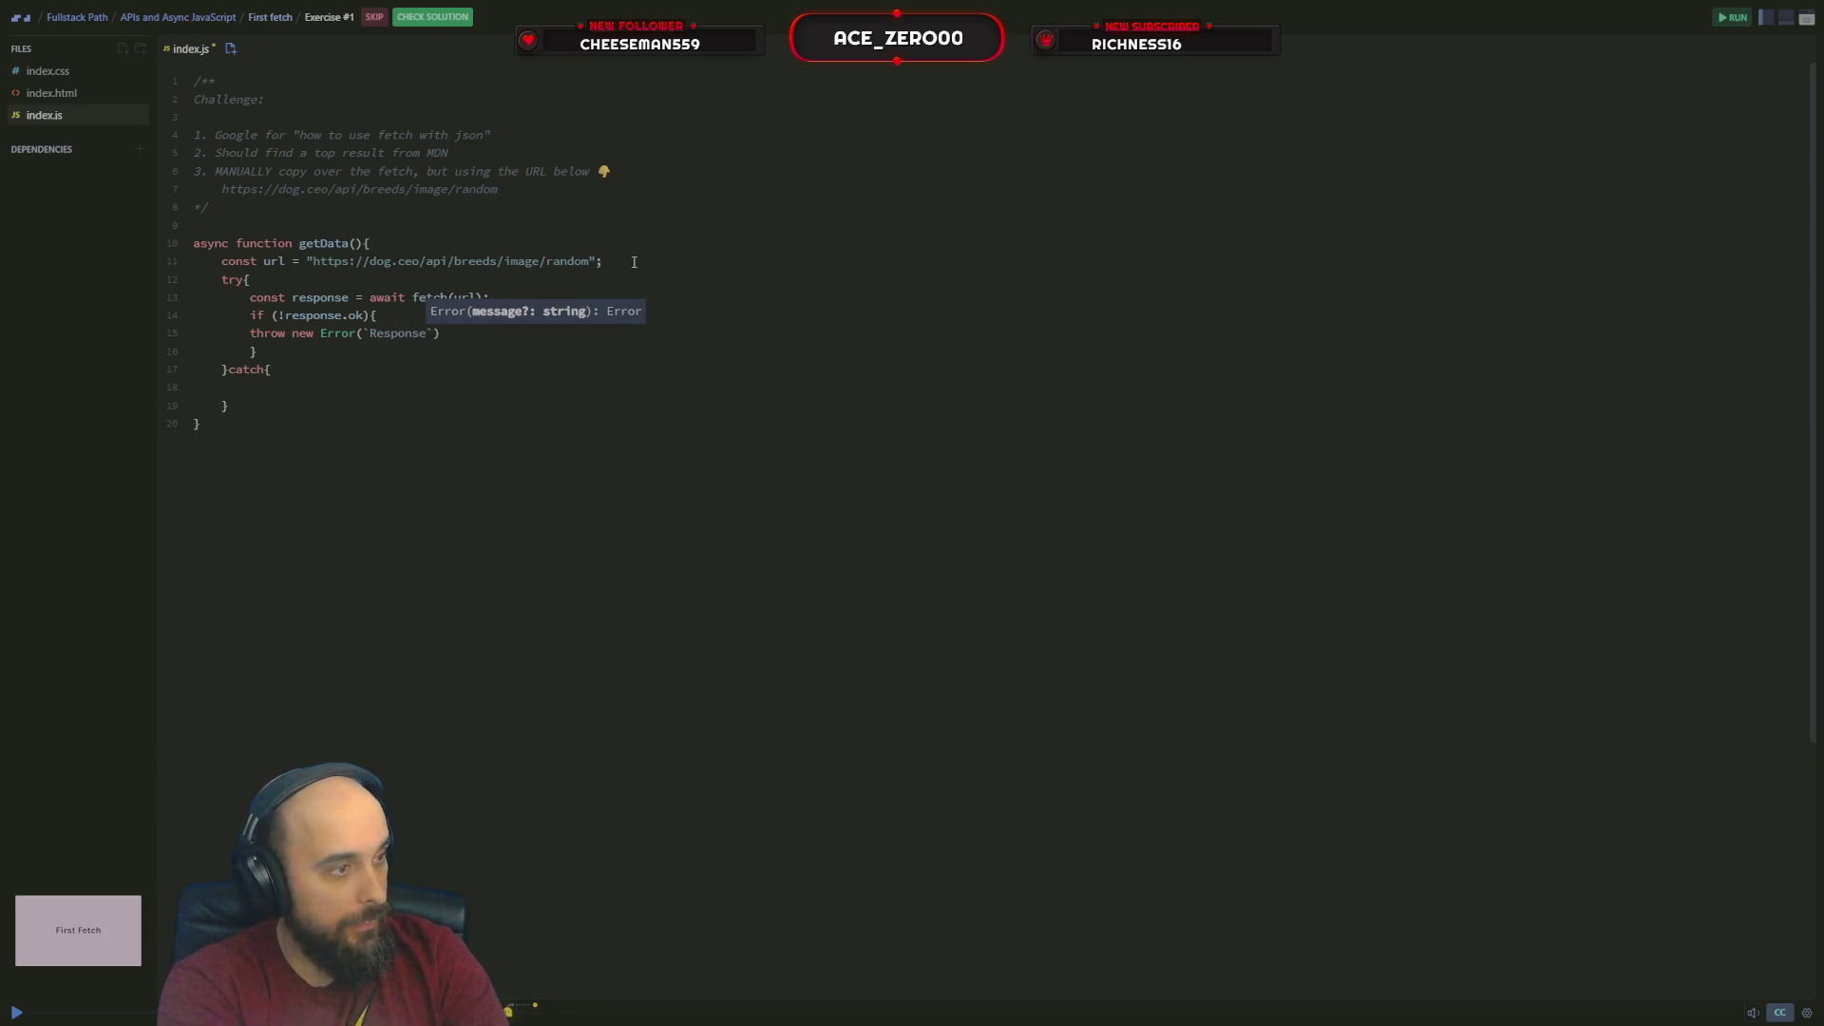
{"action": "type", "text": " status"}
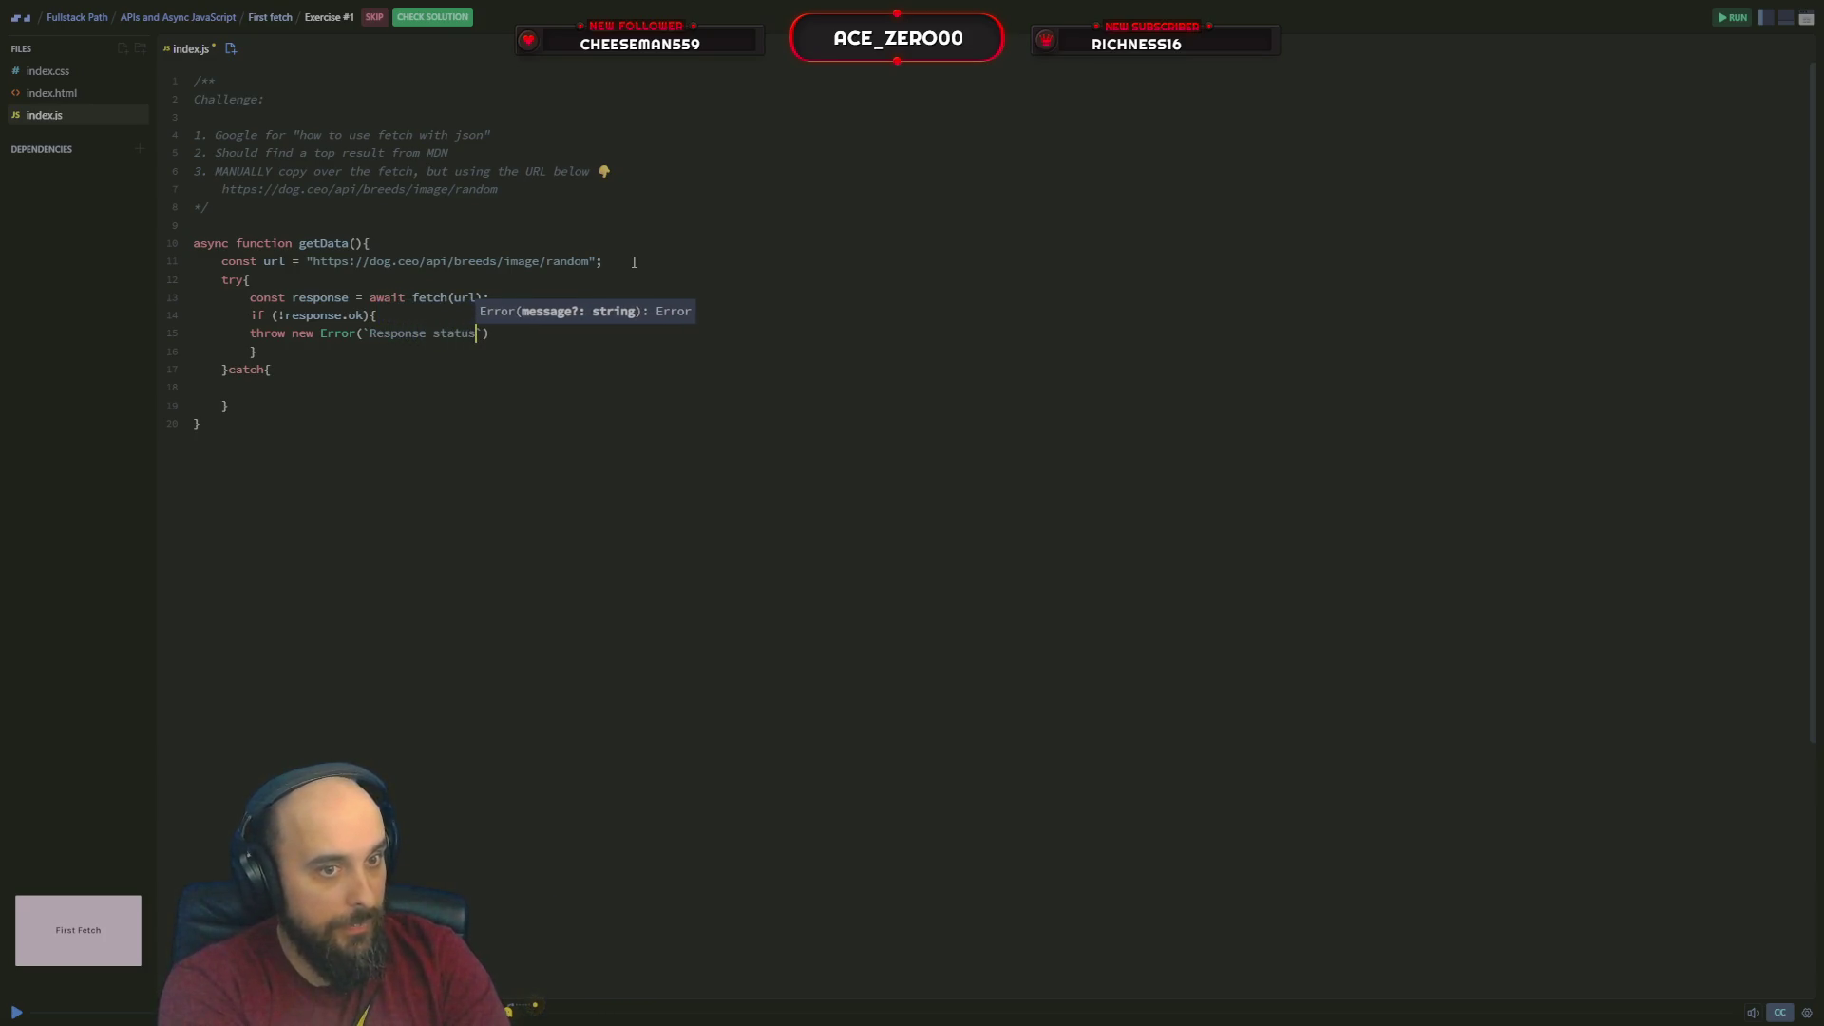
{"action": "type", "text": ":"}
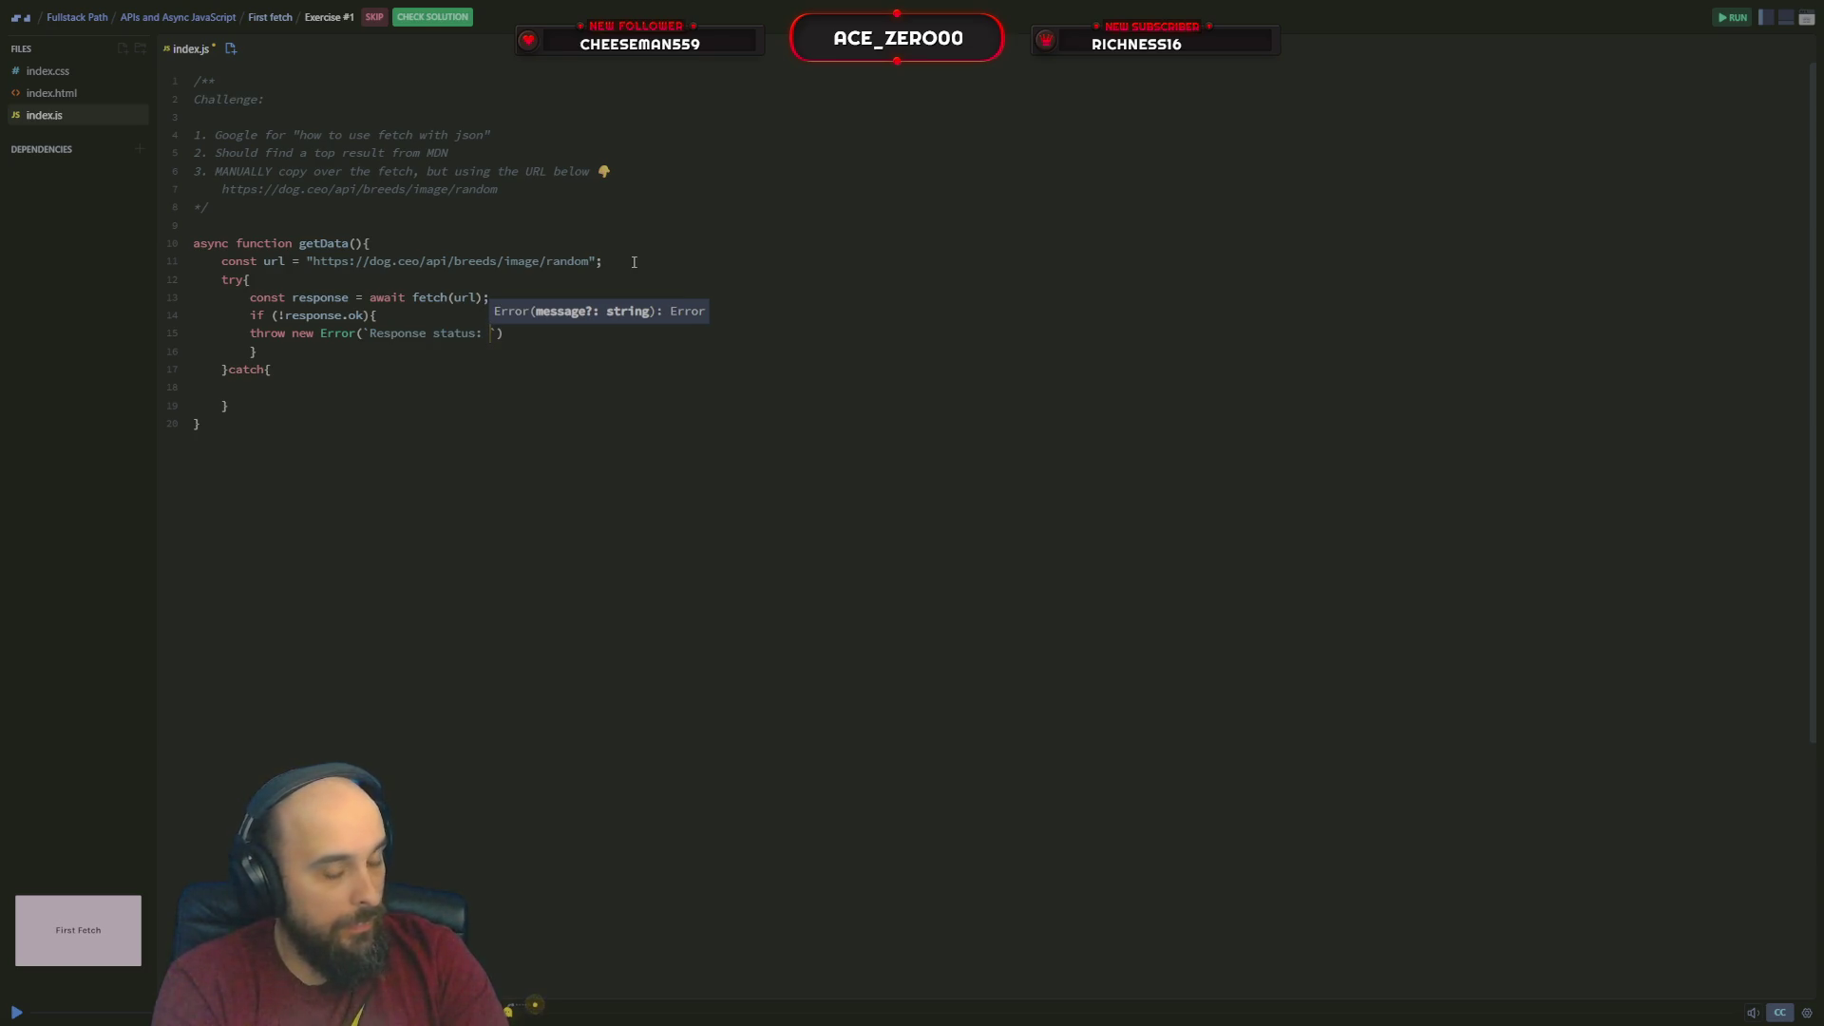
{"action": "type", "text": " $re"}
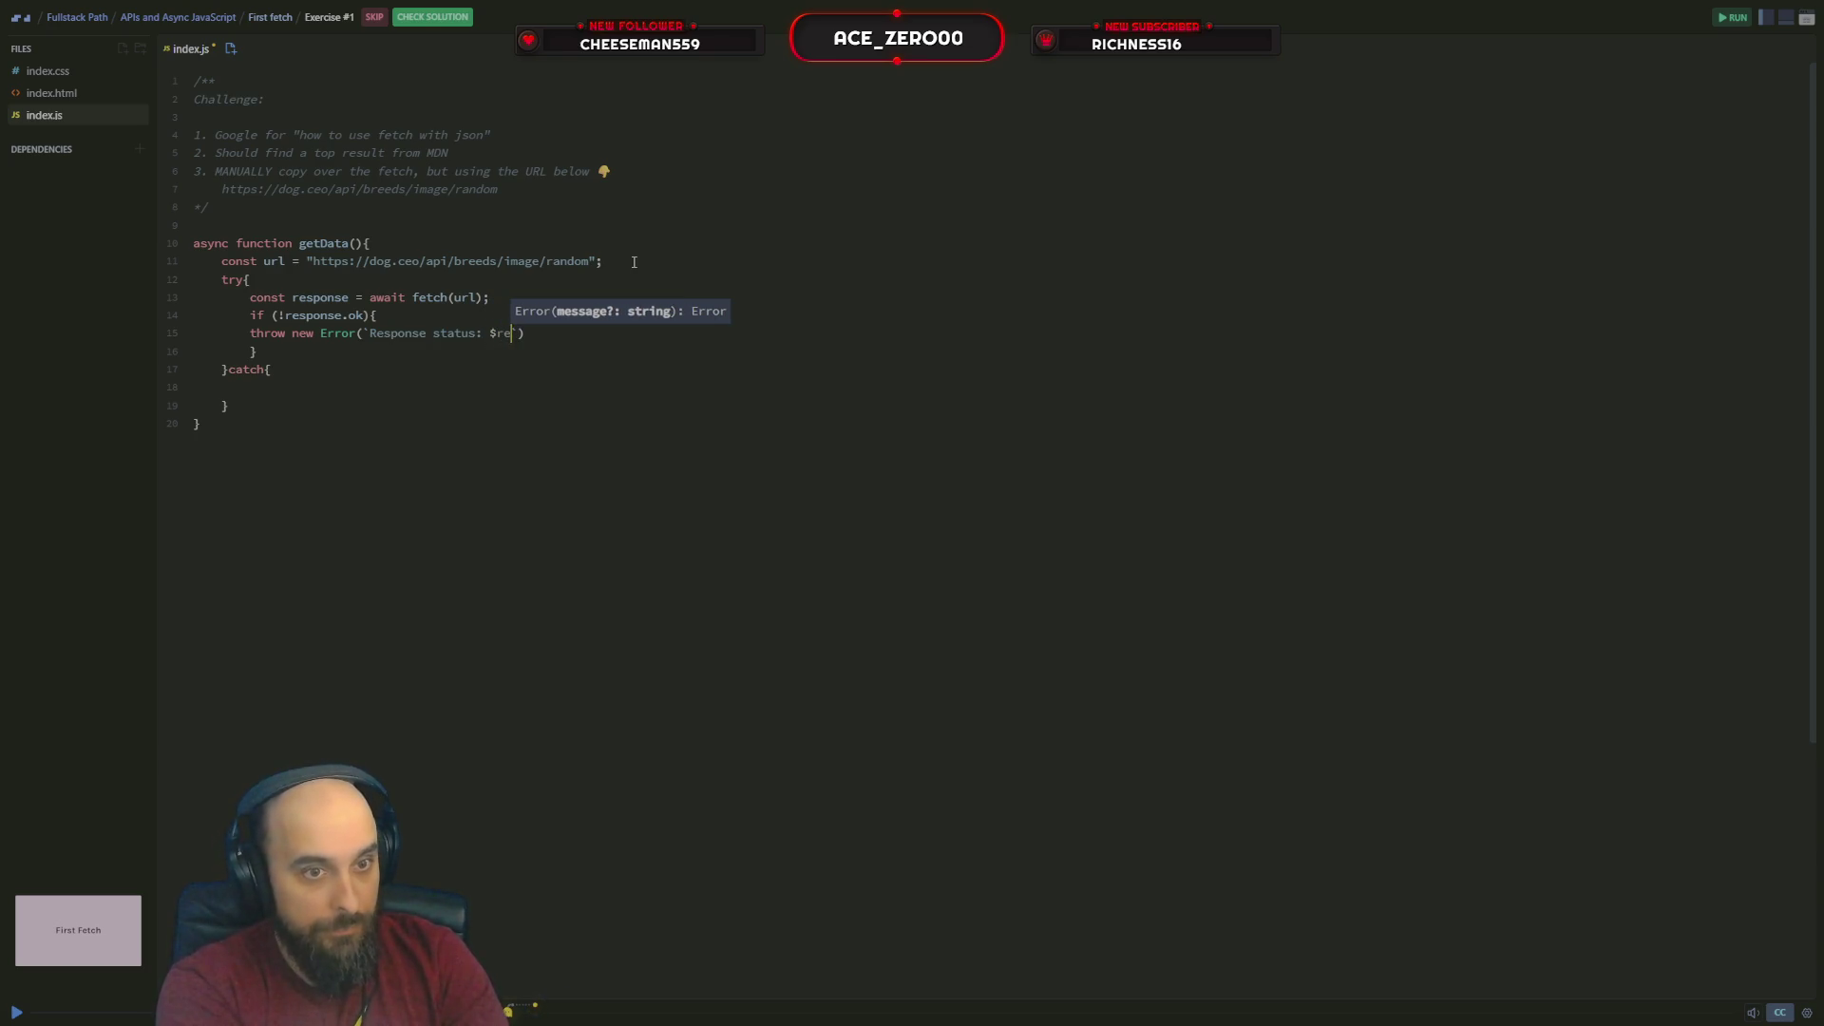
{"action": "key", "text": "BackSpace"}
{"action": "key", "text": "BackSpace"}
{"action": "type", "text": "{"}
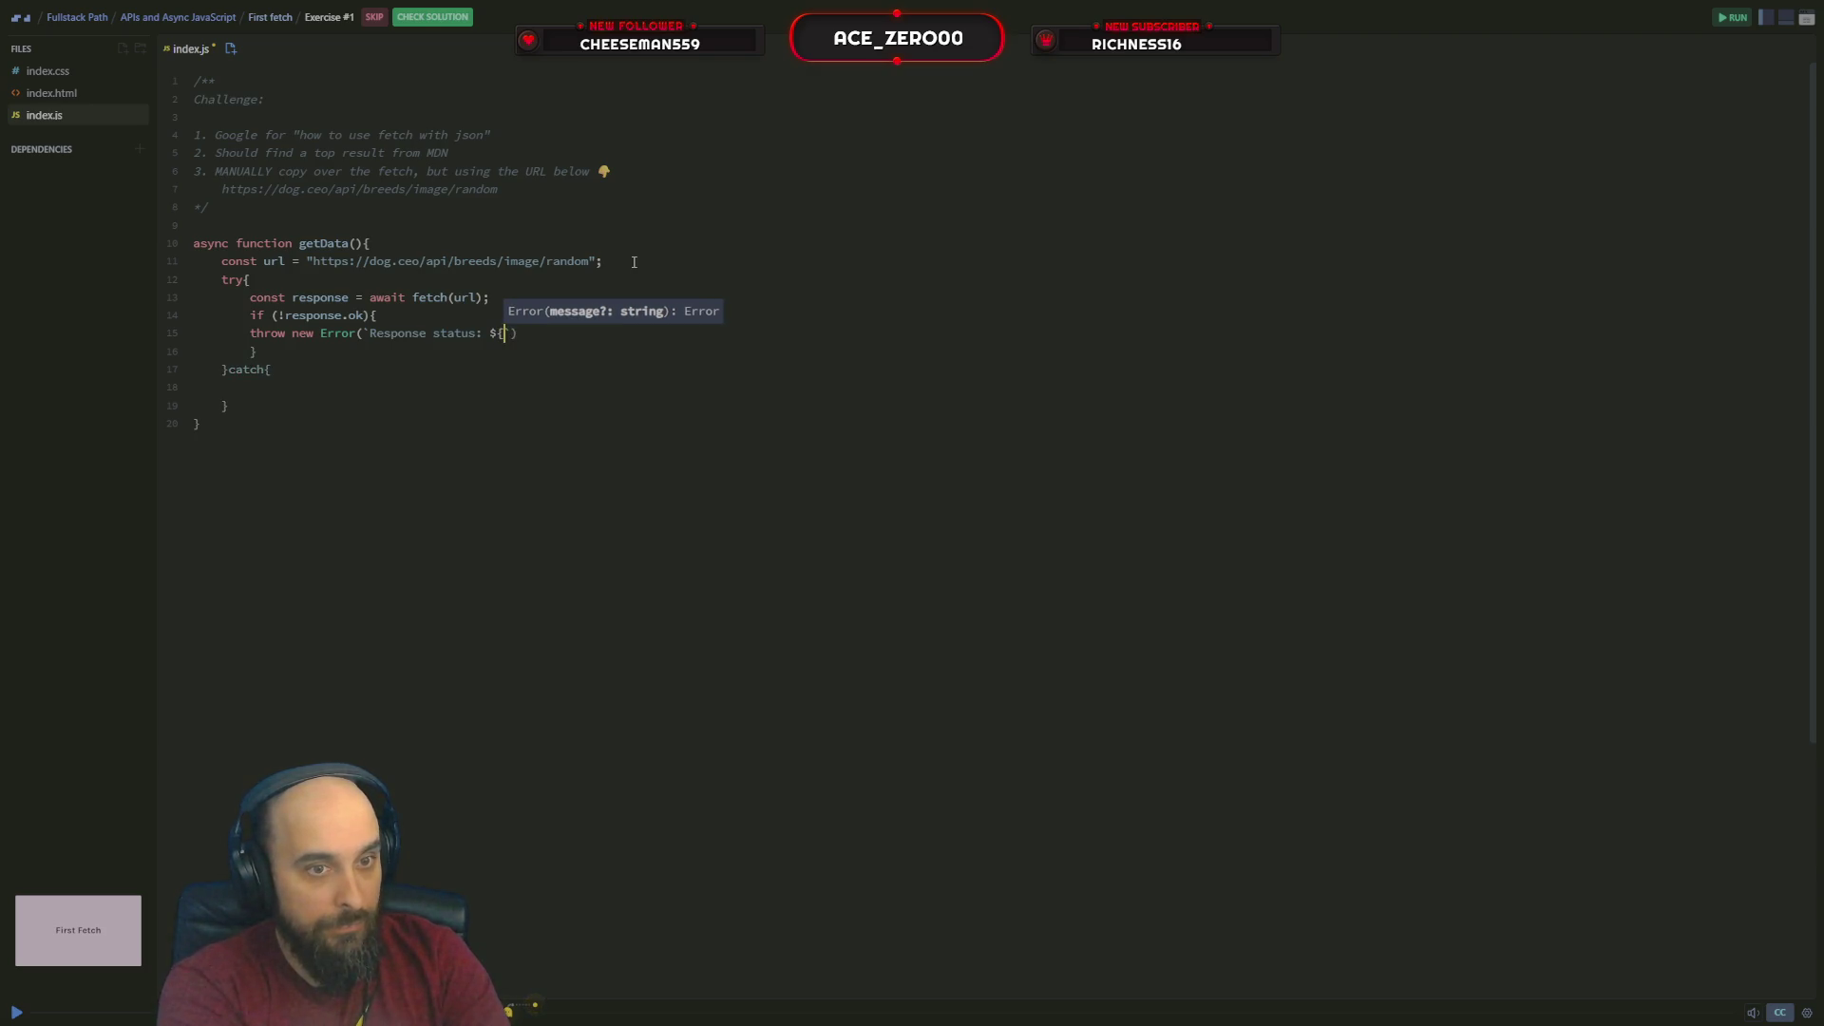
{"action": "type", "text": "res"}
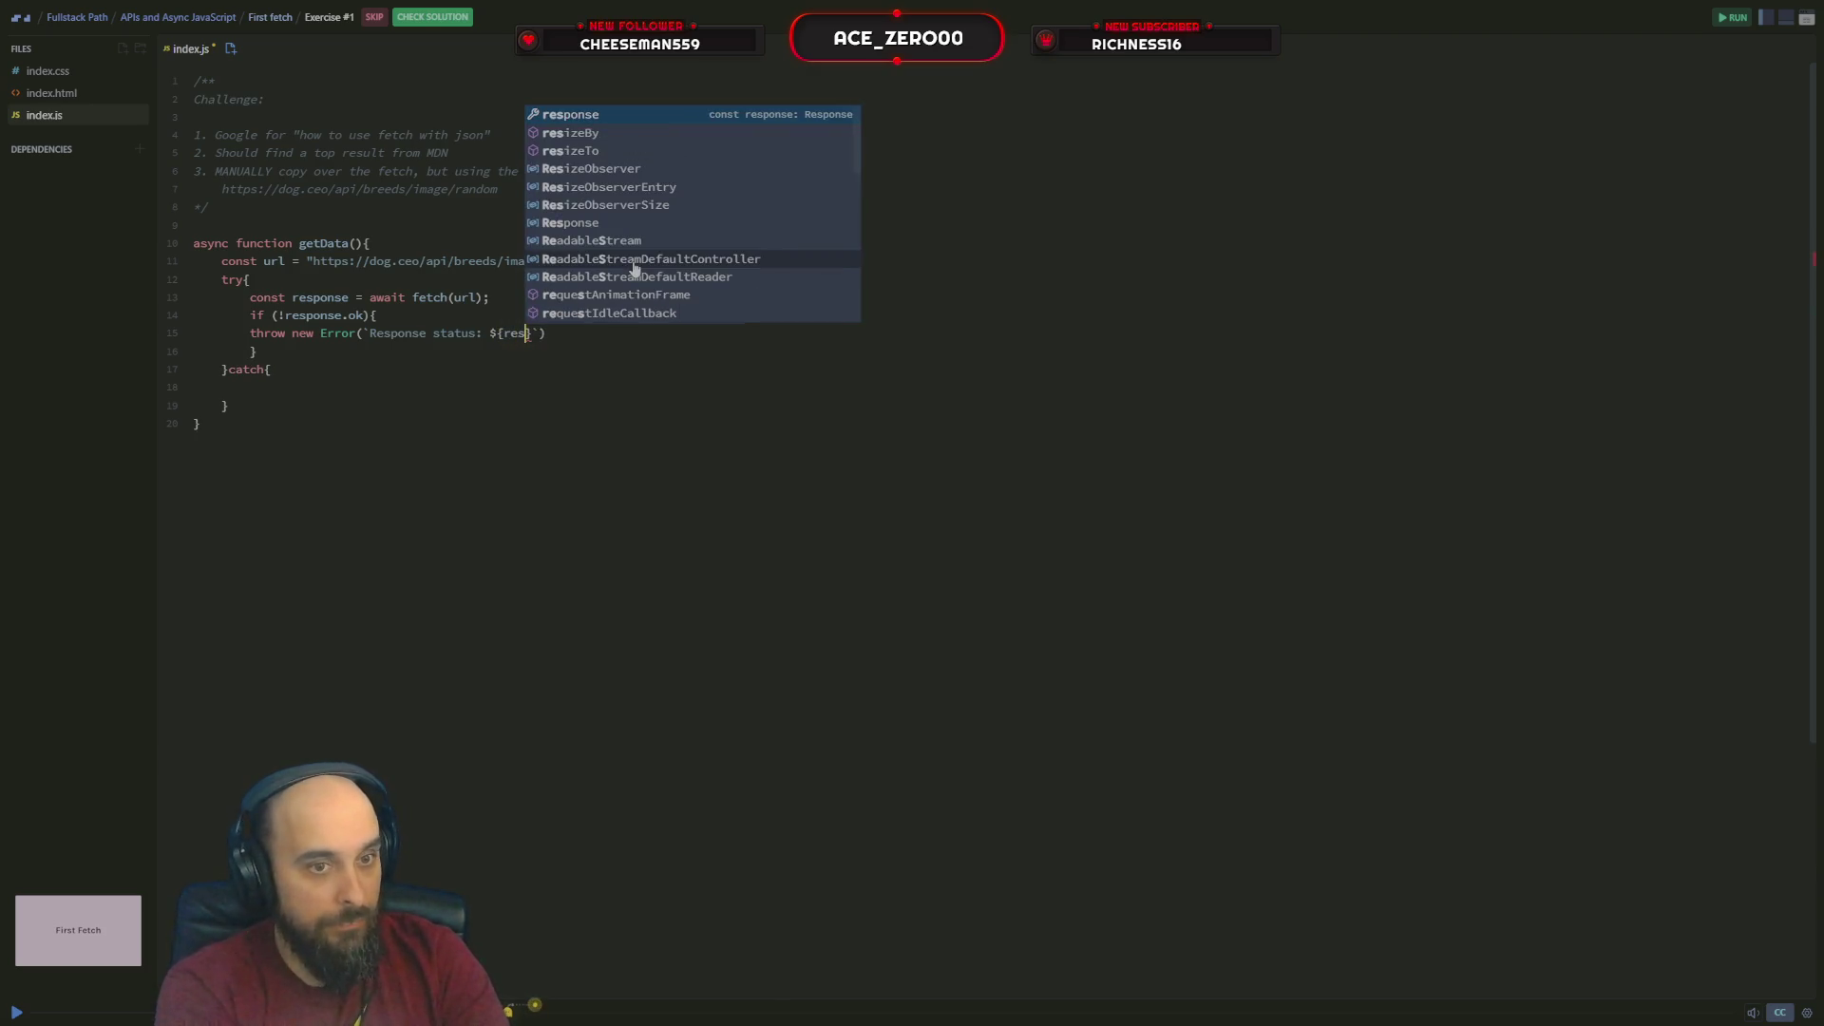
{"action": "type", "text": "ponse"}
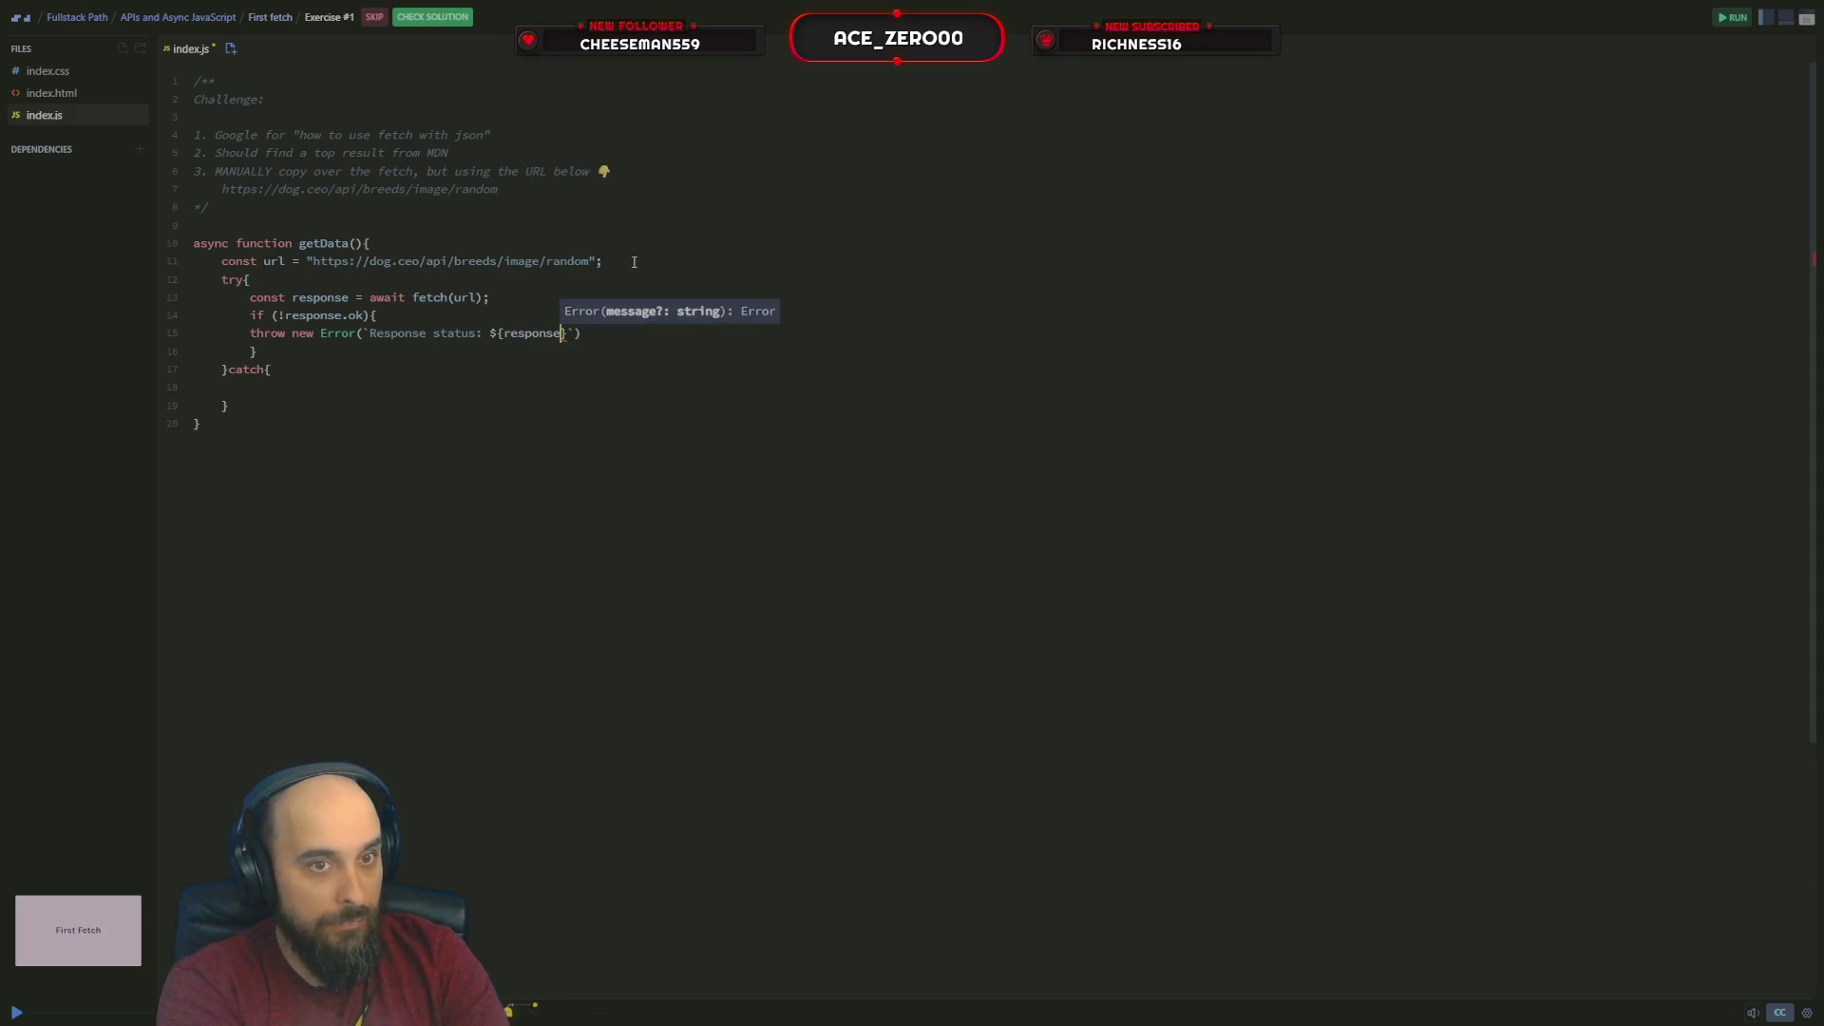
{"action": "type", "text": ".sta"}
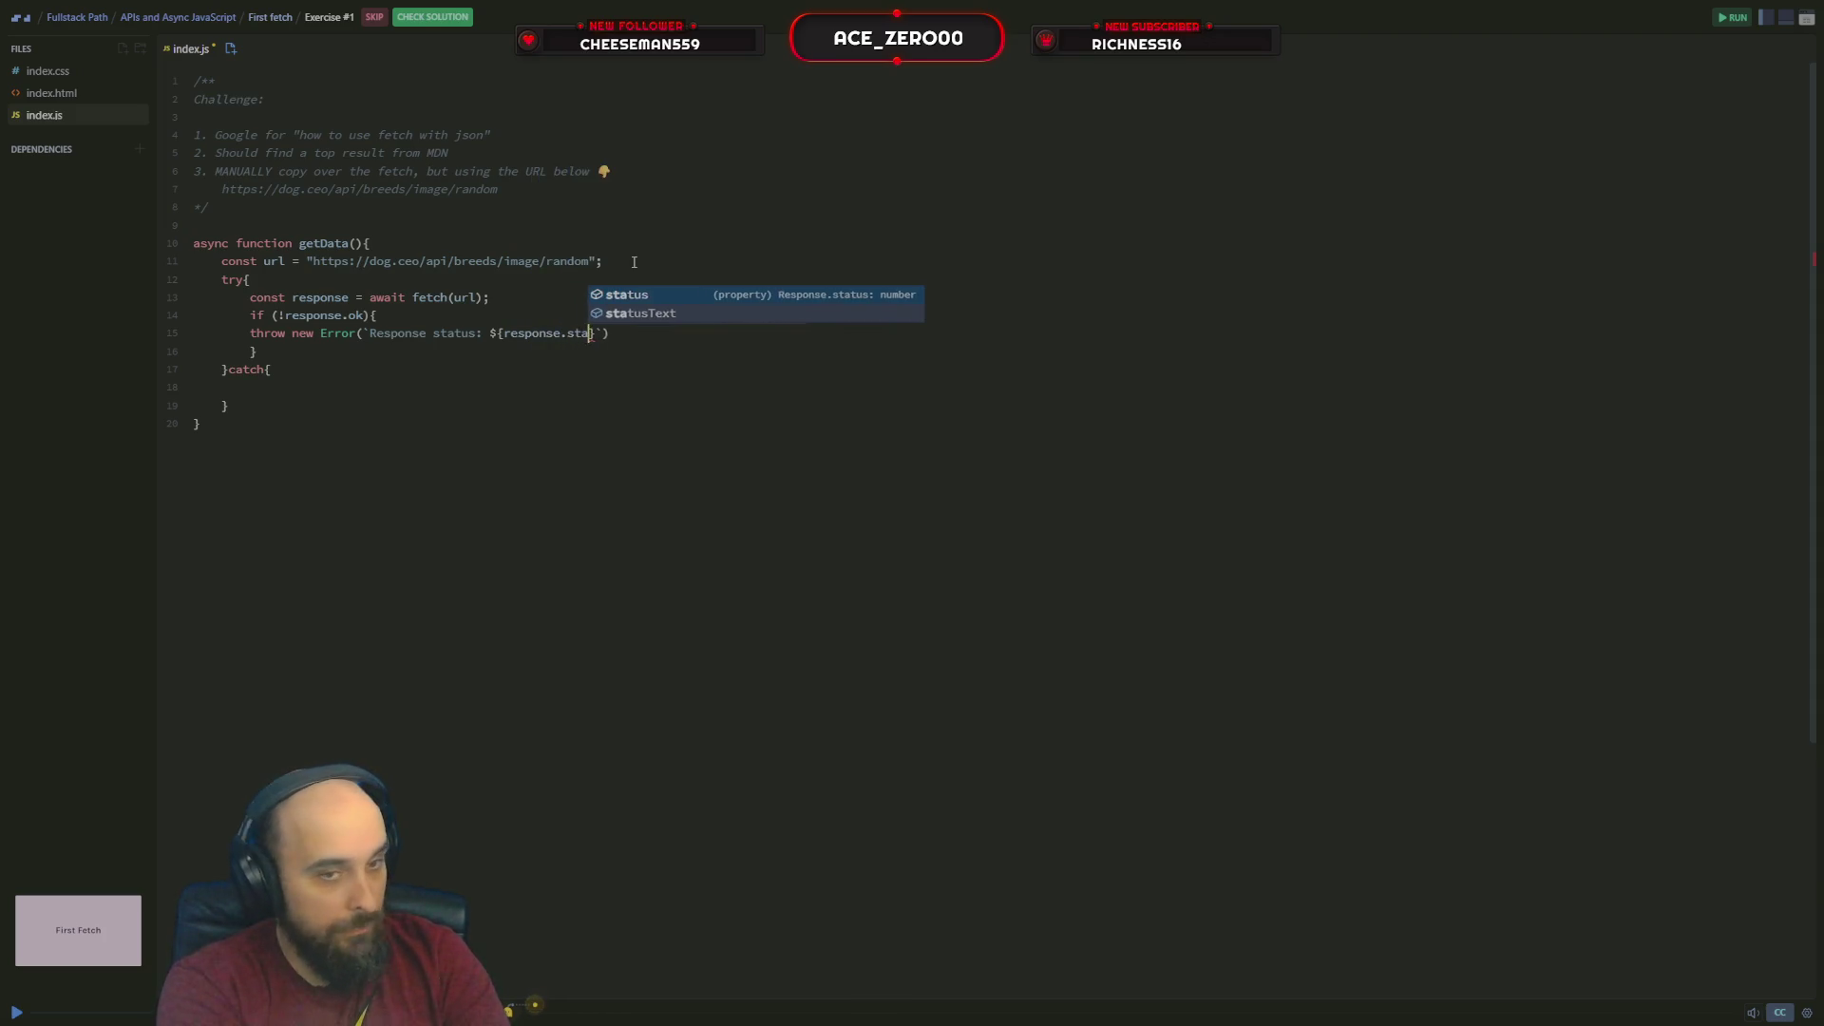
{"action": "type", "text": "tus"}
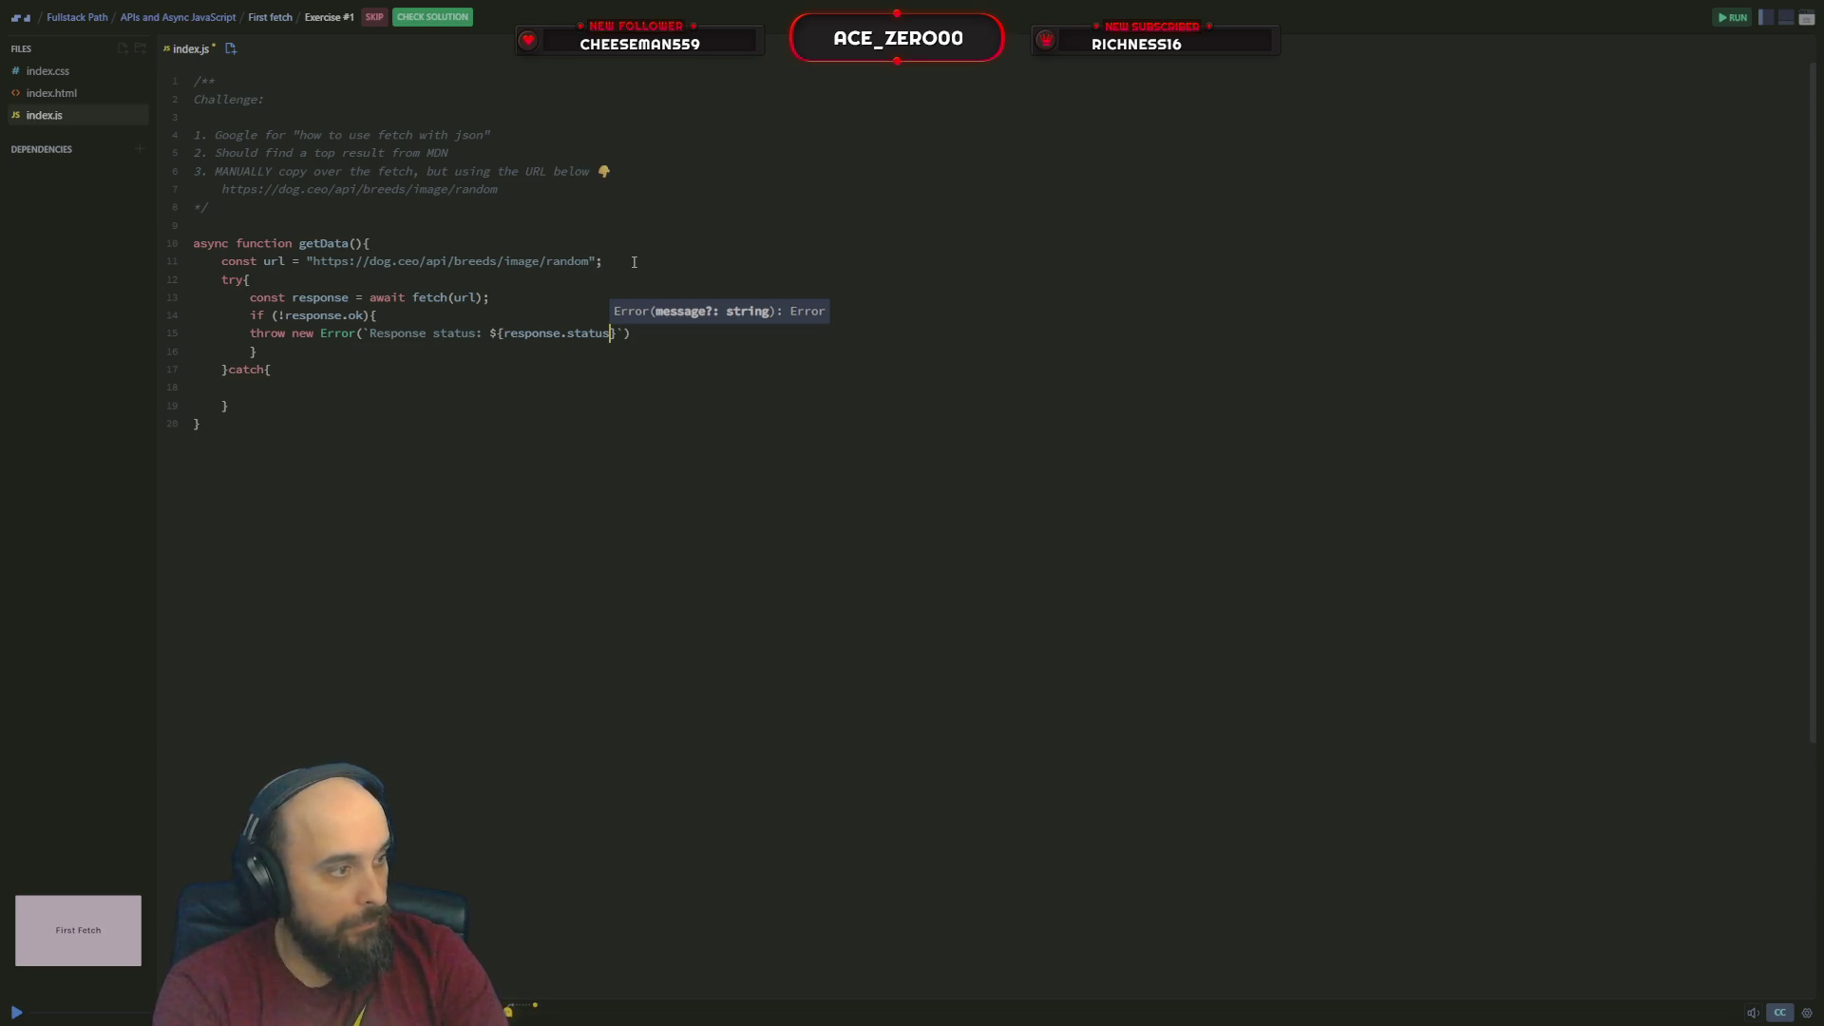
{"action": "key", "text": "Down"}
{"action": "key", "text": "Down"}
{"action": "key", "text": "Home"}
Write const result = await response.json() after the if check
{"action": "key", "text": "Right"}
{"action": "key", "text": "Return"}
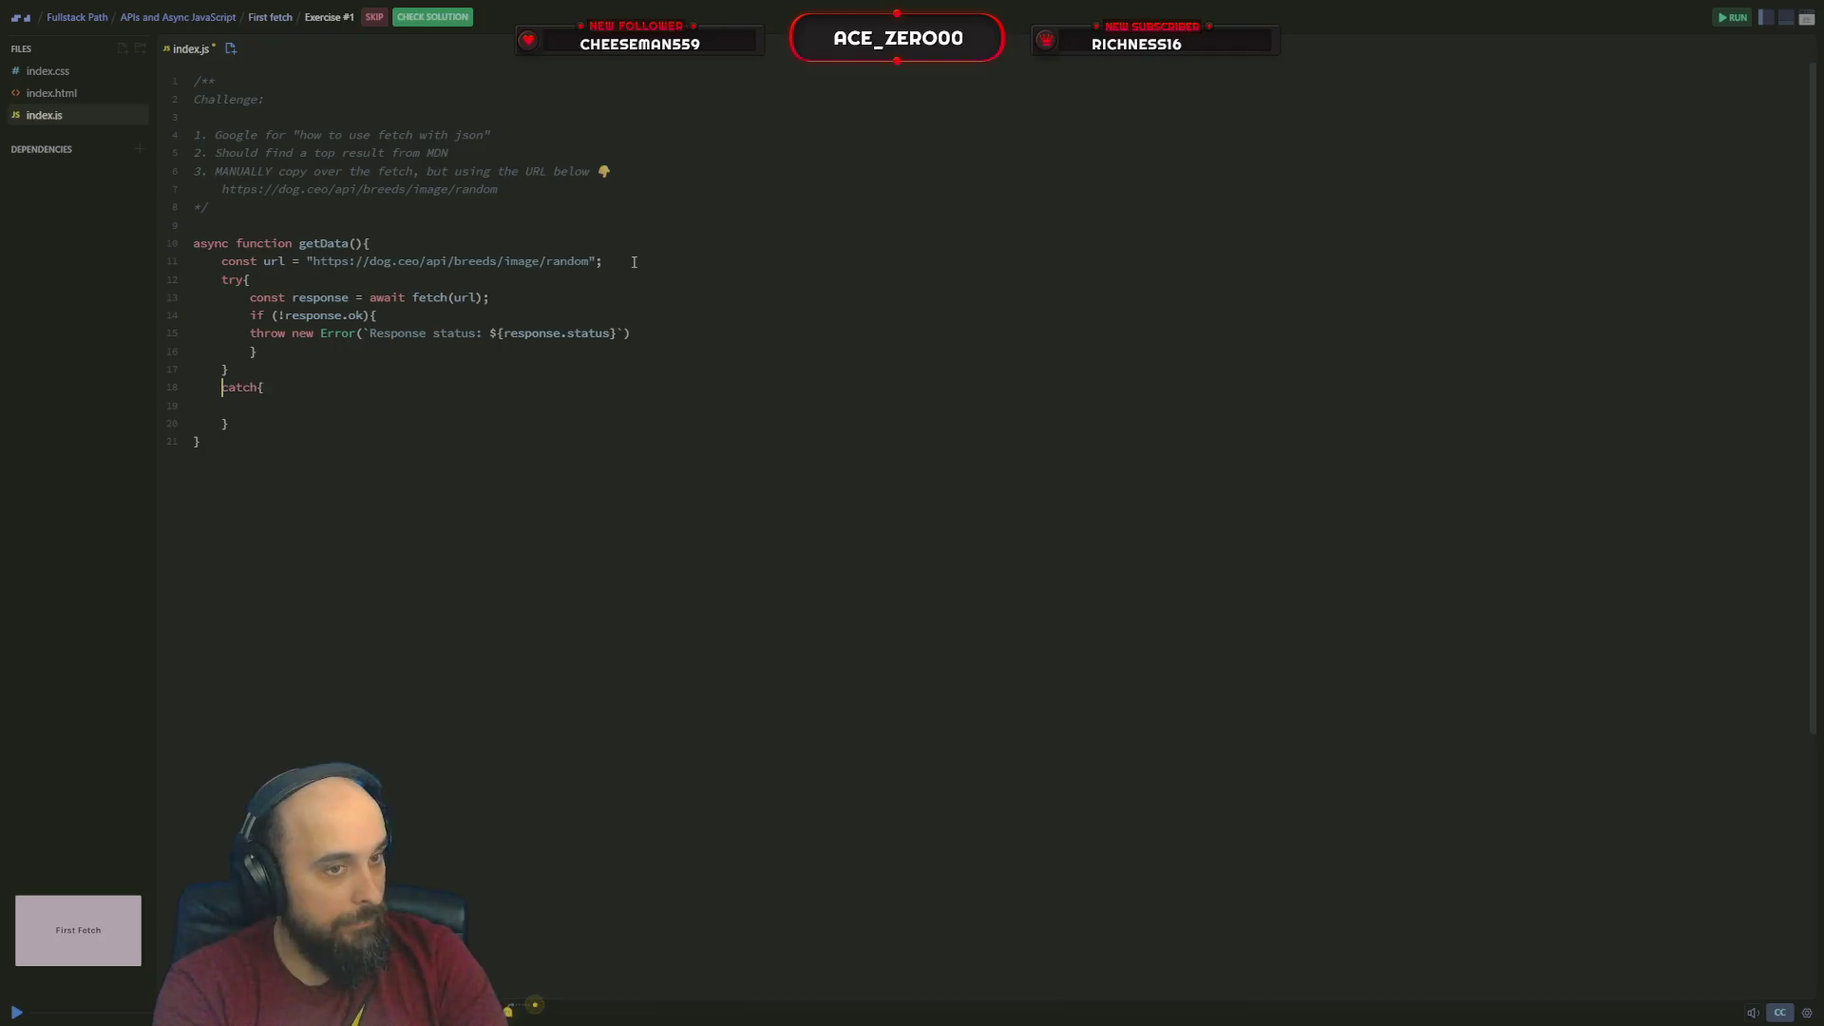
{"action": "key", "text": "Return"}
{"action": "key", "text": "Return"}
{"action": "key", "text": "Return"}
{"action": "key", "text": "Return"}
{"action": "key", "text": "Up"}
{"action": "key", "text": "Up"}
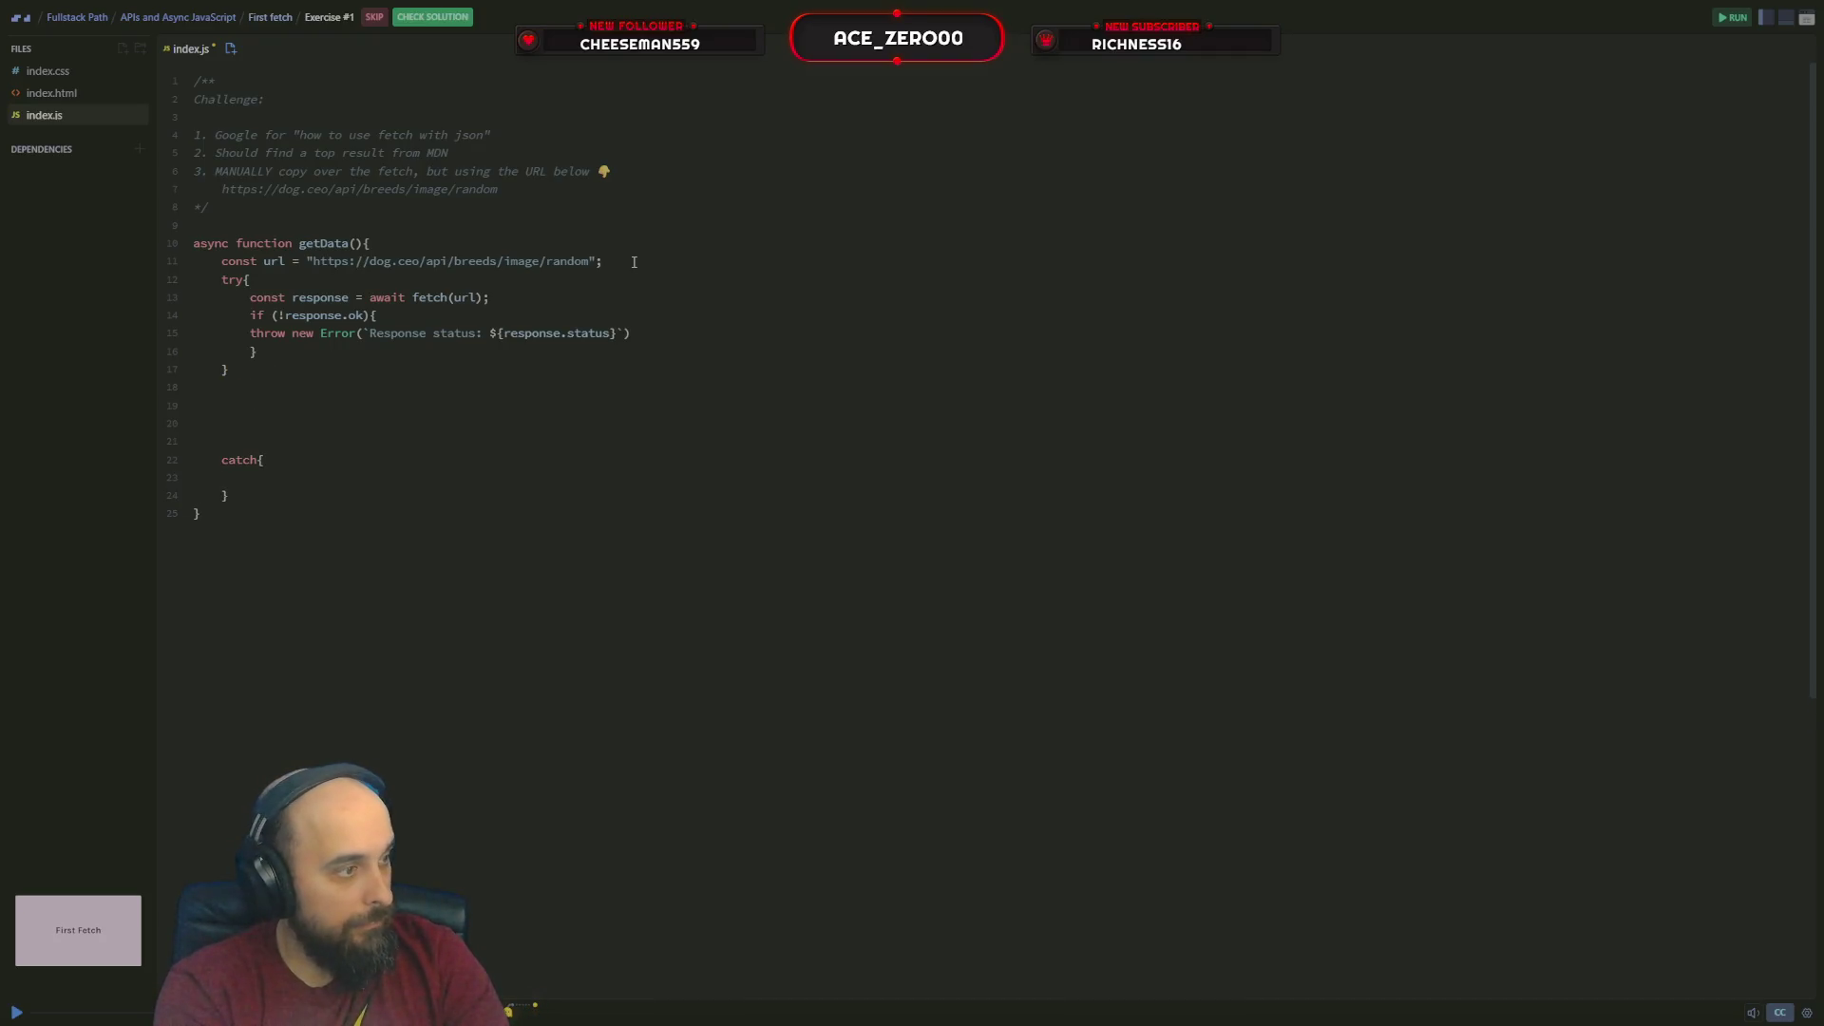
{"action": "type", "text": "const "}
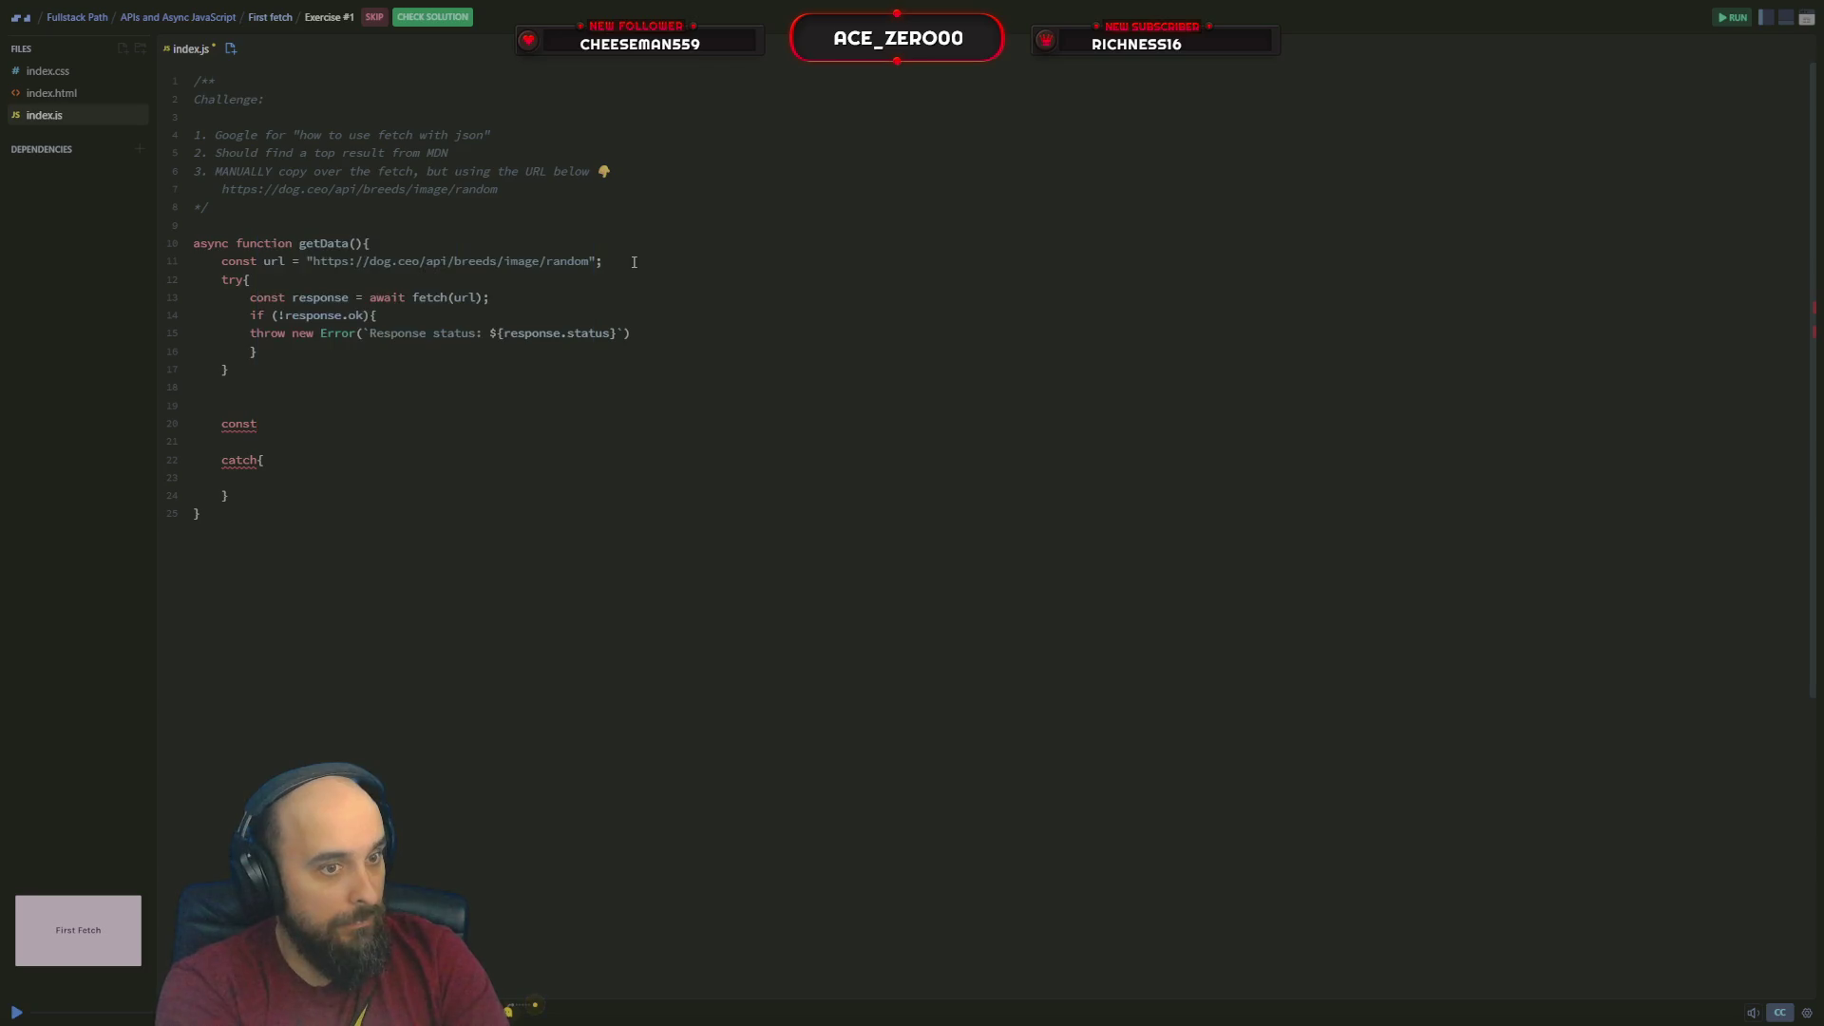
{"action": "type", "text": "re"}
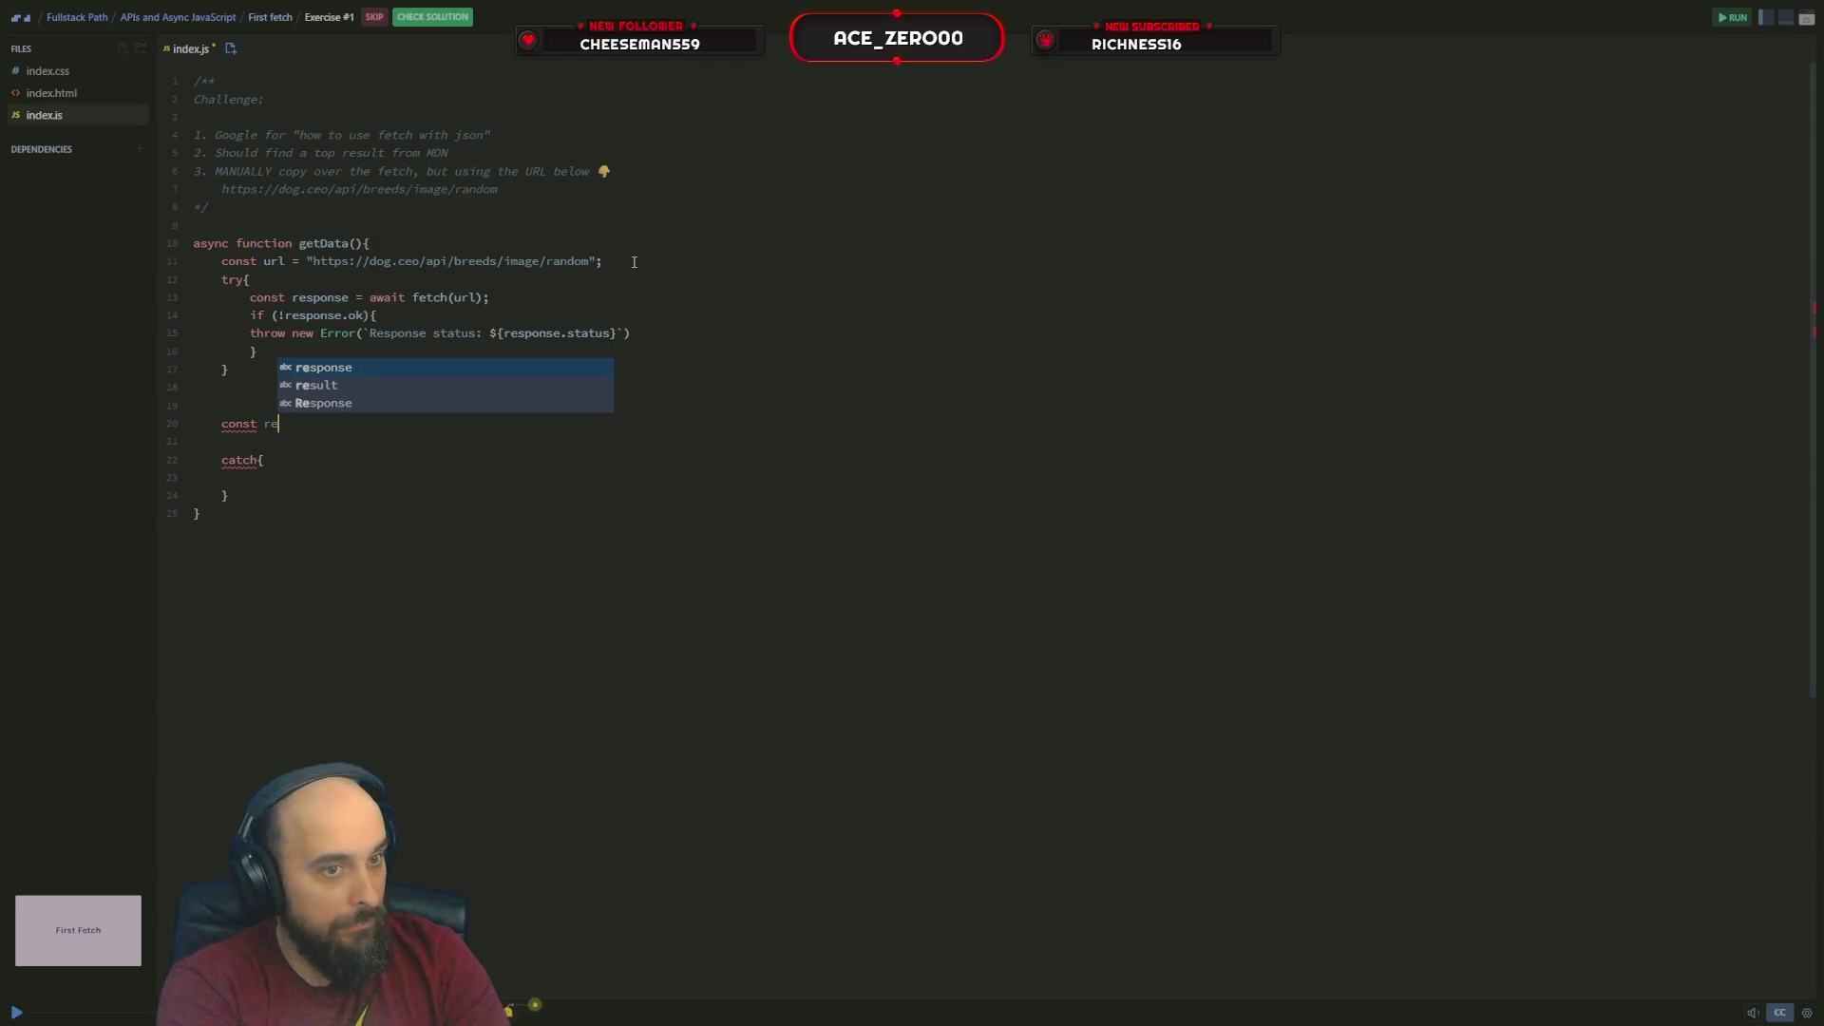
{"action": "type", "text": "sult"}
{"action": "key", "text": "Return"}
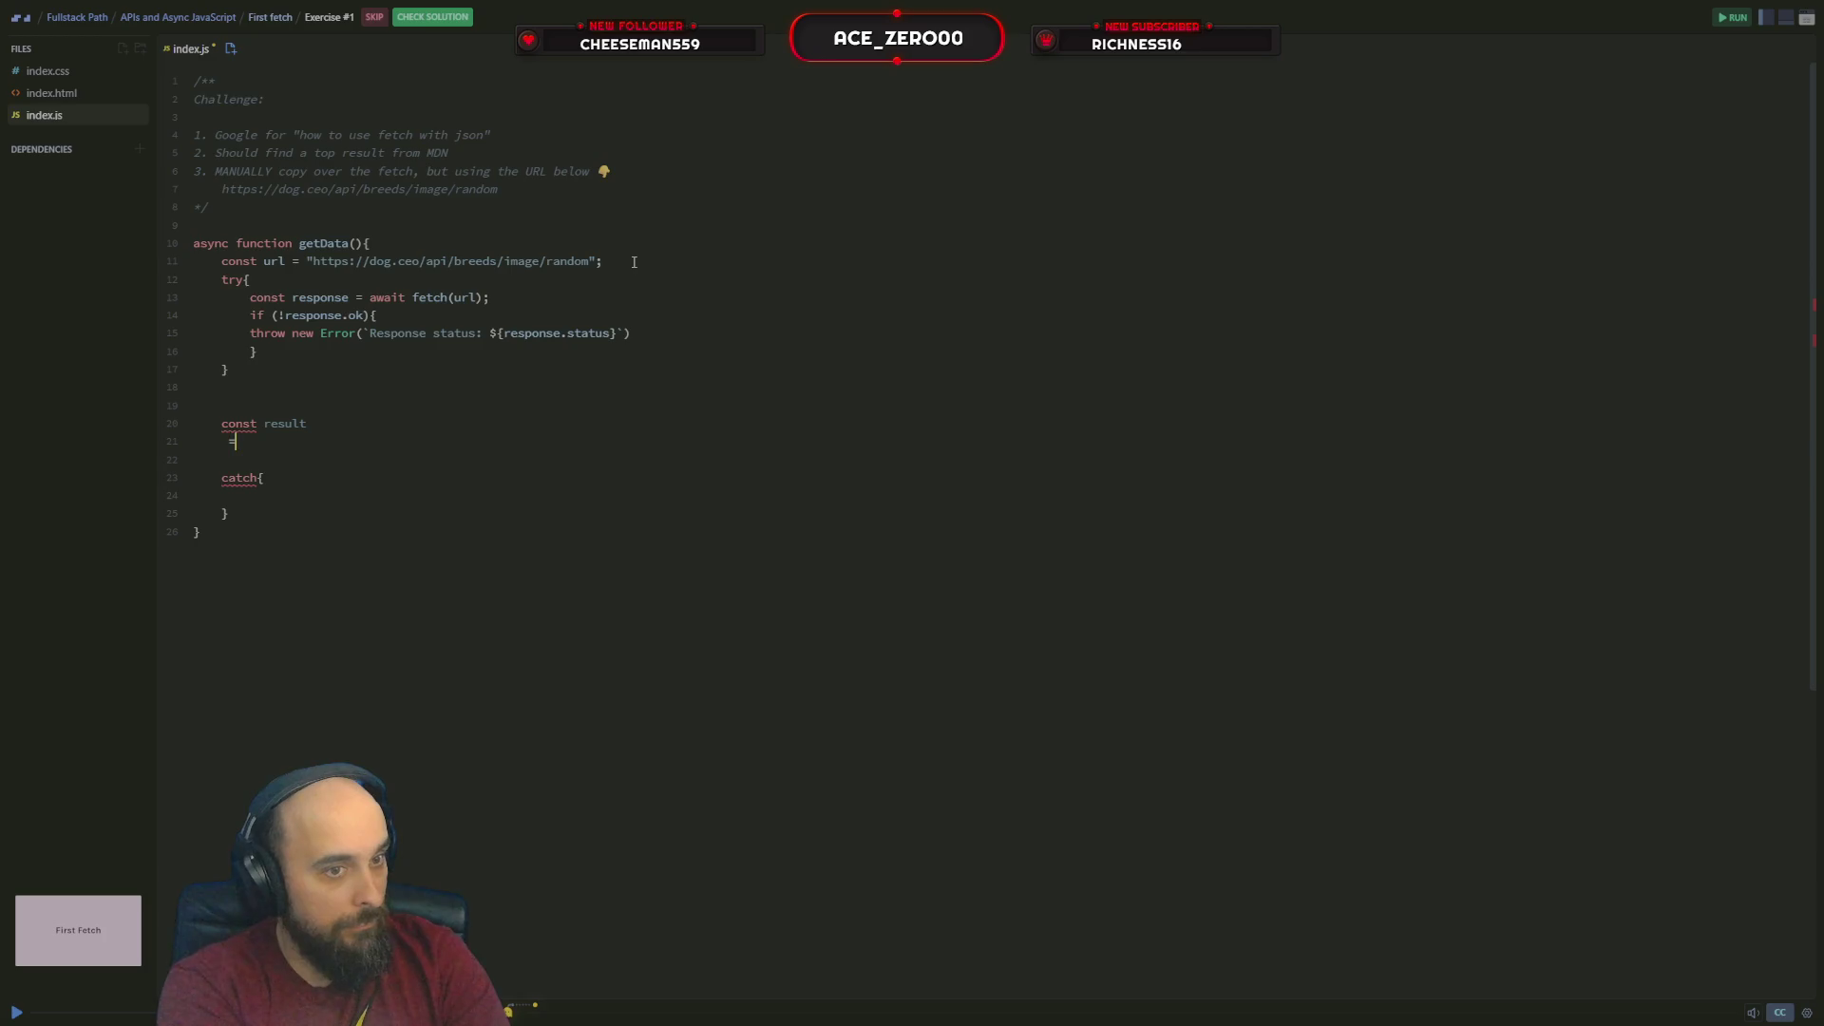
{"action": "key", "text": "BackSpace"}
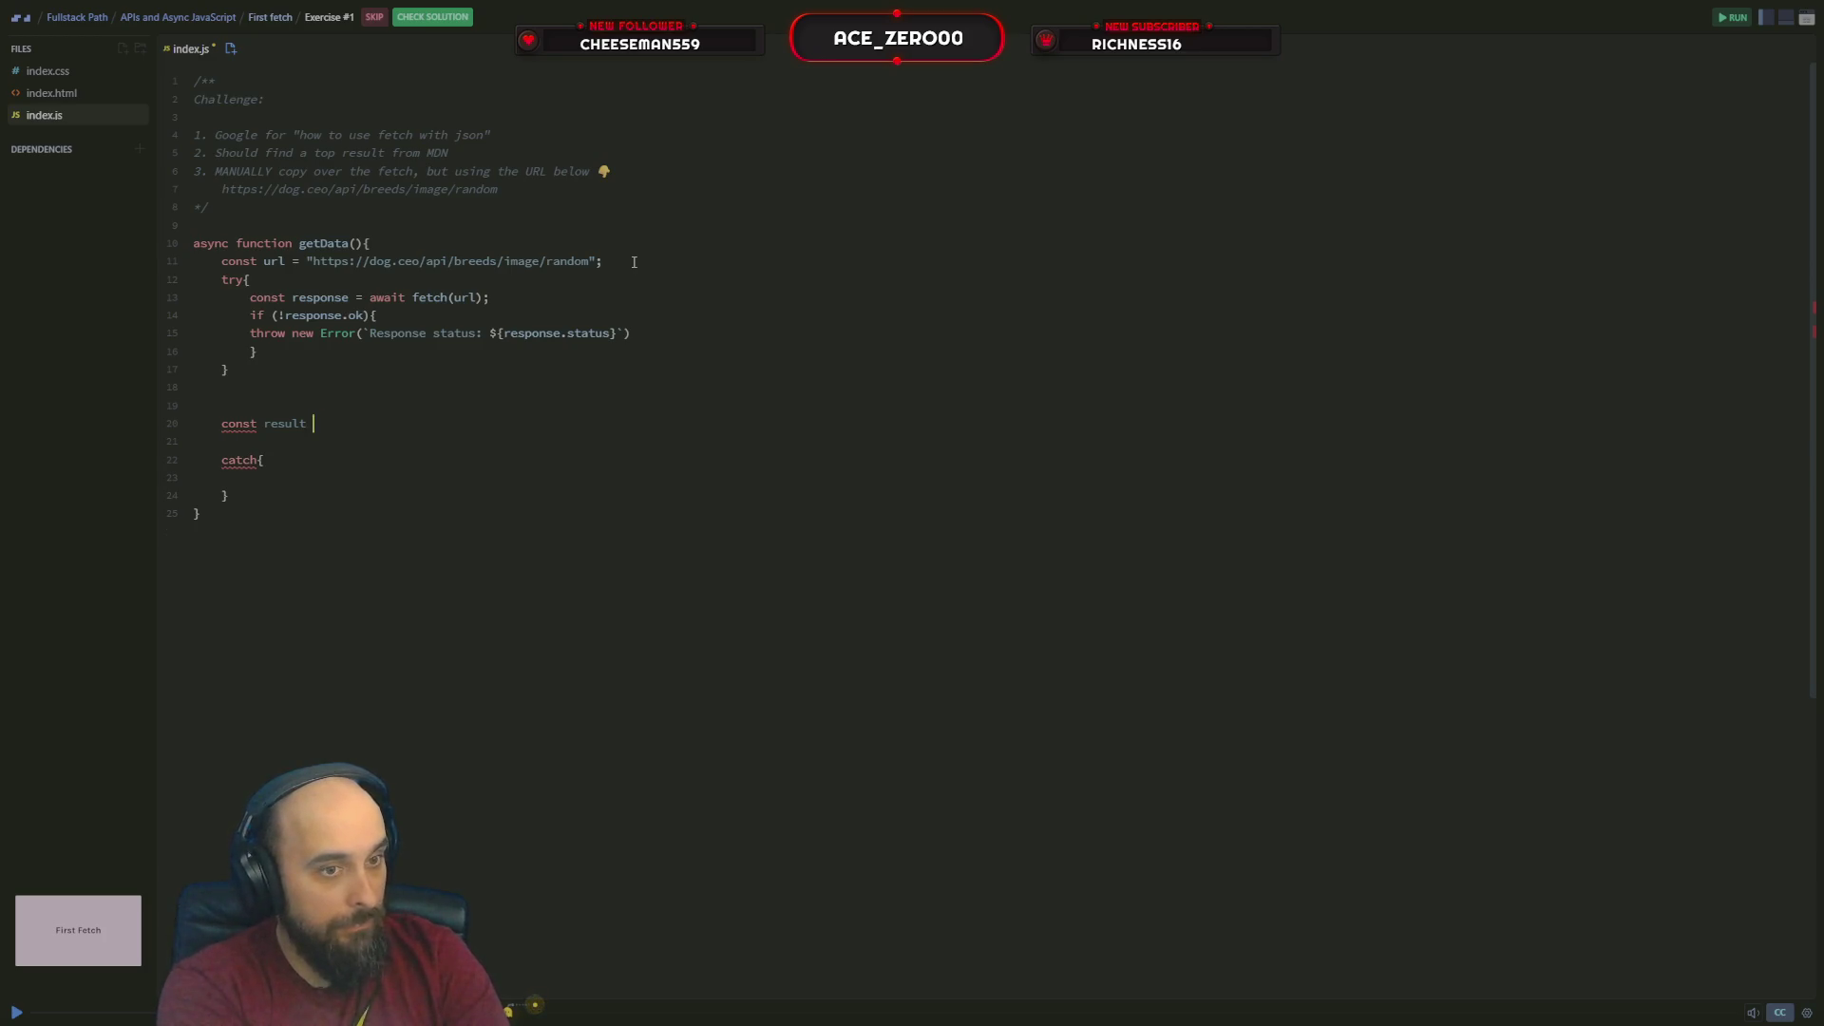
{"action": "type", "text": "="}
{"action": "key", "text": "BackSpace"}
{"action": "type", "text": "aw"}
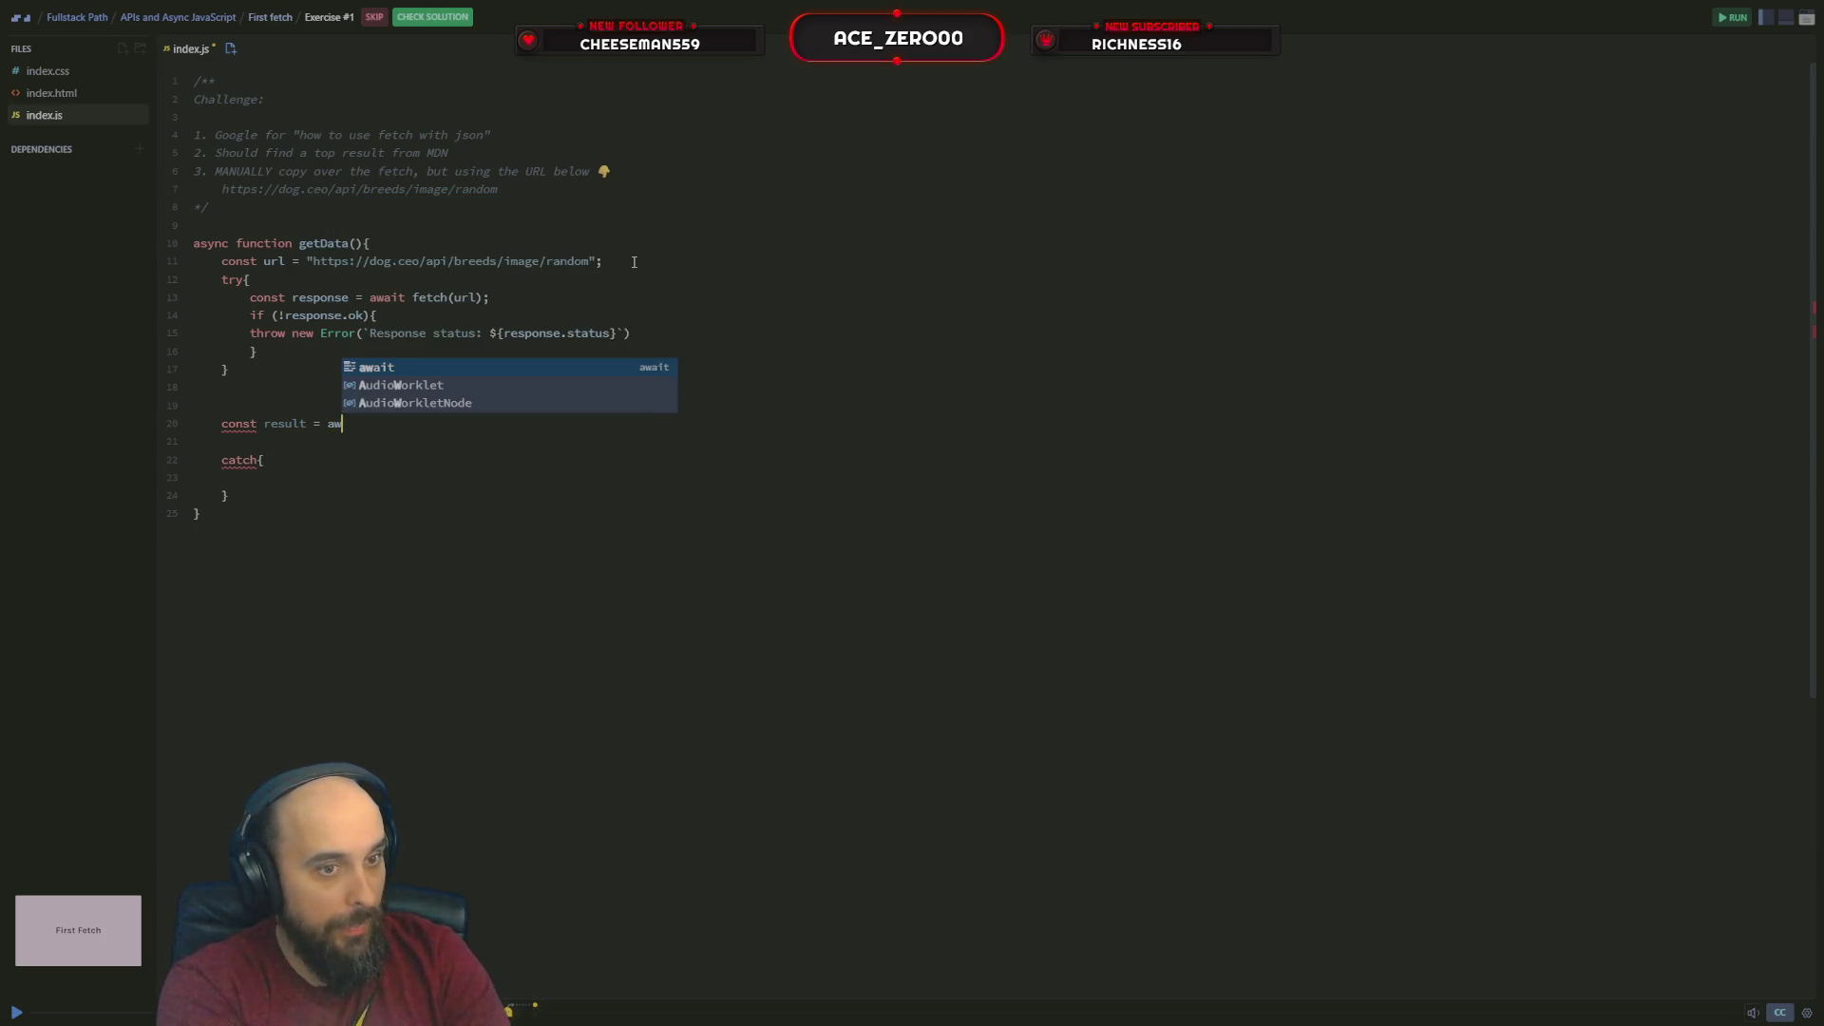
{"action": "type", "text": "ait re"}
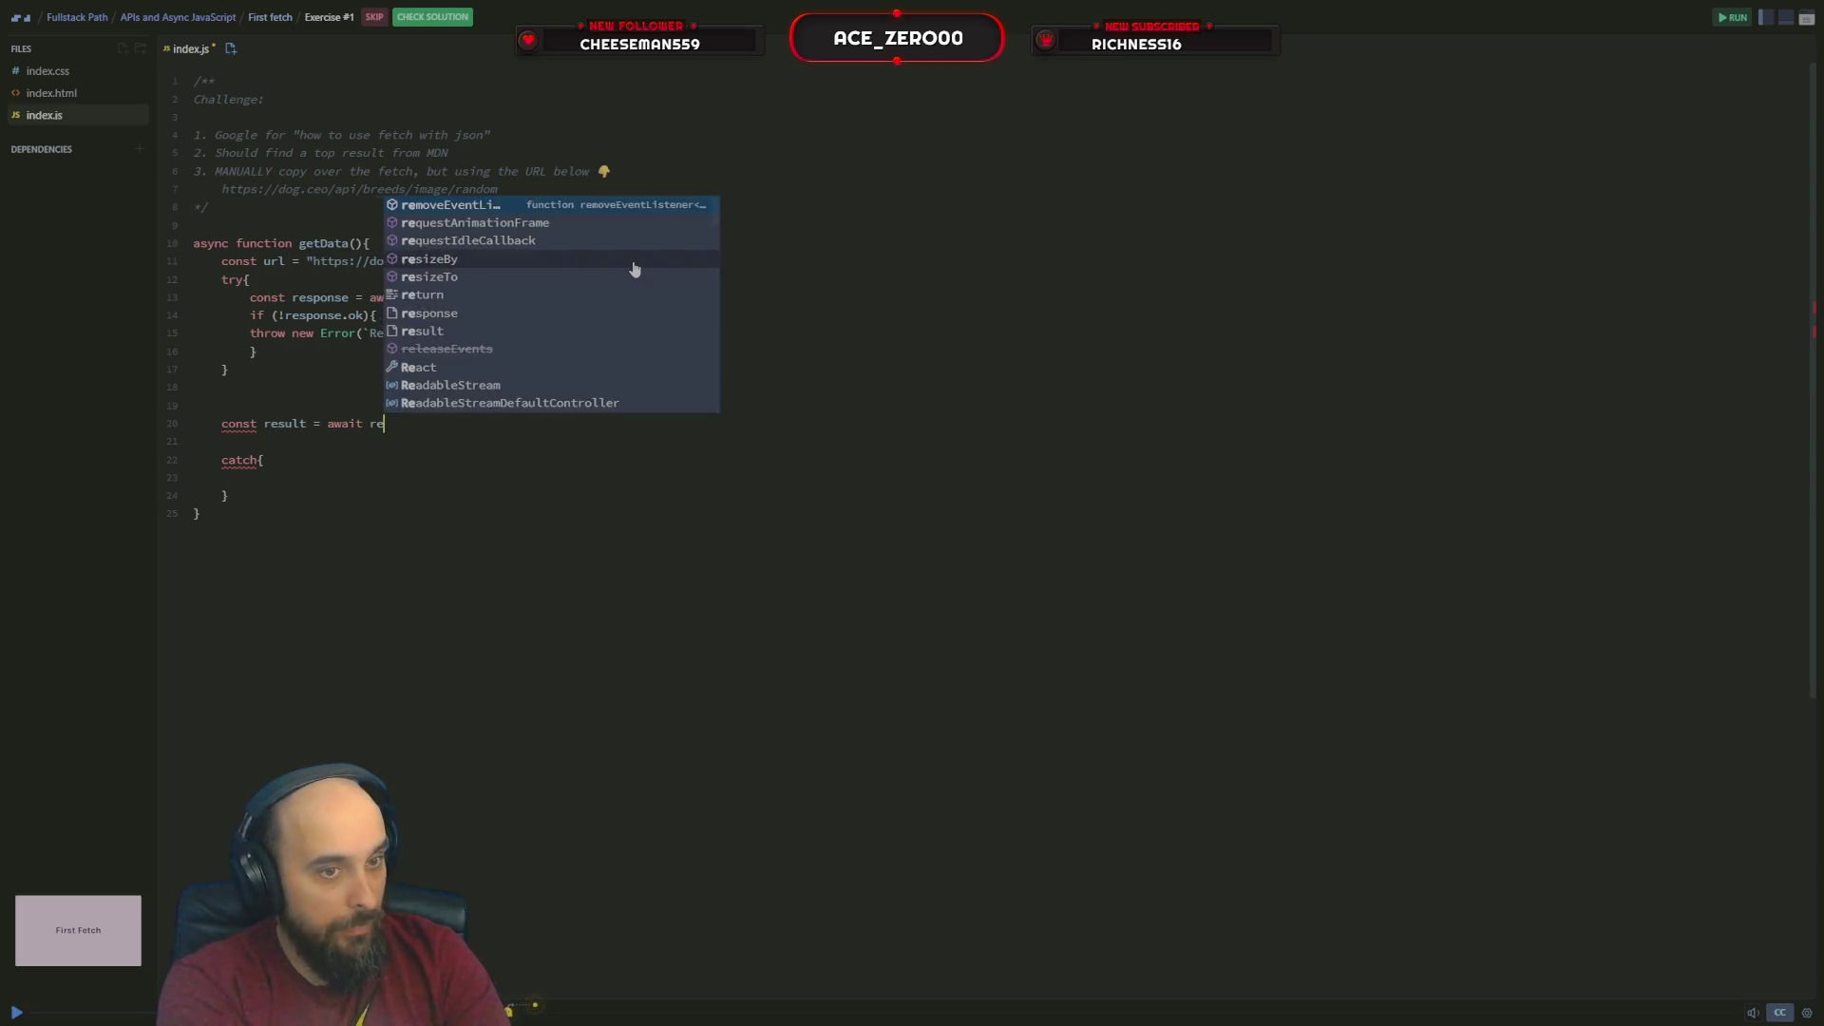
{"action": "type", "text": "s"}
{"action": "key", "text": "Down"}
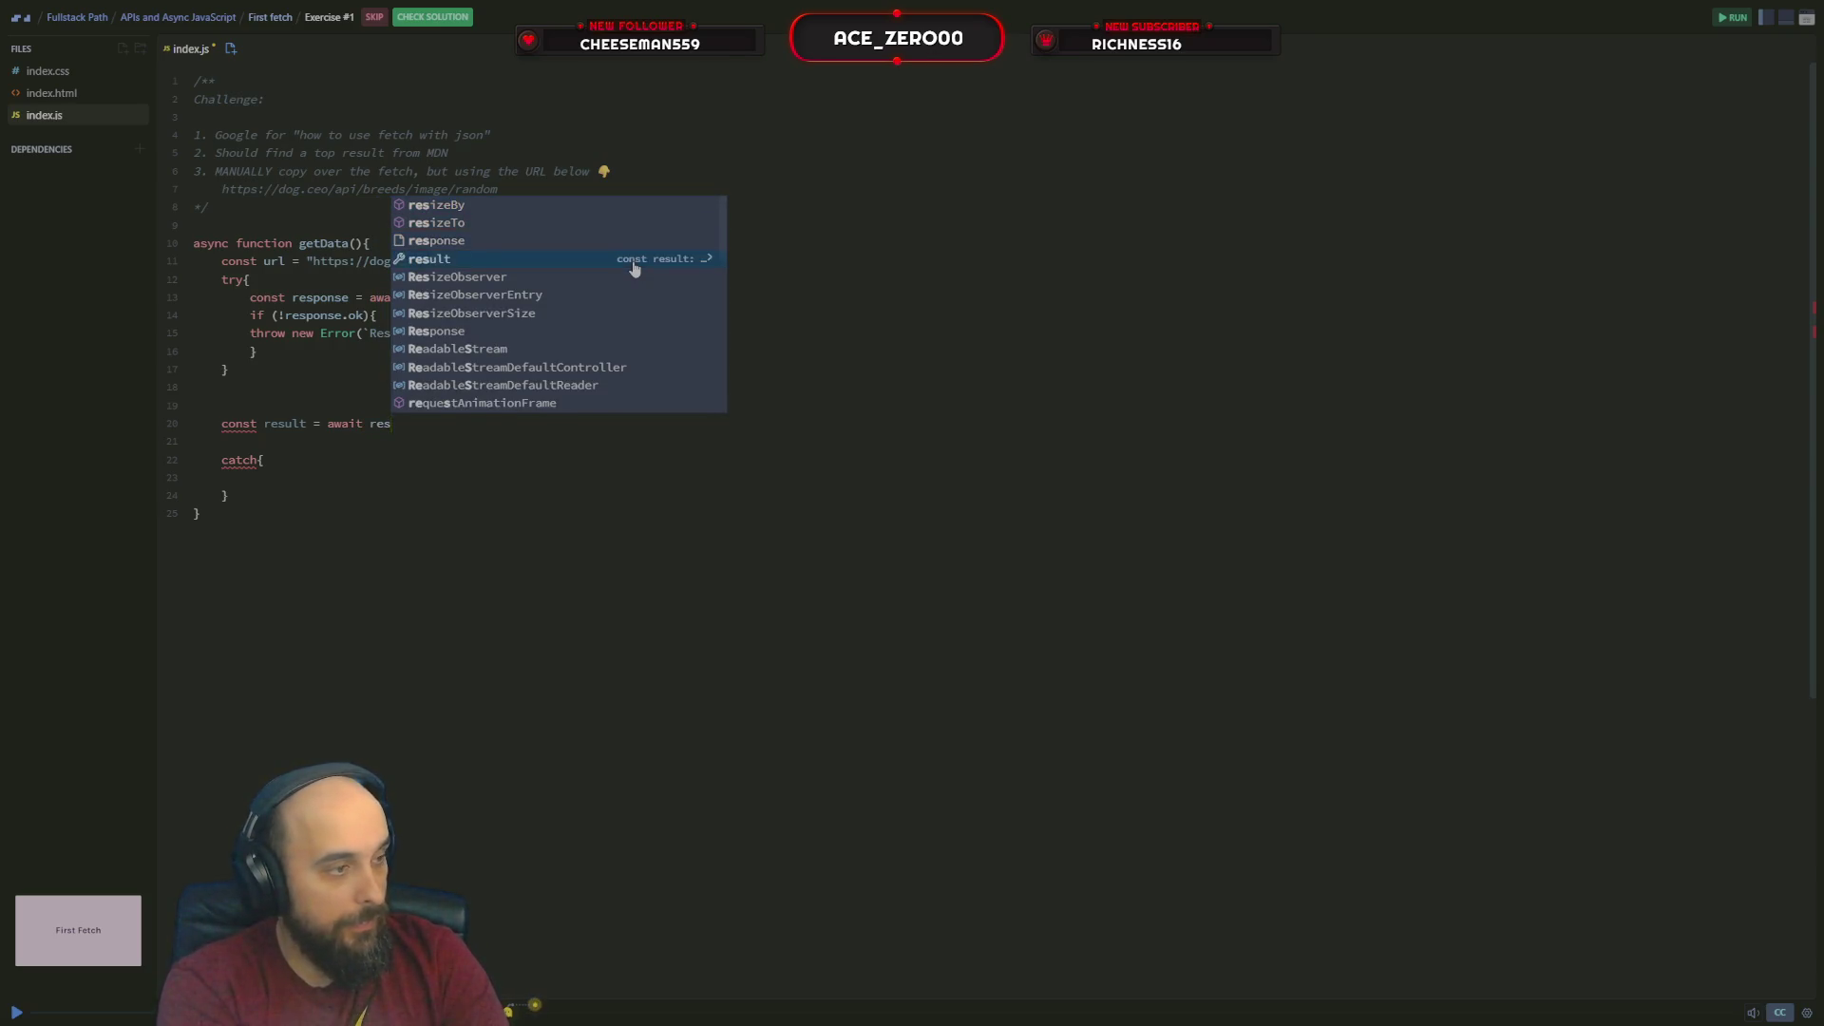
{"action": "key", "text": "Return"}
{"action": "type", "text": ".jos"}
{"action": "key", "text": "BackSpace"}
{"action": "key", "text": "BackSpace"}
{"action": "key", "text": "BackSpace"}
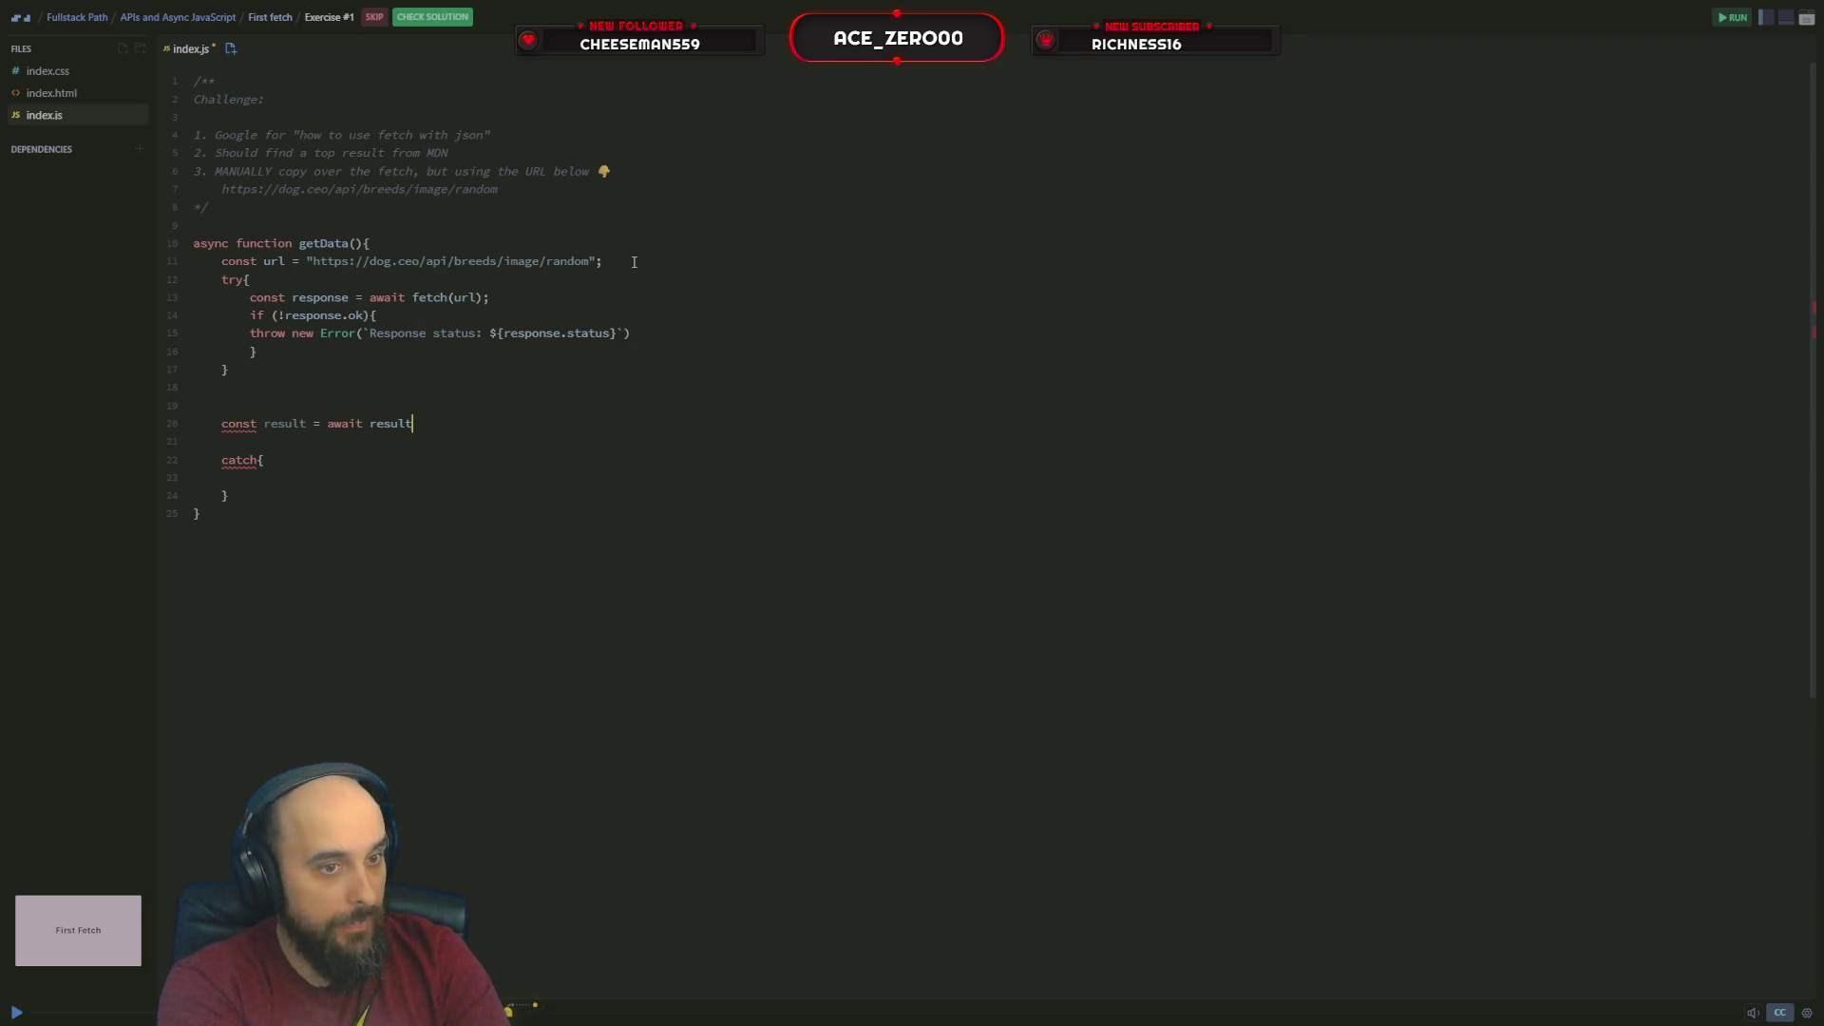
{"action": "key", "text": "BackSpace"}
{"action": "key", "text": "BackSpace"}
{"action": "key", "text": "BackSpace"}
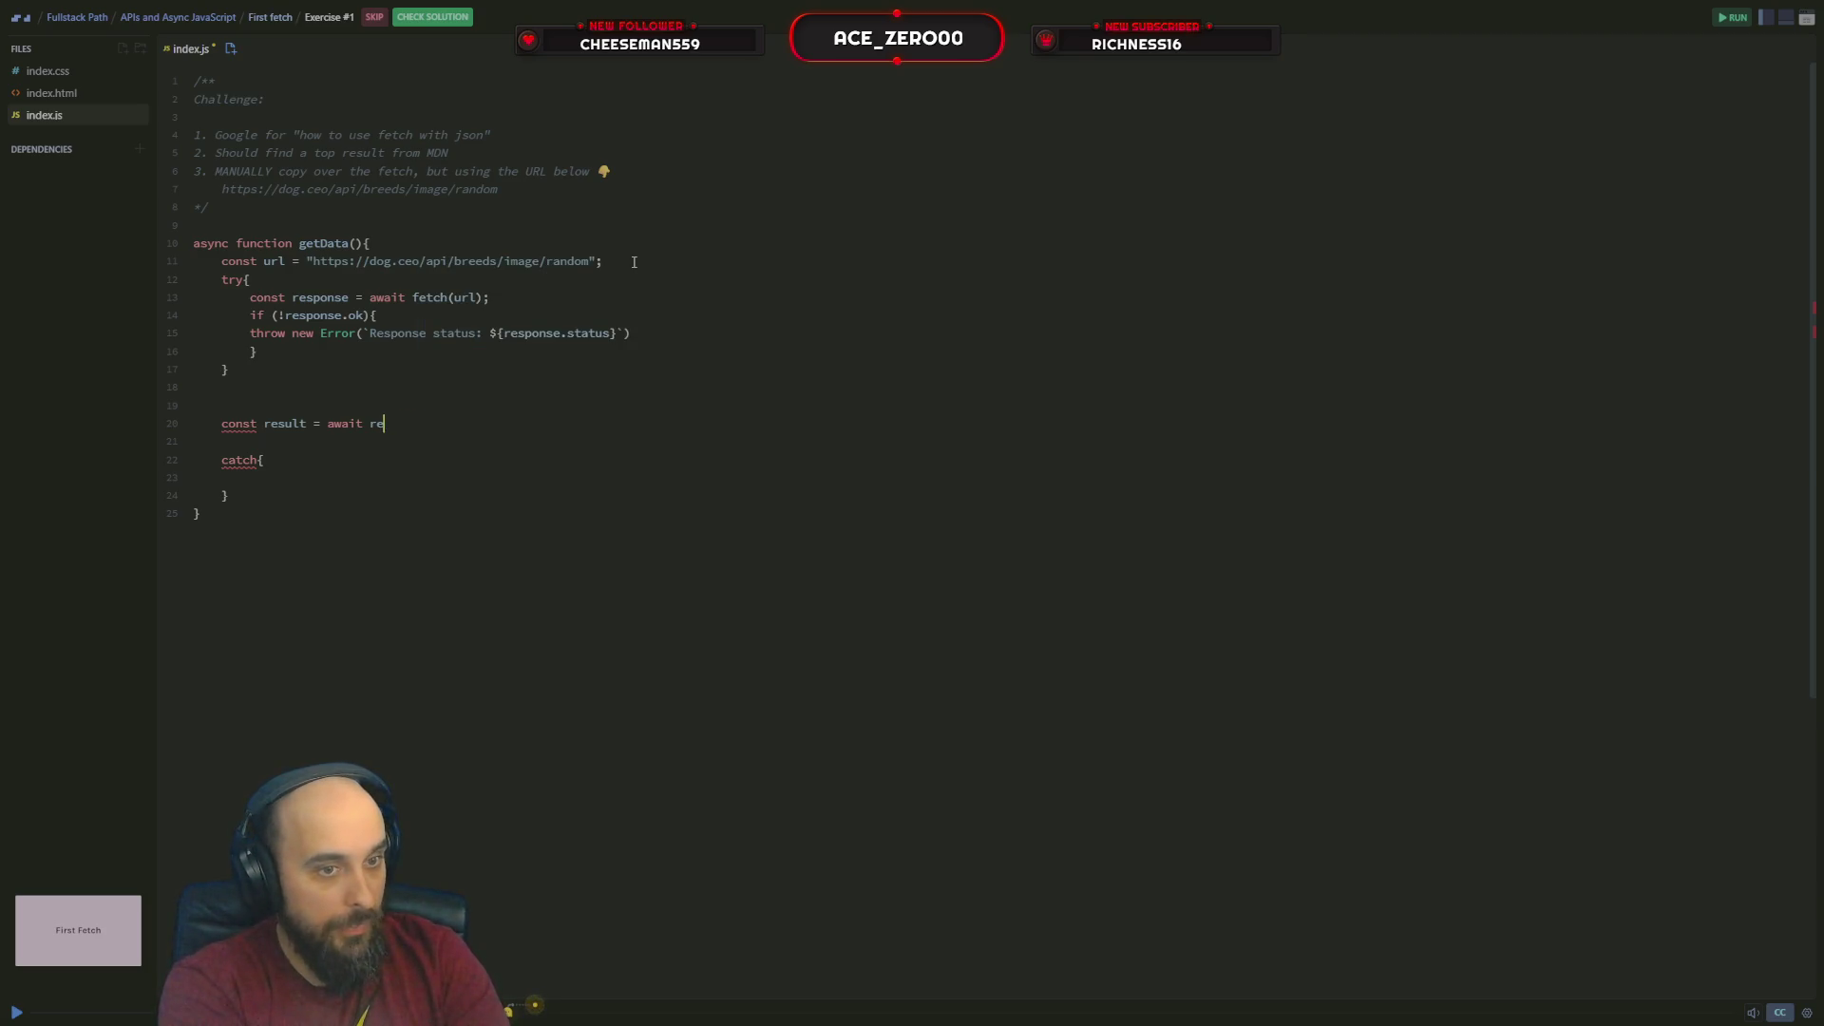
{"action": "type", "text": "sponse.j"}
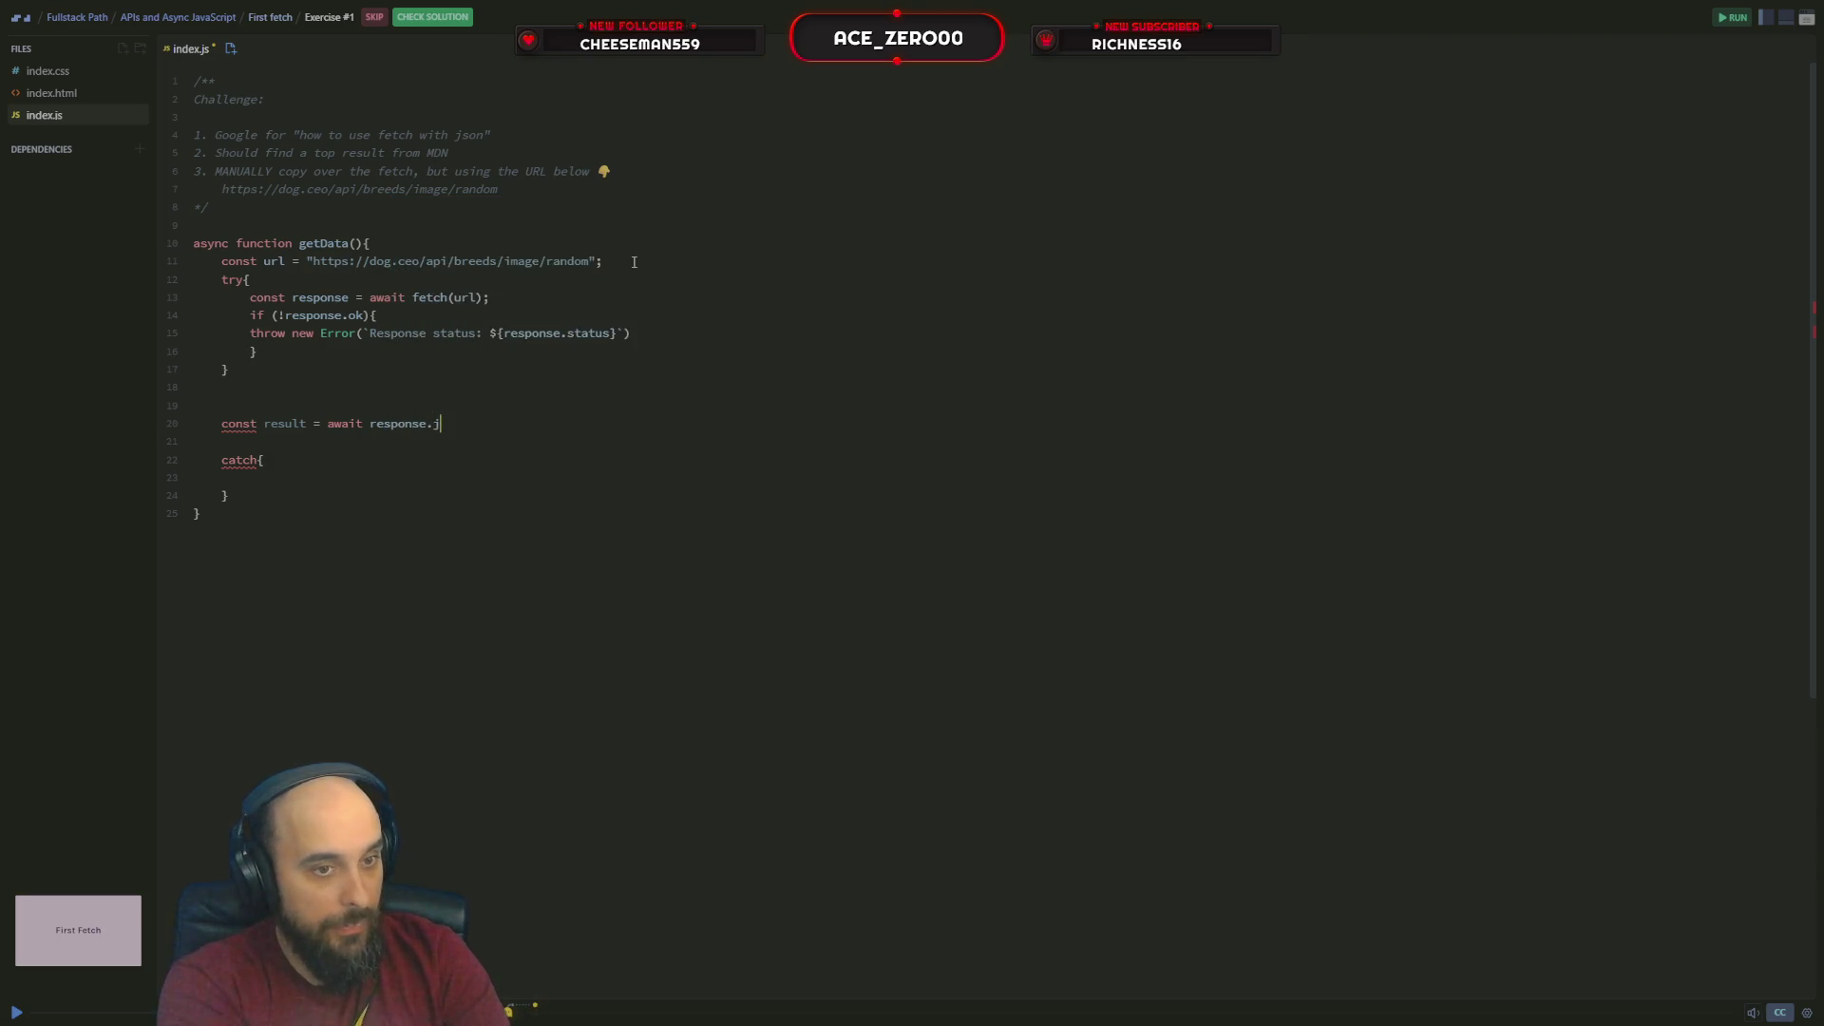
{"action": "type", "text": "son"}
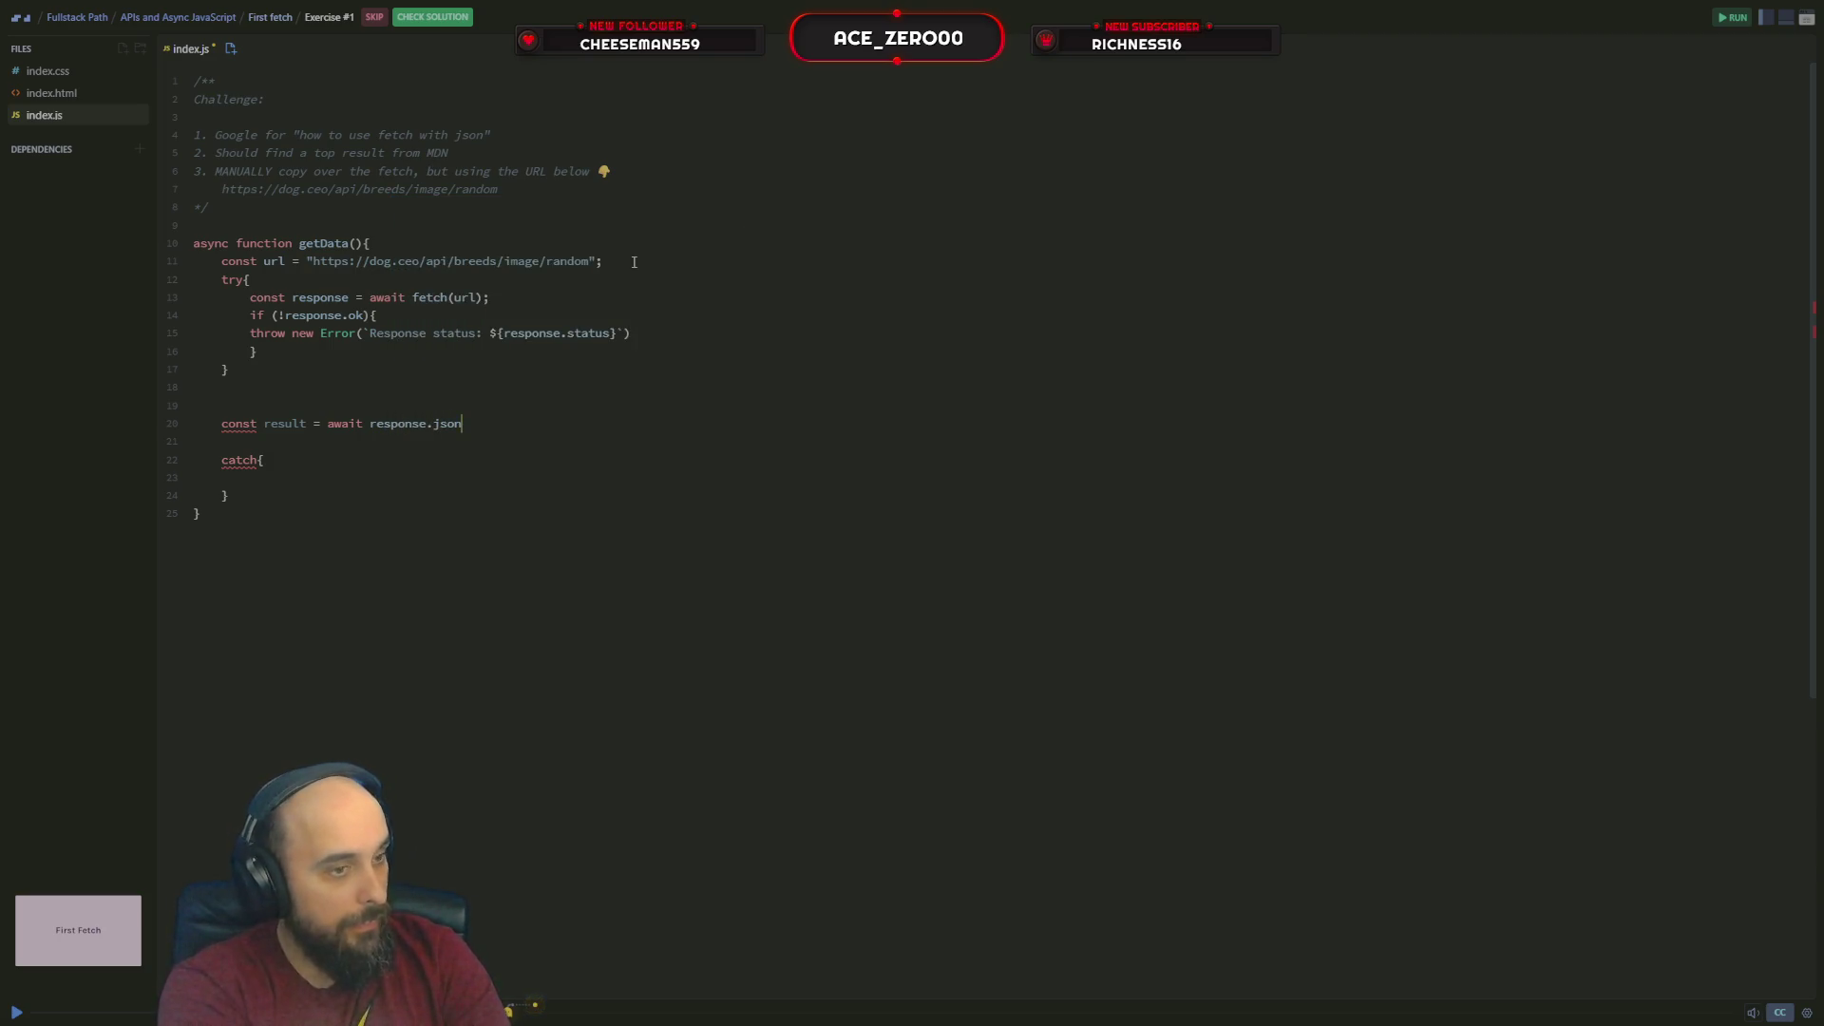
{"action": "type", "text": "()"}
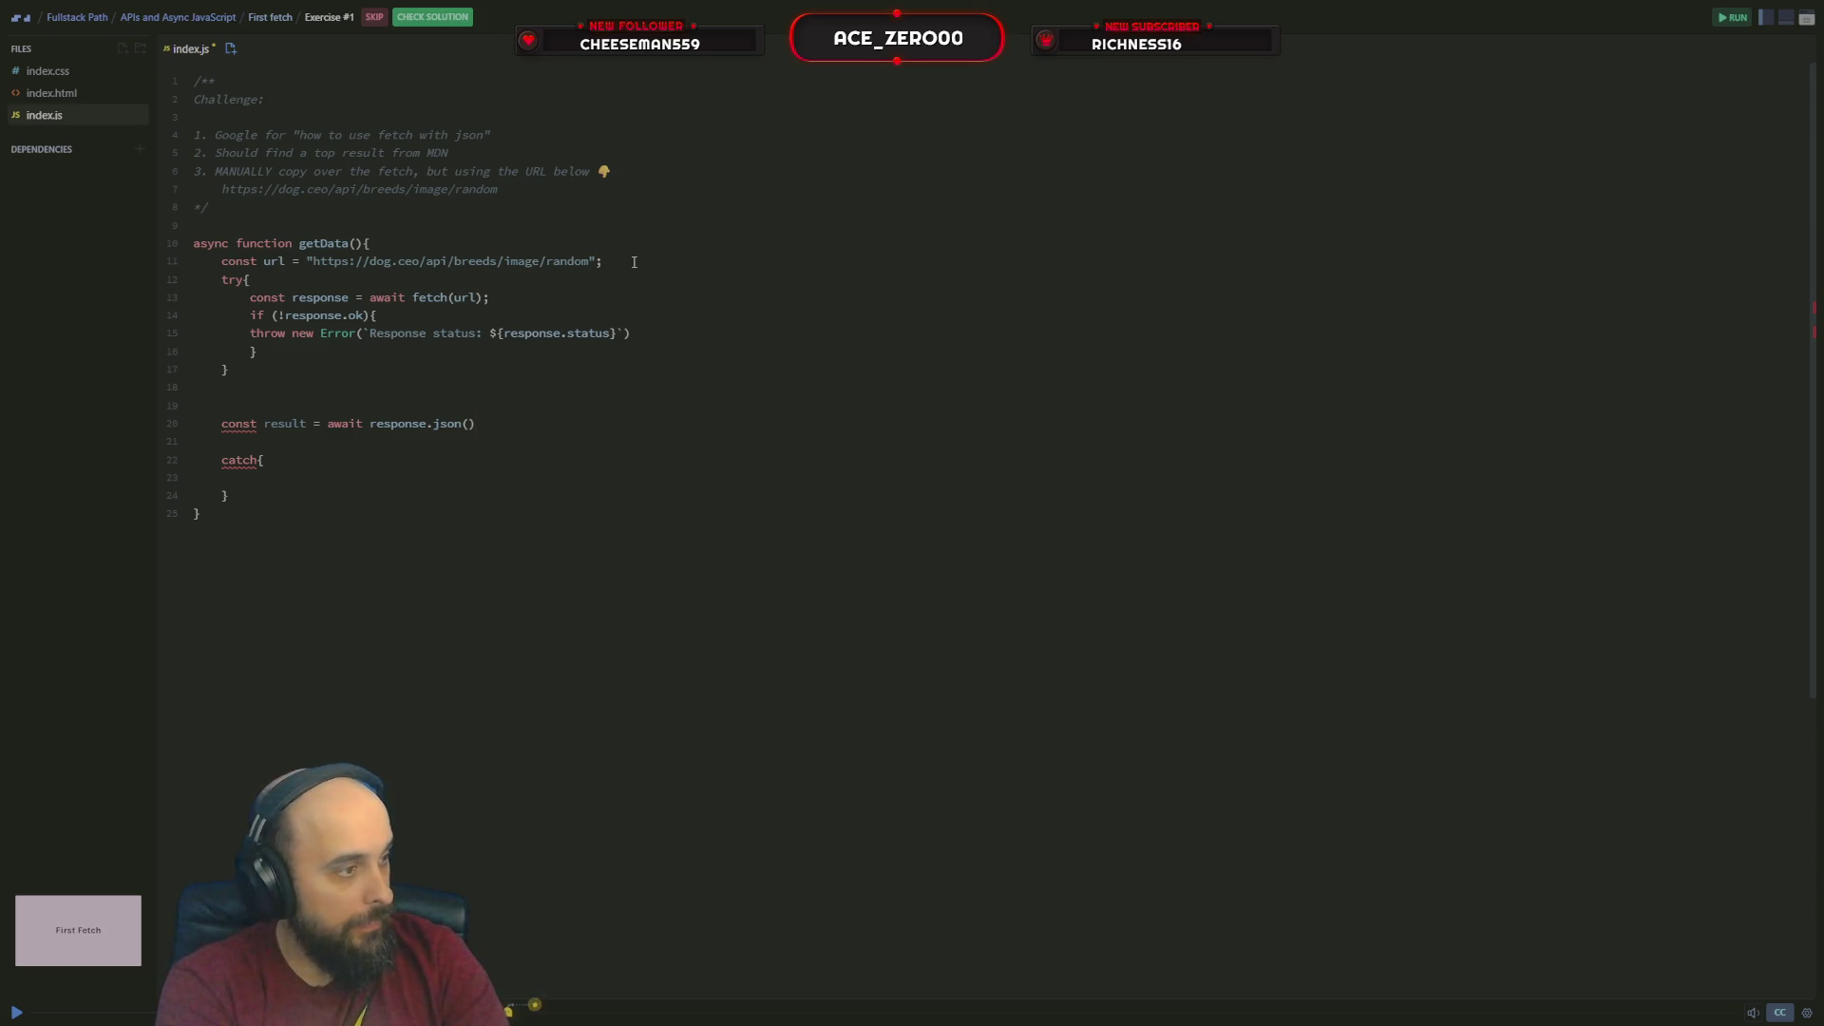
Add console.log(result) below the result line
{"action": "key", "text": "Return"}
{"action": "type", "text": "c"}
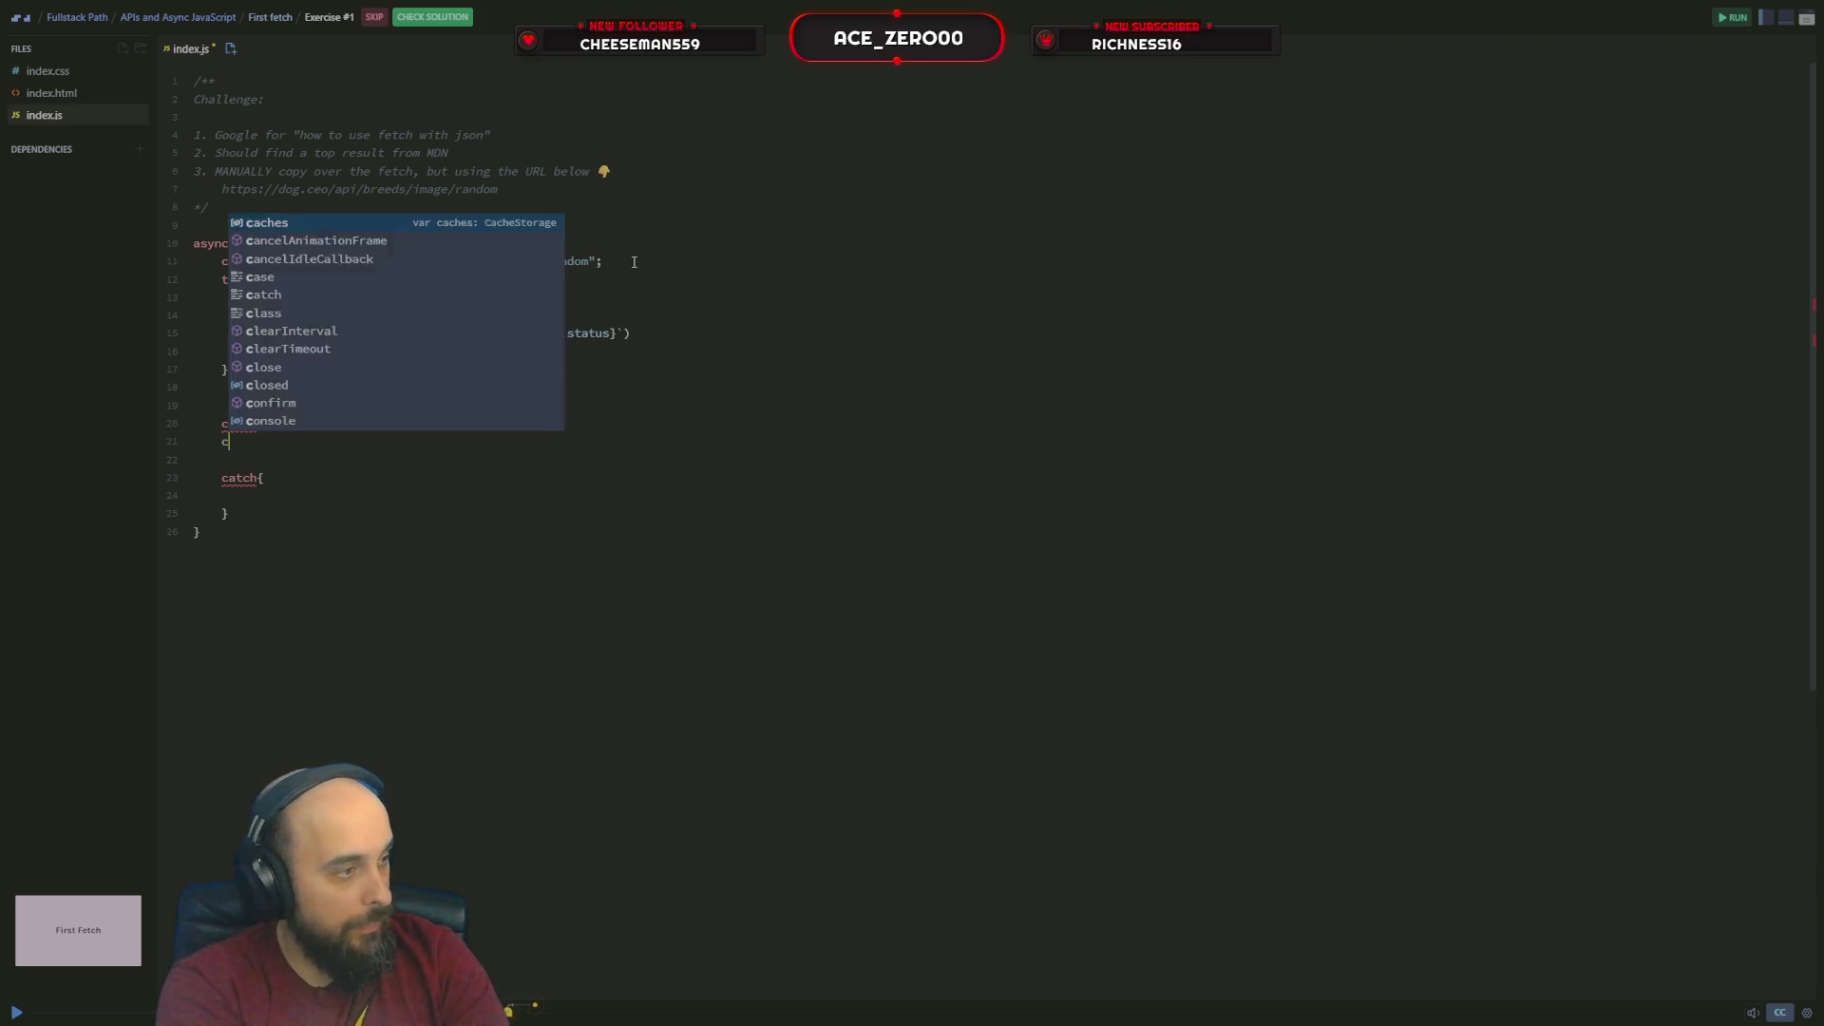
{"action": "type", "text": "onsole."}
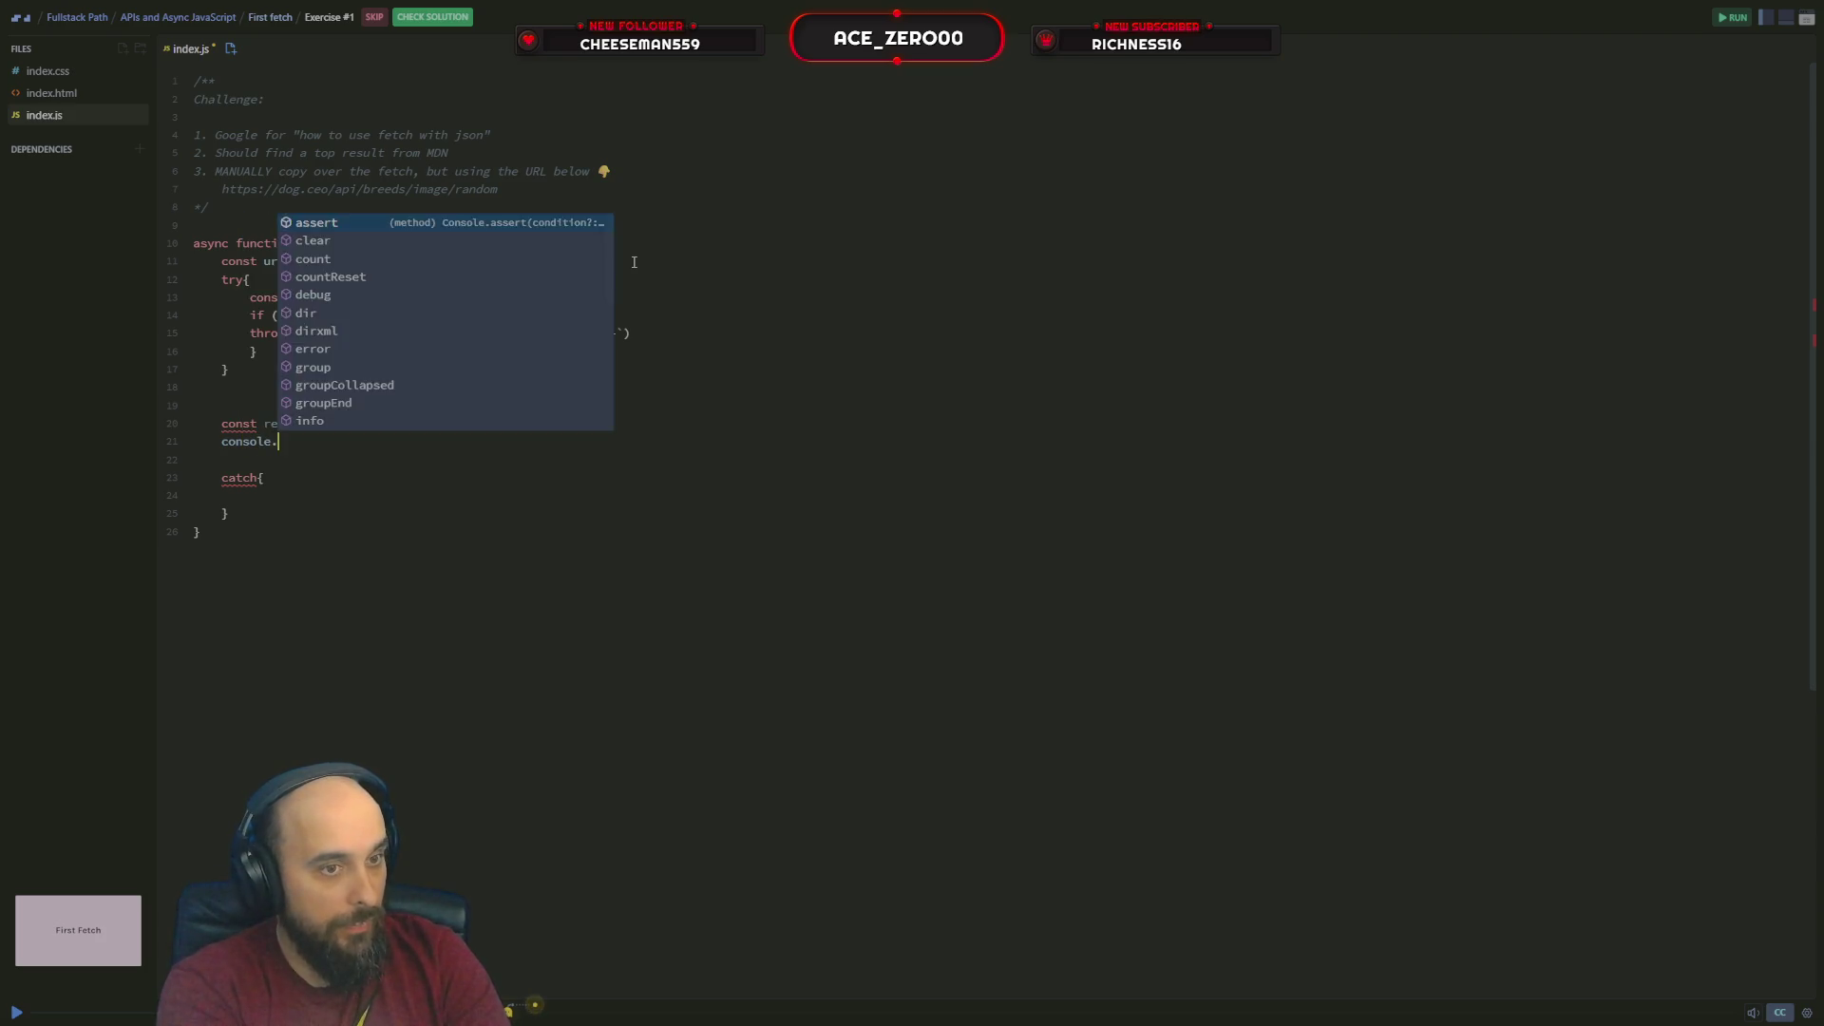
{"action": "type", "text": "log"}
{"action": "key", "text": "Escape"}
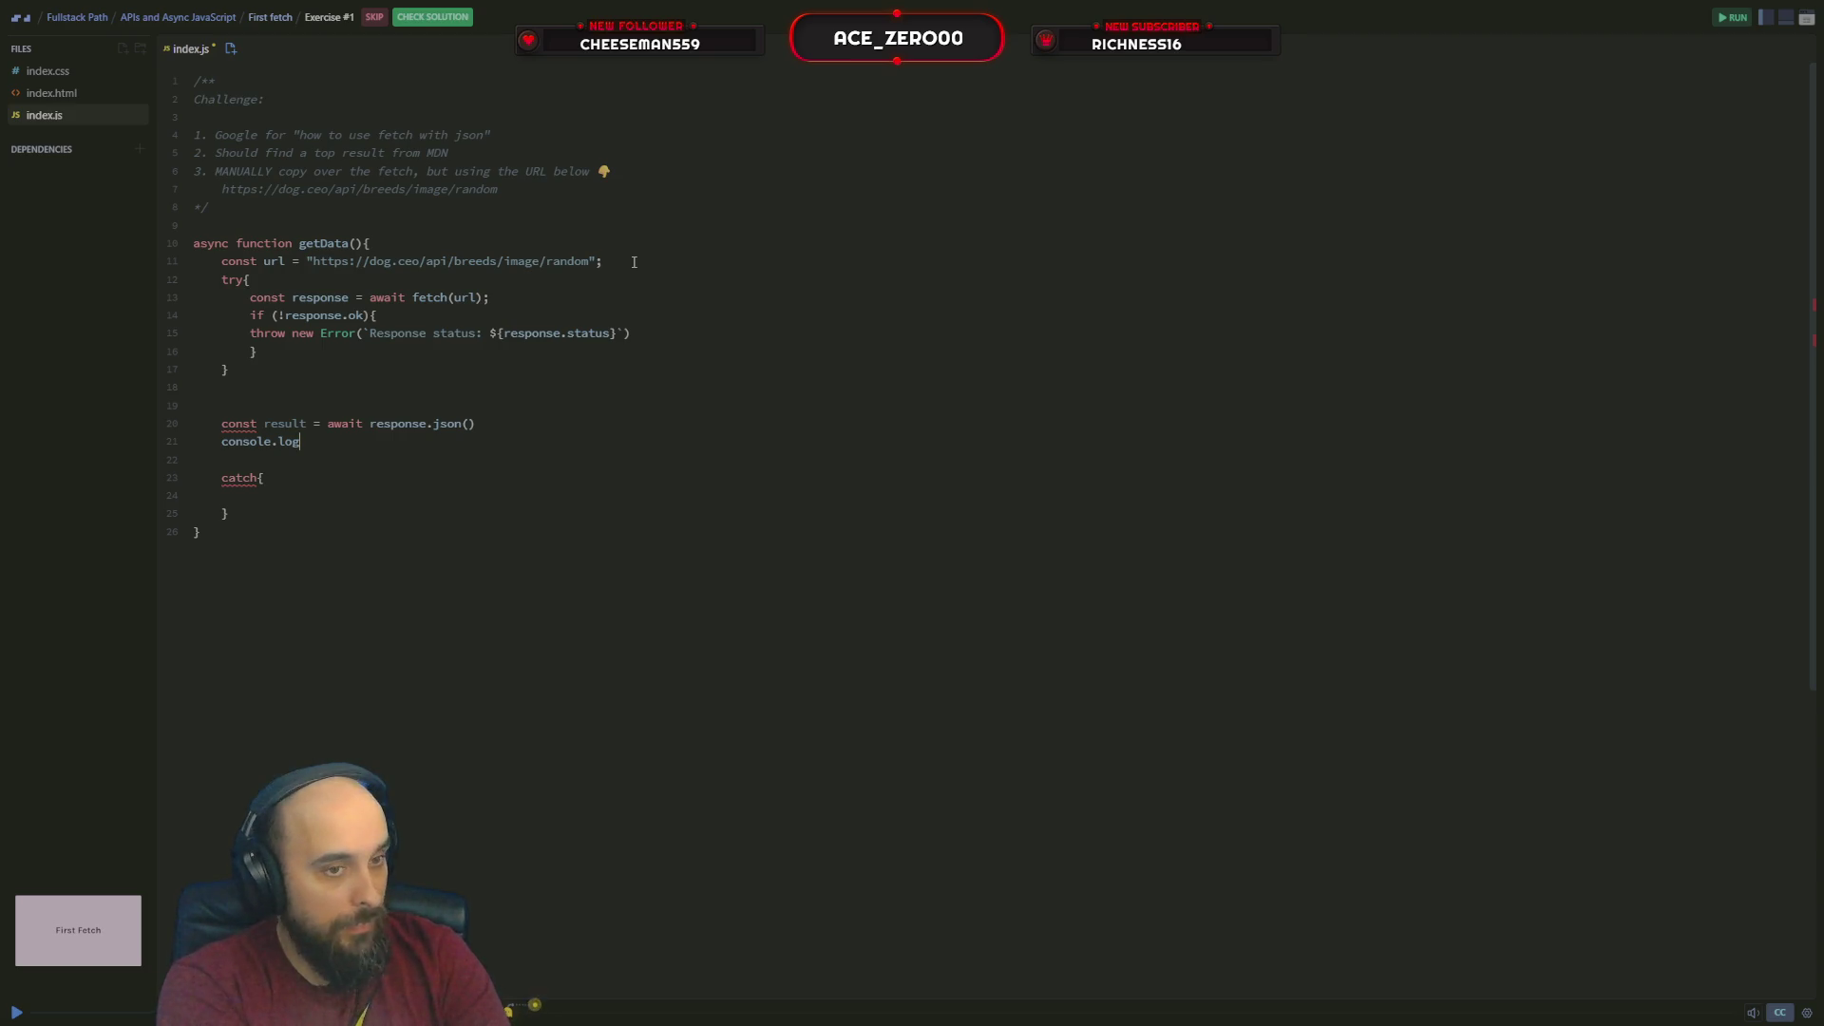
{"action": "type", "text": "(re"}
{"action": "key", "text": "Tab"}
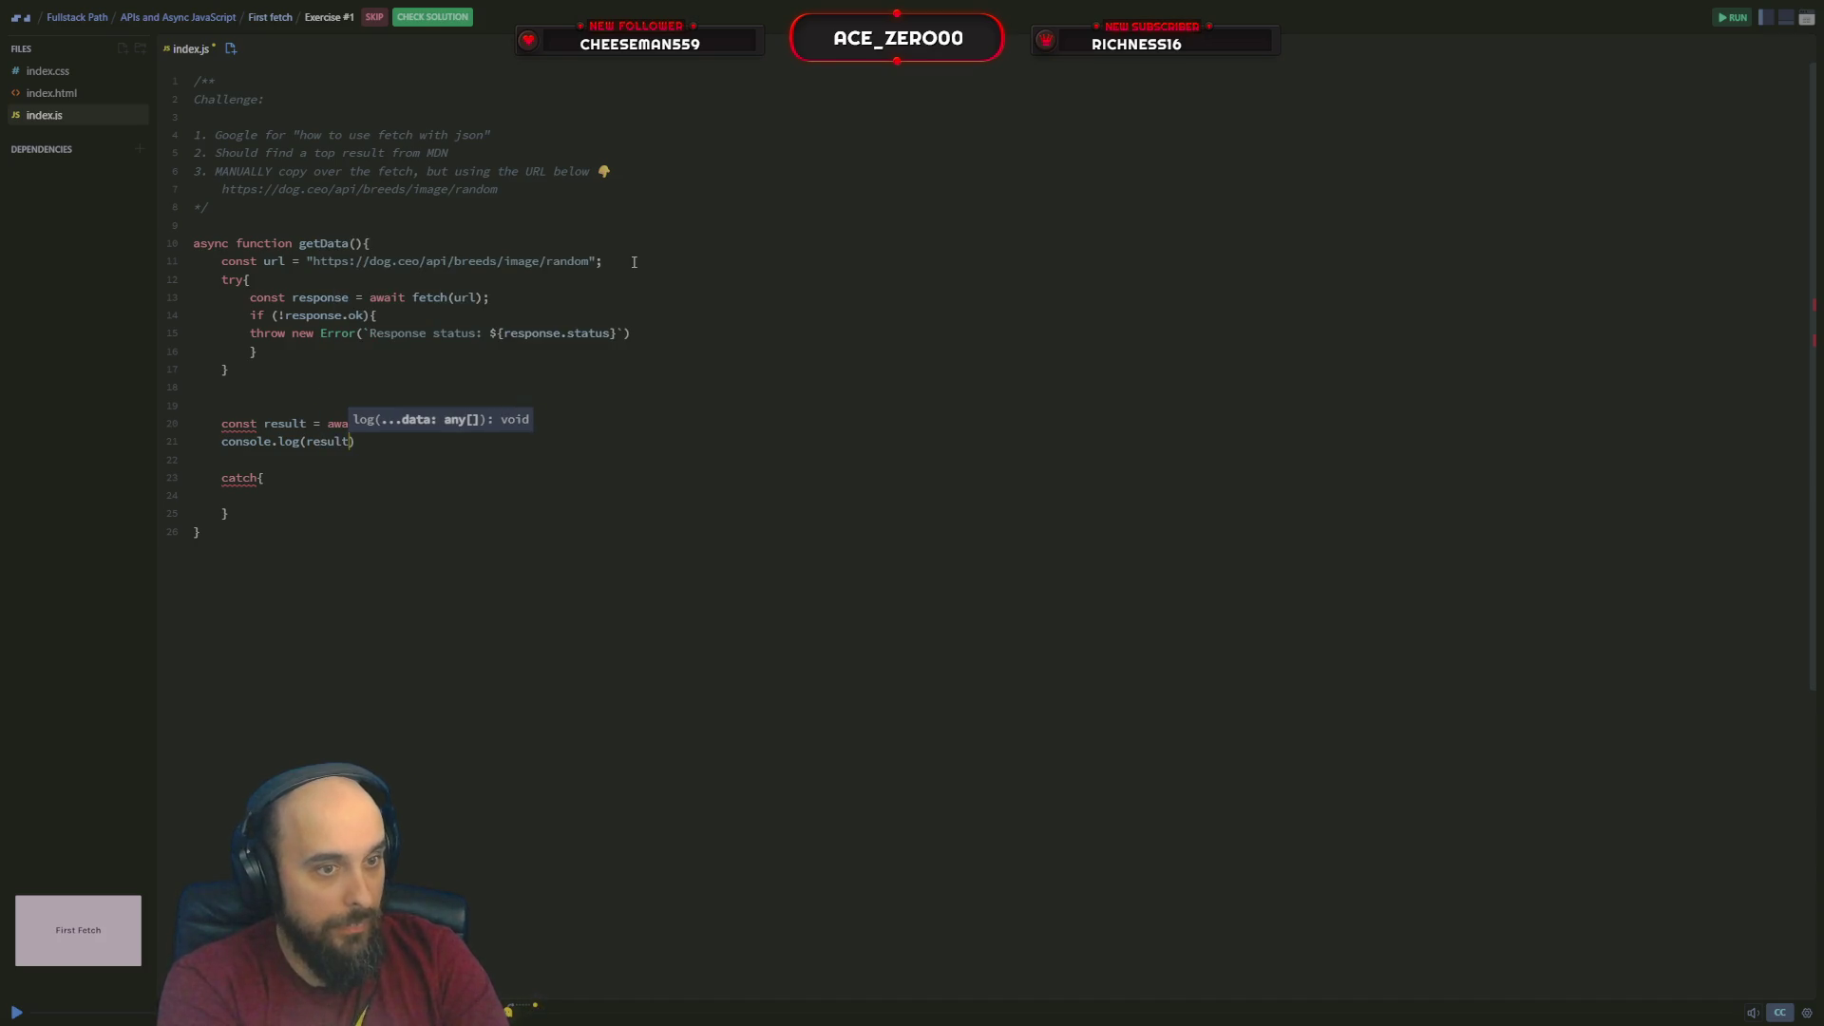
{"action": "key", "text": "Right"}
{"action": "key", "text": "Down"}
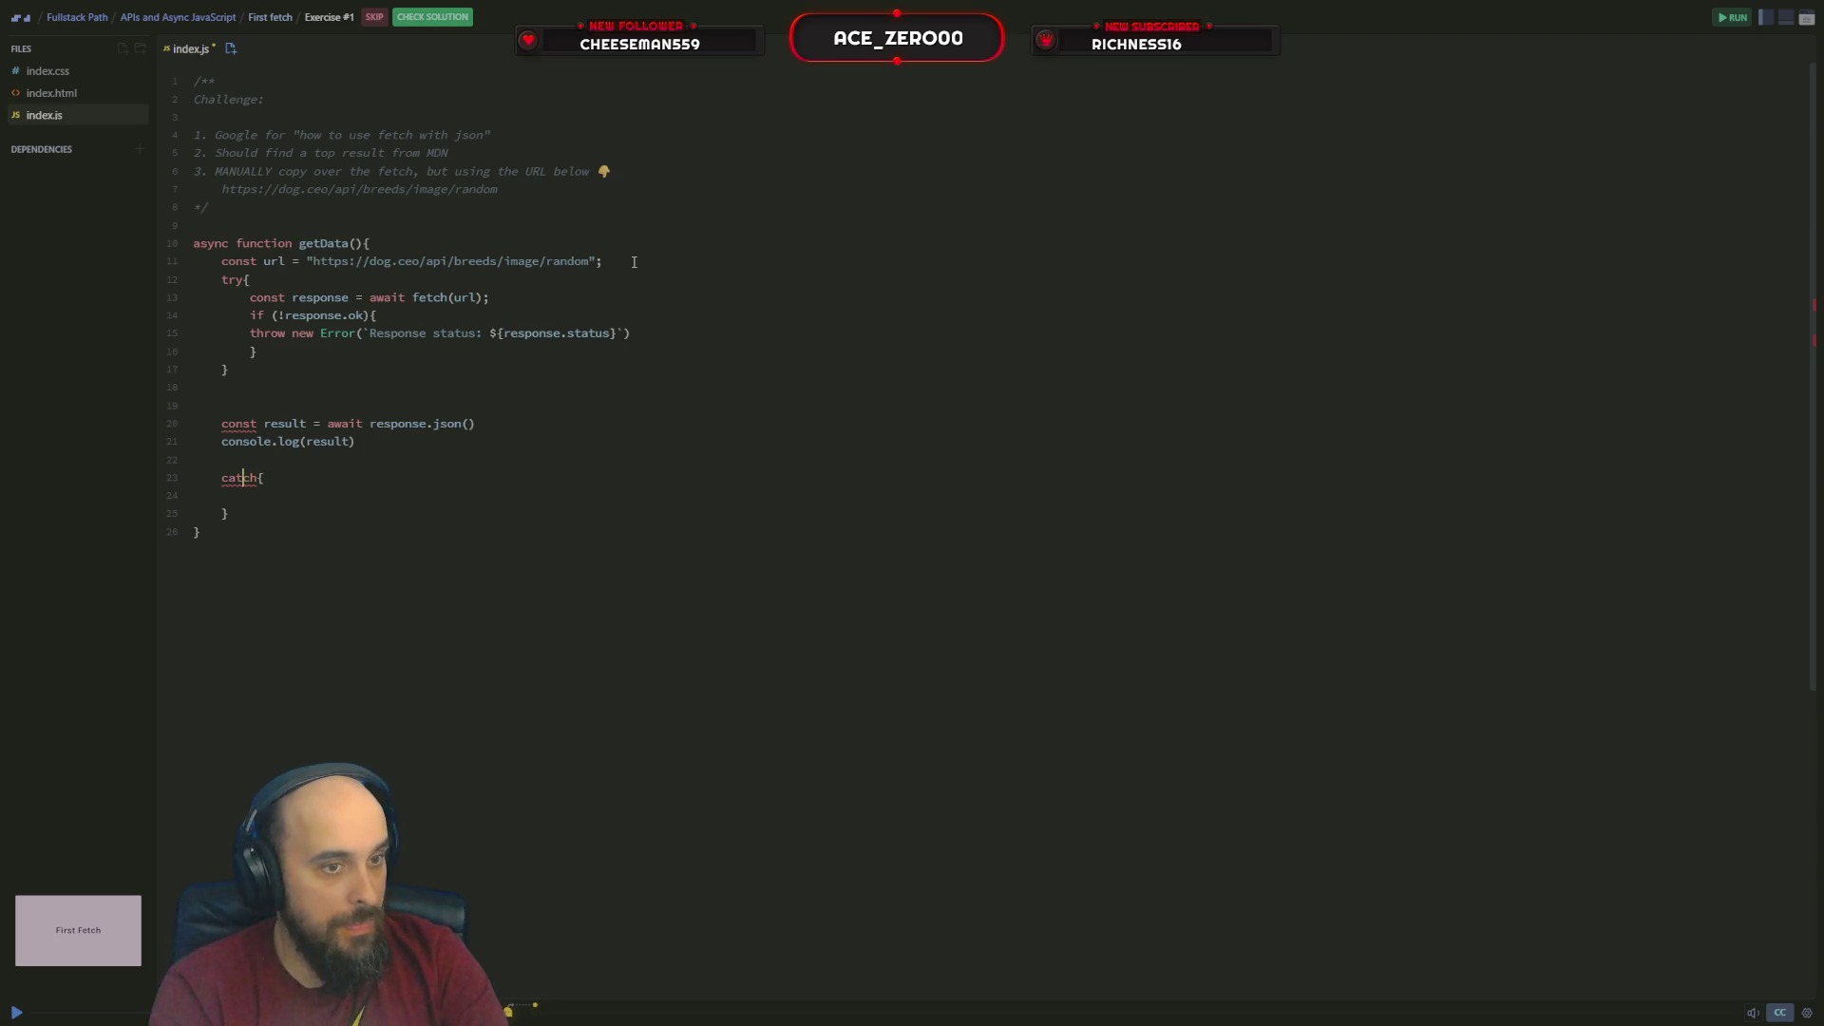
{"action": "key", "text": "BackSpace"}
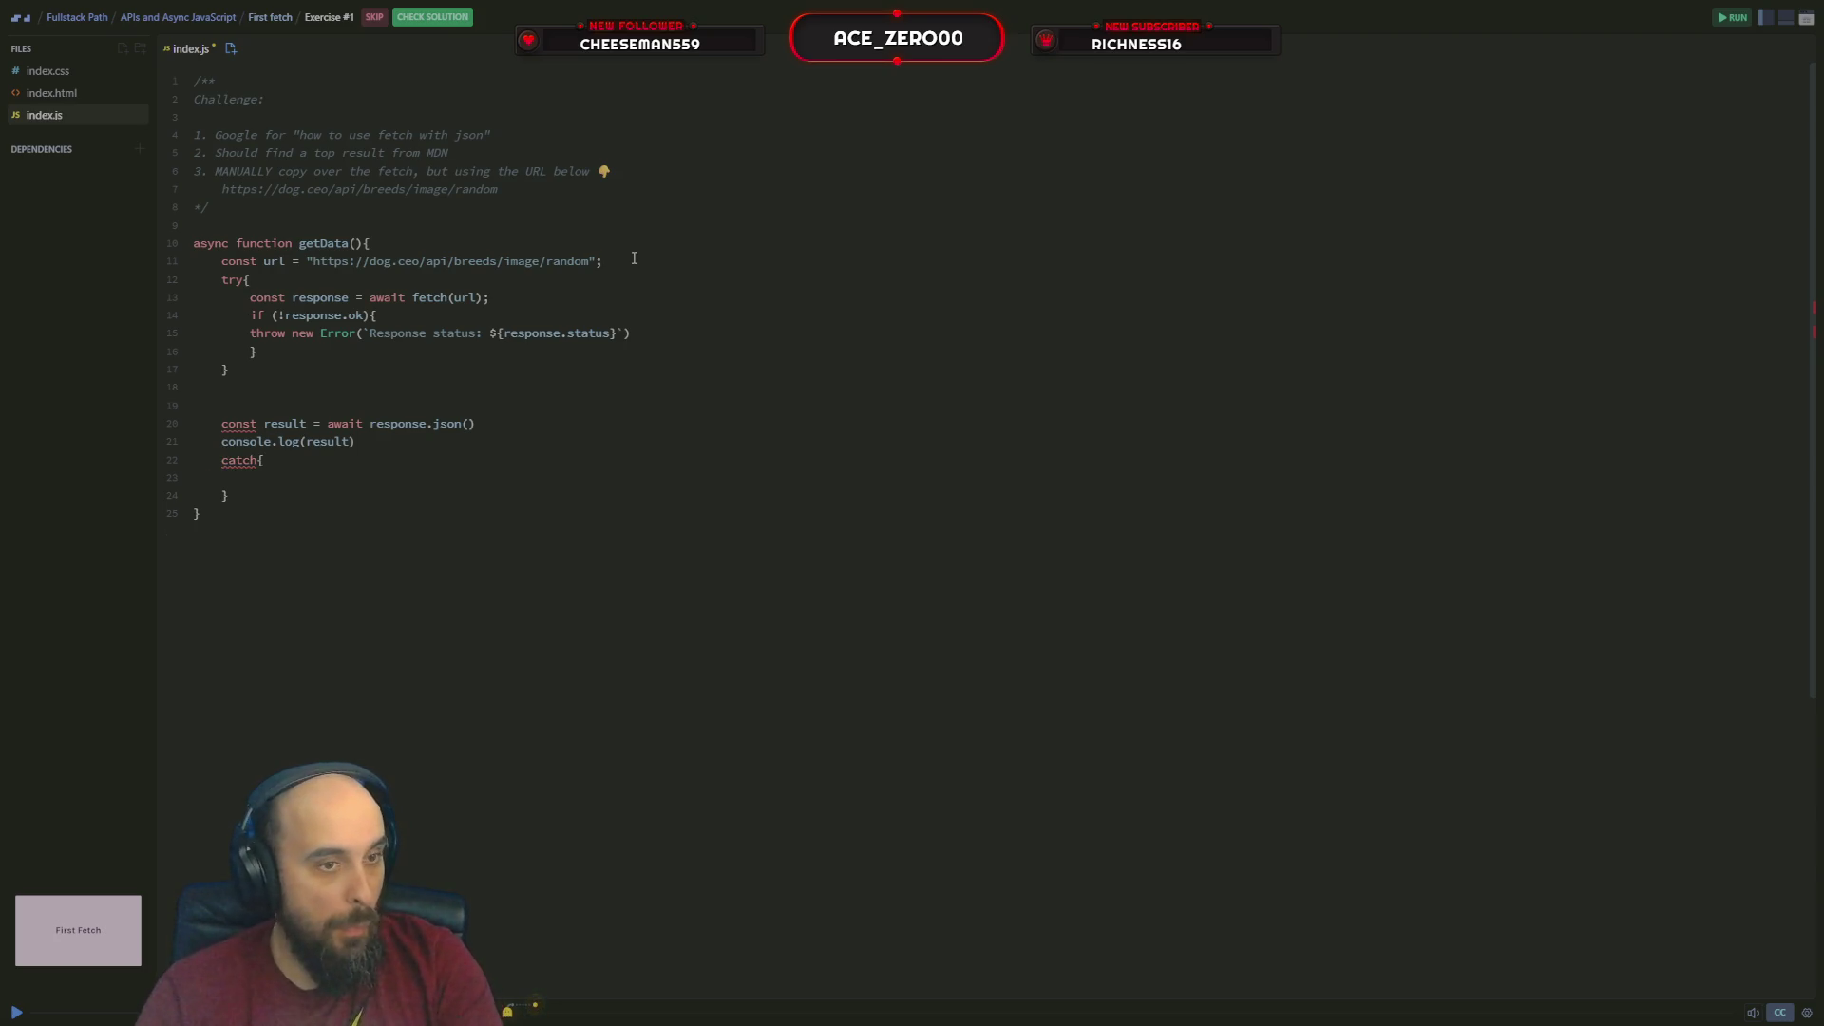
Relocate the result and logging lines inside the try block and fix their indentation
{"action": "left_click_drag", "start_coordinate": [391, 438], "coordinate": [153, 415]}
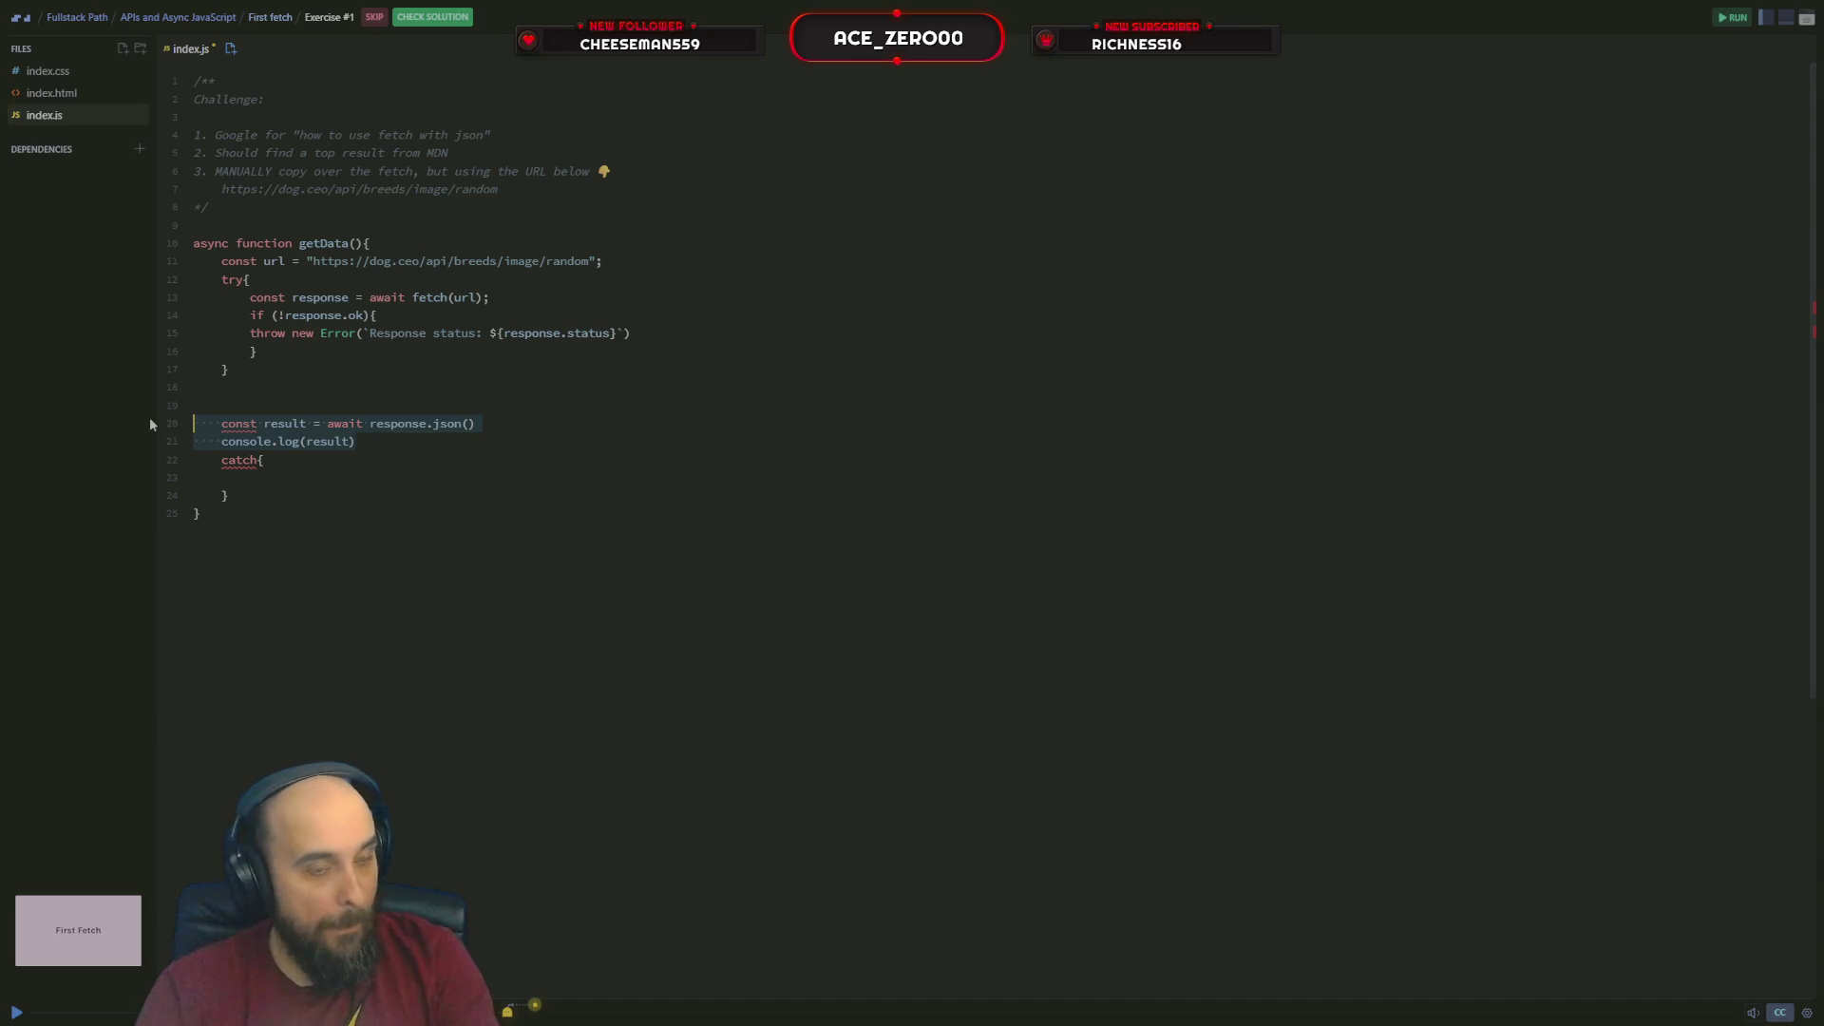
{"action": "key", "text": "BackSpace"}
{"action": "key", "text": "BackSpace"}
{"action": "key", "text": "BackSpace"}
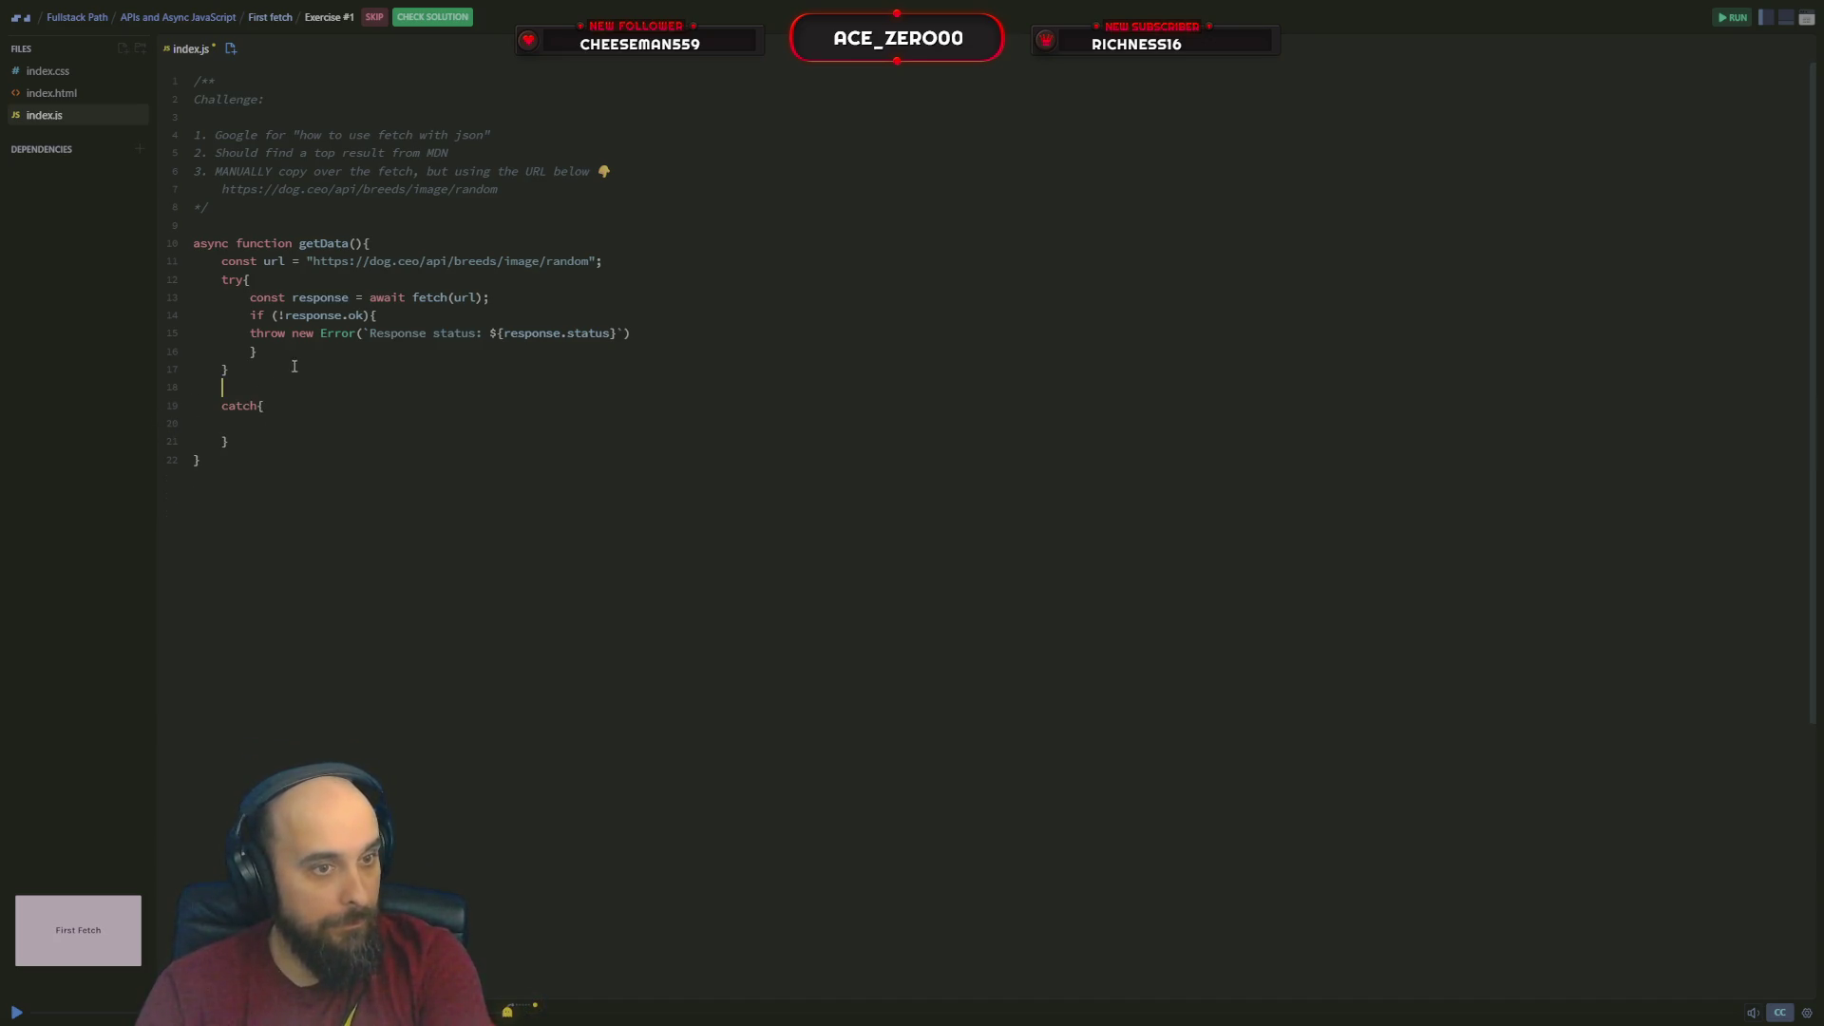
{"action": "key", "text": "ctrl+z"}
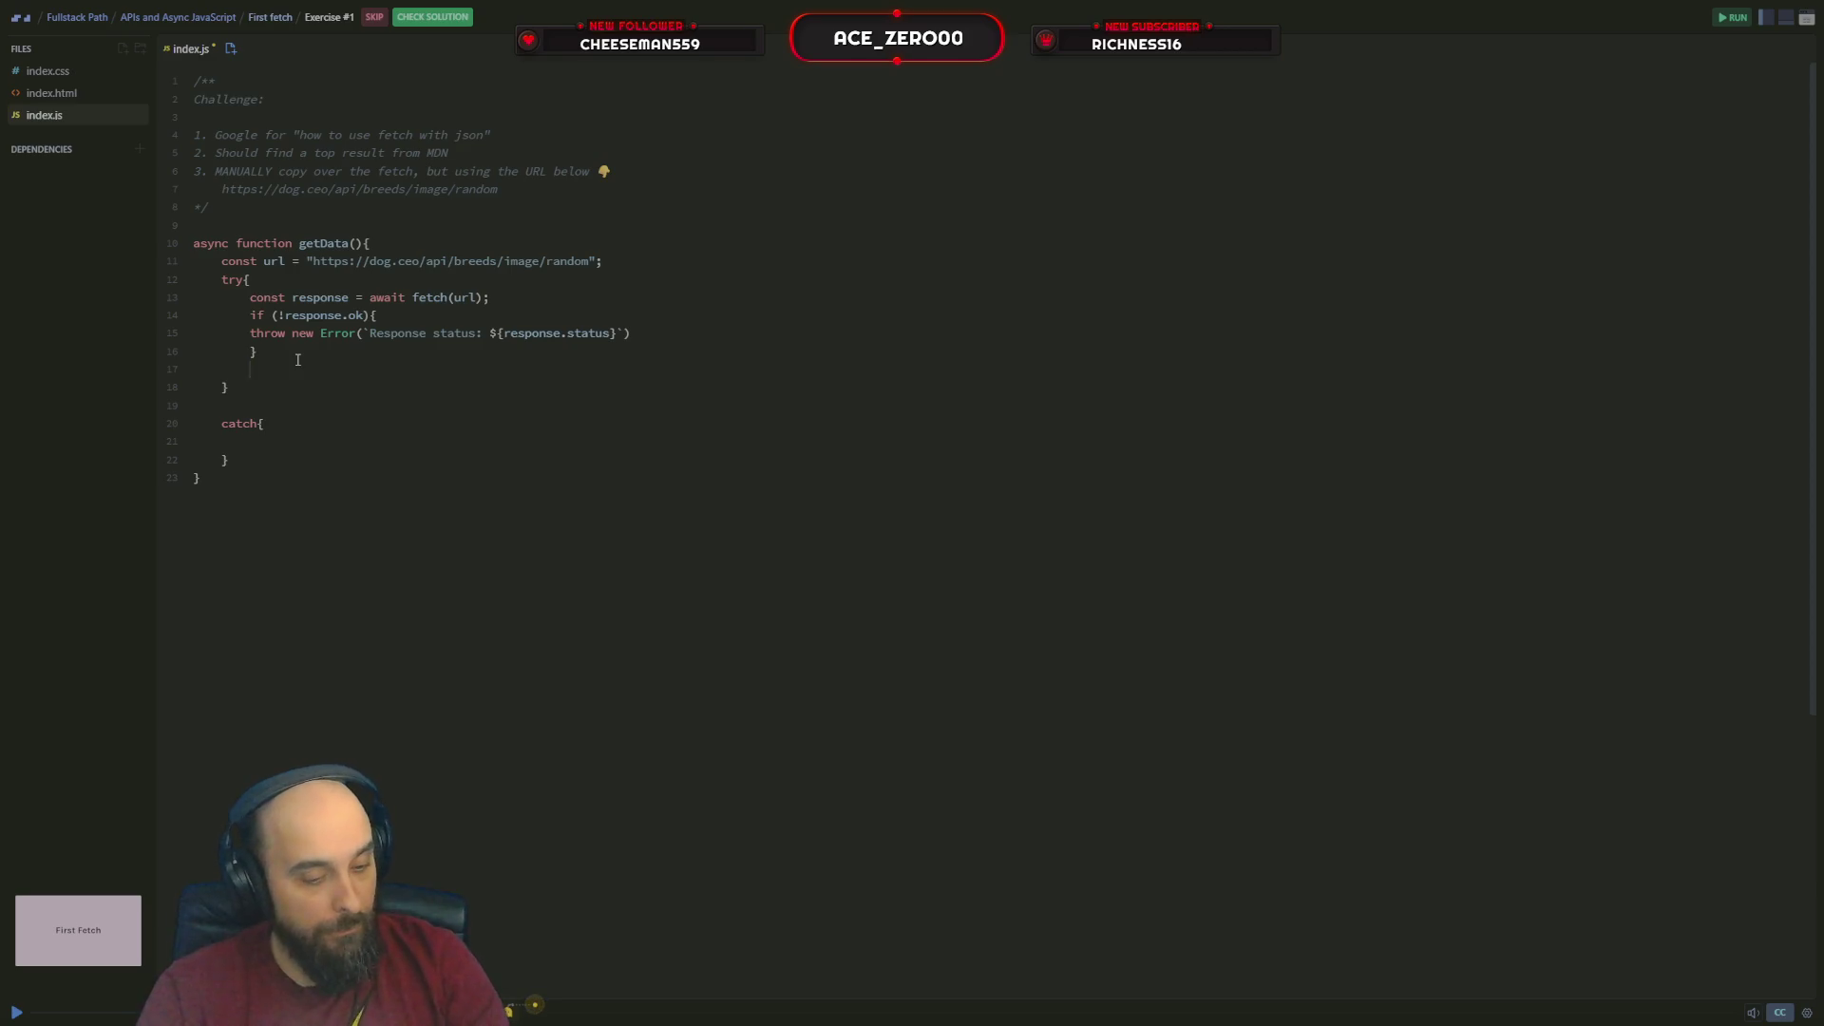
{"action": "key", "text": "ctrl+z"}
{"action": "key", "text": "Up"}
{"action": "key", "text": "Home"}
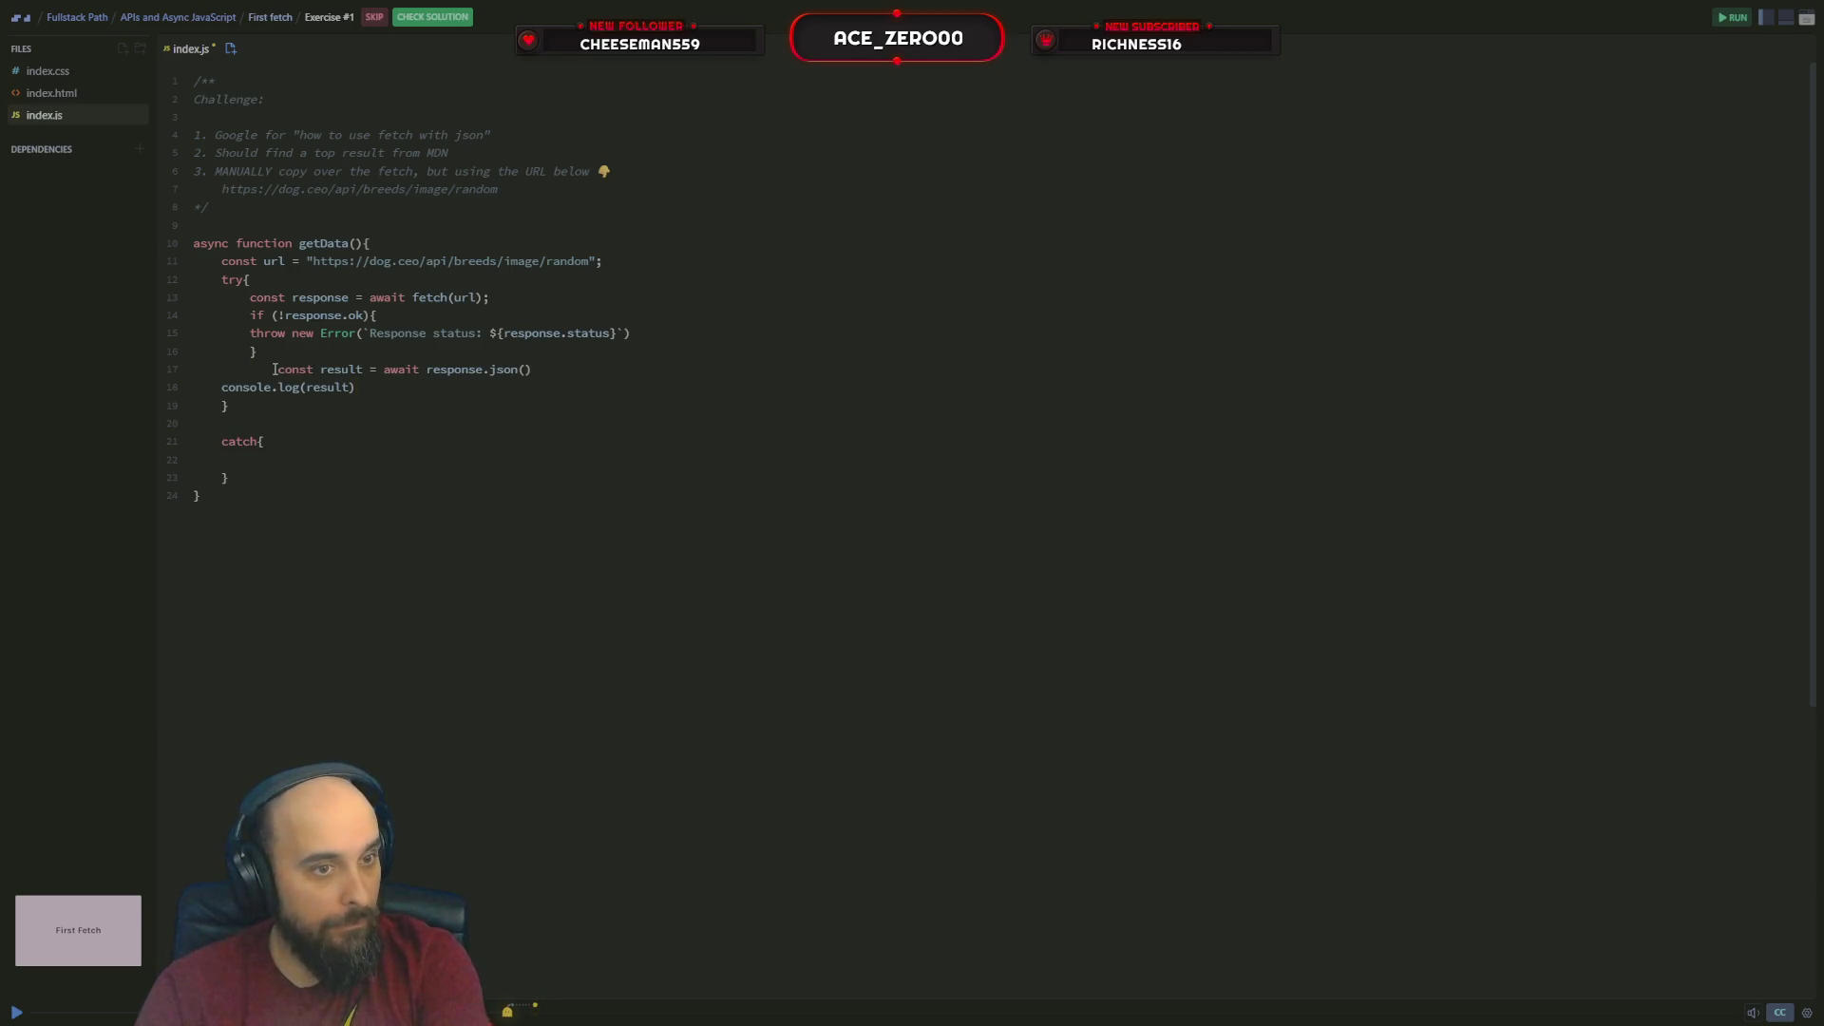
{"action": "key", "text": "BackSpace"}
{"action": "key", "text": "BackSpace"}
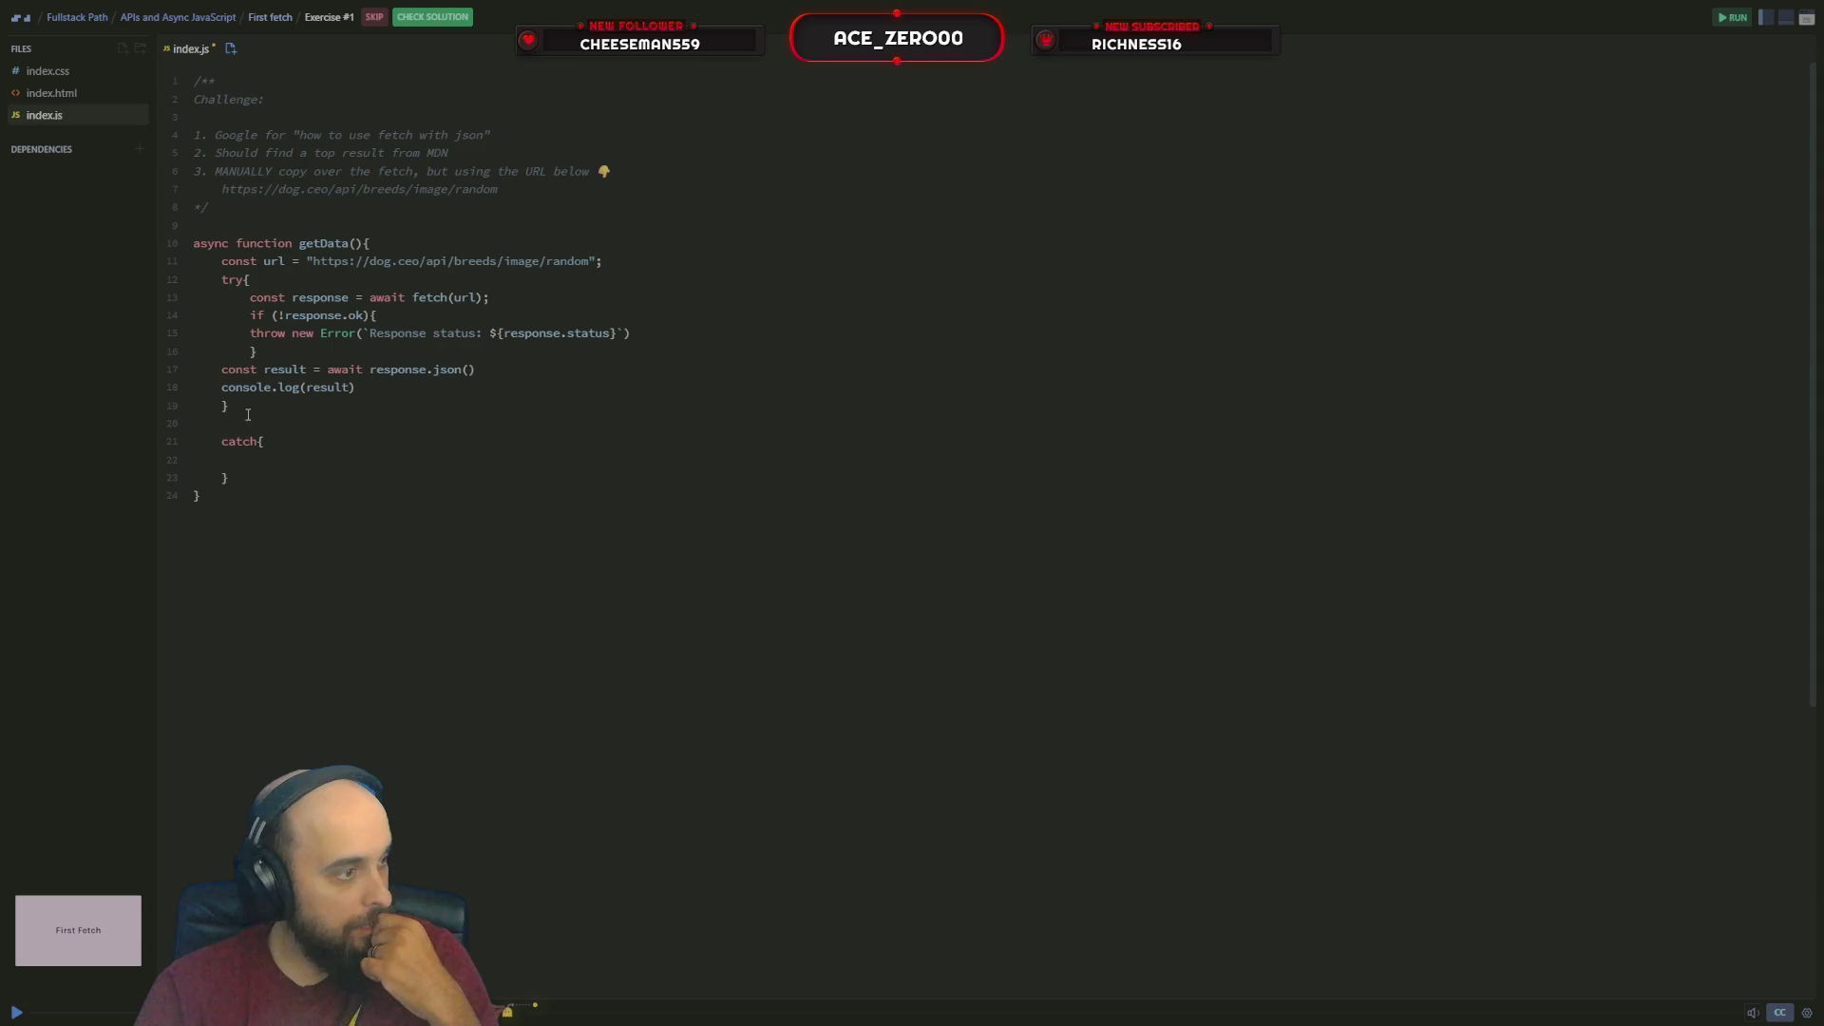
Give catch an (error) parameter and log console.error(error.message); inside it
{"action": "left_click", "coordinate": [263, 441]}
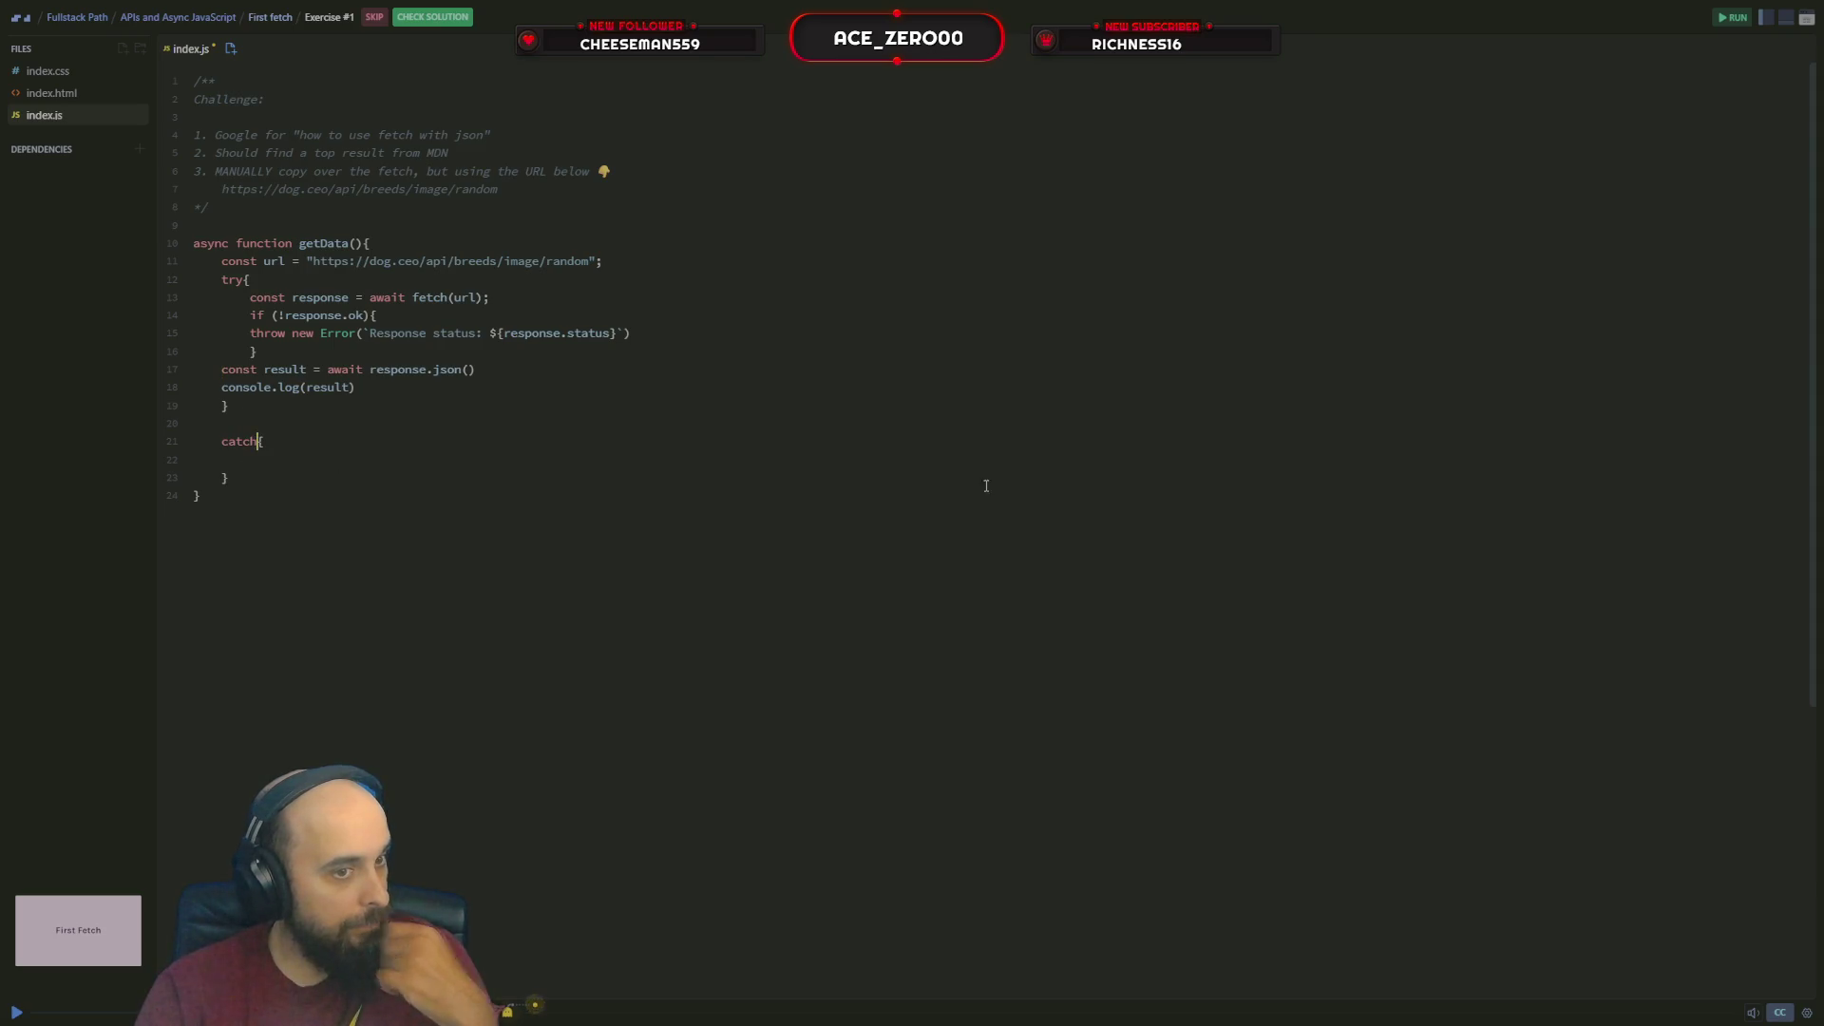
{"action": "type", "text": "(r"}
{"action": "key", "text": "BackSpace"}
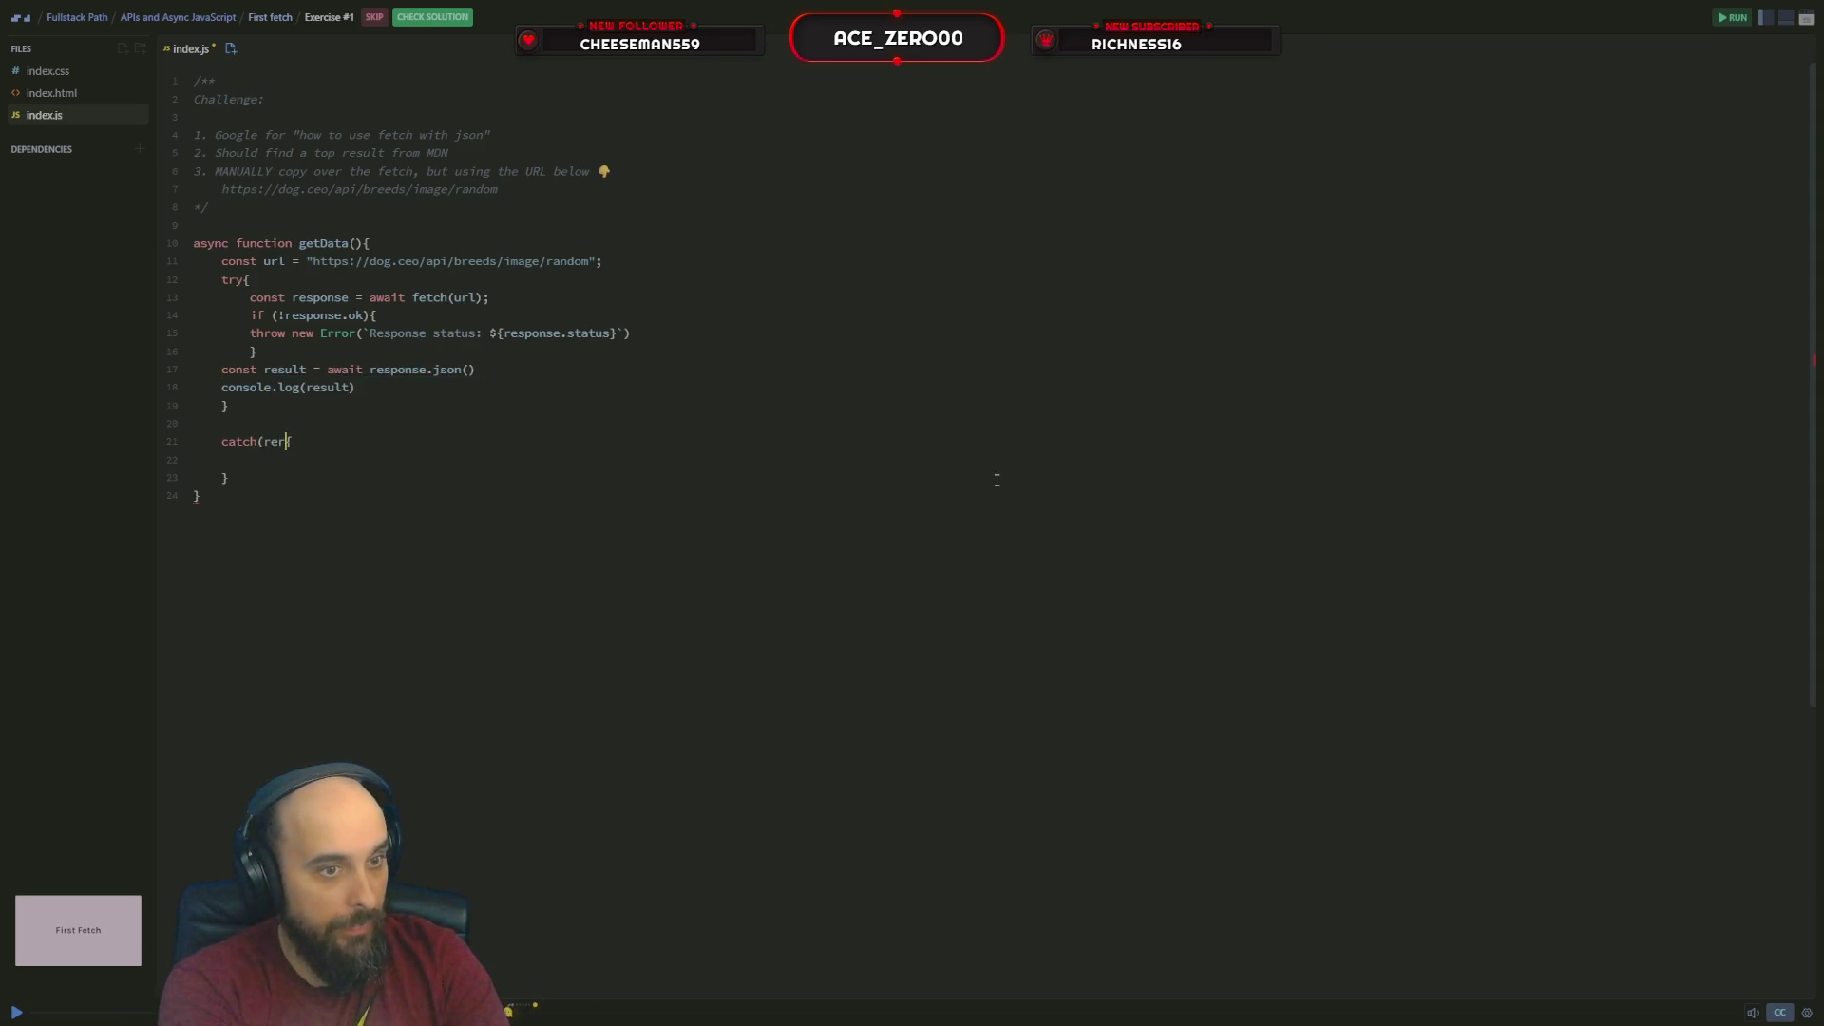
{"action": "type", "text": "err"}
{"action": "key", "text": "Escape"}
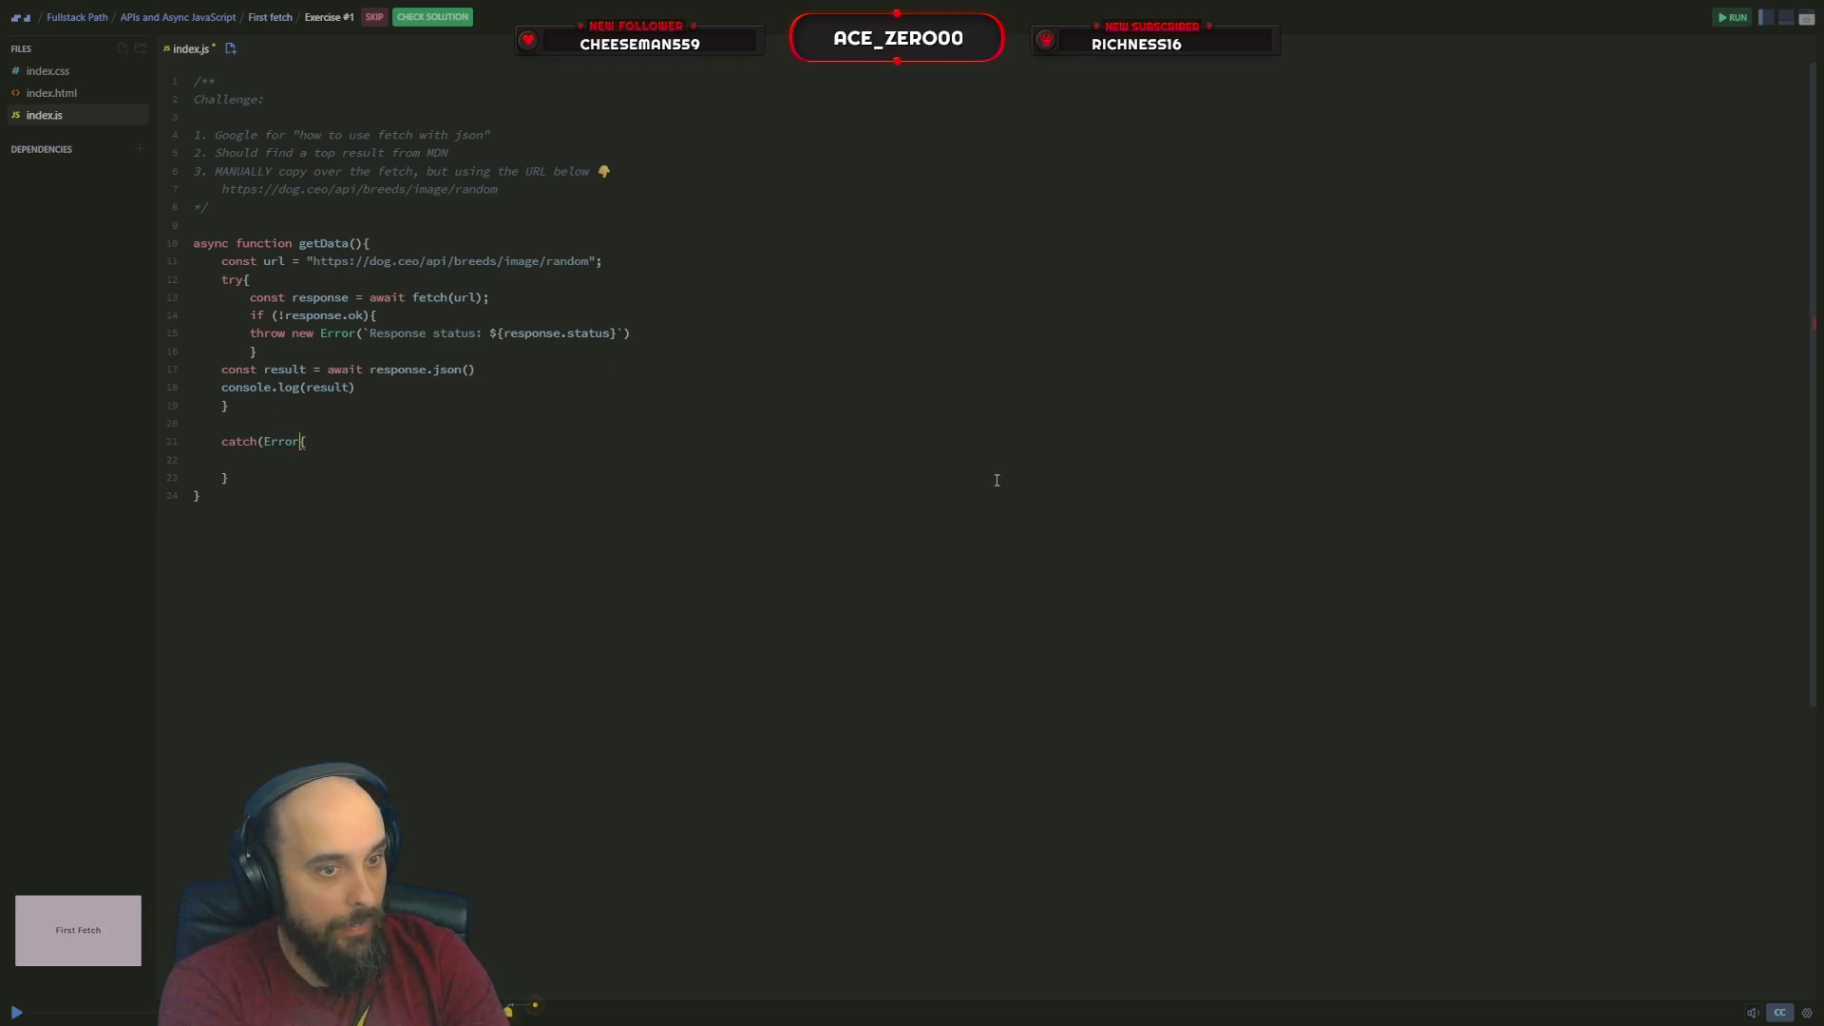
{"action": "key", "text": "BackSpace"}
{"action": "key", "text": "BackSpace"}
{"action": "key", "text": "BackSpace"}
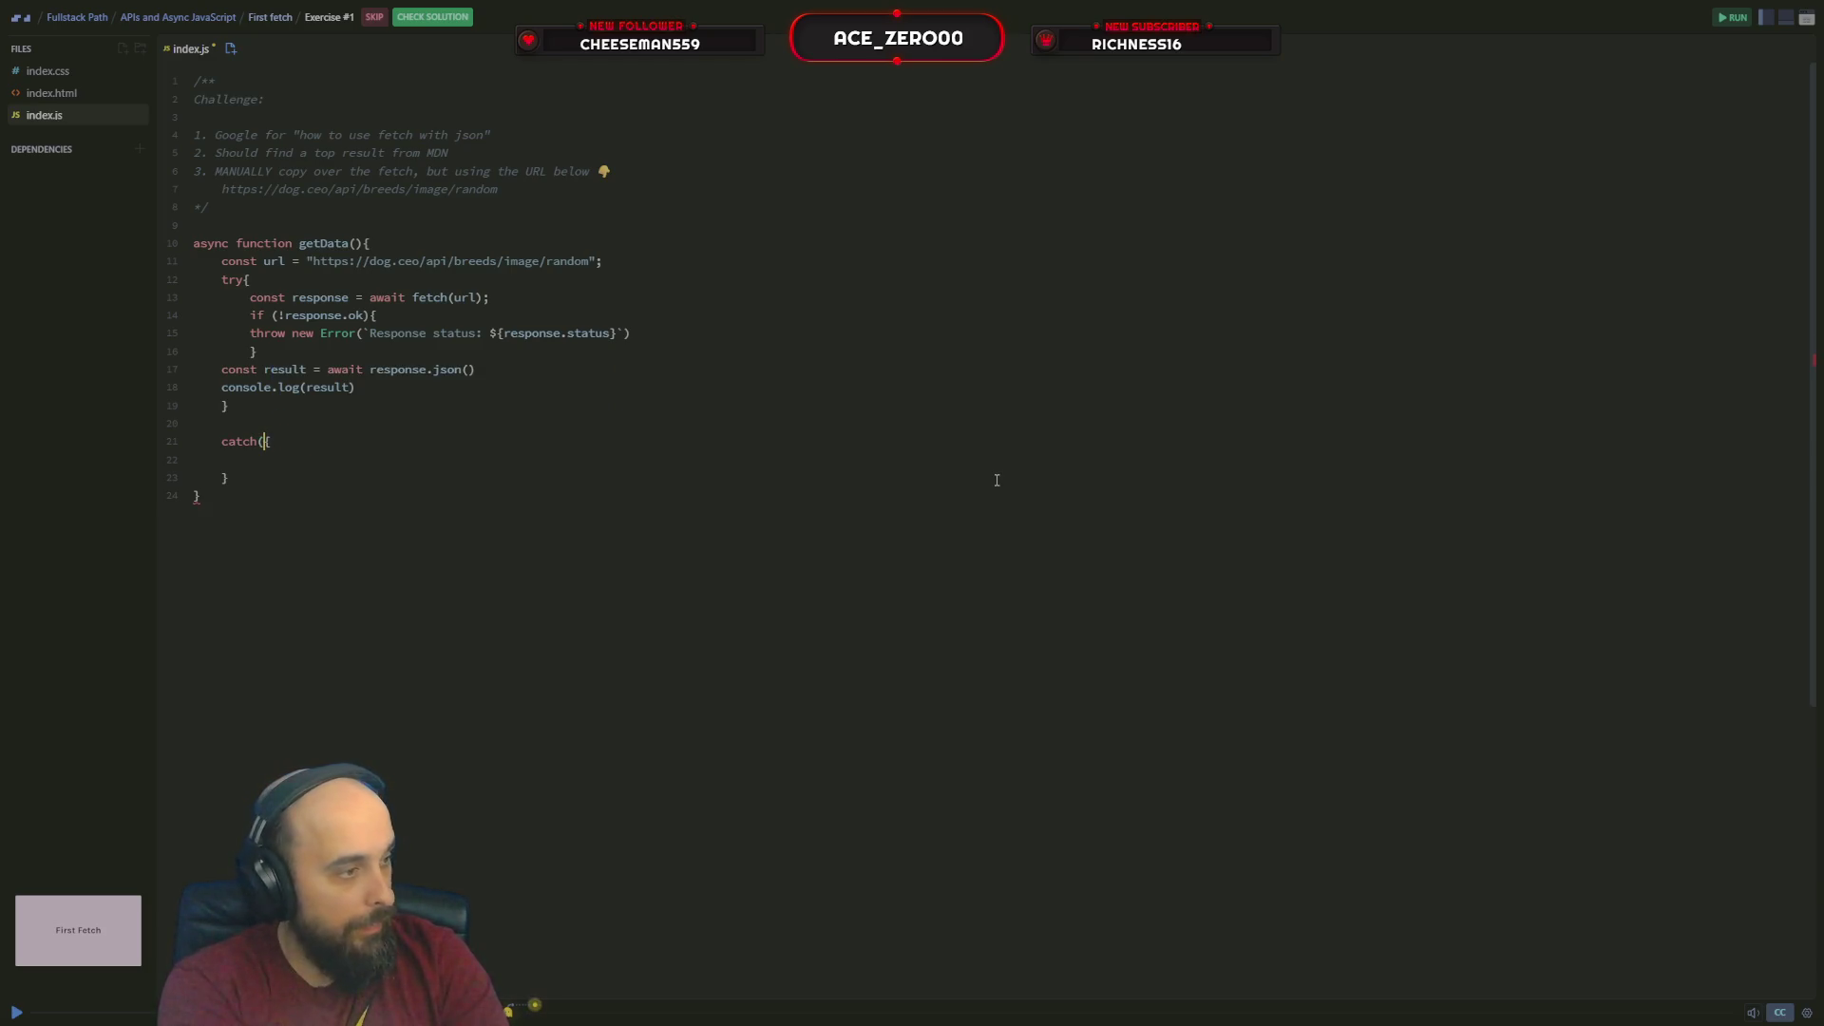
{"action": "type", "text": "{"}
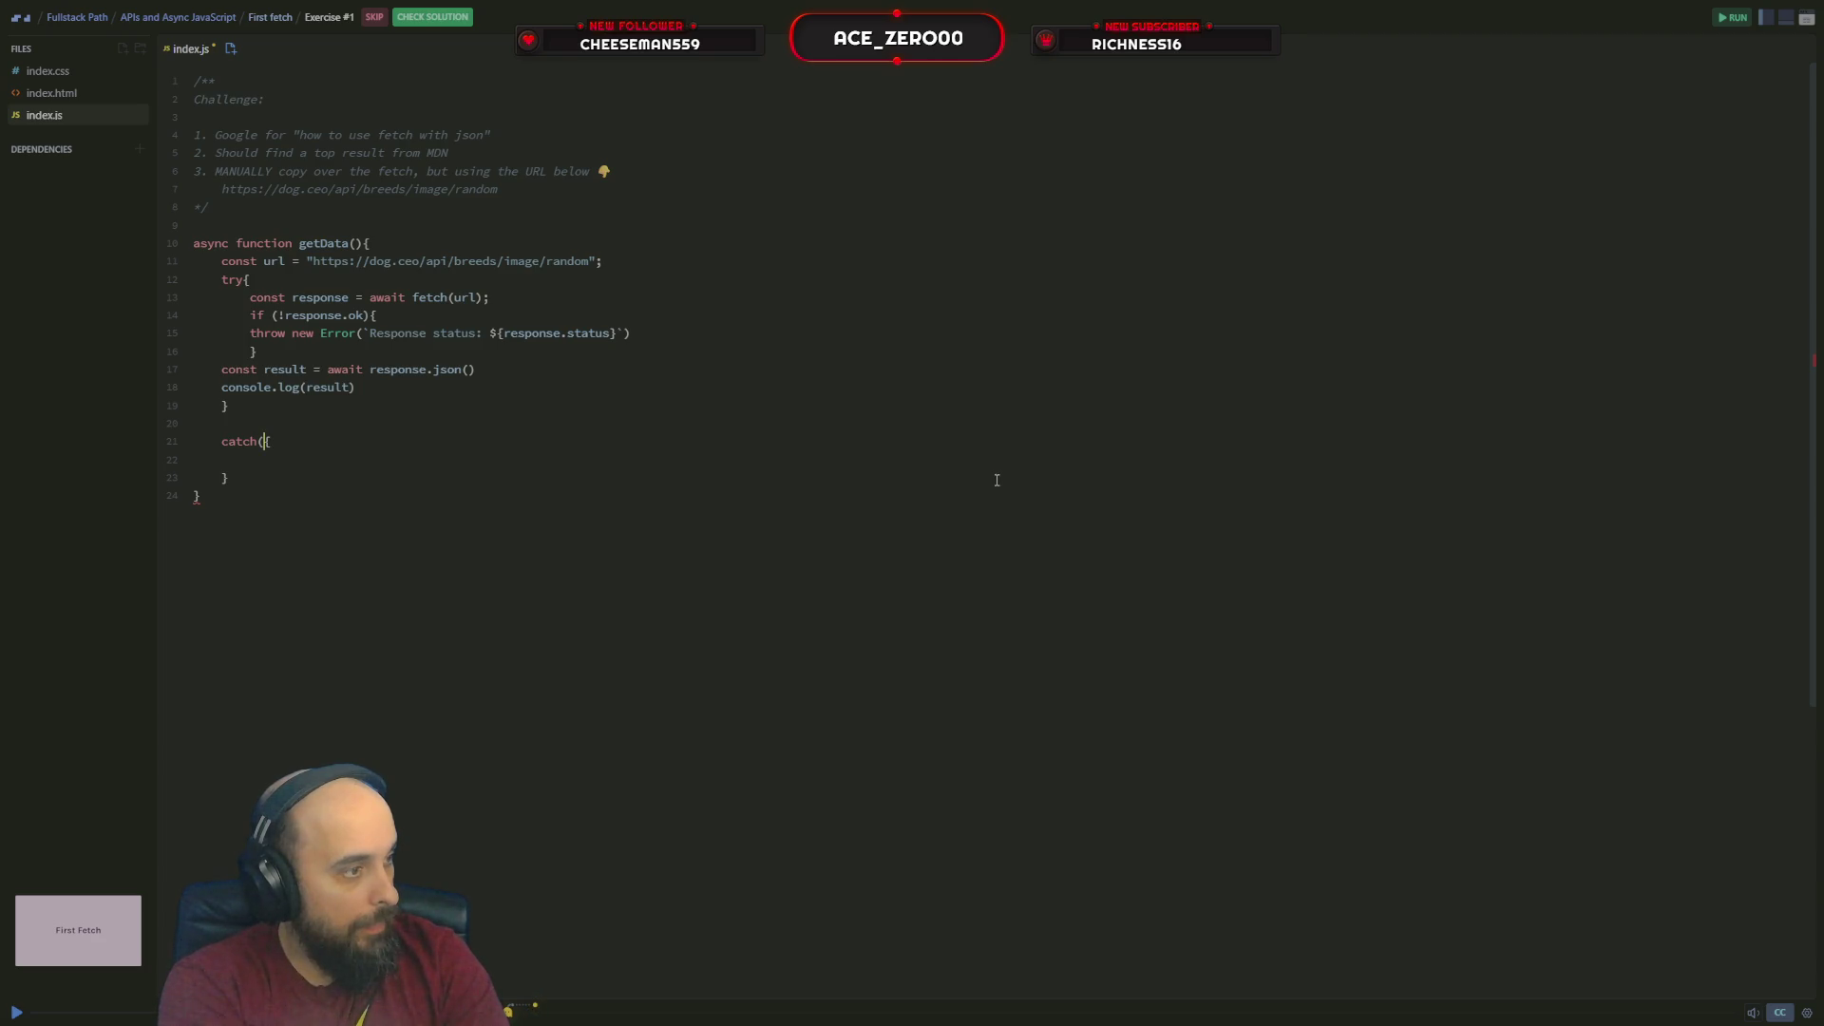
{"action": "type", "text": "e"}
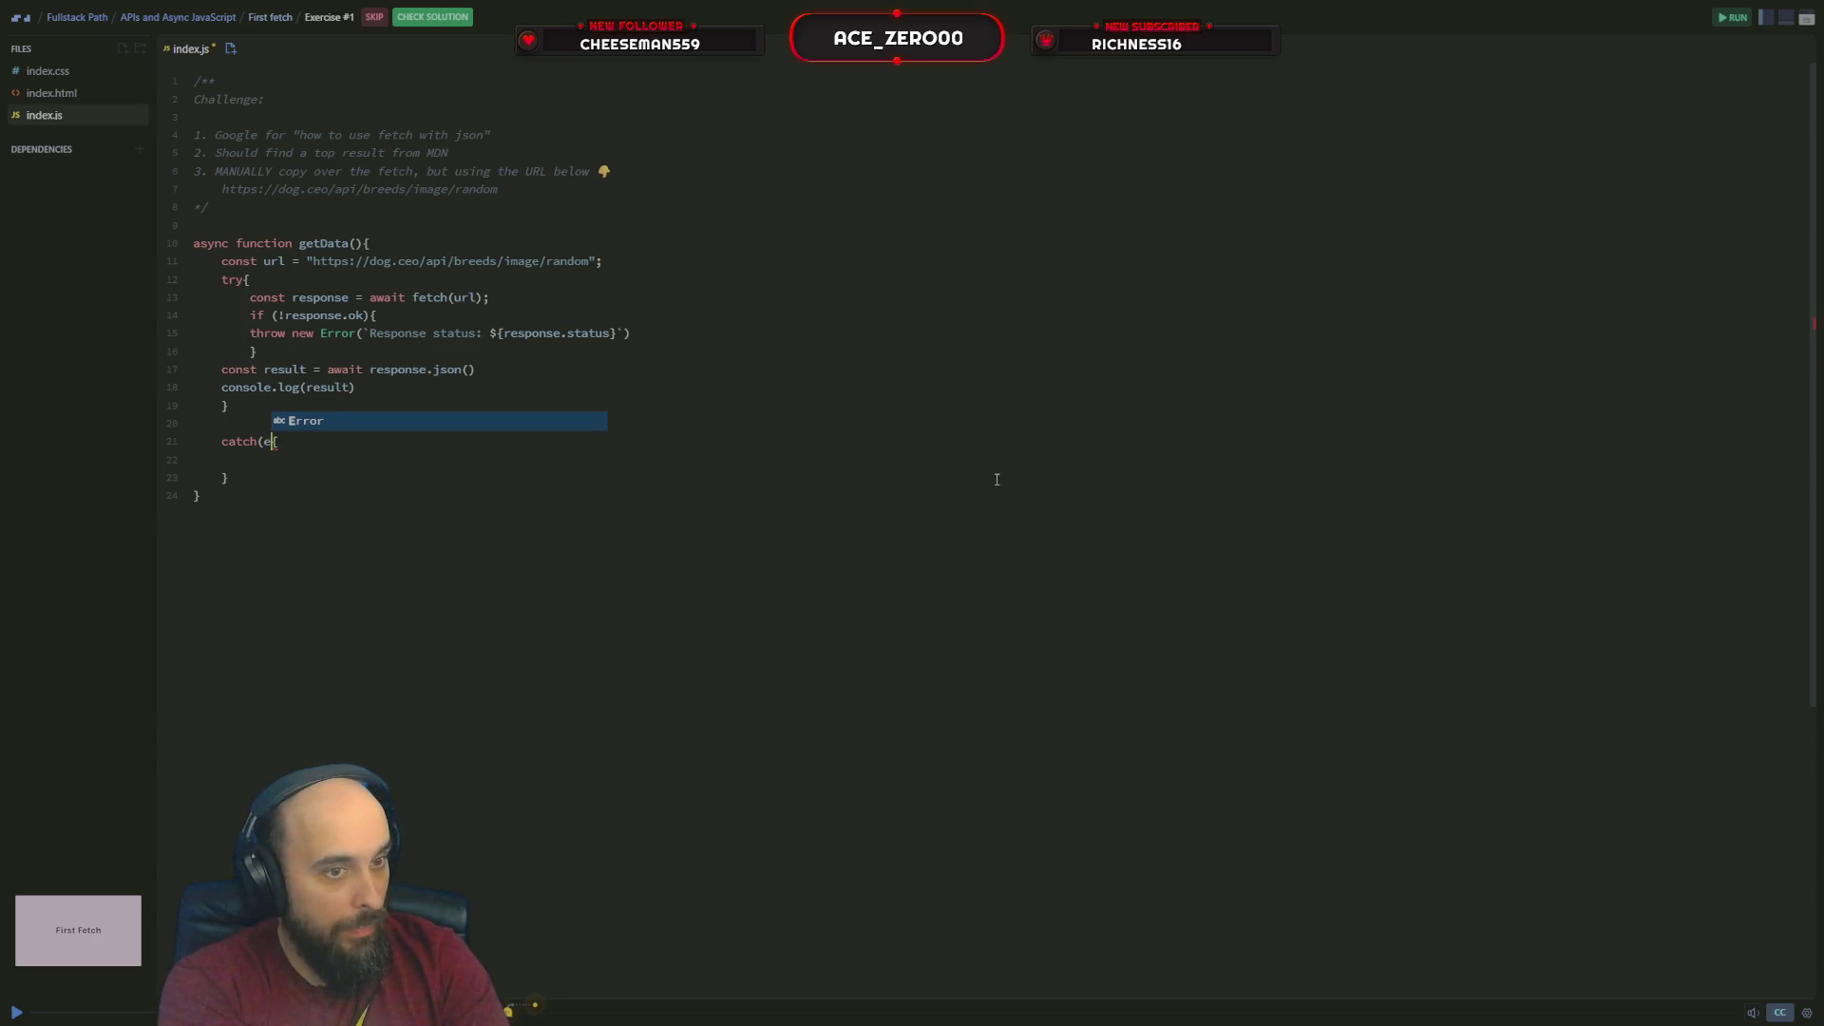
{"action": "type", "text": "rror"}
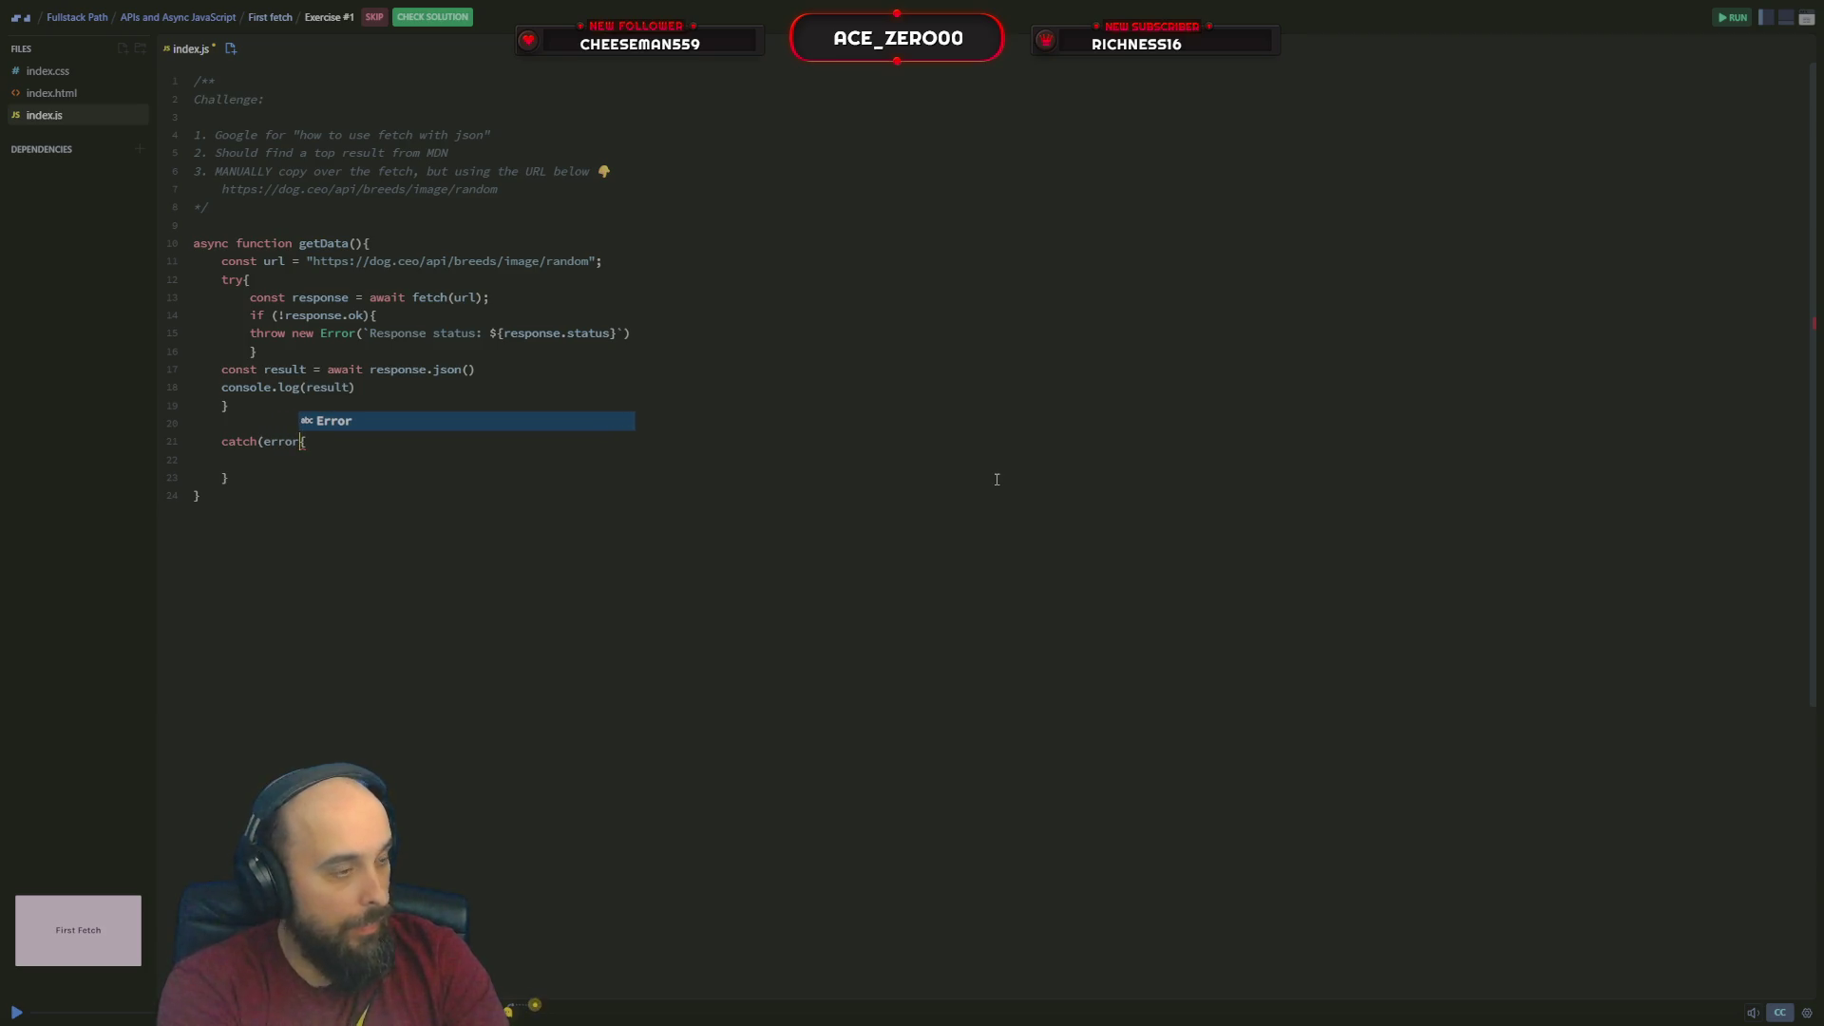
{"action": "type", "text": ")"}
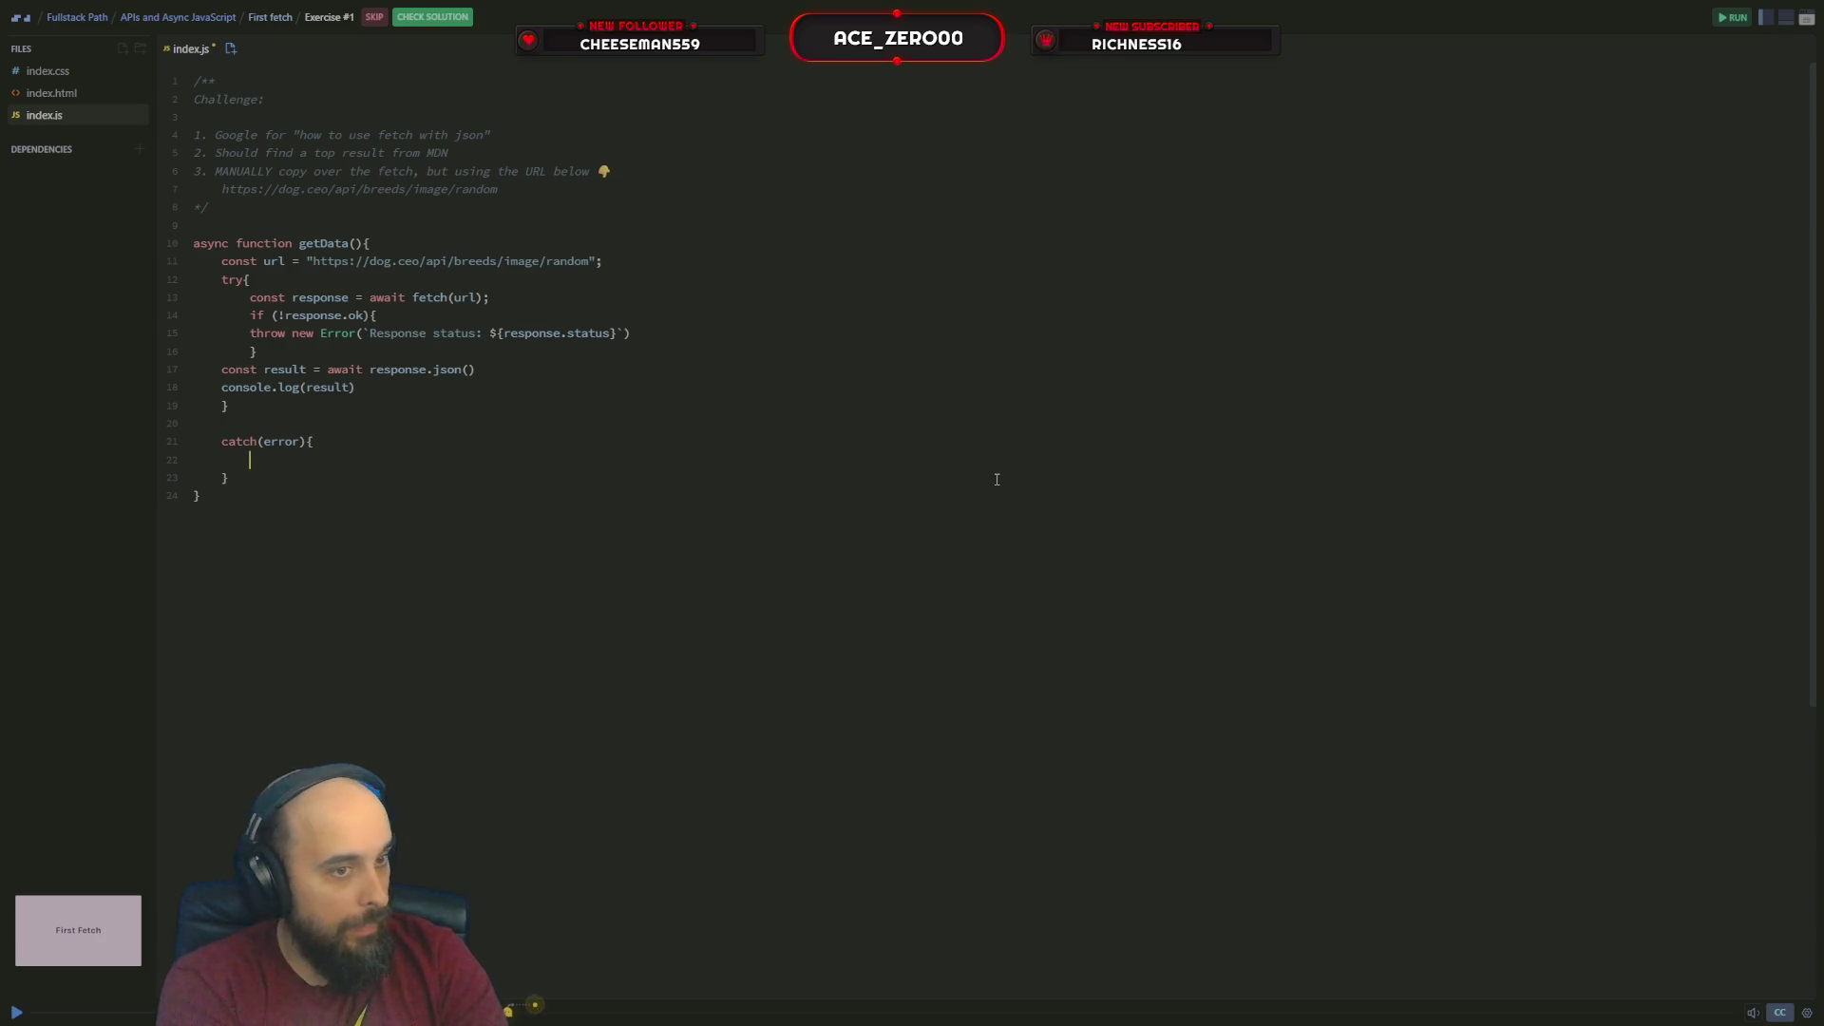
{"action": "type", "text": "console."}
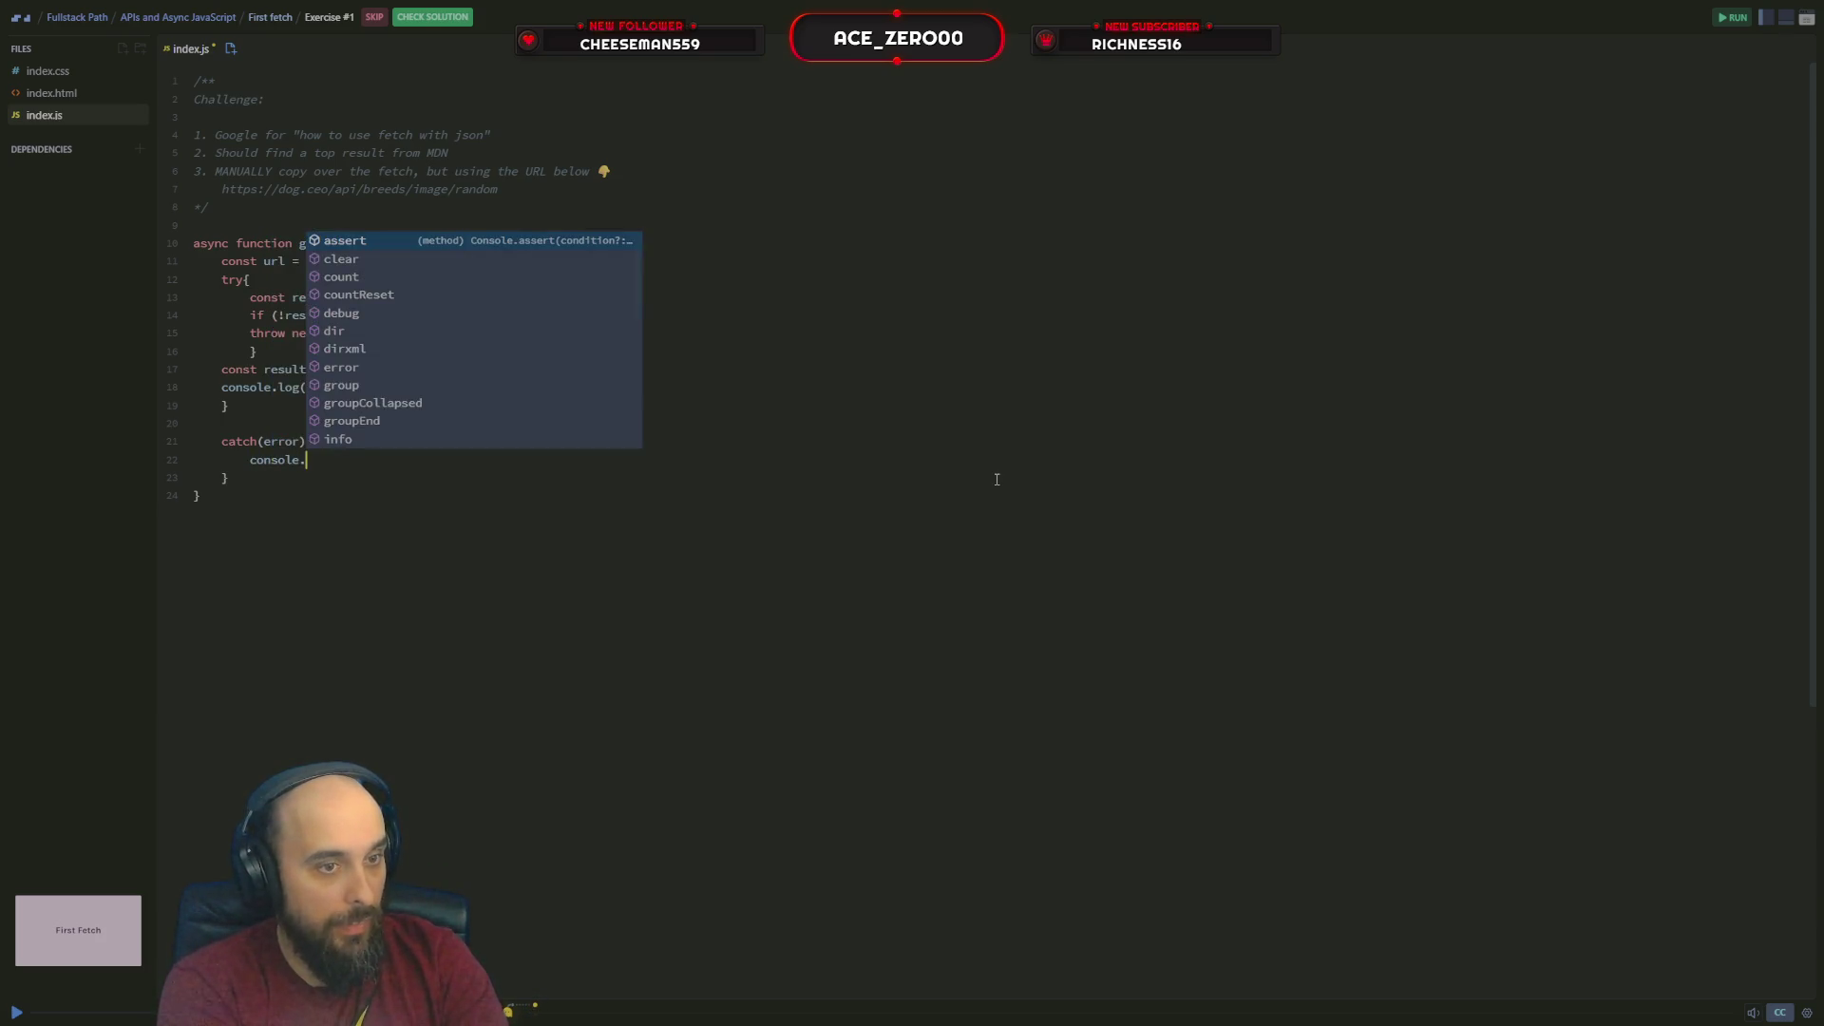
{"action": "type", "text": "error"}
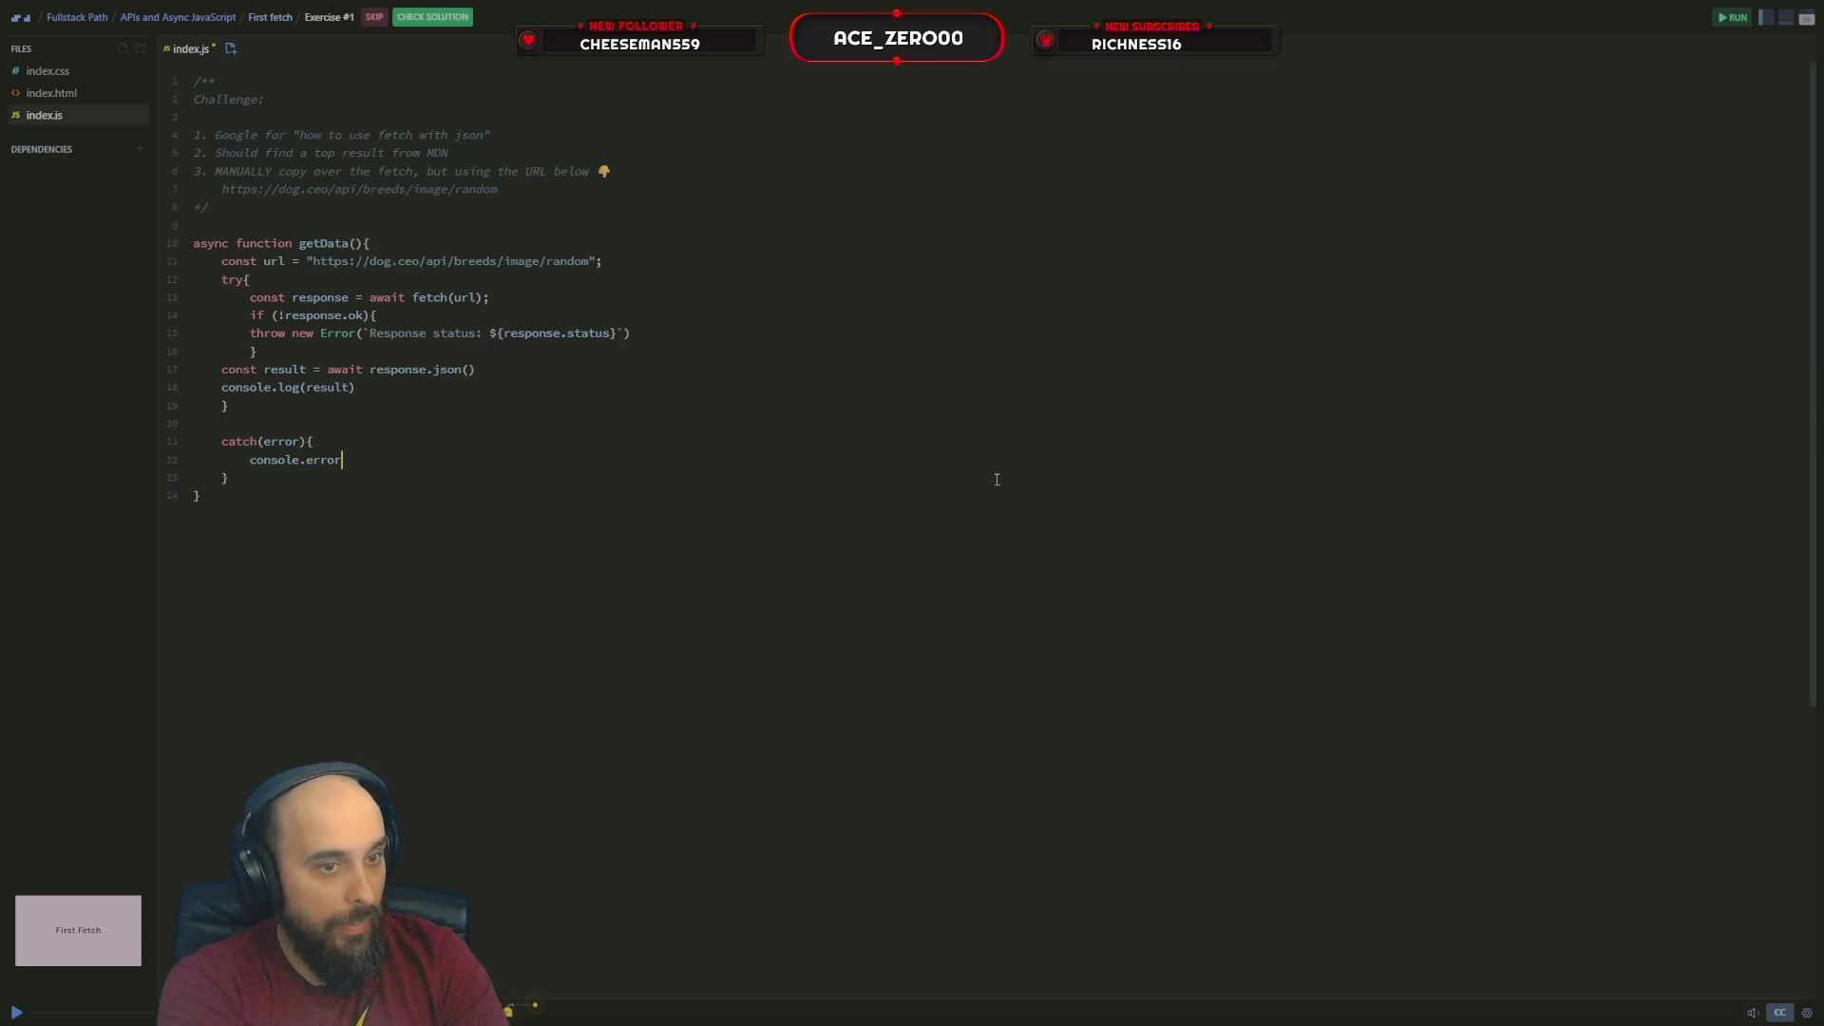
{"action": "type", "text": "(e"}
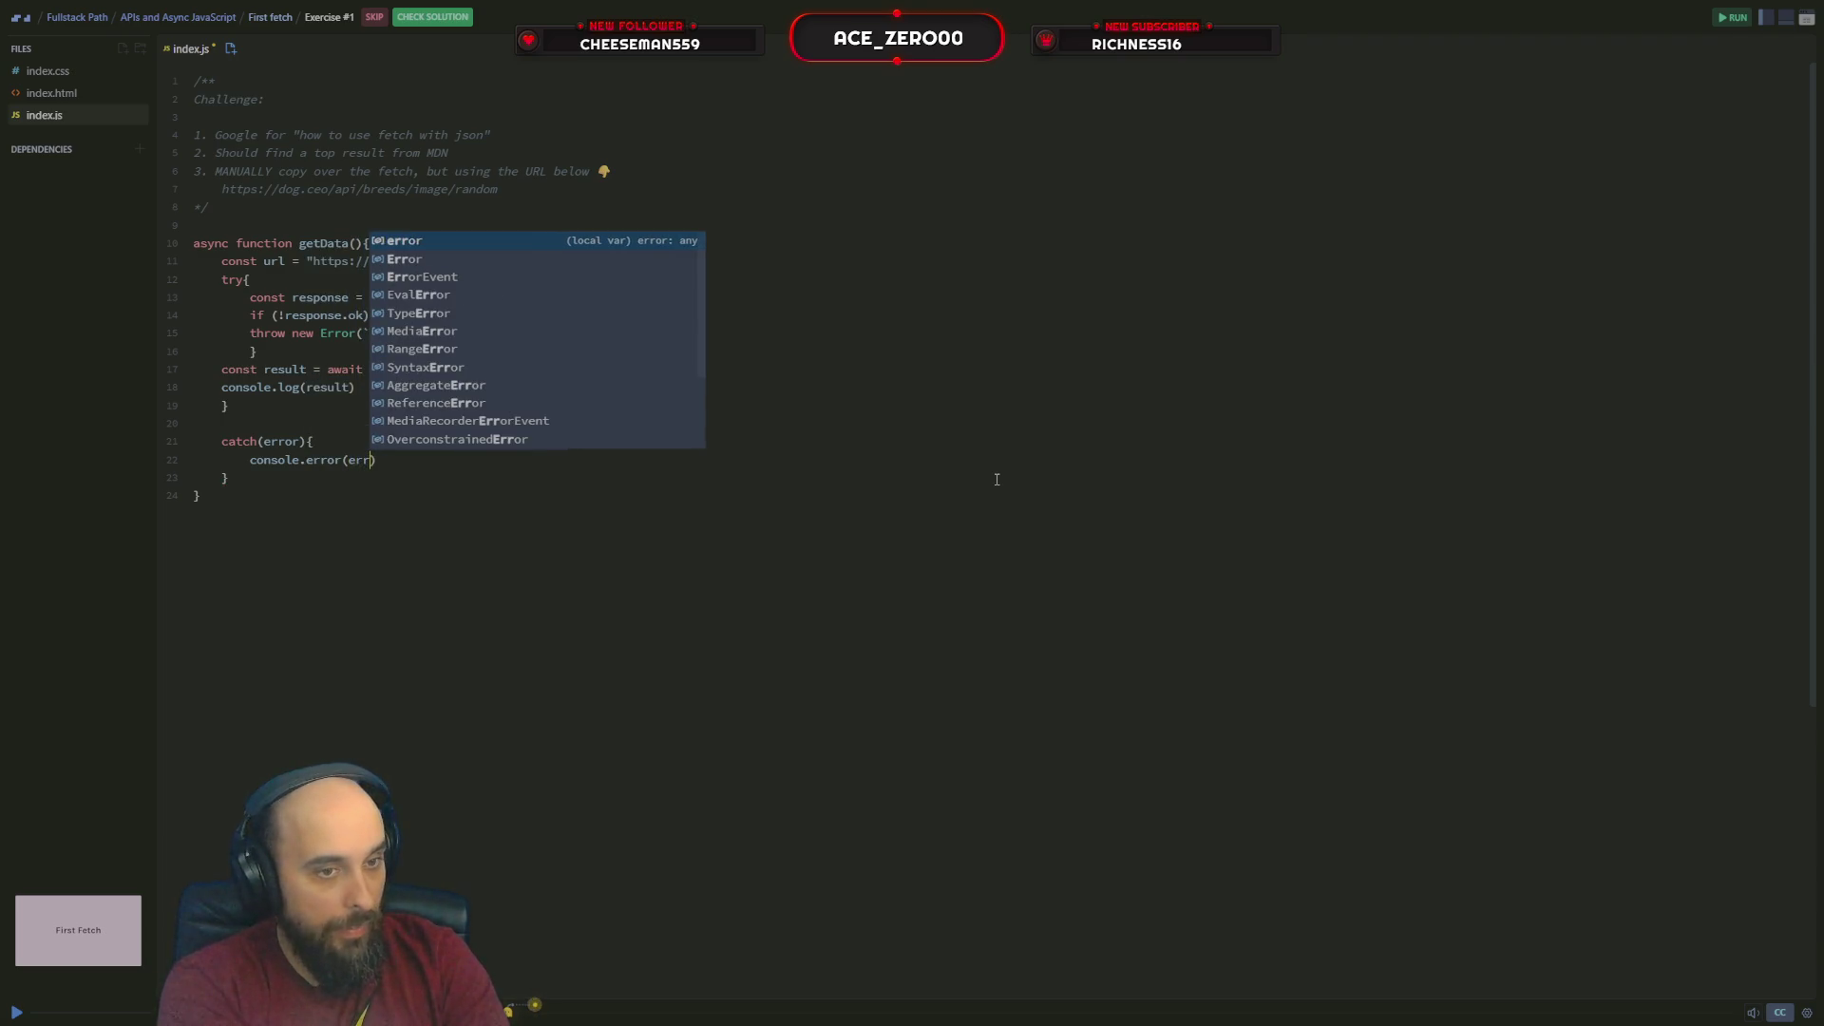
{"action": "type", "text": "rror.mes"}
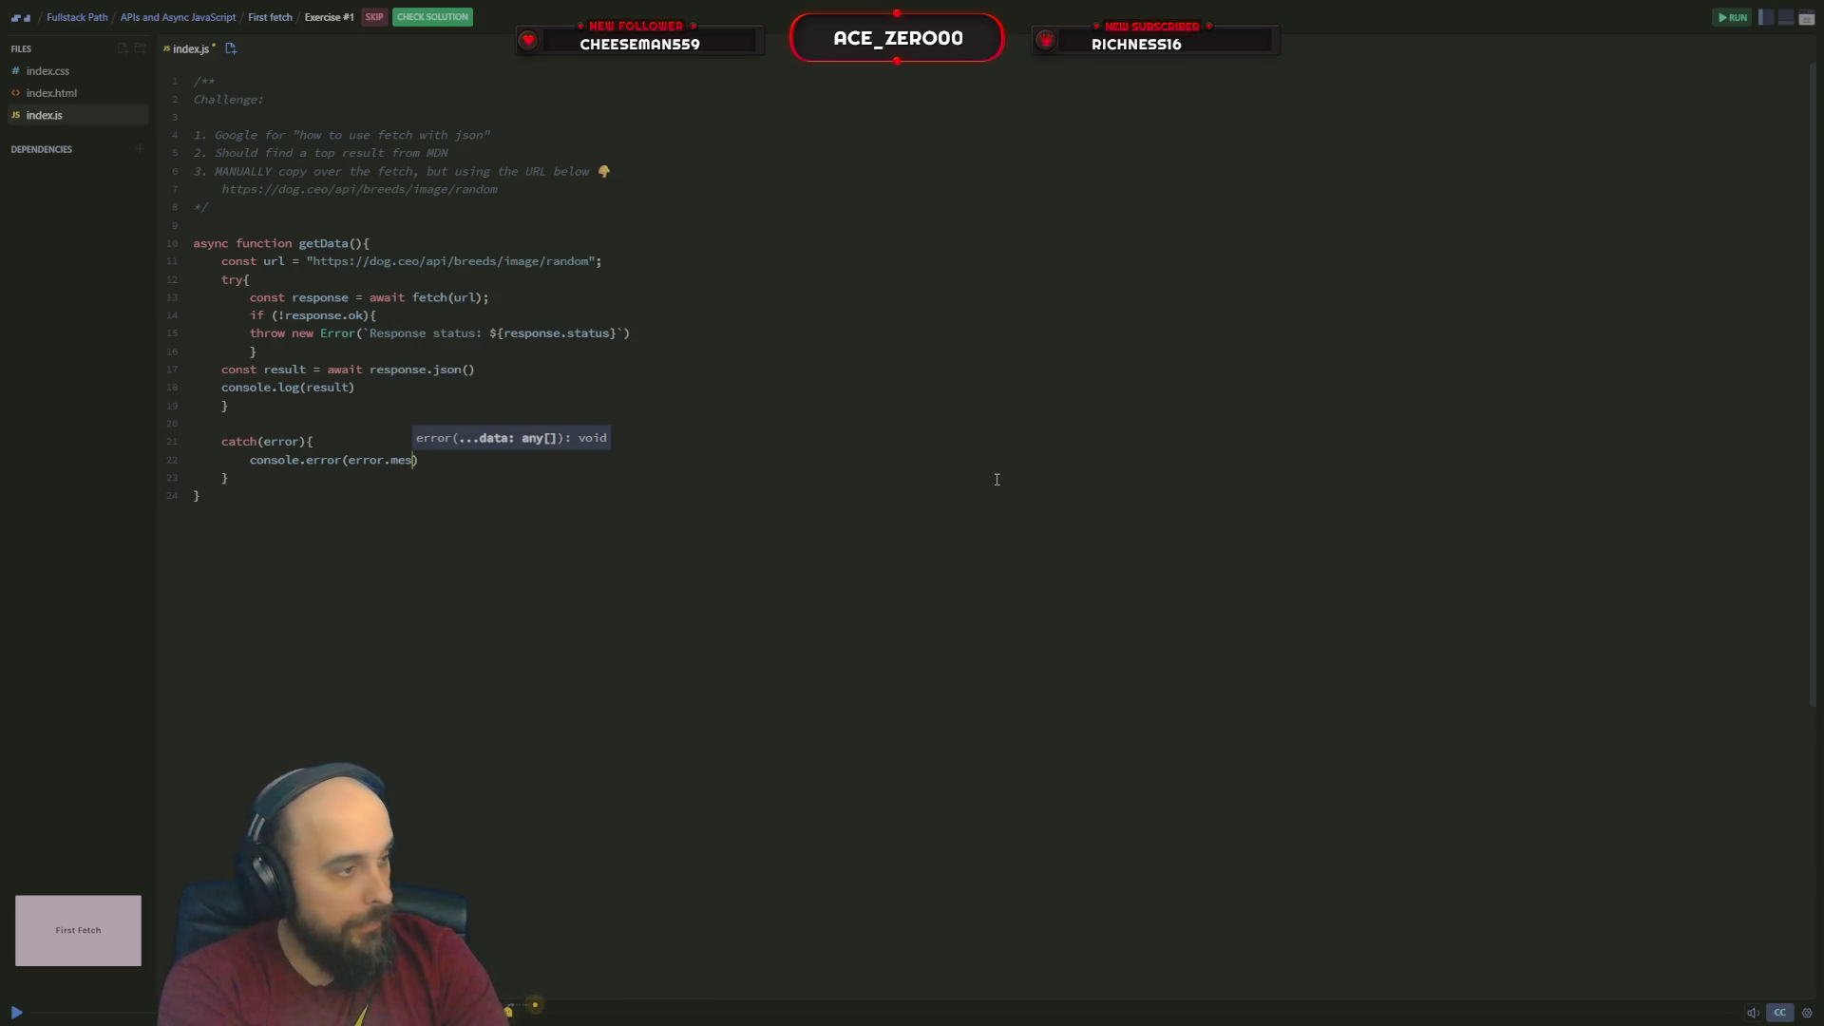
{"action": "type", "text": "s"}
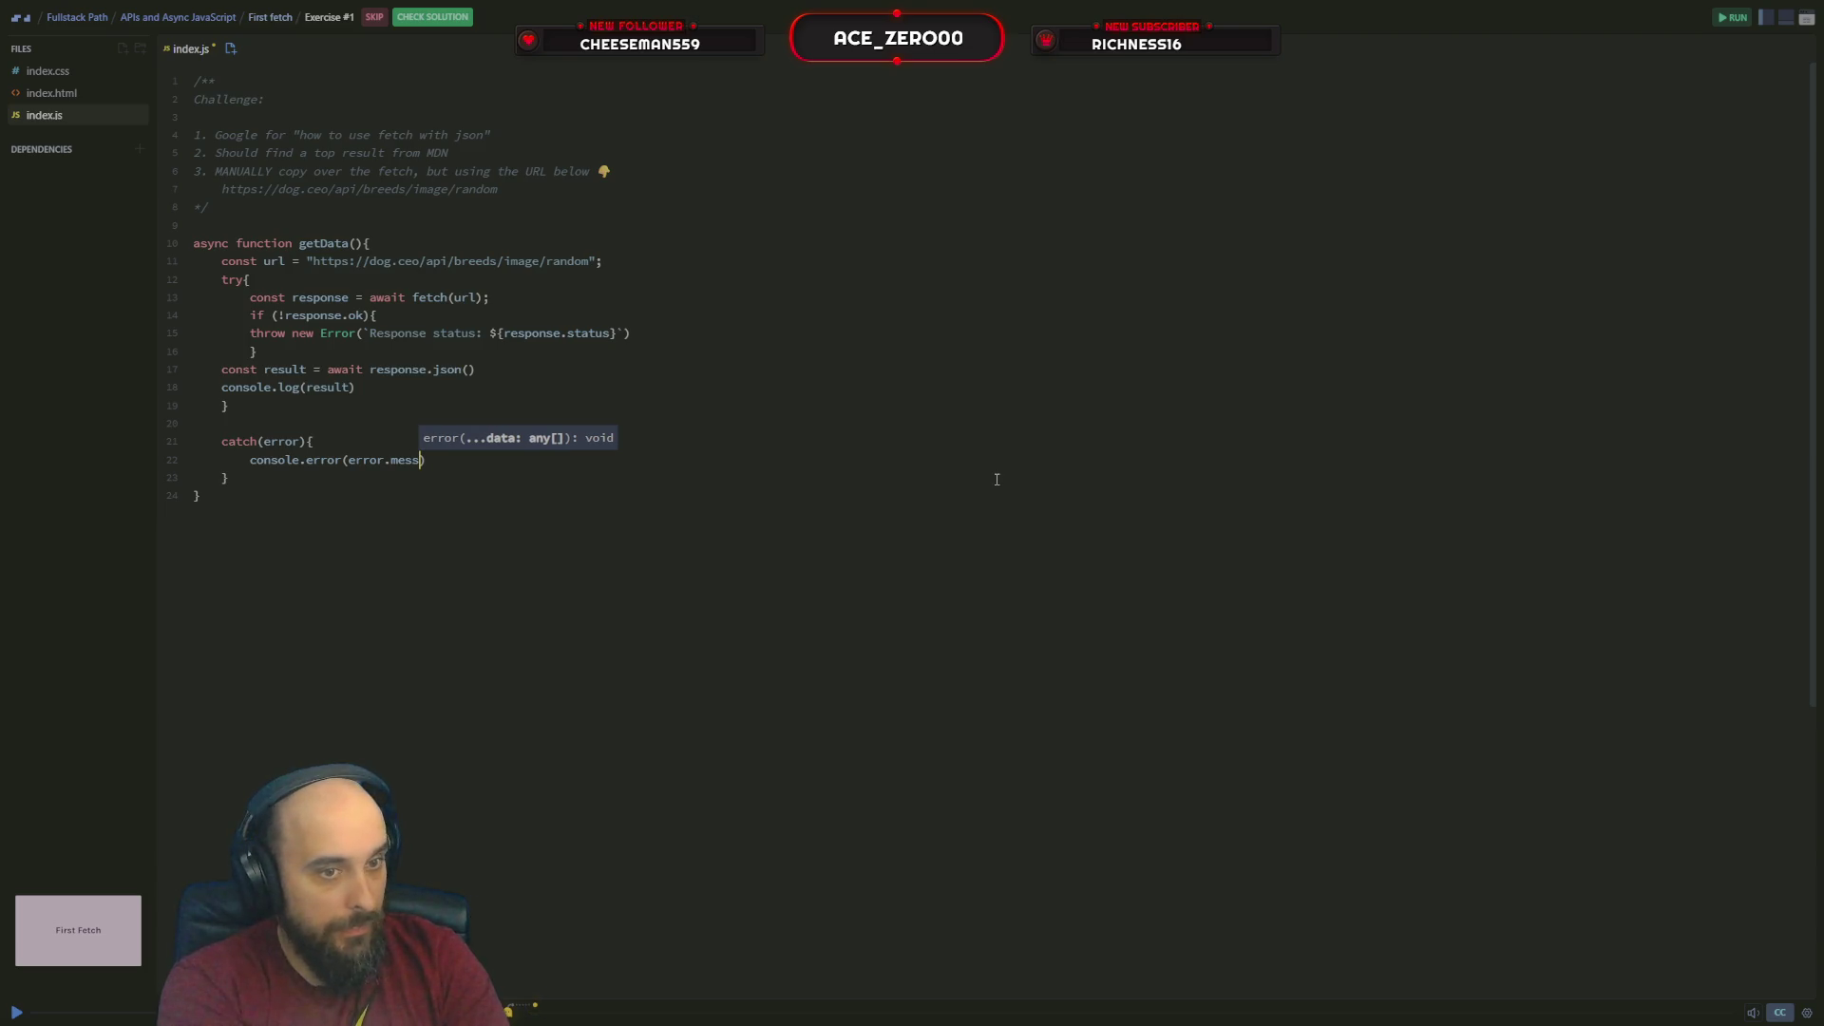
{"action": "type", "text": "age);"}
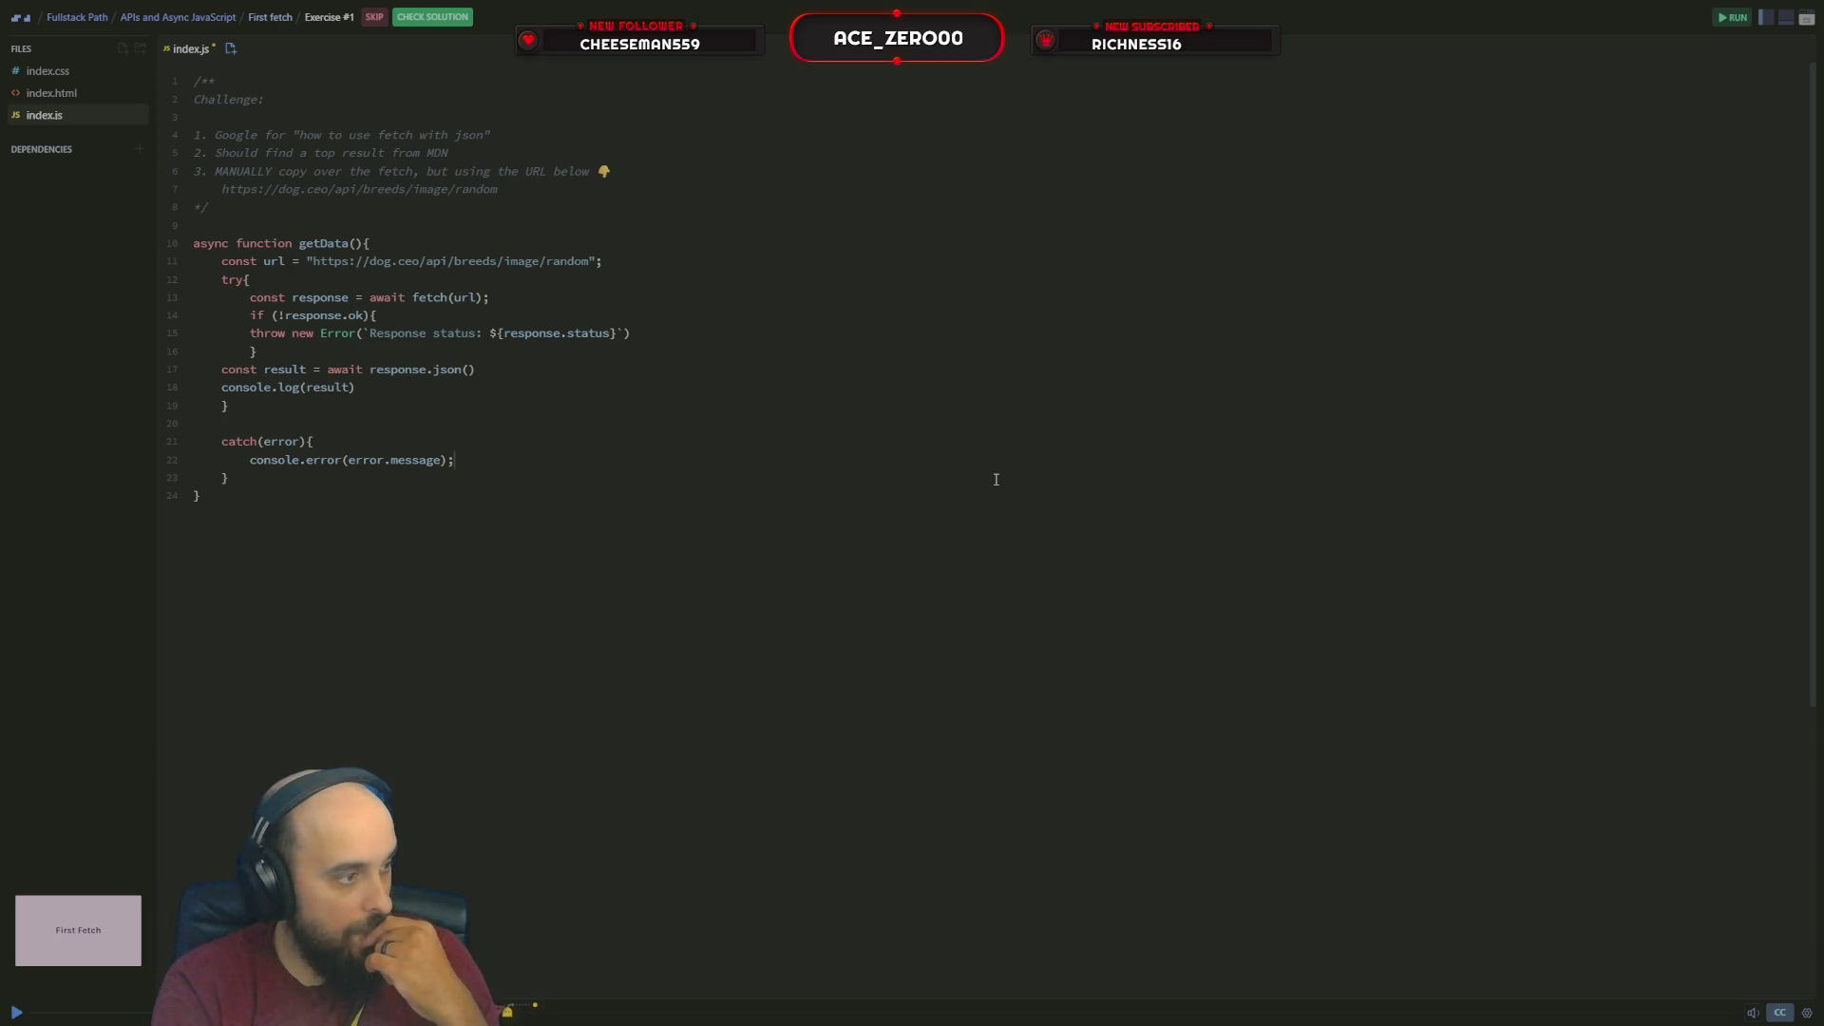
{"action": "key", "text": "Left"}
{"action": "key", "text": "Left"}
{"action": "key", "text": "Left"}
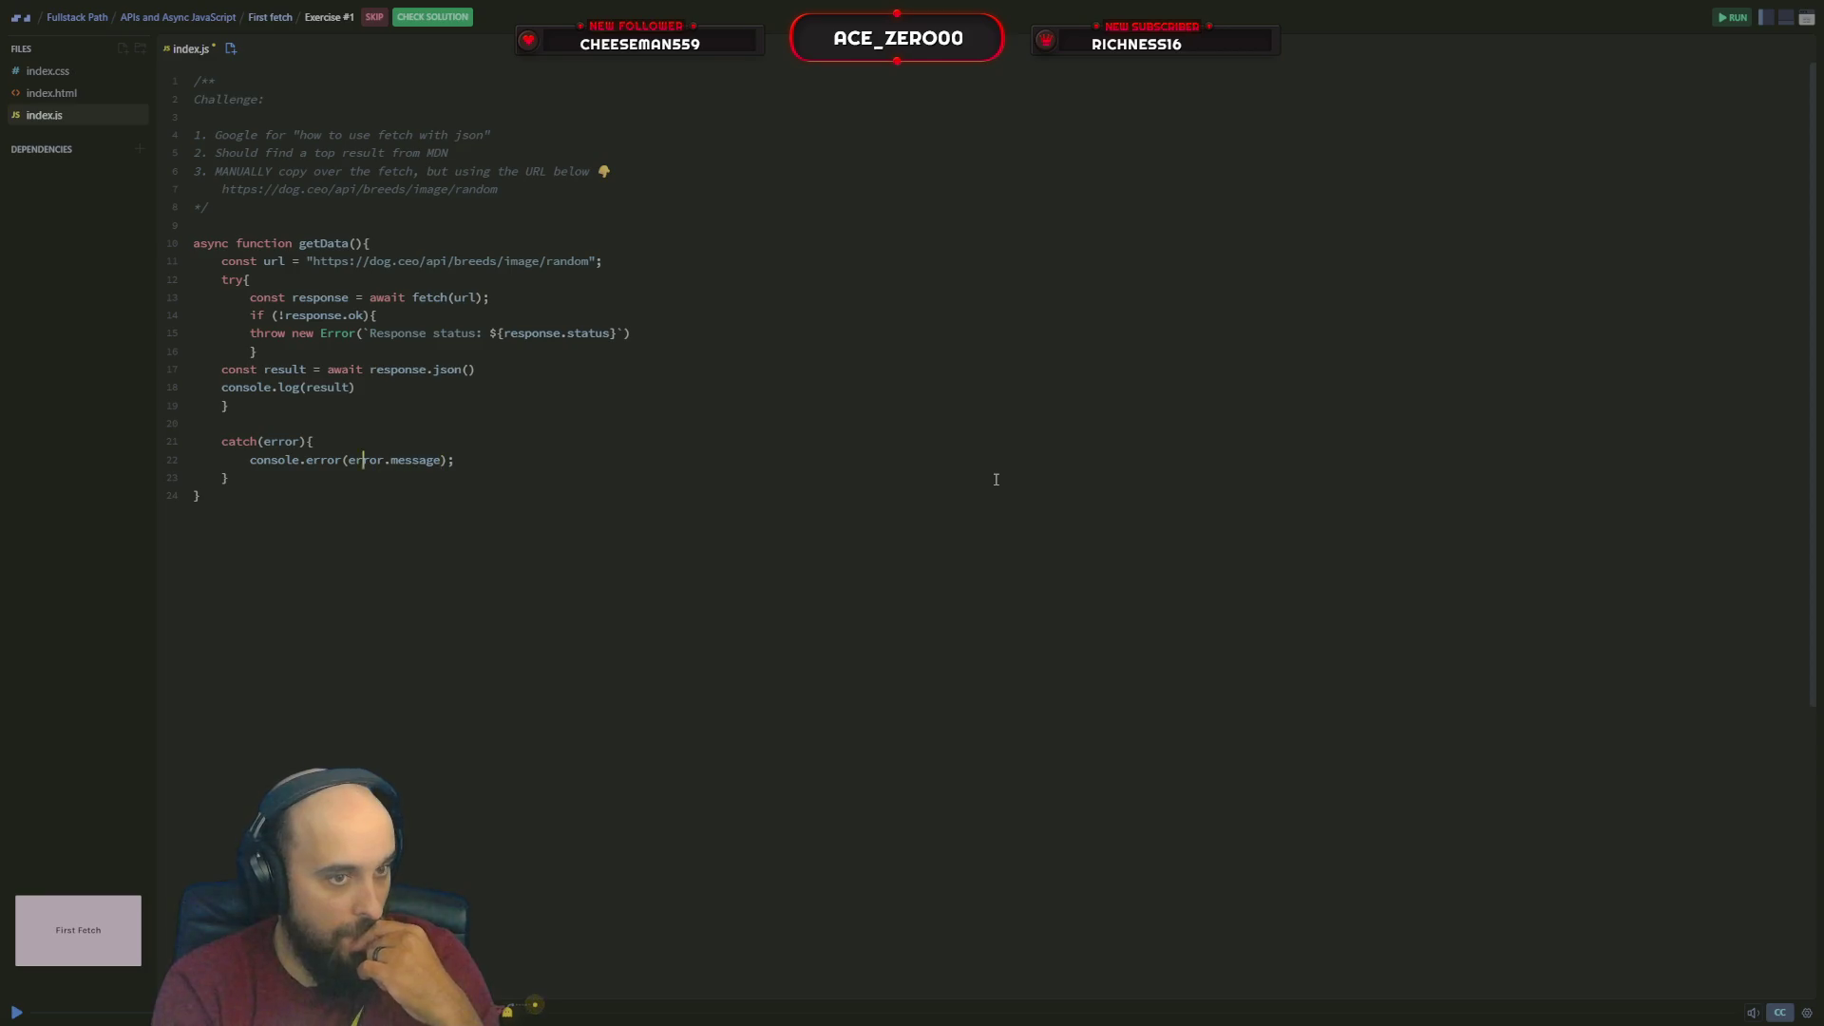
{"action": "key", "text": "Left"}
{"action": "key", "text": "Left"}
{"action": "key", "text": "Left"}
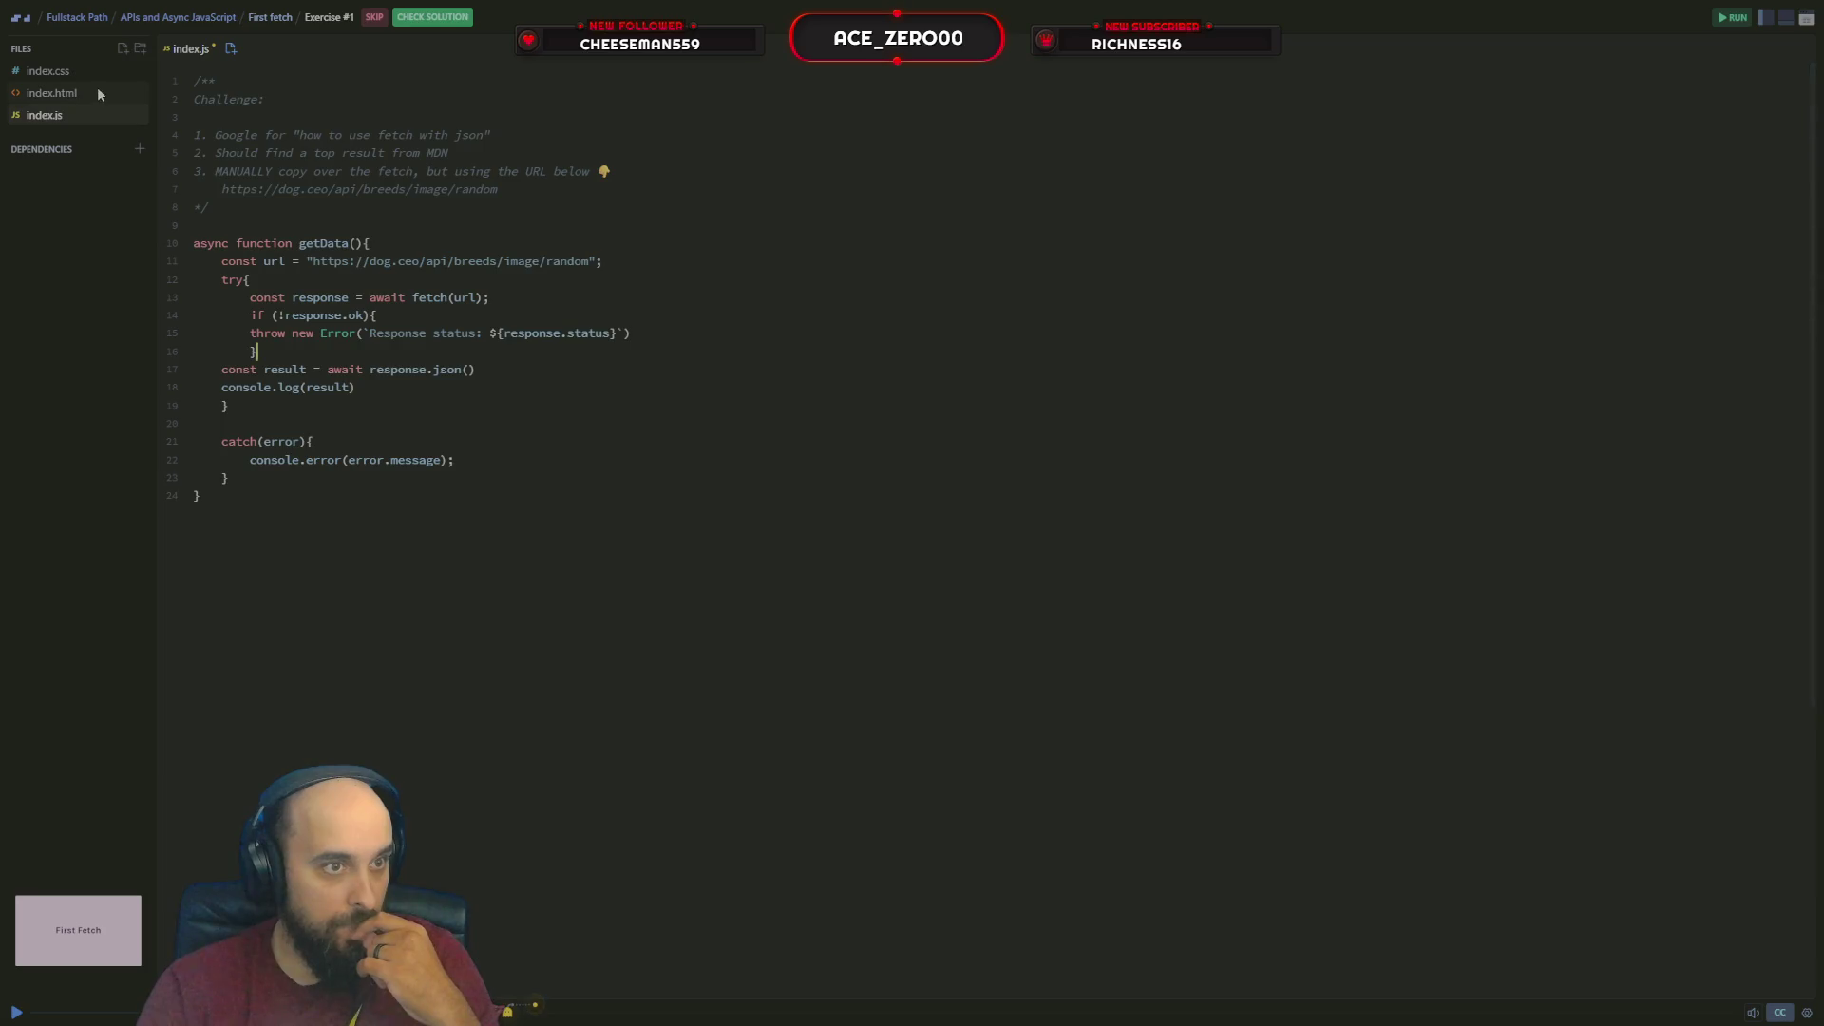
{"action": "left_click", "coordinate": [58, 92]}
{"action": "left_click", "coordinate": [59, 118]}
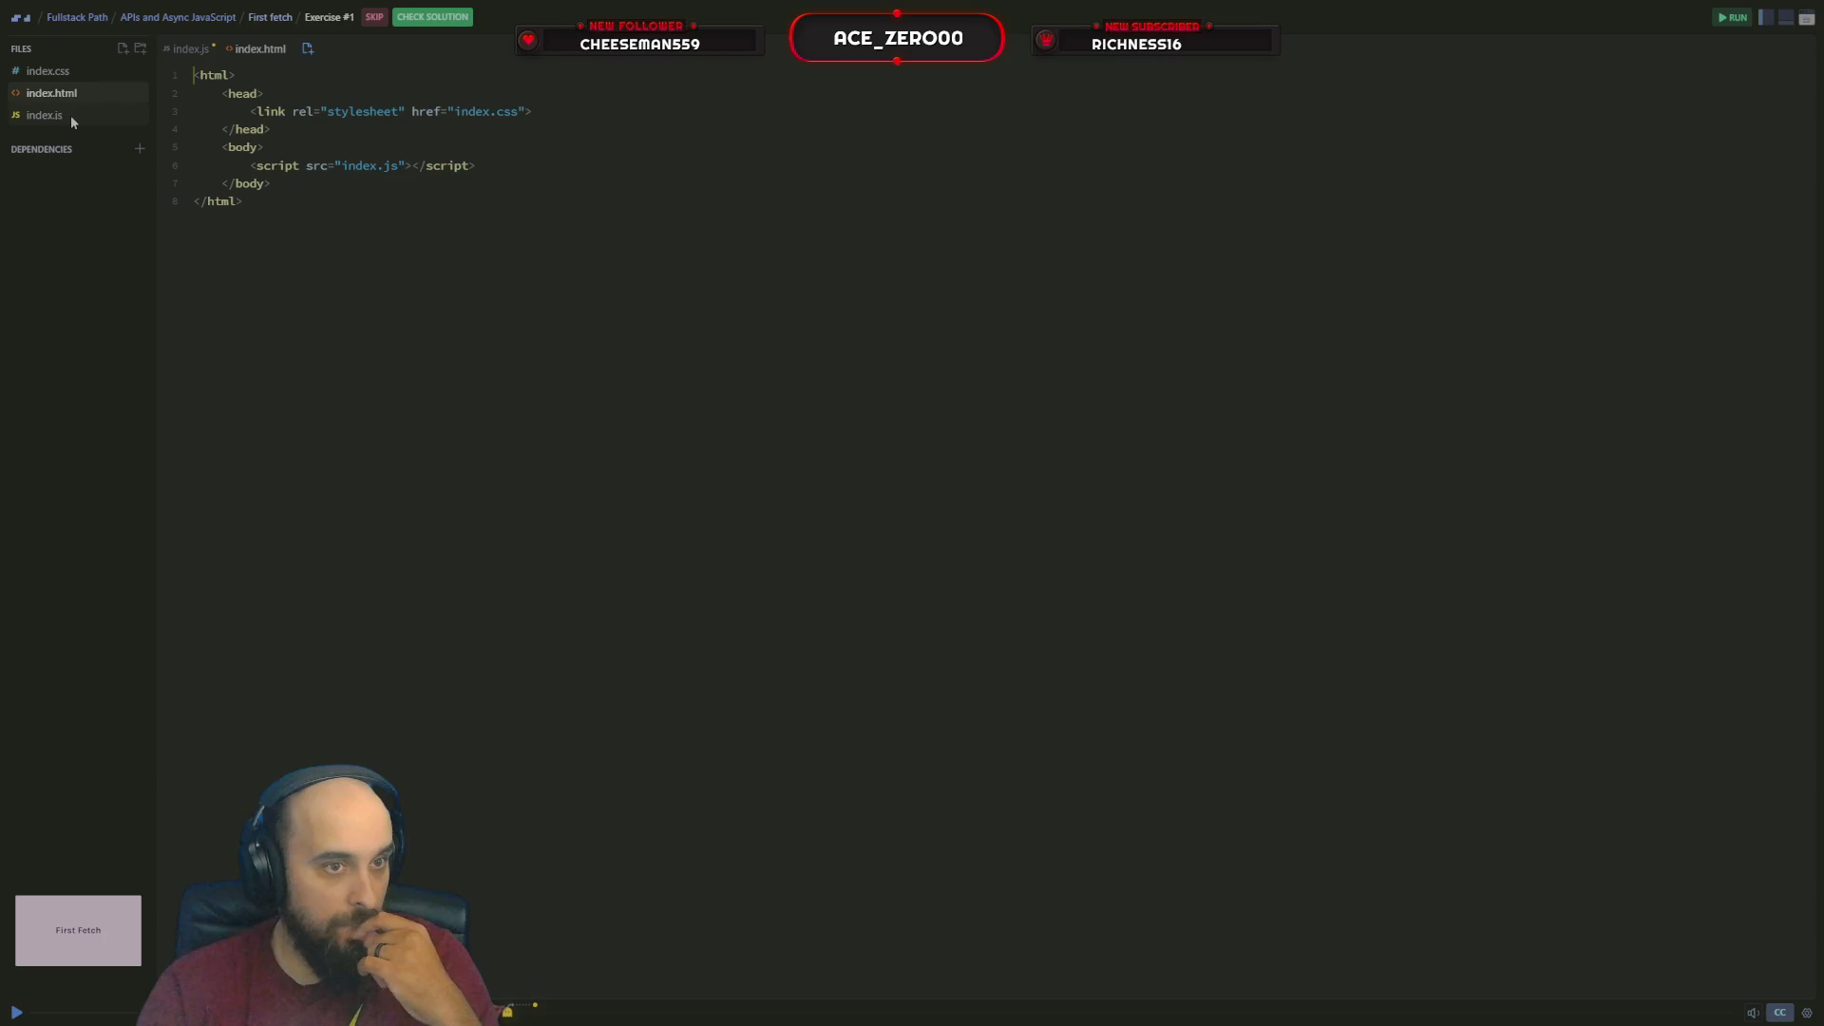
{"action": "left_click", "coordinate": [71, 116]}
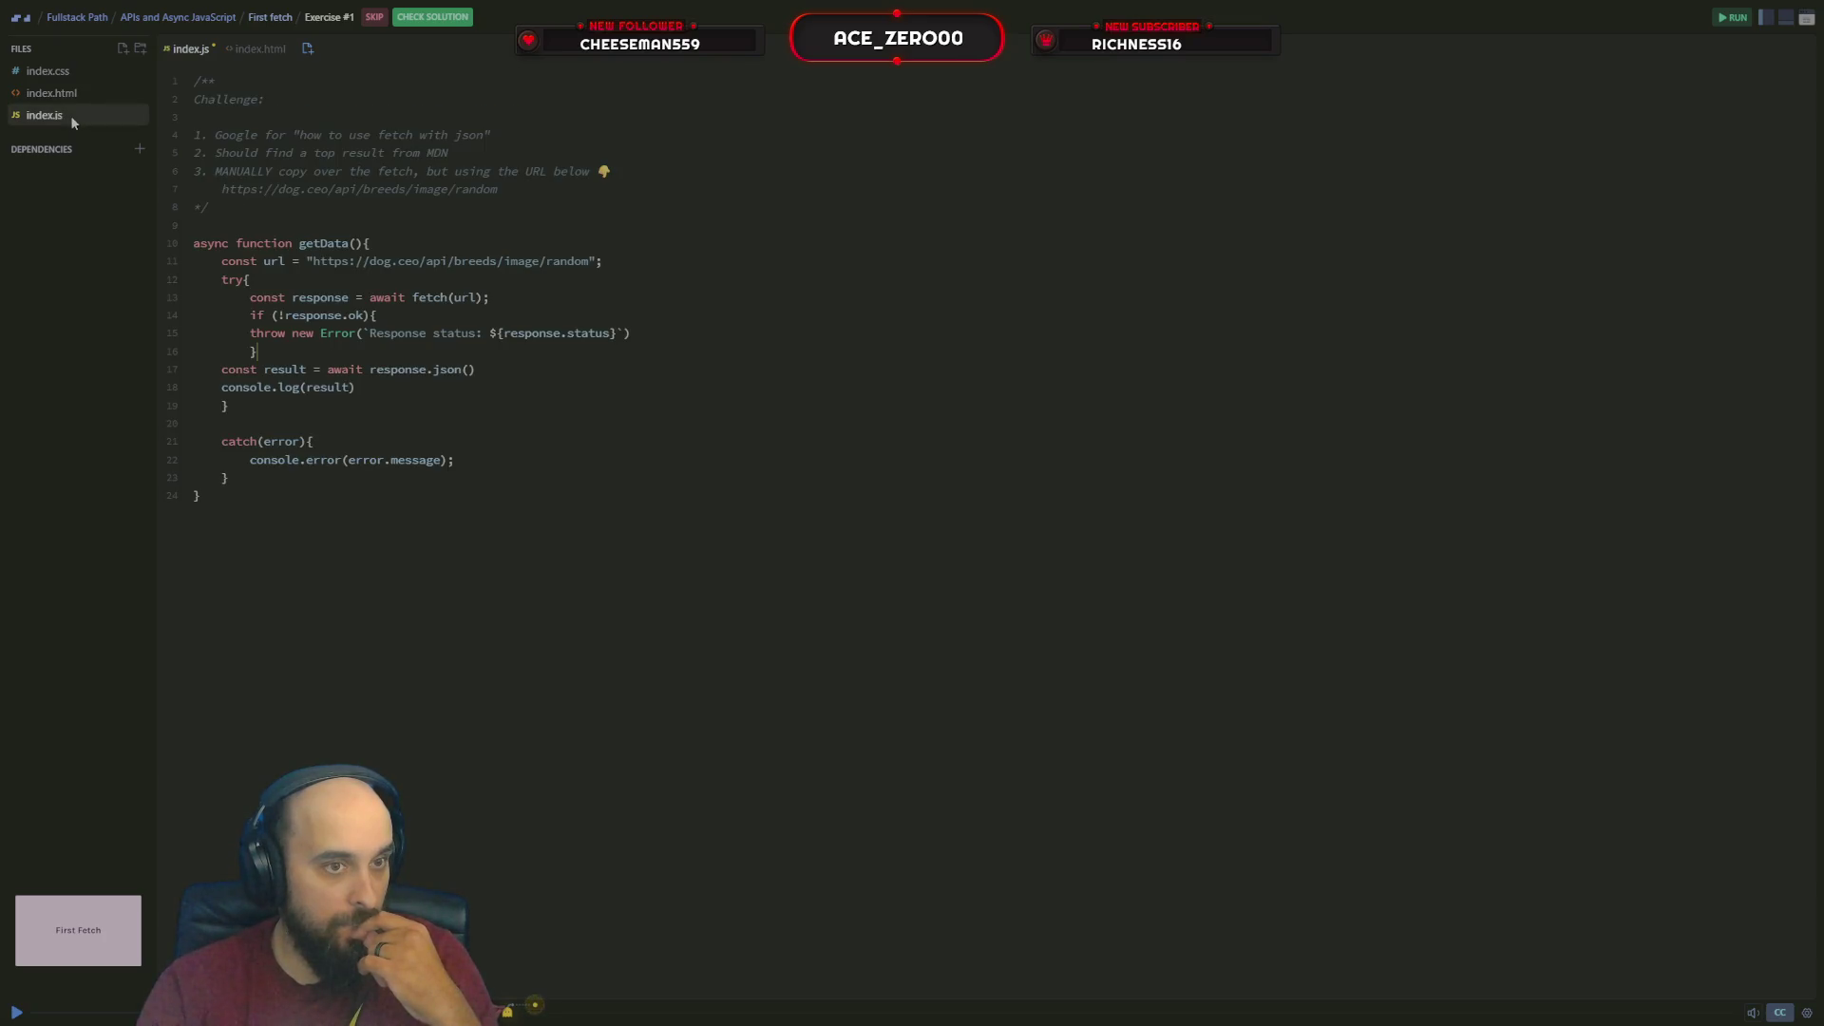
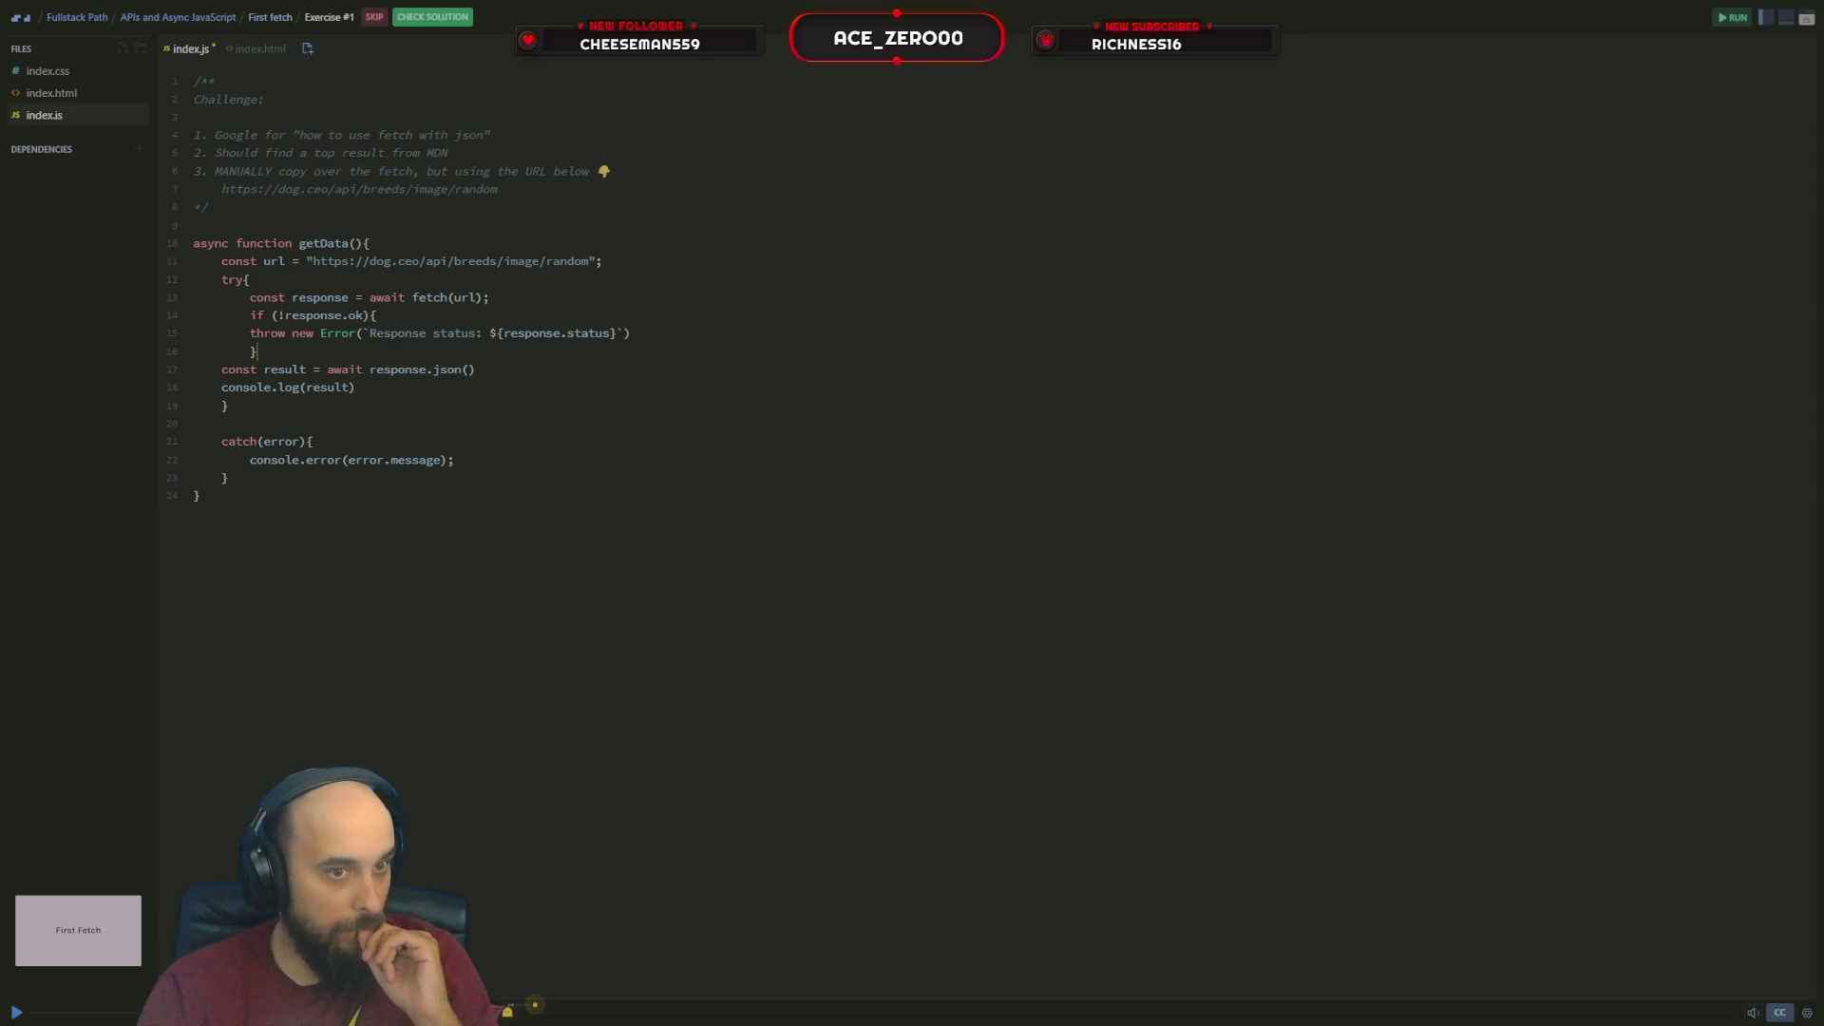
Submit the getData fetch solution and have it confirmed correct
{"action": "left_click", "coordinate": [432, 17]}
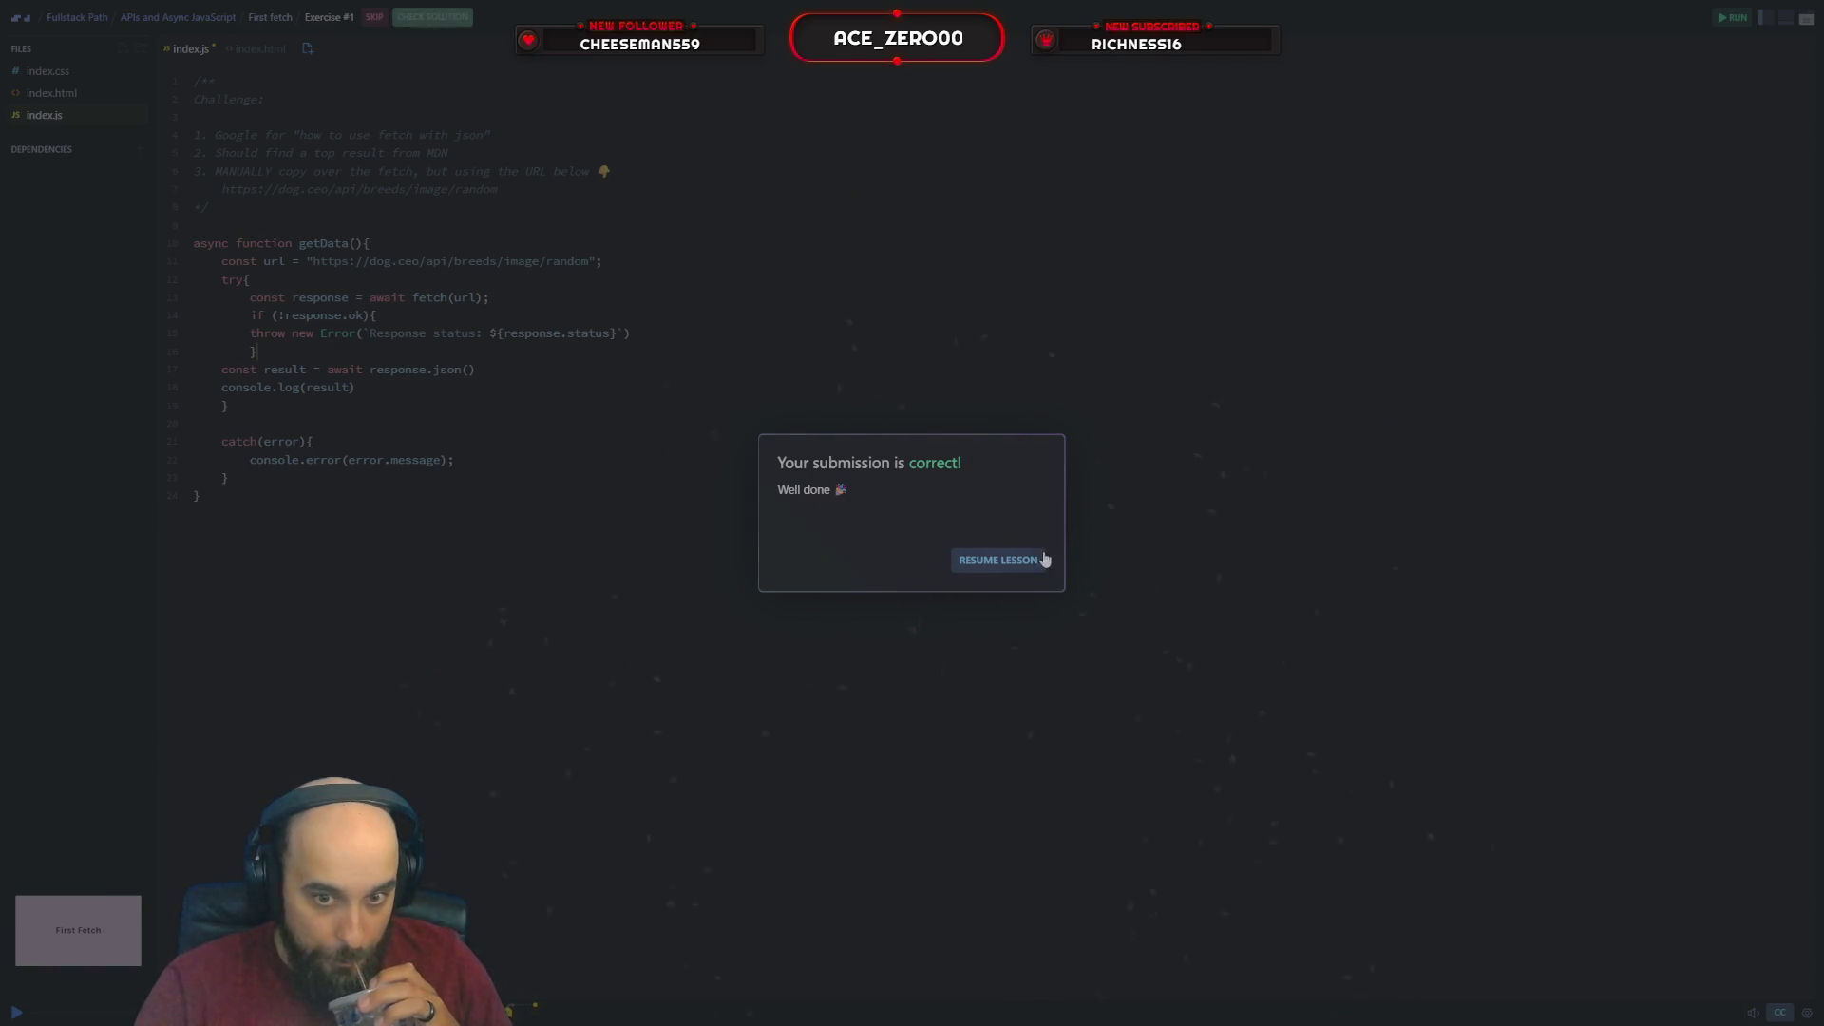
Dismiss the result dialog and resume the First fetch lesson
{"action": "left_click", "coordinate": [999, 559]}
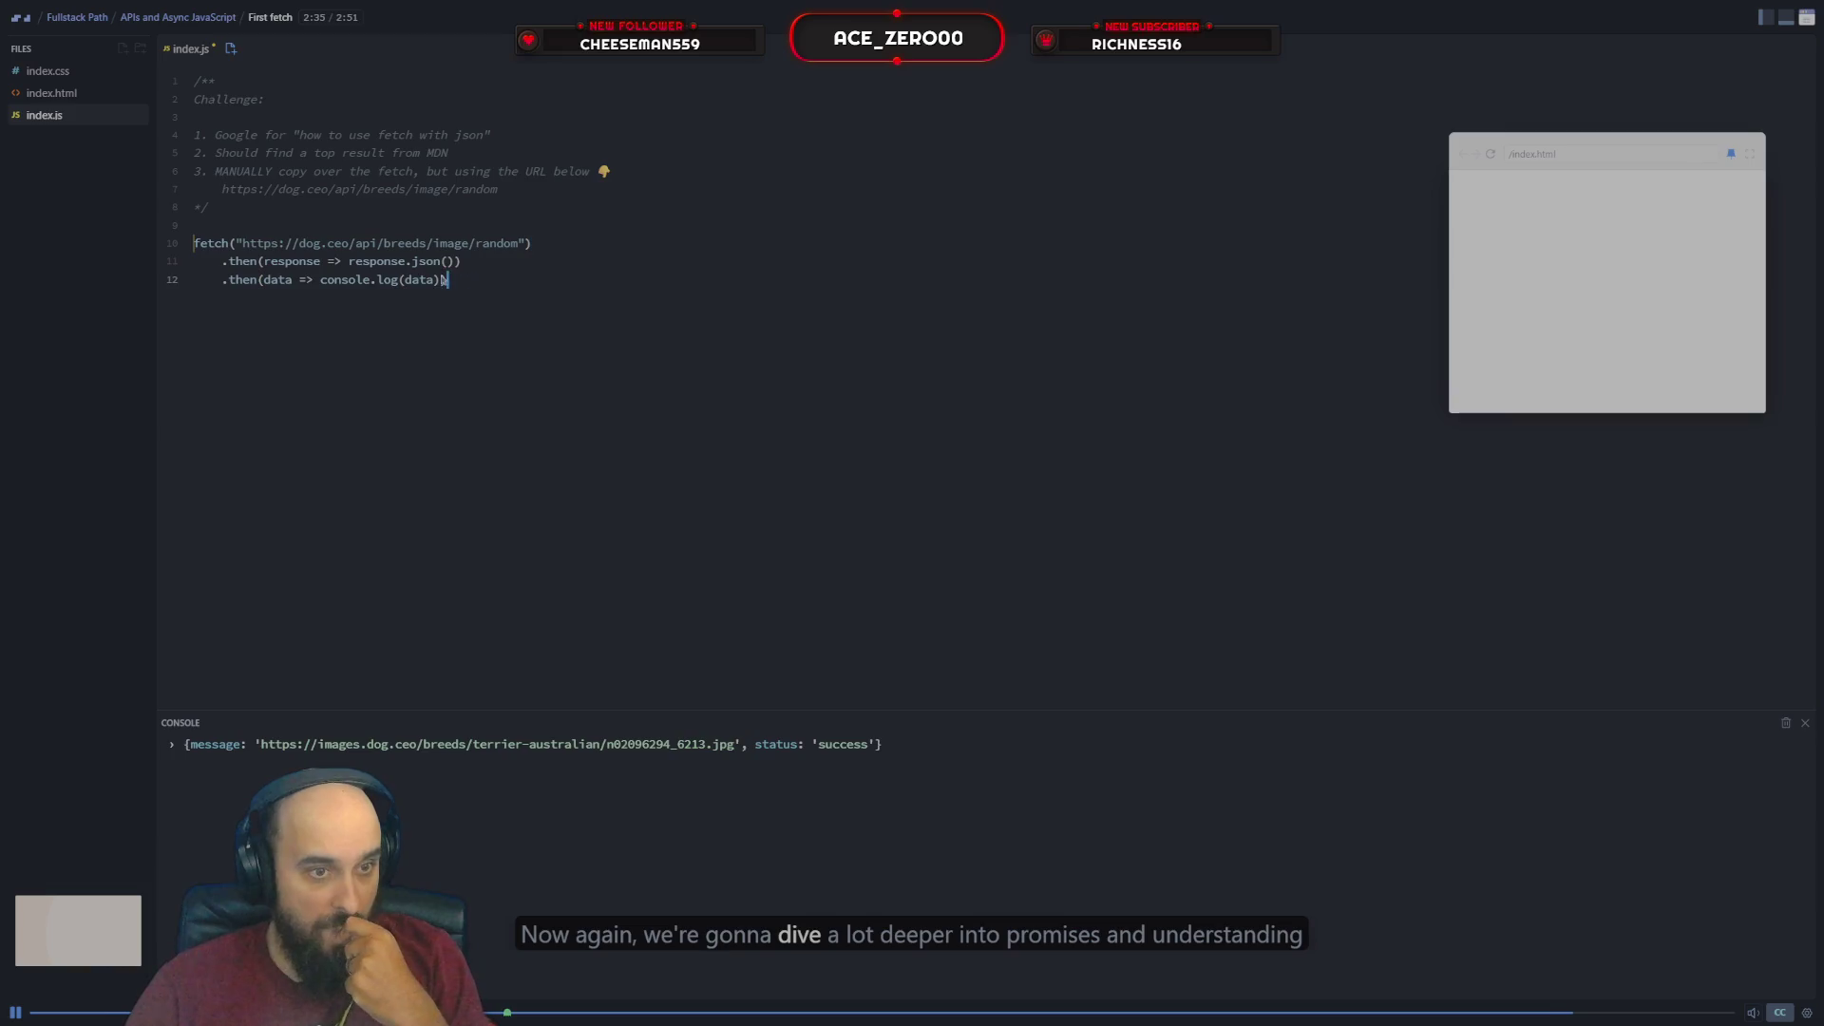
Pause and resume the First fetch screencast so it plays to its end
{"action": "left_click", "coordinate": [16, 1012]}
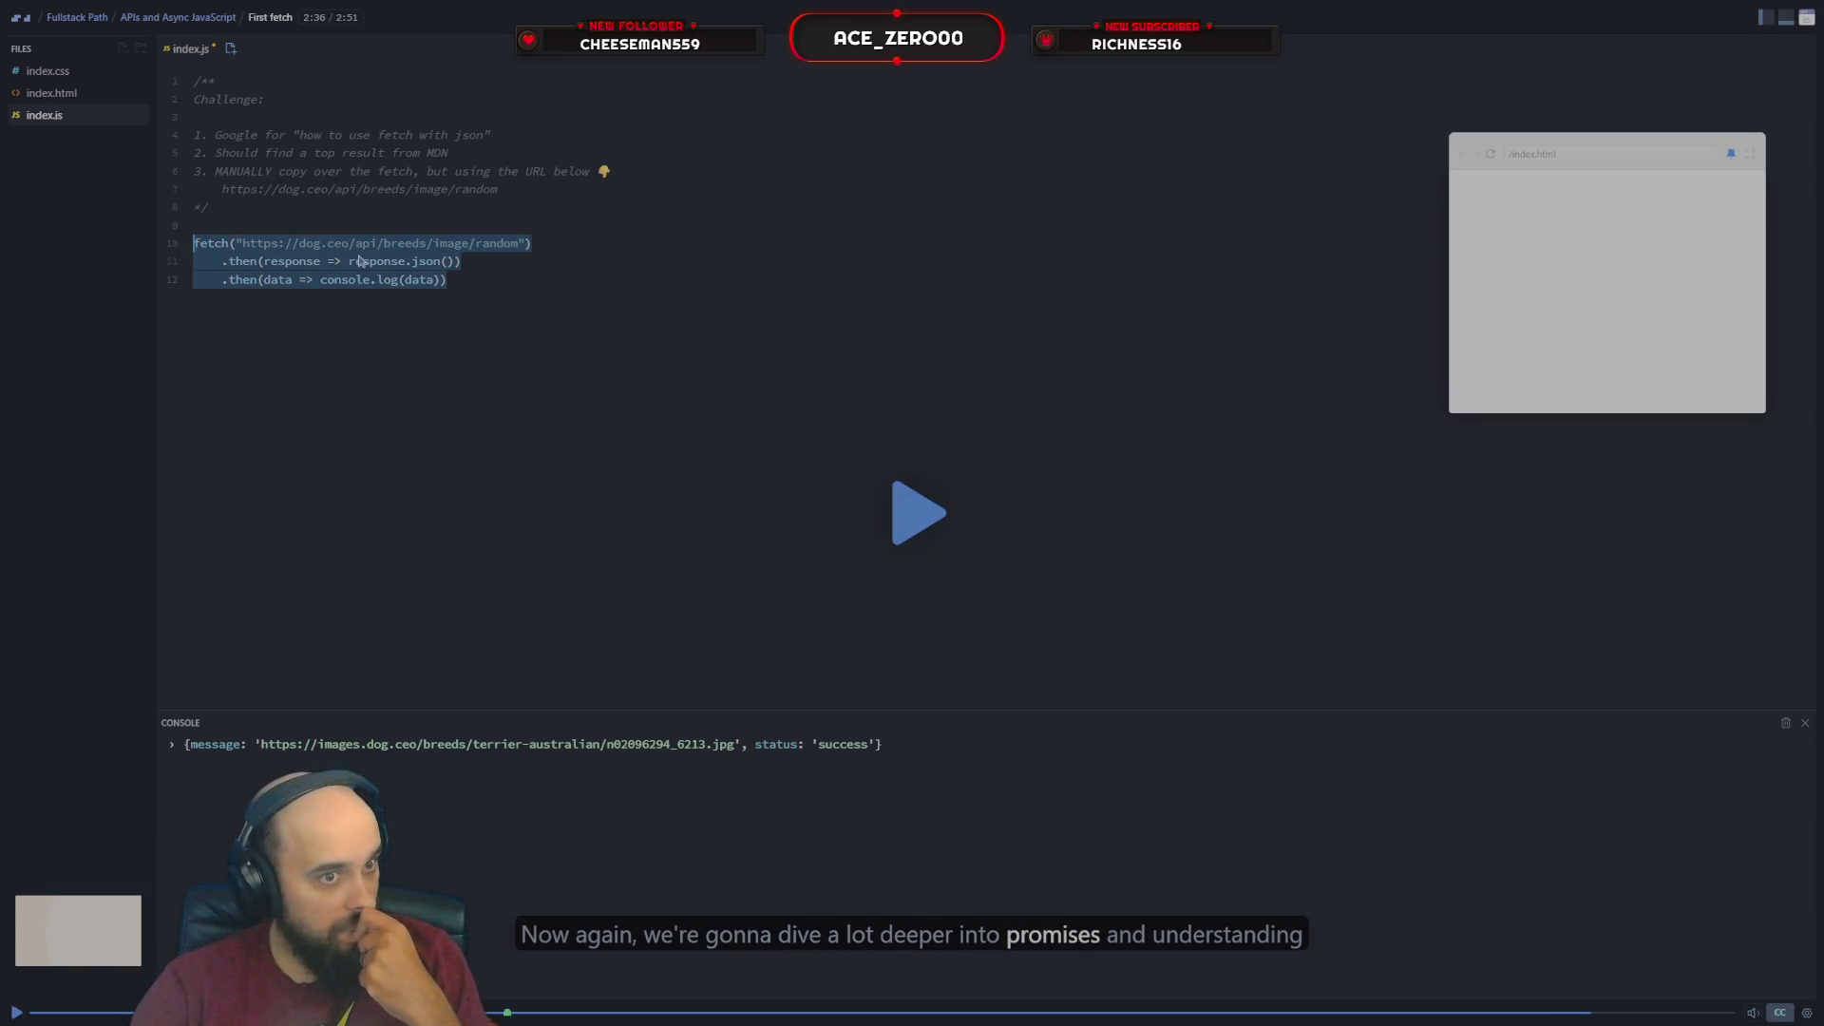
{"action": "left_click", "coordinate": [16, 1012]}
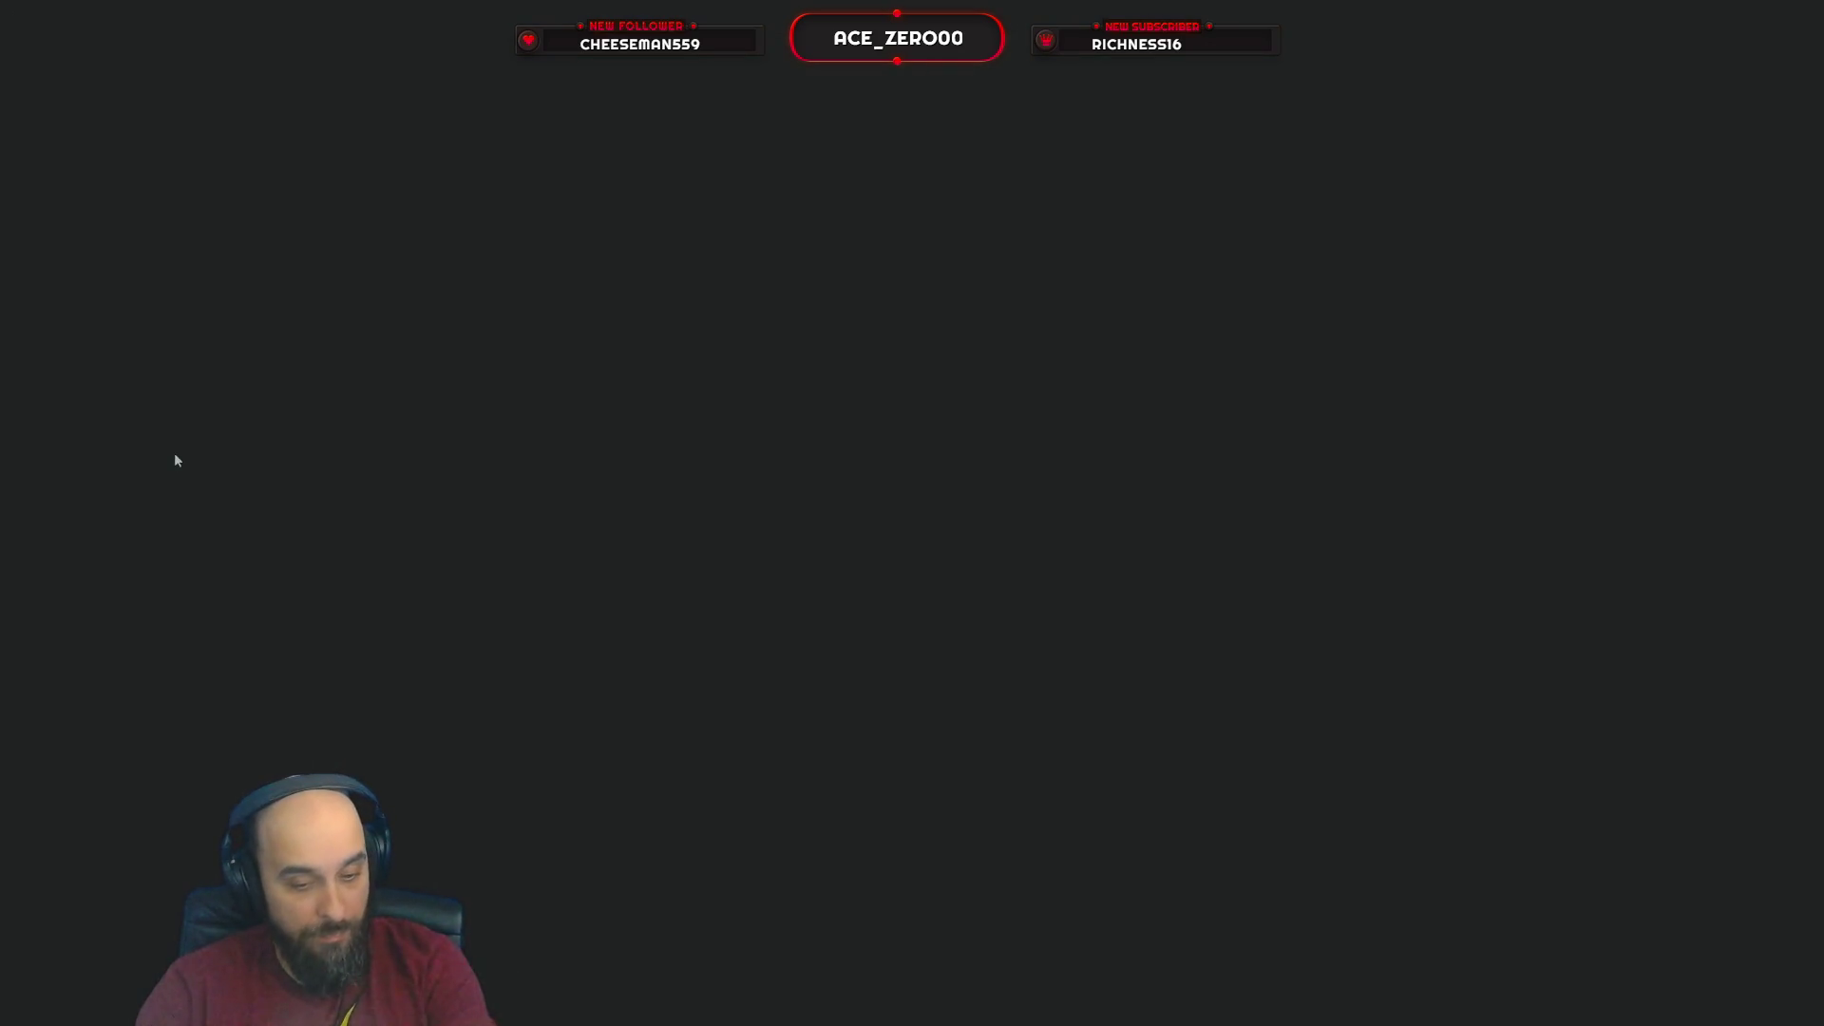
Close the Special Identifiers page and restart the First fetch scrim from 0:00
{"action": "left_click", "coordinate": [358, 14]}
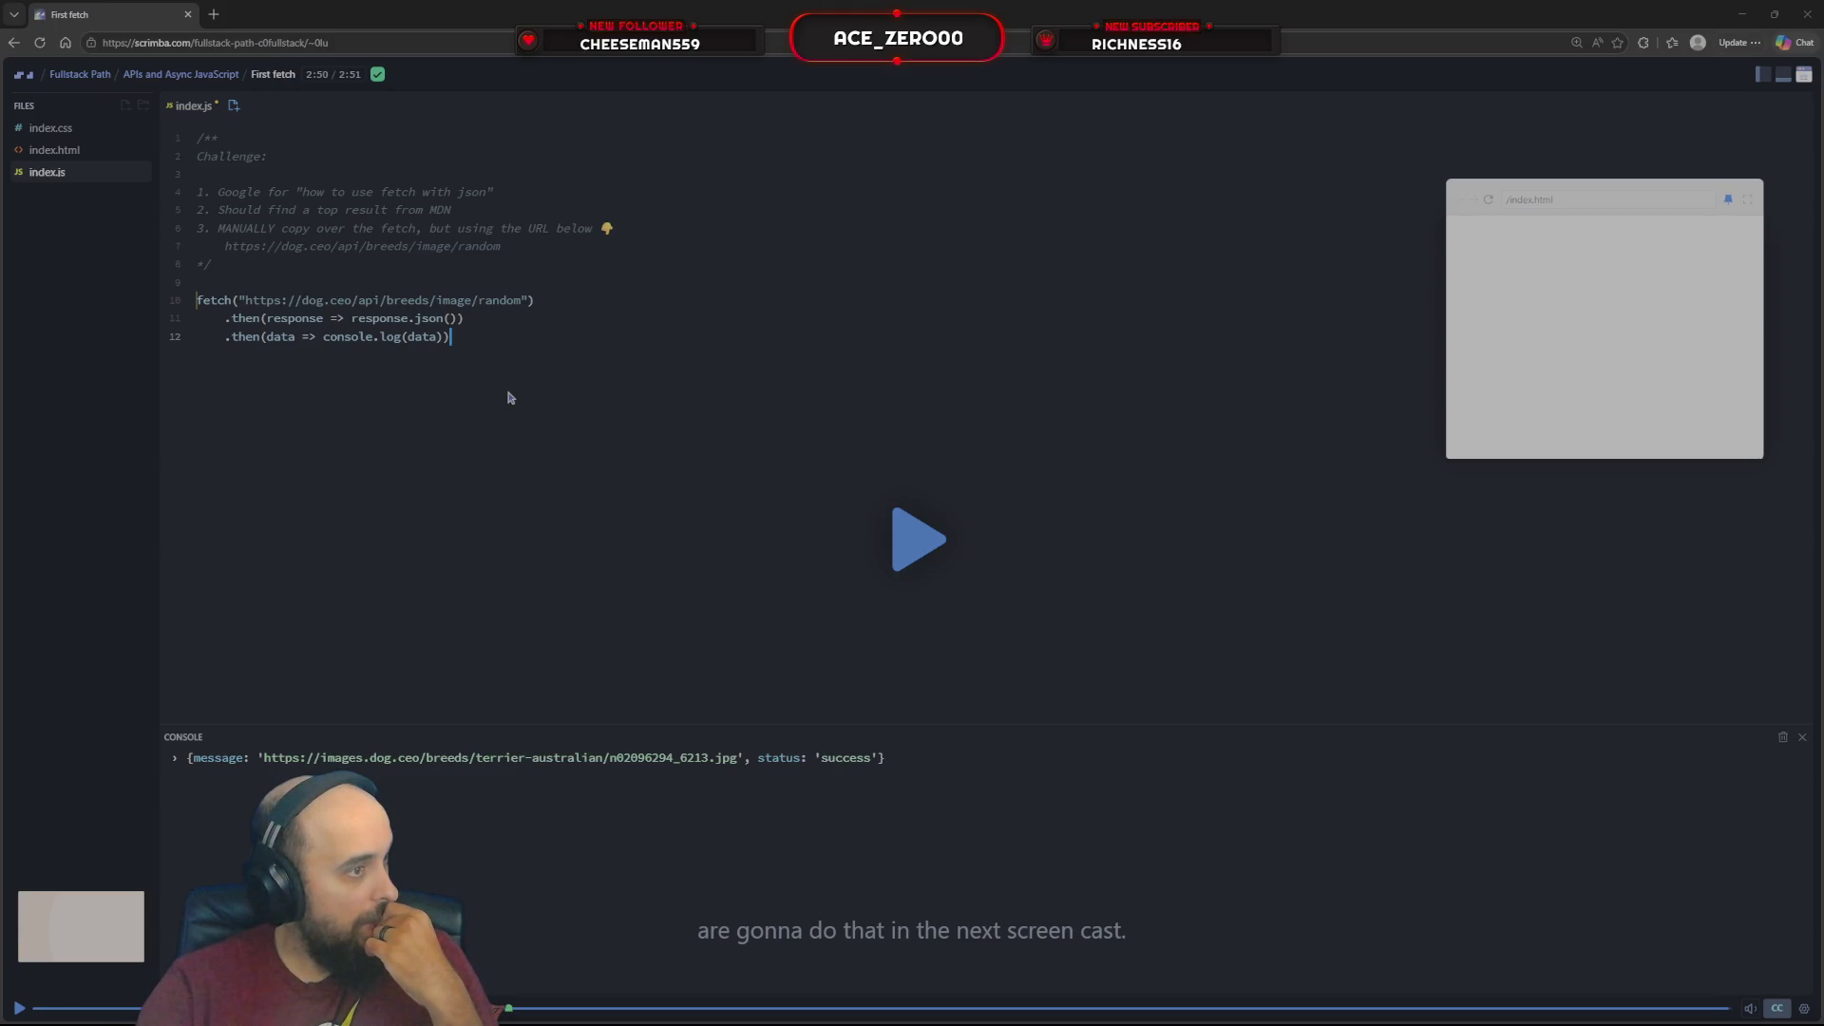
{"action": "key", "text": "space"}
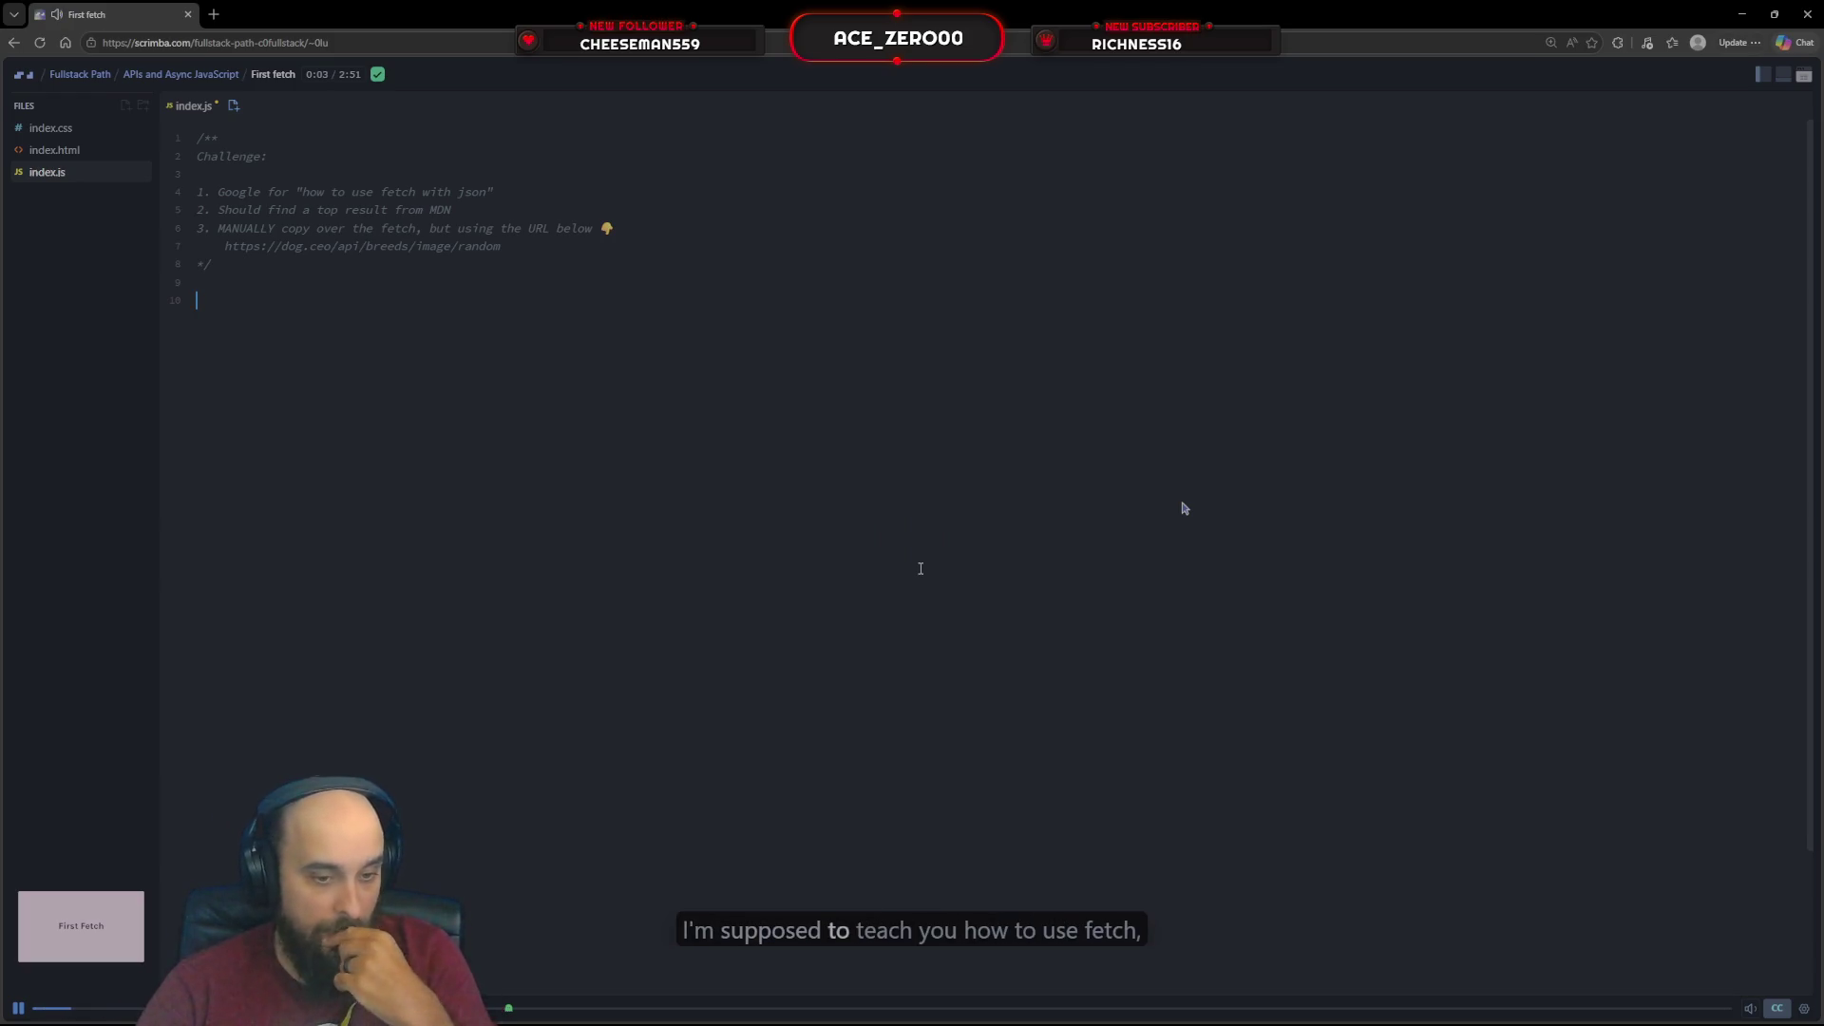
Load the '.then() and Asynchronous JavaScript' lesson from the lesson list and start its screencast
{"action": "left_click", "coordinate": [208, 80]}
{"action": "left_click", "coordinate": [156, 241]}
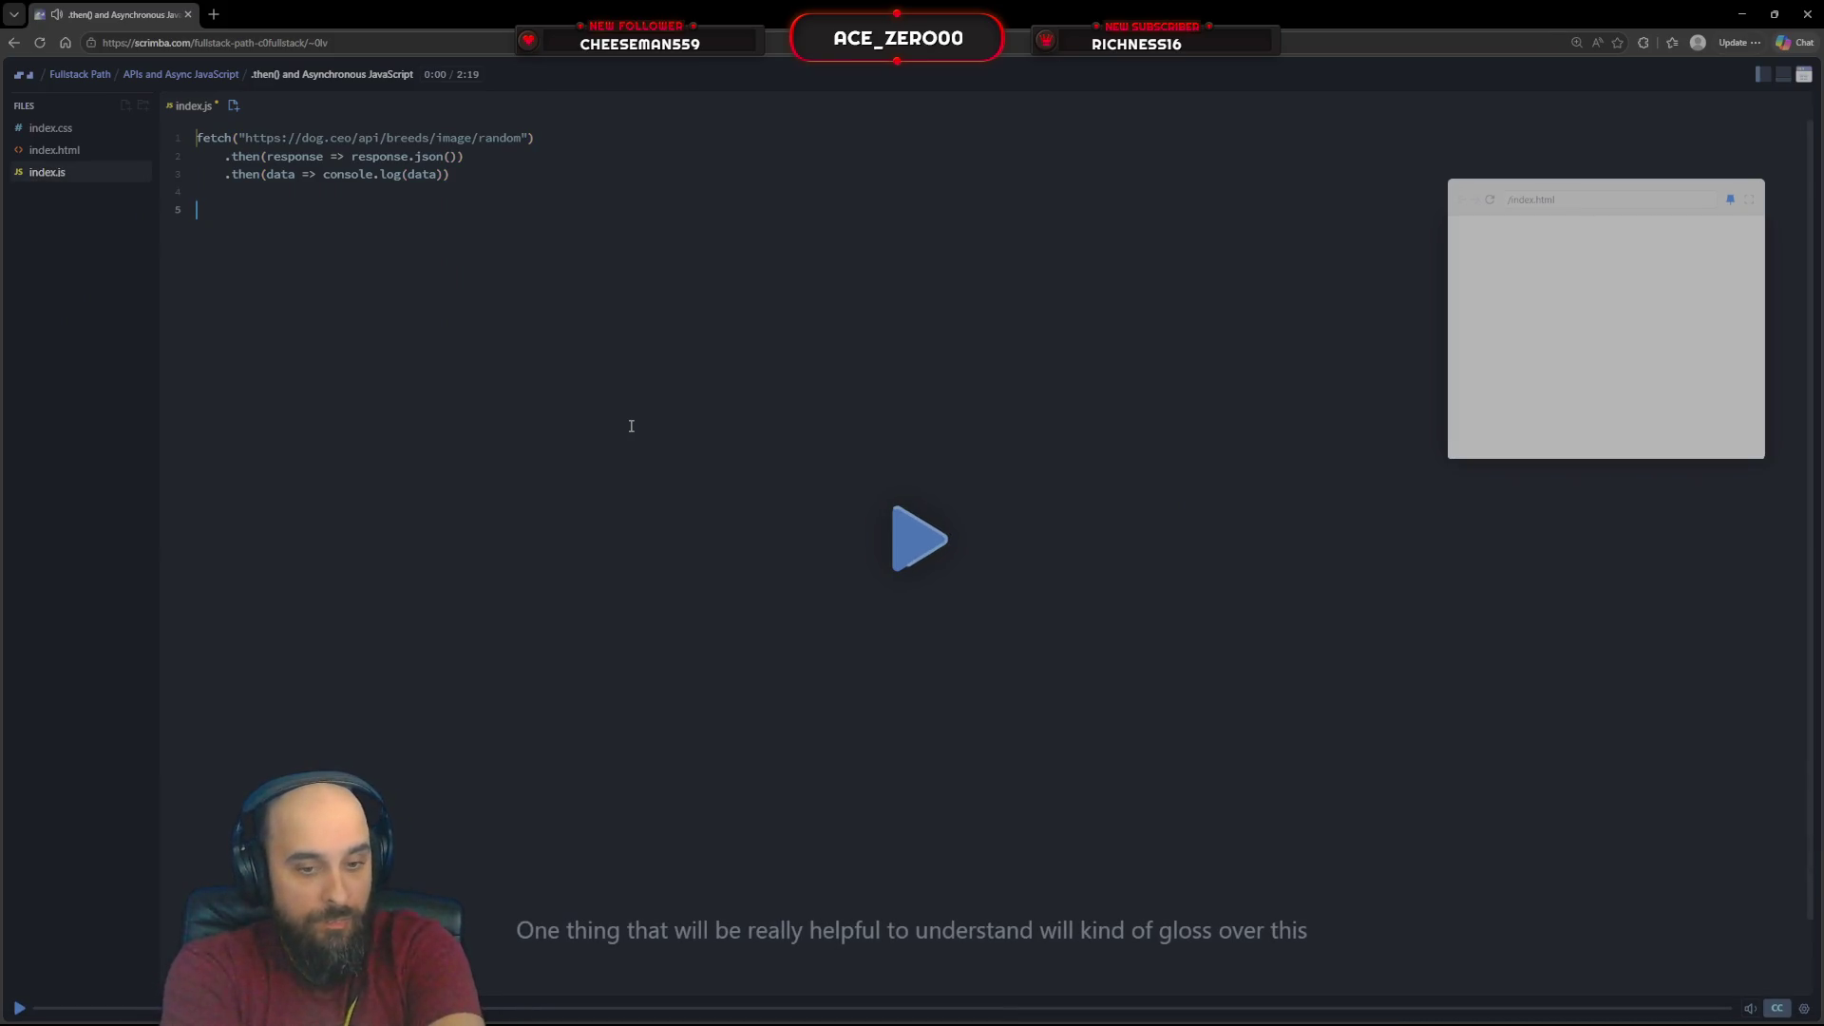
{"action": "left_click", "coordinate": [1044, 538]}
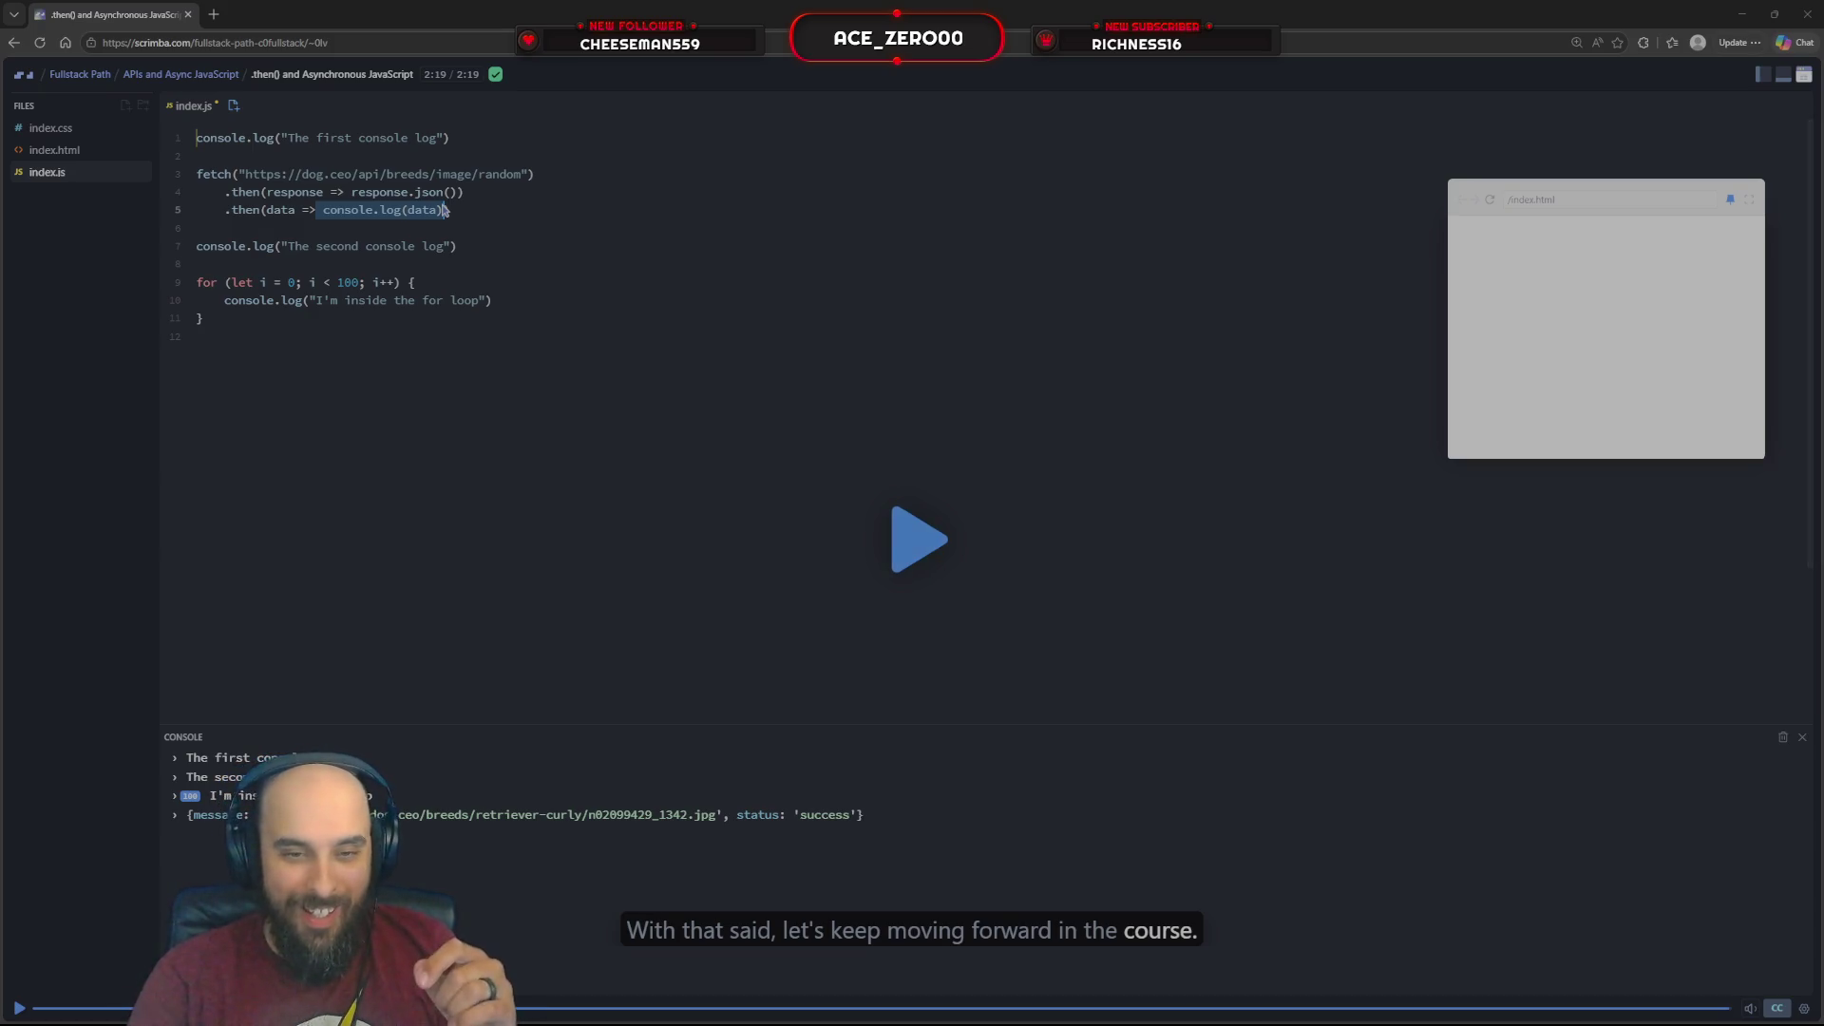
Resume the paused .then() lesson scrim on the fetch and console log example
{"action": "left_click", "coordinate": [1044, 538]}
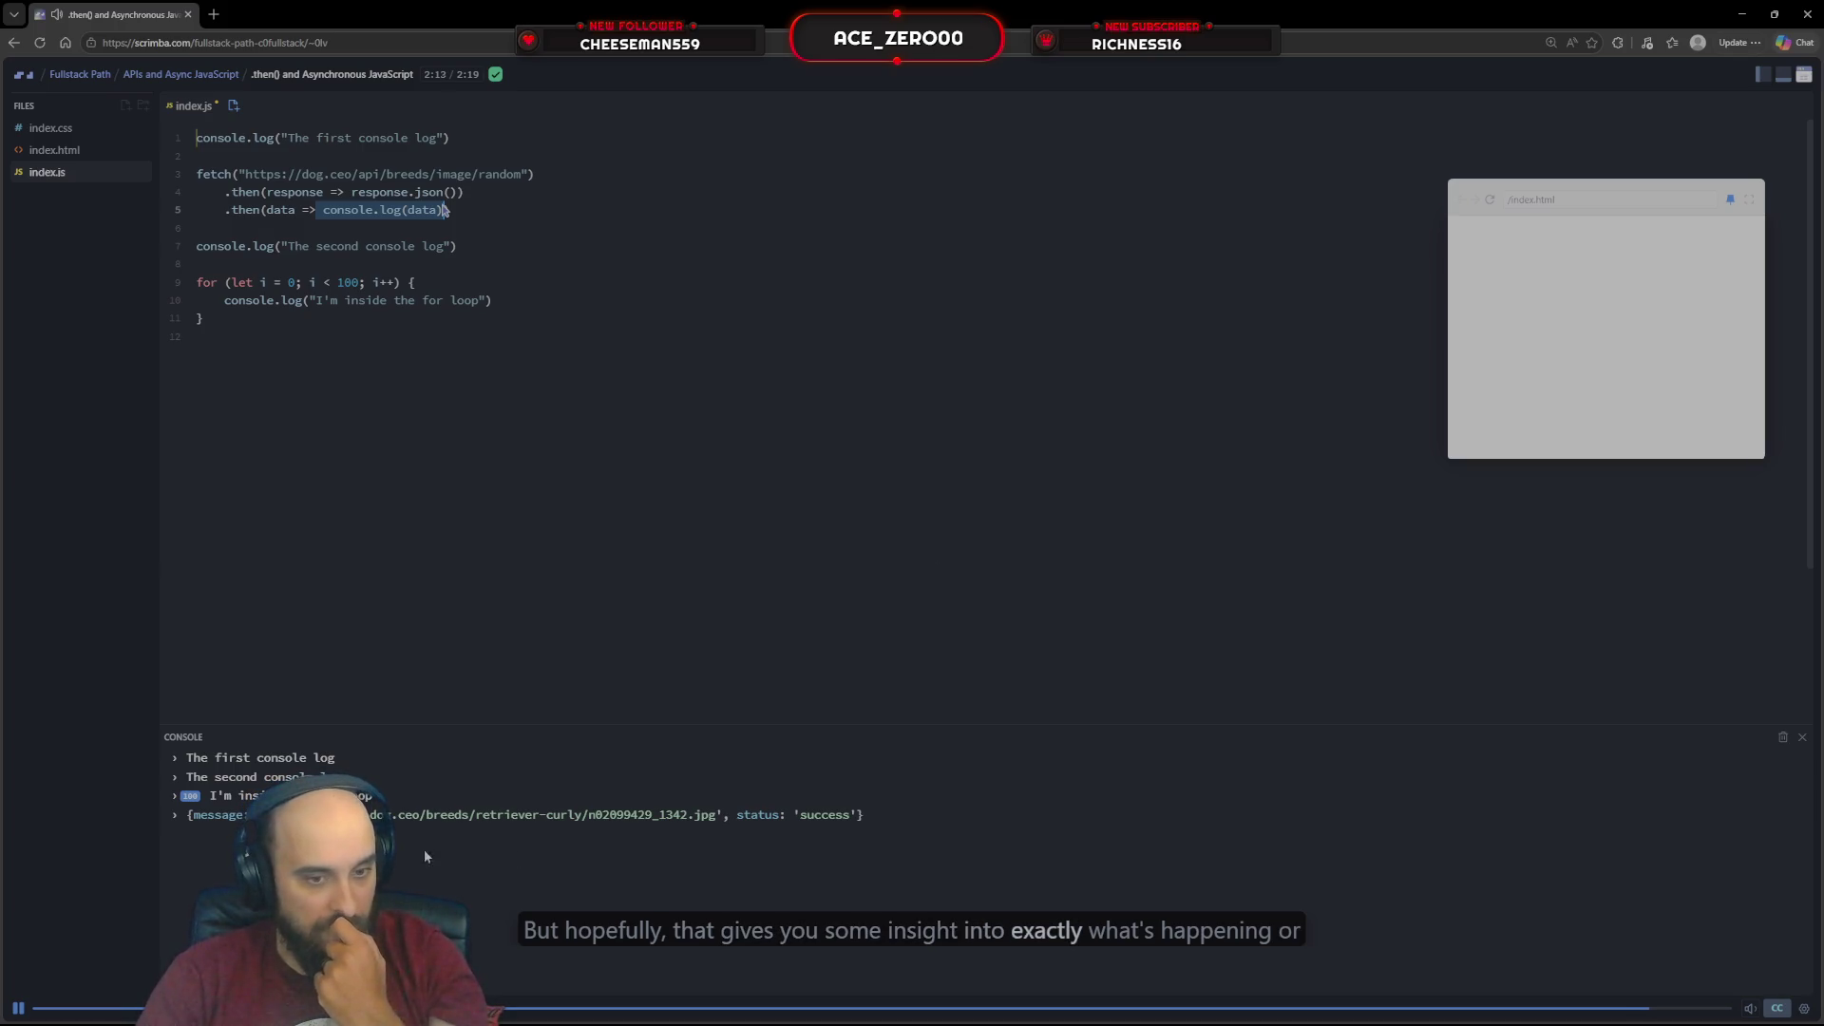
Pause the .then() lesson just before the scrim finishes
{"action": "left_click", "coordinate": [21, 1008]}
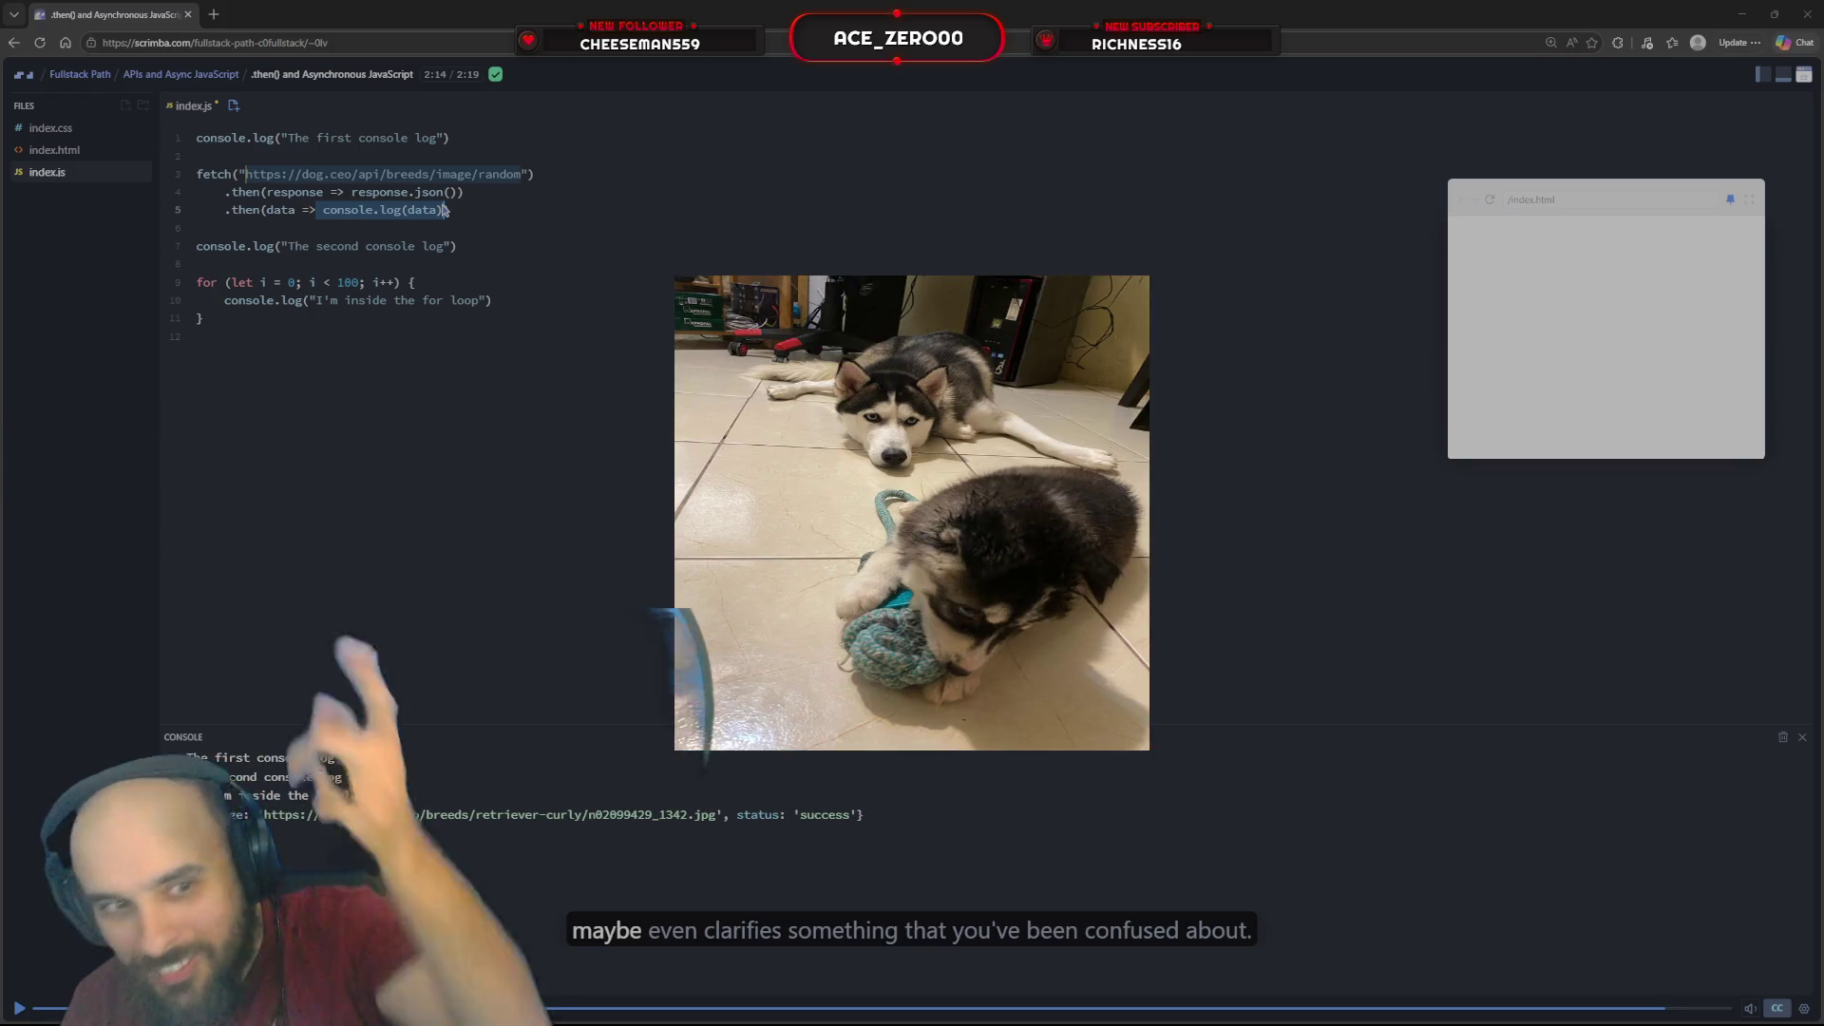
Let the .then() scrim finish, then replay it from the beginning
{"action": "left_click", "coordinate": [928, 555]}
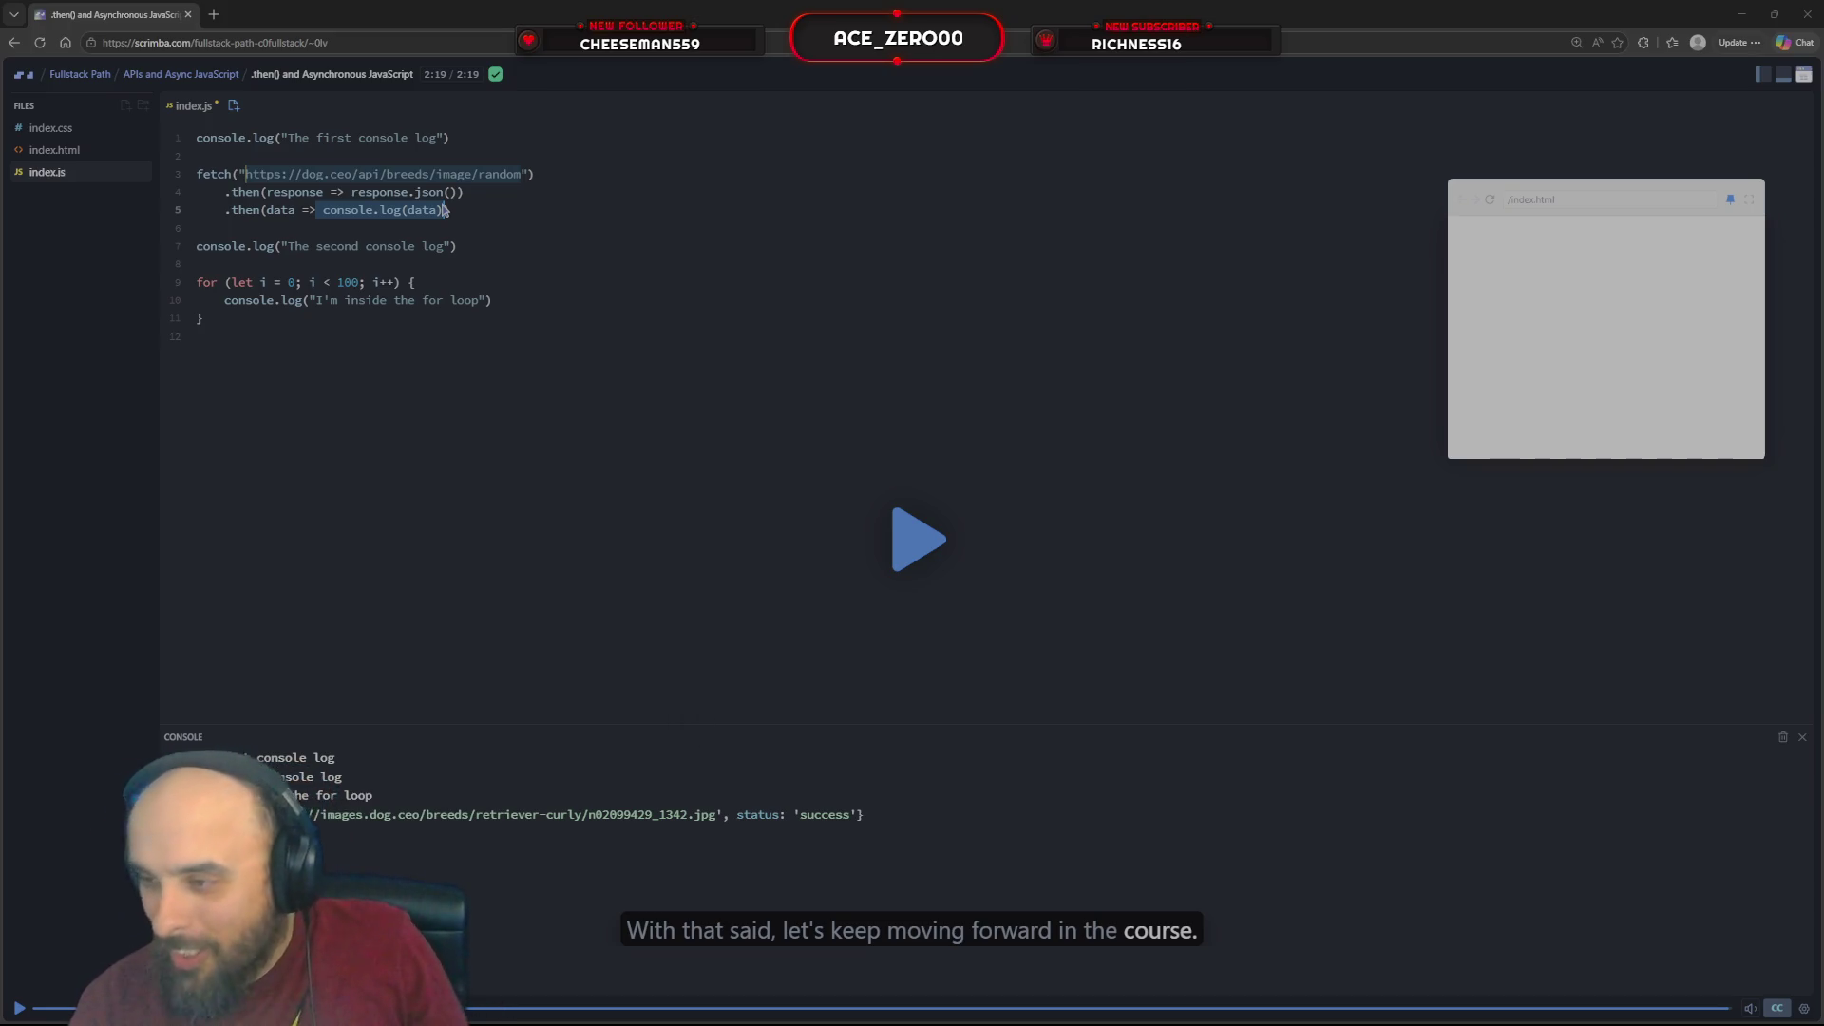
{"action": "left_click", "coordinate": [918, 539]}
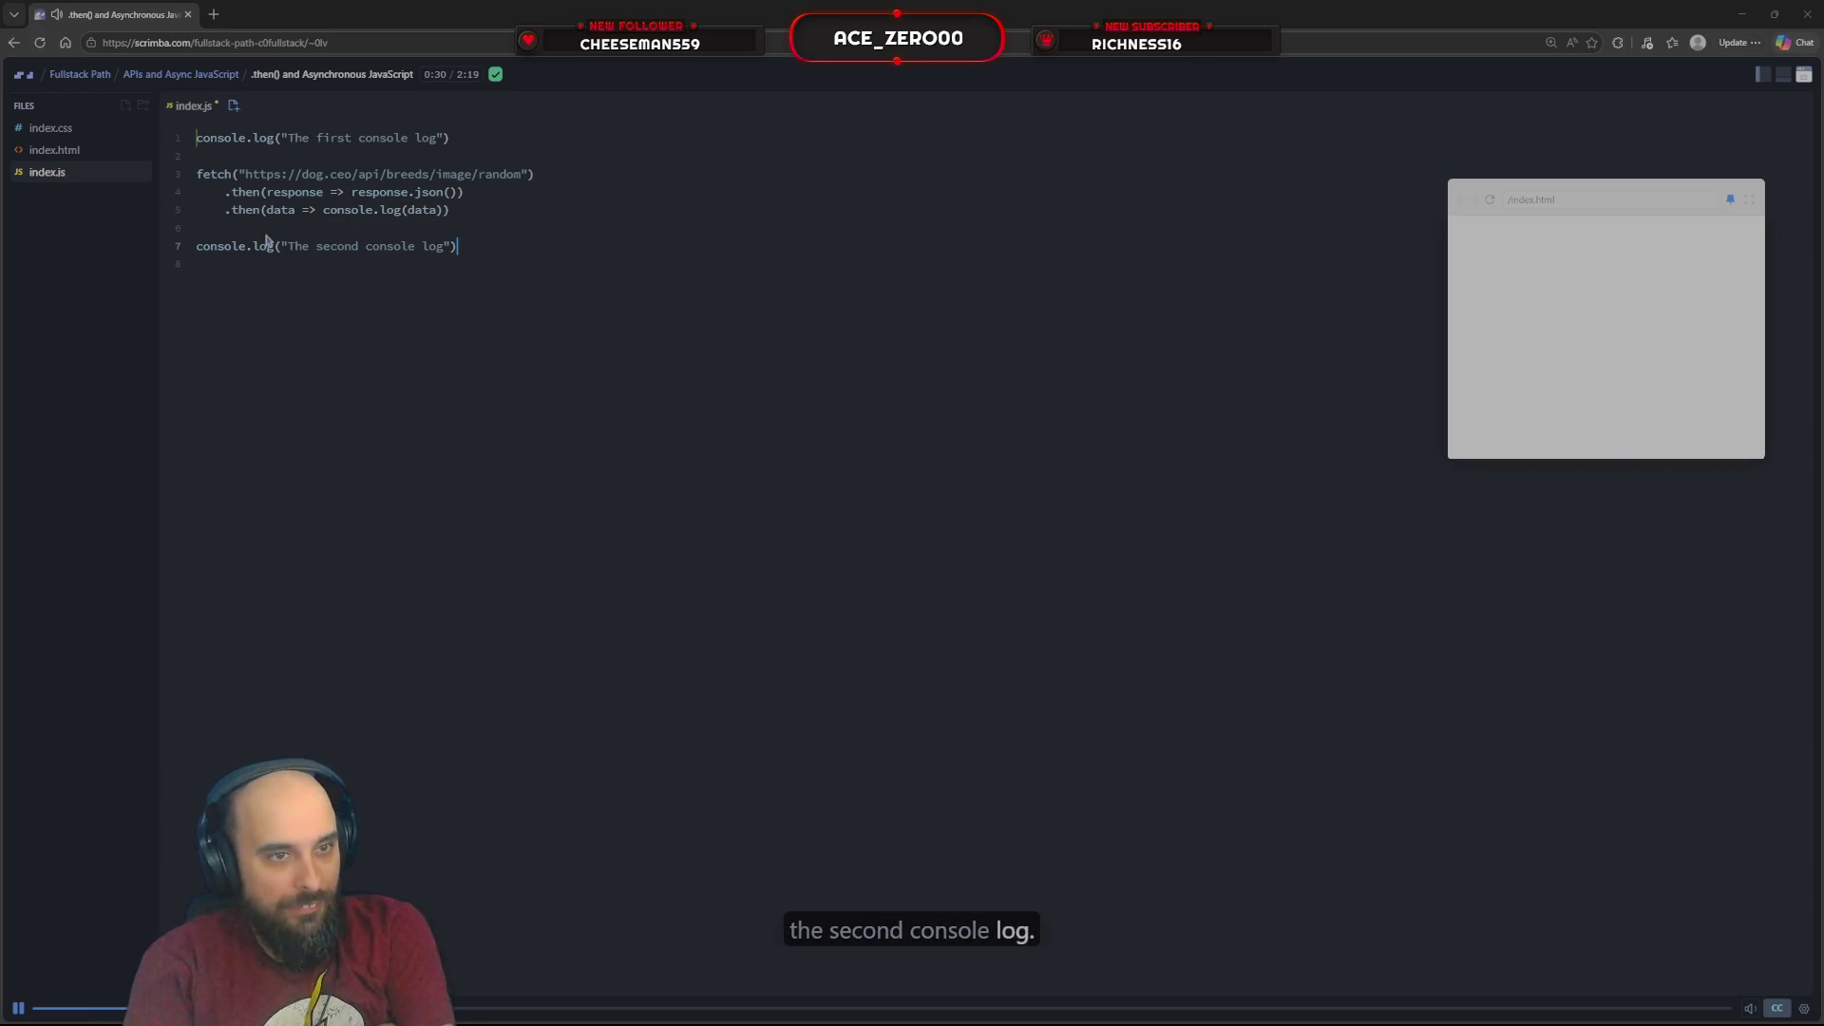
{"action": "left_click_drag", "start_coordinate": [323, 210], "coordinate": [371, 213]}
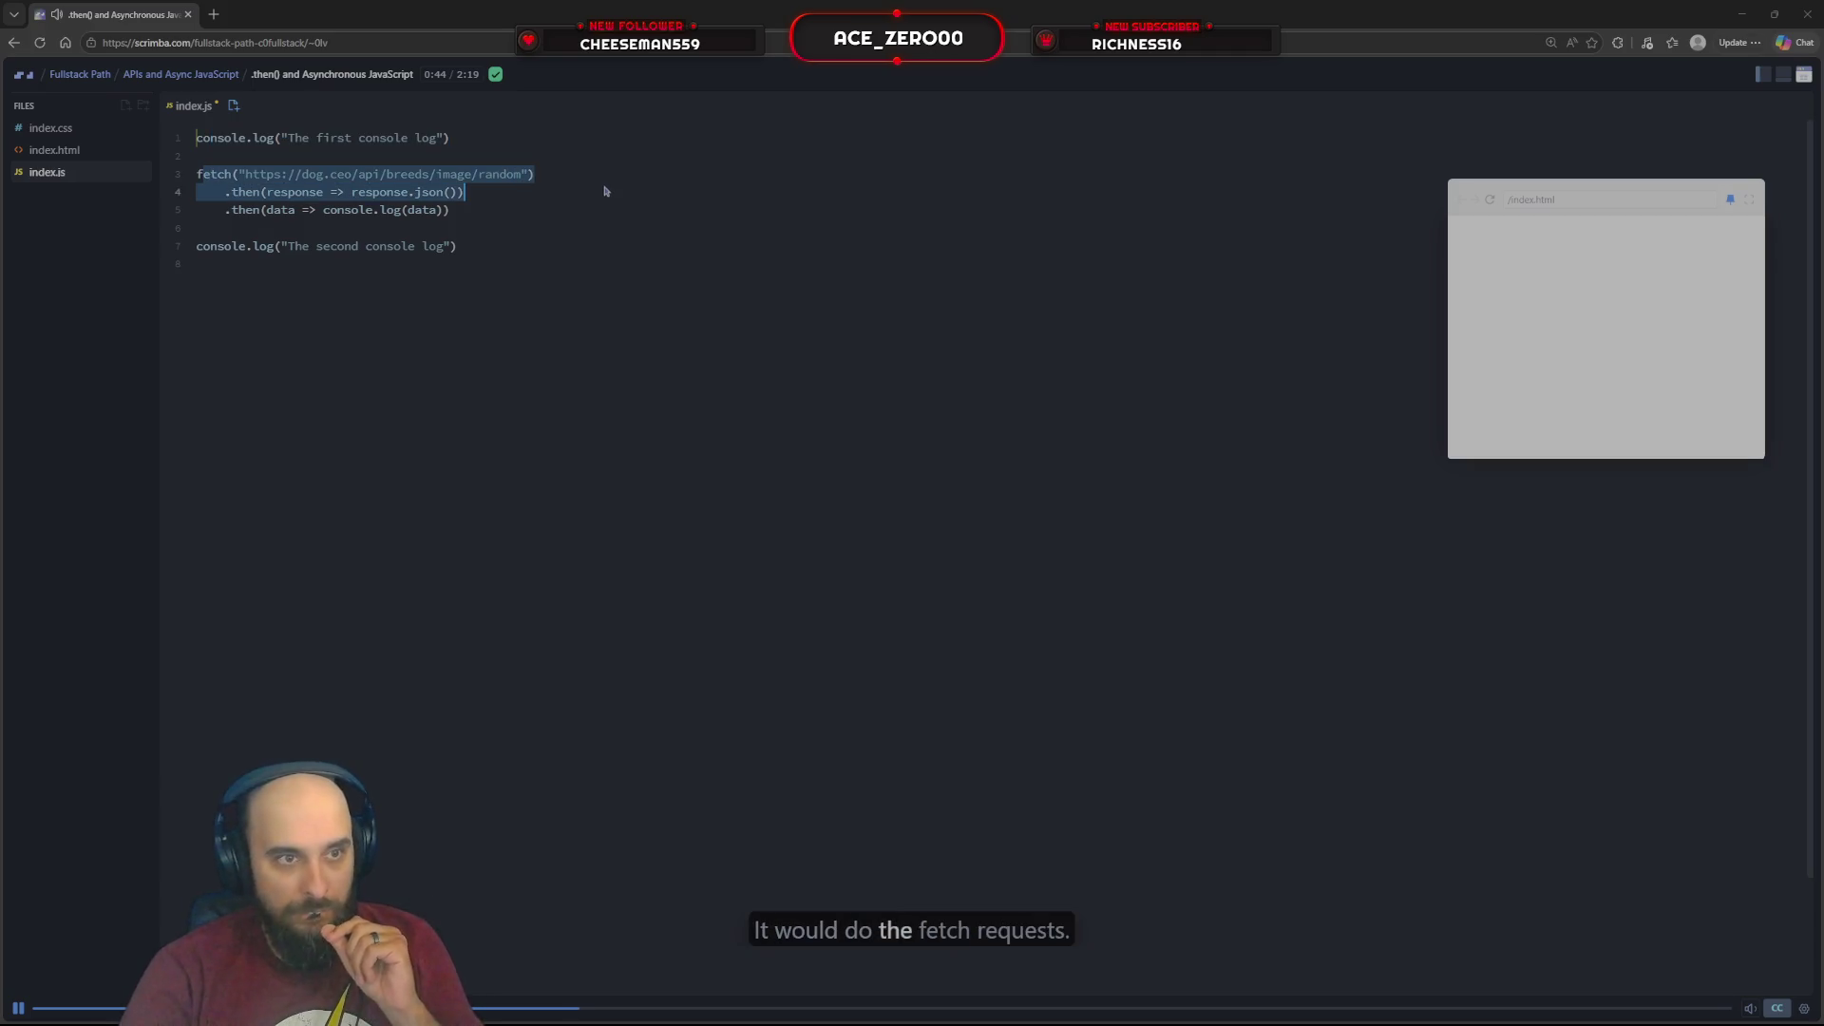
{"action": "key", "text": "alt+Left"}
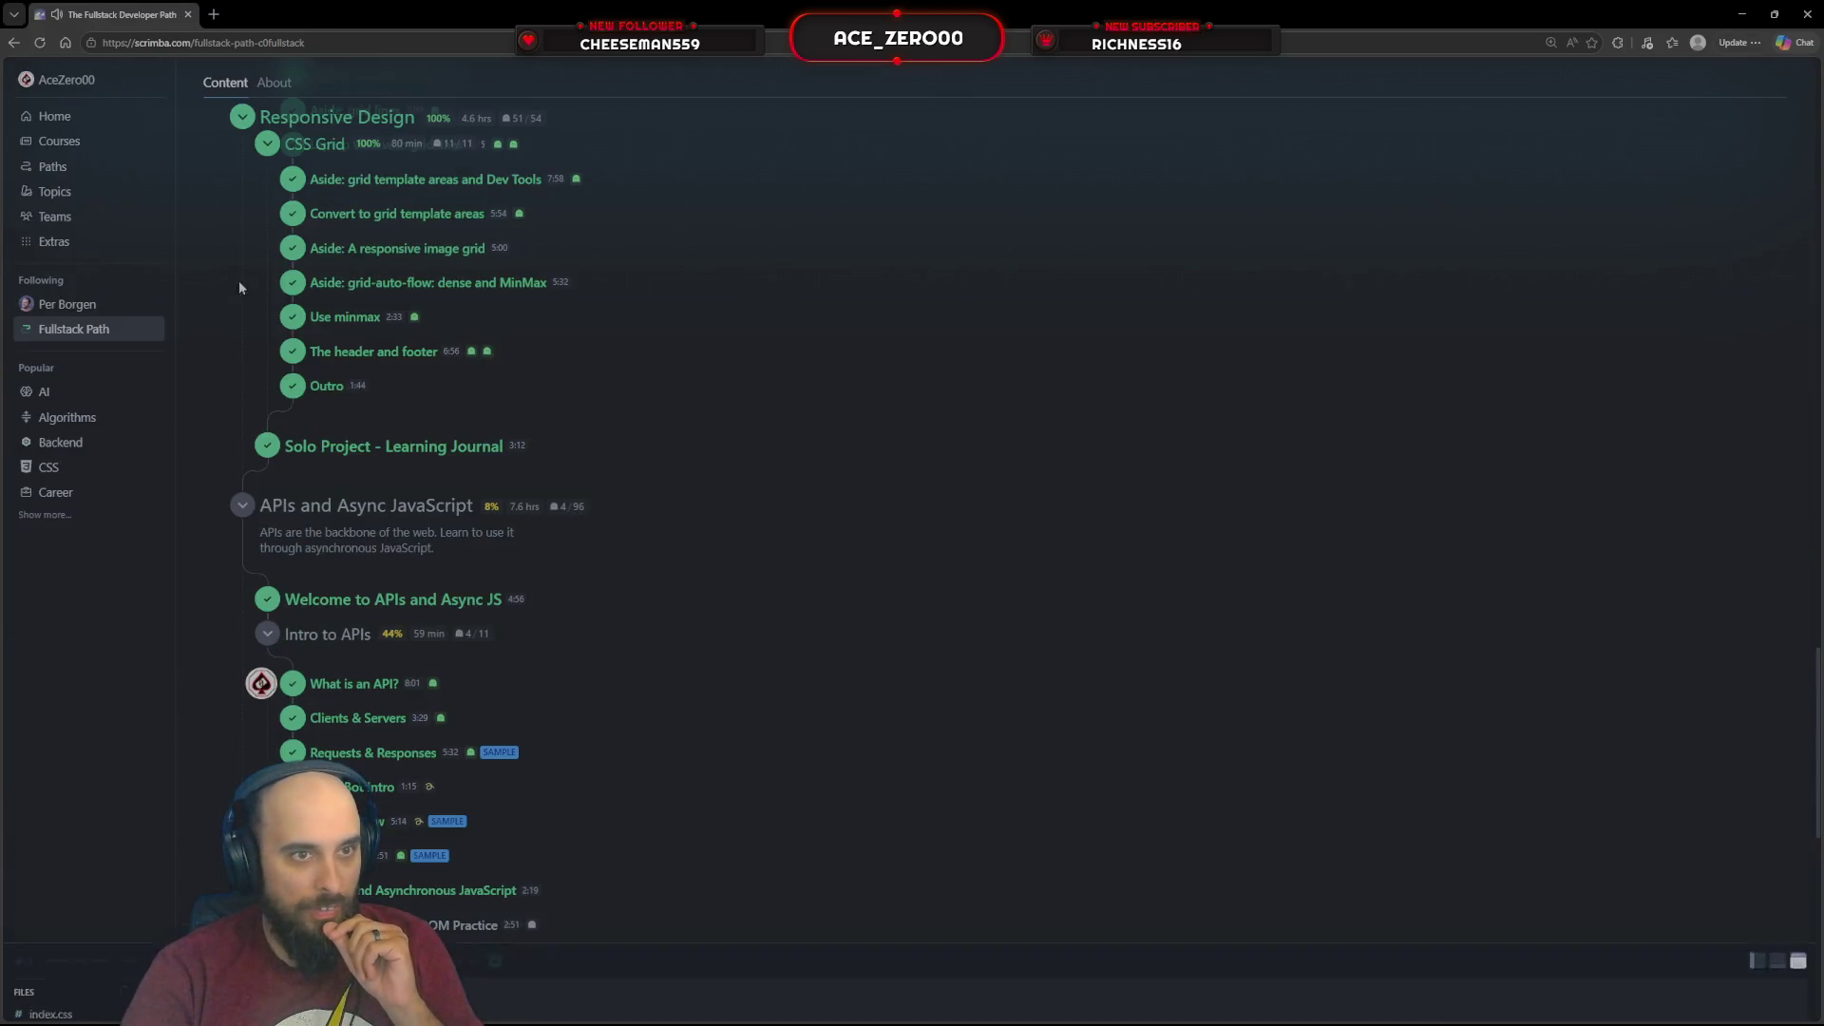
Start the Dog API Fetch and DOM Practice lesson playing so its challenge appears
{"action": "left_click", "coordinate": [364, 785]}
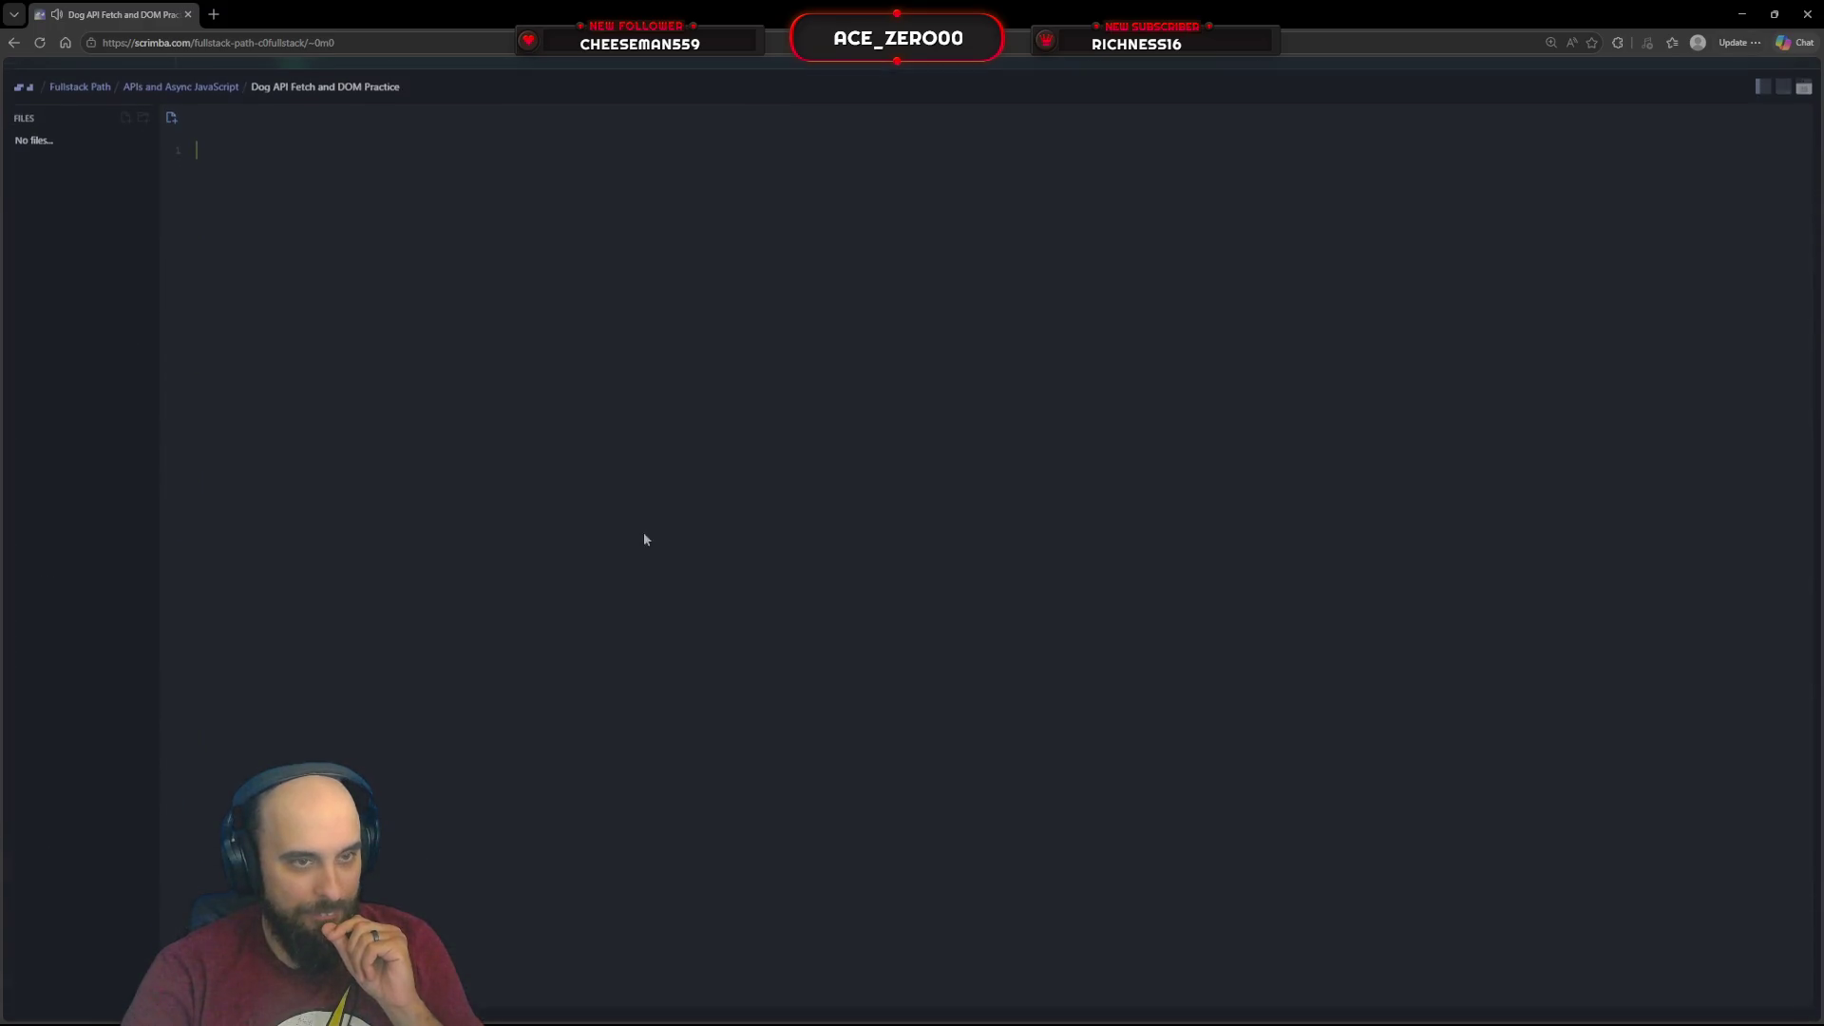
{"action": "key", "text": "space"}
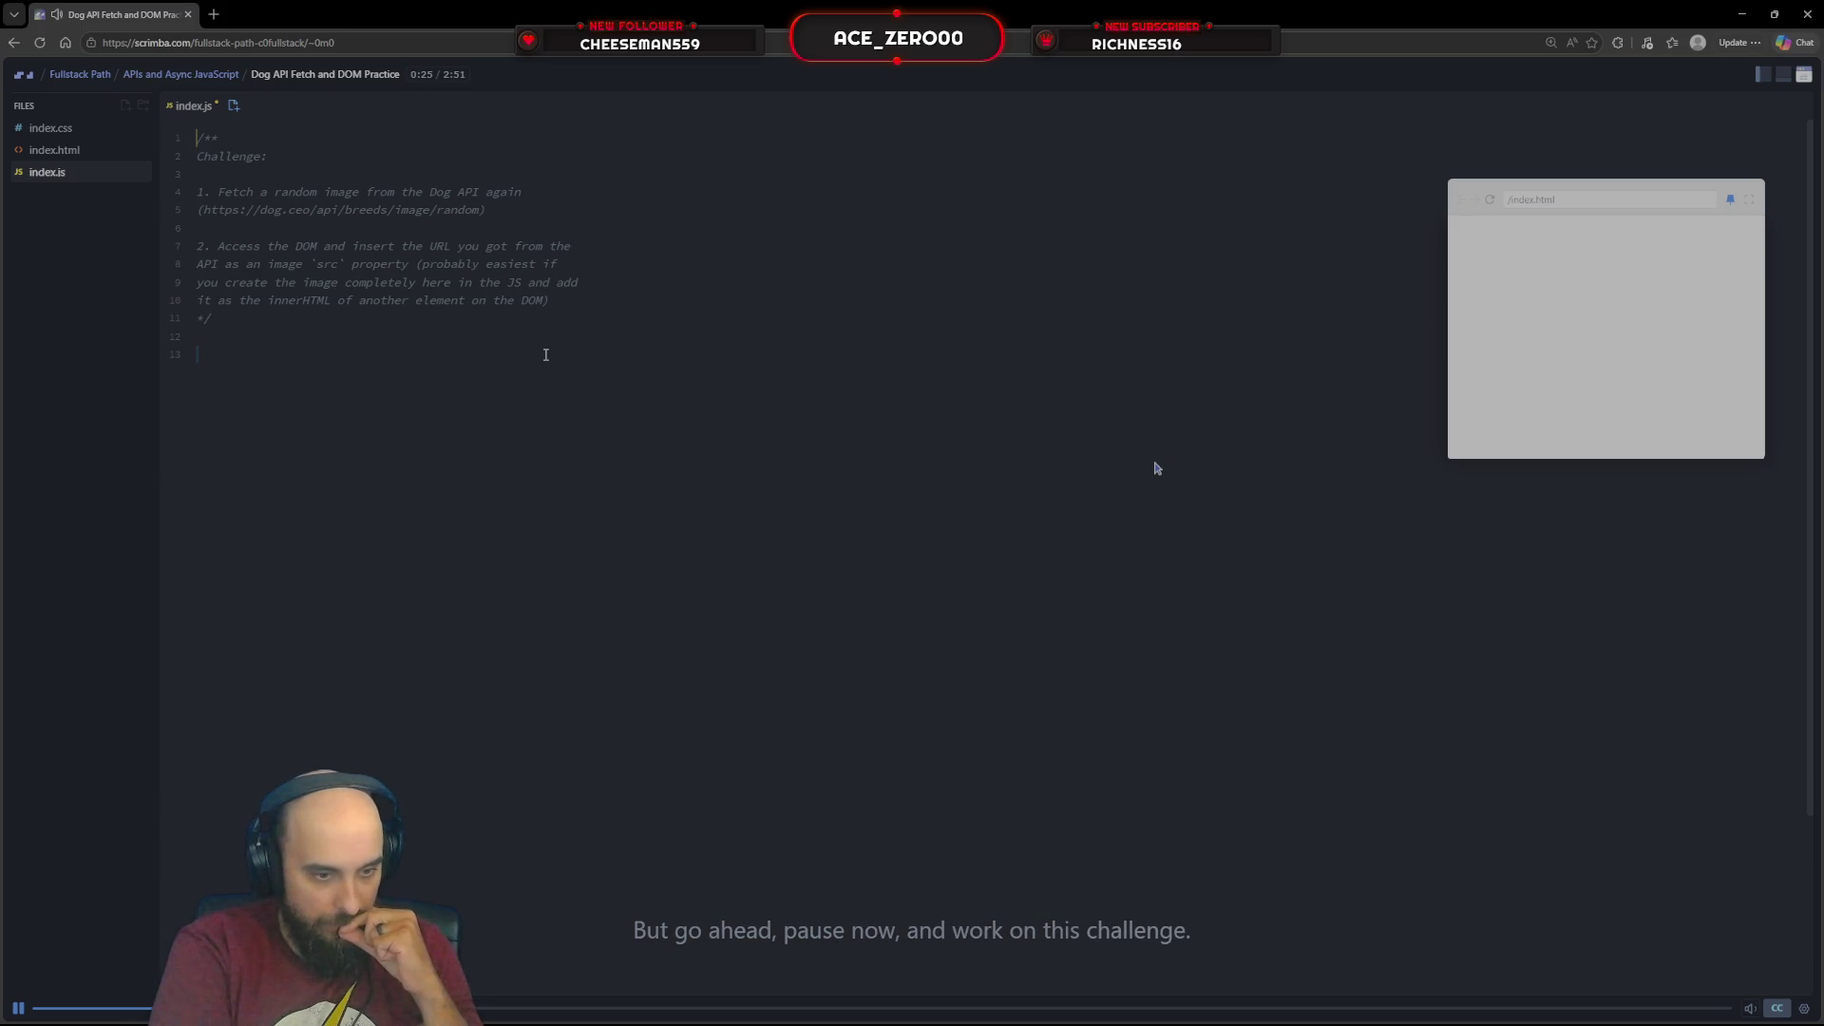
Add id='img' to the <img> tag in index.html, then return to index.js
{"action": "left_click", "coordinate": [116, 154]}
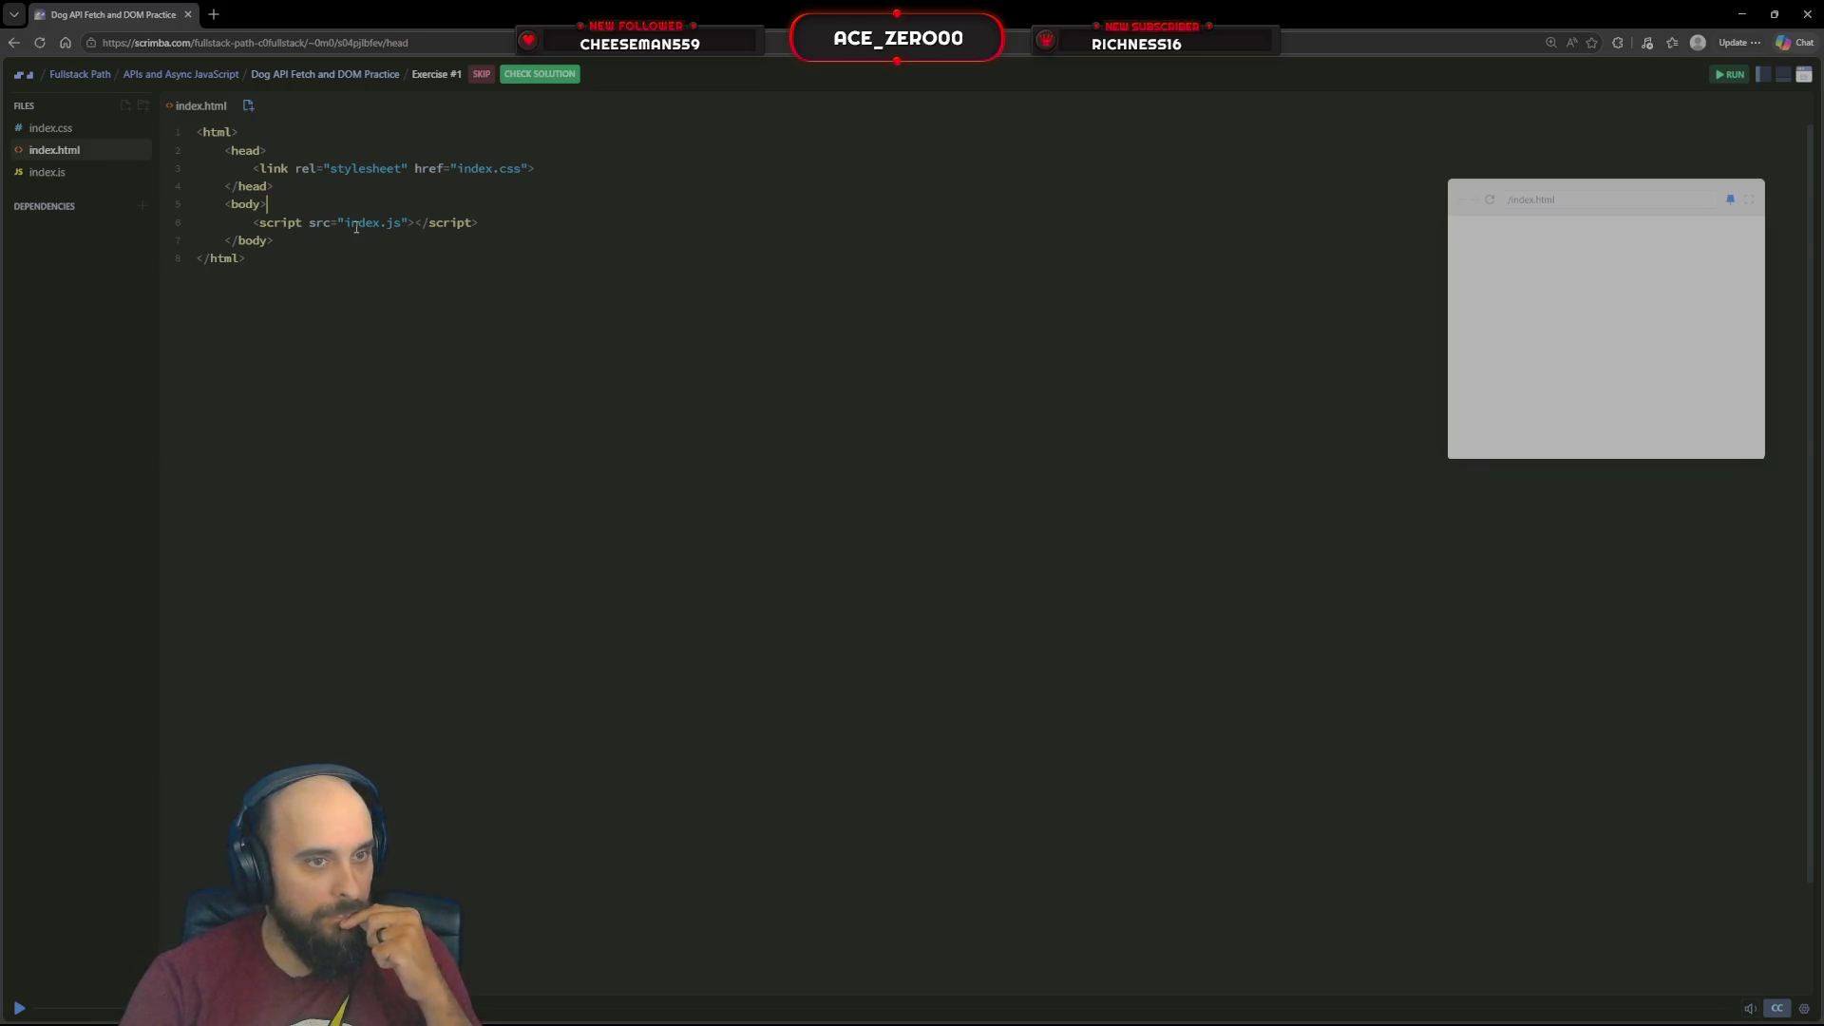
{"action": "key", "text": "Return"}
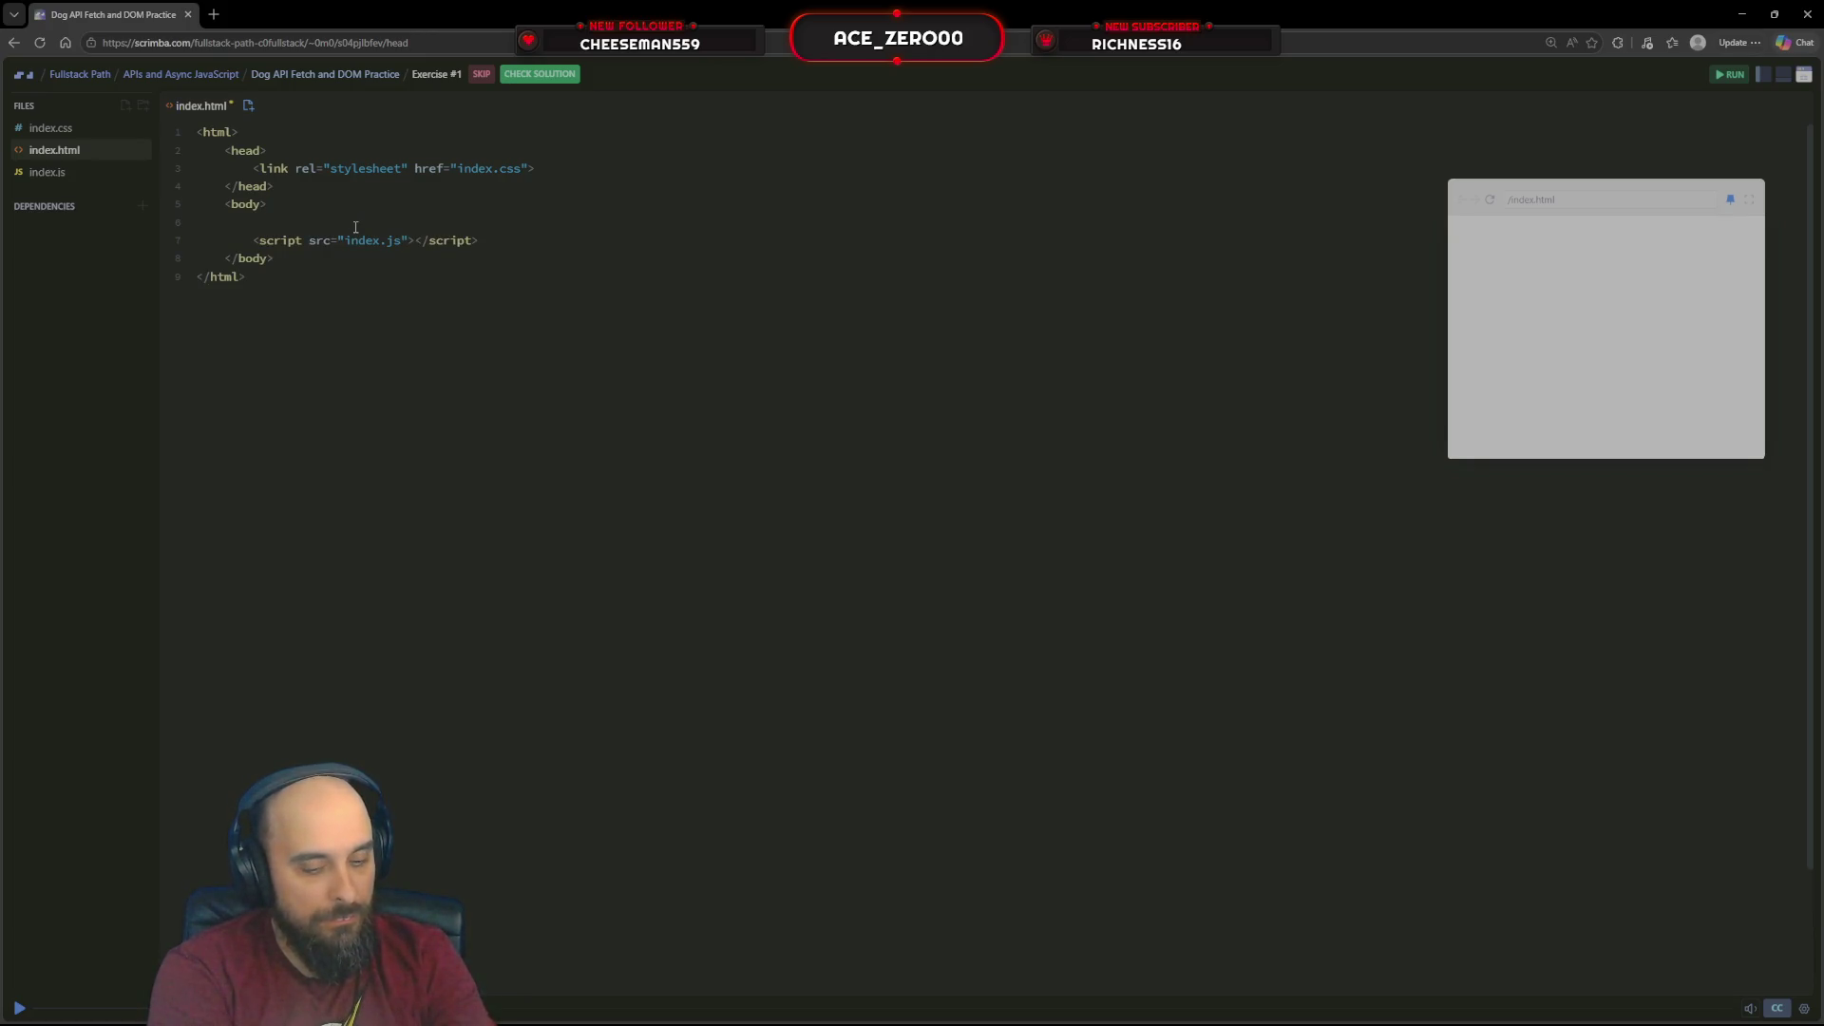
{"action": "type", "text": "<img"}
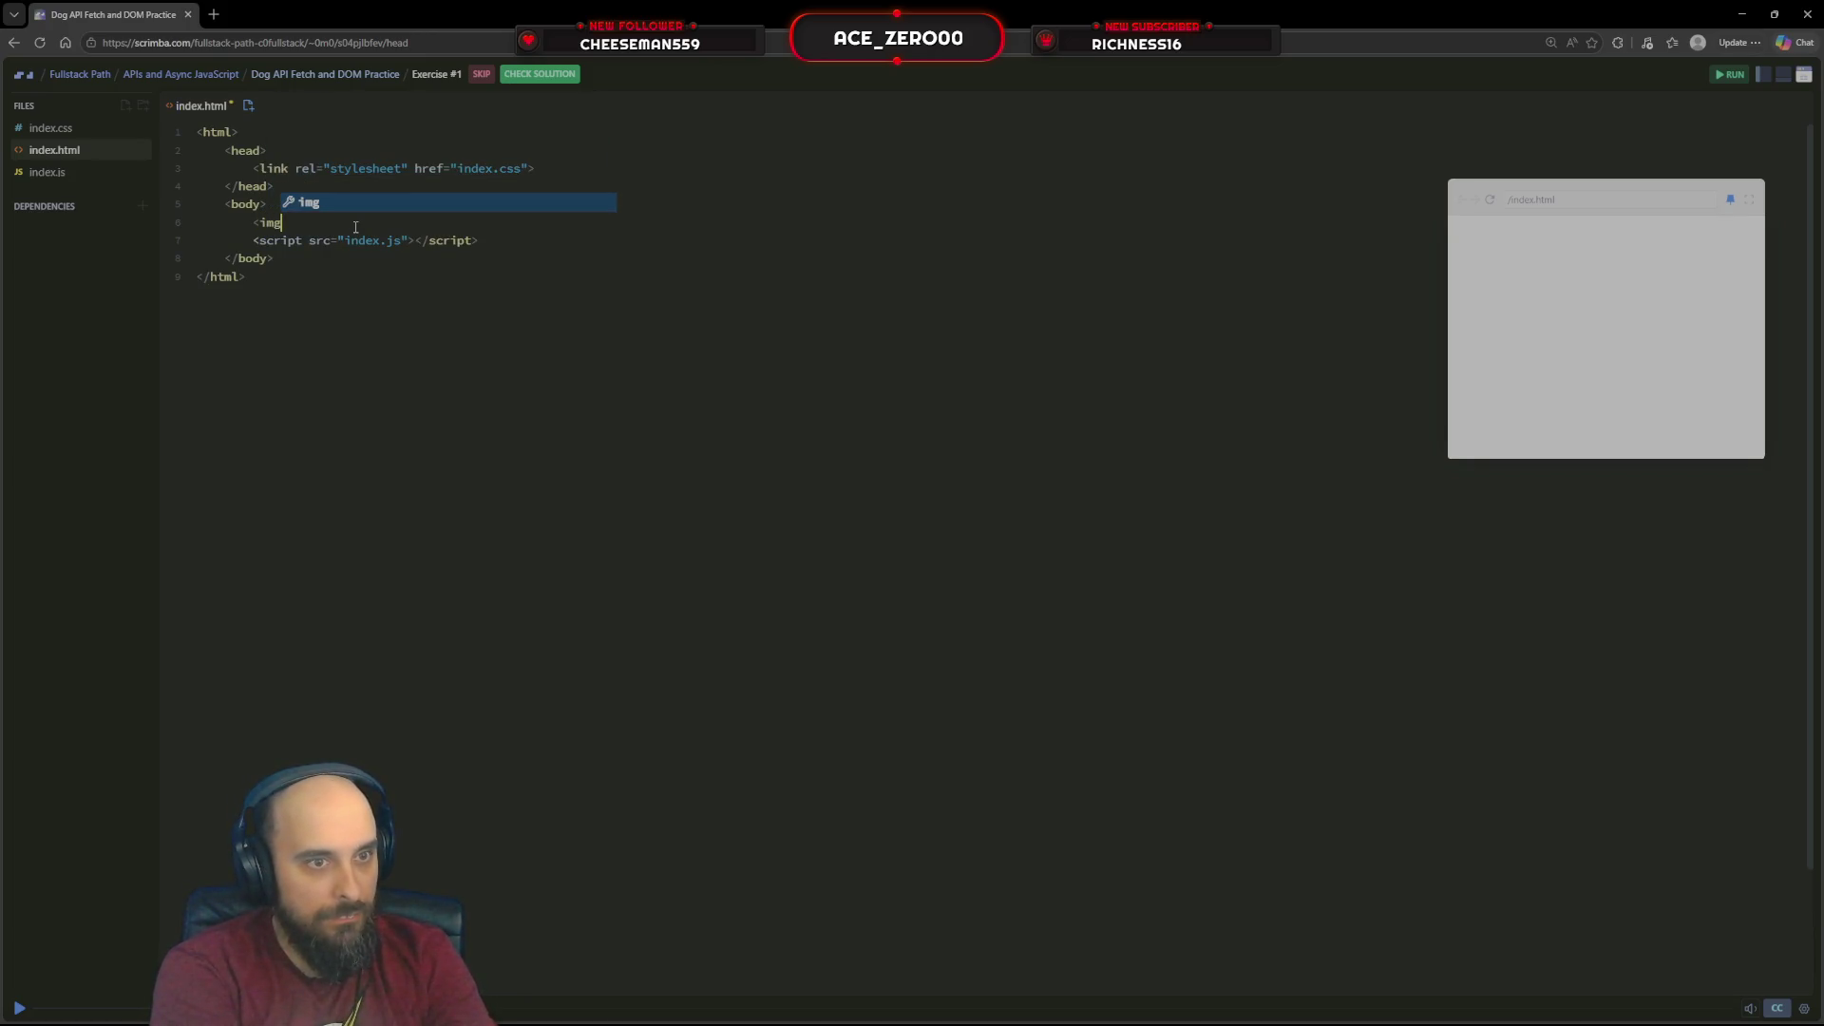
{"action": "type", "text": "></"}
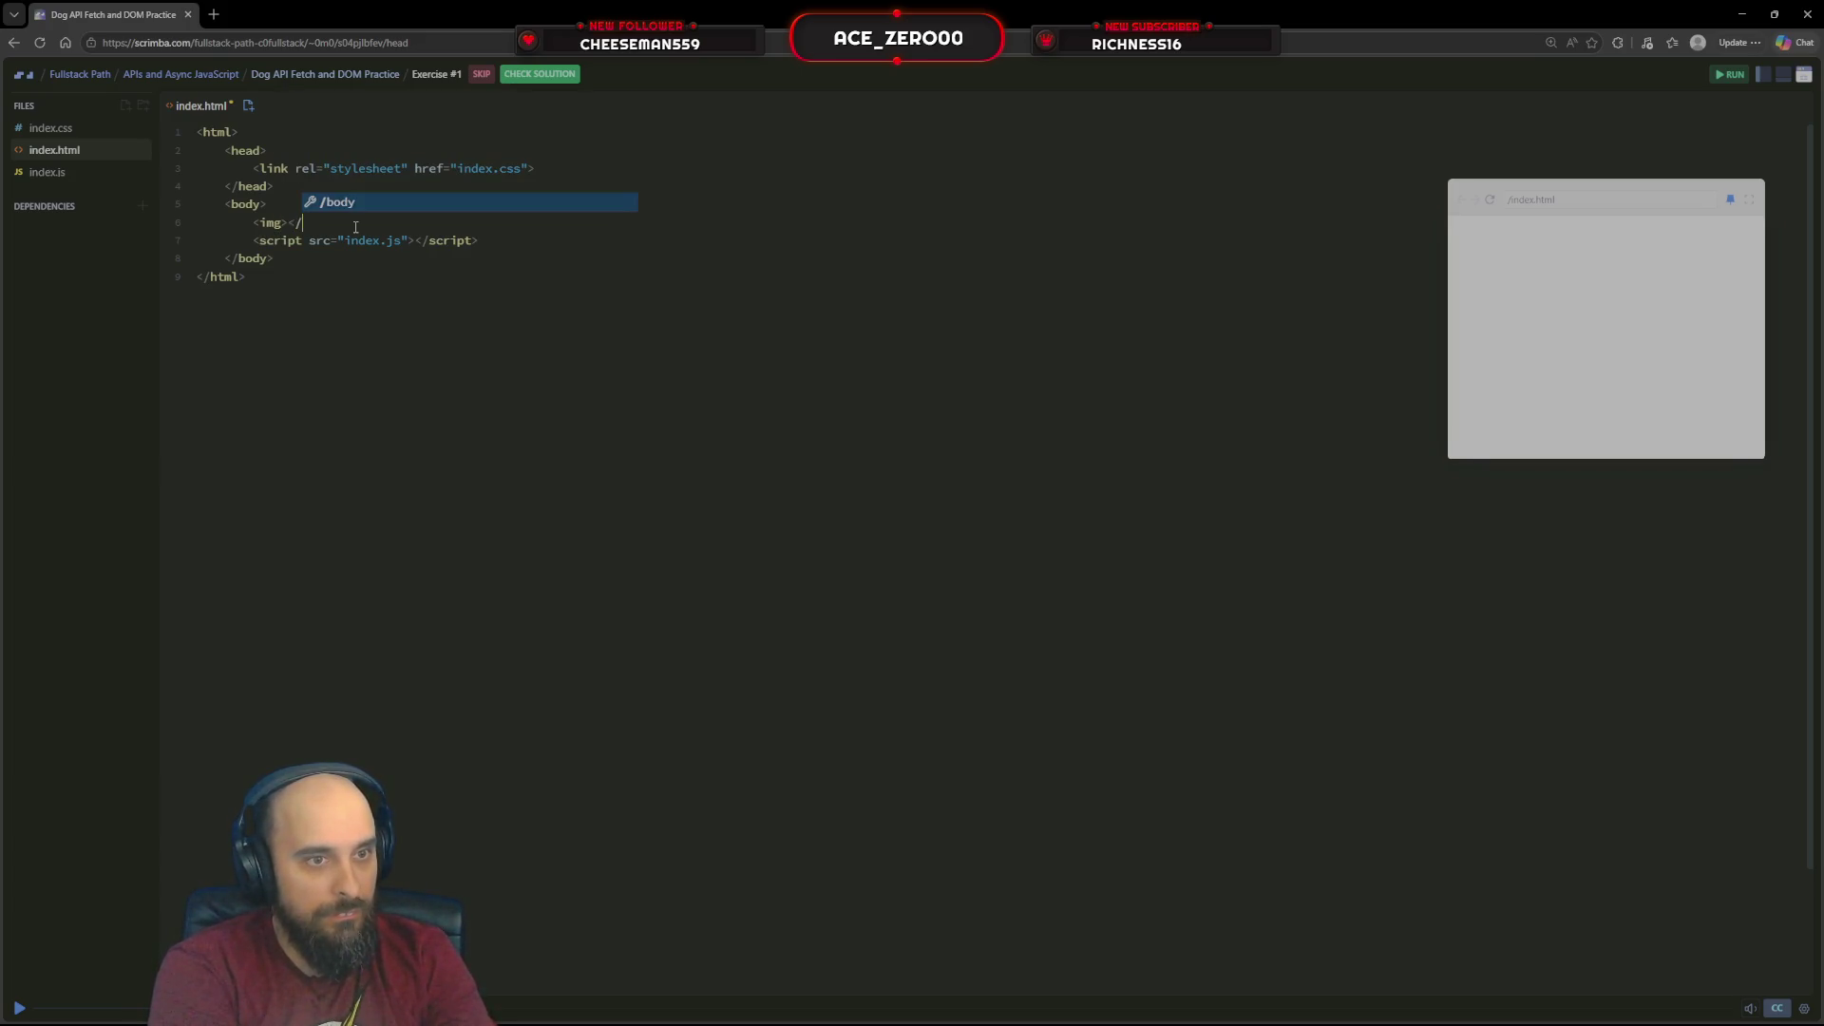
{"action": "type", "text": "img>"}
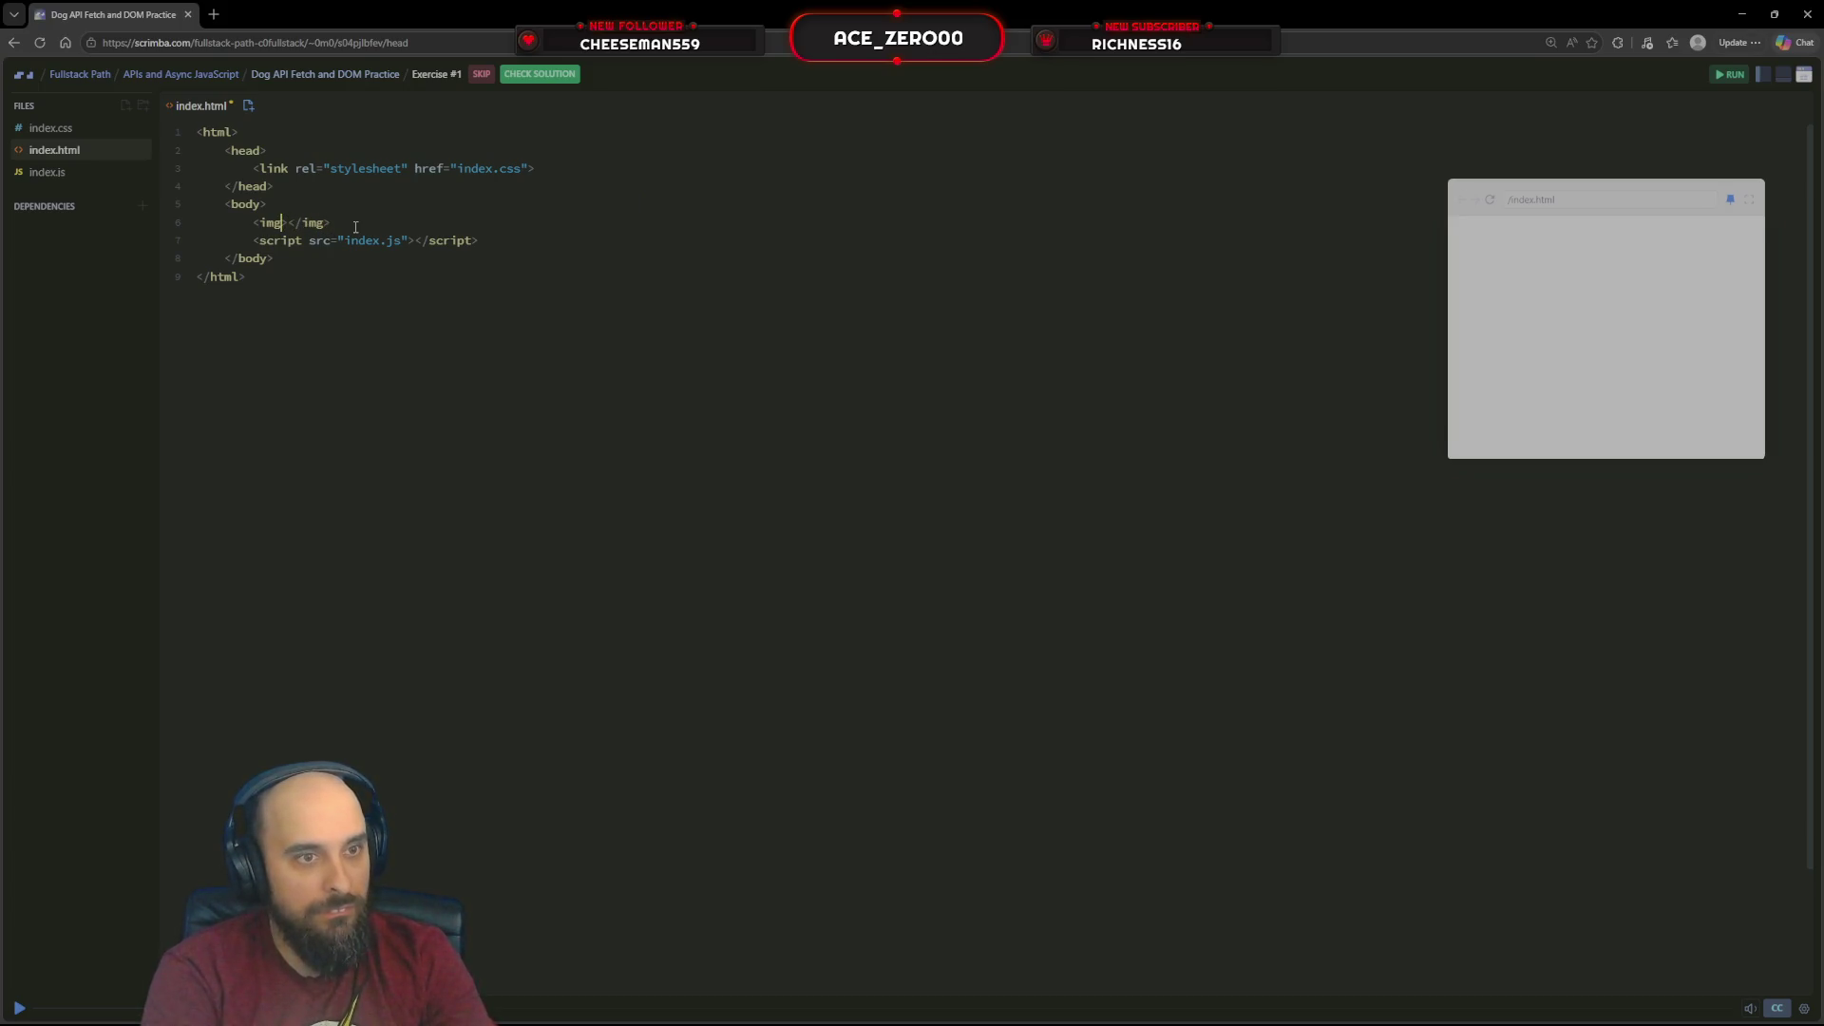
{"action": "mouse_move", "coordinate": [103, 202]}
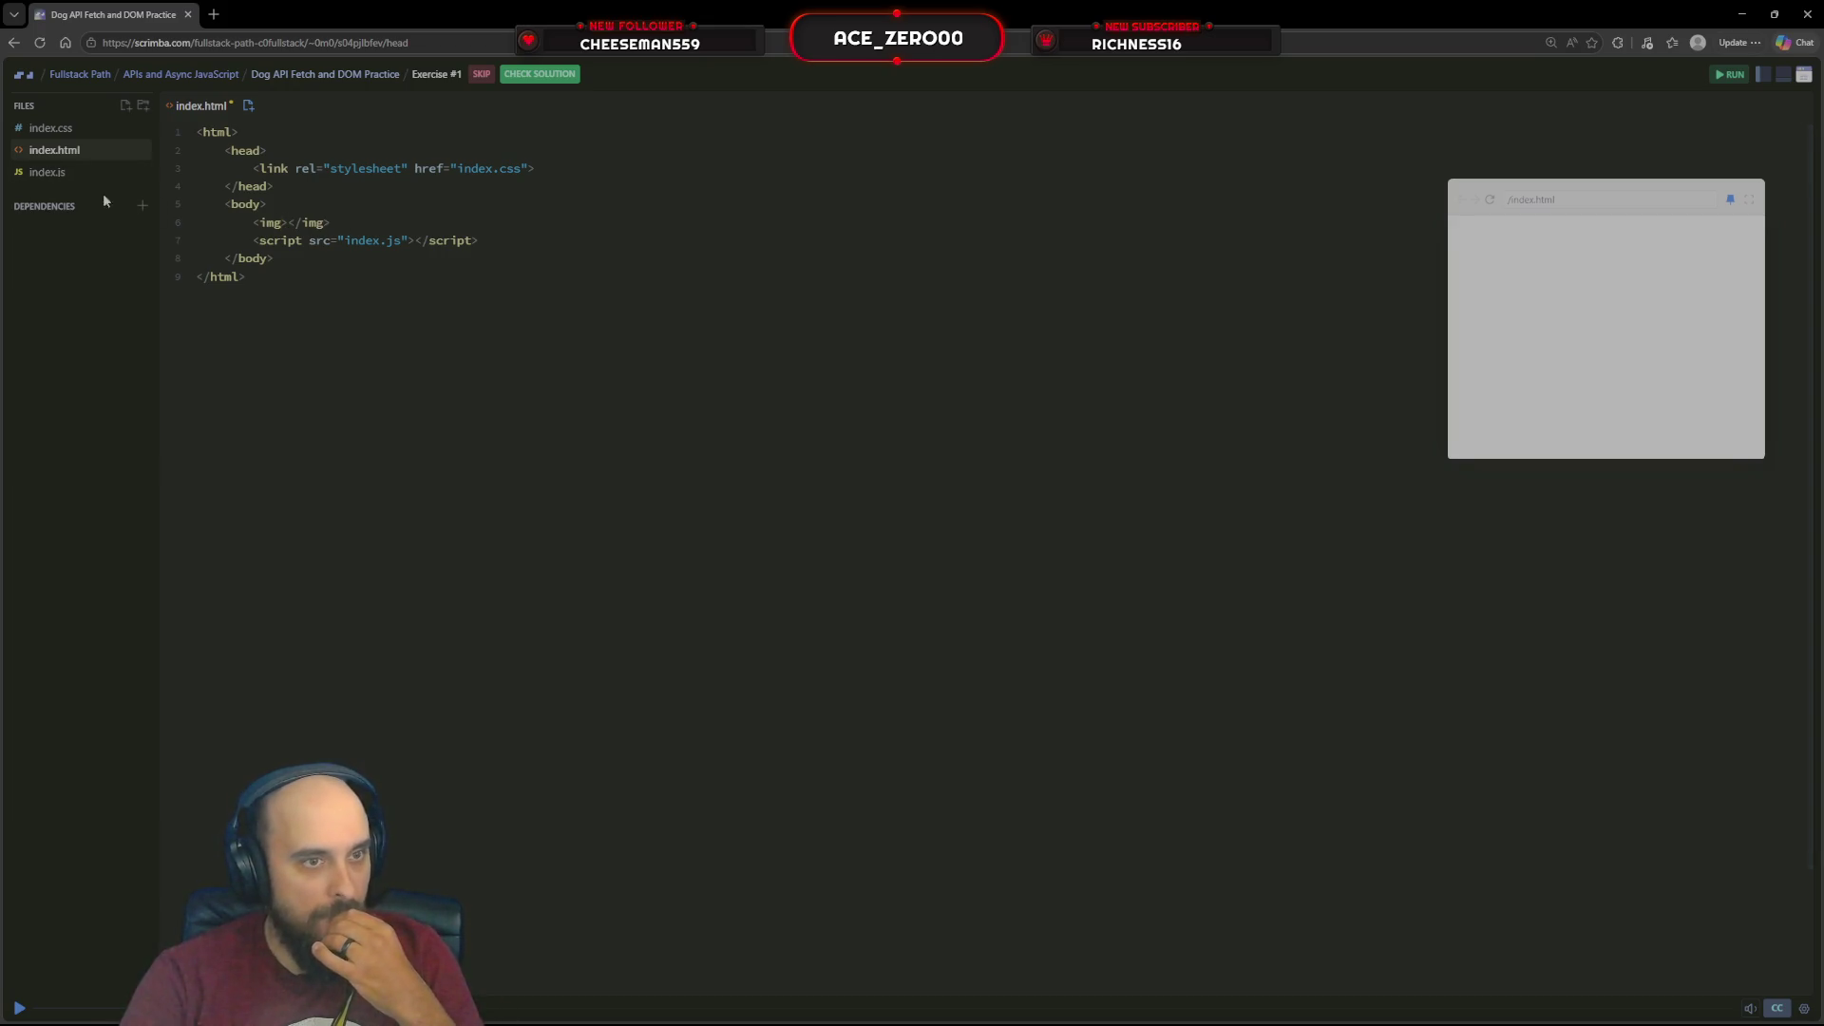
{"action": "left_click", "coordinate": [283, 223]}
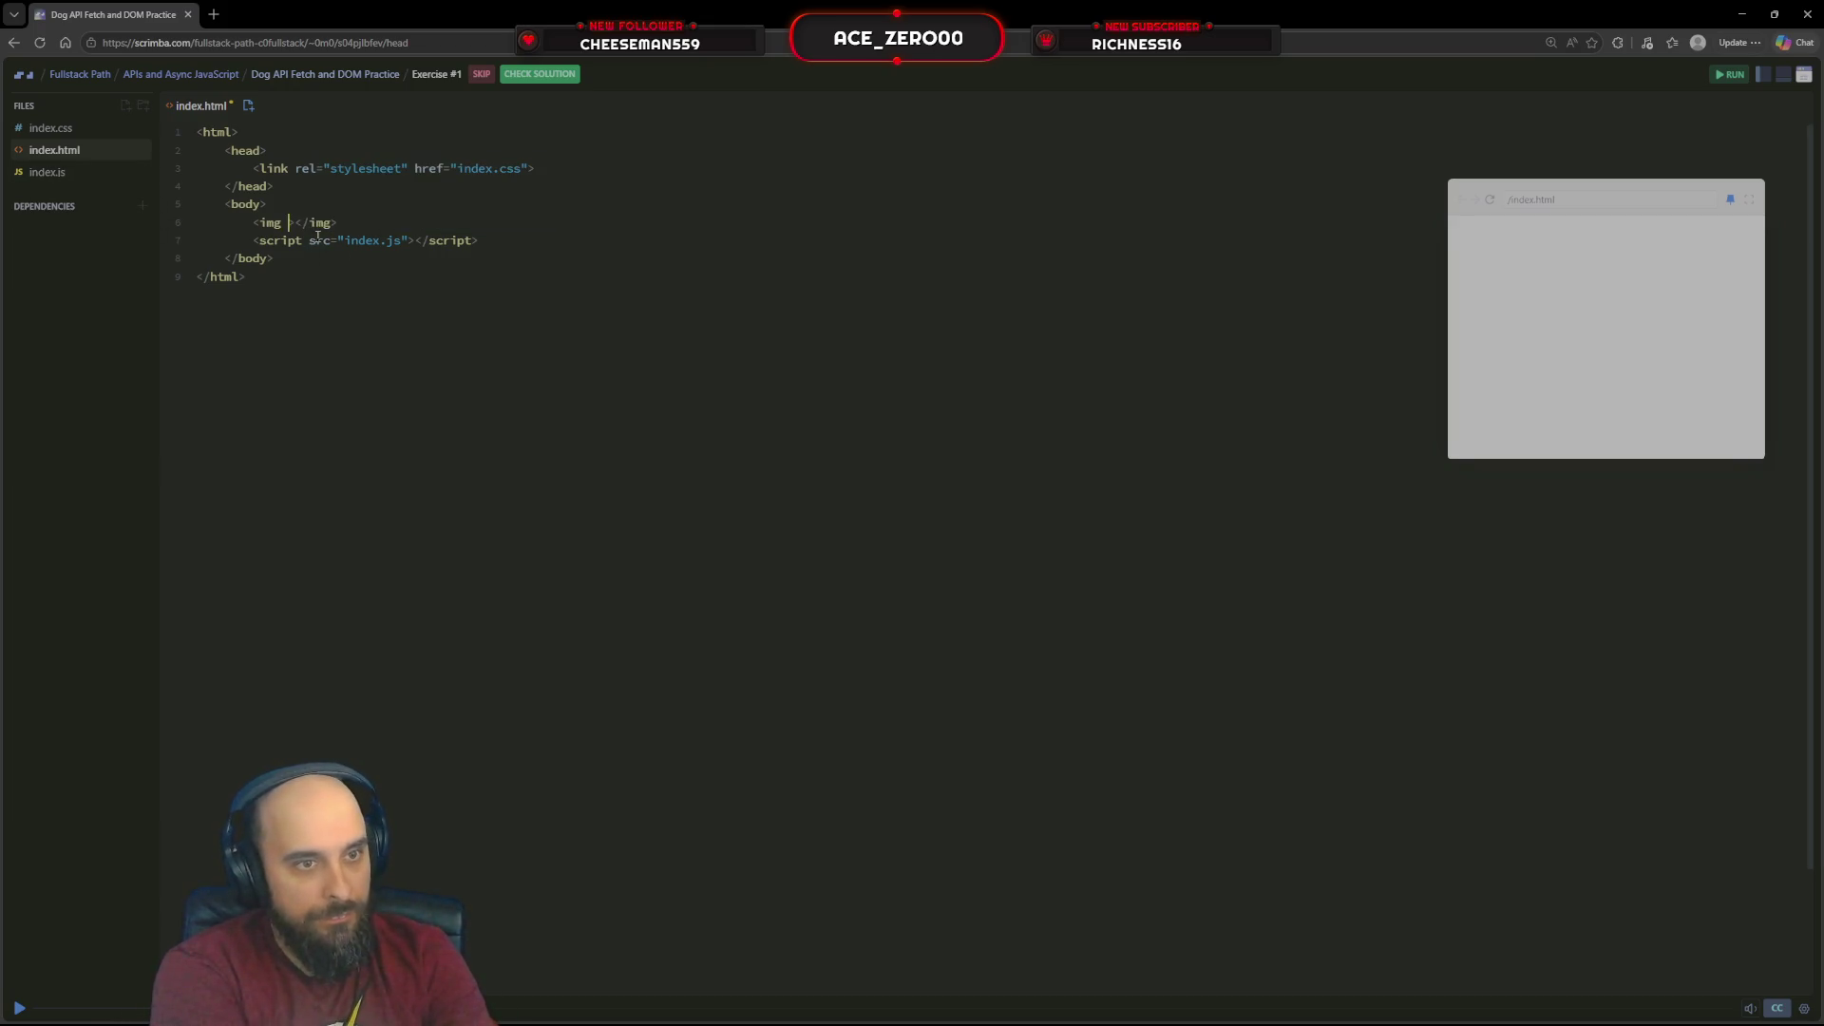
{"action": "key", "text": "ctrl+space"}
{"action": "key", "text": "Escape"}
{"action": "type", "text": "dro"}
{"action": "key", "text": "BackSpace"}
{"action": "key", "text": "BackSpace"}
{"action": "key", "text": "BackSpace"}
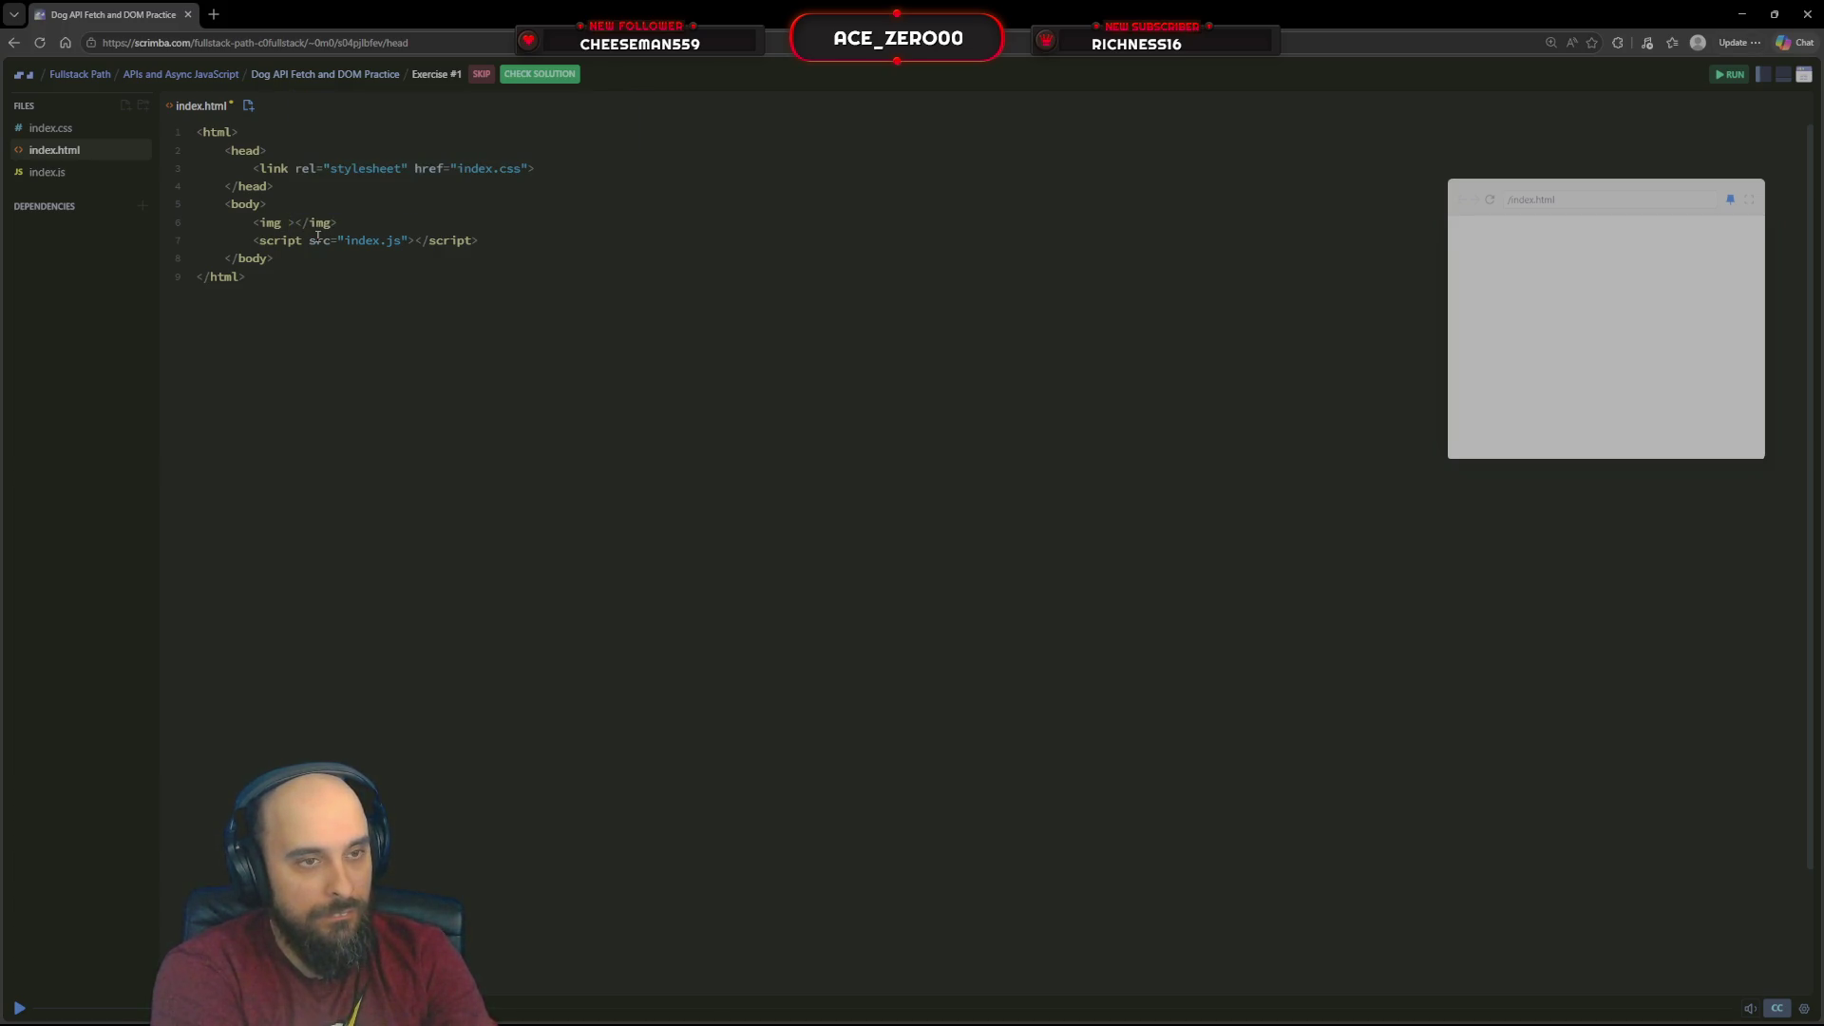
{"action": "type", "text": "id="}
{"action": "type", "text": "\""}
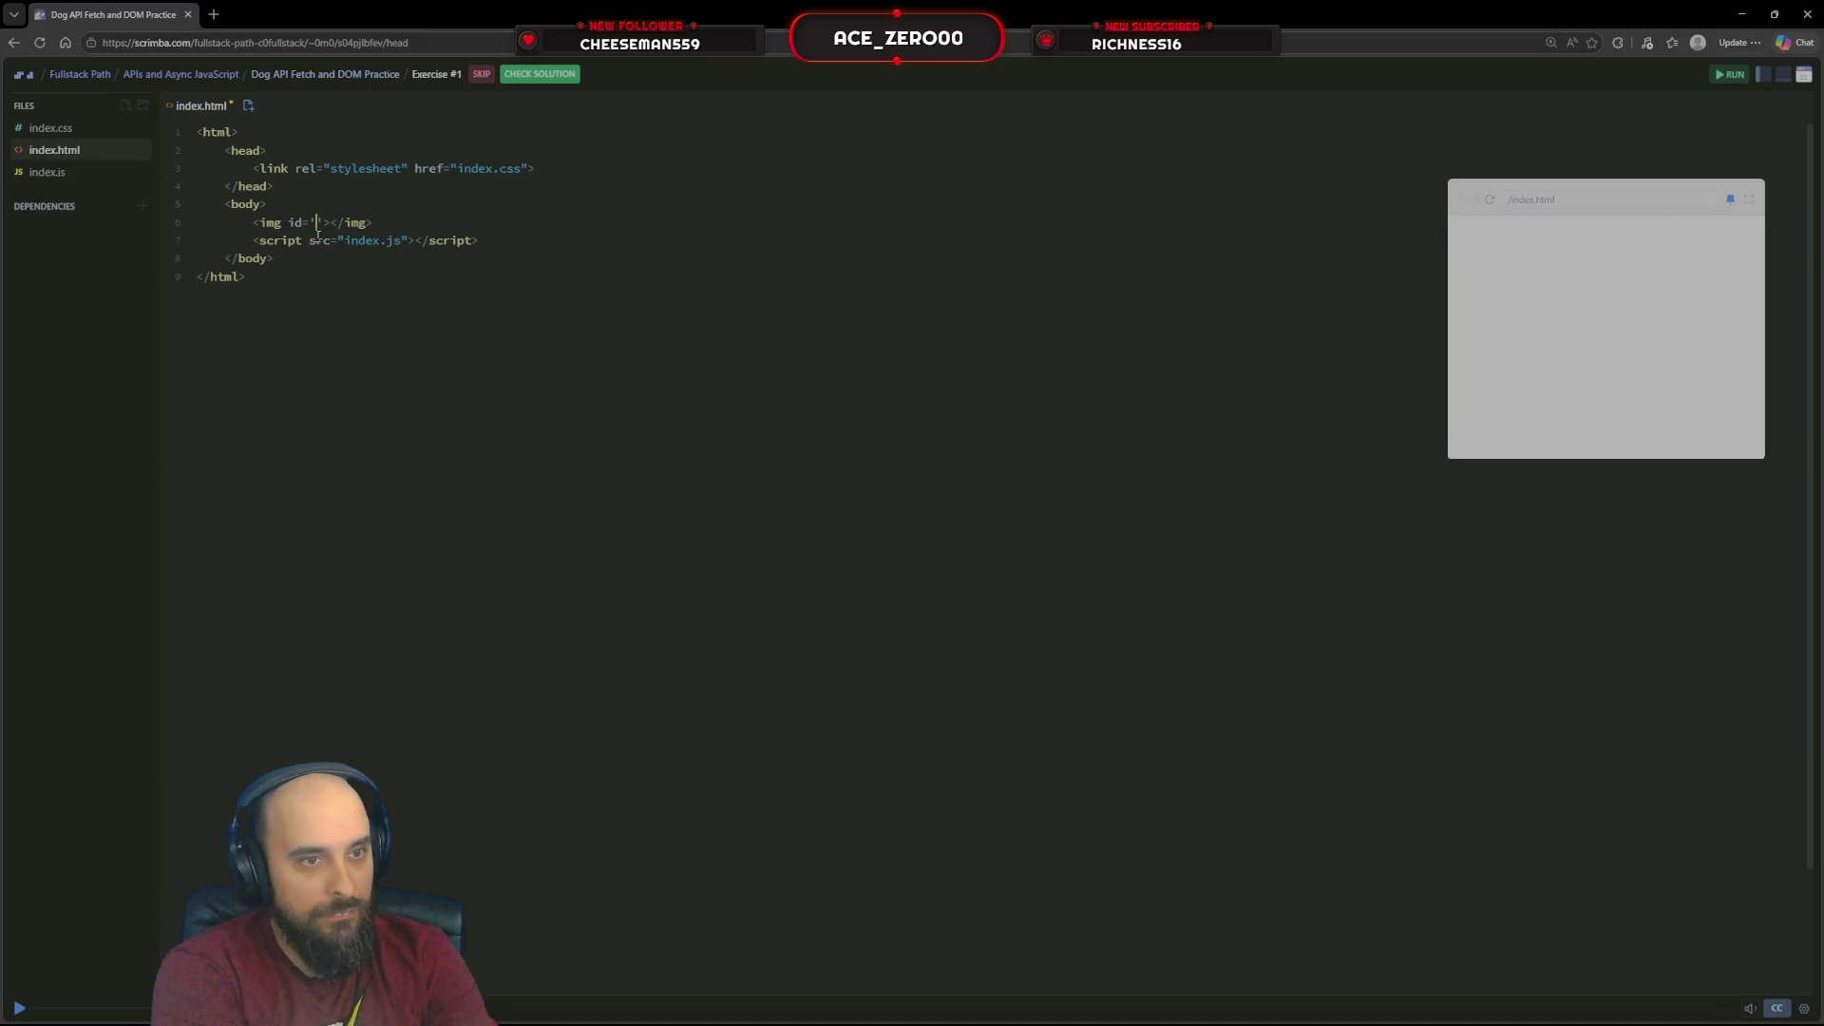
{"action": "type", "text": "im\"></img"}
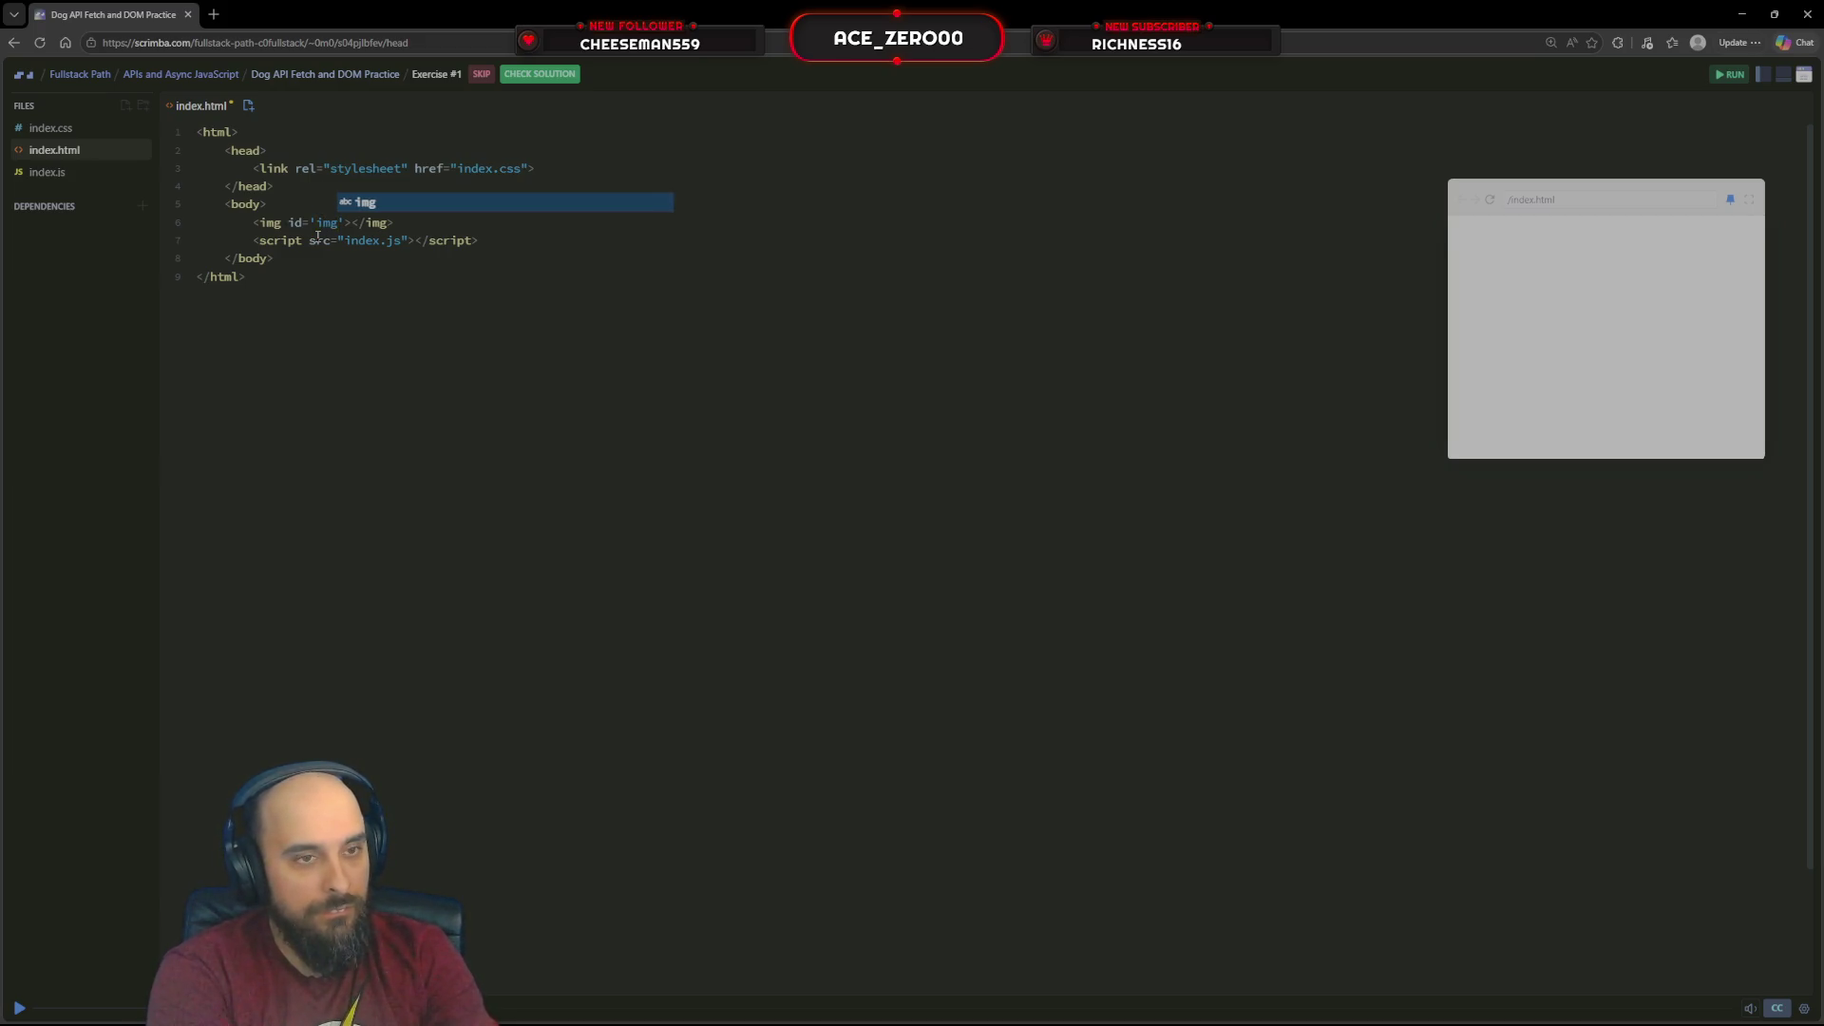
{"action": "key", "text": "Escape"}
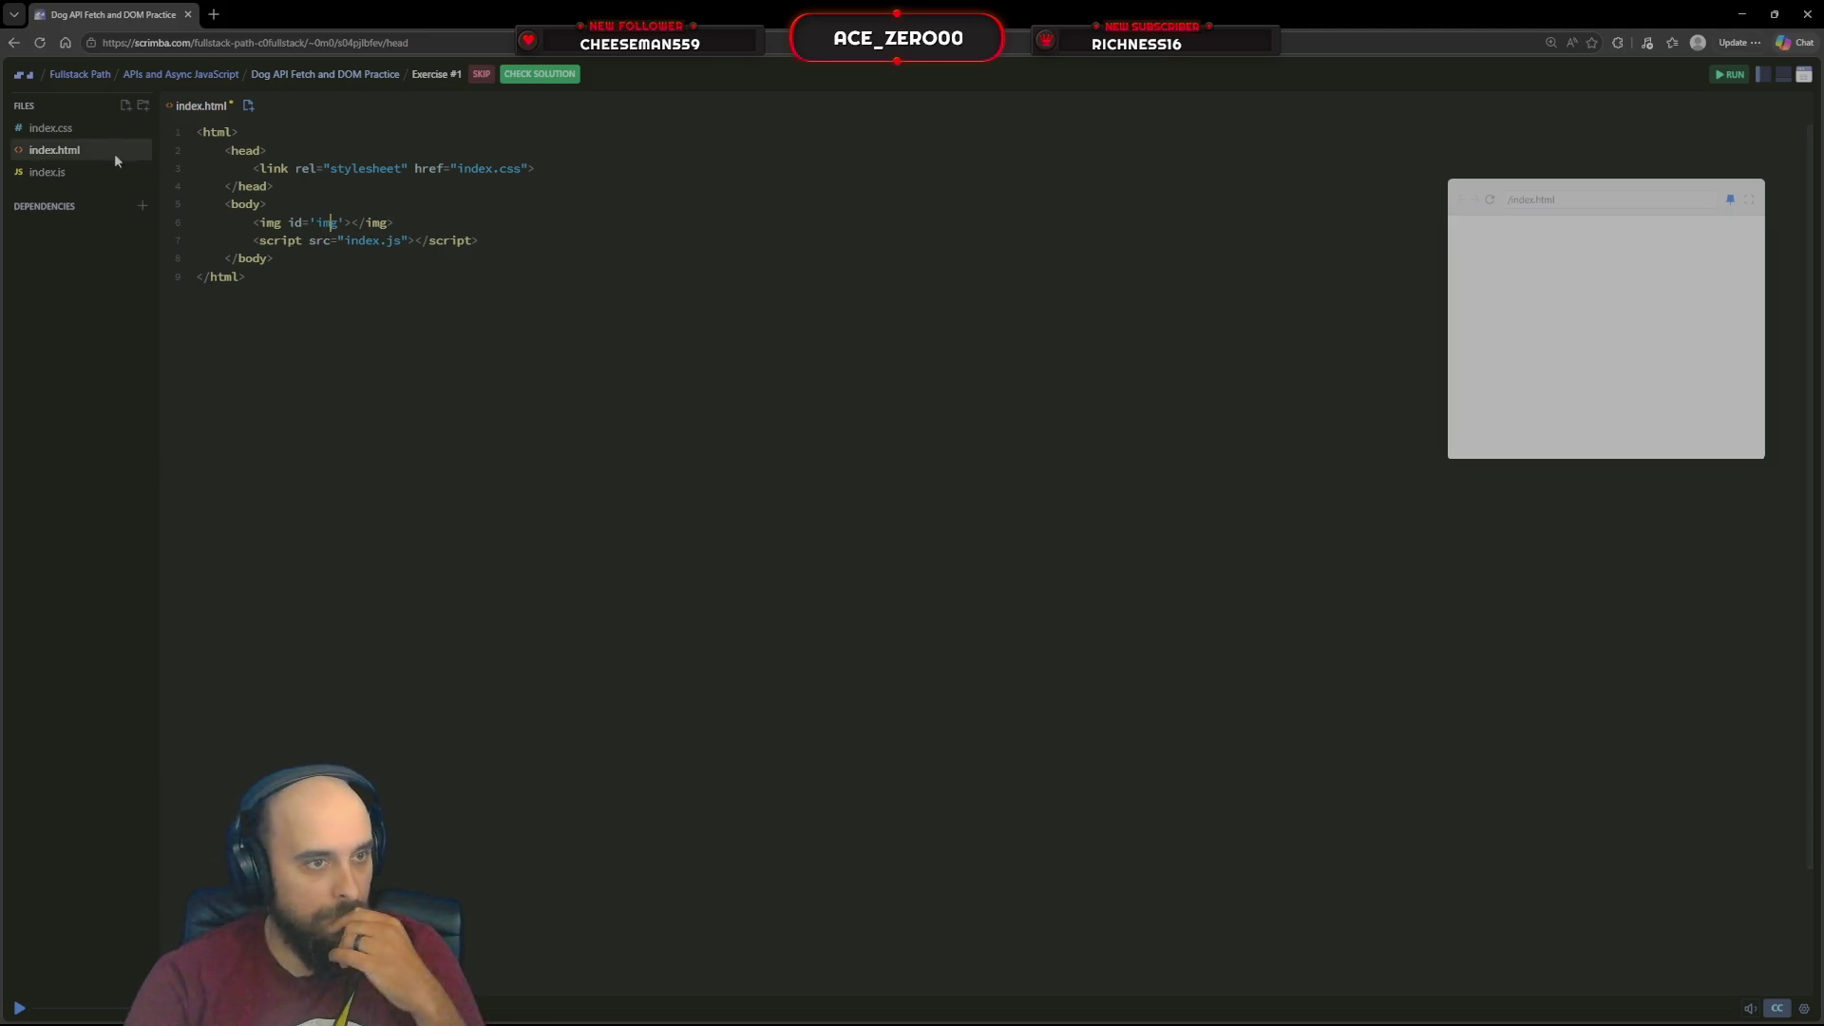
{"action": "left_click", "coordinate": [115, 173]}
Insert a new first line above the challenge comment in index.js
{"action": "left_click", "coordinate": [344, 153]}
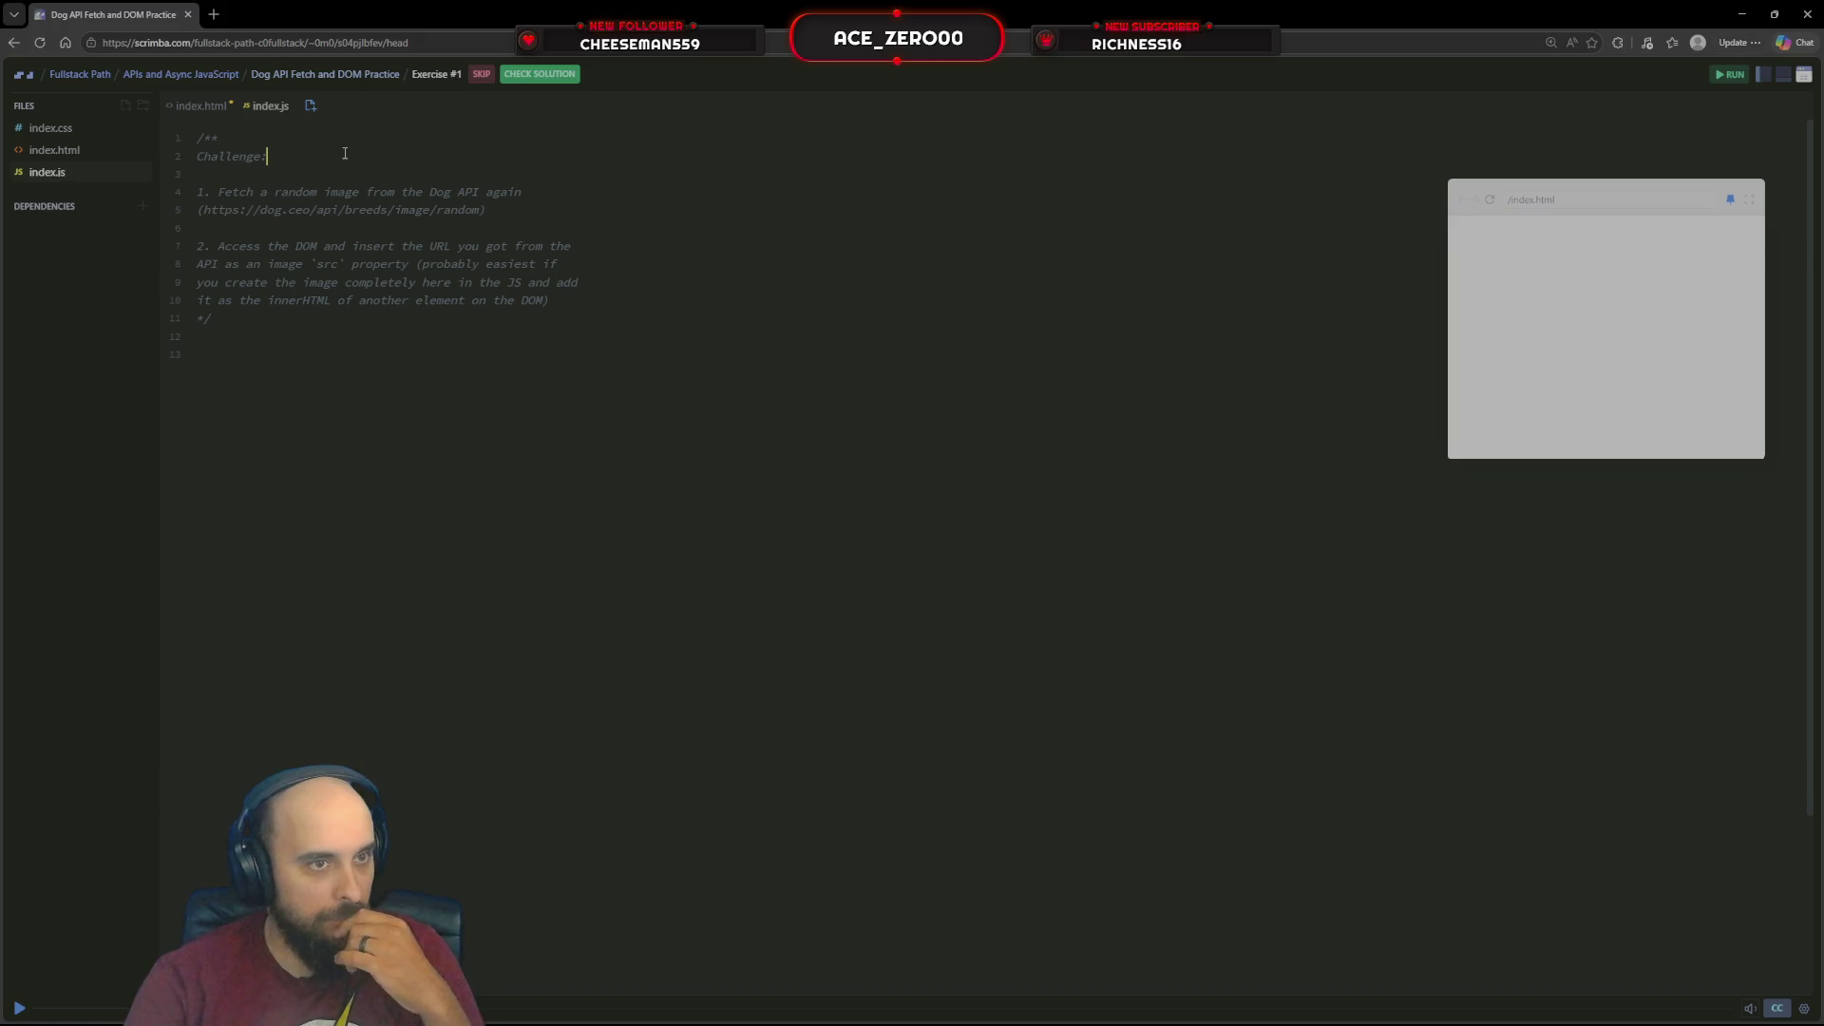
{"action": "key", "text": "Home"}
{"action": "key", "text": "Return"}
{"action": "key", "text": "Up"}
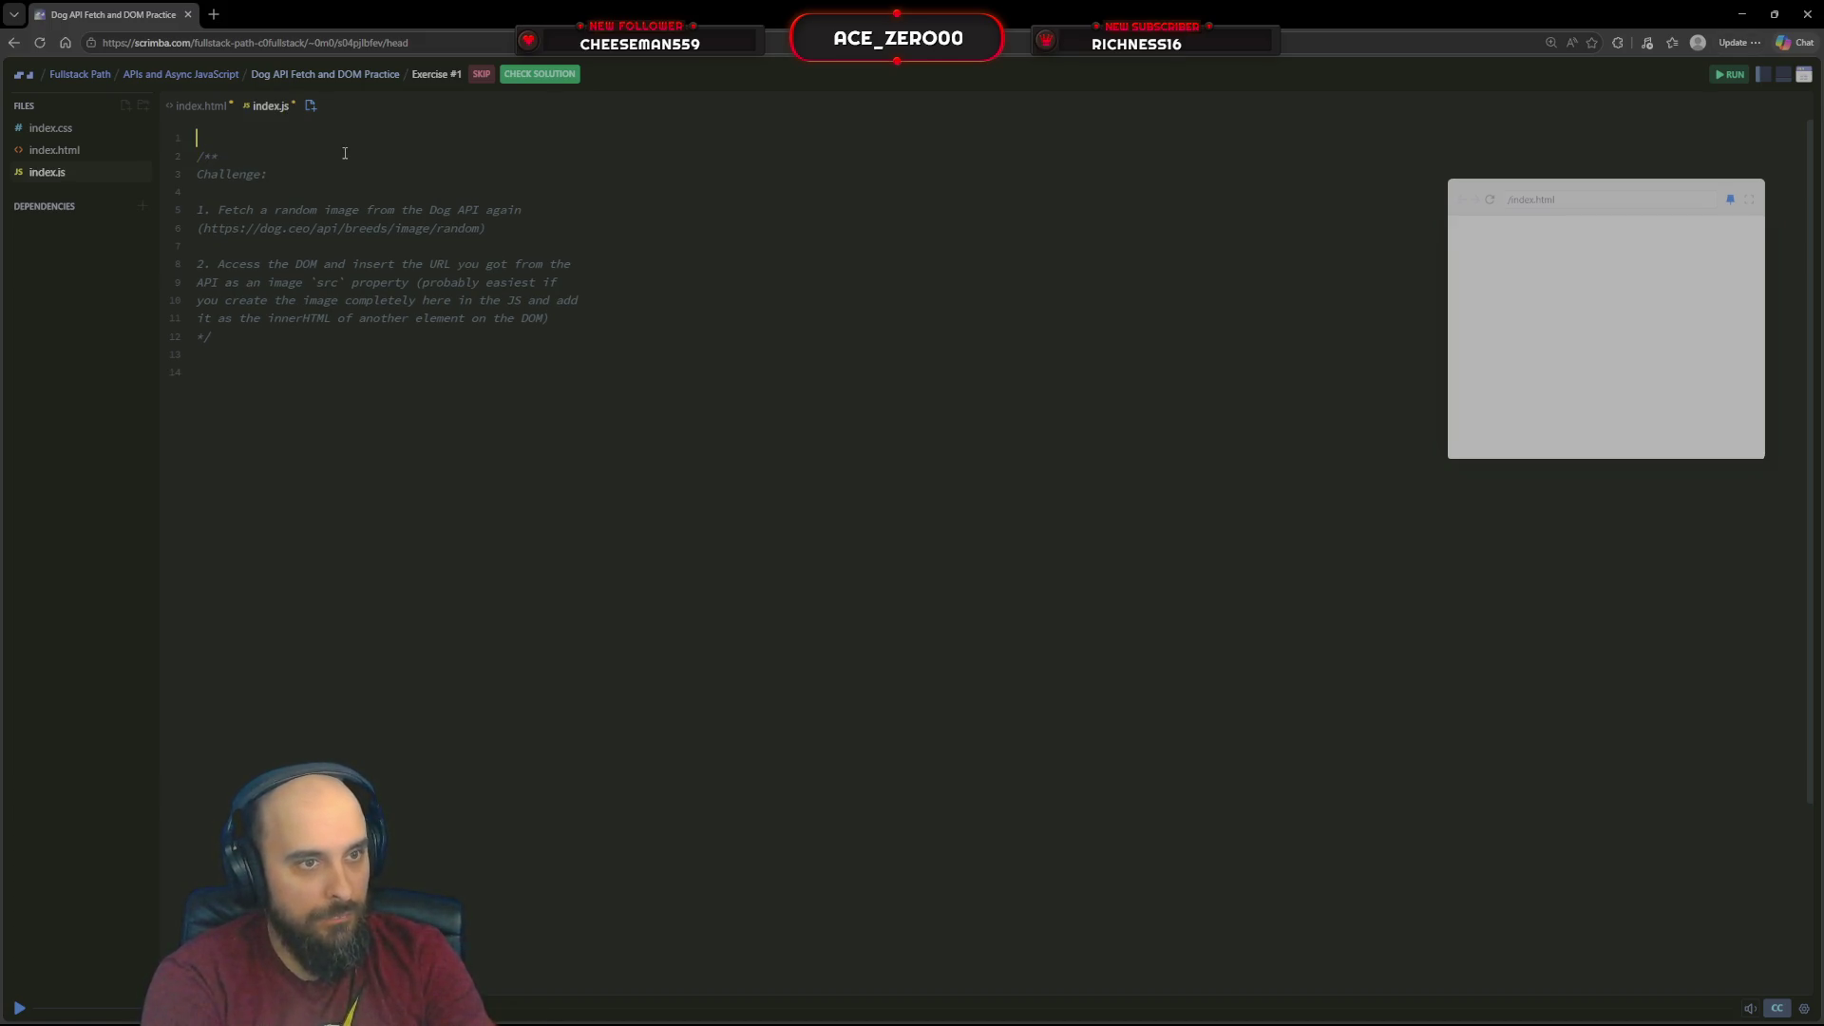
{"action": "type", "text": "get."}
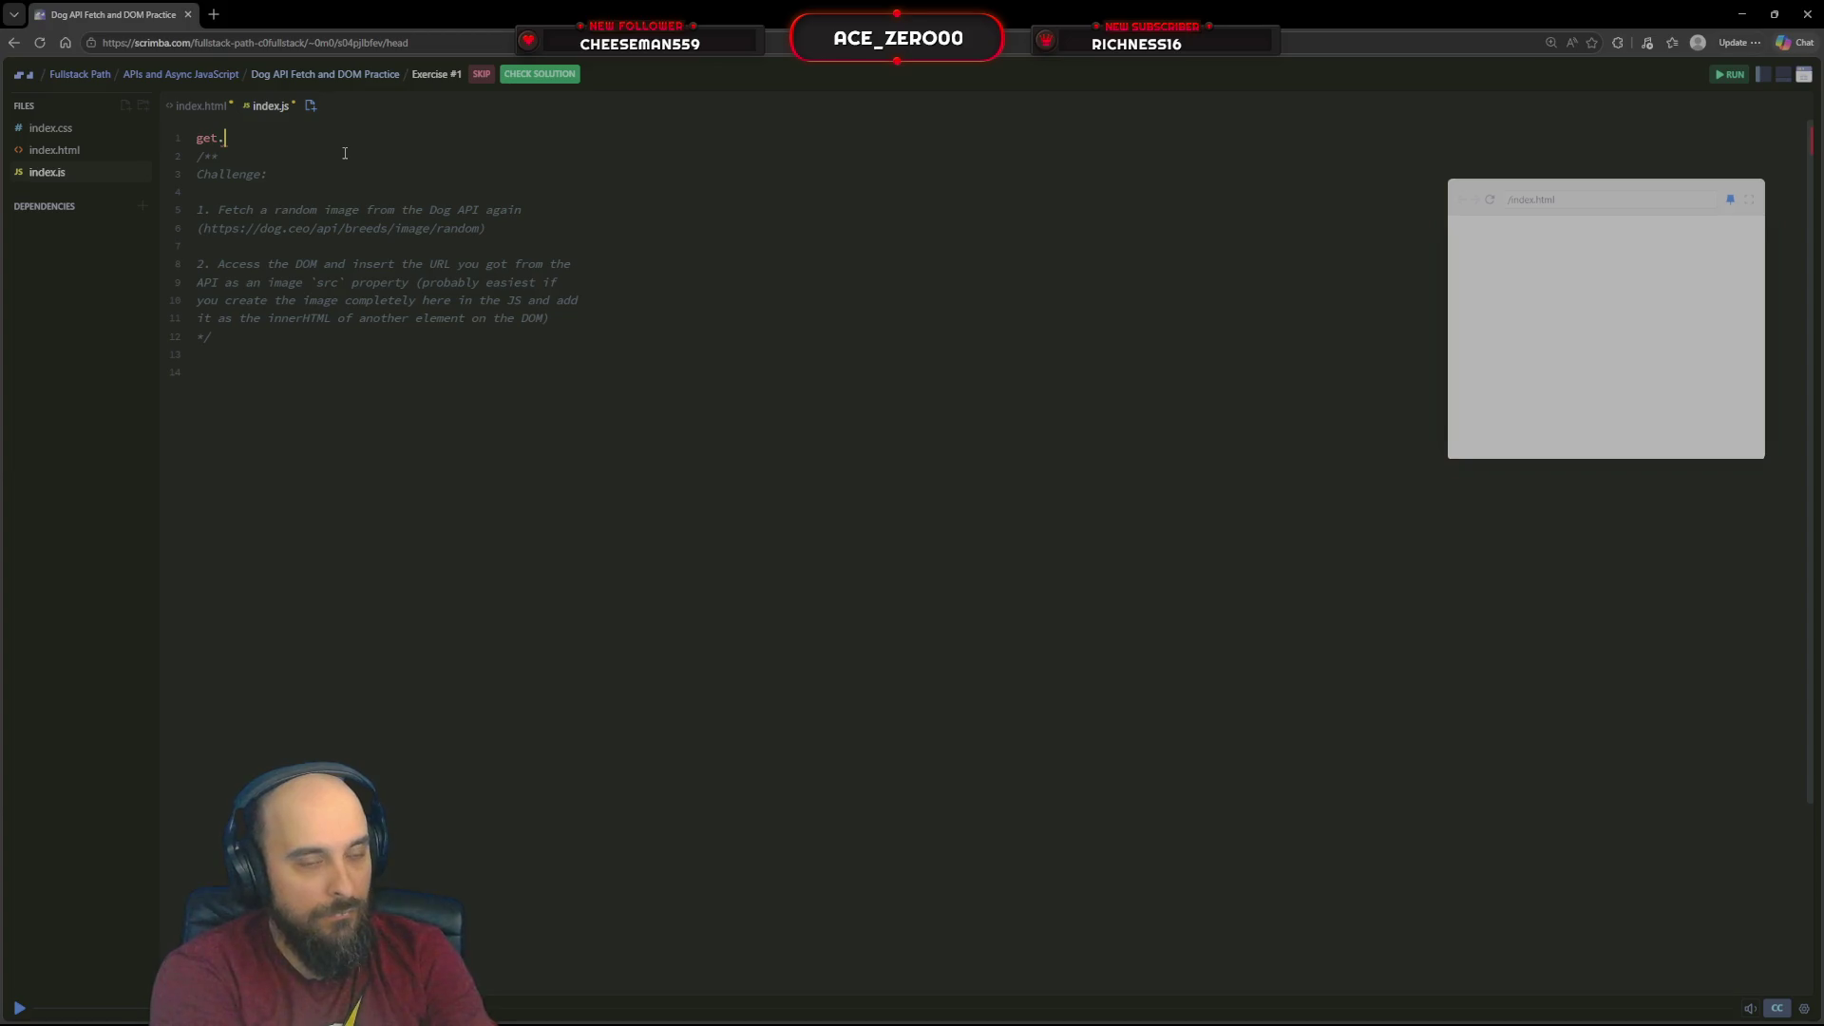
{"action": "type", "text": "doc"}
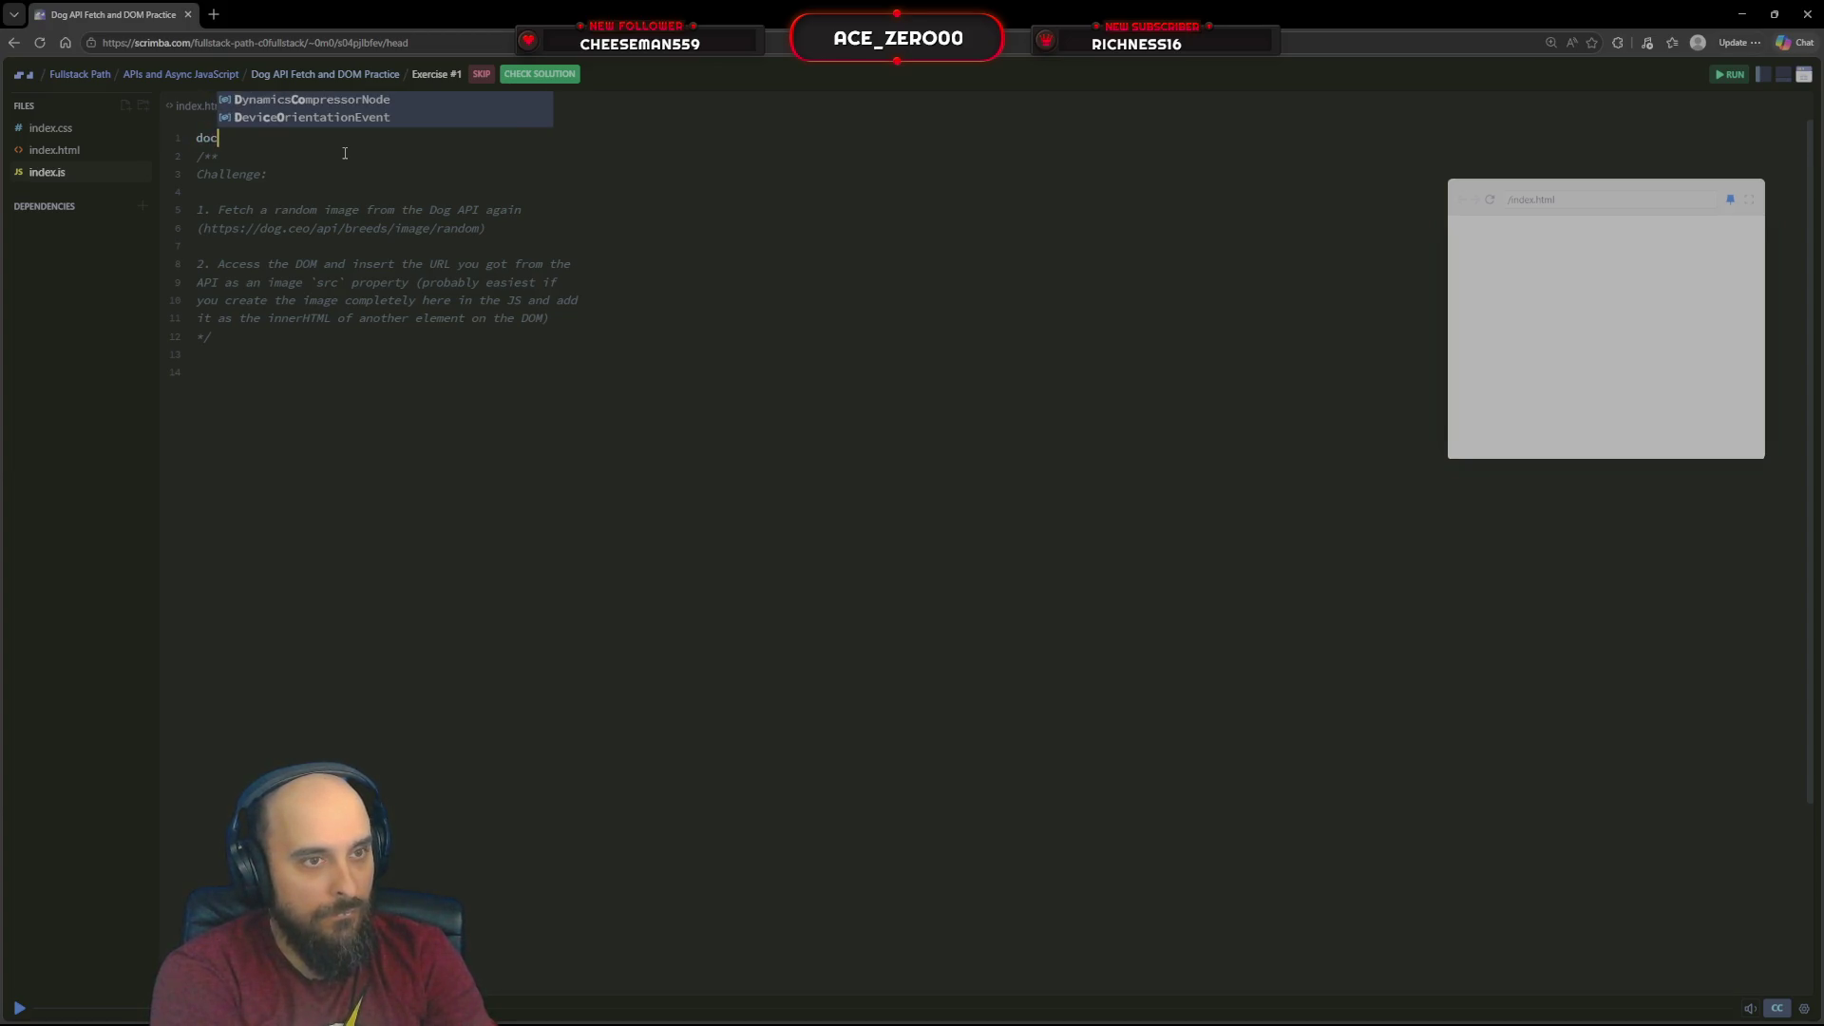
{"action": "type", "text": "ument.getA"}
Write const img = document.getElementById('img') on that first line
{"action": "key", "text": "Return"}
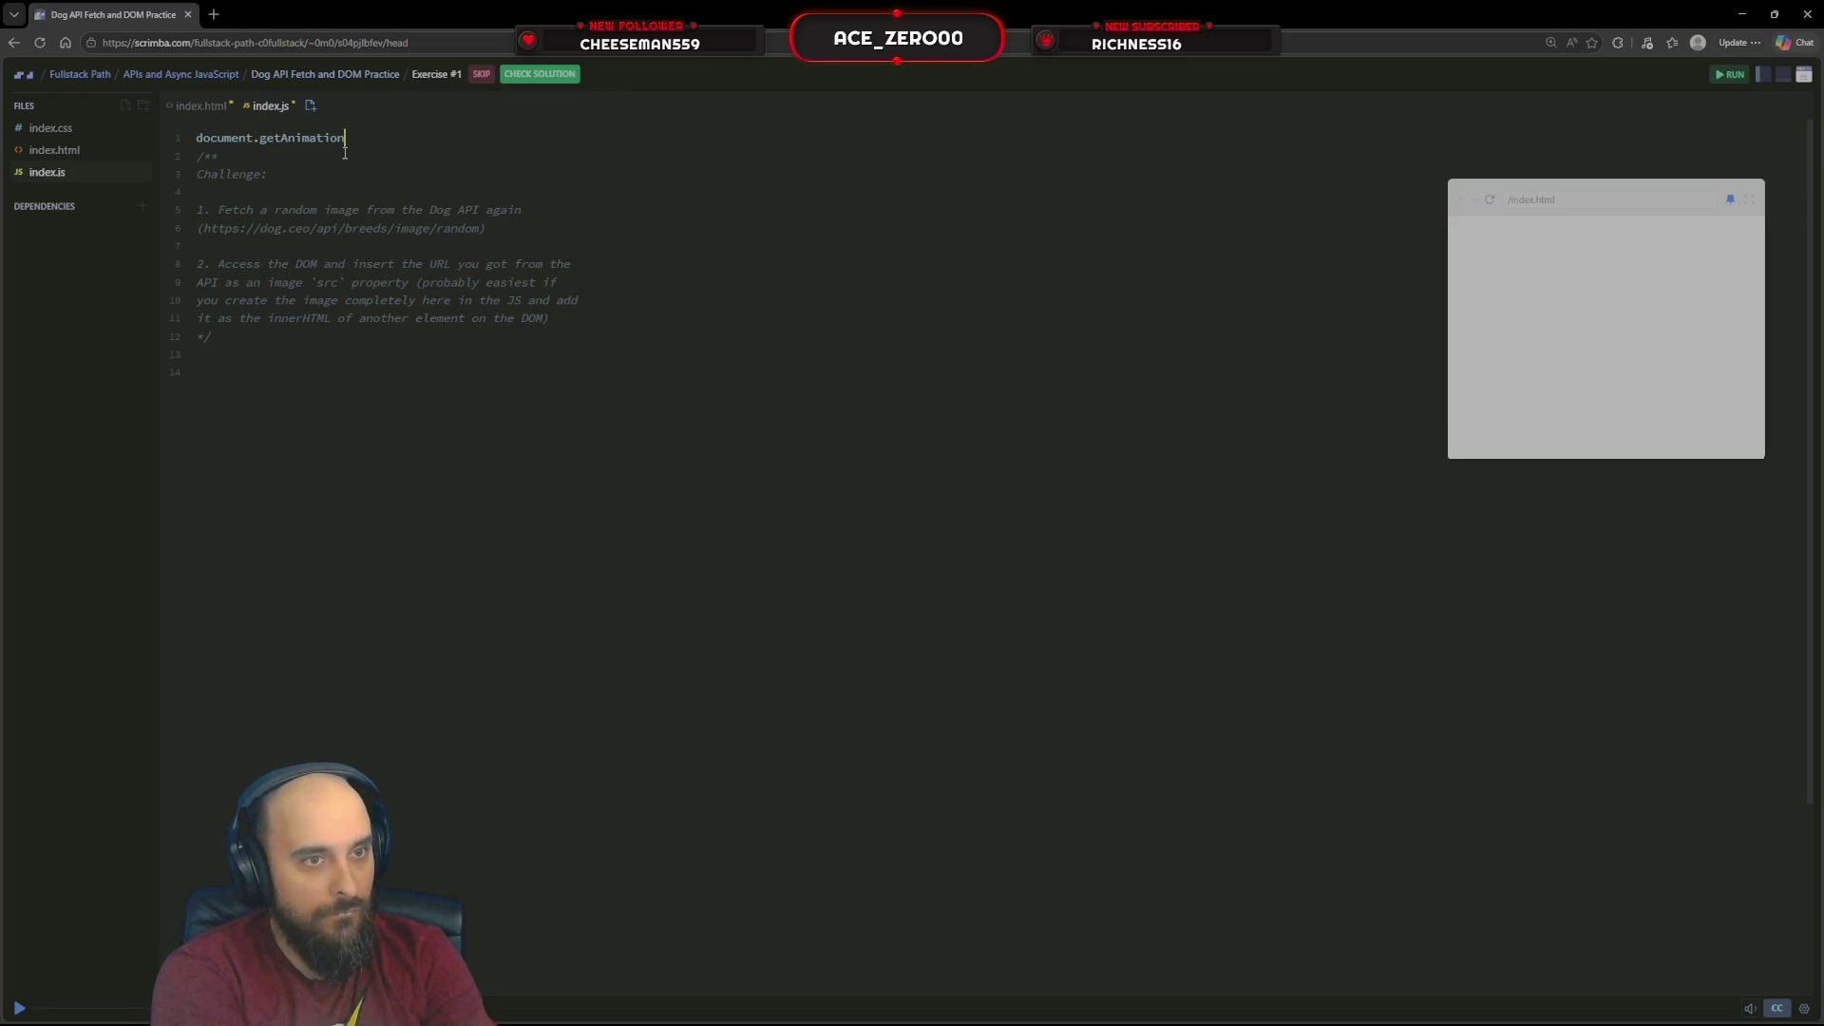
{"action": "type", "text": "El"}
{"action": "key", "text": "Return"}
{"action": "type", "text": "("}
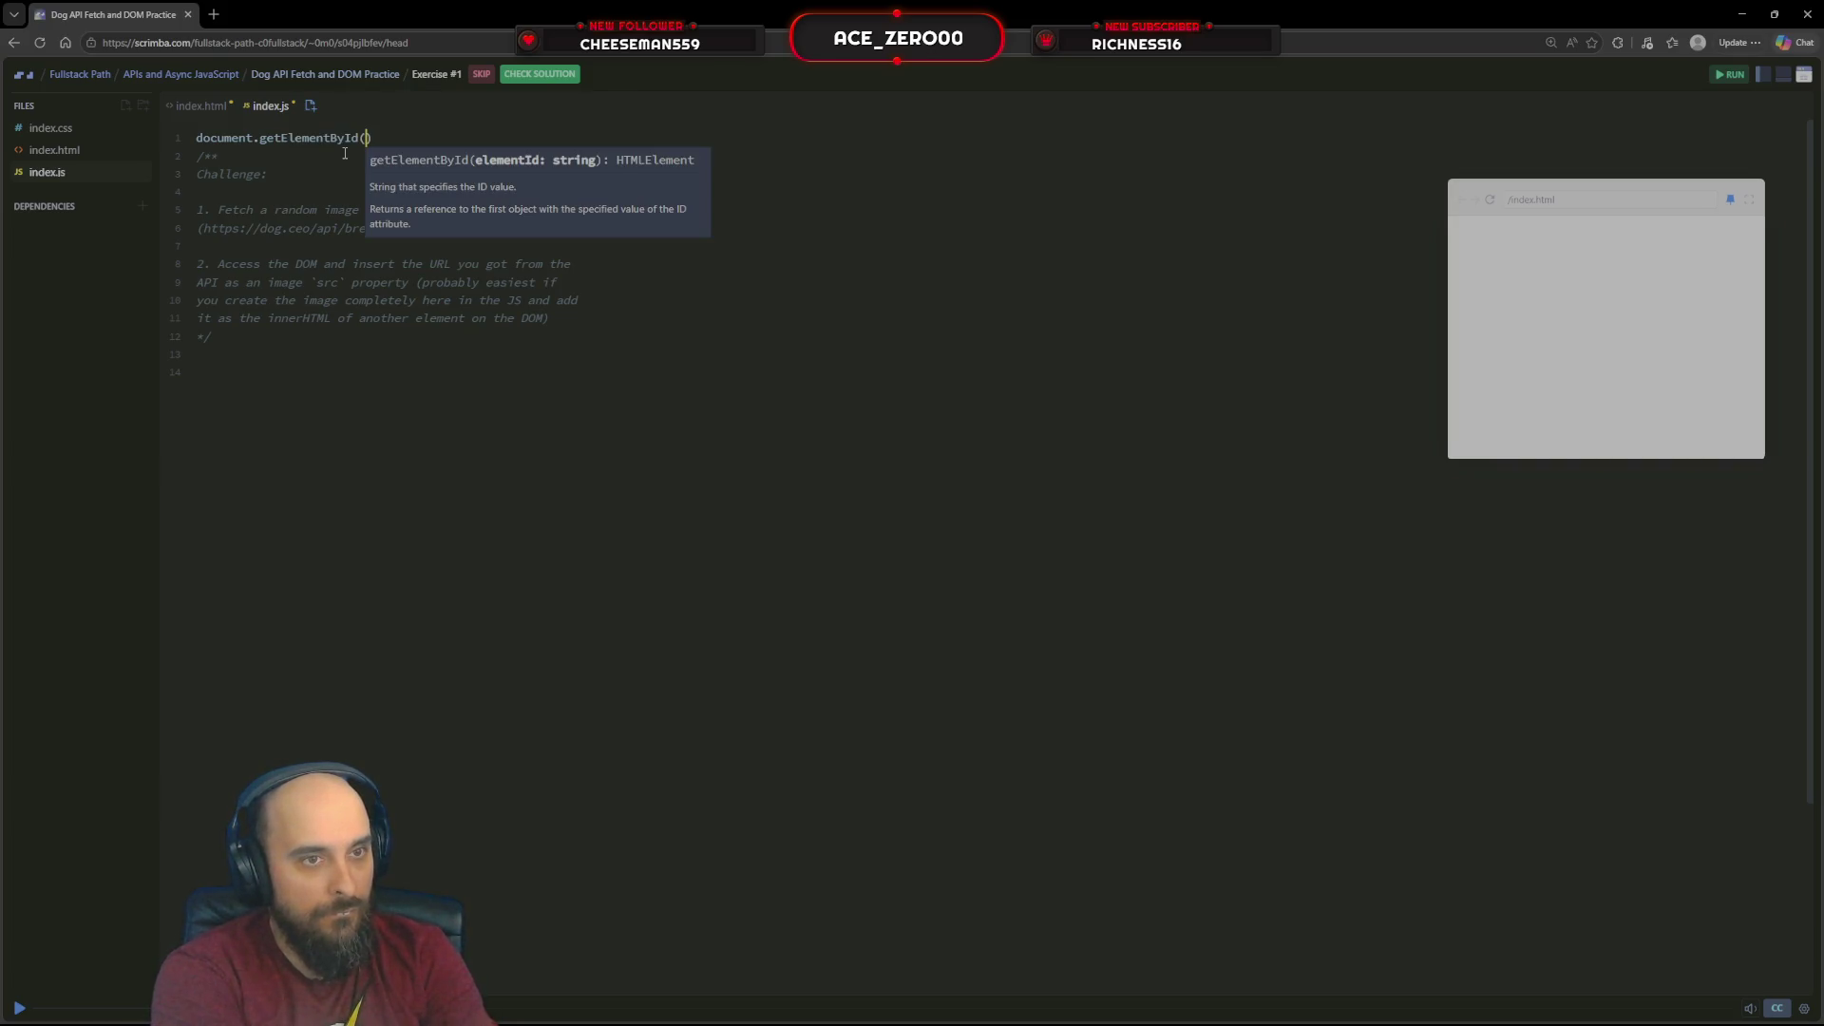
{"action": "type", "text": "'img'"}
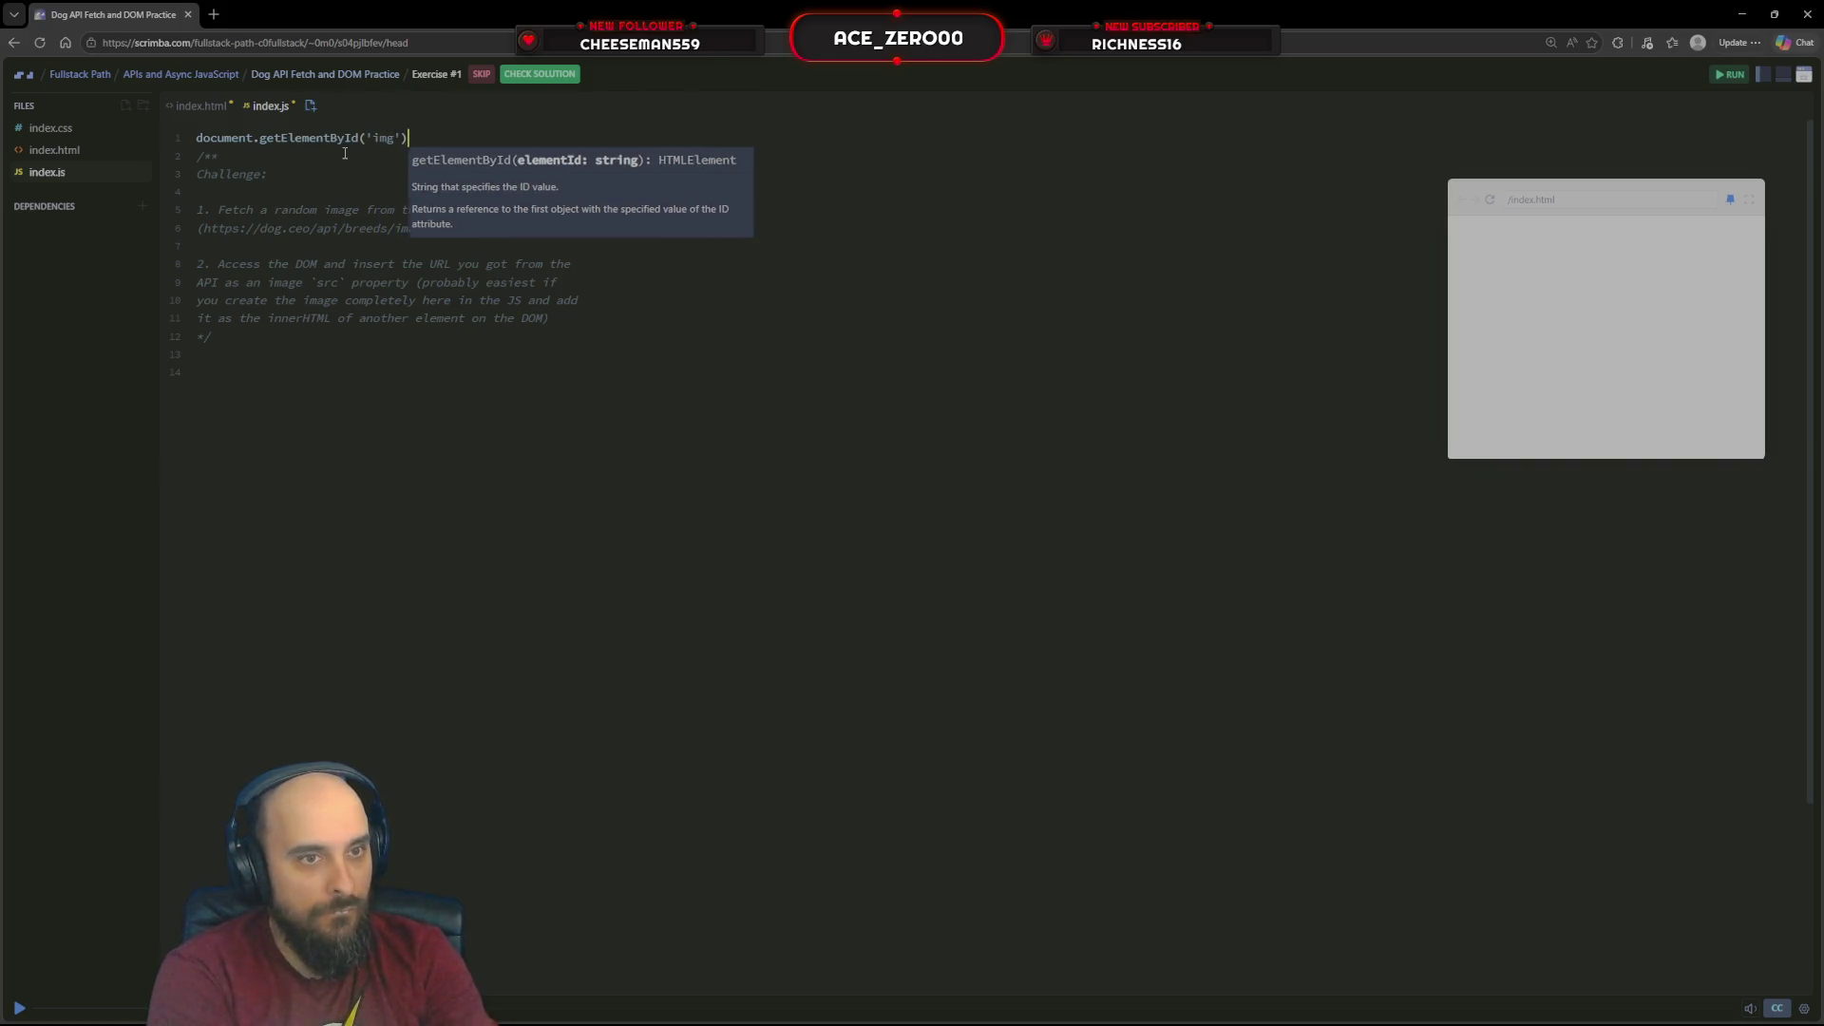
{"action": "type", "text": ")"}
{"action": "key", "text": "Left"}
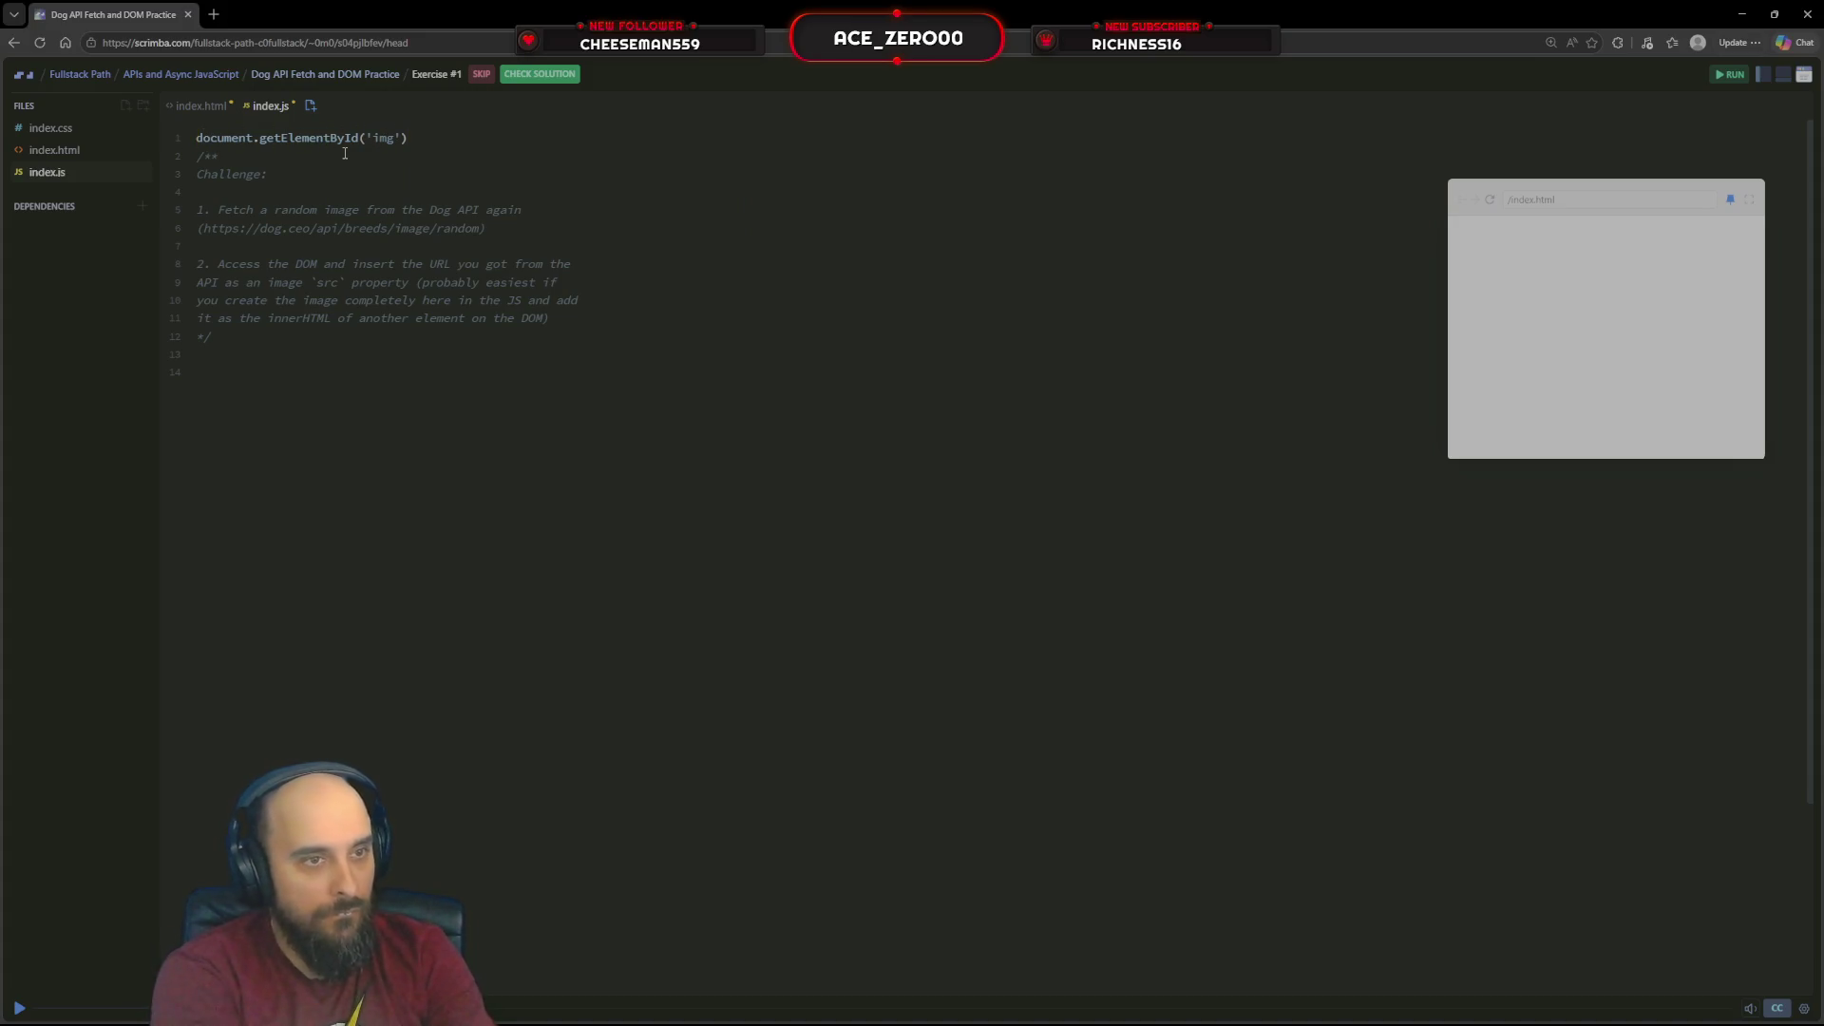
{"action": "type", "text": "img"}
{"action": "key", "text": "BackSpace"}
{"action": "key", "text": "BackSpace"}
{"action": "key", "text": "BackSpace"}
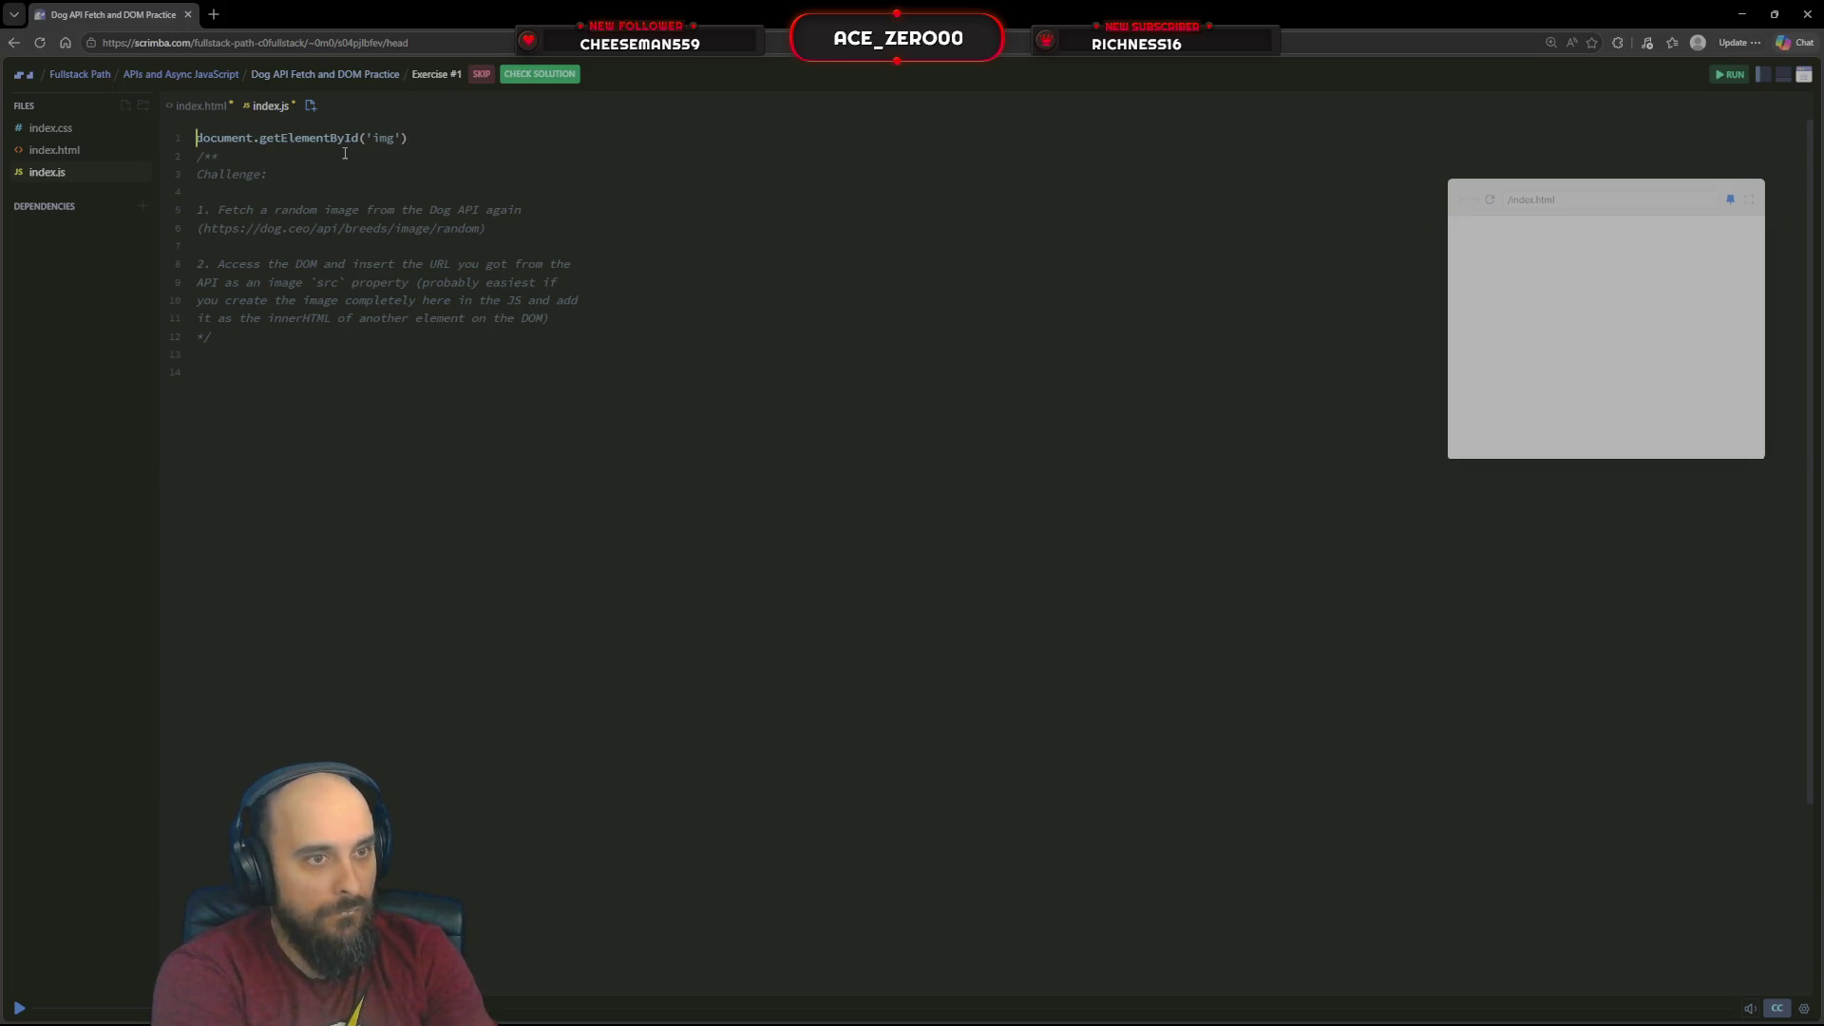
{"action": "type", "text": "const "}
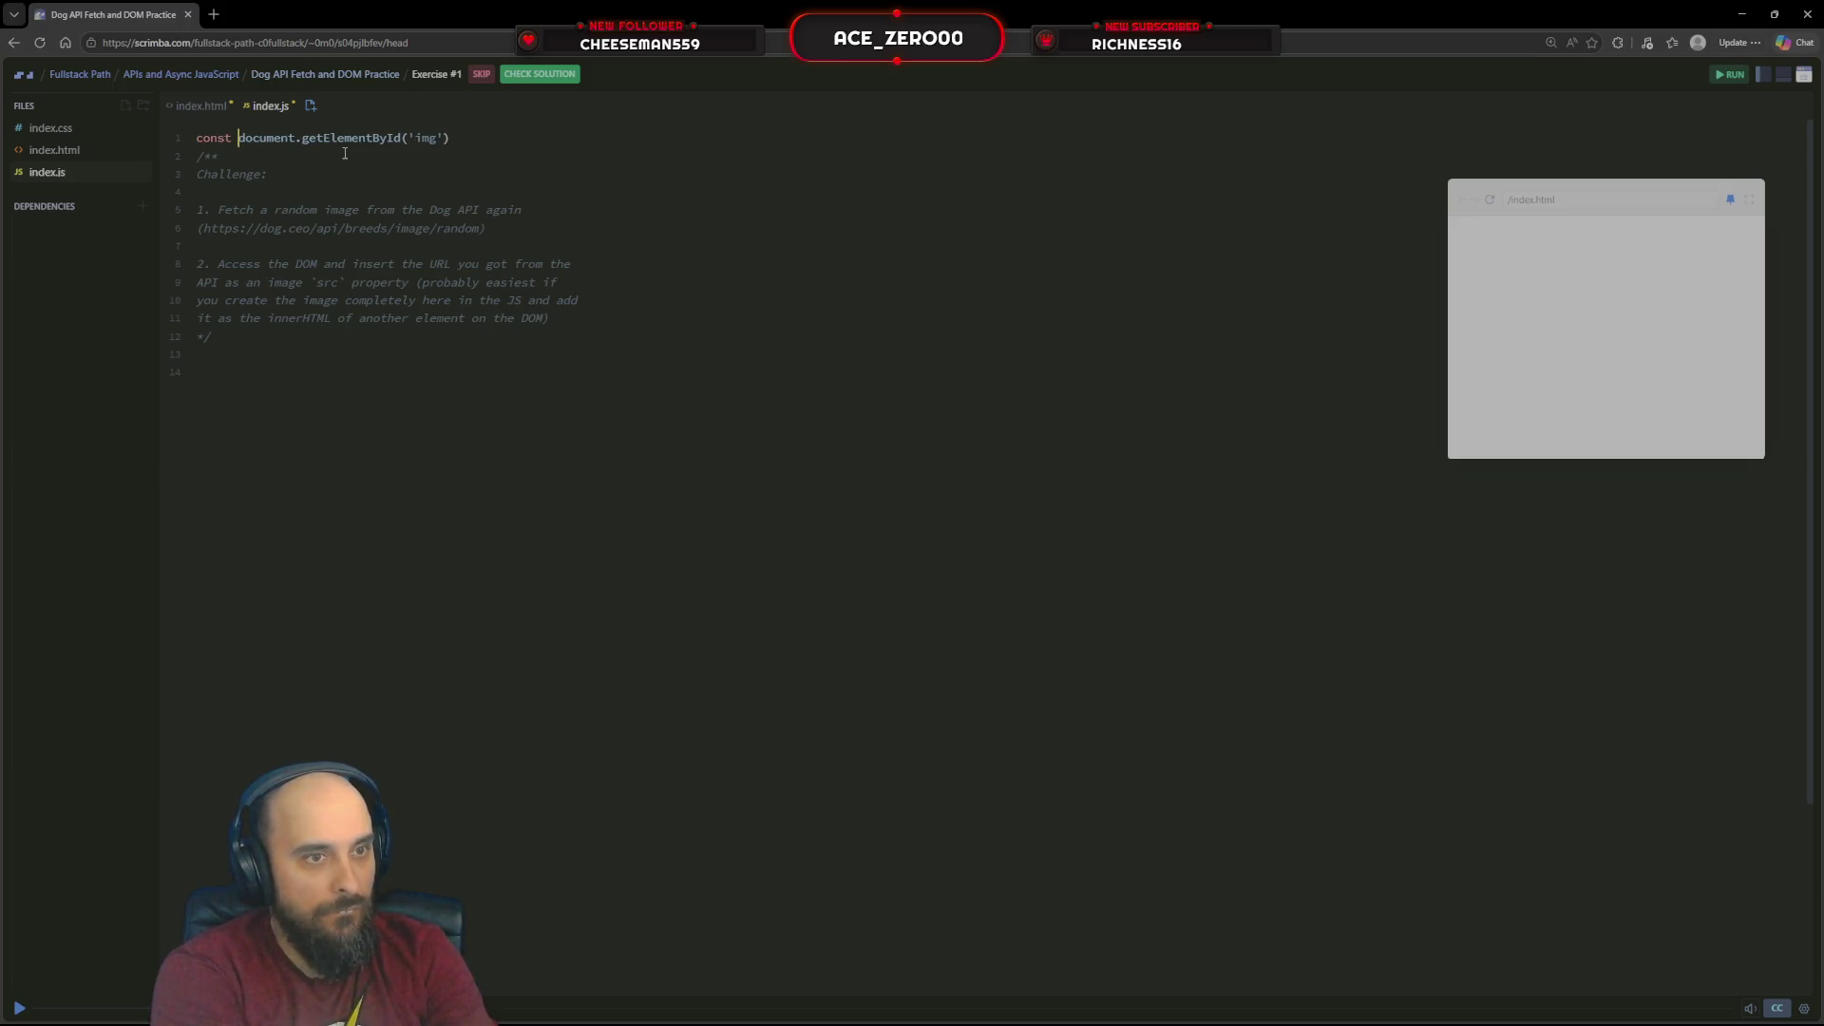
{"action": "type", "text": "img ="}
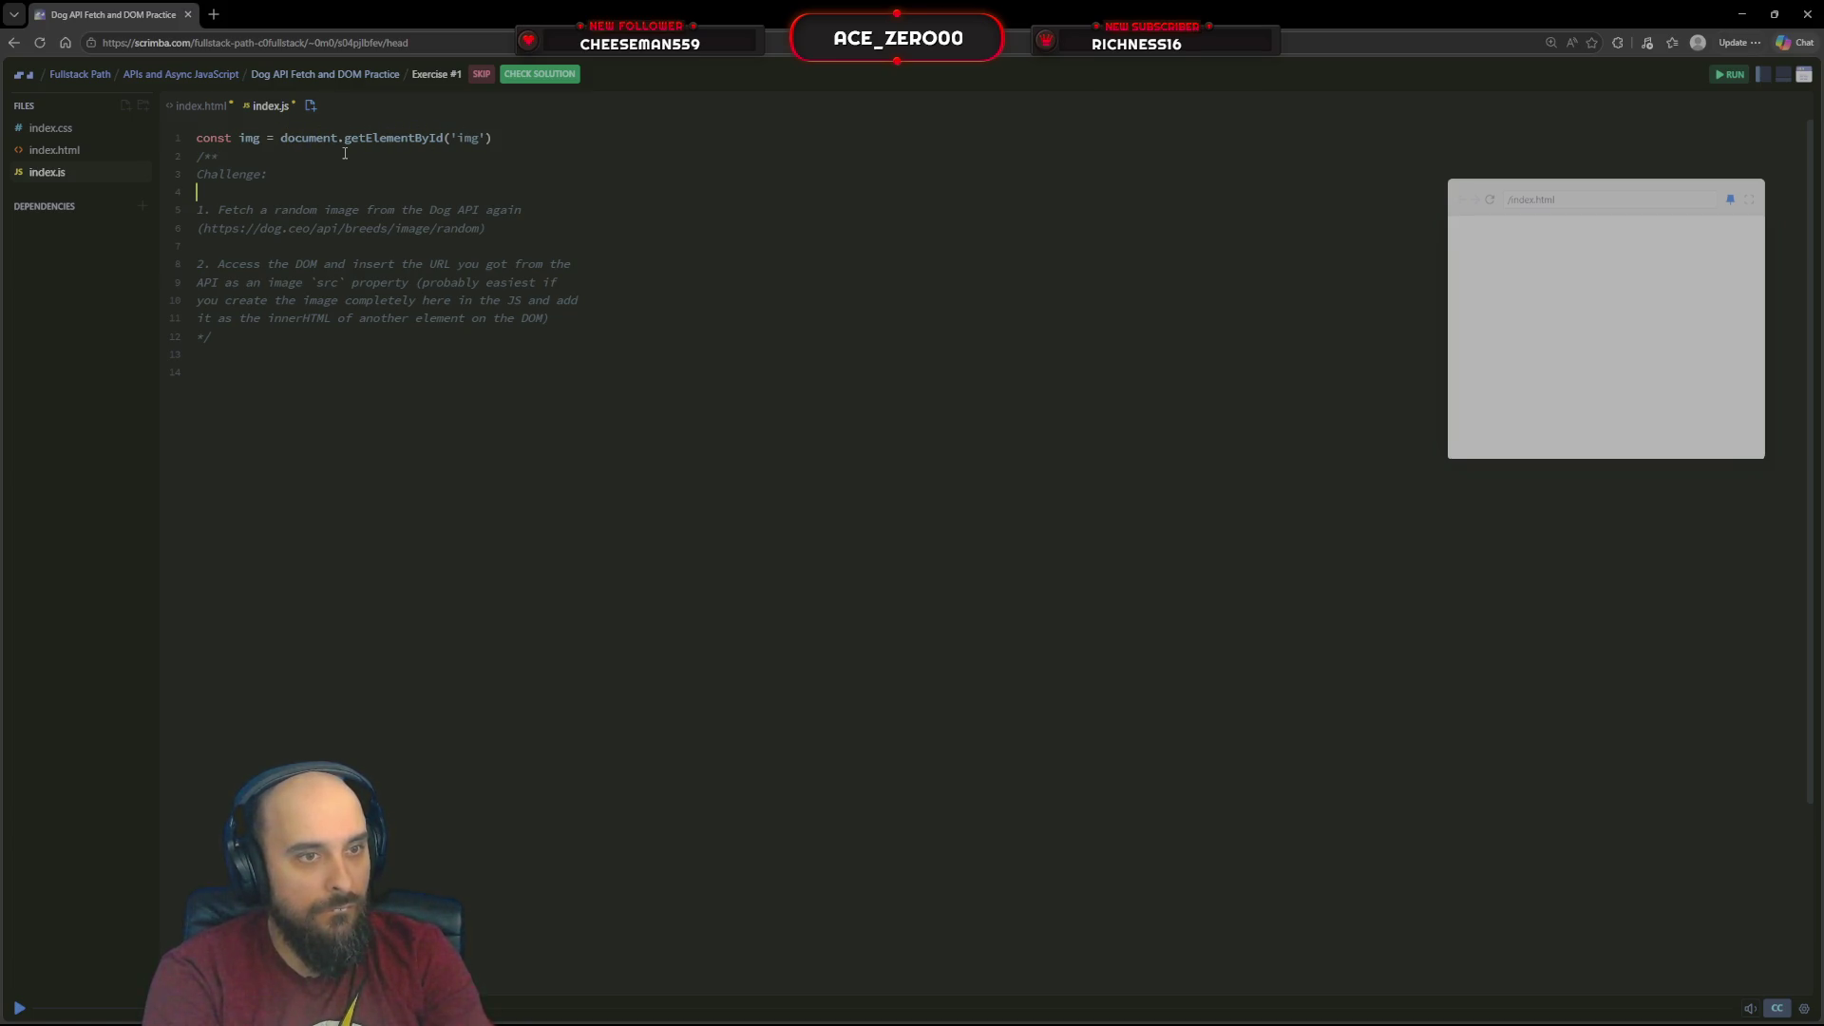
{"action": "key", "text": "Down"}
{"action": "key", "text": "Down"}
{"action": "key", "text": "Down"}
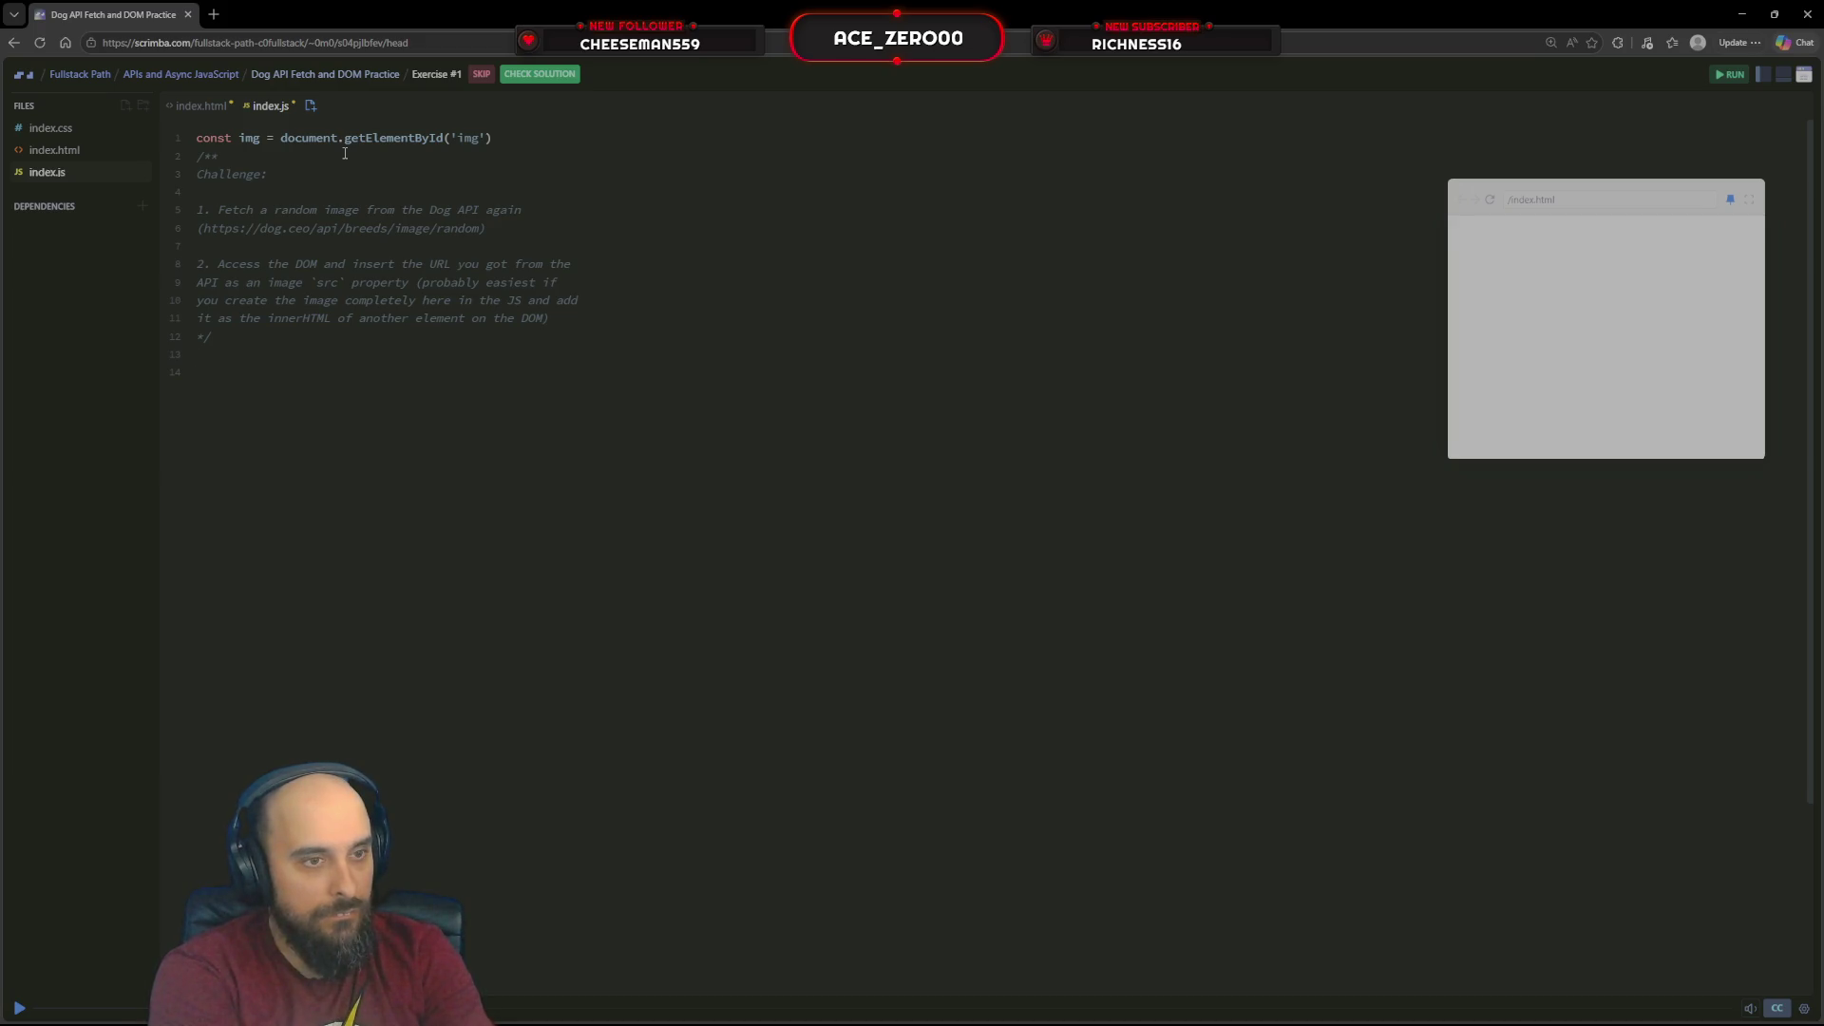
{"action": "type", "text": "fu"}
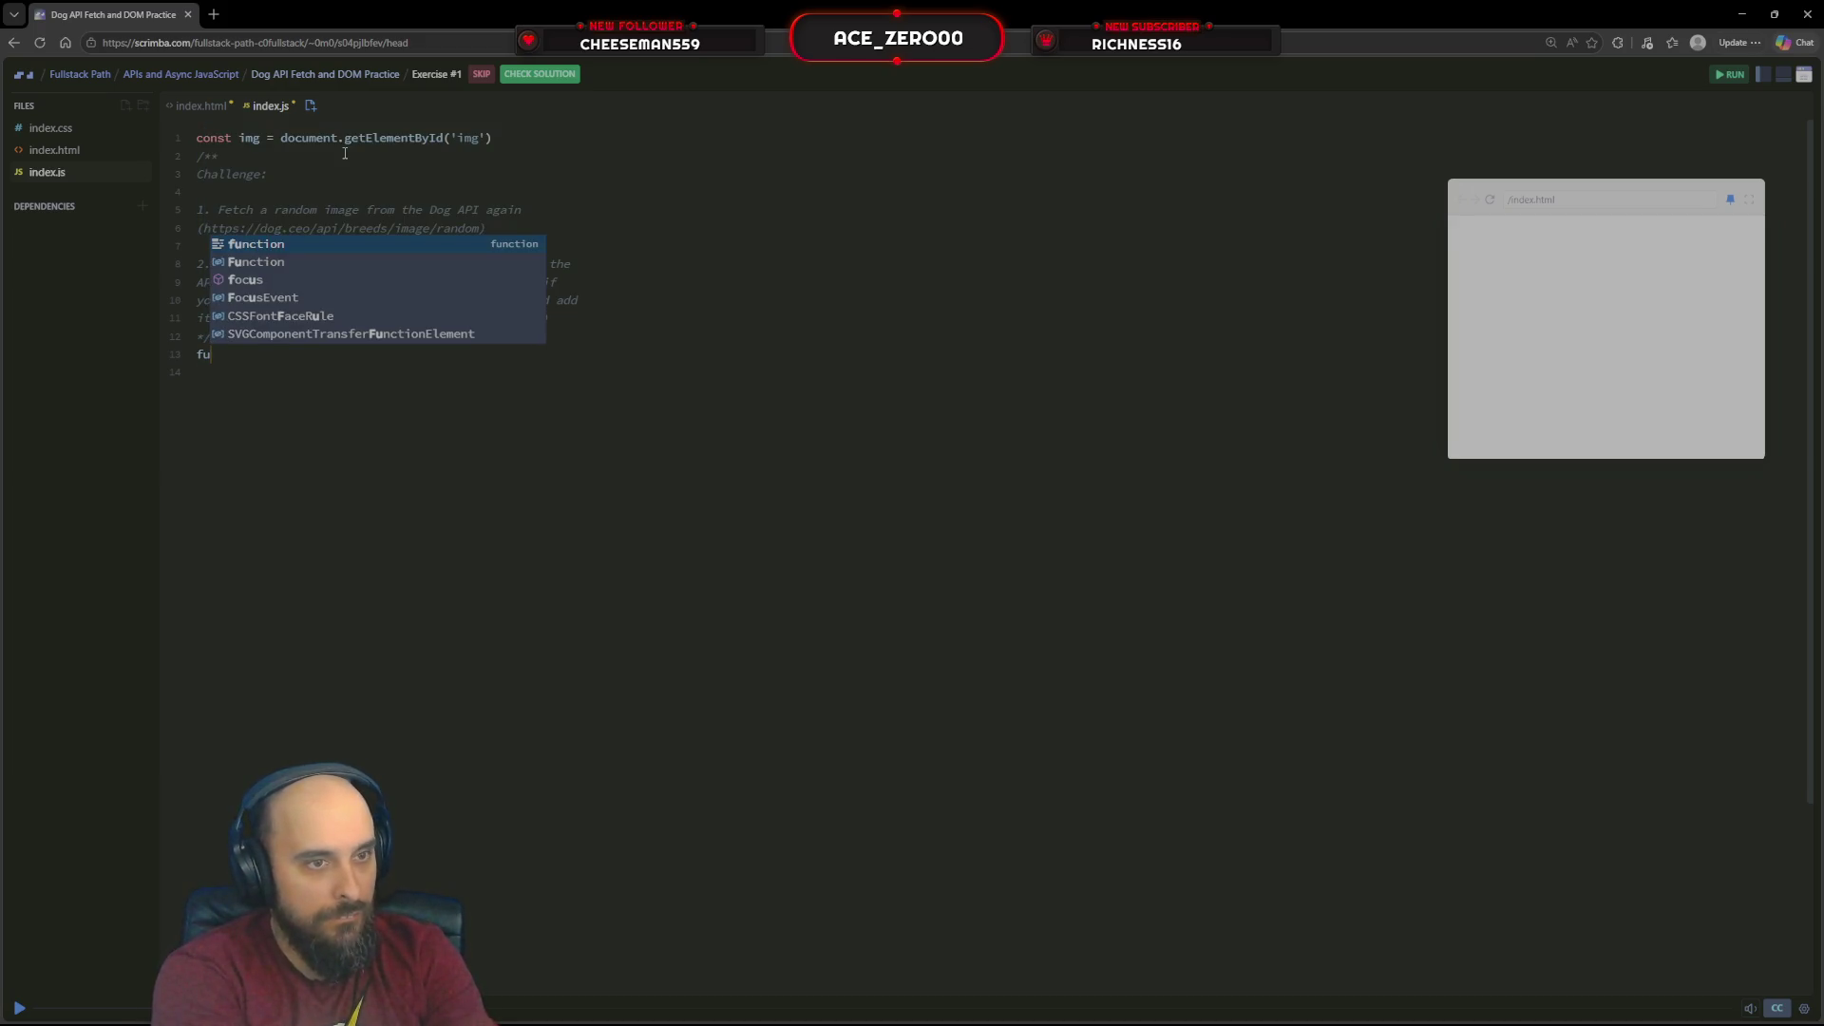
Write an empty fetch() call below the comment and select the Dog API URL in the comment
{"action": "key", "text": "BackSpace"}
{"action": "type", "text": "etc"}
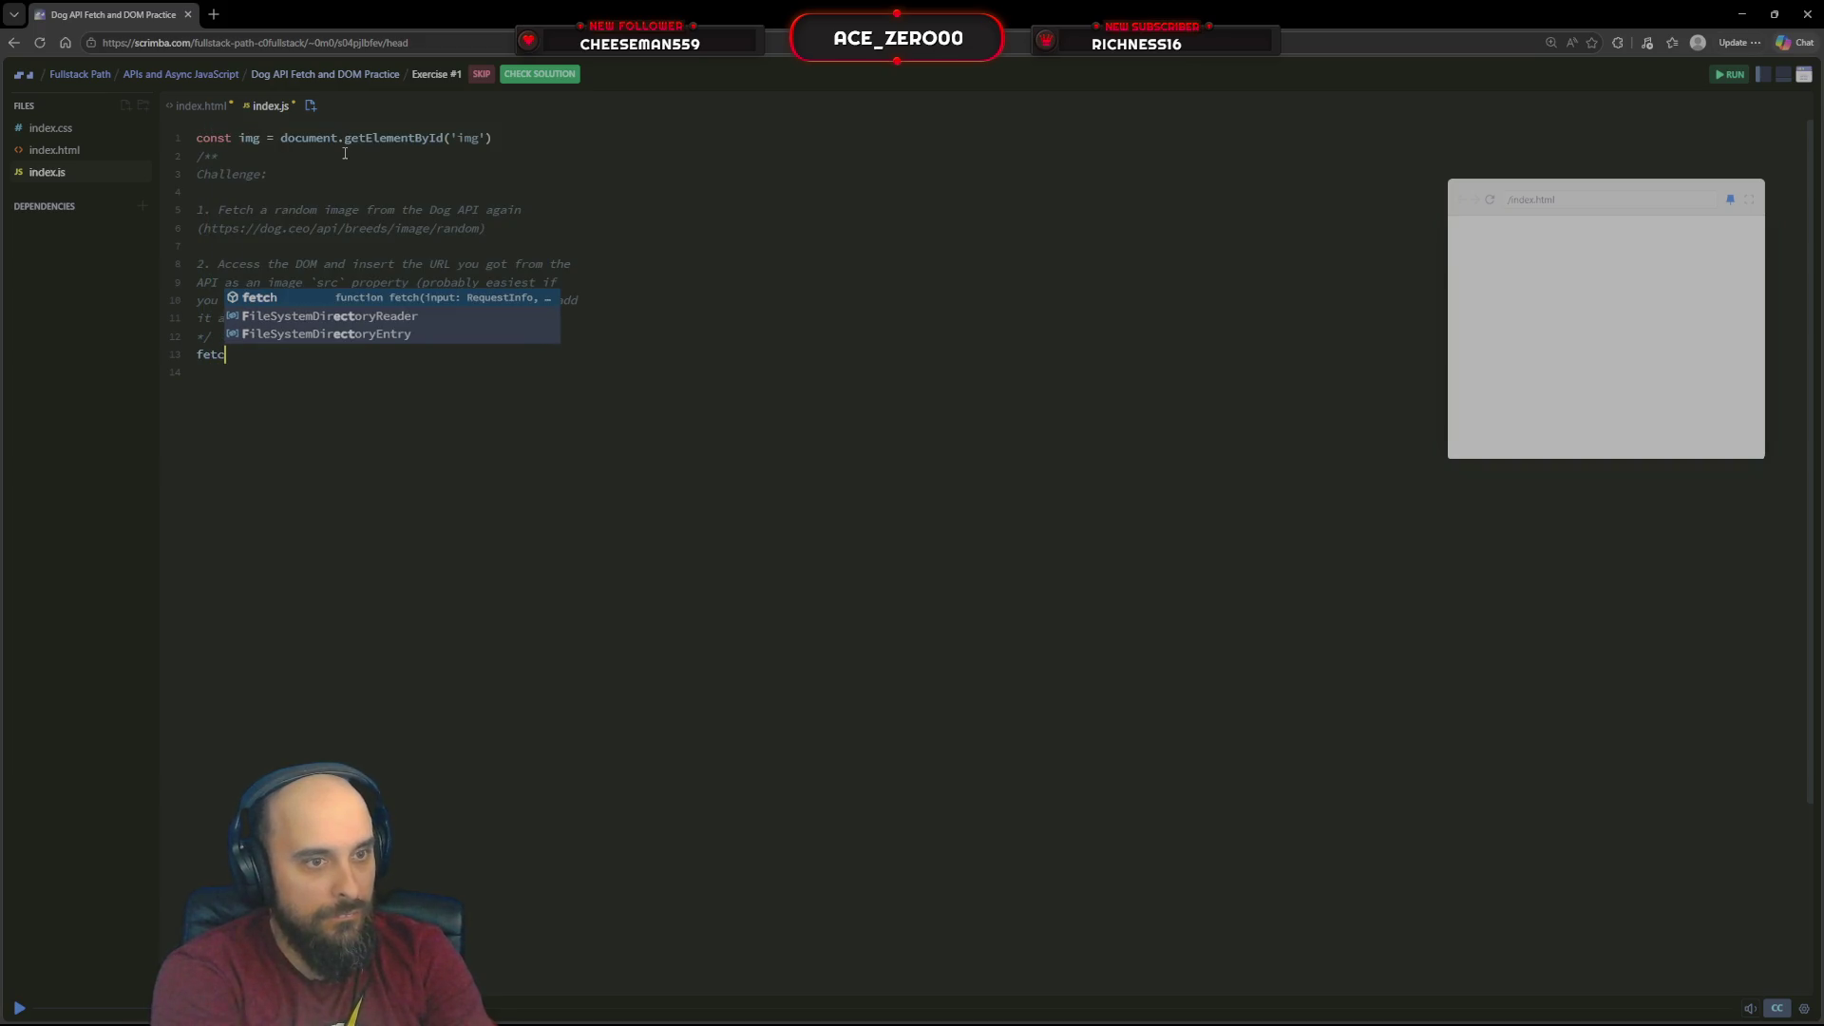
{"action": "type", "text": "h("}
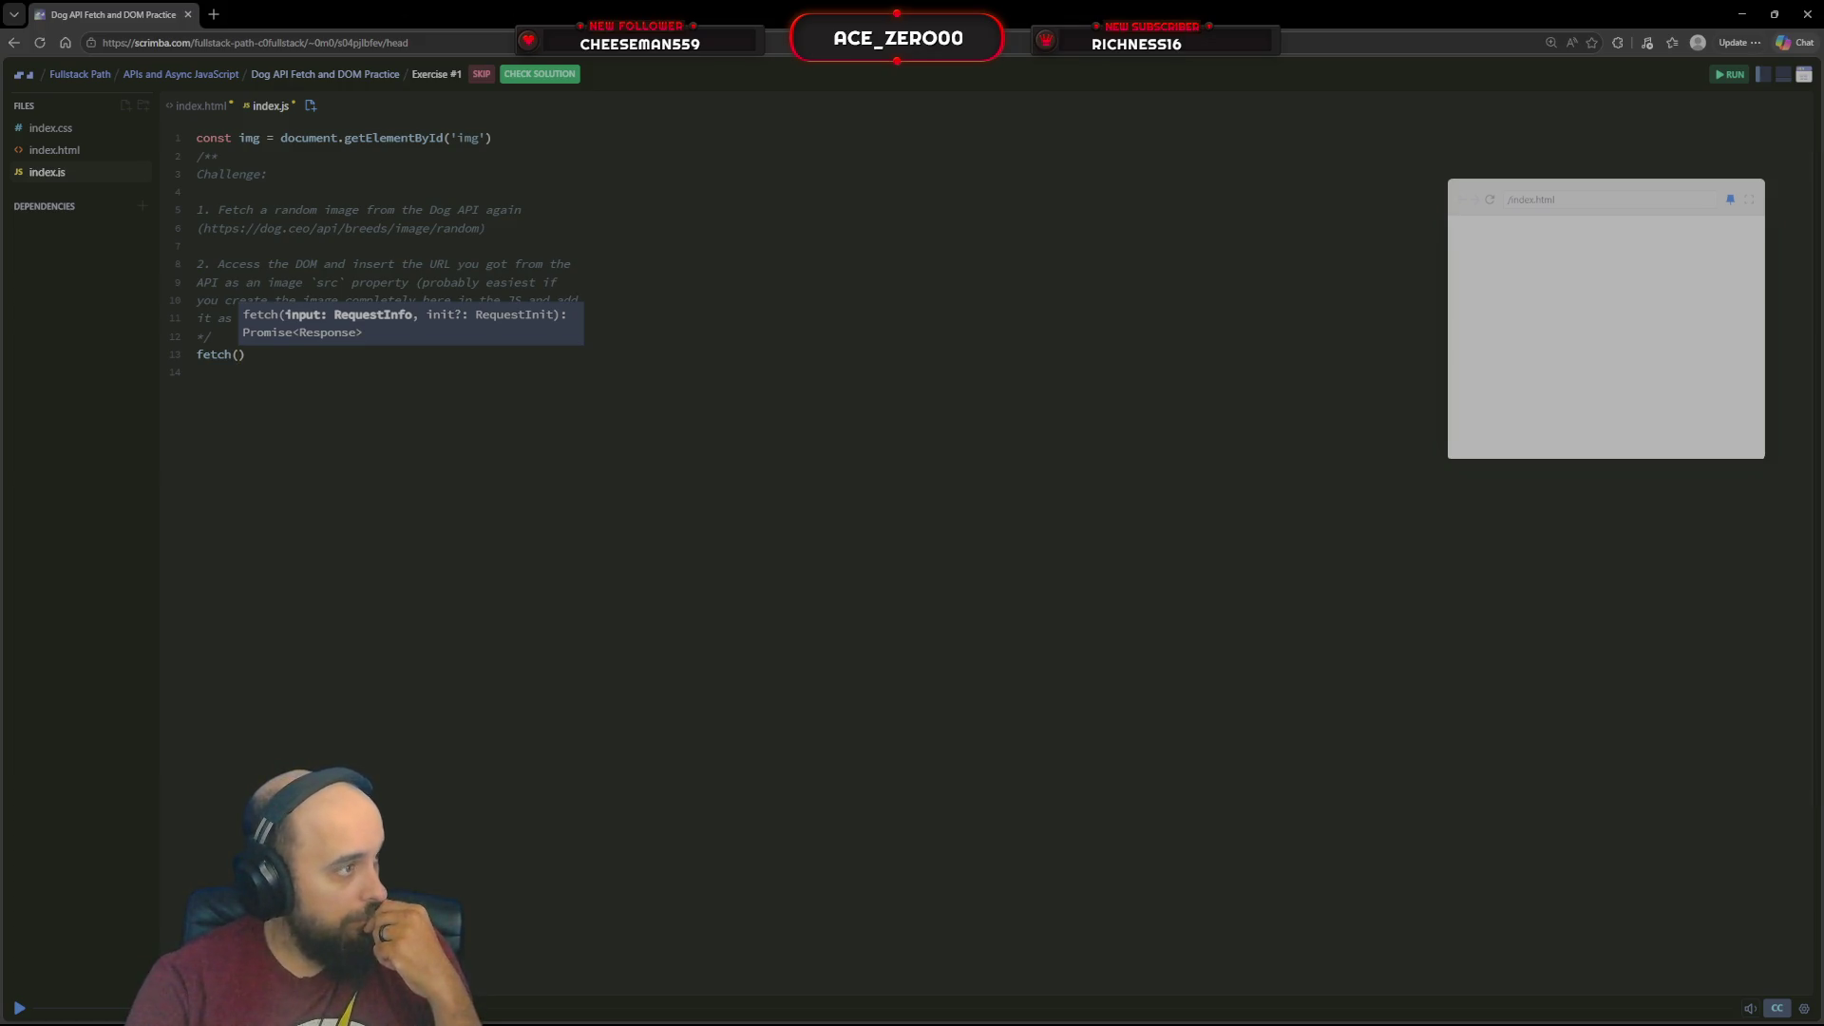
{"action": "key", "text": "alt+Tab"}
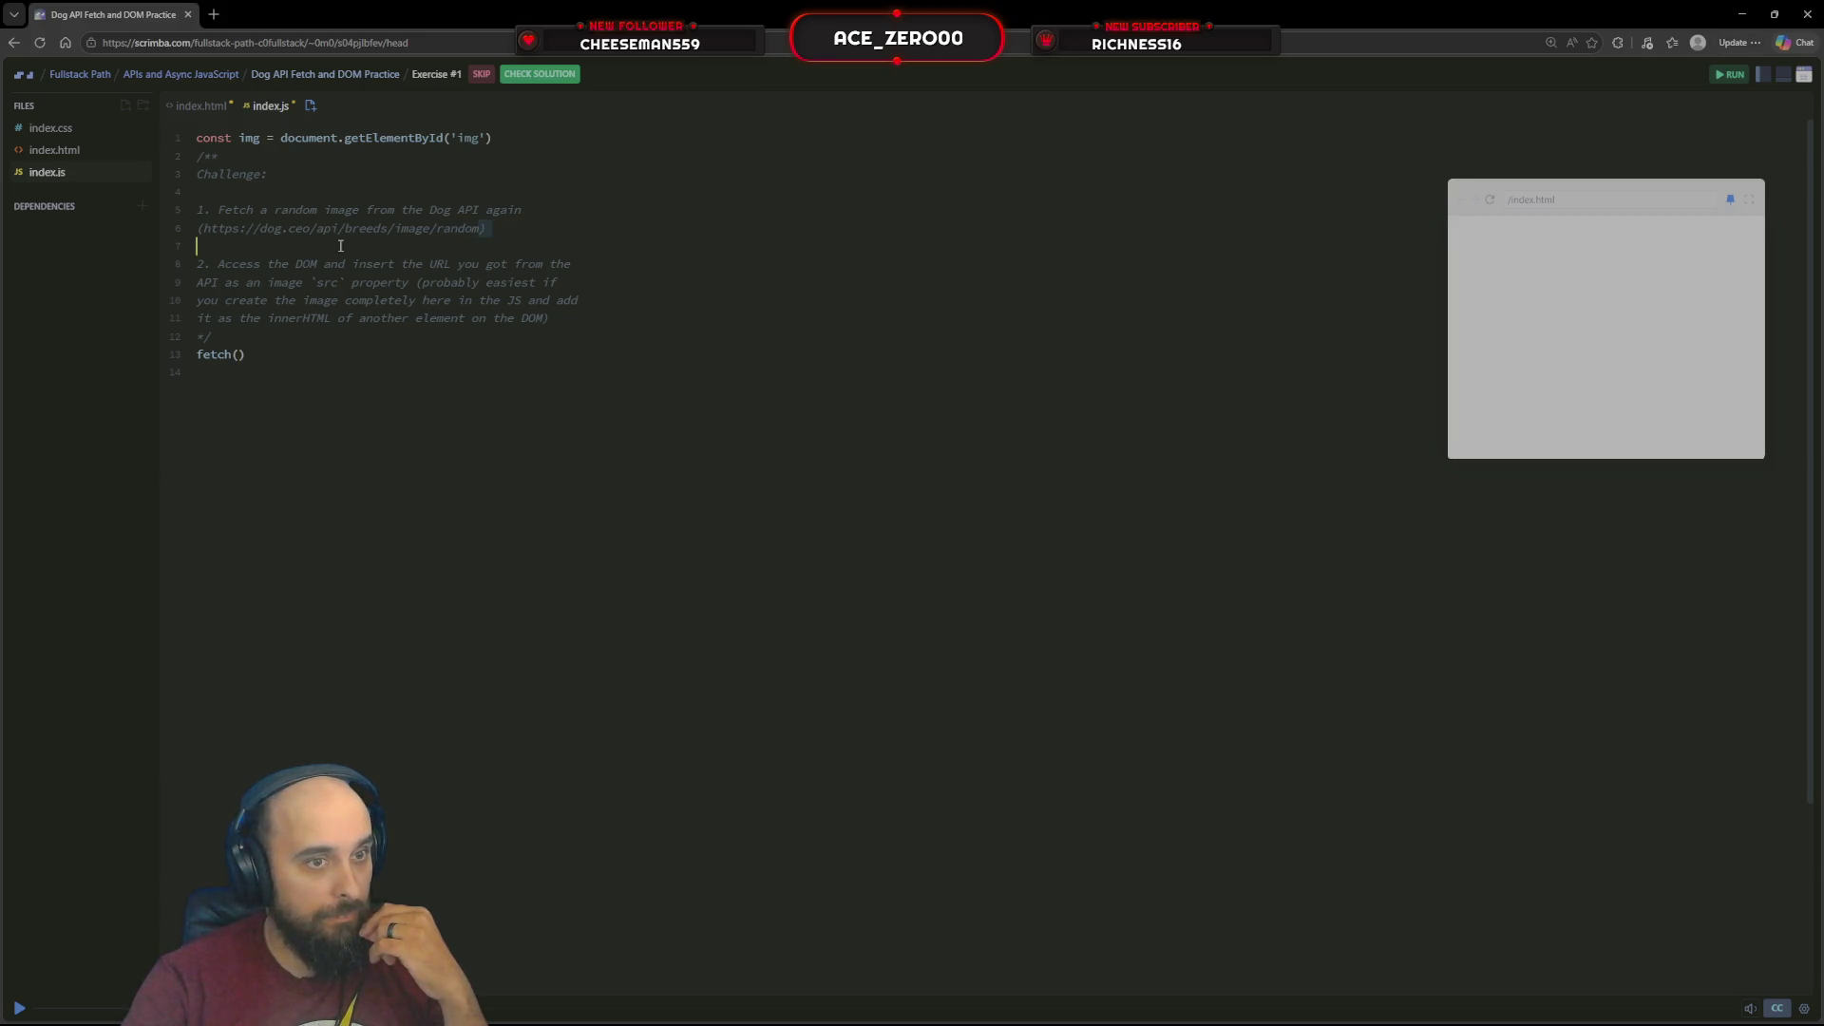
{"action": "left_click_drag", "start_coordinate": [479, 229], "coordinate": [202, 229]}
{"action": "key", "text": "ctrl+c"}
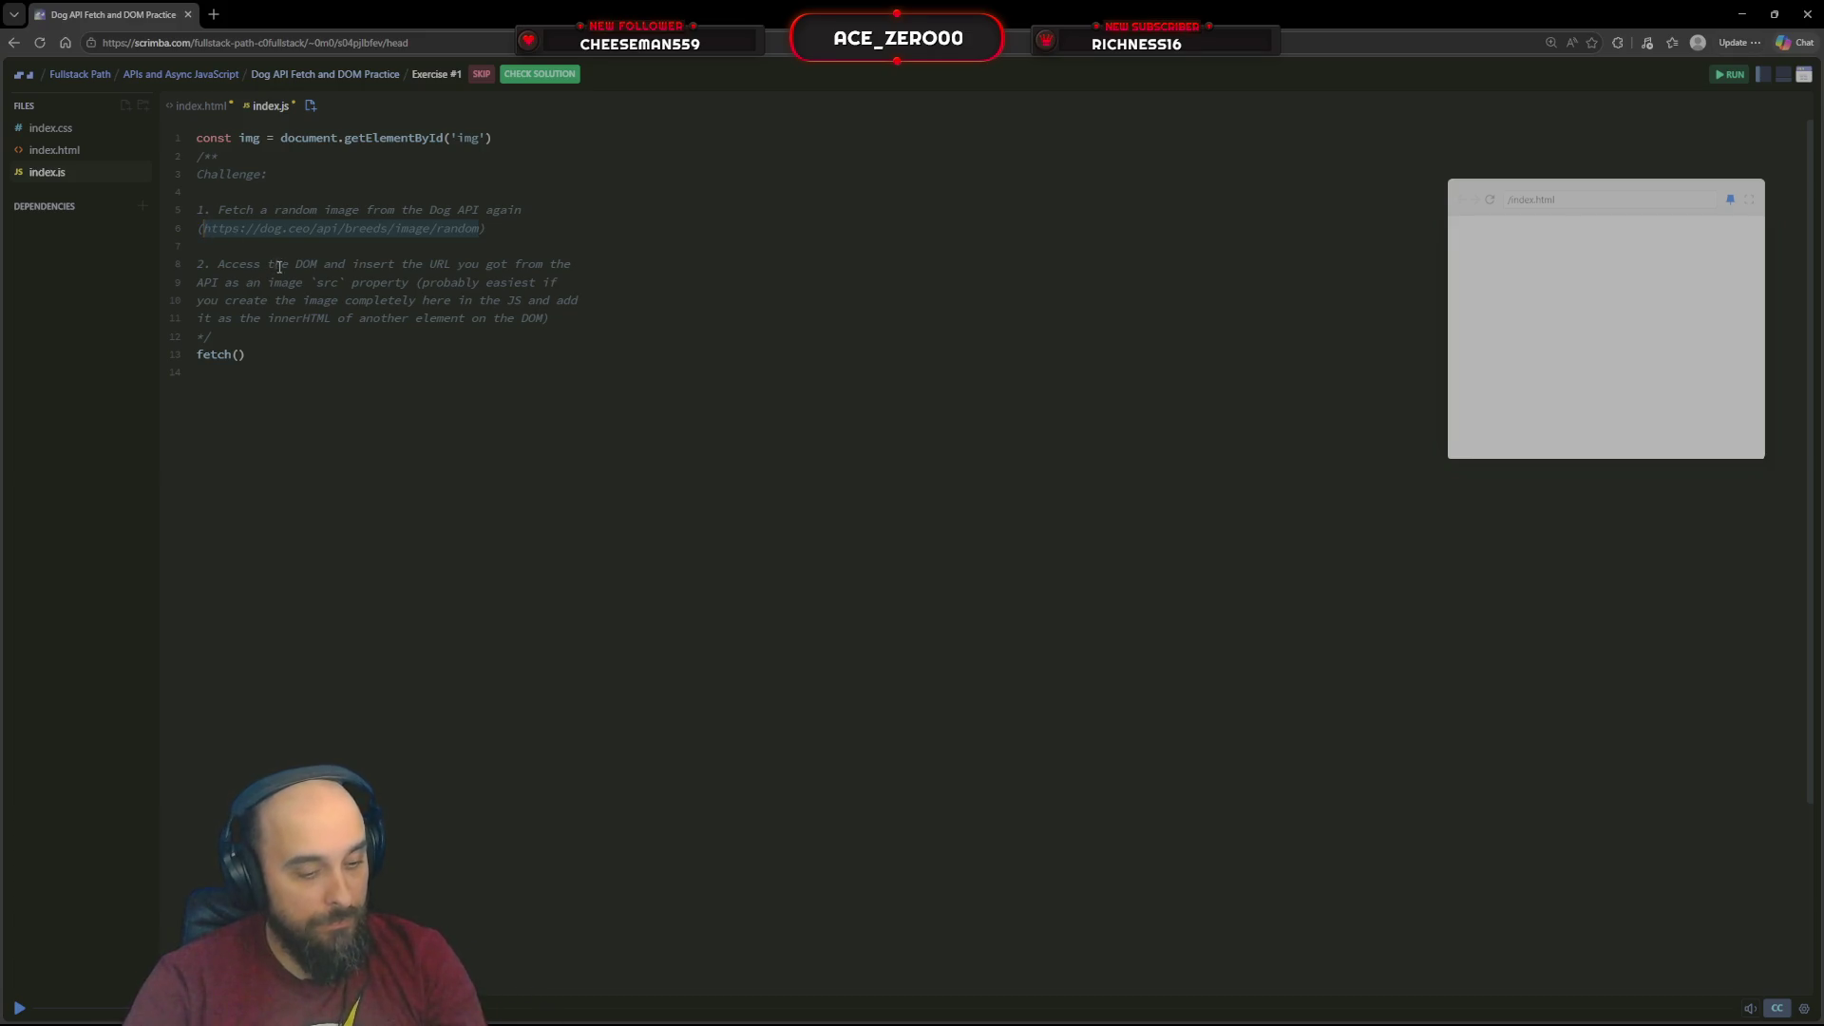
Paste the Dog API URL into fetch as a quoted string and start the next line
{"action": "left_click", "coordinate": [237, 354]}
{"action": "key", "text": "ctrl+v"}
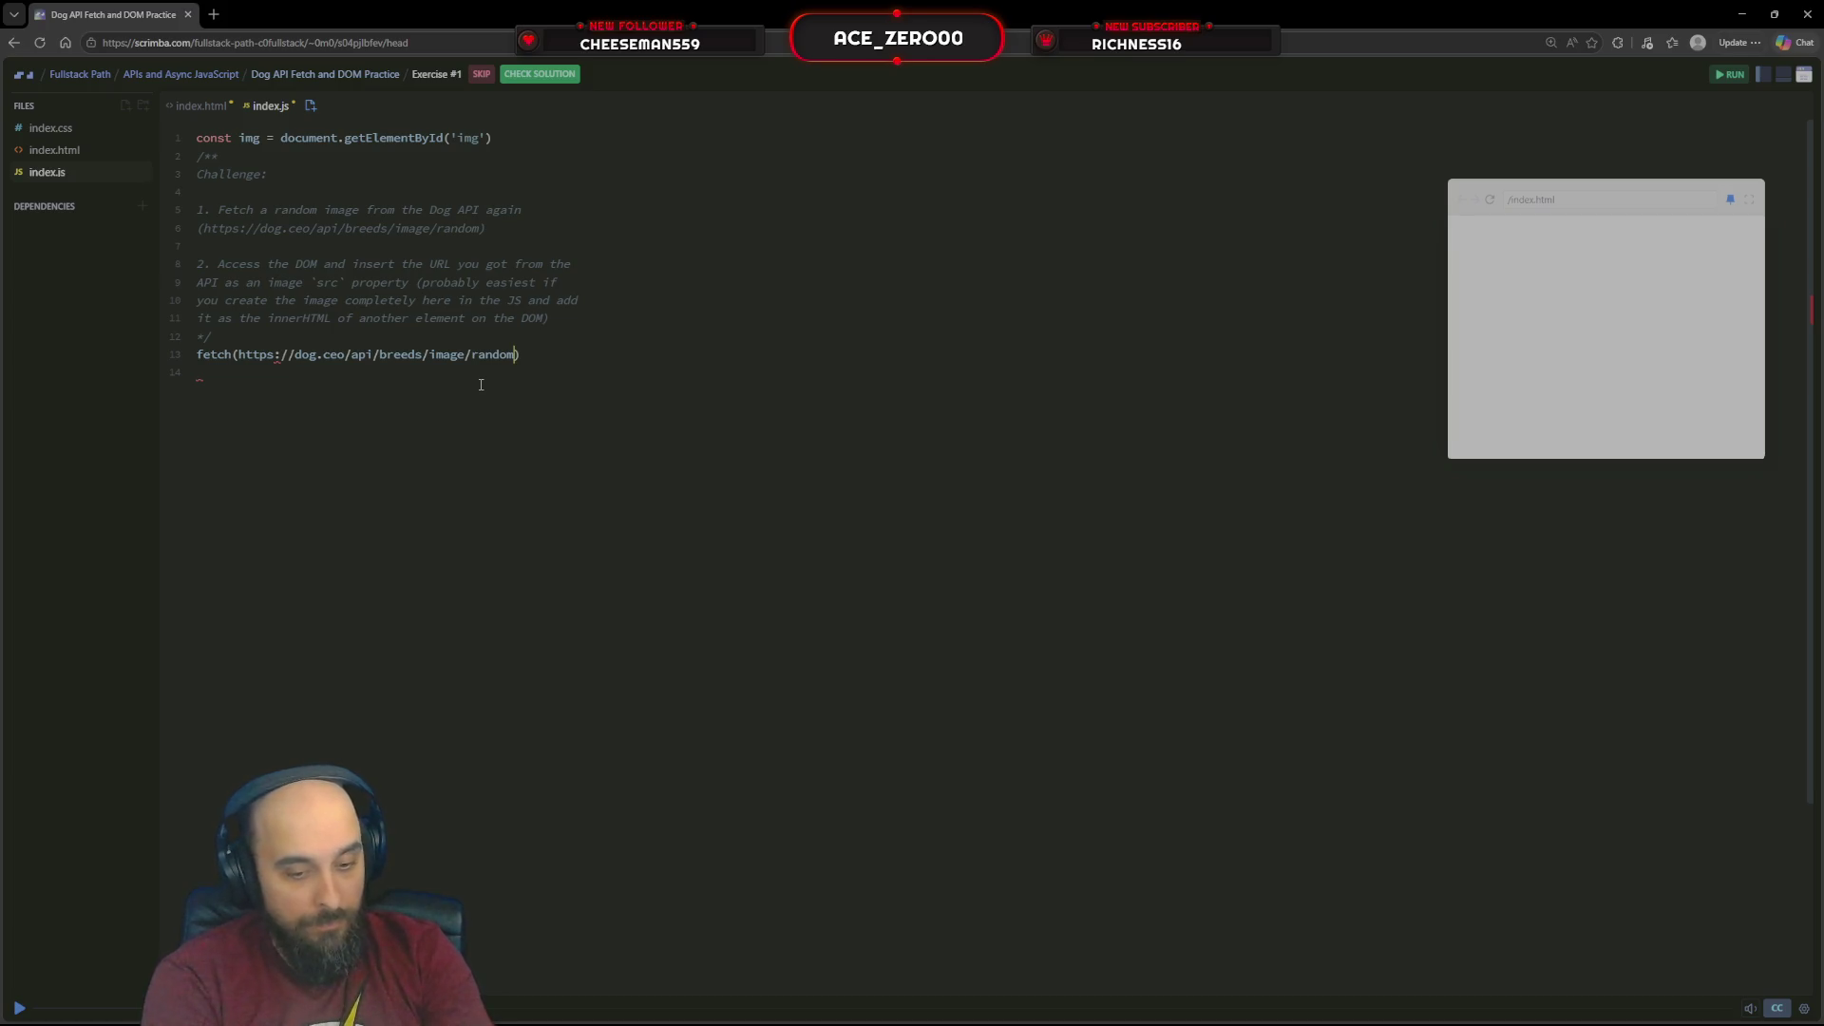
{"action": "type", "text": "'"}
{"action": "key", "text": "ctrl+Left"}
{"action": "key", "text": "ctrl+Left"}
{"action": "key", "text": "ctrl+Left"}
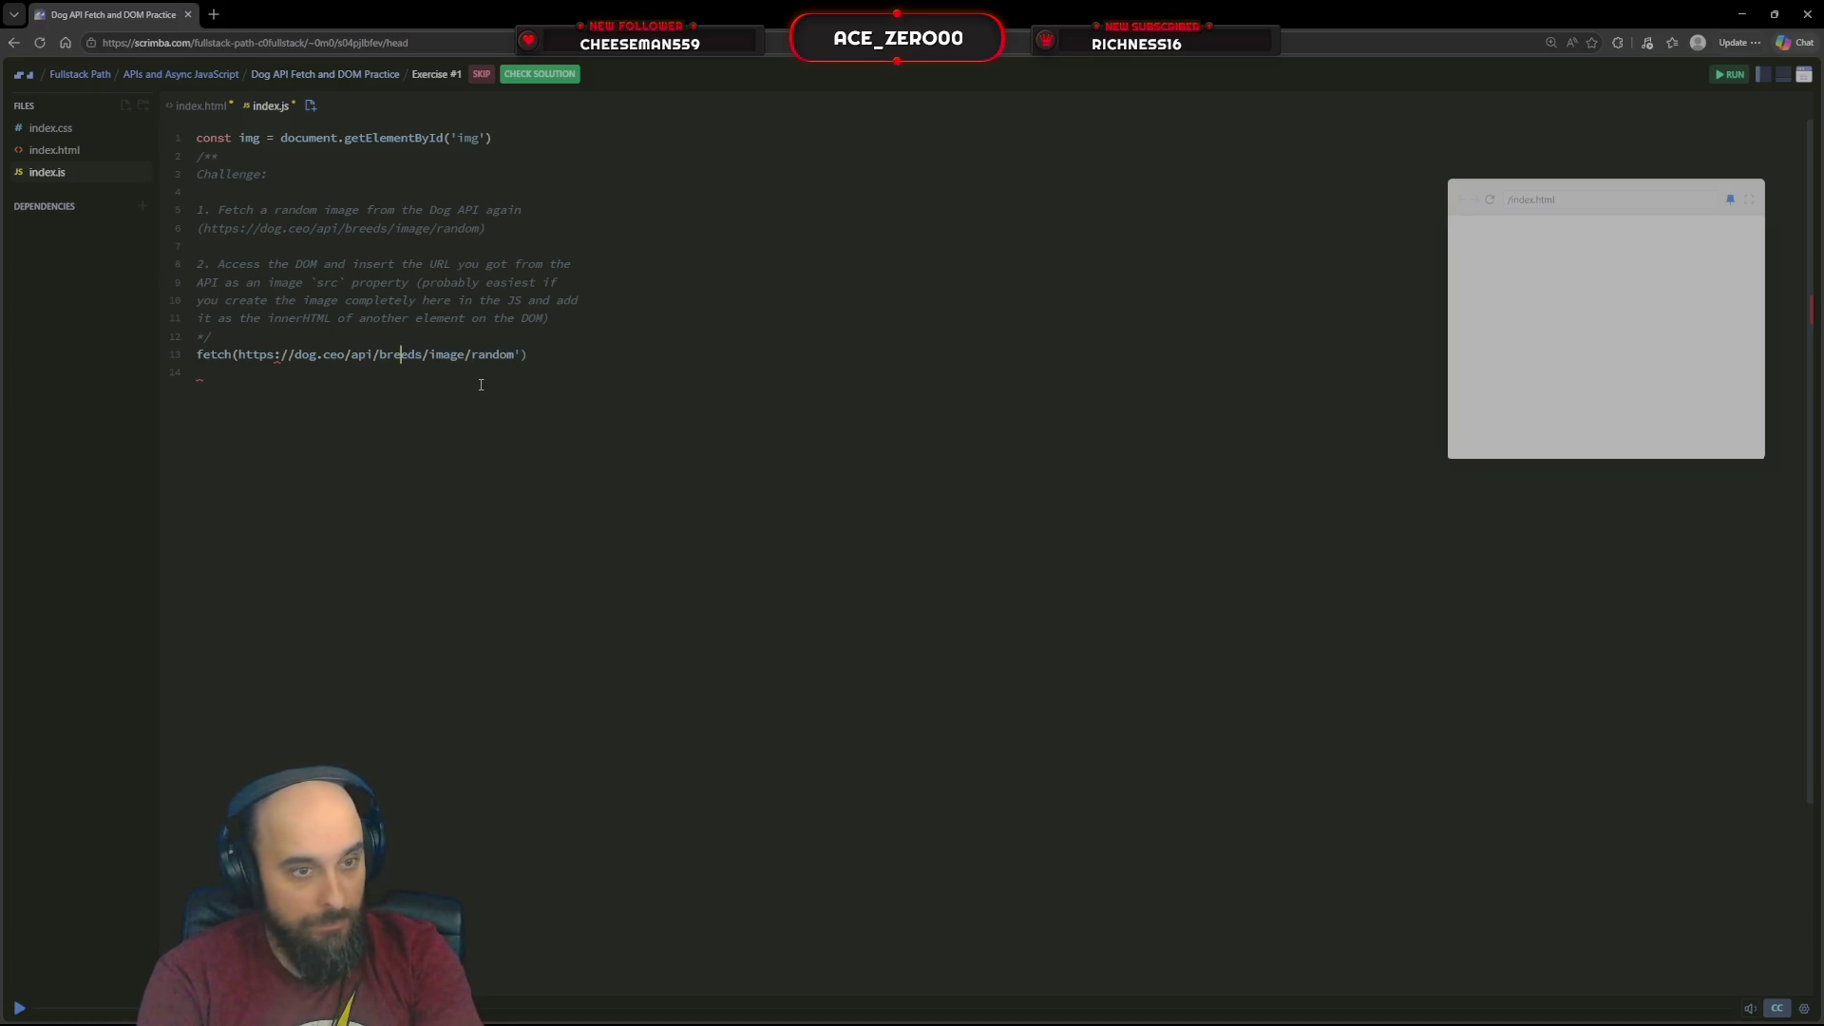
{"action": "type", "text": "'"}
{"action": "key", "text": "Right"}
{"action": "key", "text": "Right"}
{"action": "key", "text": "Right"}
{"action": "key", "text": "Right"}
{"action": "key", "text": "Right"}
{"action": "key", "text": "Right"}
{"action": "key", "text": "Right"}
{"action": "key", "text": "Right"}
{"action": "key", "text": "Right"}
{"action": "key", "text": "End"}
{"action": "key", "text": "Return"}
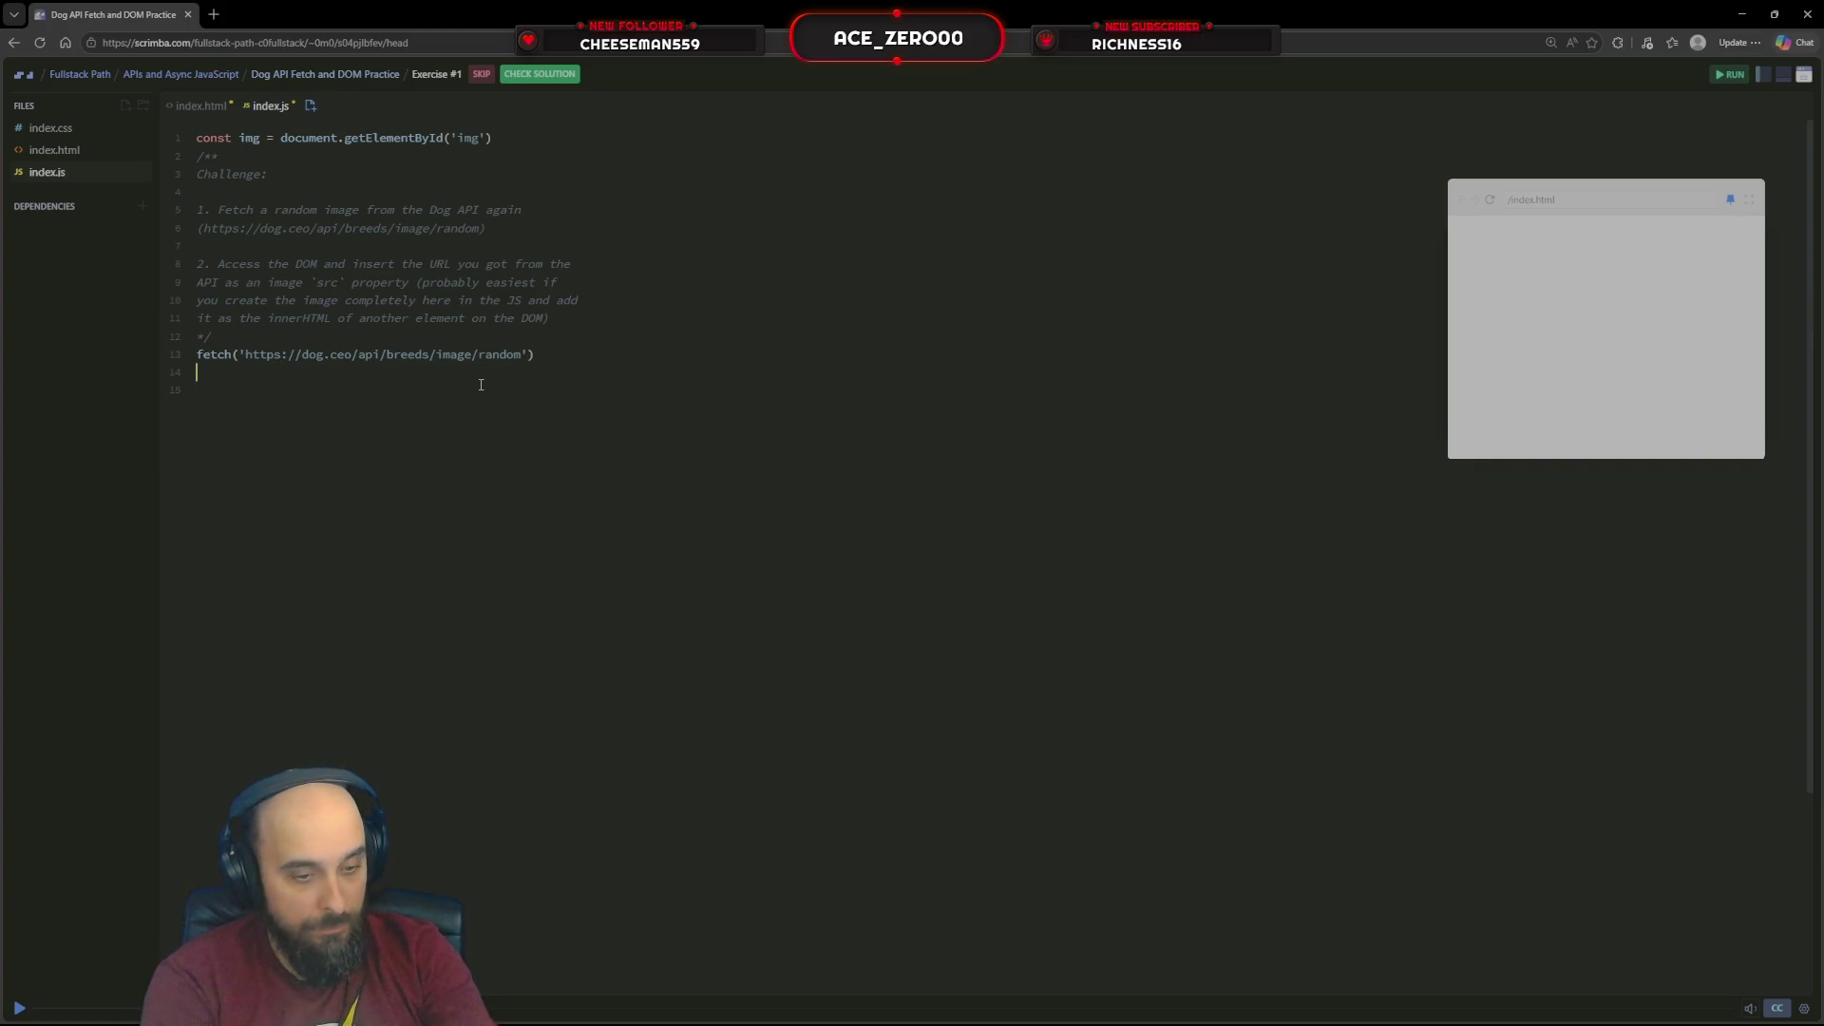
{"action": "type", "text": ".then(resp"}
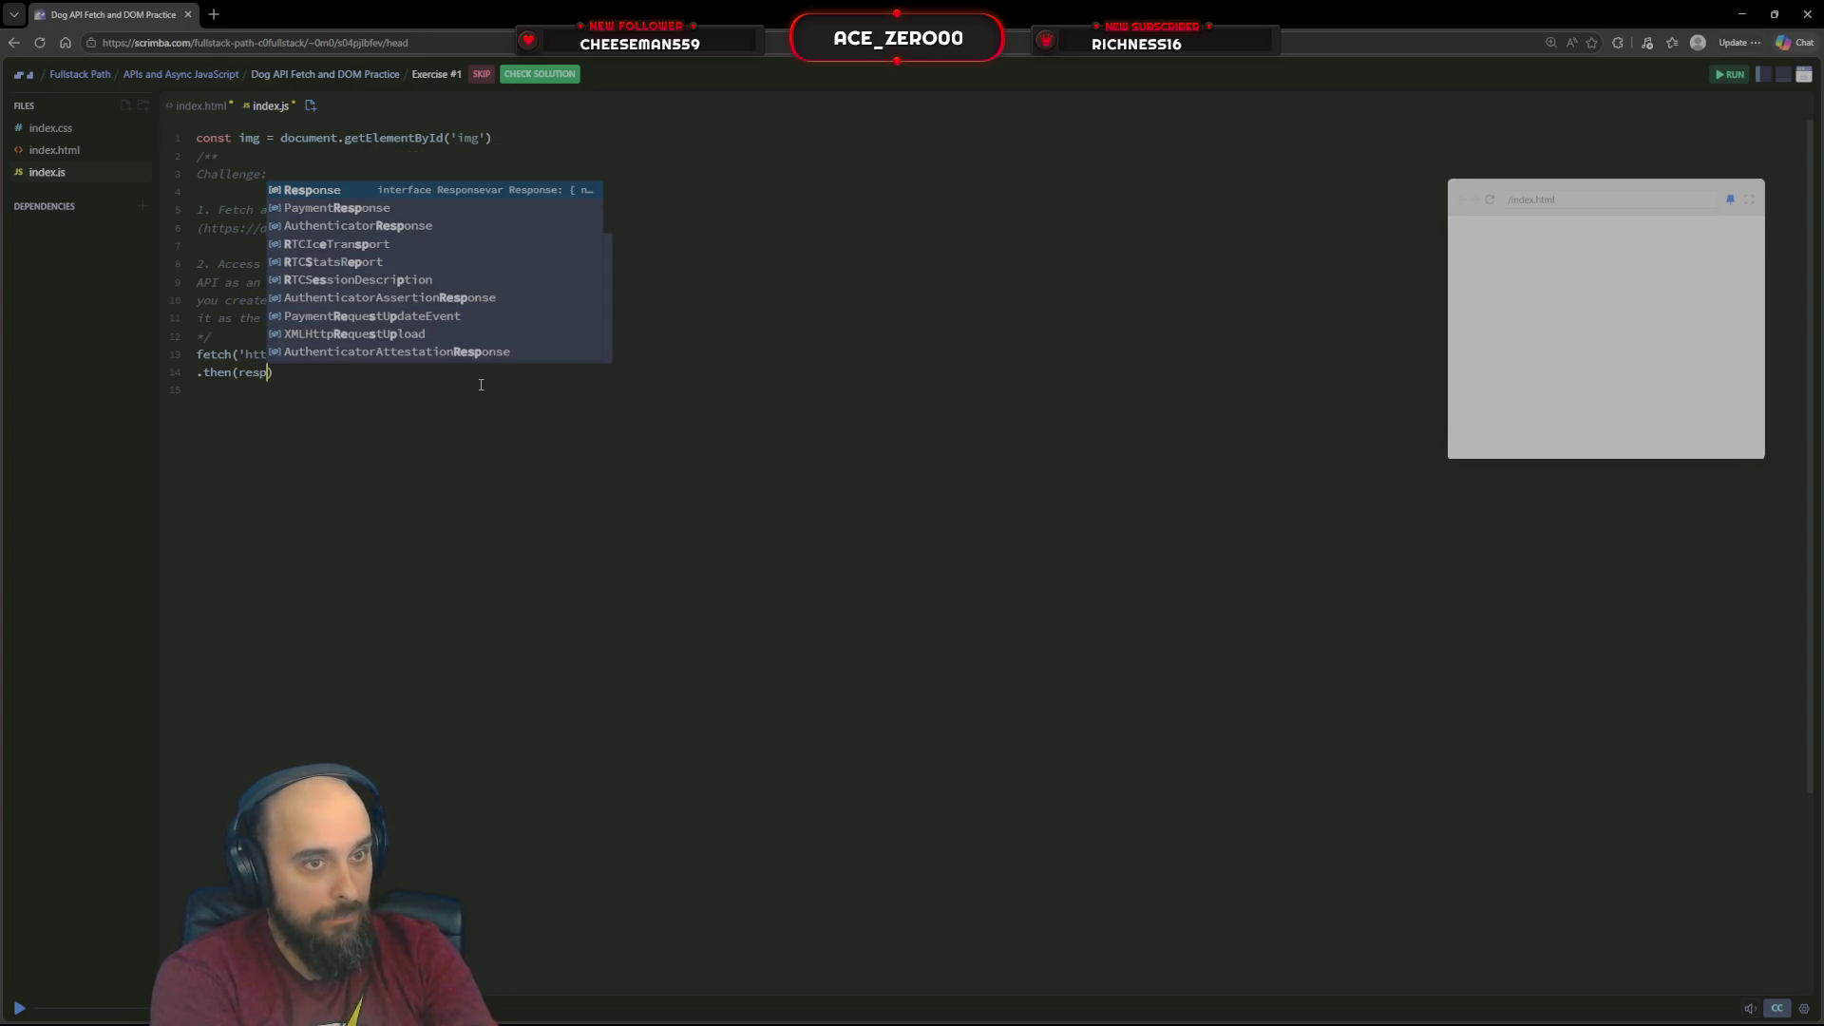
{"action": "type", "text": "onse"}
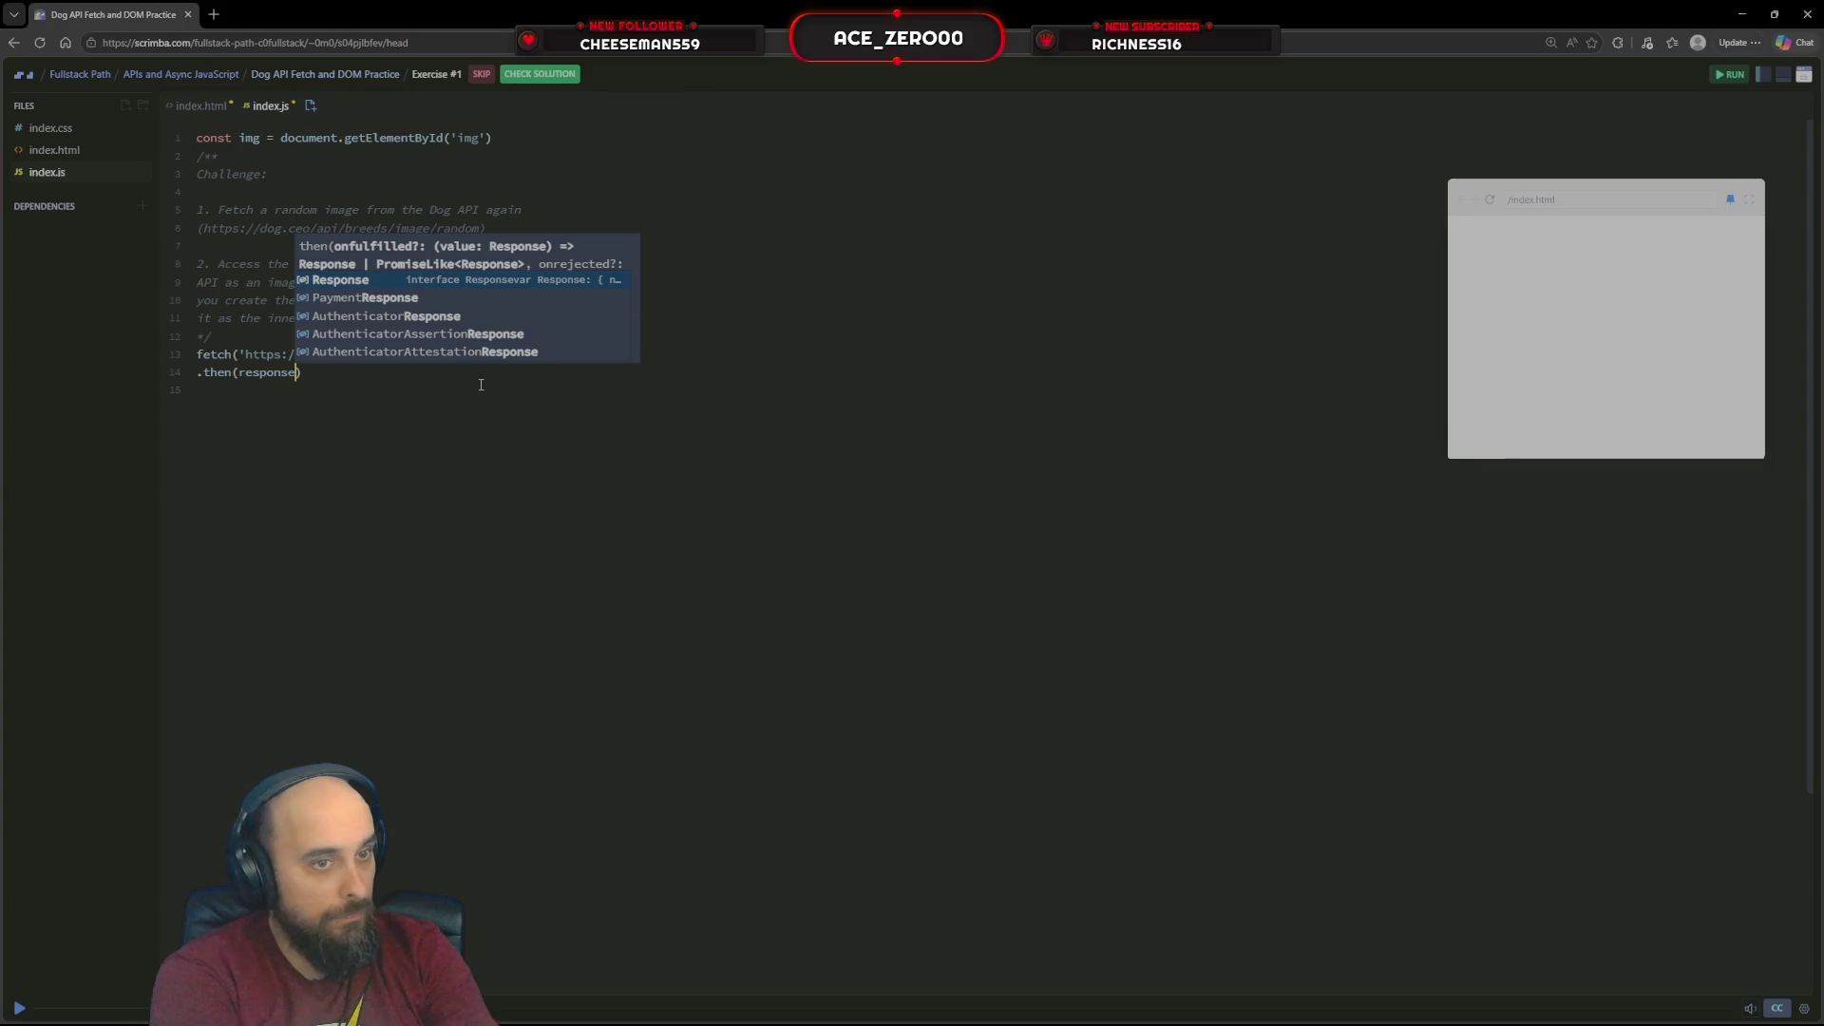
{"action": "type", "text": " =>"}
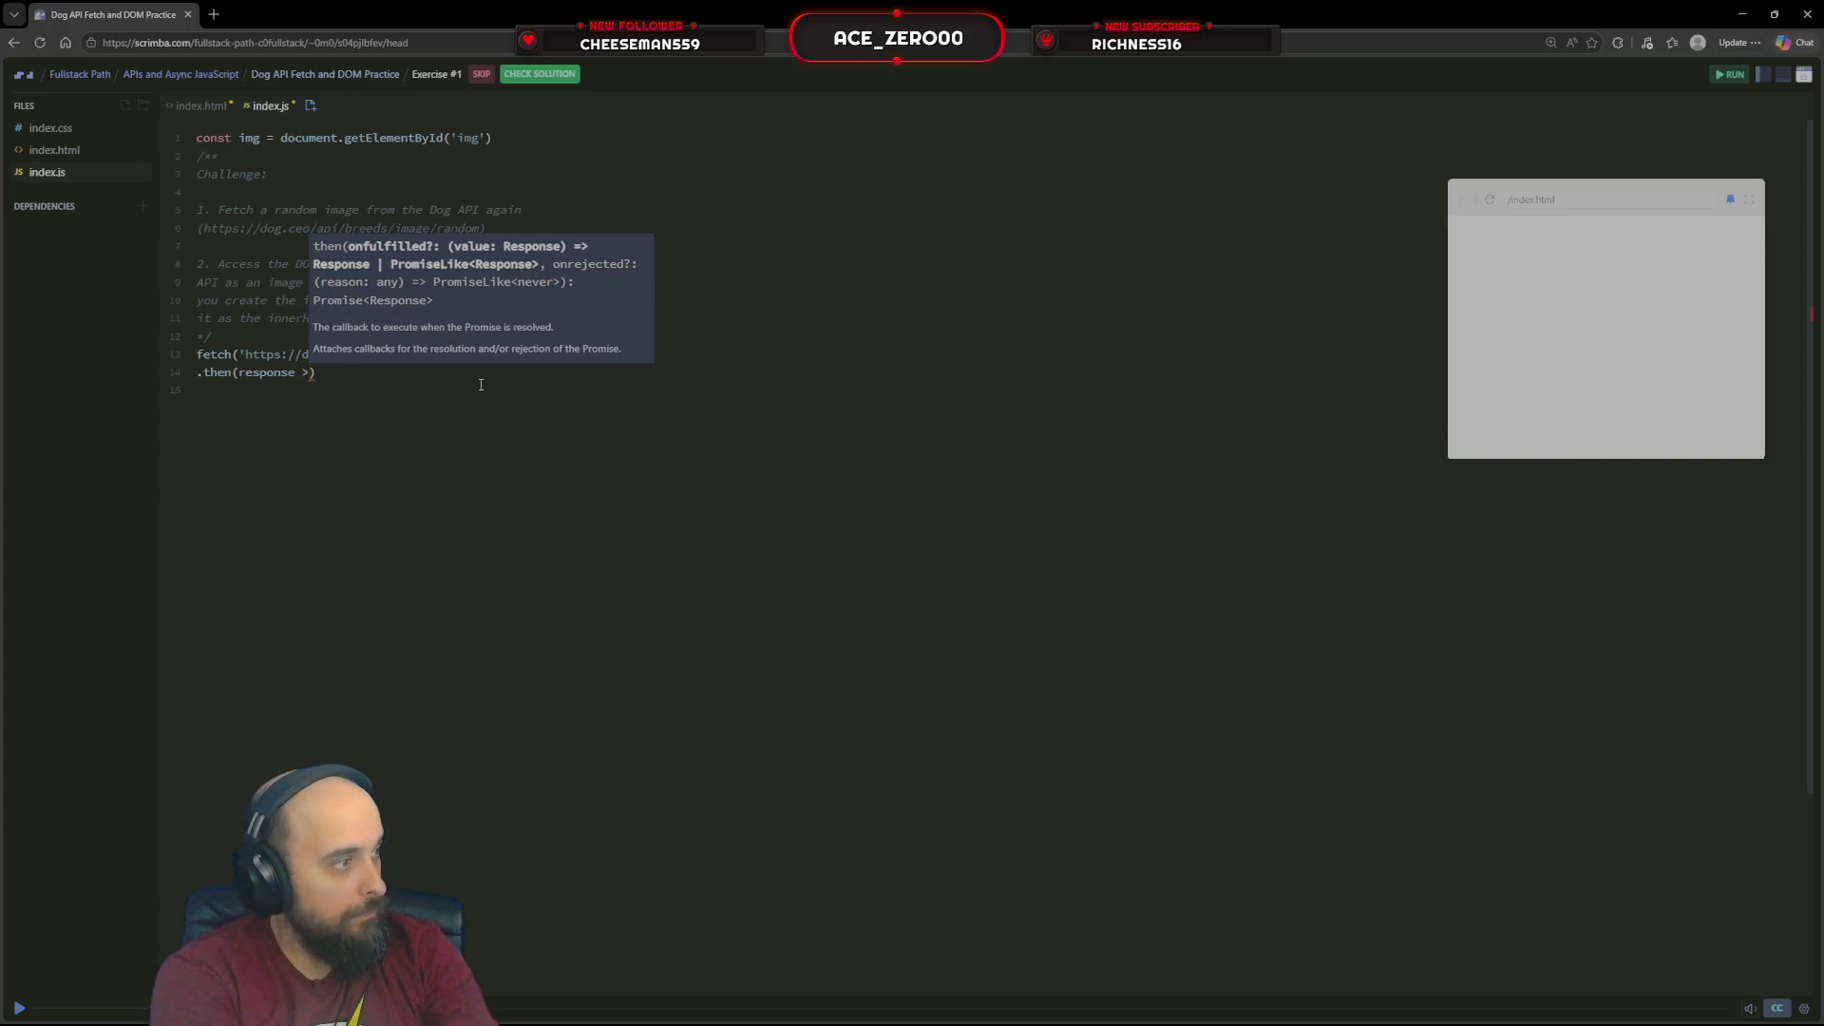
{"action": "type", "text": " jso"}
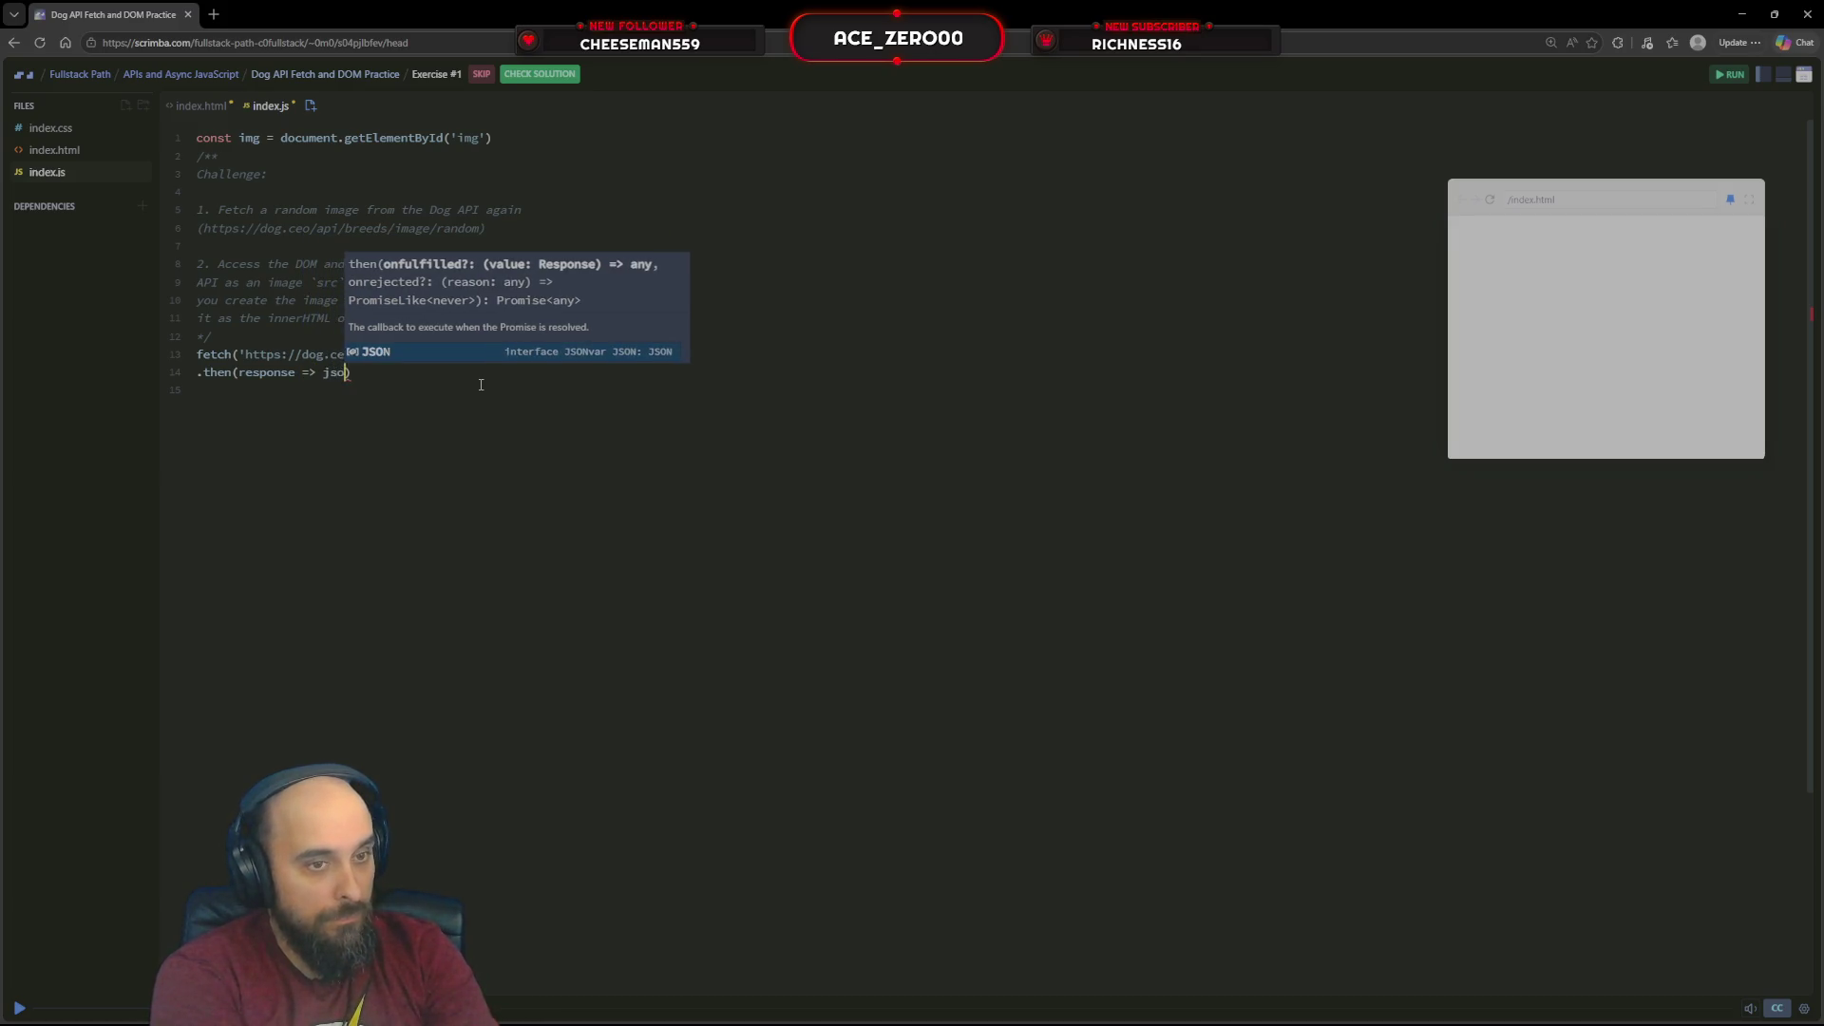
{"action": "type", "text": "n."}
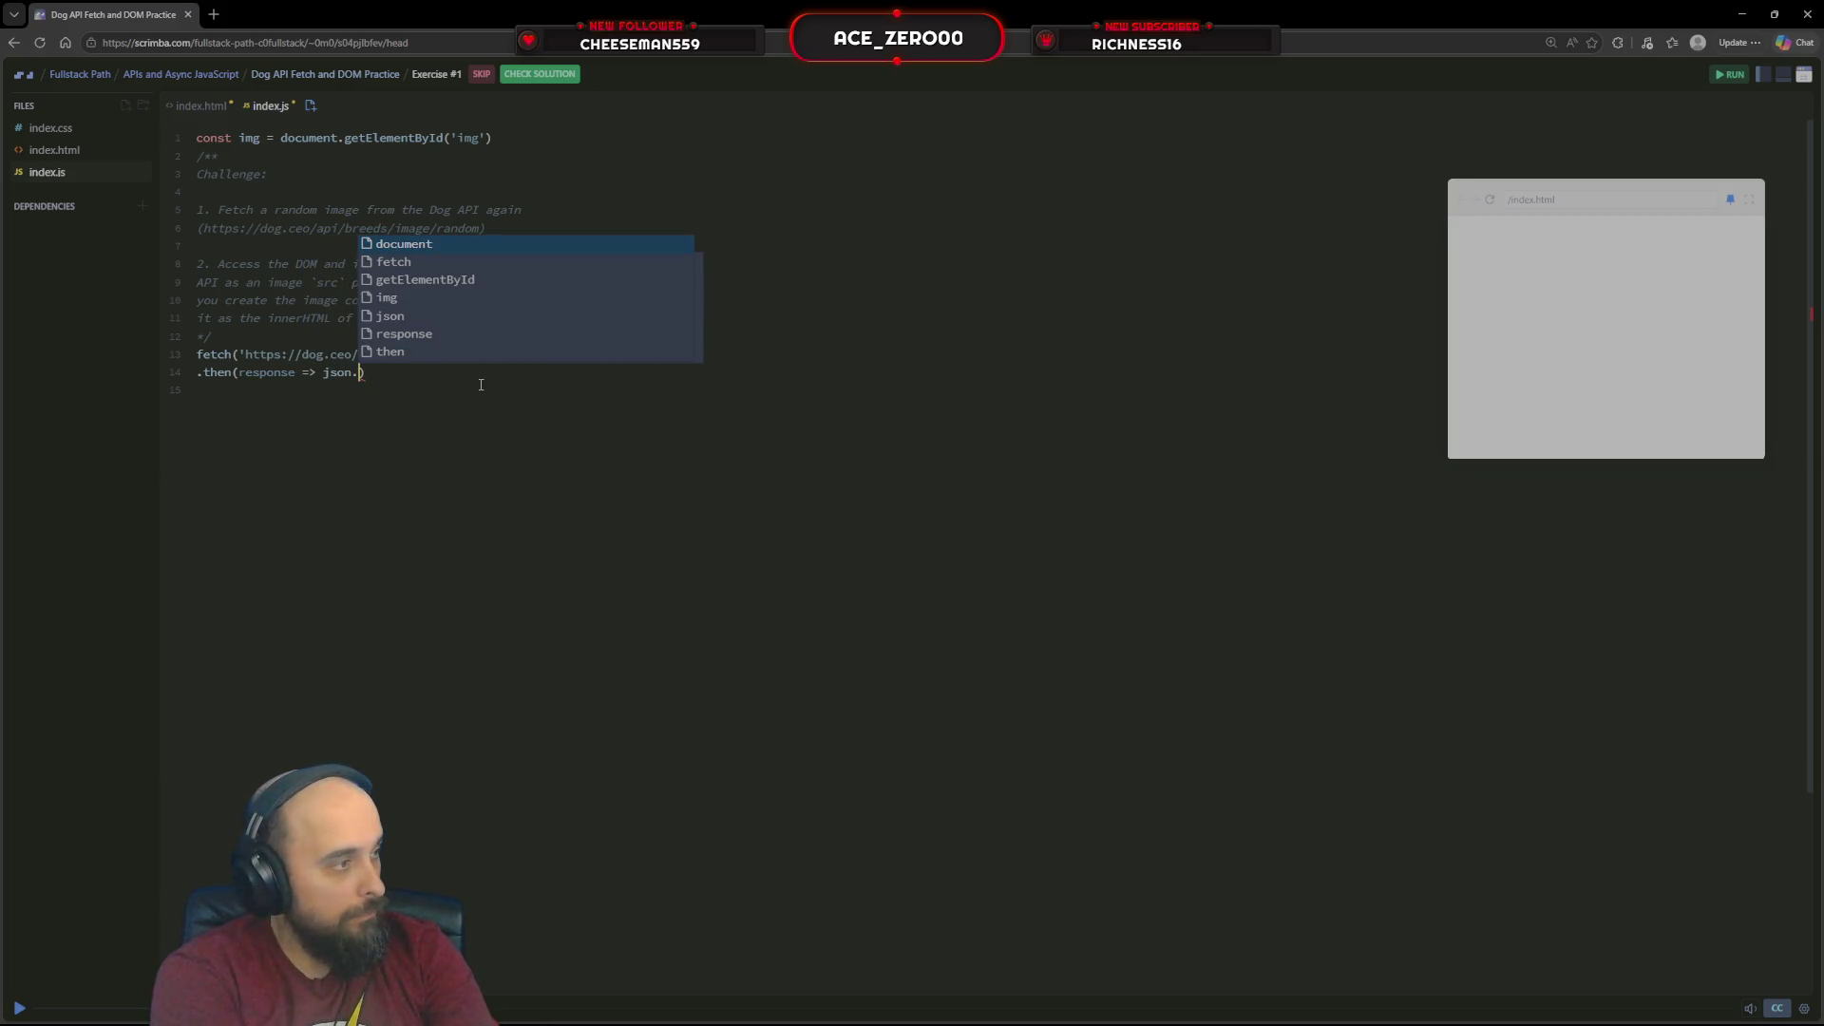
Chain .then(response => response.json()) onto the fetch call
{"action": "key", "text": "BackSpace"}
{"action": "key", "text": "BackSpace"}
{"action": "key", "text": "BackSpace"}
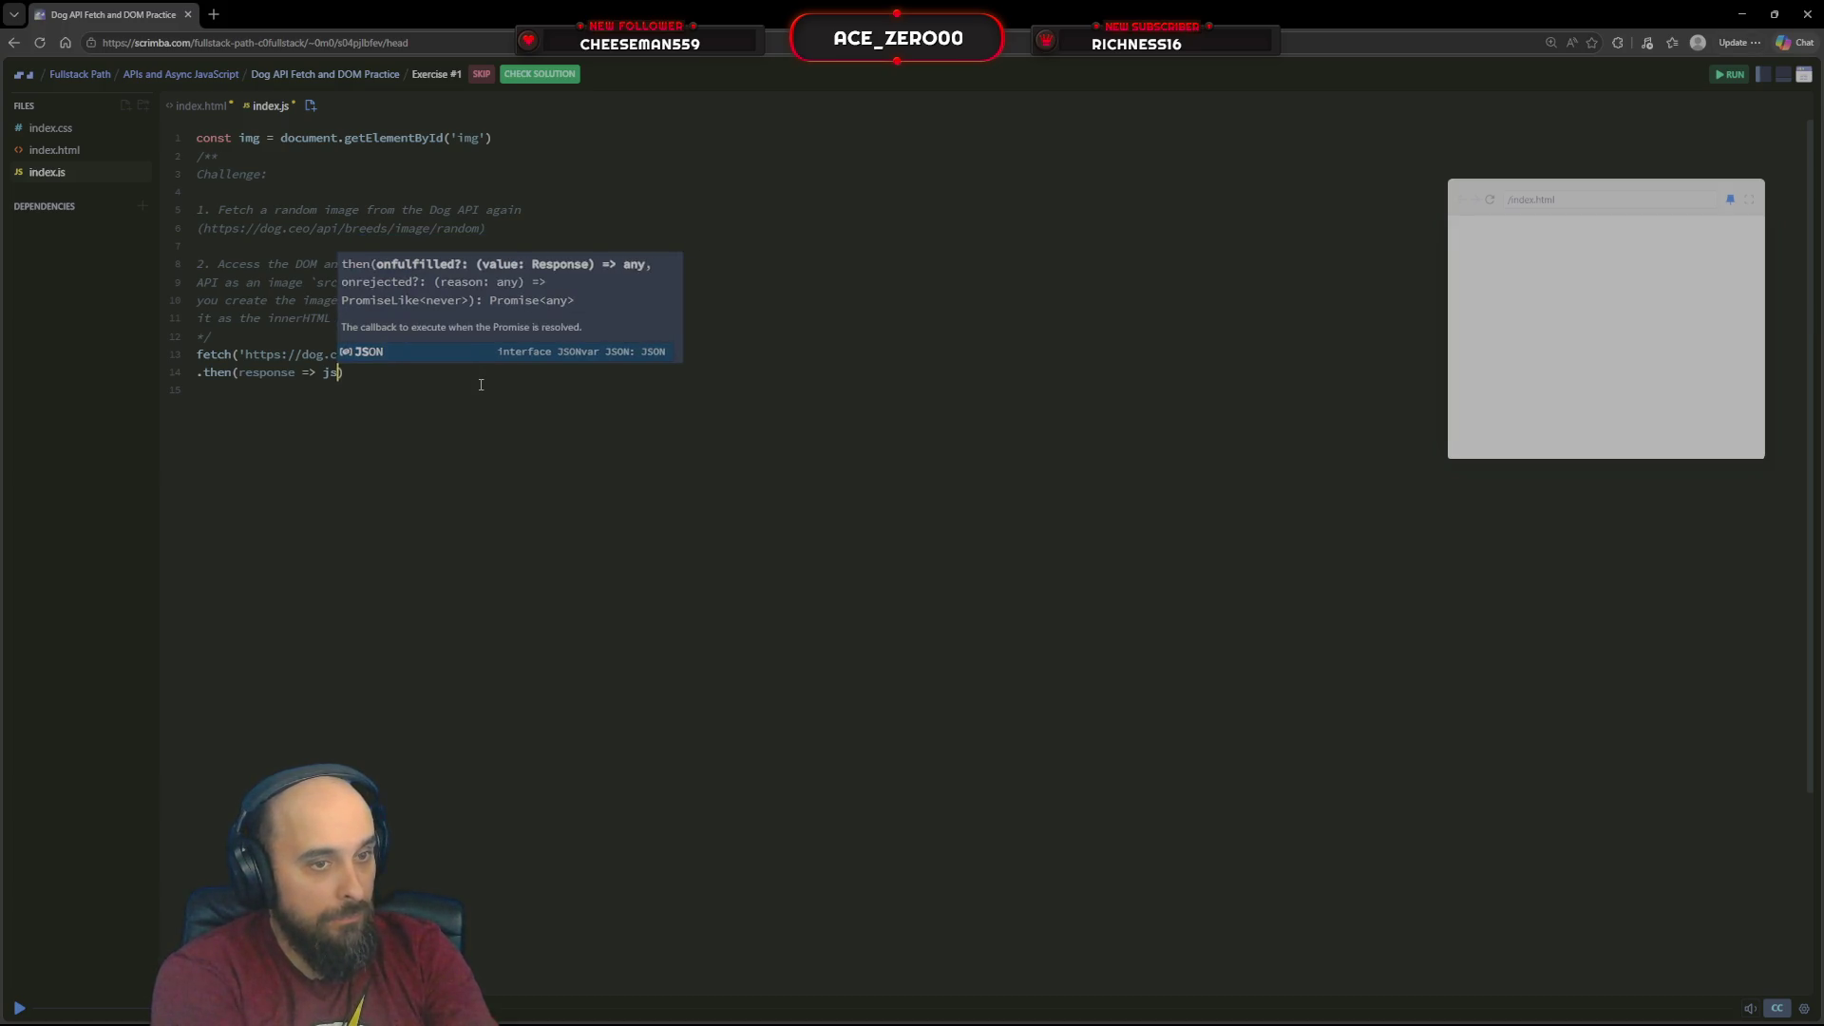
{"action": "type", "text": "responsej."}
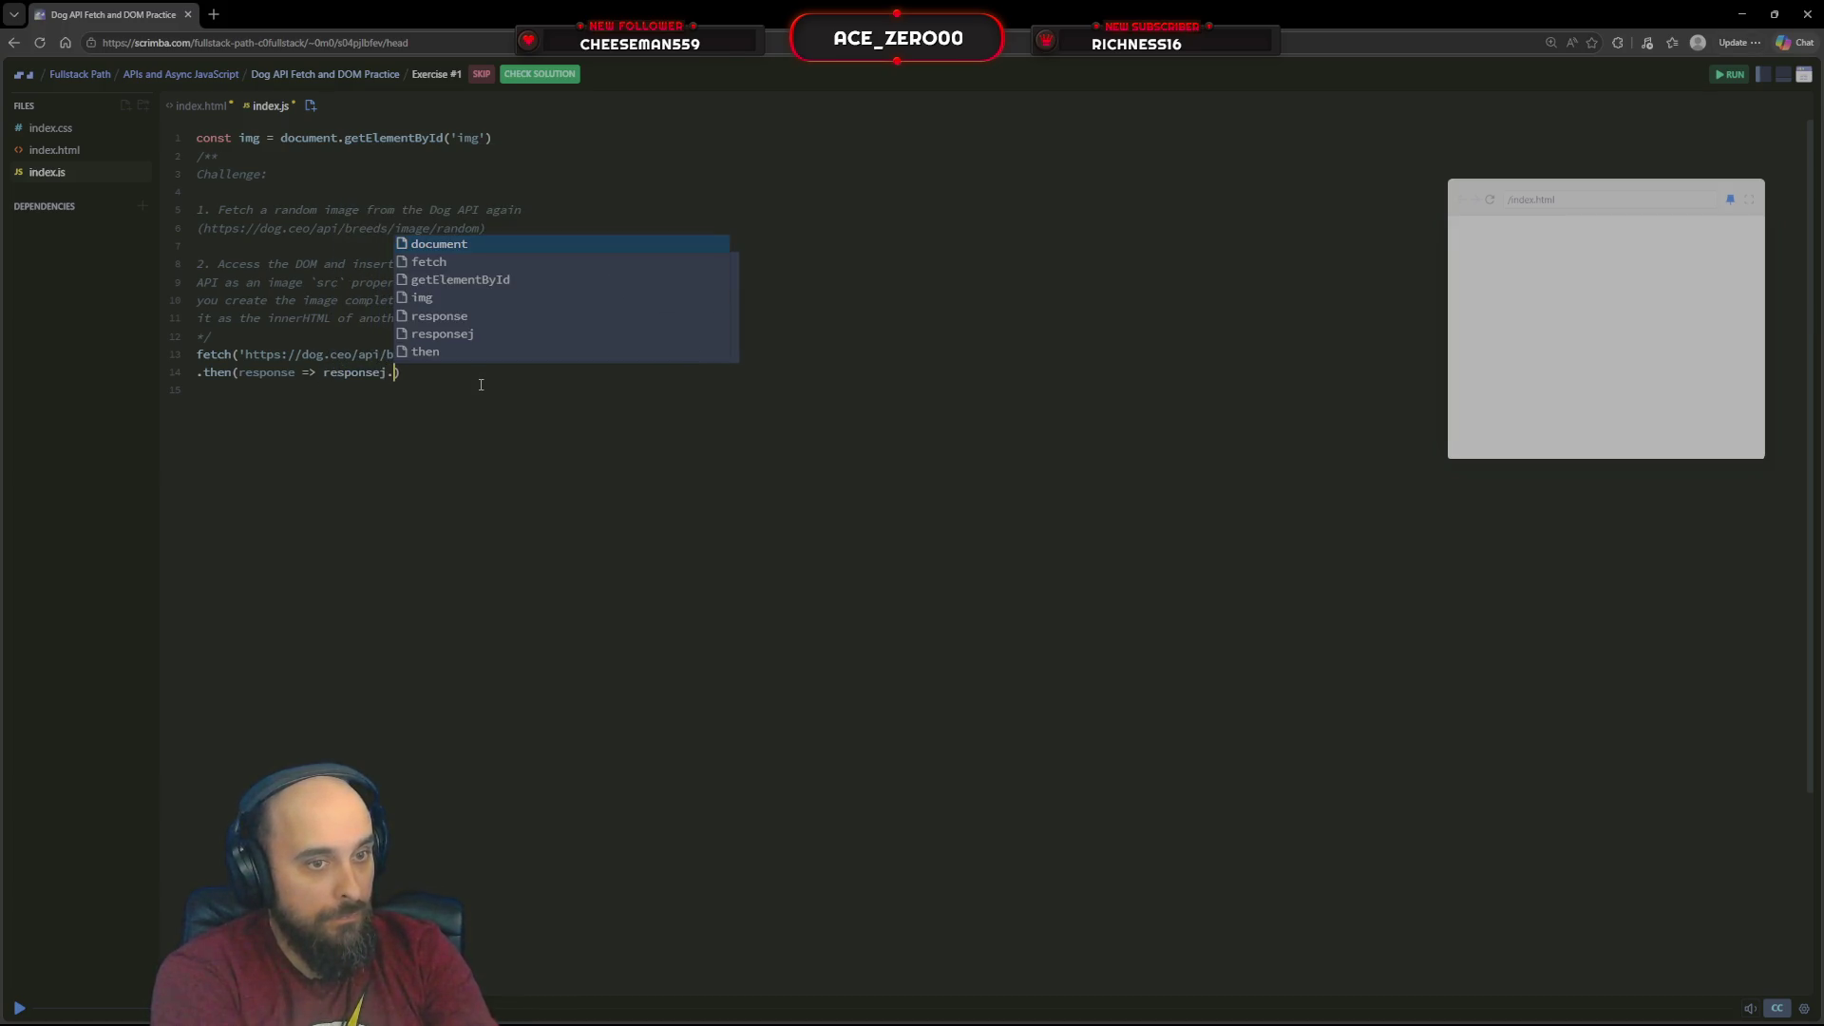
{"action": "key", "text": "BackSpace"}
{"action": "key", "text": "BackSpace"}
{"action": "type", "text": ".json"}
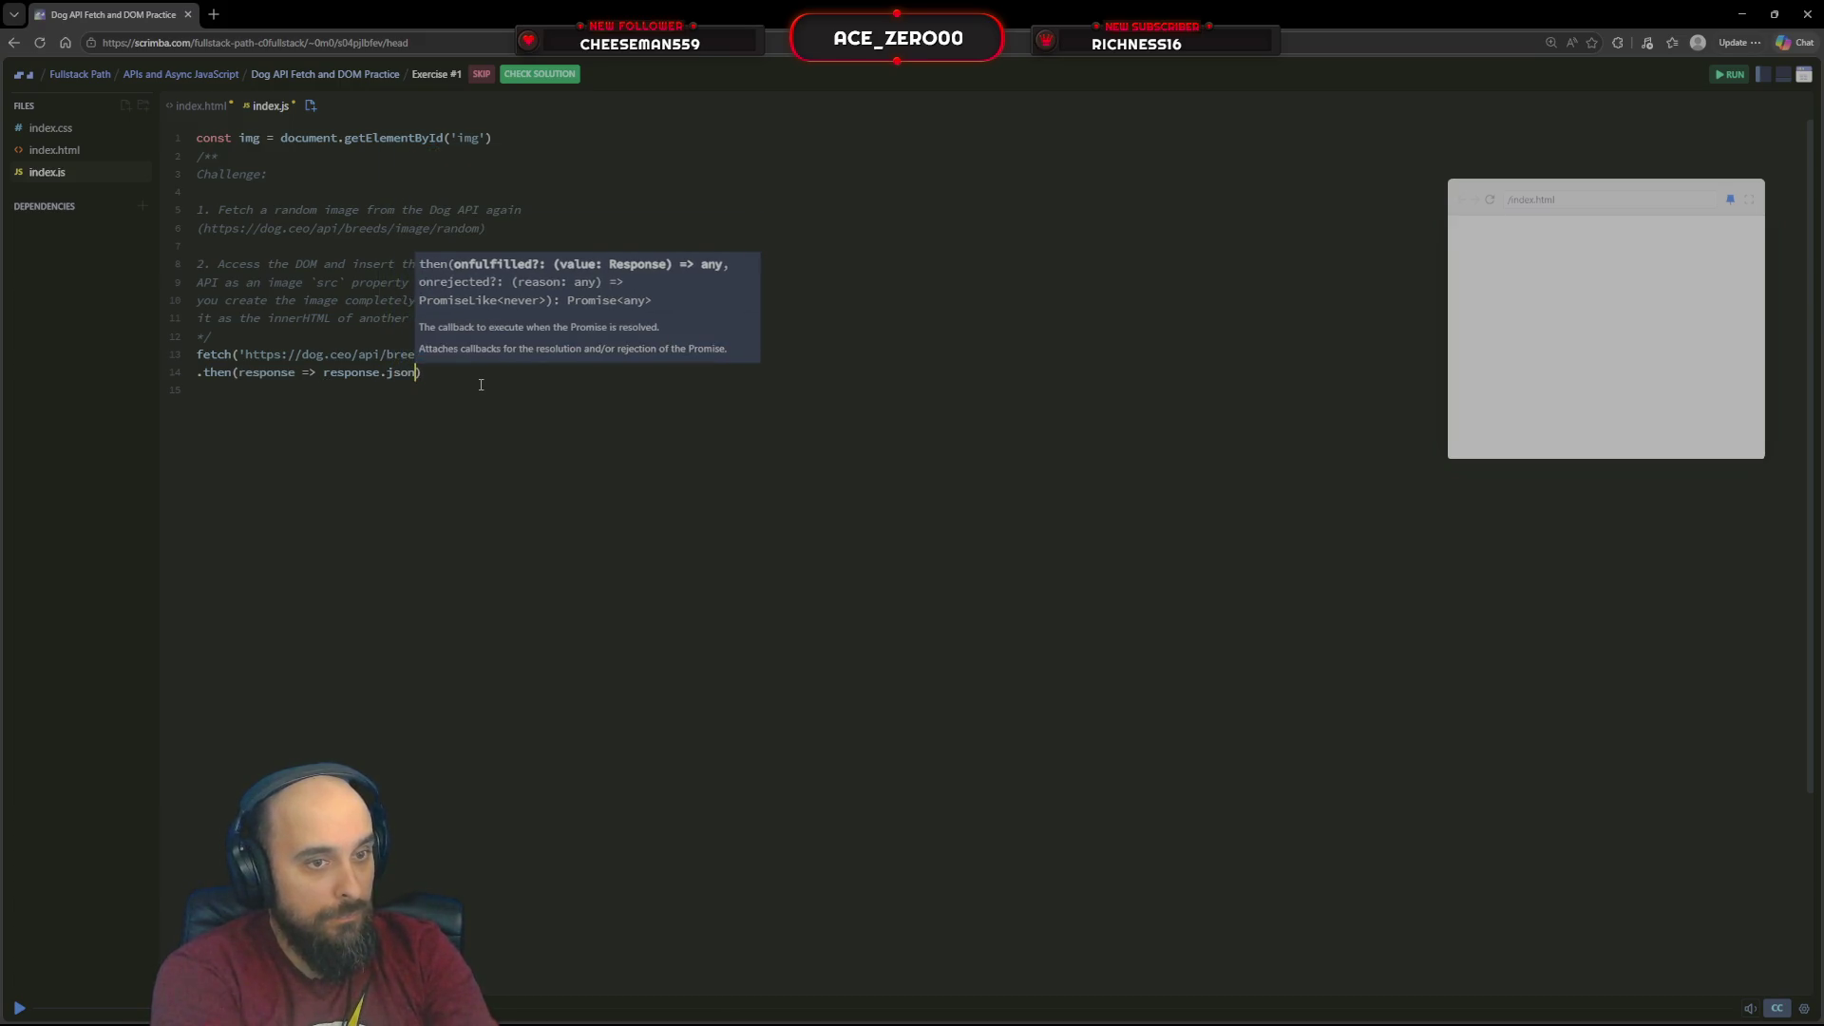
{"action": "type", "text": ")"}
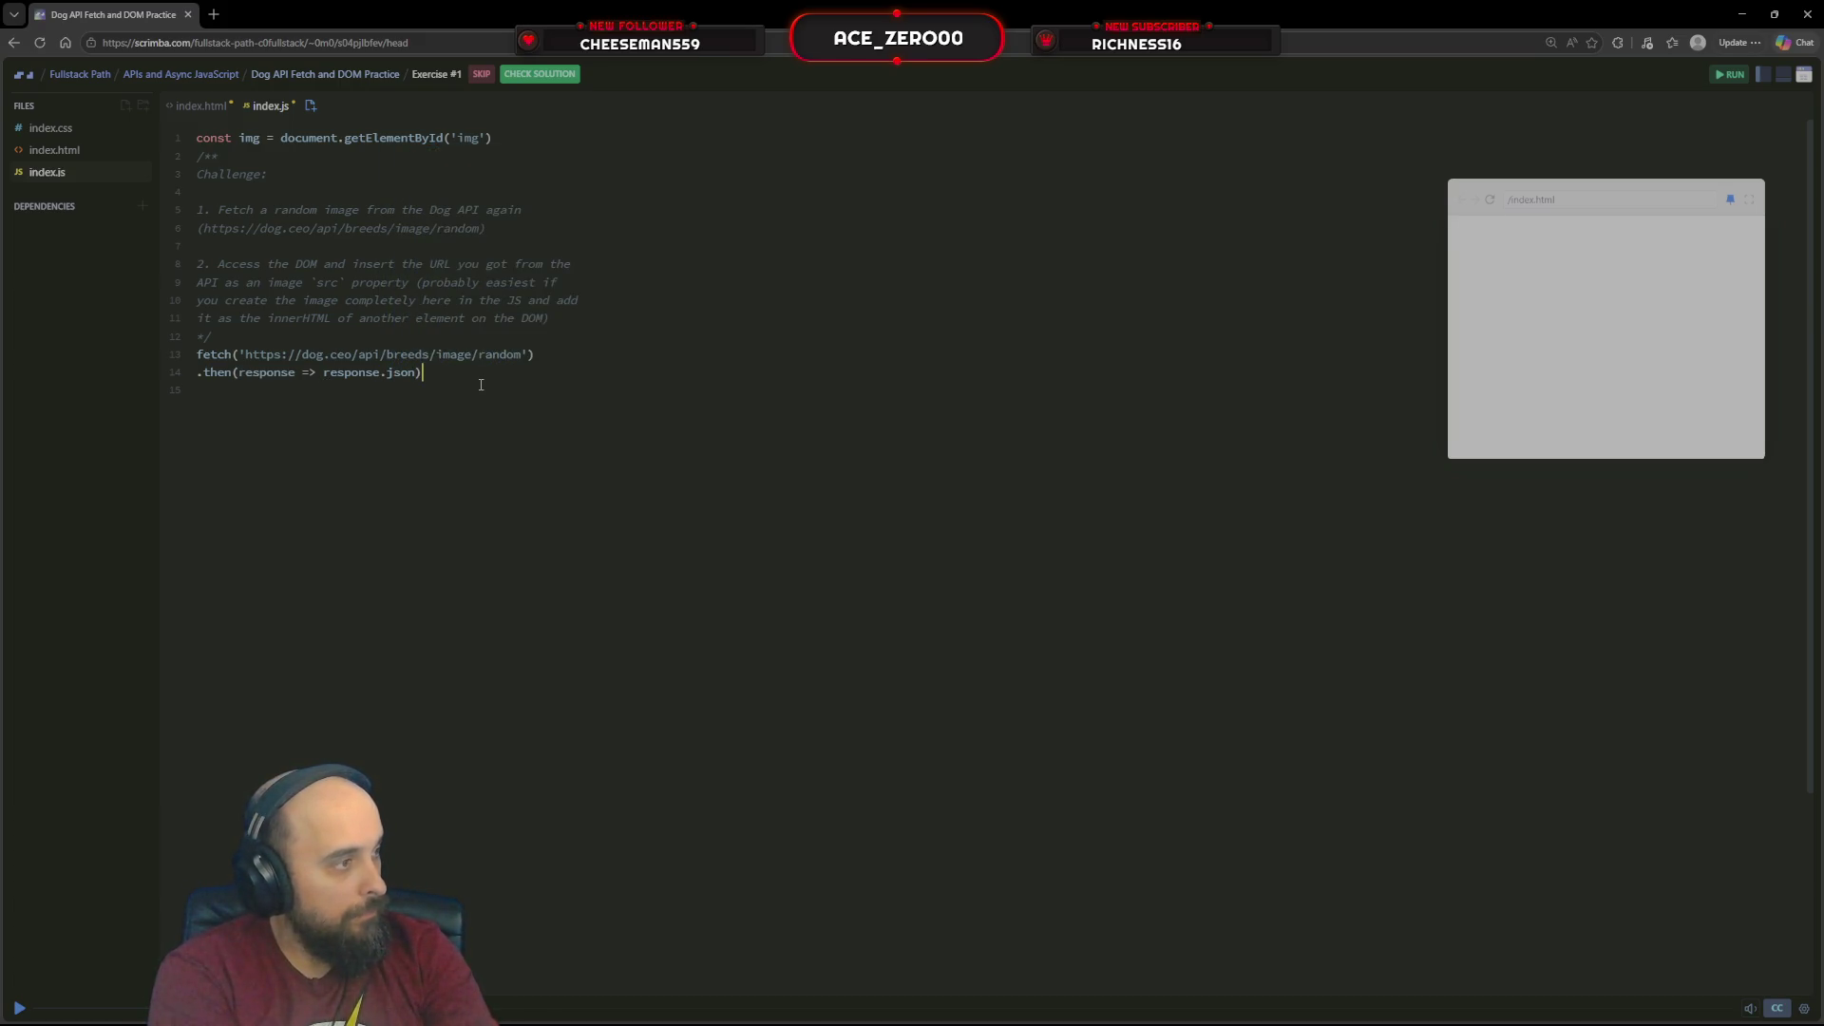
{"action": "key", "text": "Left"}
{"action": "type", "text": "()"}
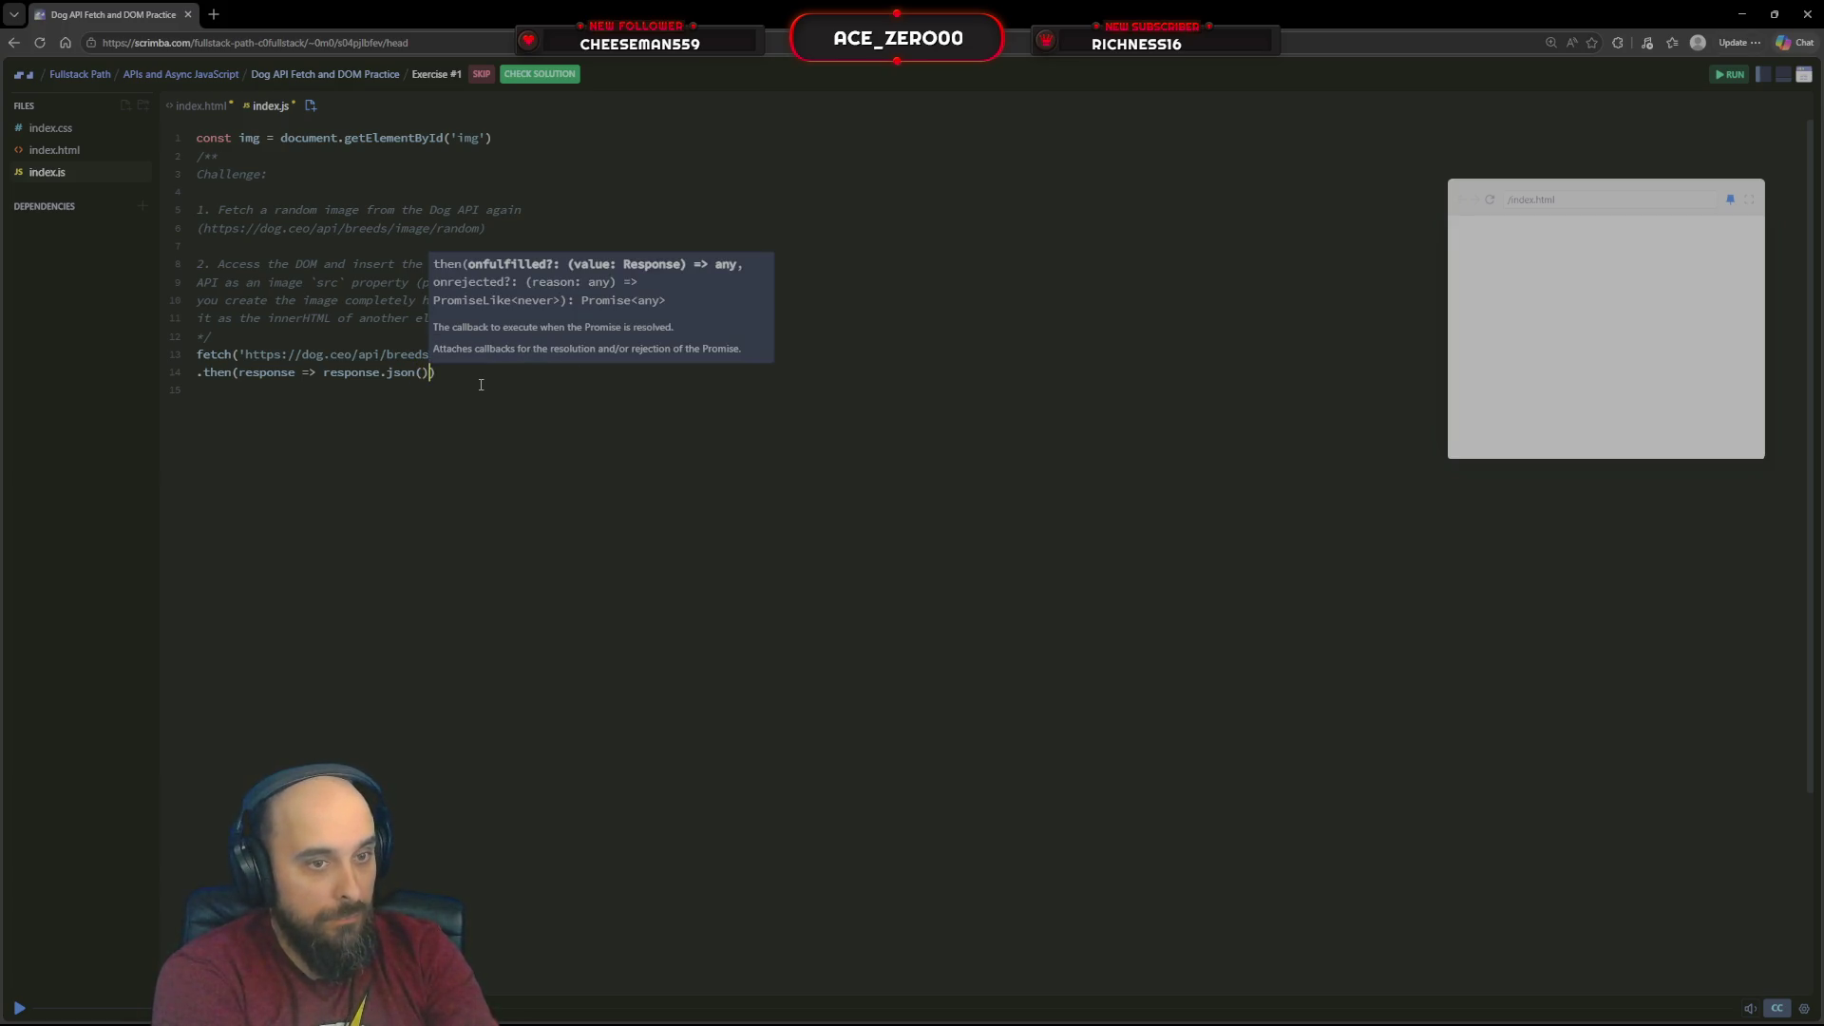
{"action": "key", "text": "Return"}
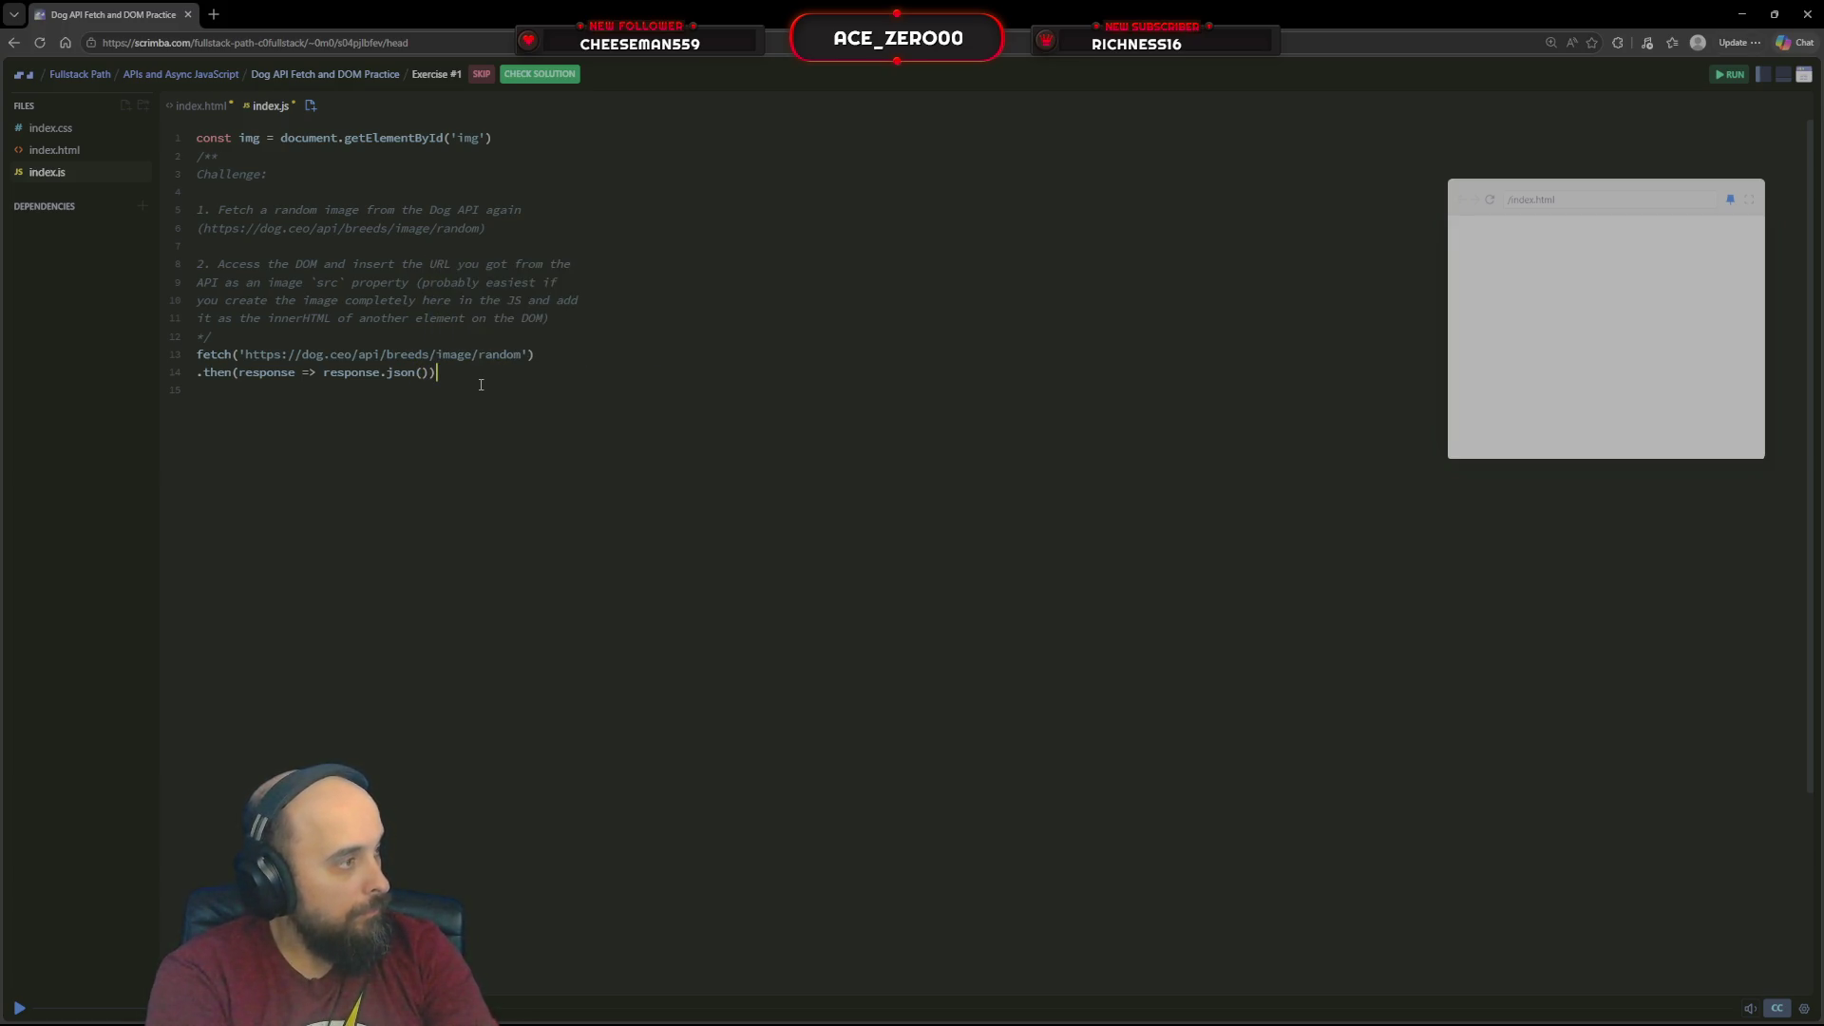
{"action": "type", "text": ".then"}
Add .then(data => console.log(data)) on line 15
{"action": "key", "text": "Escape"}
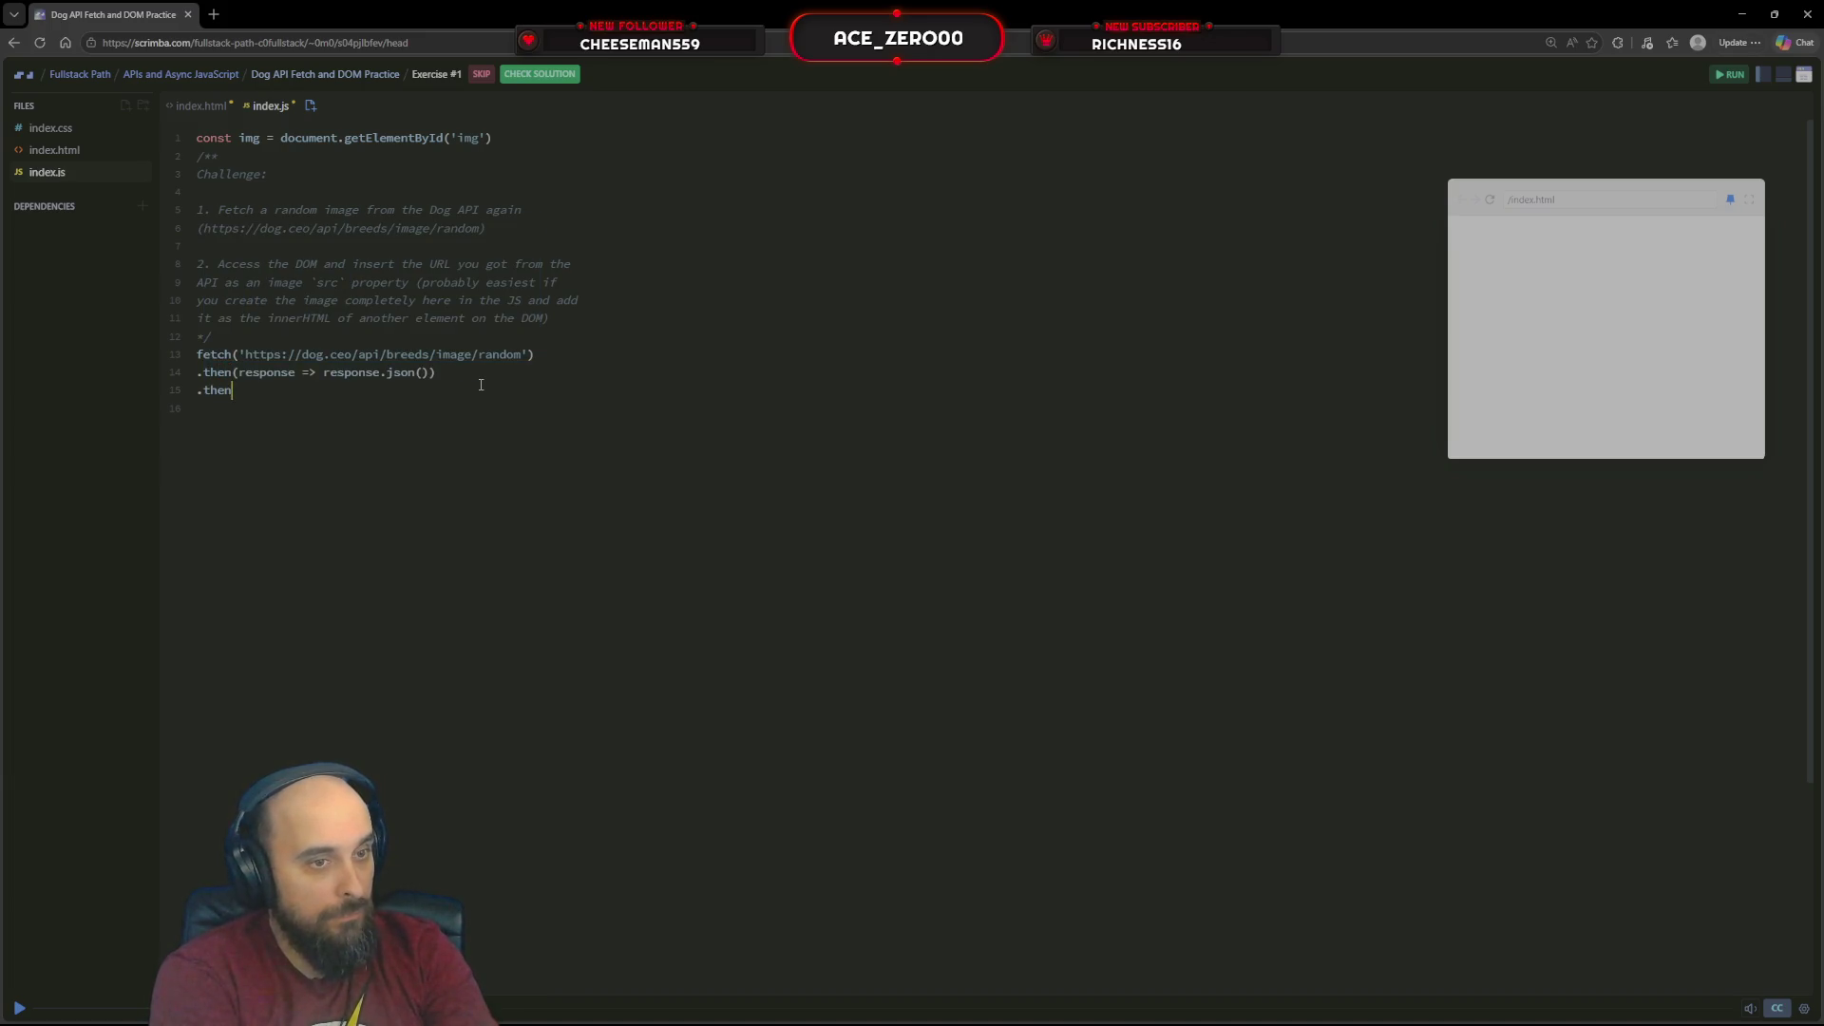
{"action": "type", "text": "("}
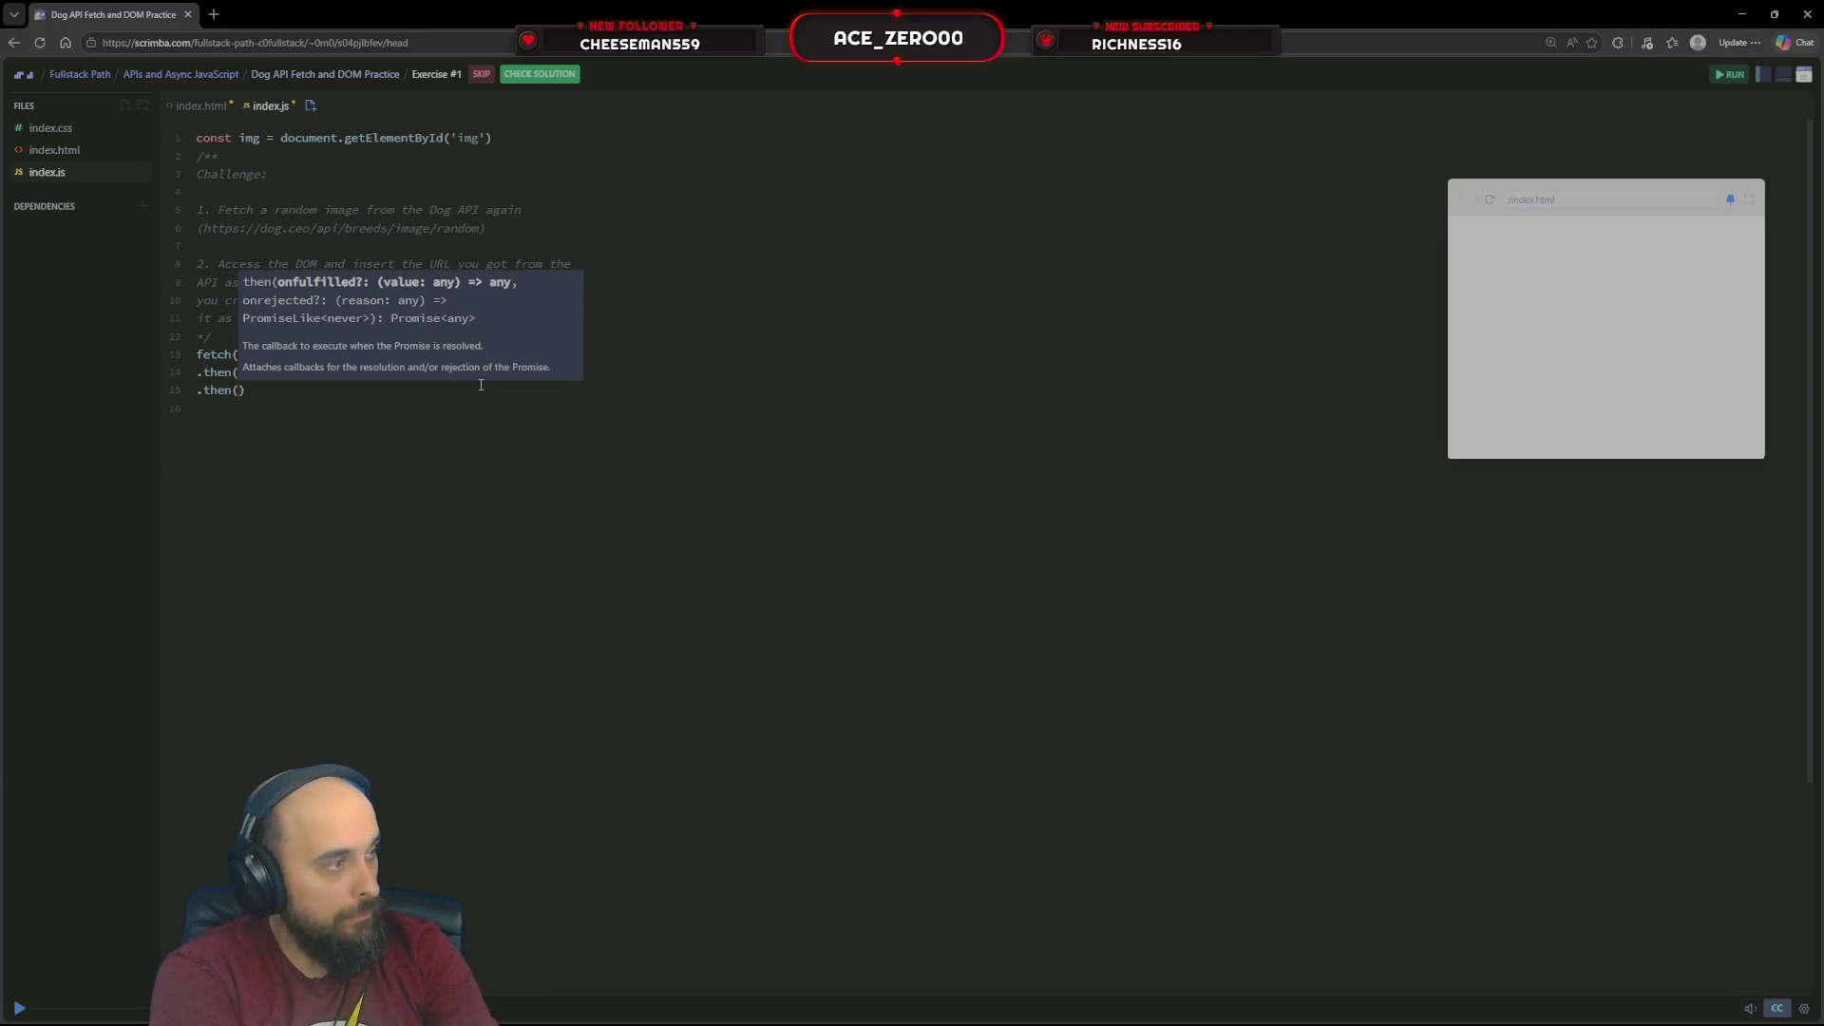
{"action": "type", "text": "data ="}
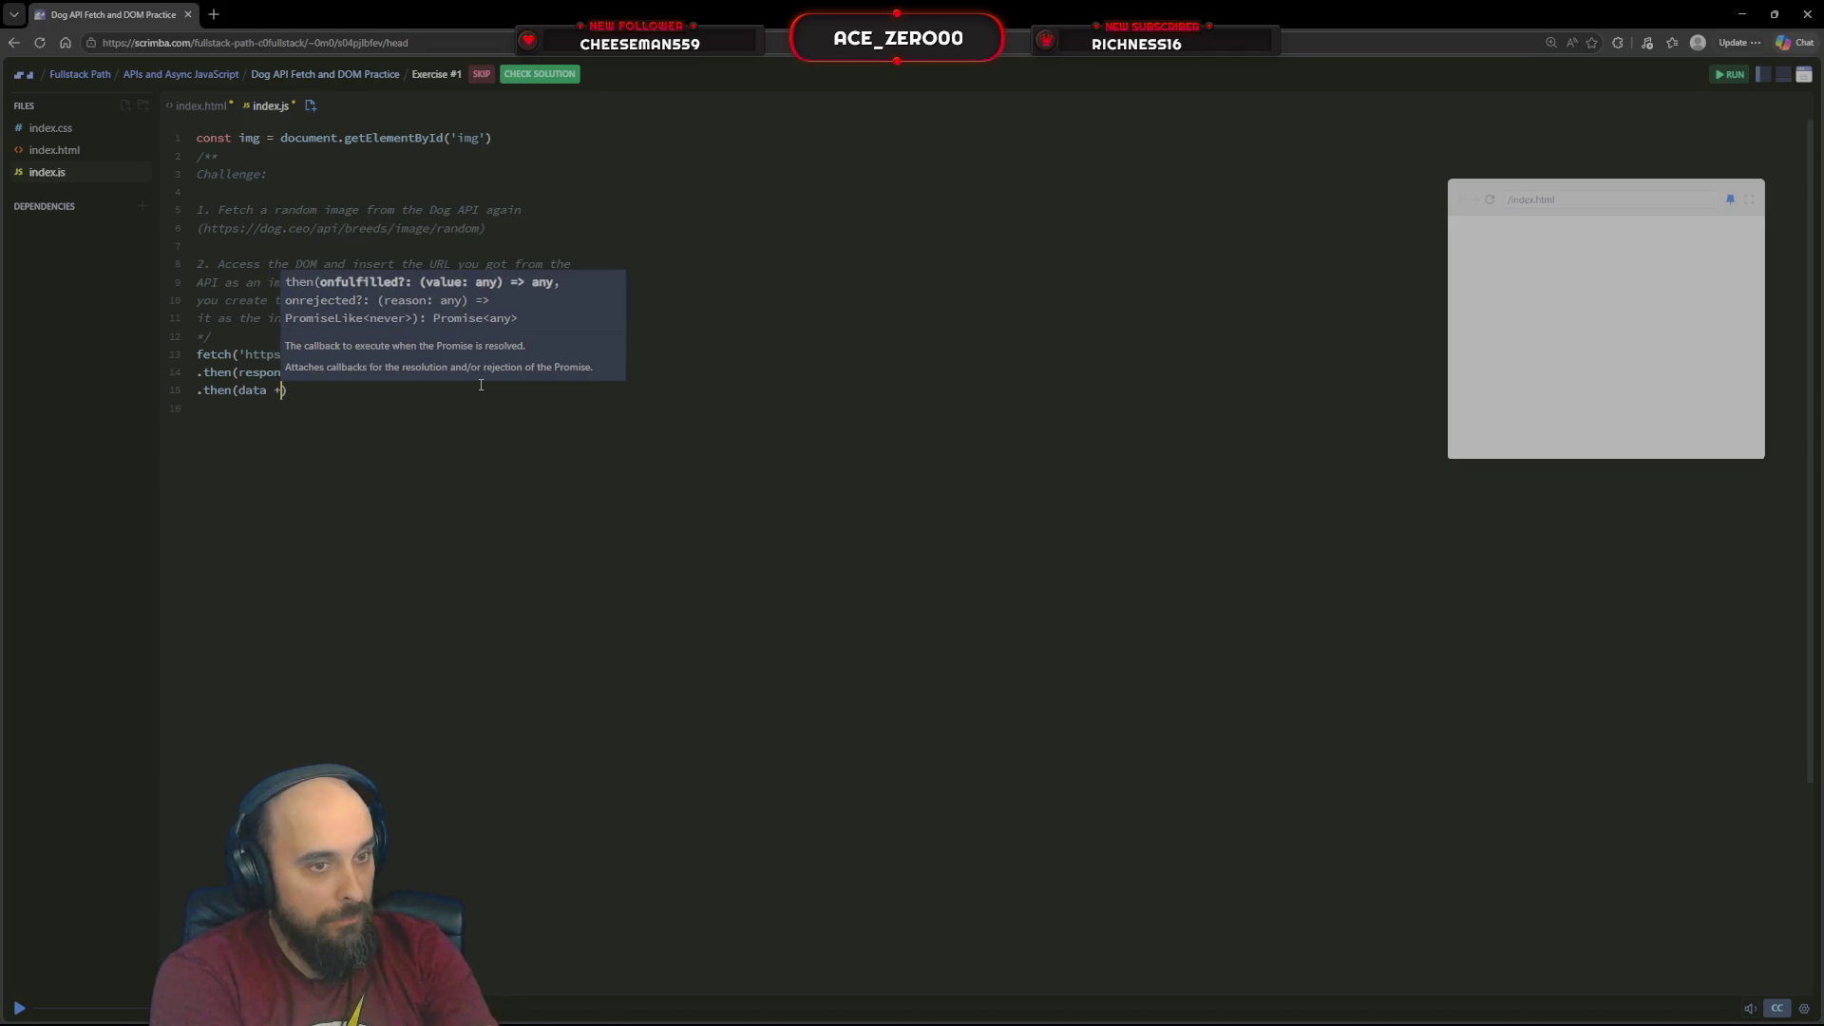
{"action": "type", "text": ">"}
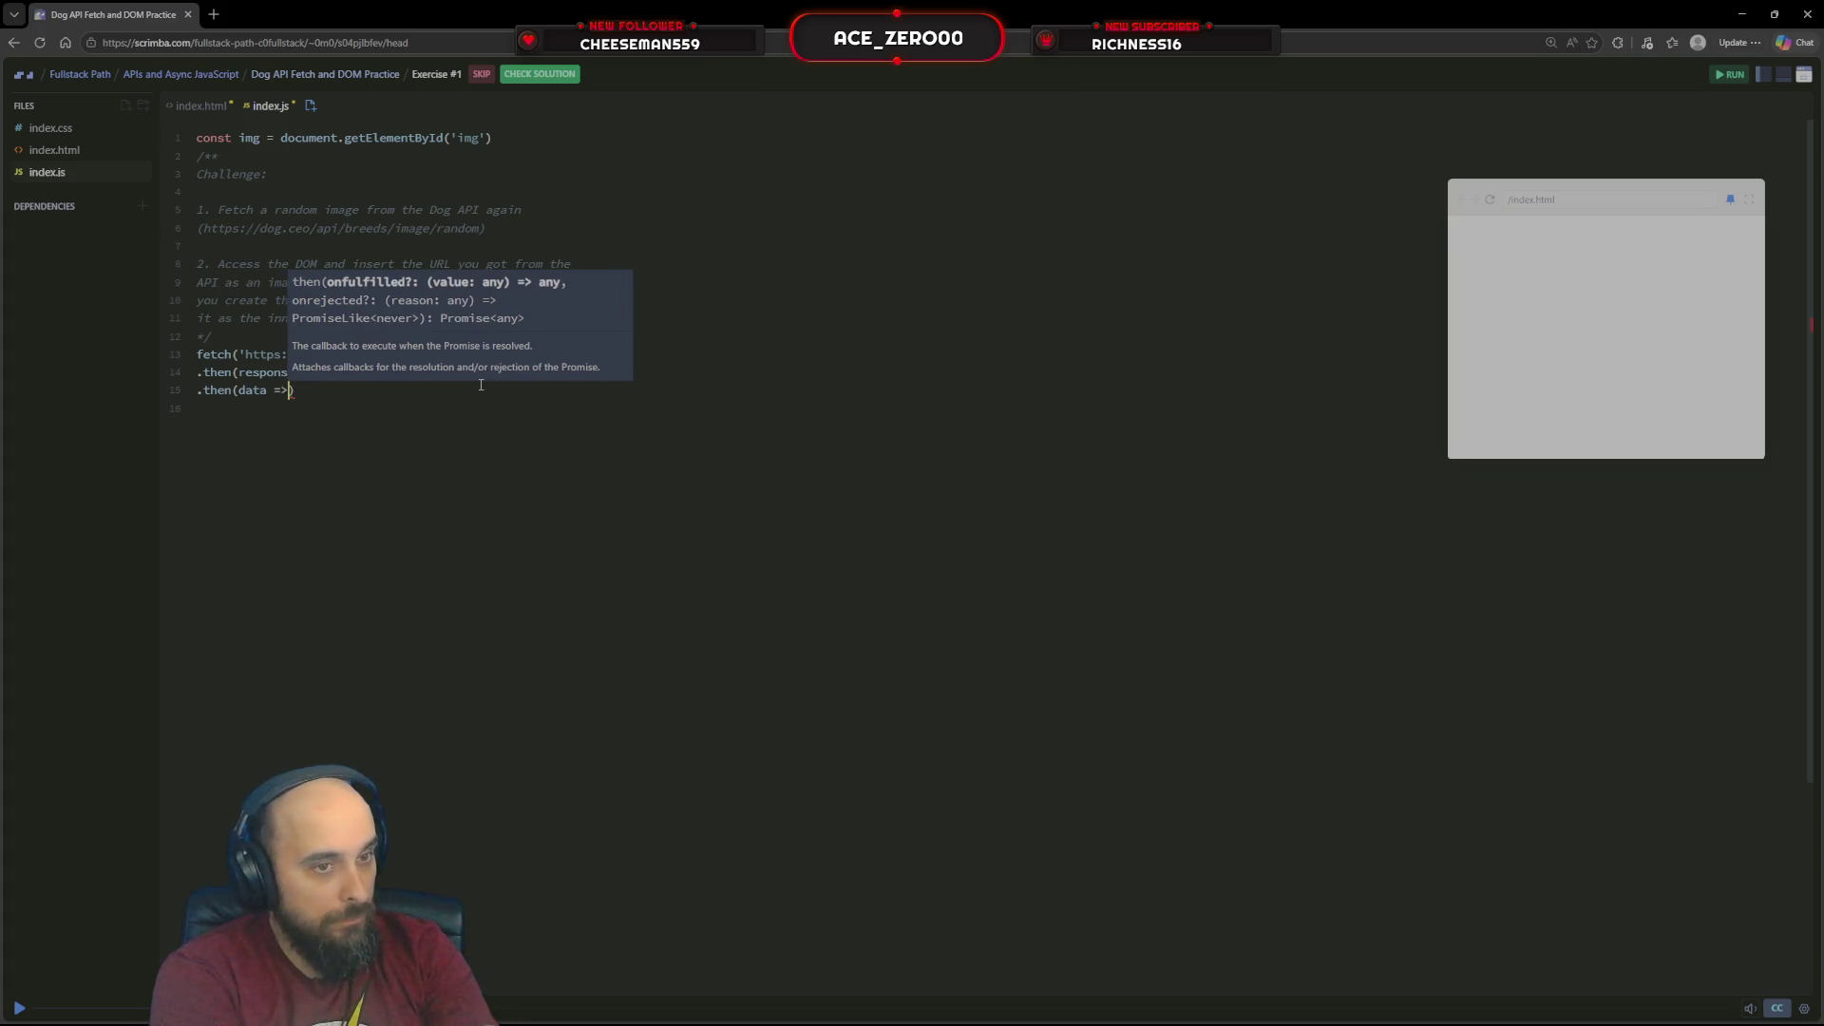
{"action": "type", "text": " confirm"}
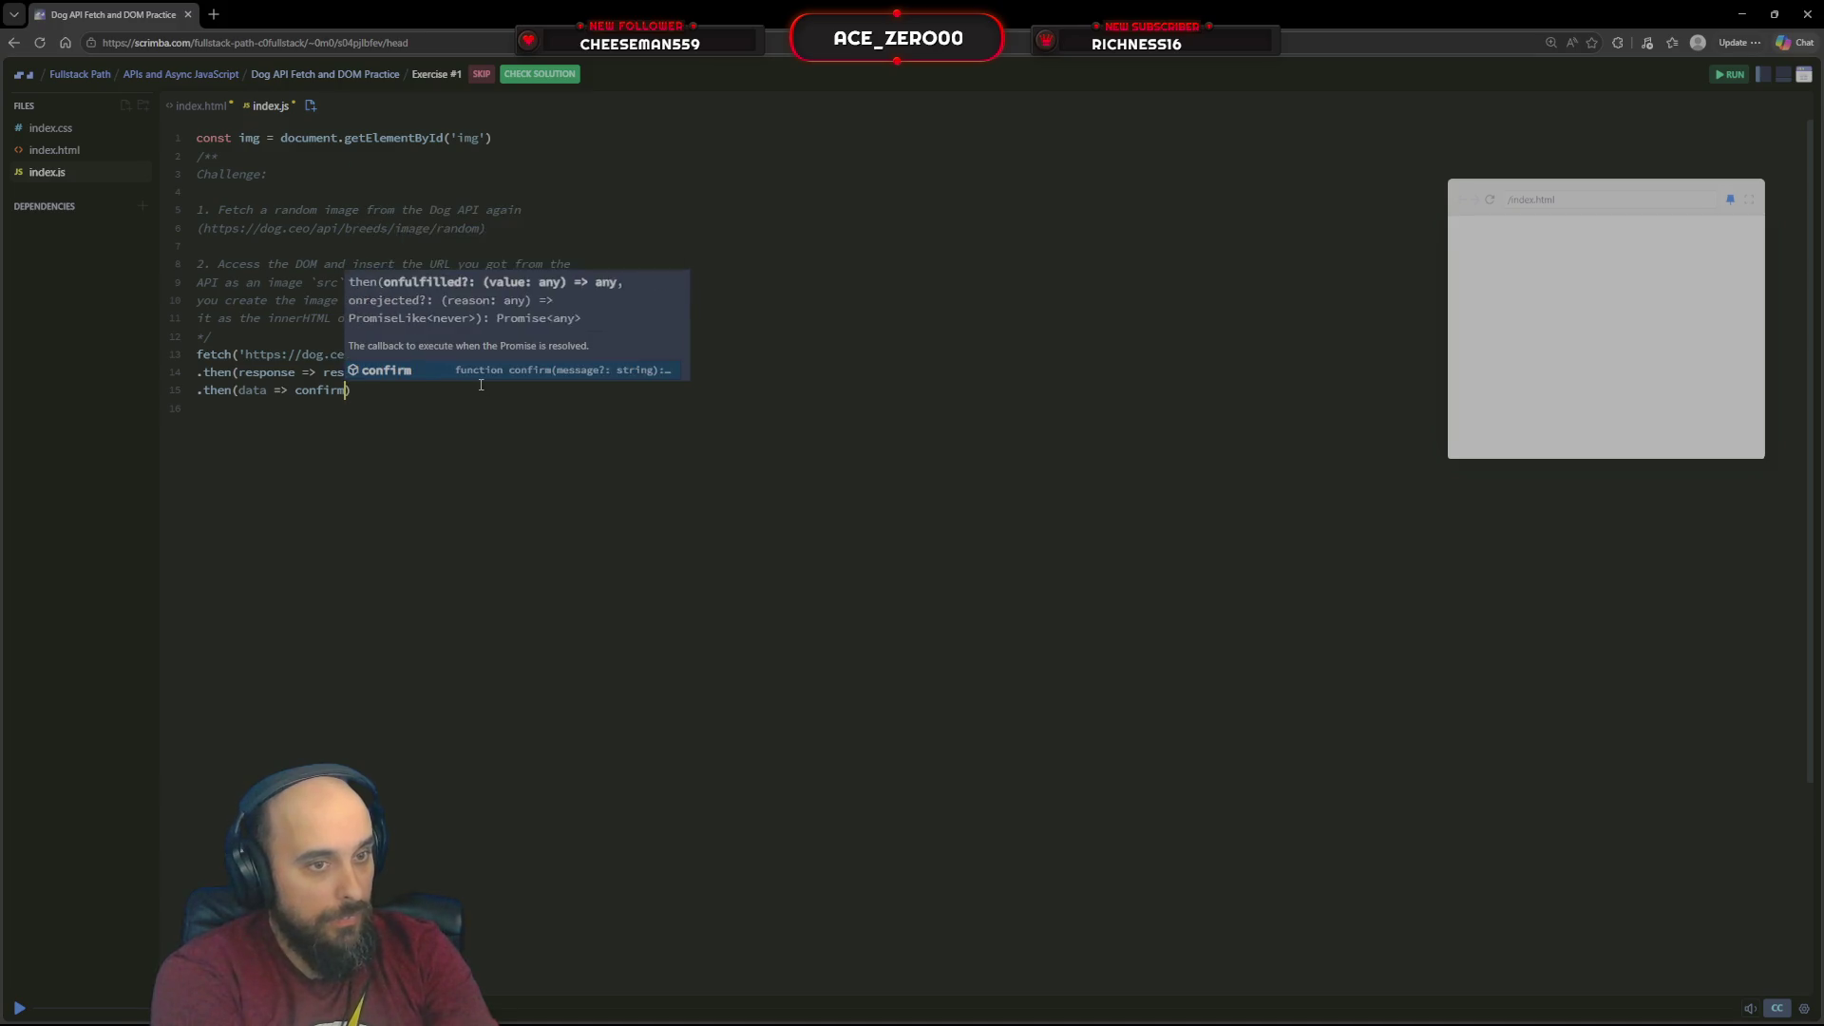
{"action": "type", "text": "sole"}
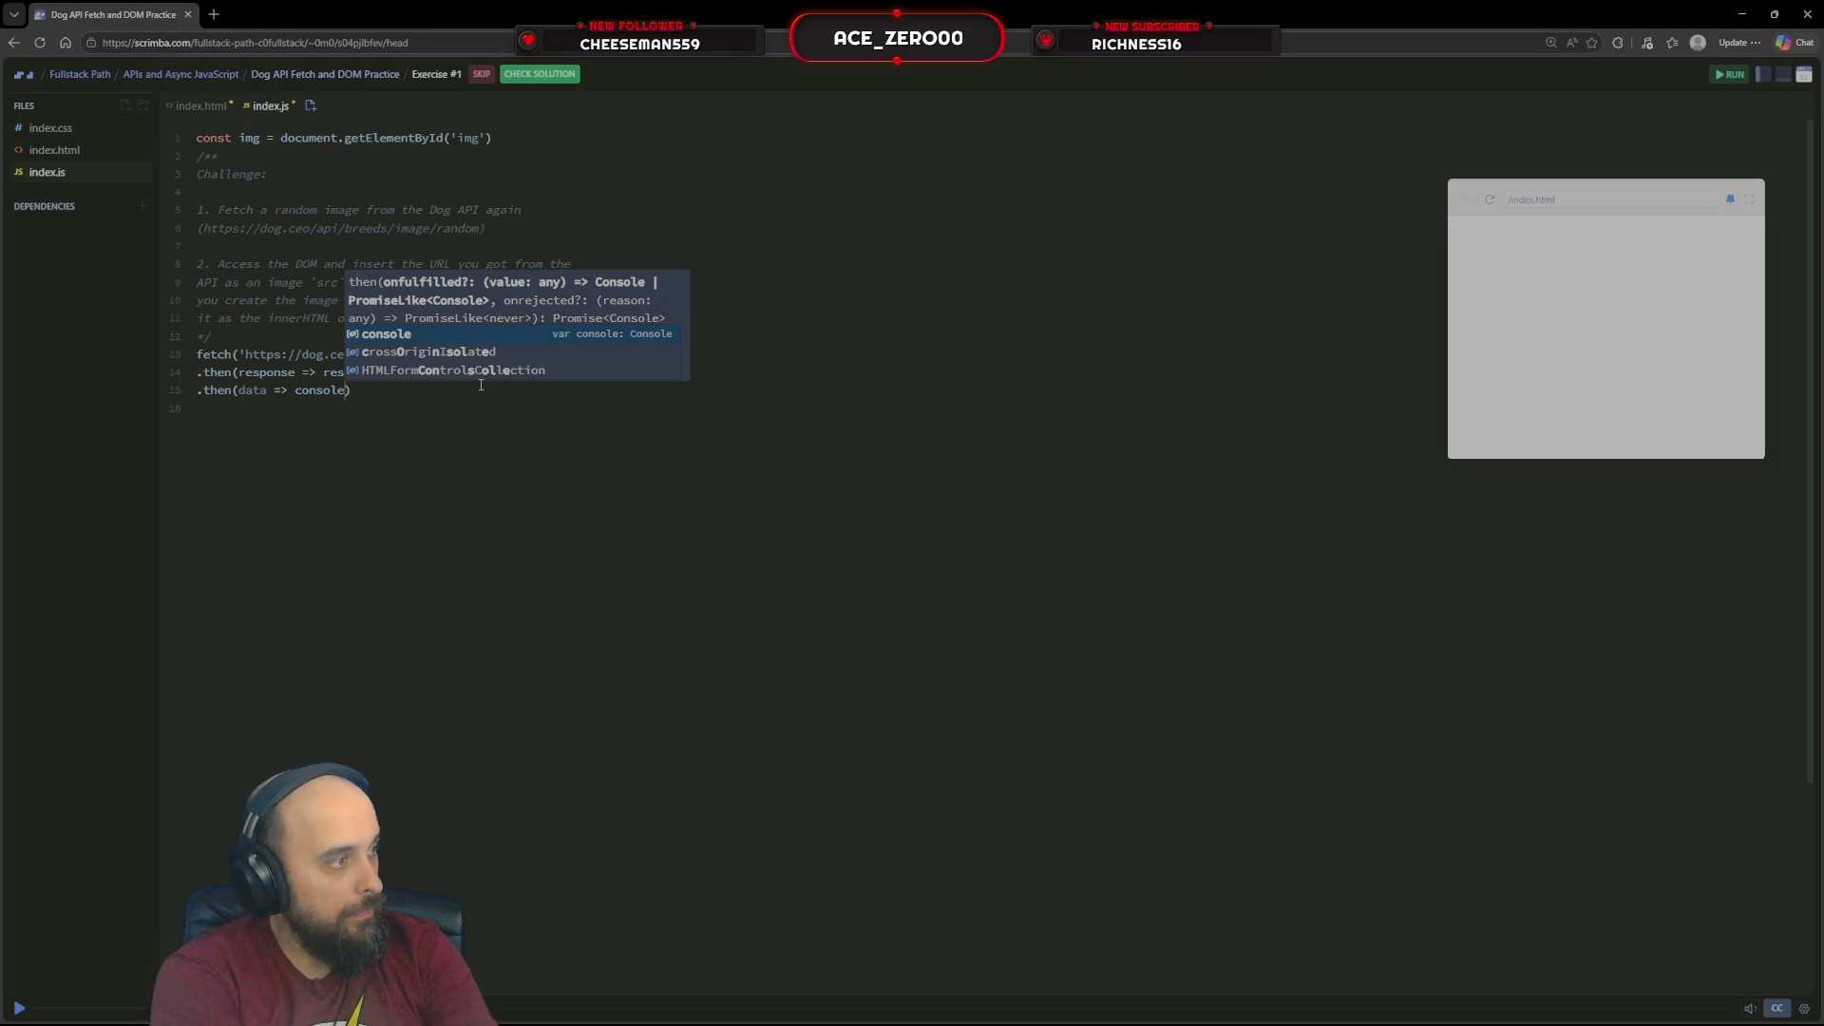
{"action": "type", "text": ".log("}
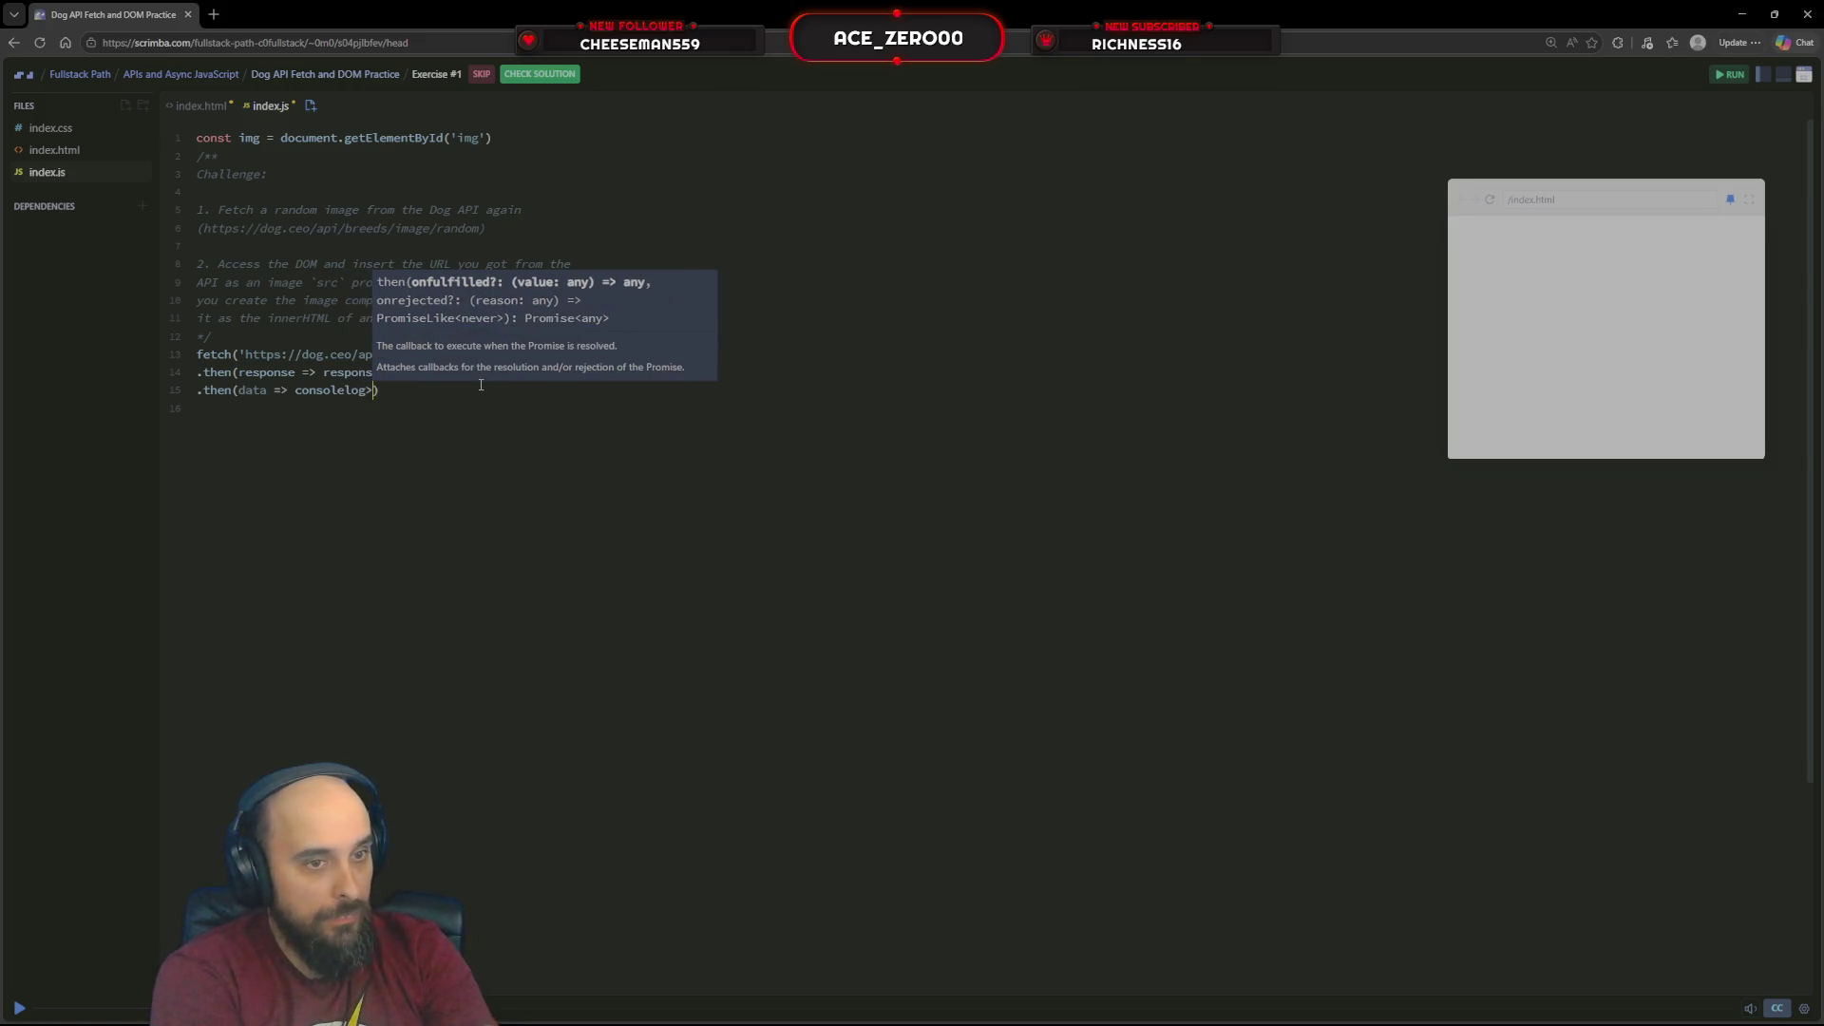
{"action": "key", "text": "BackSpace"}
{"action": "type", "text": "."}
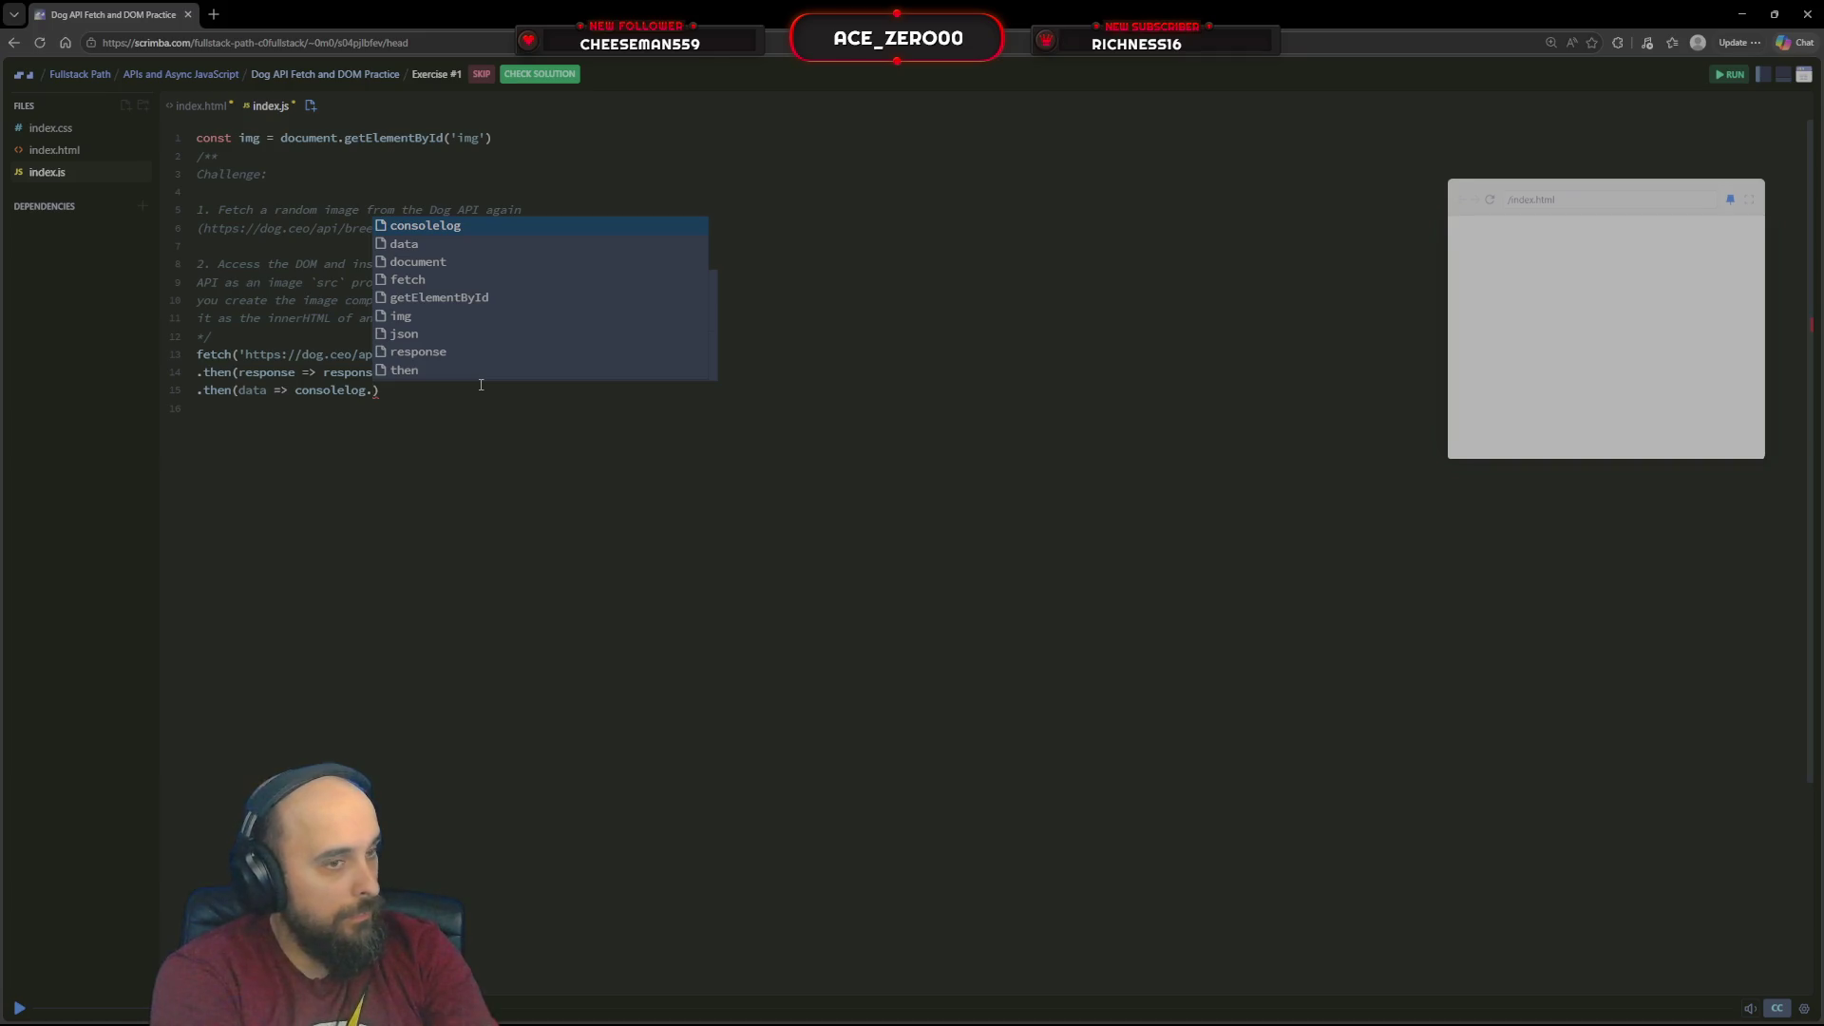
{"action": "key", "text": "BackSpace"}
{"action": "key", "text": "BackSpace"}
{"action": "key", "text": "BackSpace"}
{"action": "key", "text": "BackSpace"}
{"action": "type", "text": "log("}
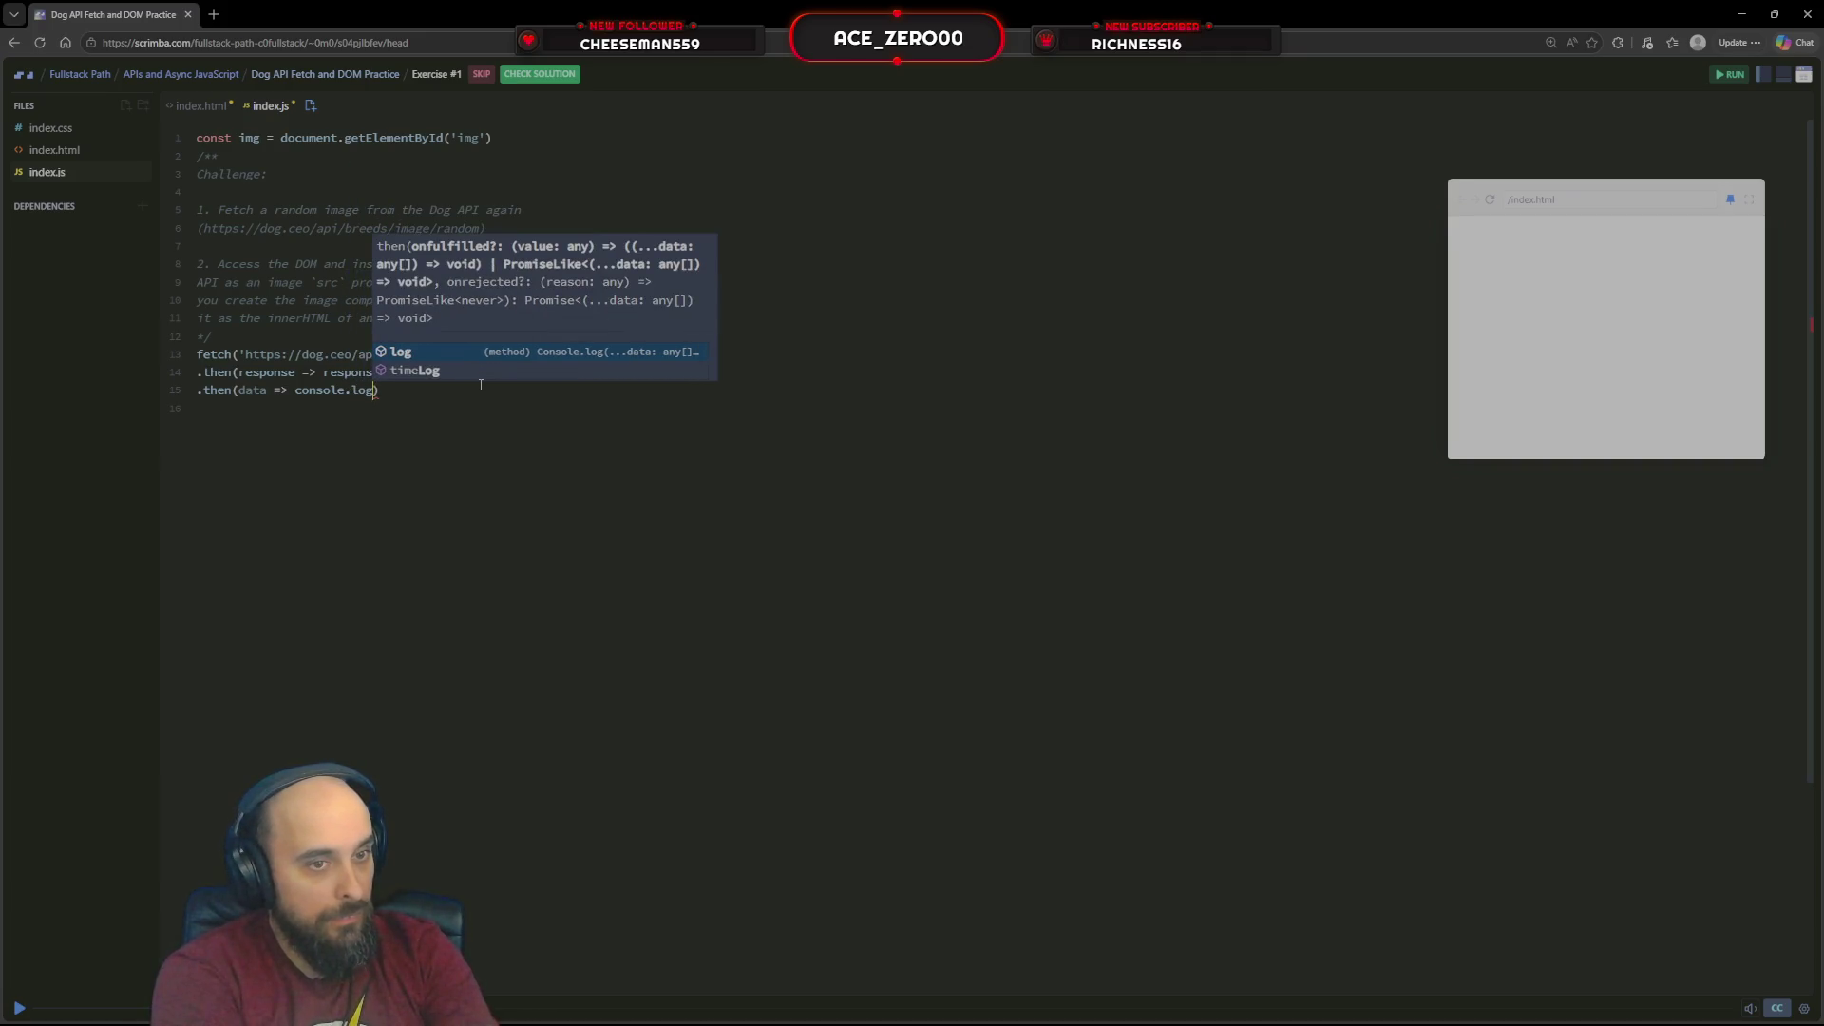
{"action": "type", "text": "data)"}
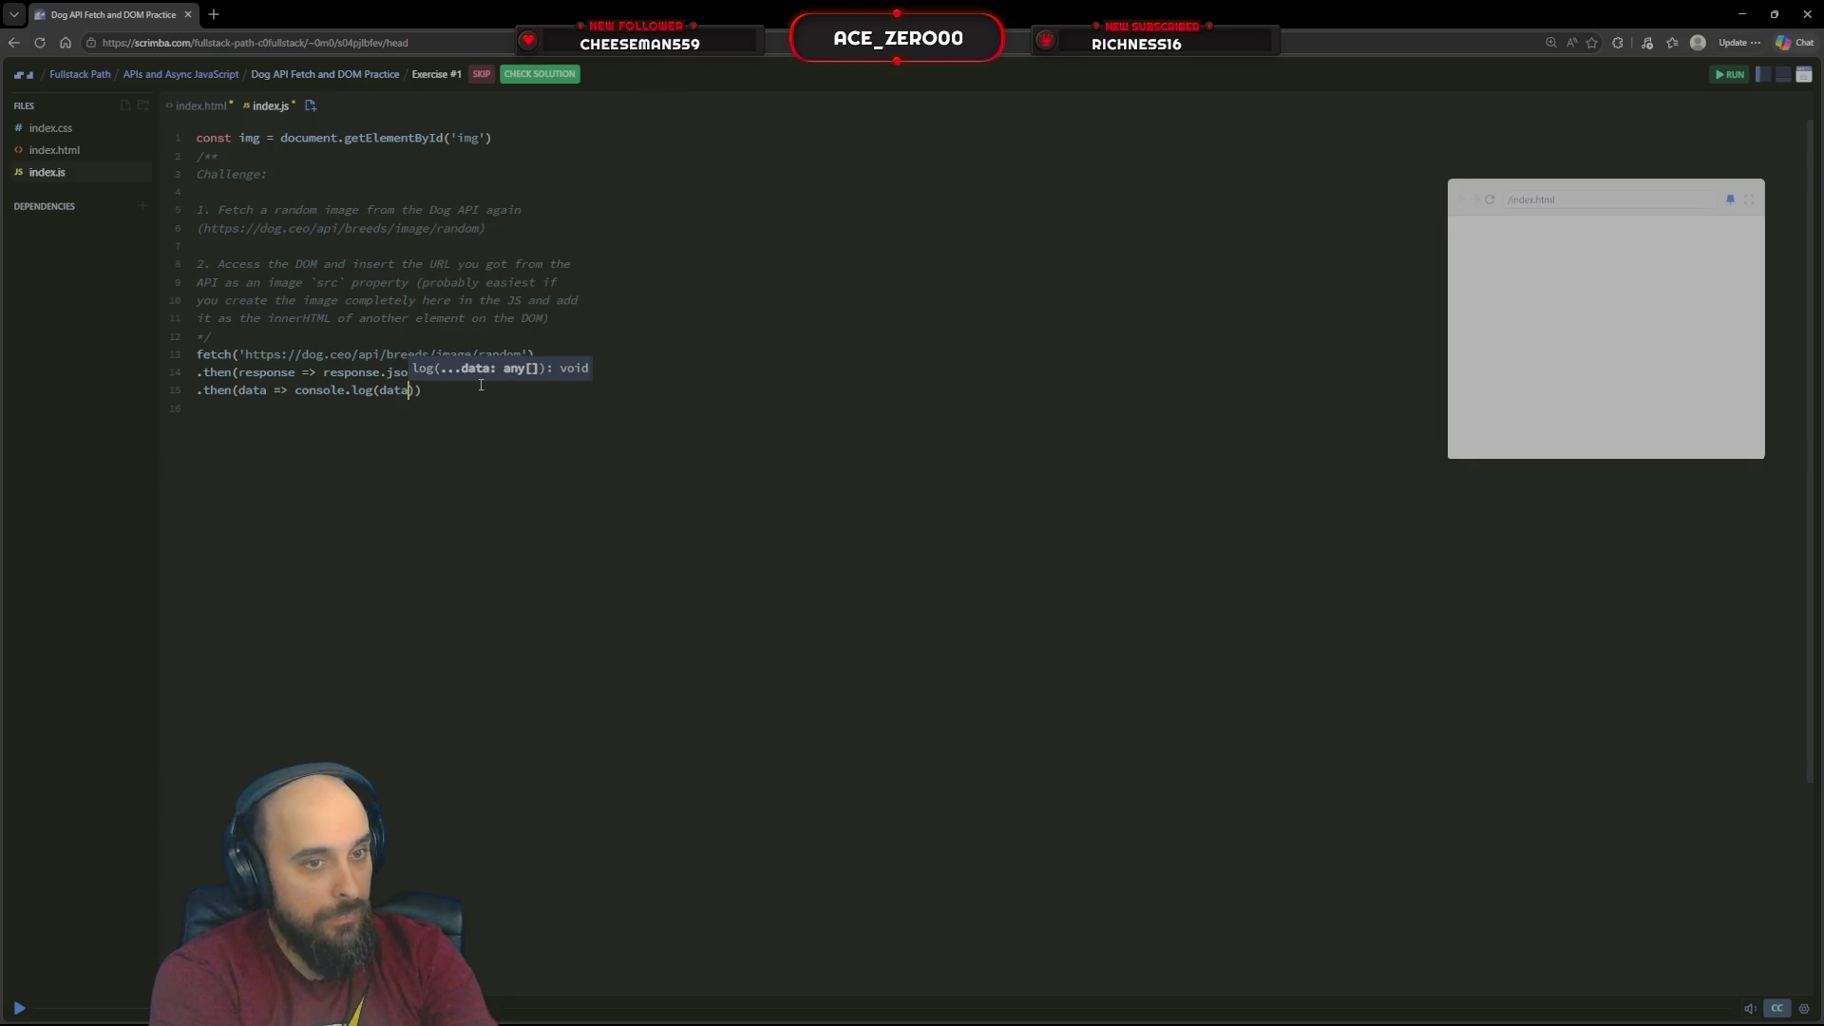
{"action": "type", "text": ")"}
{"action": "key", "text": "Down"}
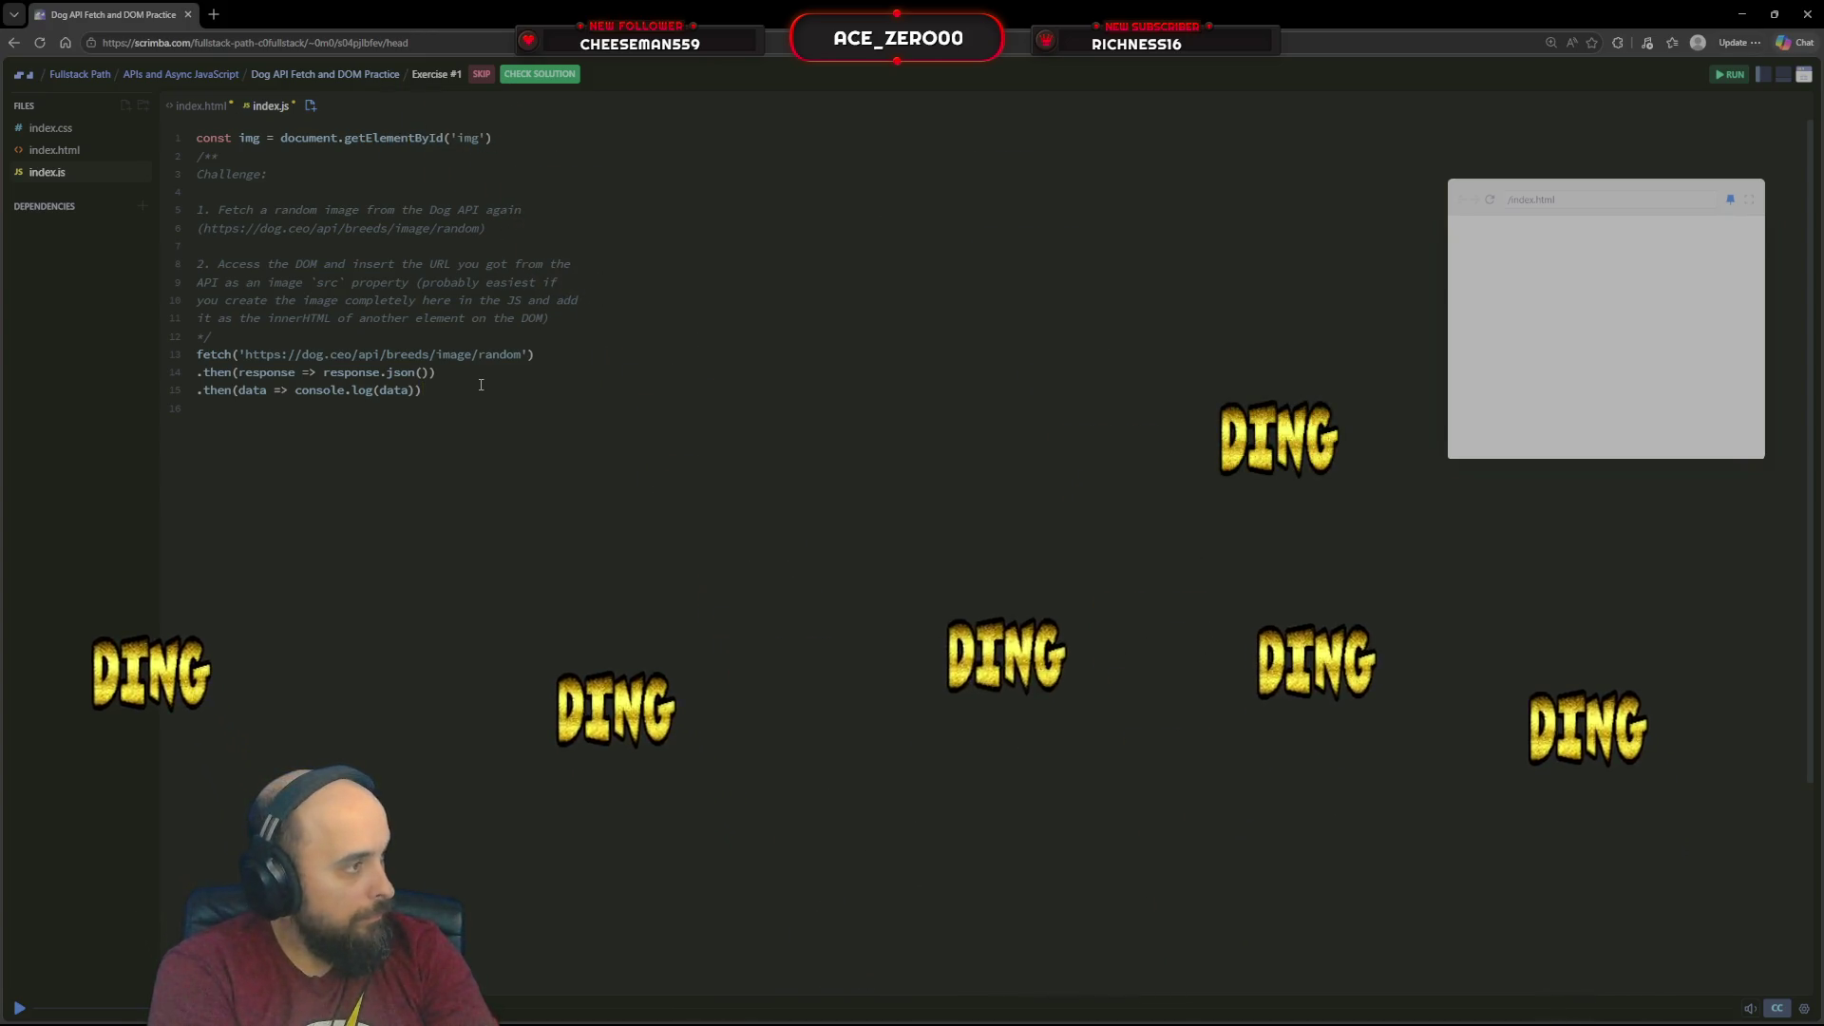
{"action": "type", "text": ".catch"}
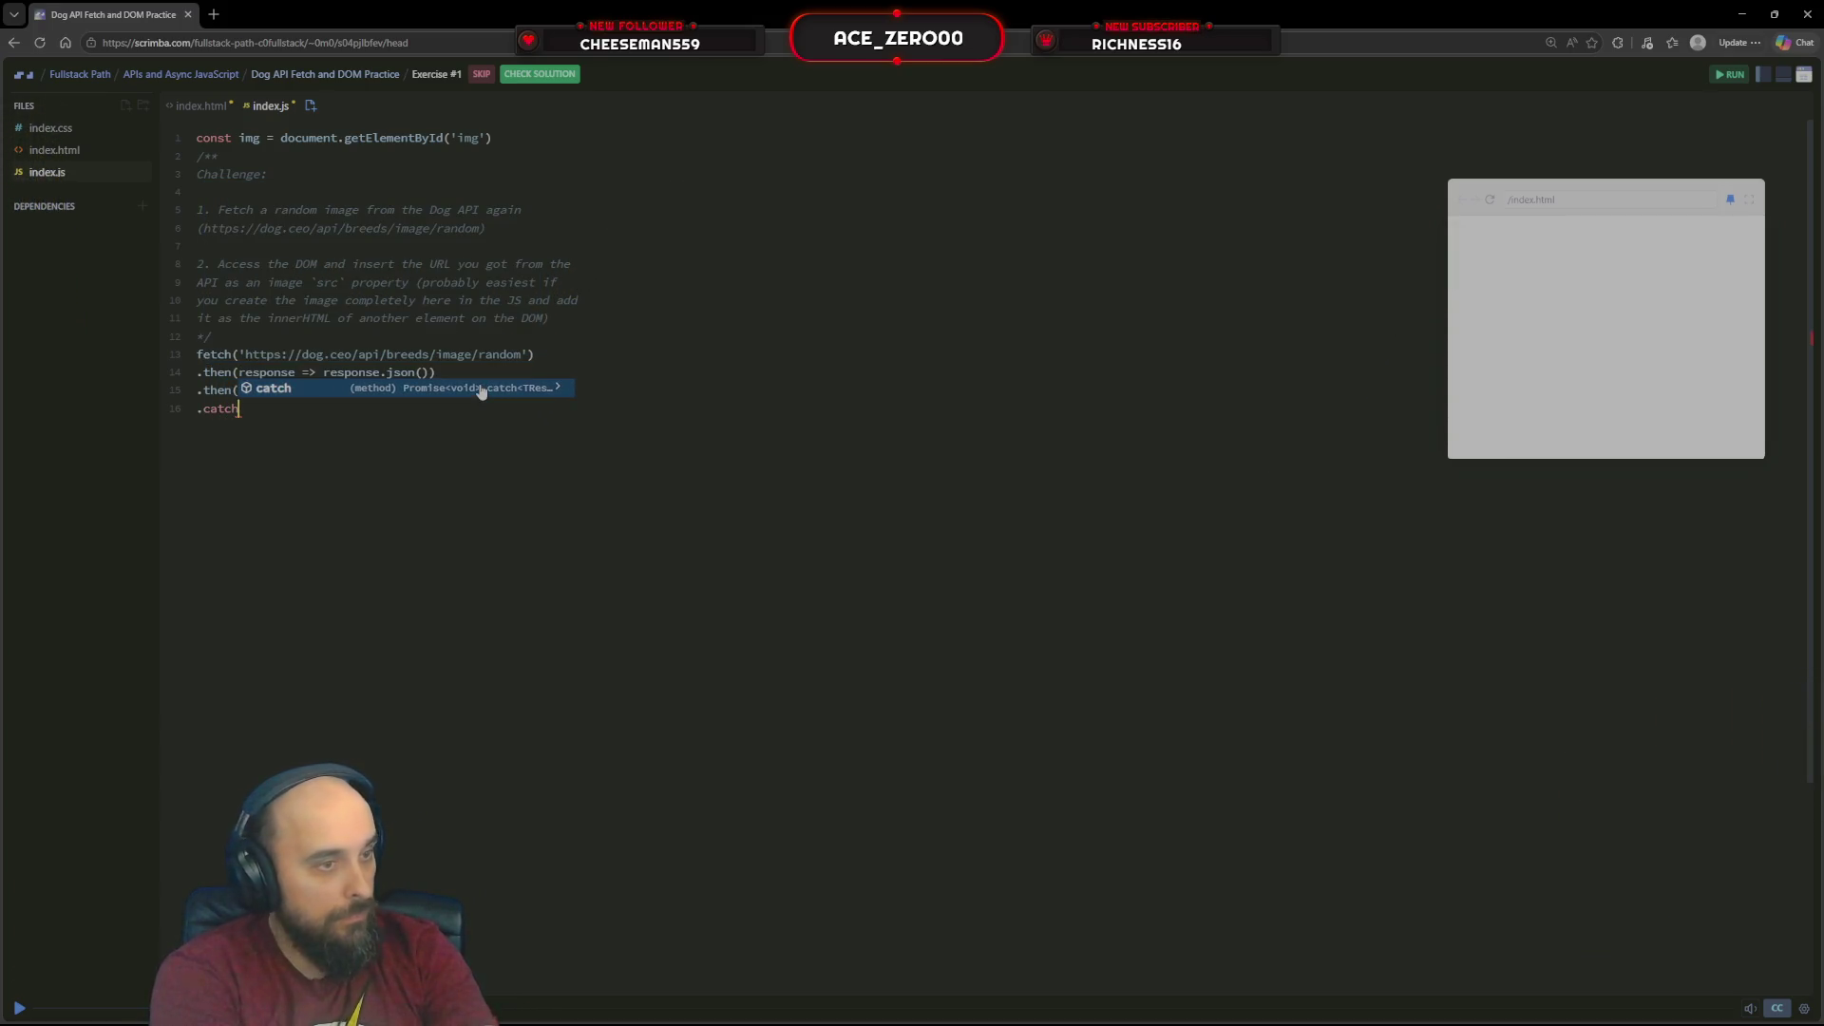
{"action": "type", "text": "(error => "}
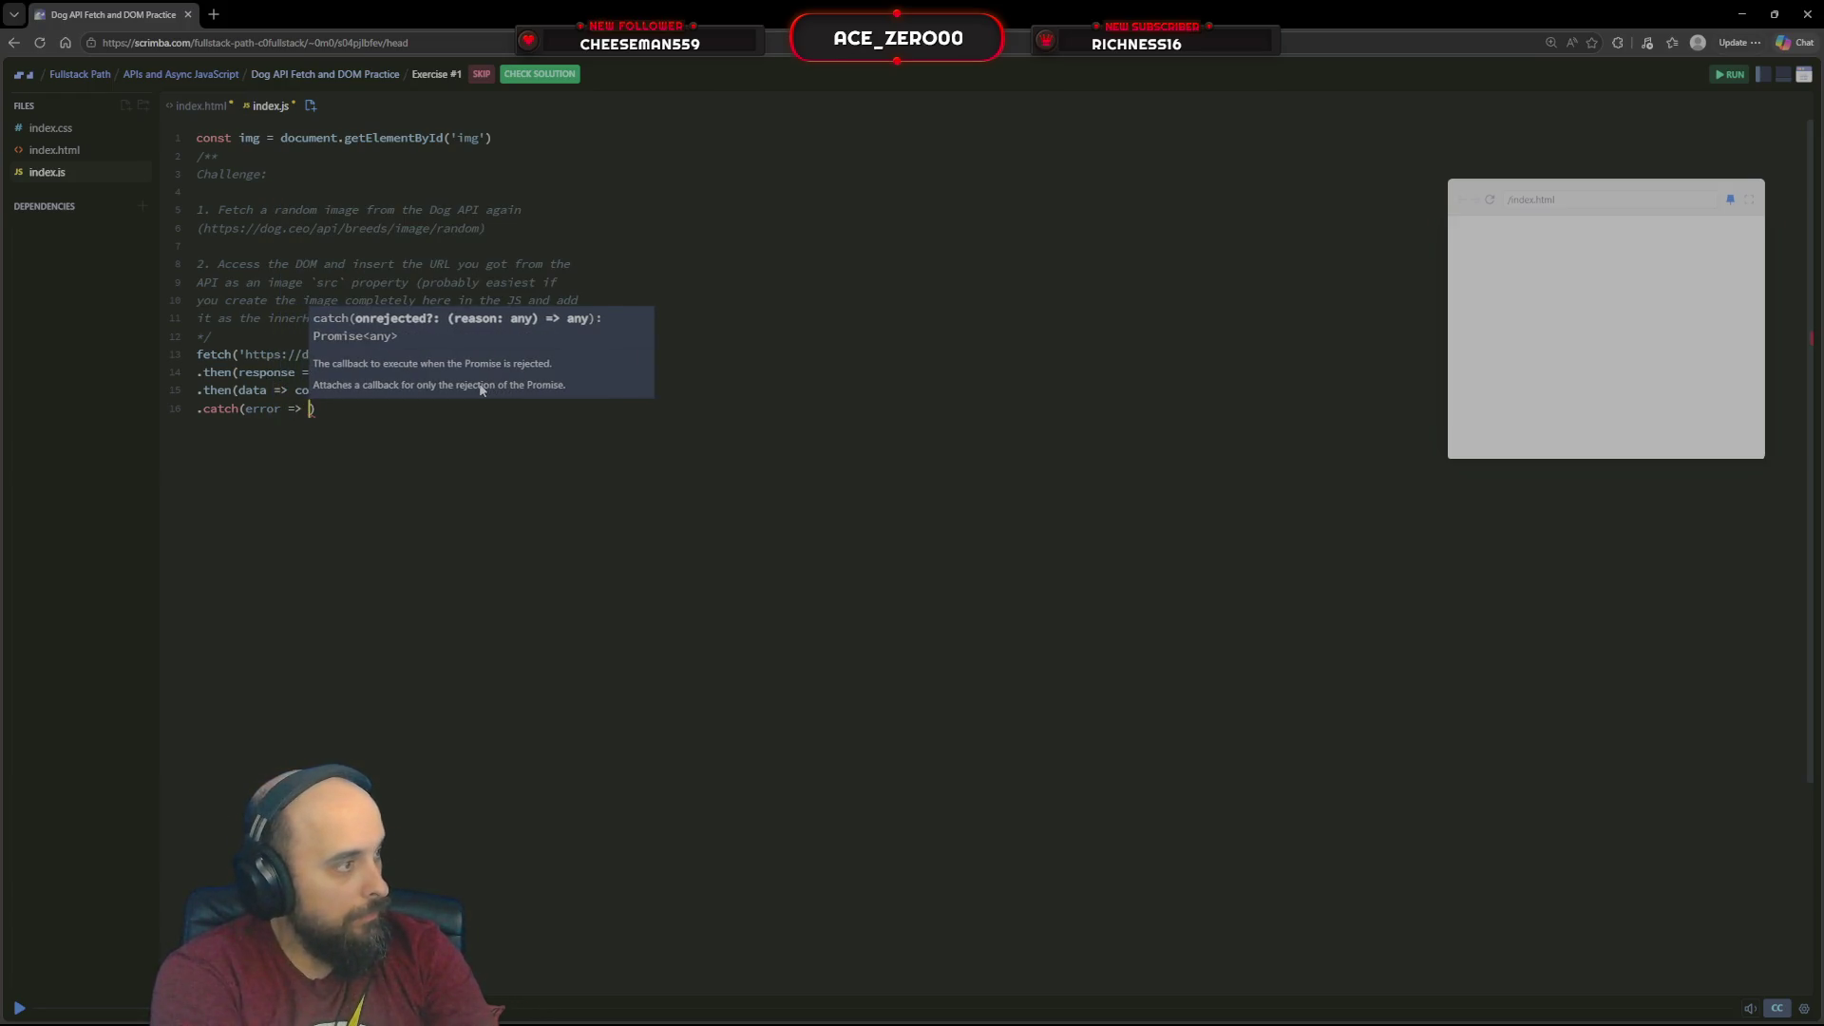
{"action": "type", "text": "console"}
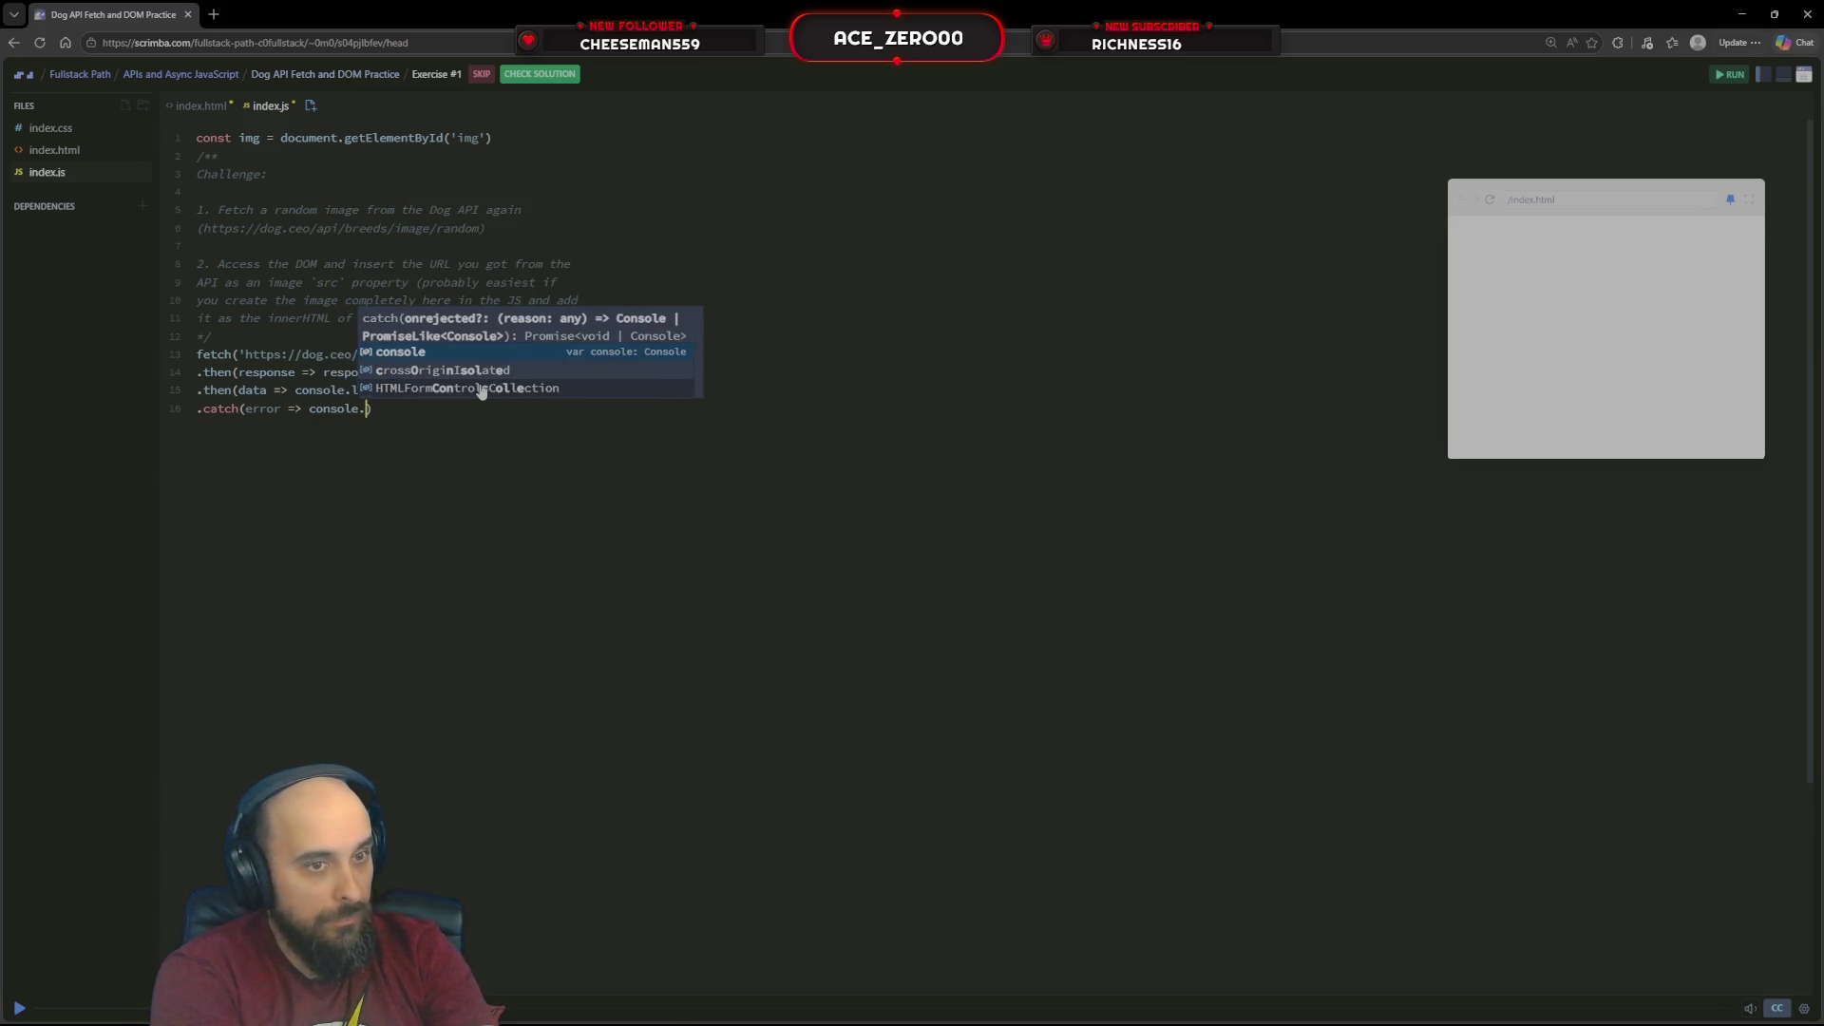
{"action": "type", "text": "."}
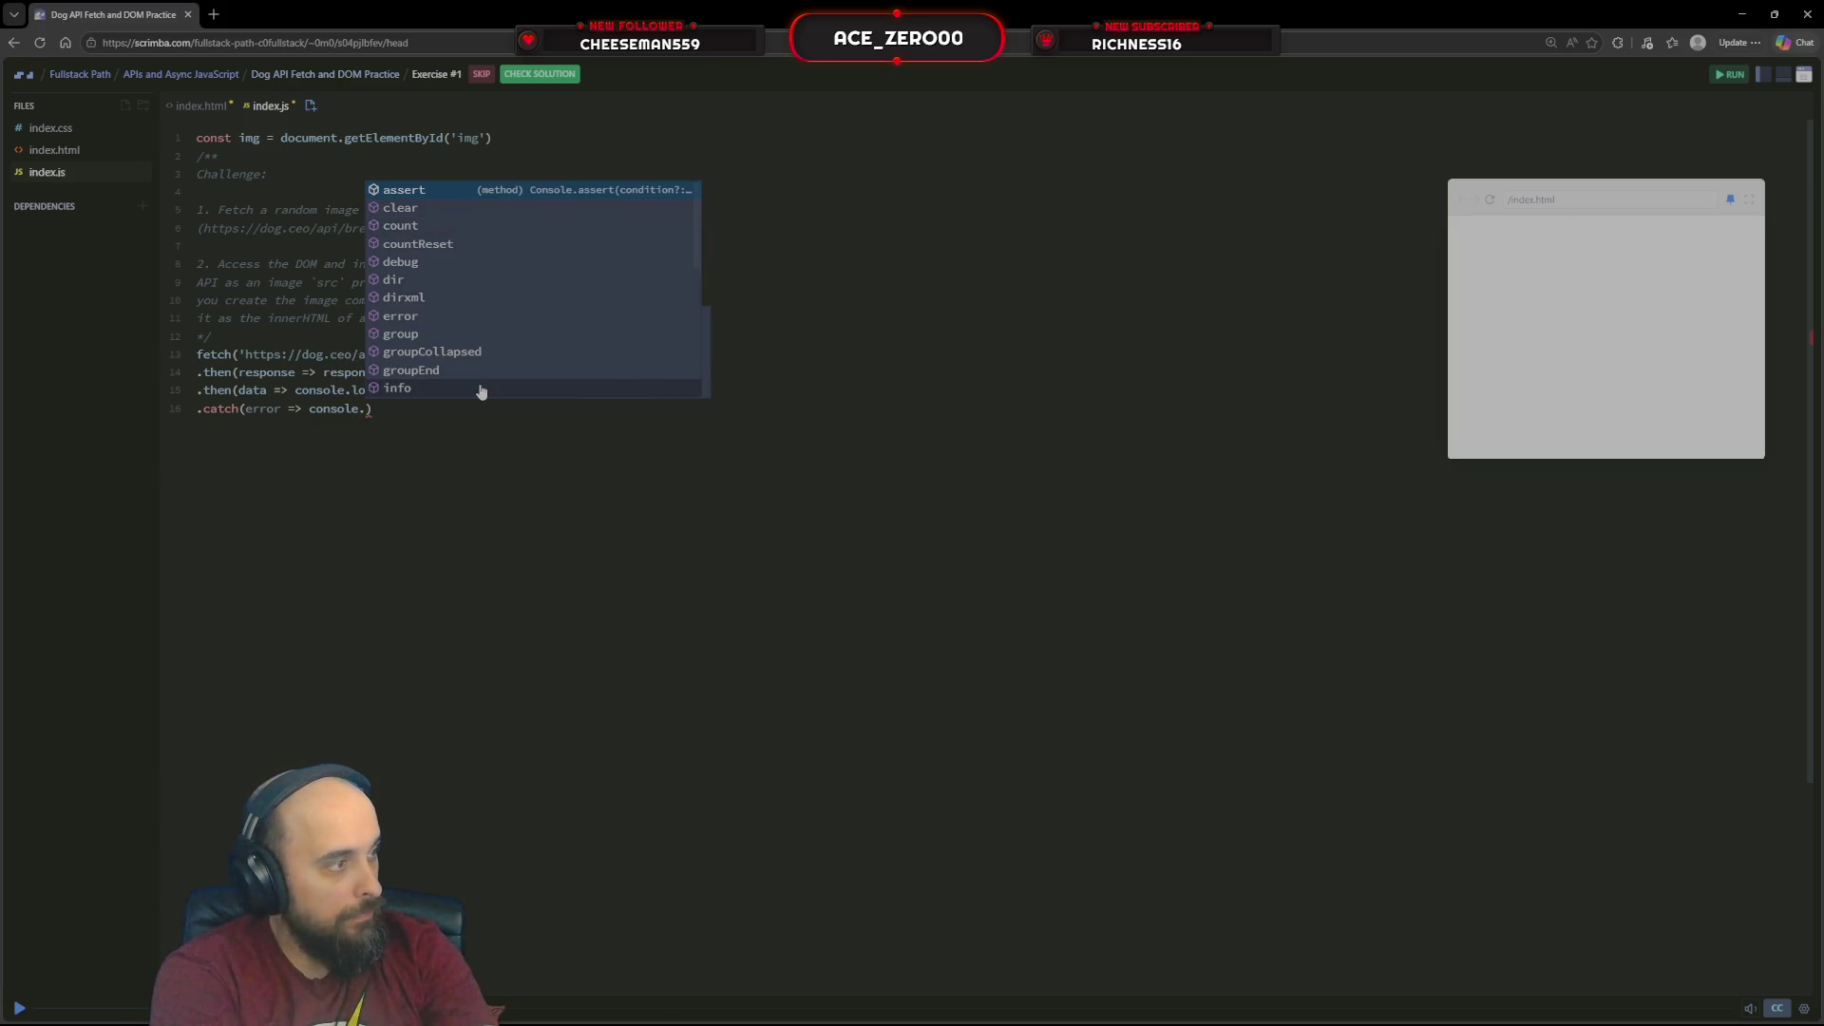
{"action": "type", "text": "er"}
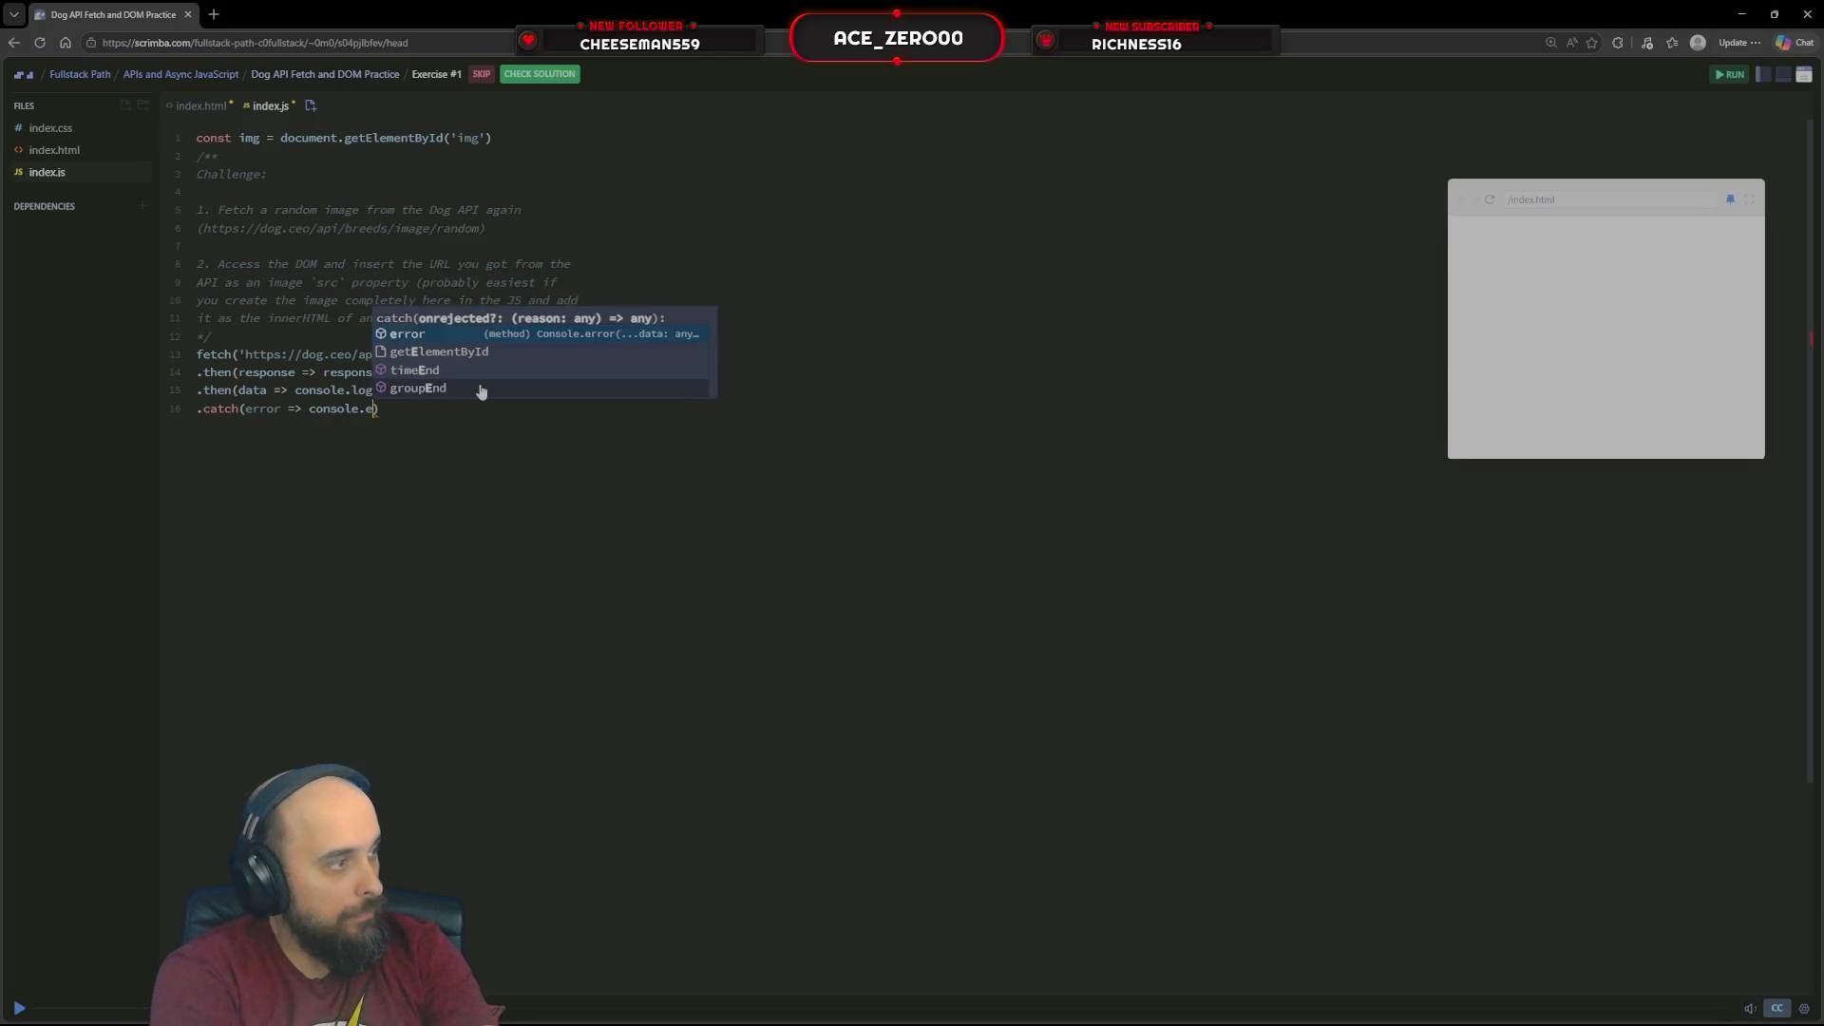
{"action": "type", "text": "ror"}
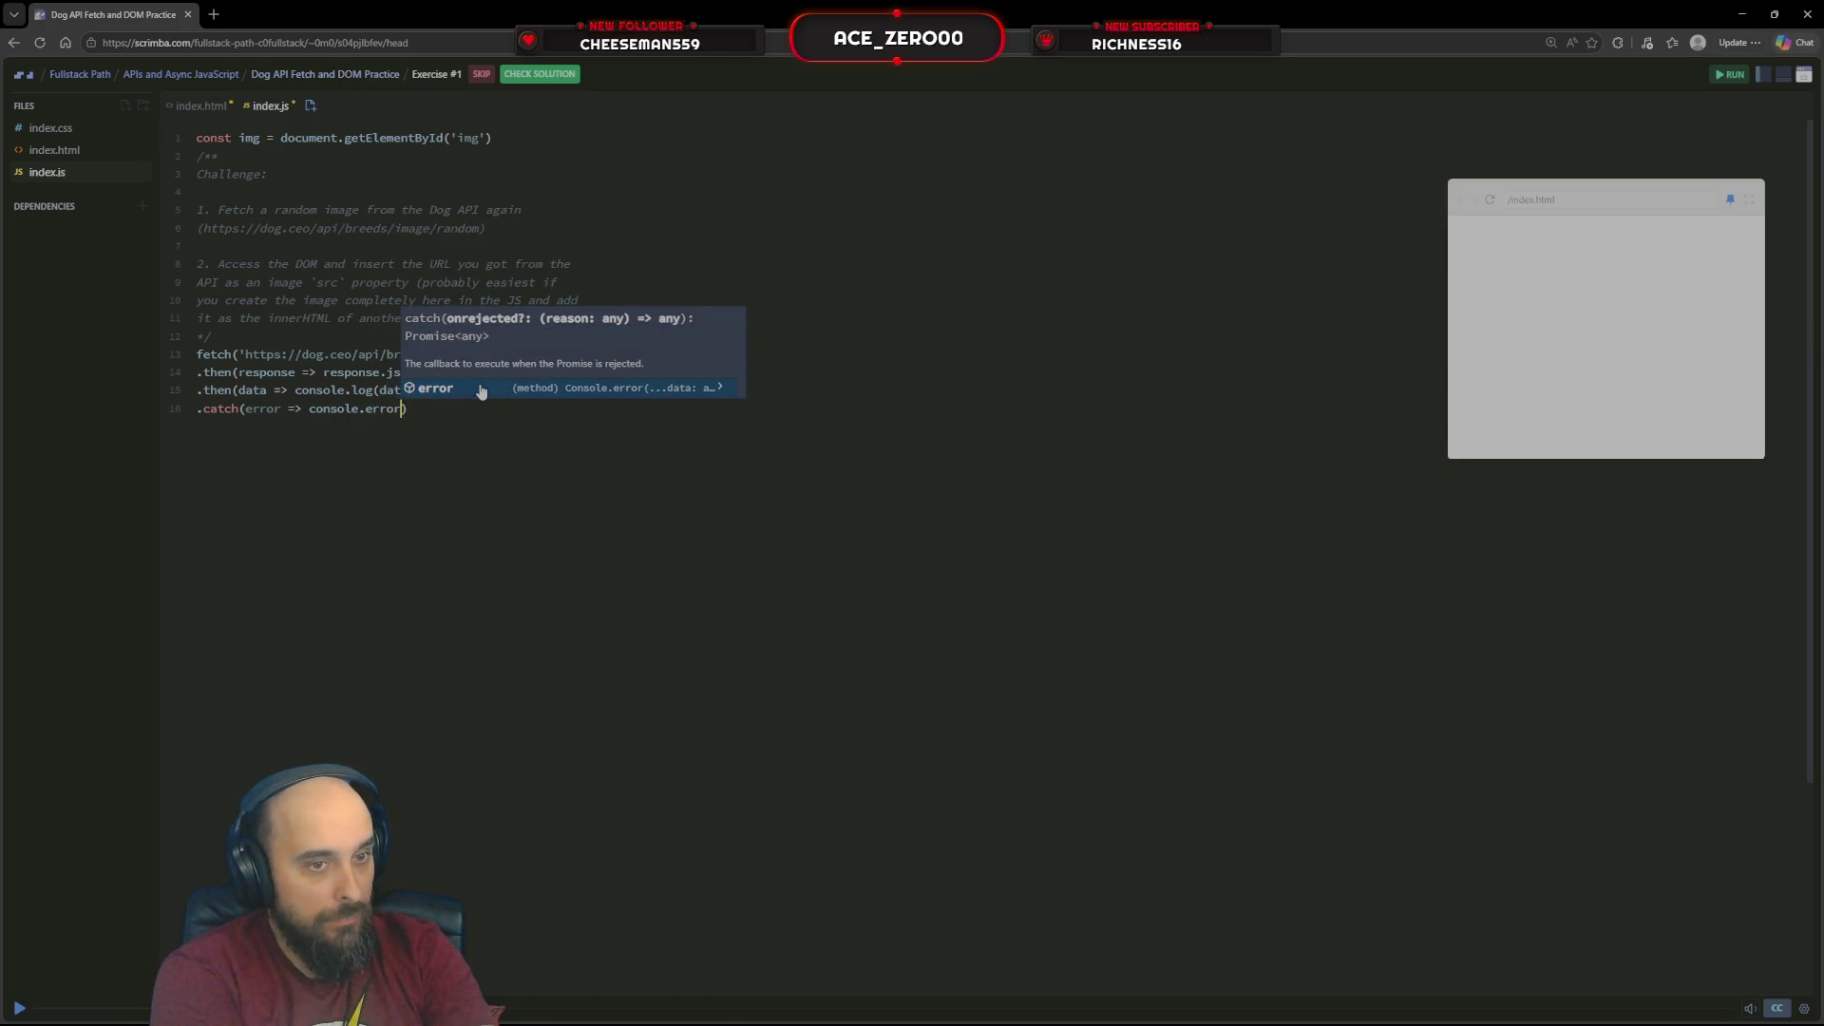
{"action": "type", "text": "("}
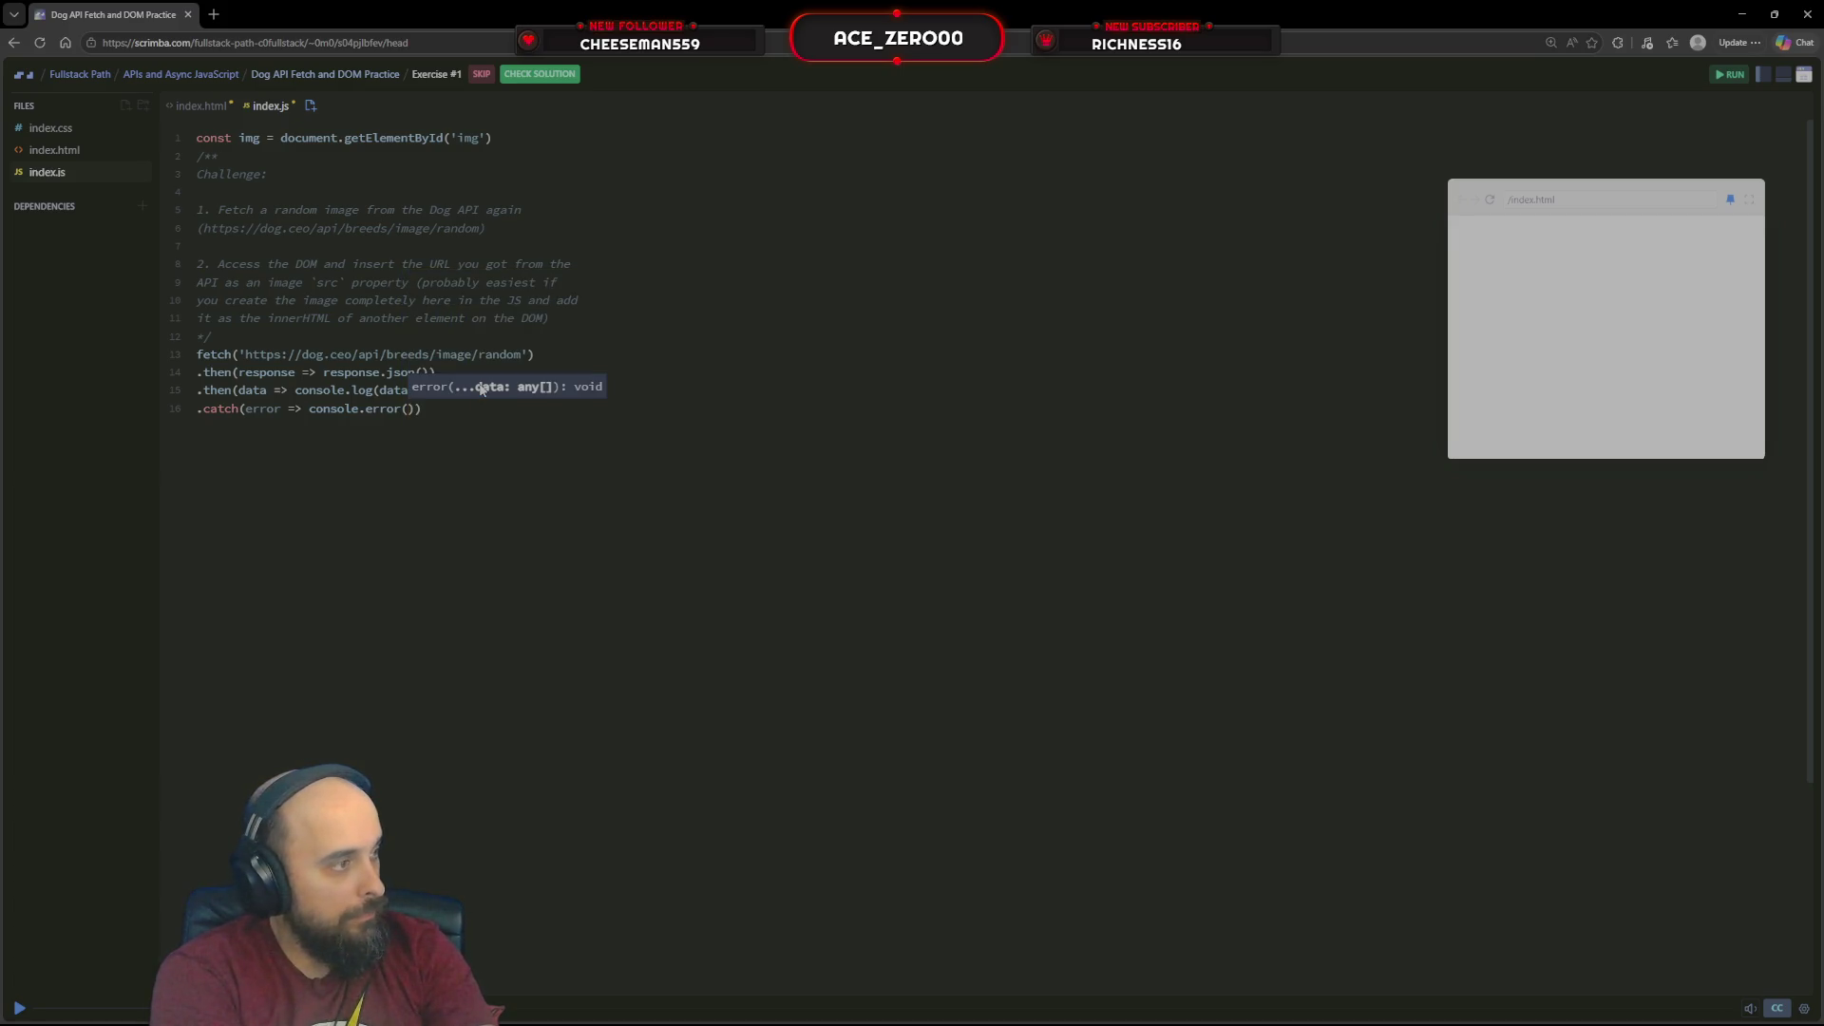
{"action": "type", "text": "'Error'"}
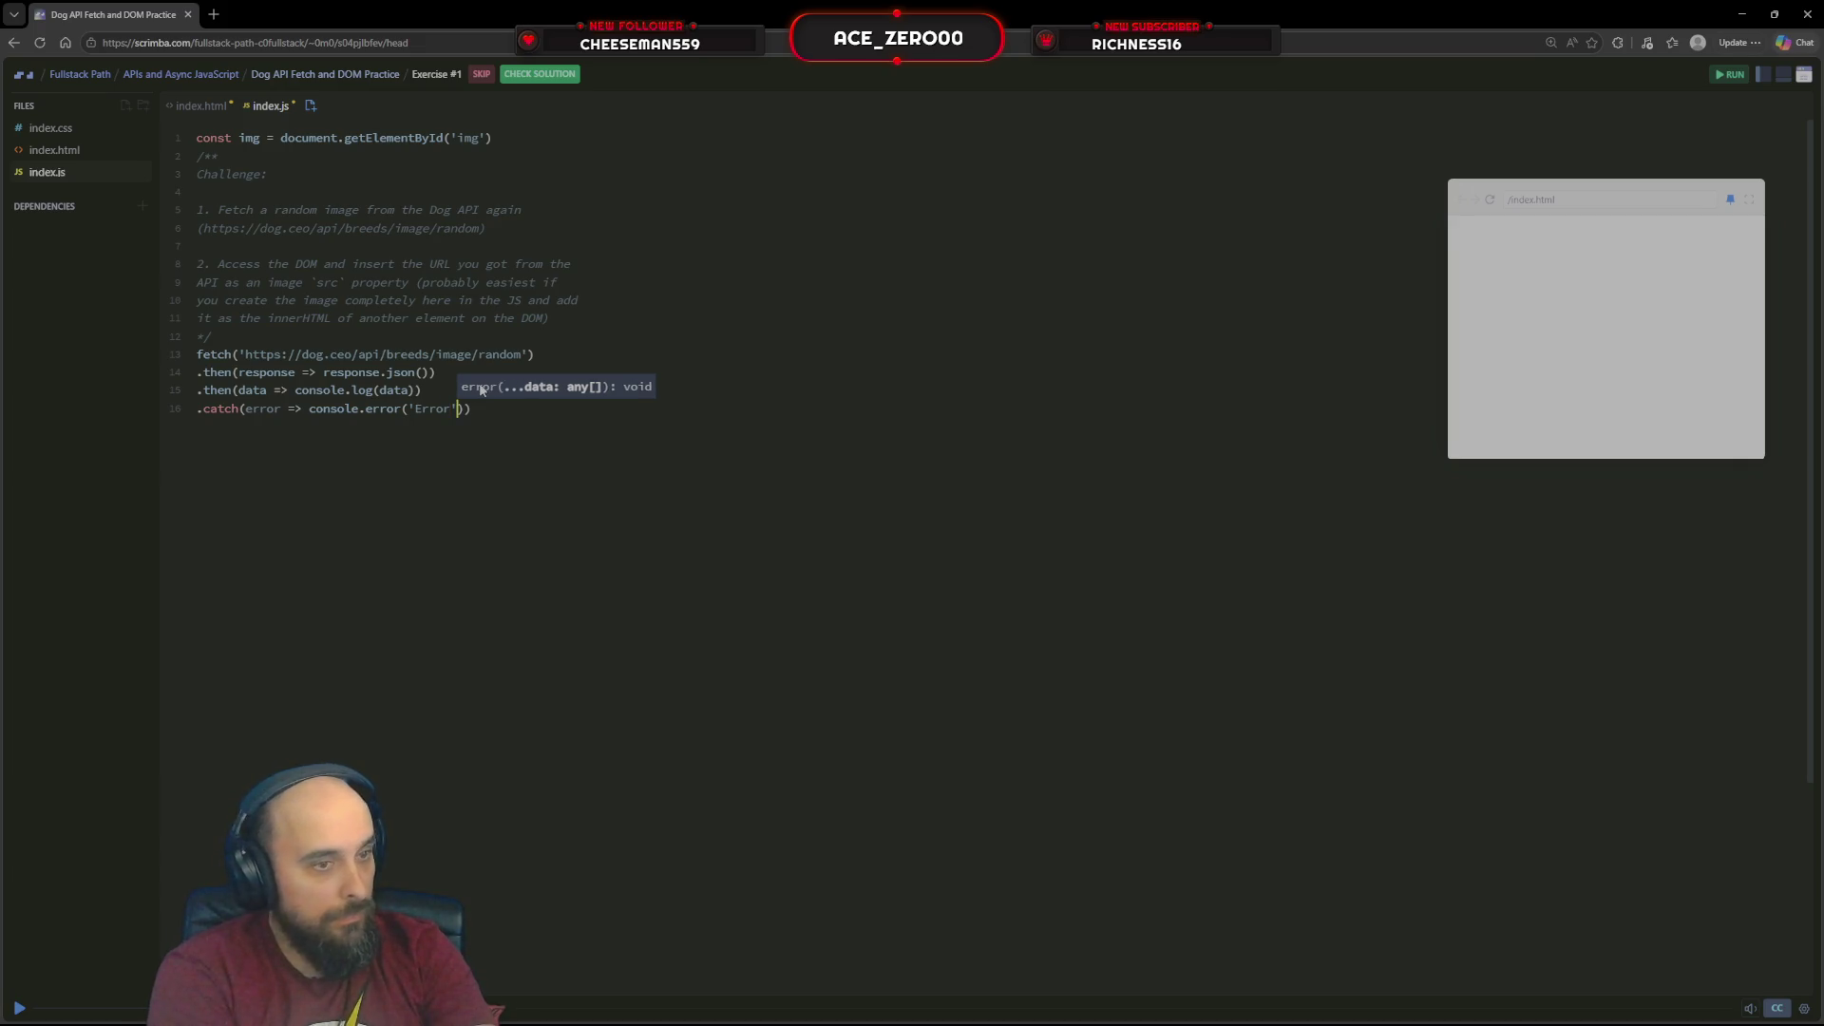
Make the catch handler call console.error('Error:', error) and show the console panel
{"action": "key", "text": "Left"}
{"action": "type", "text": ":',"}
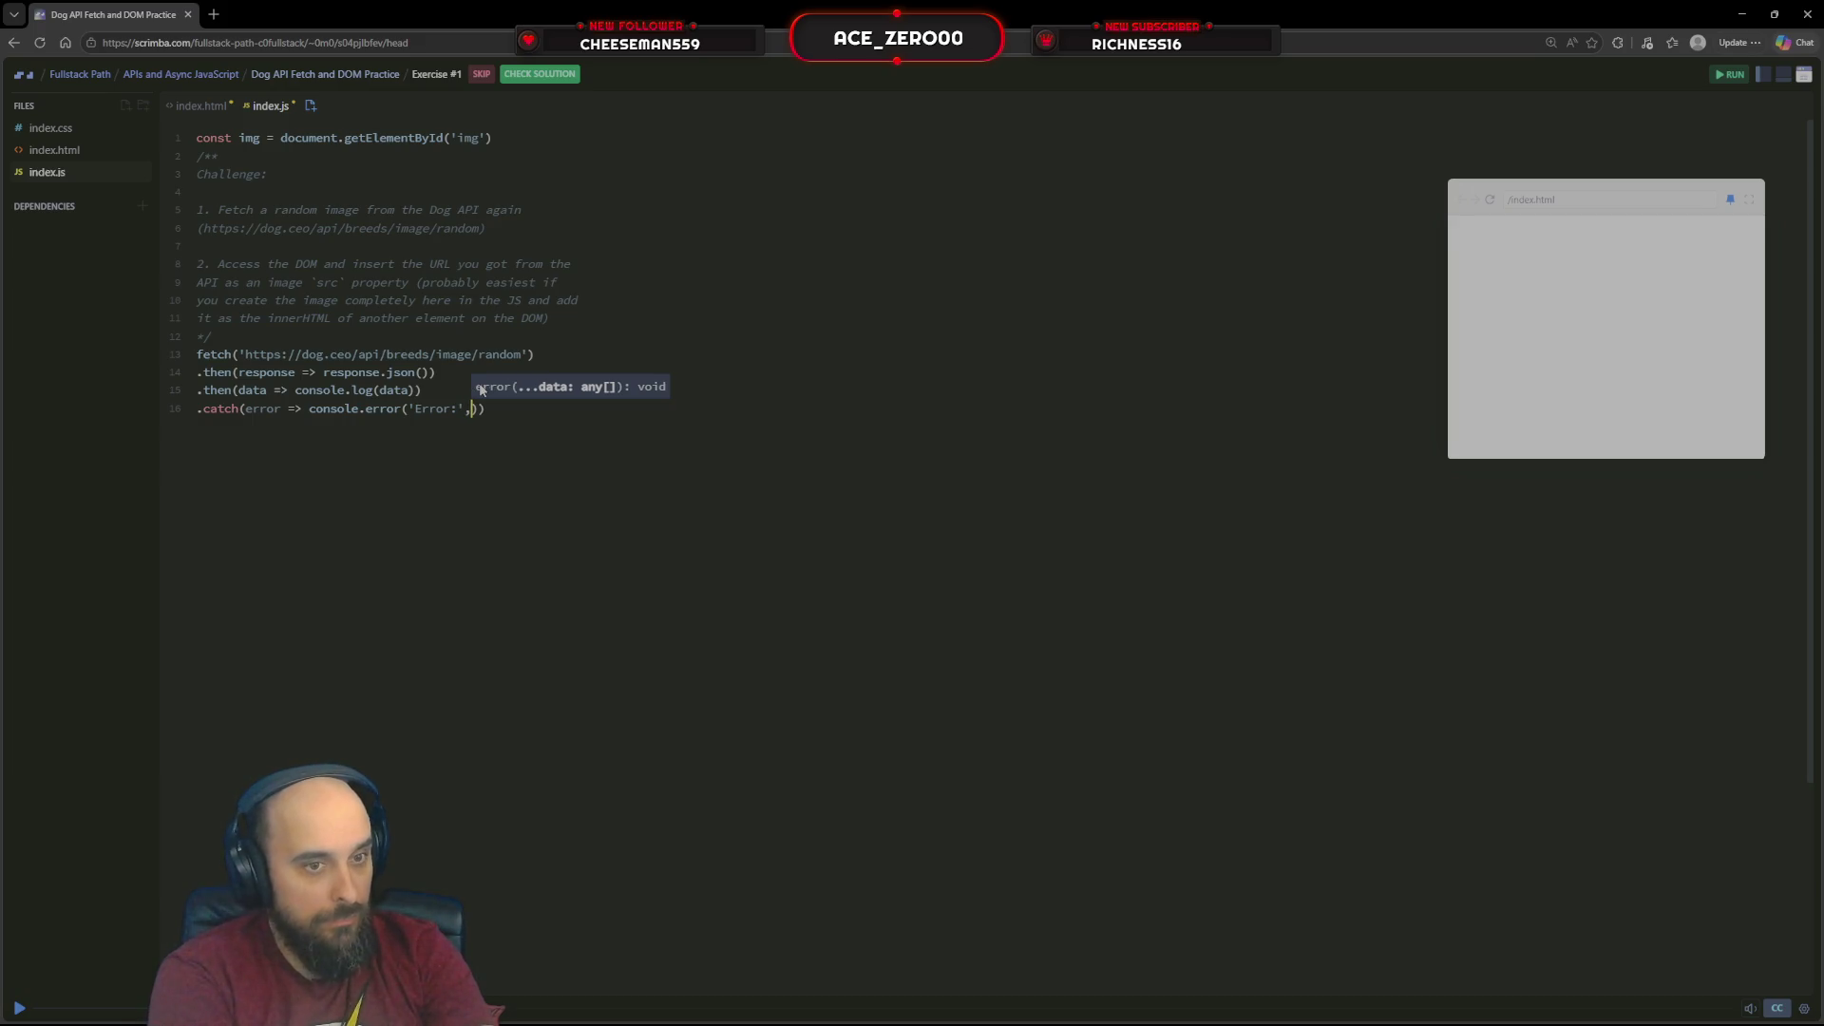
{"action": "type", "text": "error"}
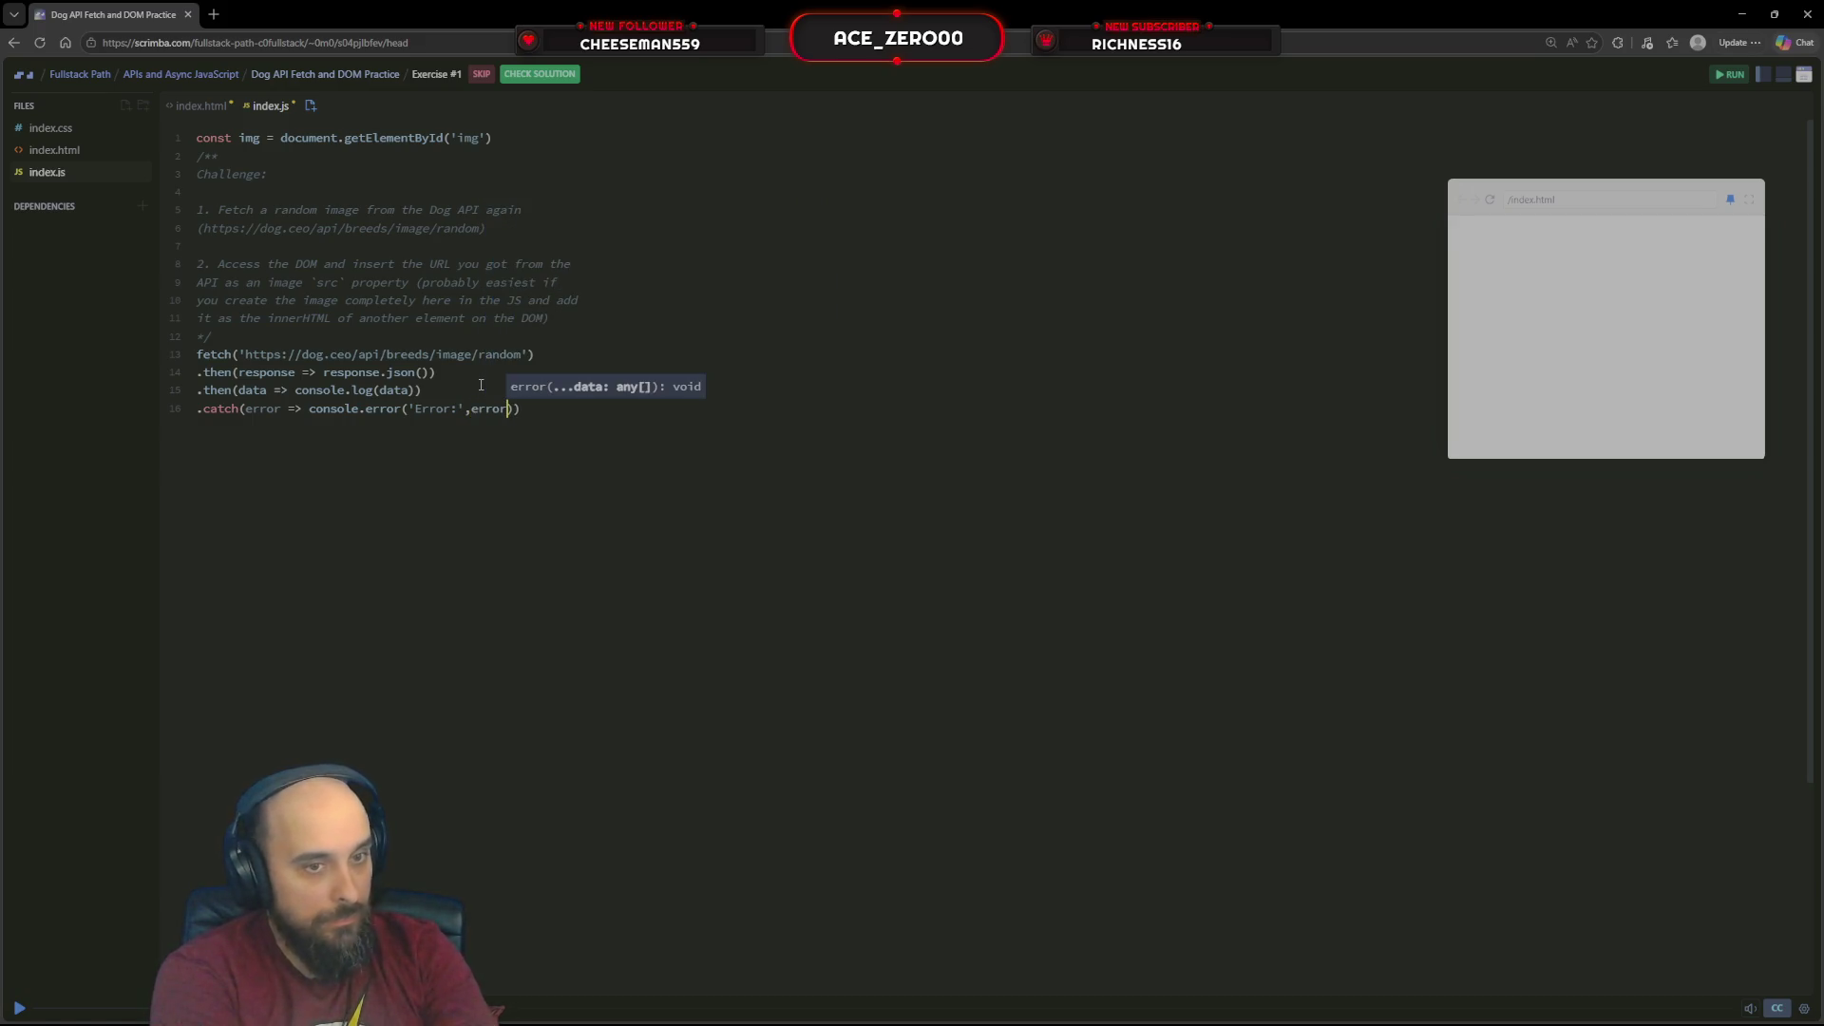
{"action": "type", "text": ")"}
{"action": "left_click", "coordinate": [481, 385]}
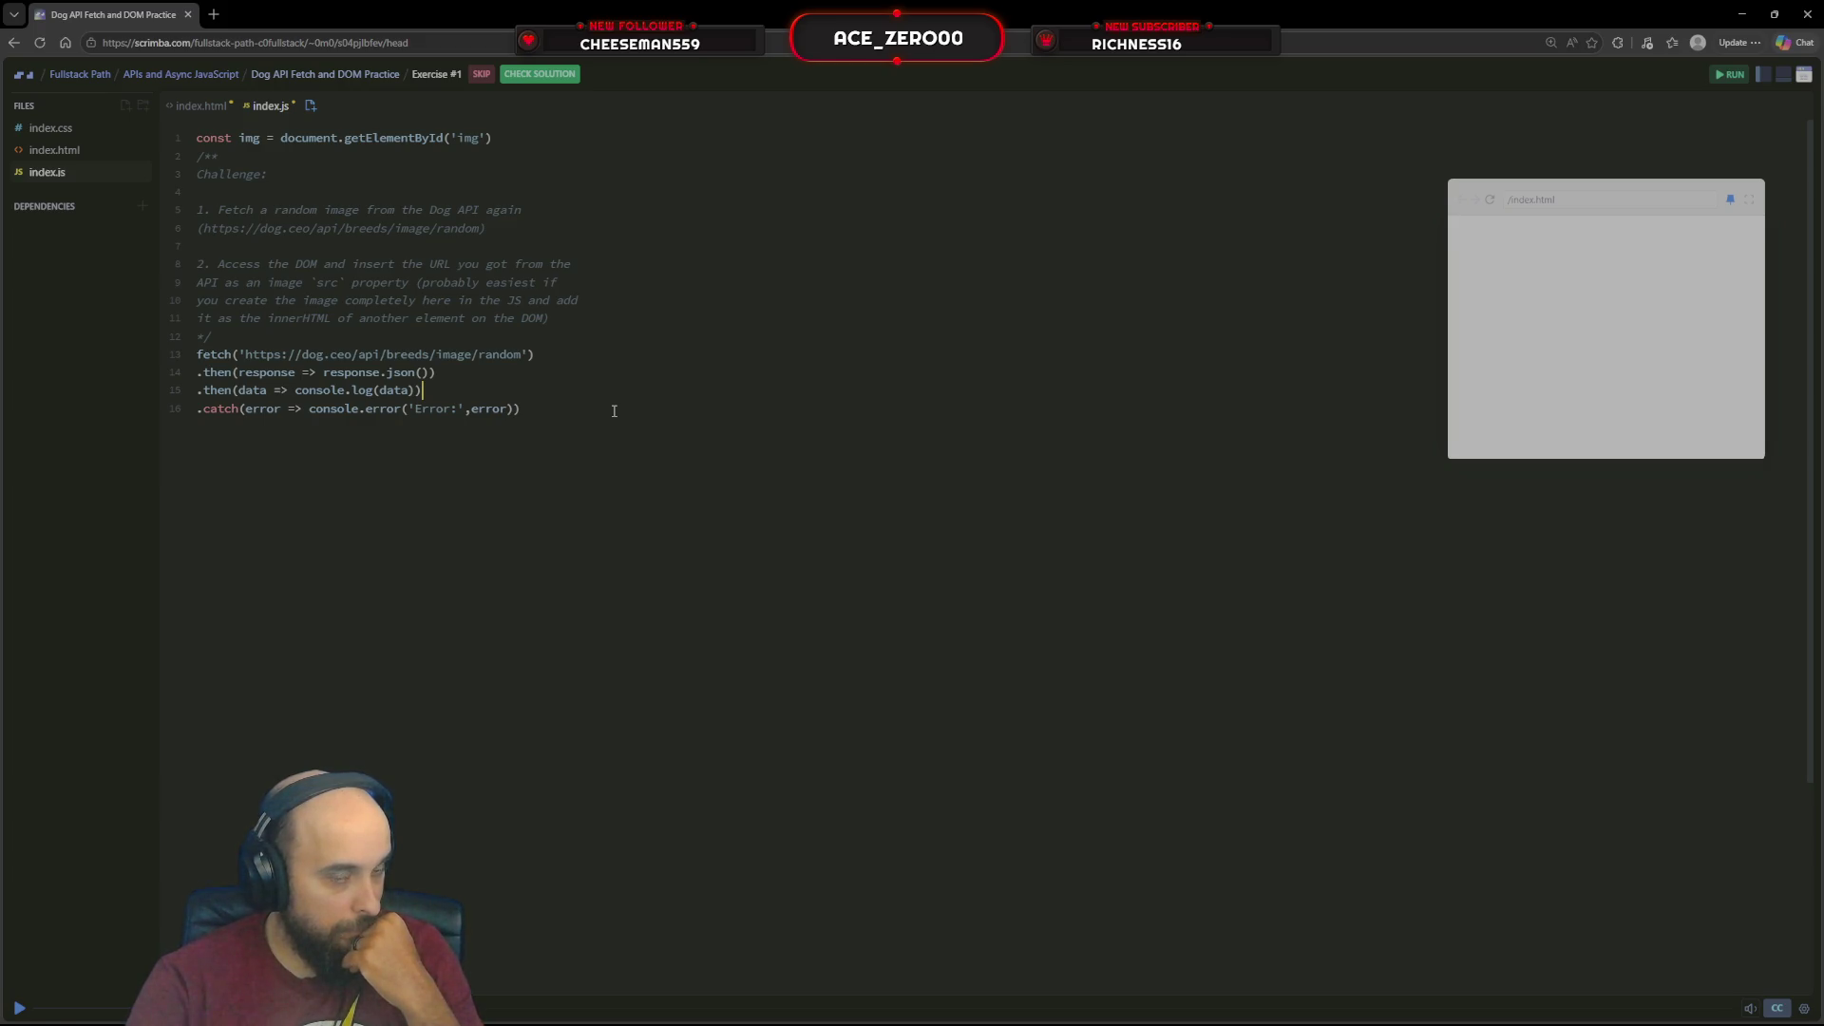
{"action": "left_click", "coordinate": [1790, 75]}
Run the code, then change the log to console.log(data.message)
{"action": "left_click", "coordinate": [1729, 75]}
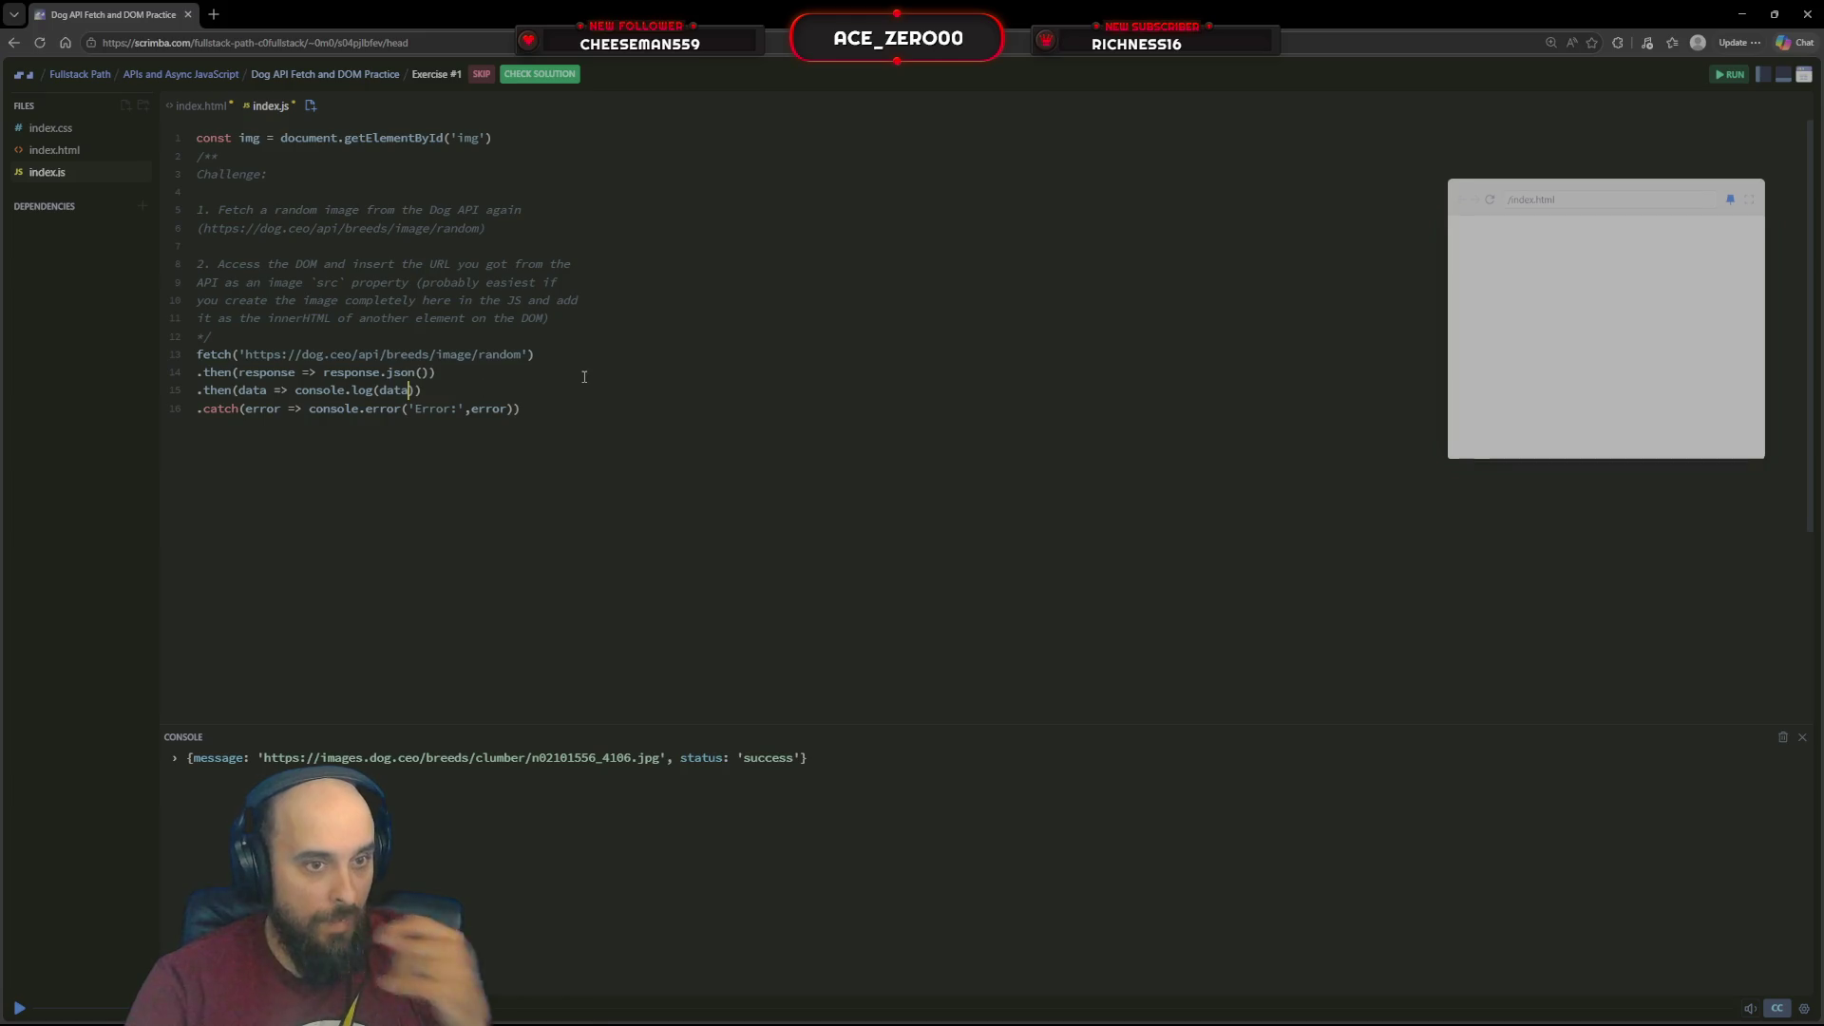
{"action": "type", "text": ","}
{"action": "key", "text": "BackSpace"}
{"action": "type", "text": ".mes"}
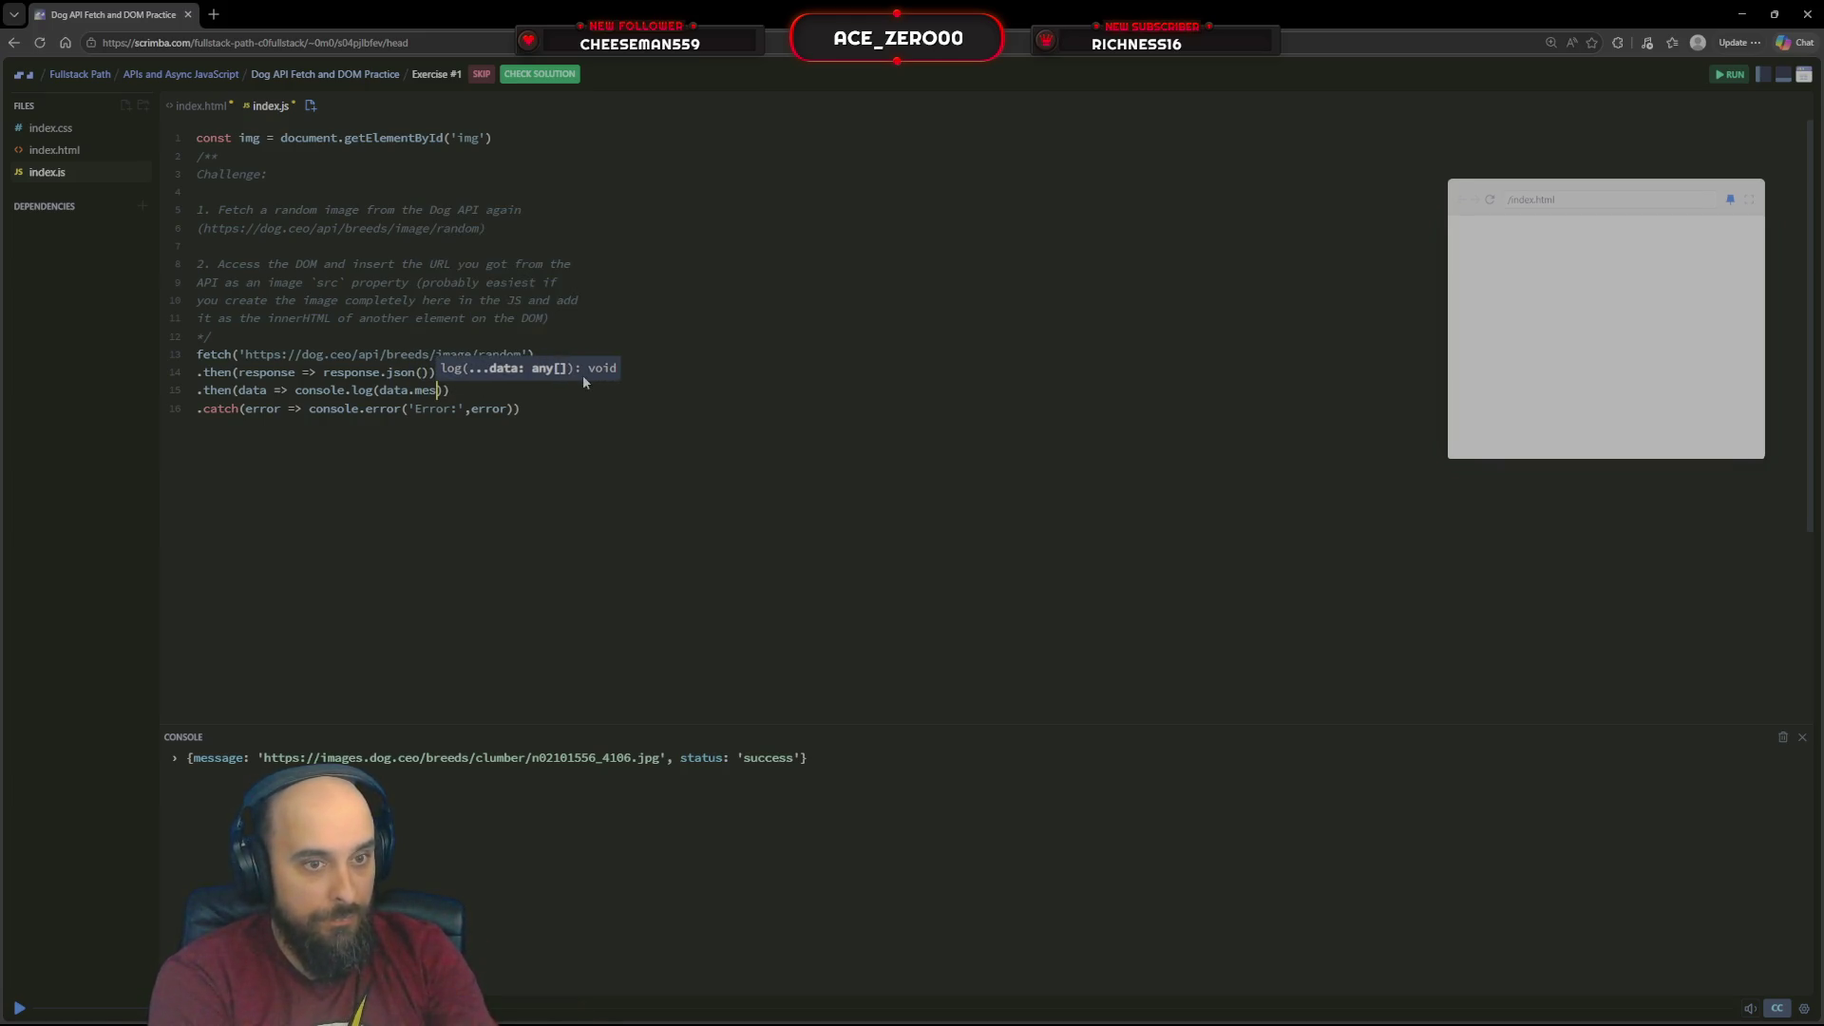
{"action": "type", "text": "sage"}
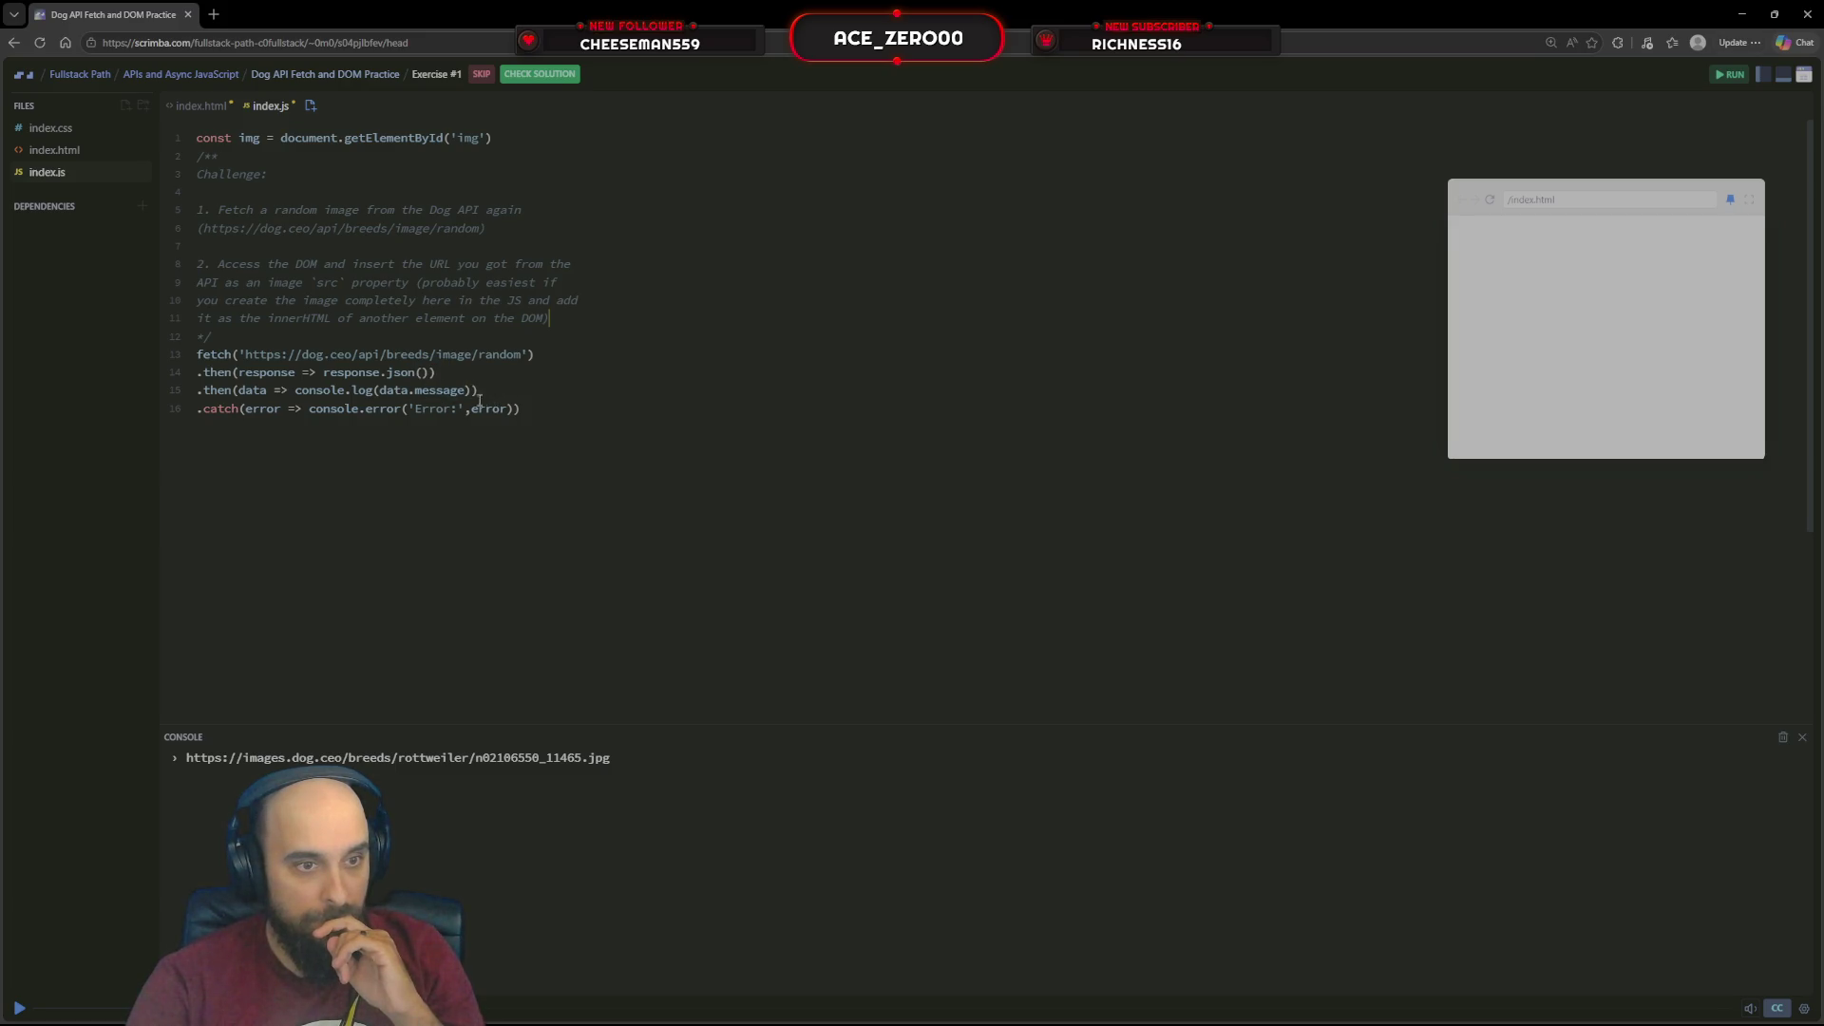
Replace console.log(data.message) with img = data.message and run, getting a constant-assignment error
{"action": "left_click_drag", "start_coordinate": [474, 391], "coordinate": [290, 391]}
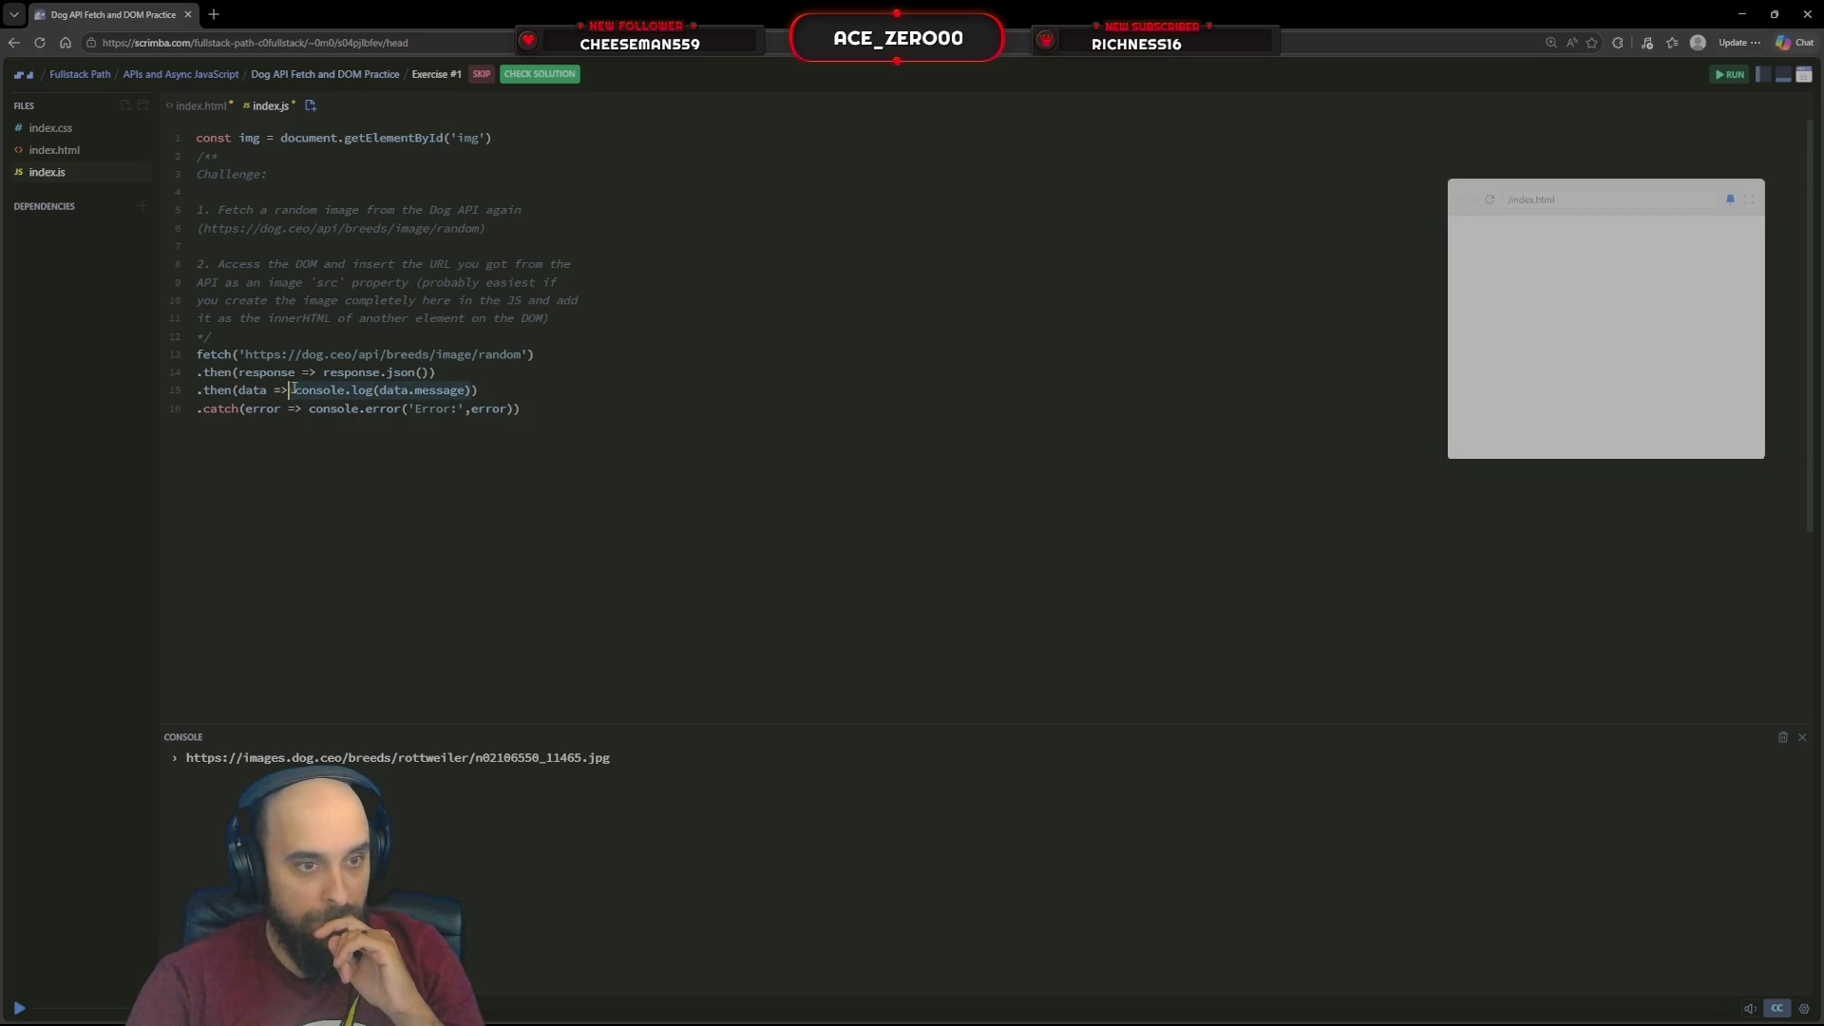
{"action": "key", "text": "BackSpace"}
{"action": "type", "text": "img"}
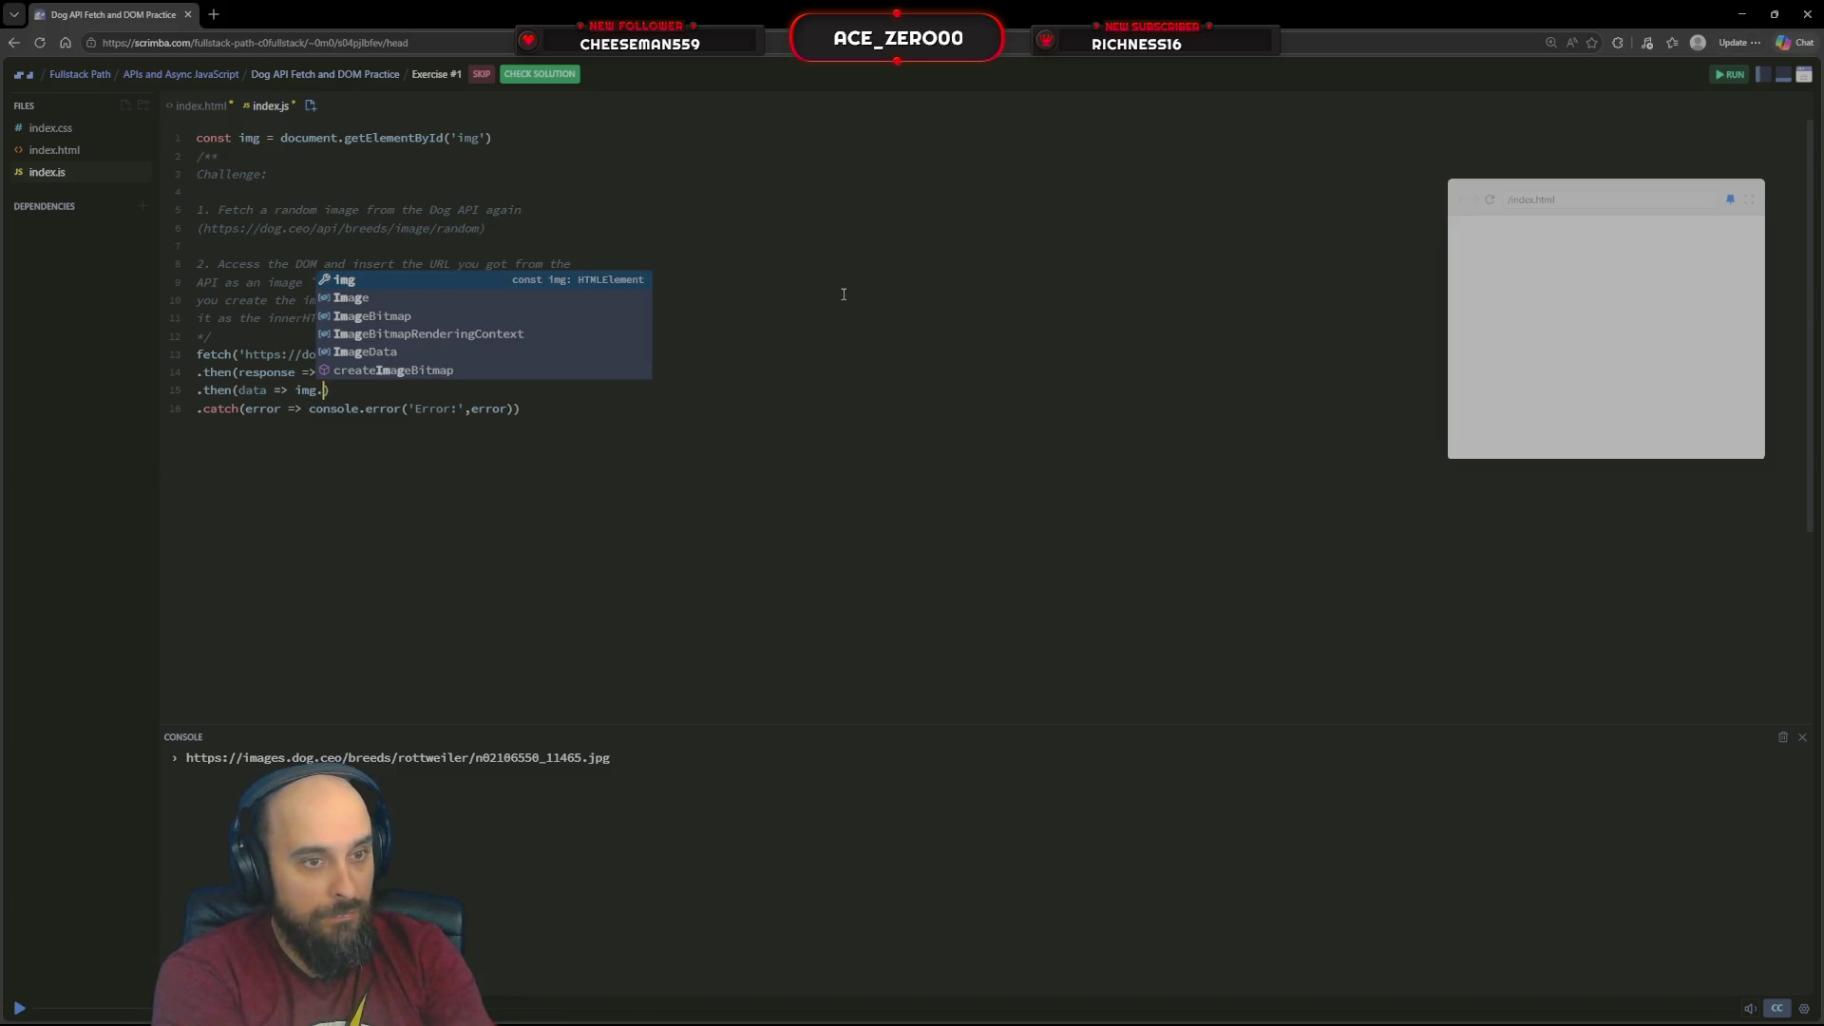
{"action": "type", "text": ".sr"}
{"action": "key", "text": "BackSpace"}
{"action": "type", "text": "our"}
{"action": "key", "text": "BackSpace"}
{"action": "key", "text": "BackSpace"}
{"action": "key", "text": "BackSpace"}
{"action": "key", "text": "BackSpace"}
{"action": "key", "text": "BackSpace"}
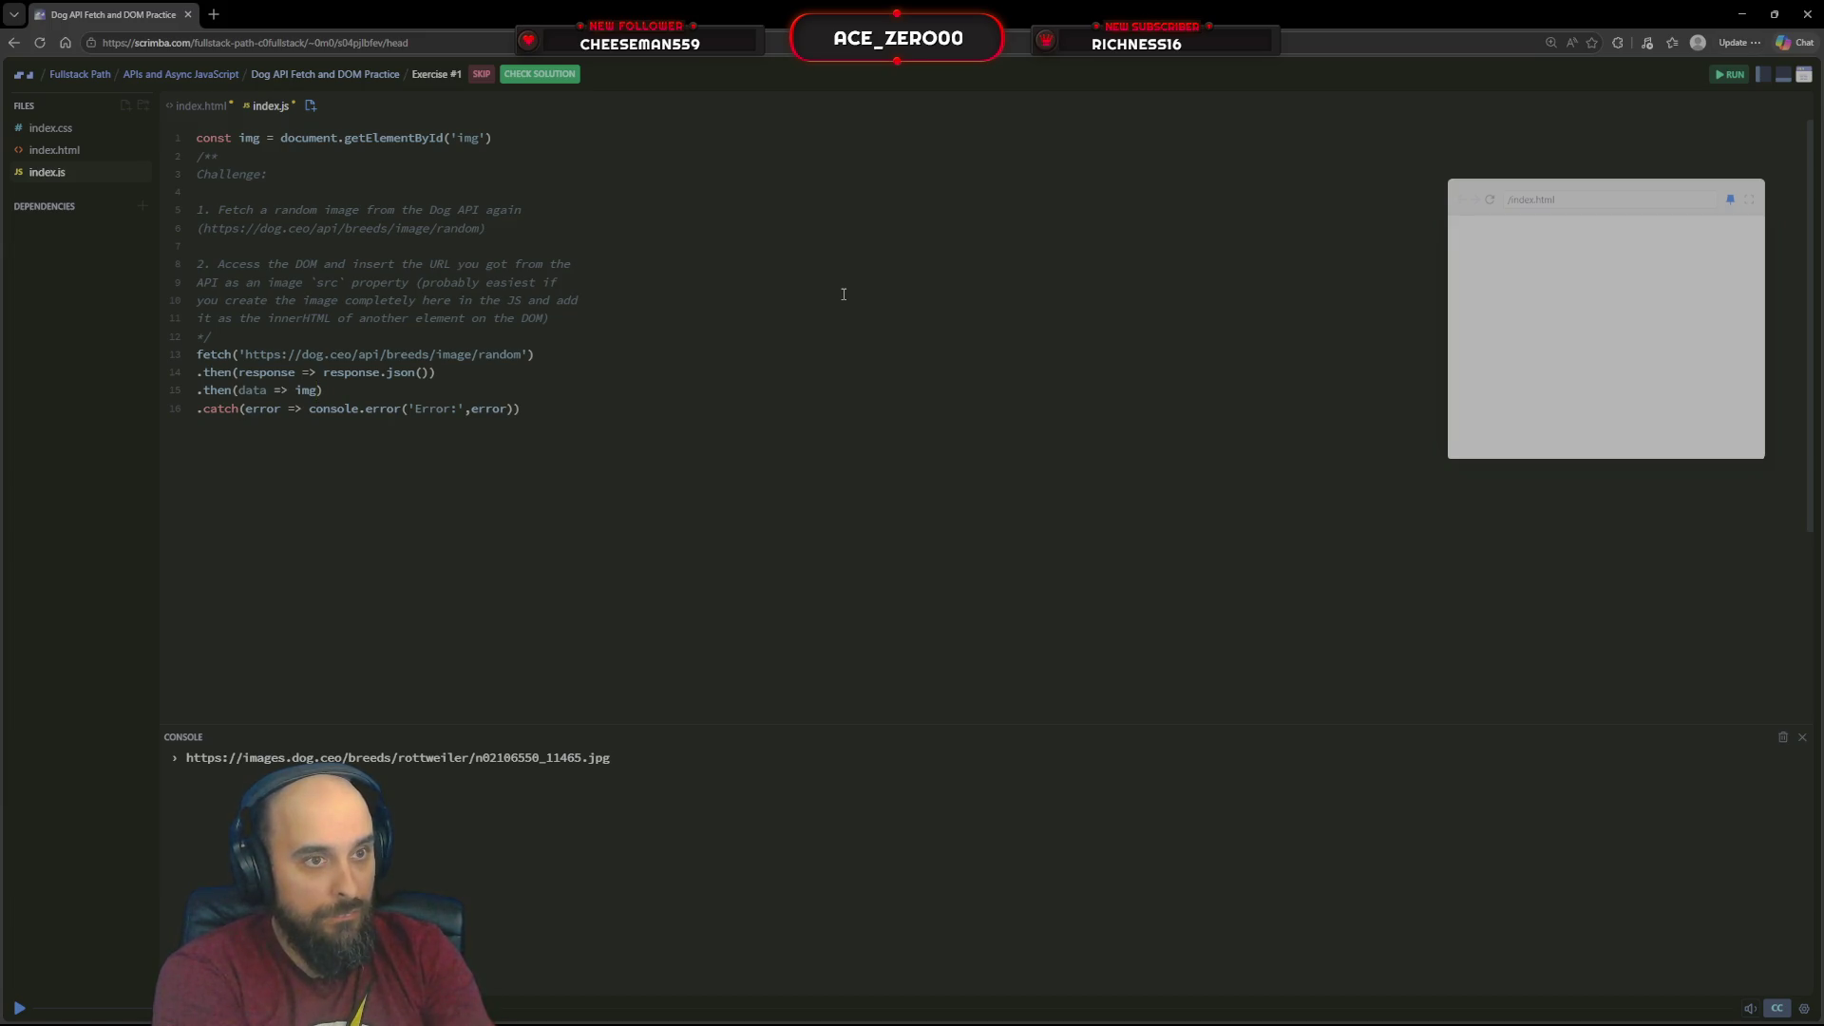
{"action": "type", "text": "="}
{"action": "type", "text": " data"}
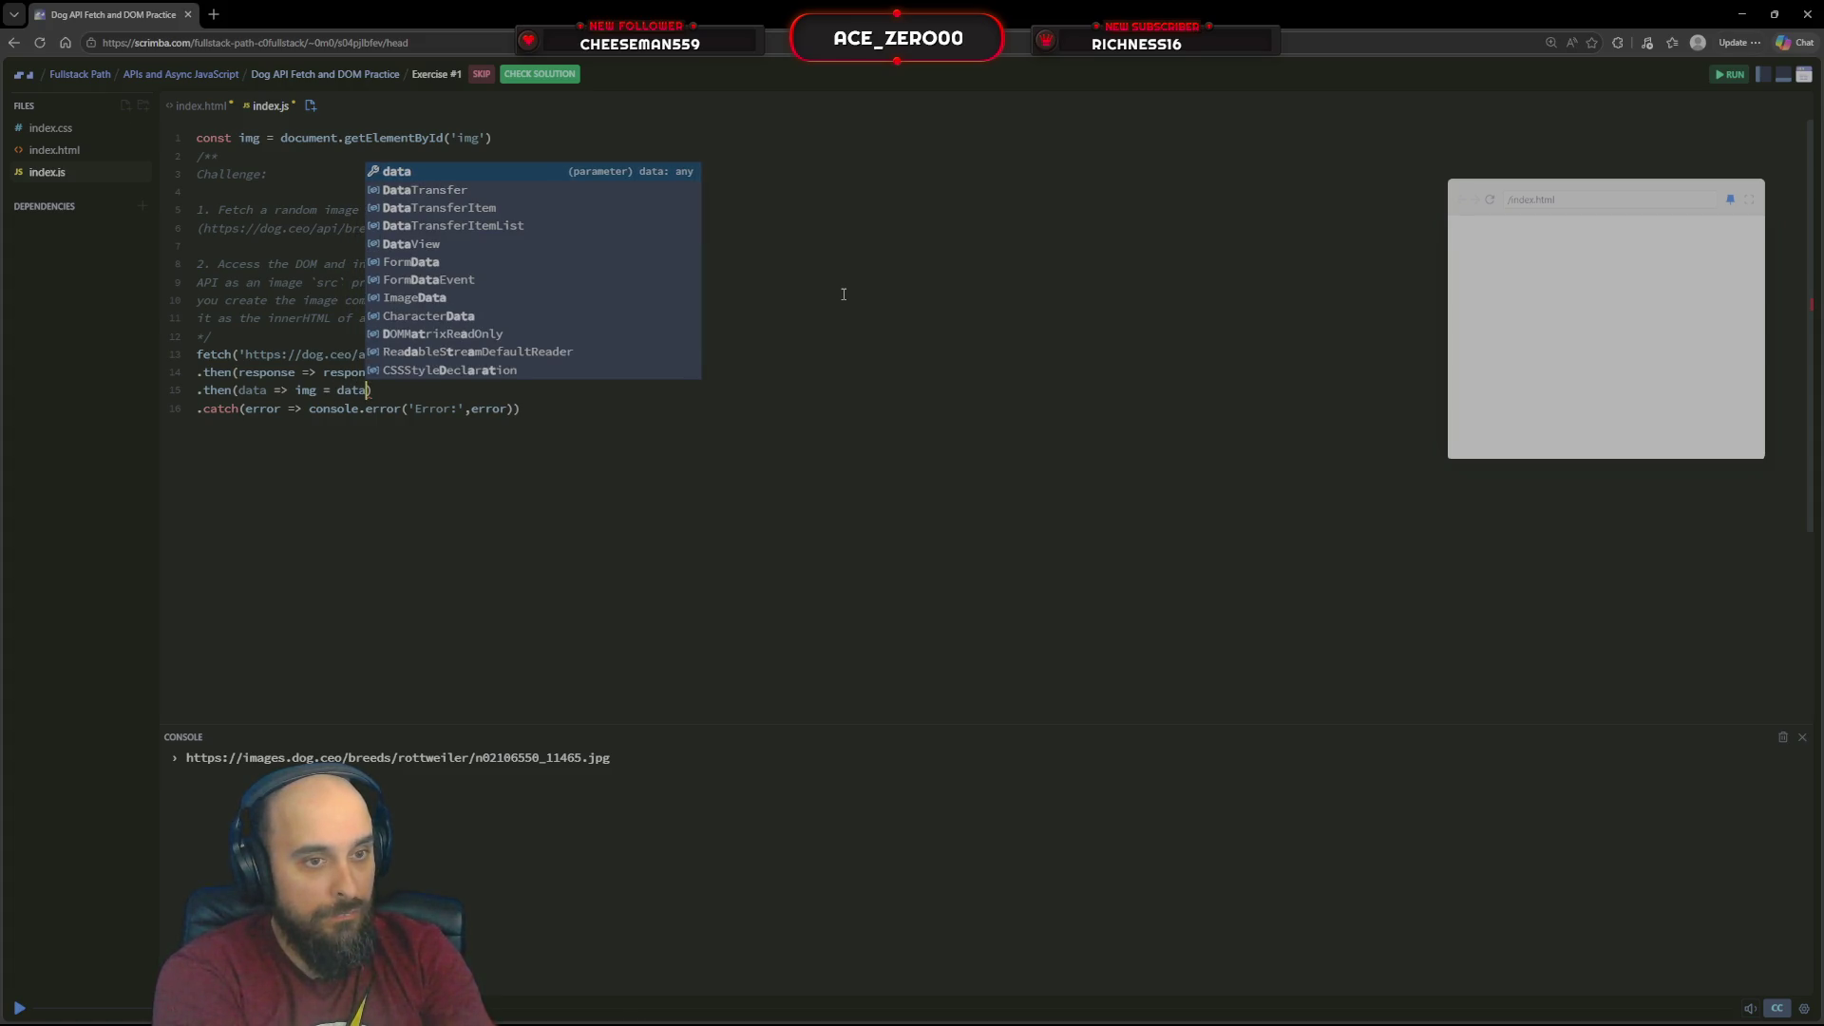
{"action": "type", "text": ".message"}
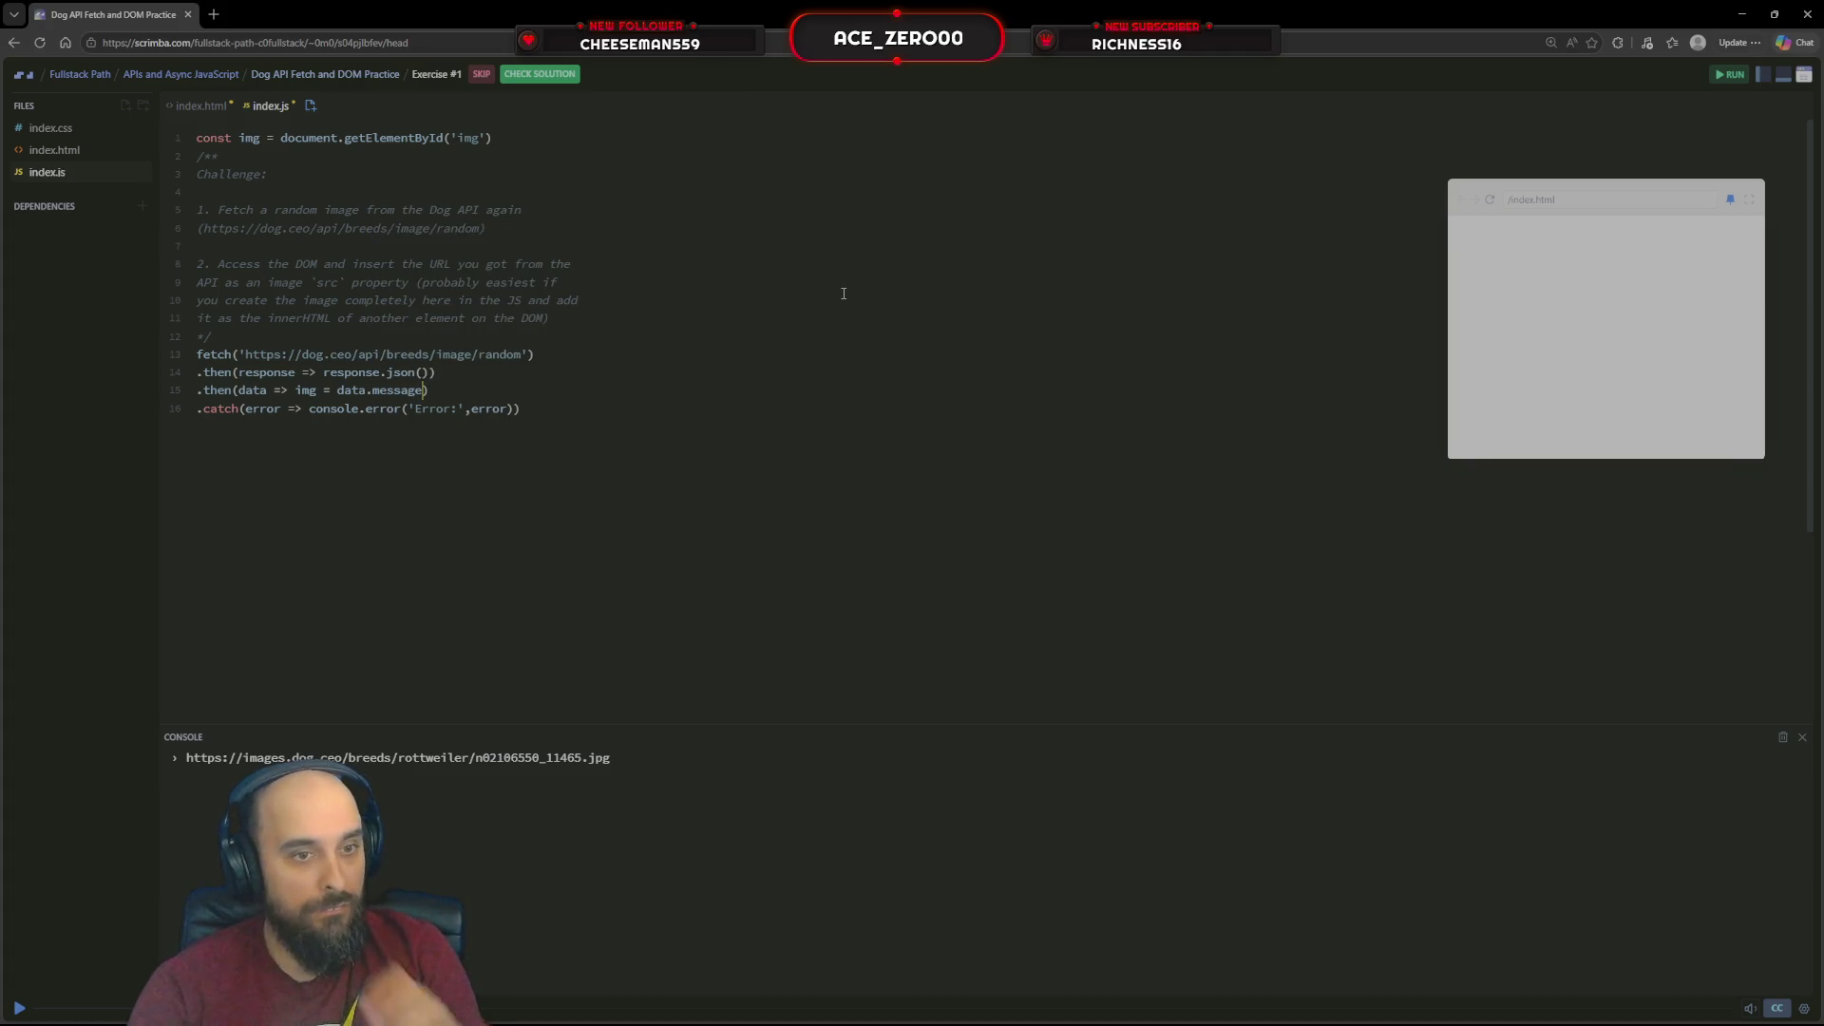
{"action": "left_click", "coordinate": [1730, 74]}
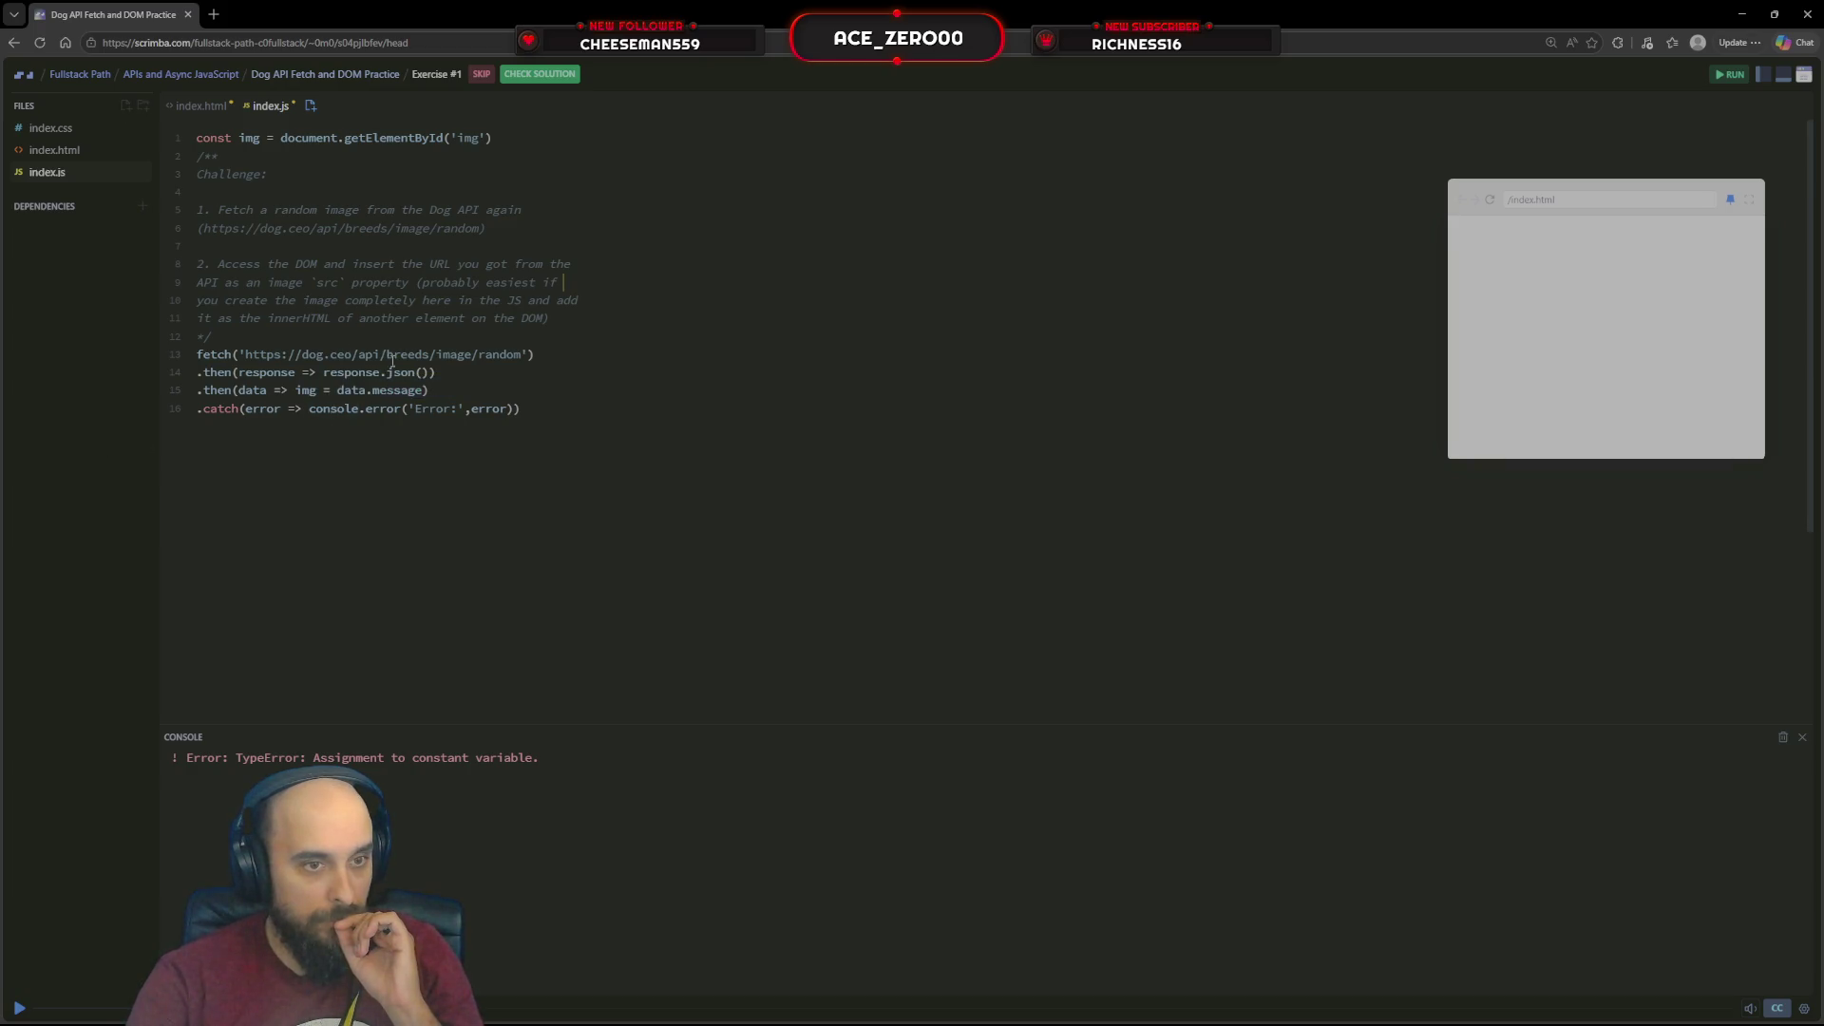
{"action": "left_click", "coordinate": [420, 383]}
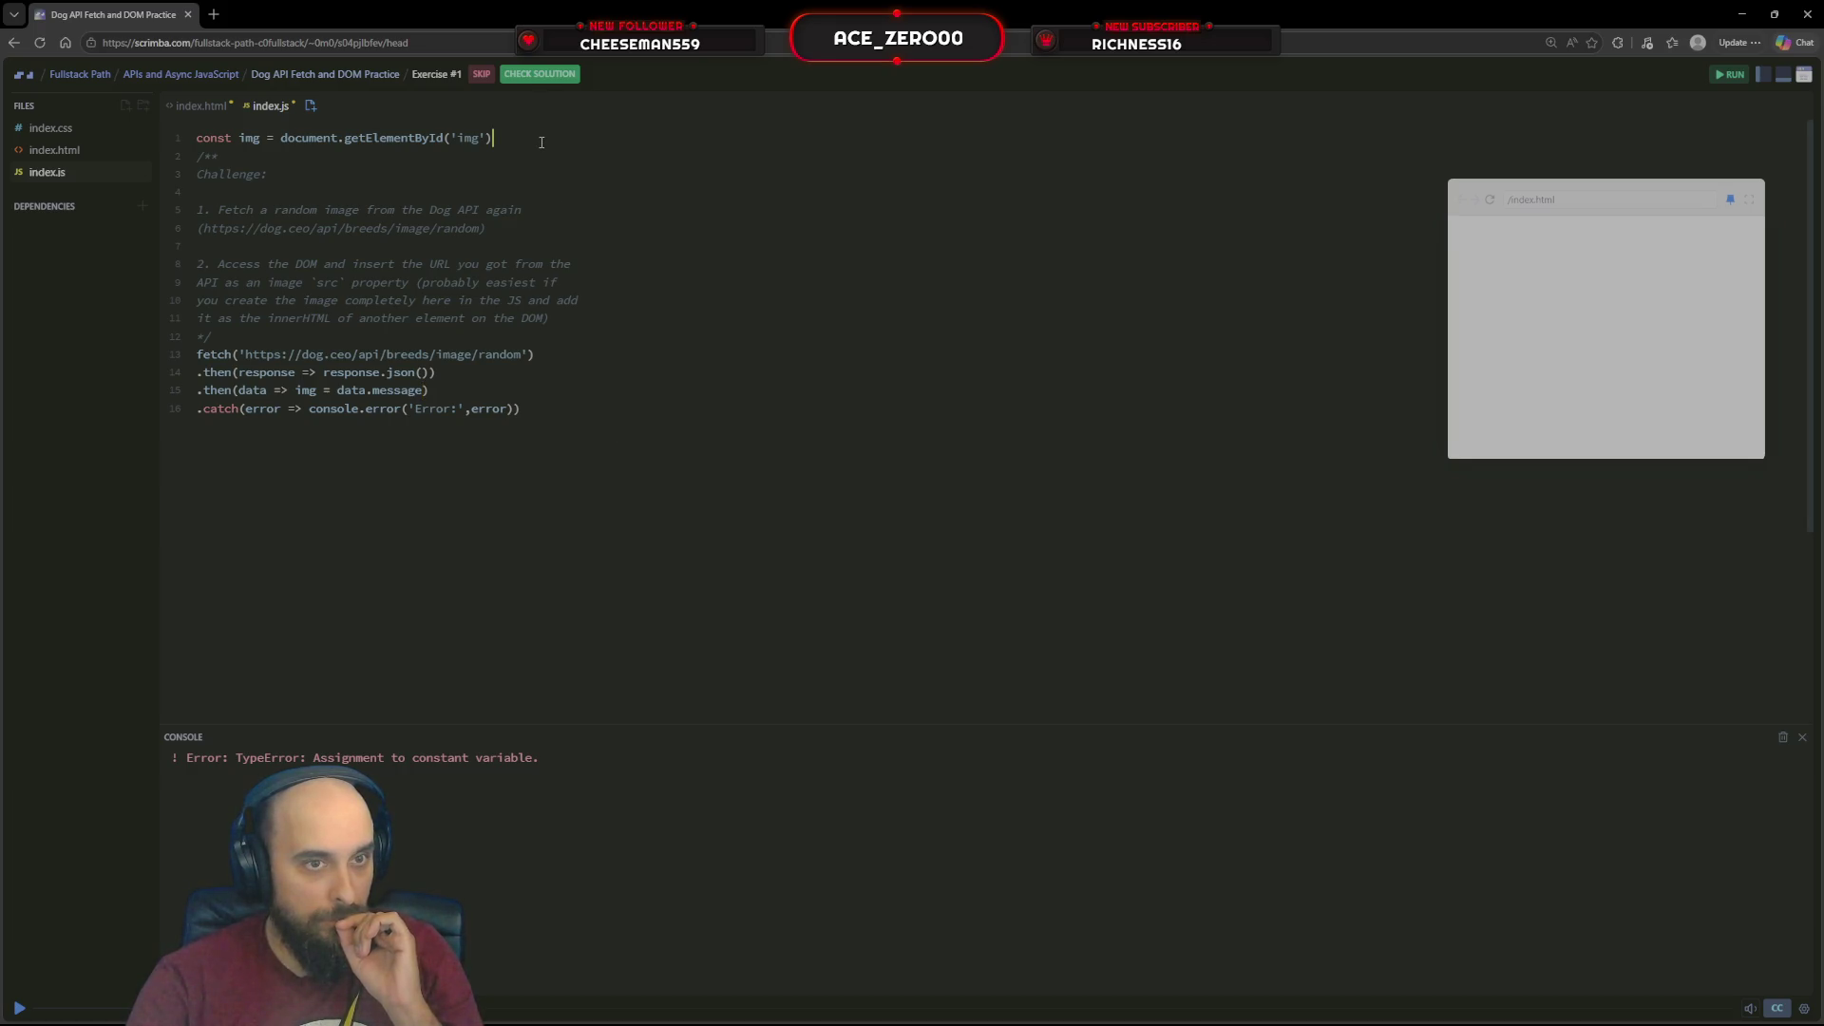
{"action": "type", "text": ".src"}
Edit the img lookup's property and line 15, undo, and insert blank lines after line 15
{"action": "key", "text": "BackSpace"}
{"action": "key", "text": "BackSpace"}
{"action": "type", "text": "urce"}
{"action": "key", "text": "BackSpace"}
{"action": "key", "text": "BackSpace"}
{"action": "key", "text": "BackSpace"}
{"action": "key", "text": "BackSpace"}
{"action": "key", "text": "Down"}
{"action": "key", "text": "Down"}
{"action": "key", "text": "Down"}
{"action": "key", "text": "Down"}
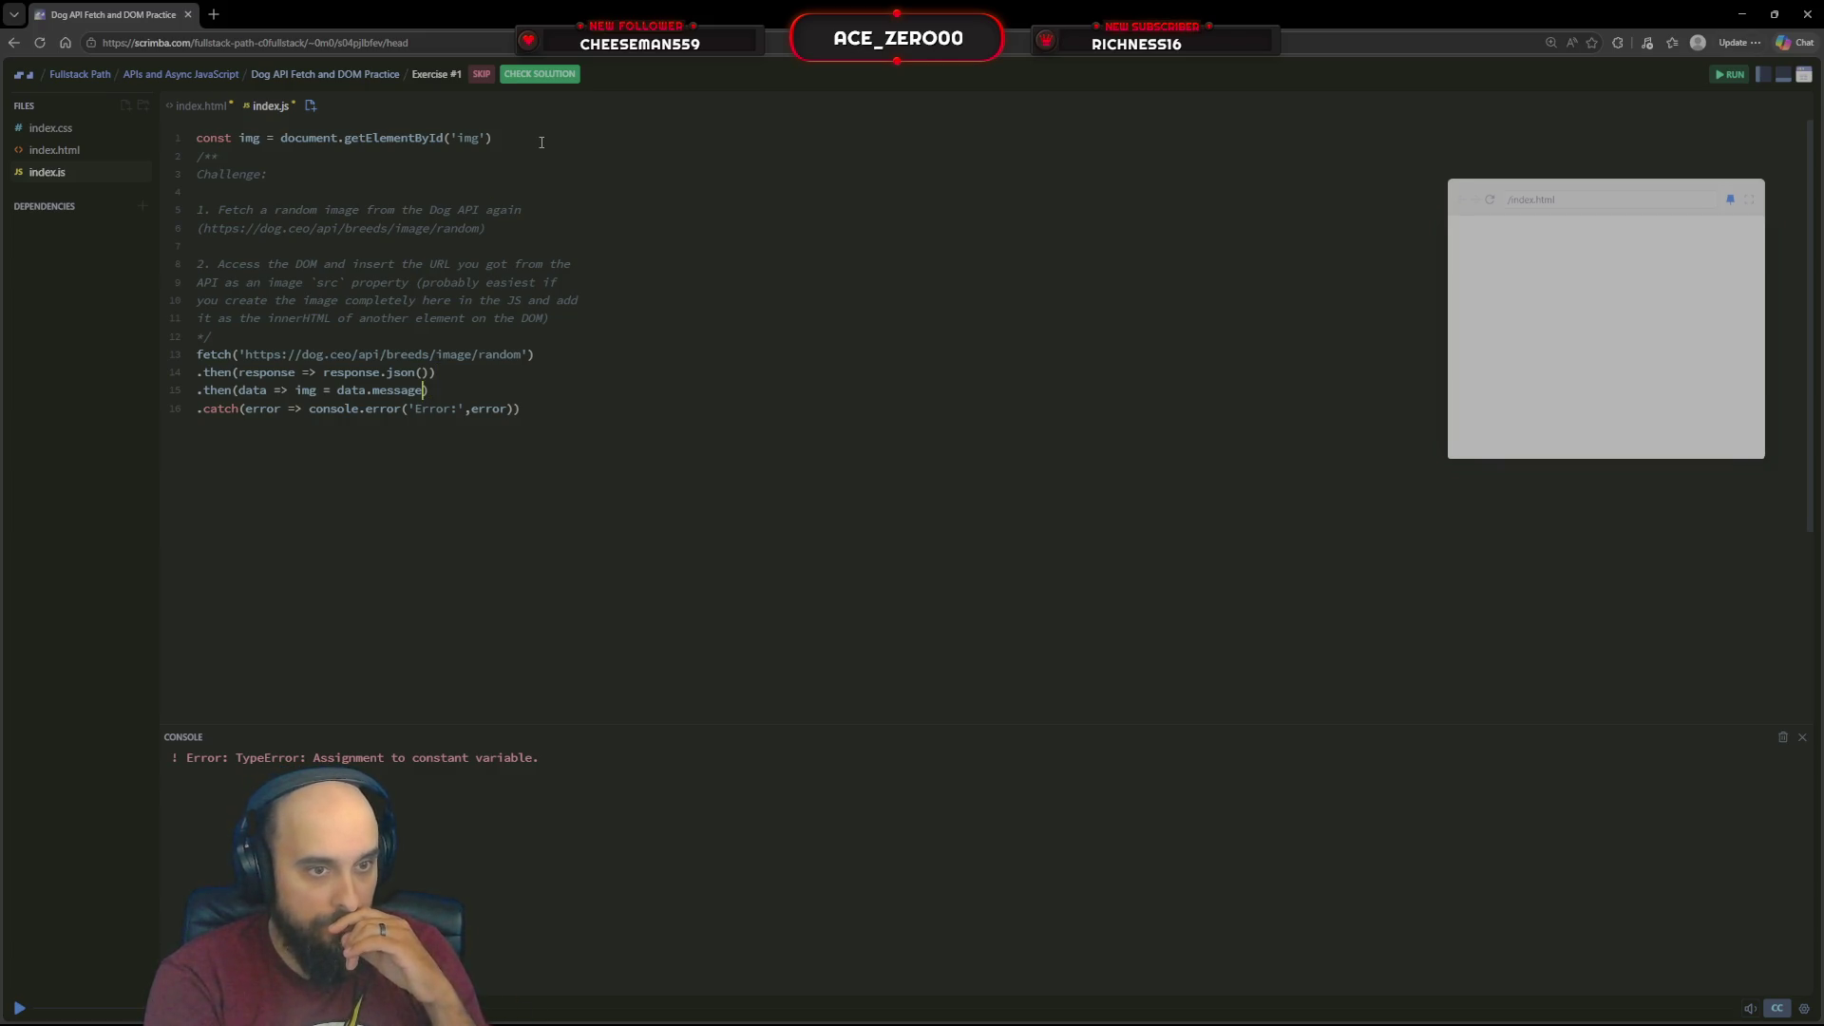
{"action": "key", "text": "ctrl+BackSpace"}
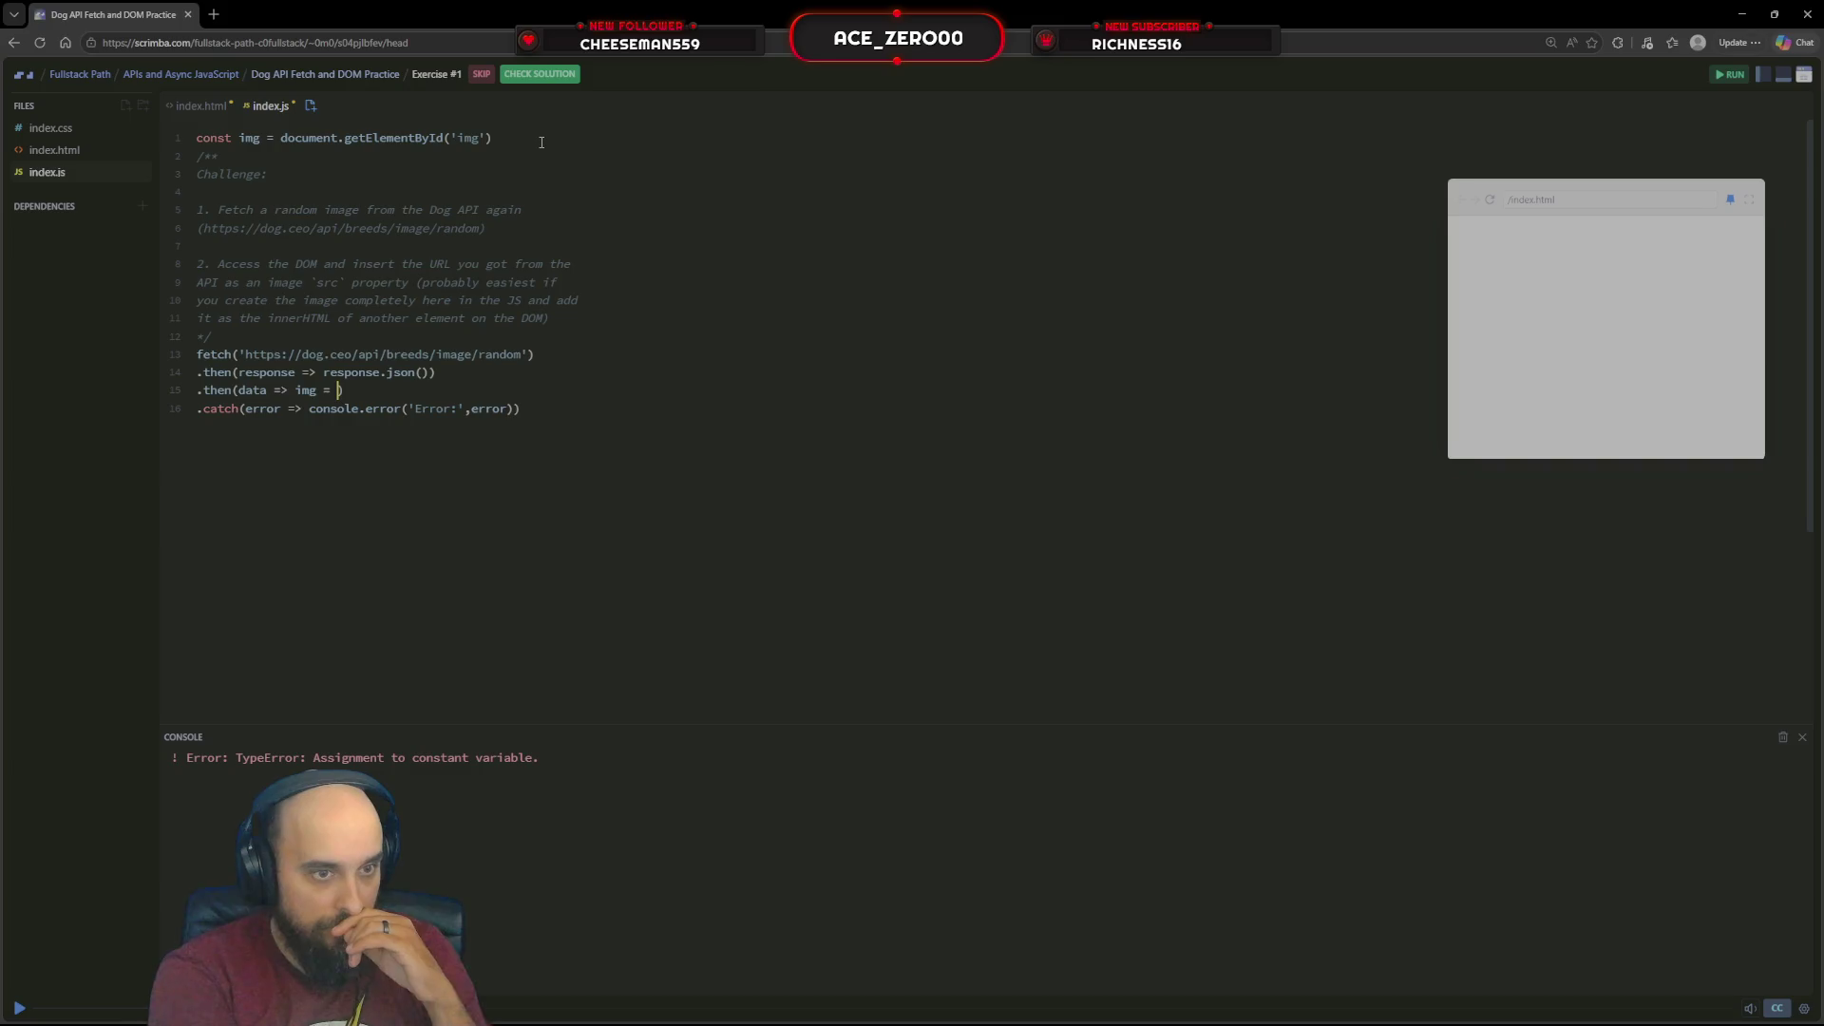
{"action": "key", "text": "ctrl+z"}
{"action": "key", "text": "ctrl+z"}
{"action": "key", "text": "ctrl+z"}
{"action": "key", "text": "Down"}
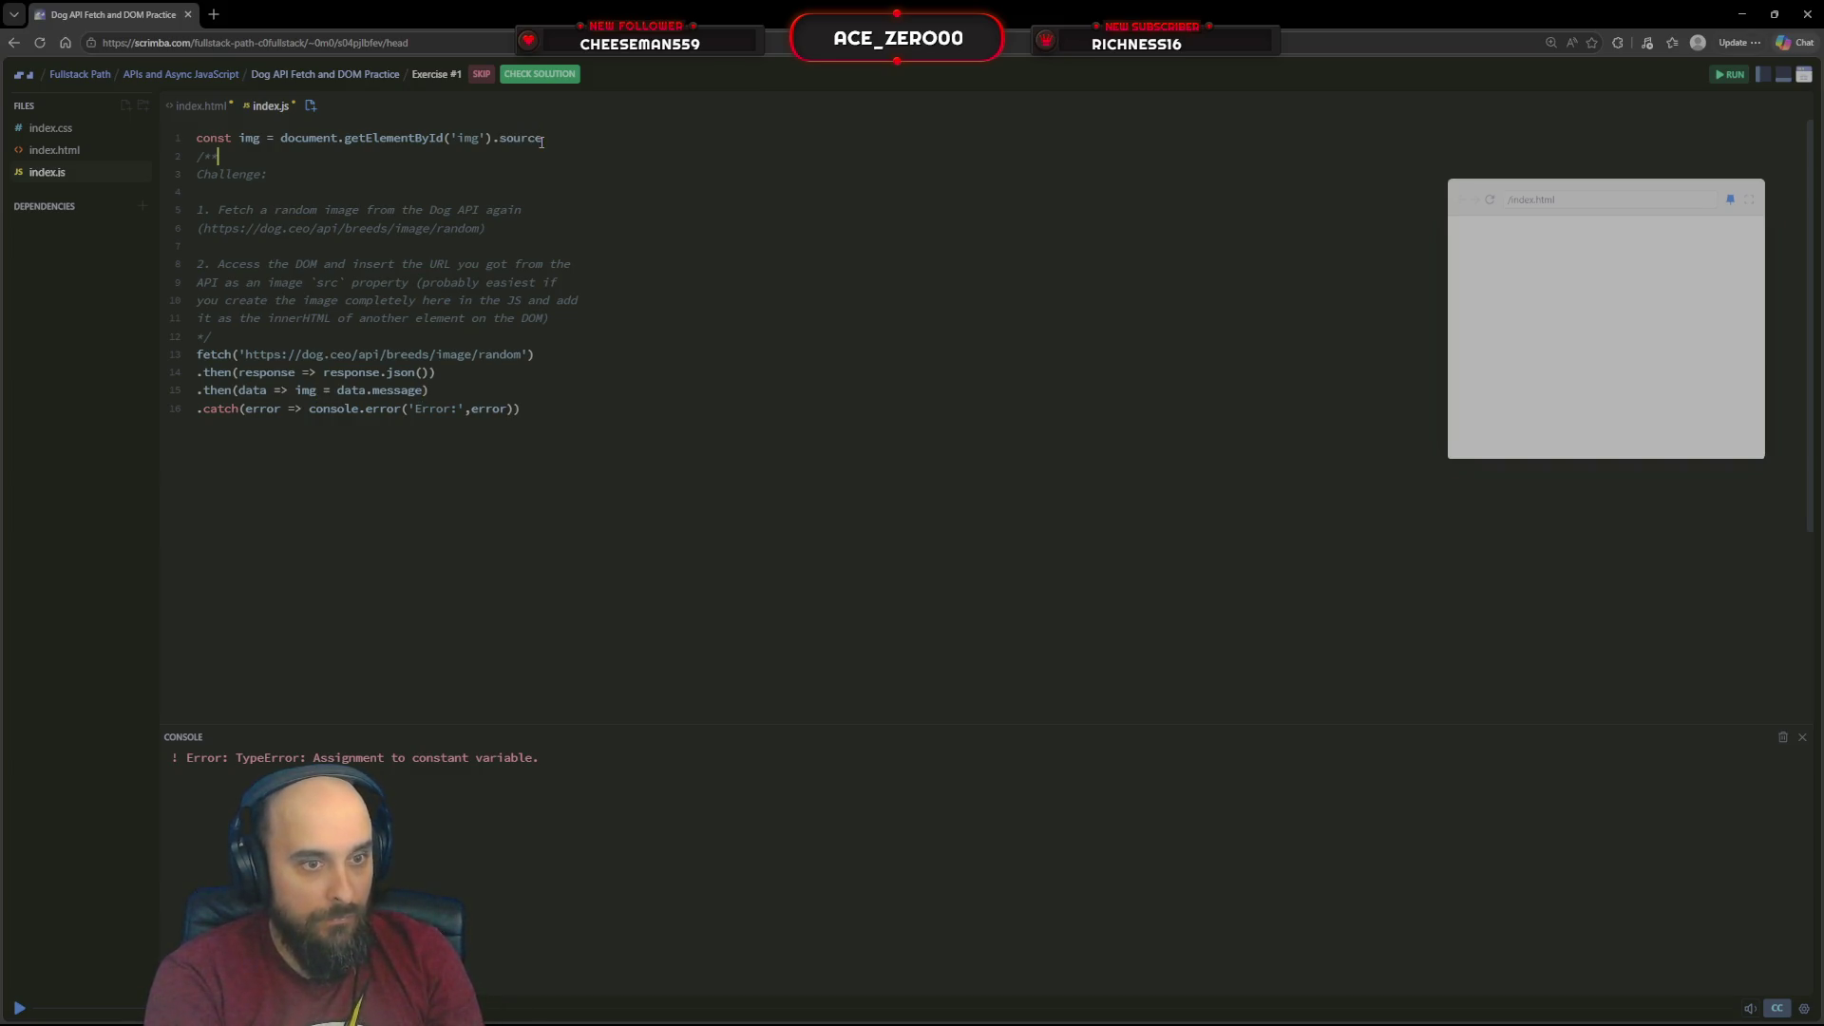
{"action": "key", "text": "Down"}
{"action": "key", "text": "Down"}
{"action": "key", "text": "Down"}
{"action": "key", "text": "Down"}
{"action": "key", "text": "Down"}
{"action": "key", "text": "Down"}
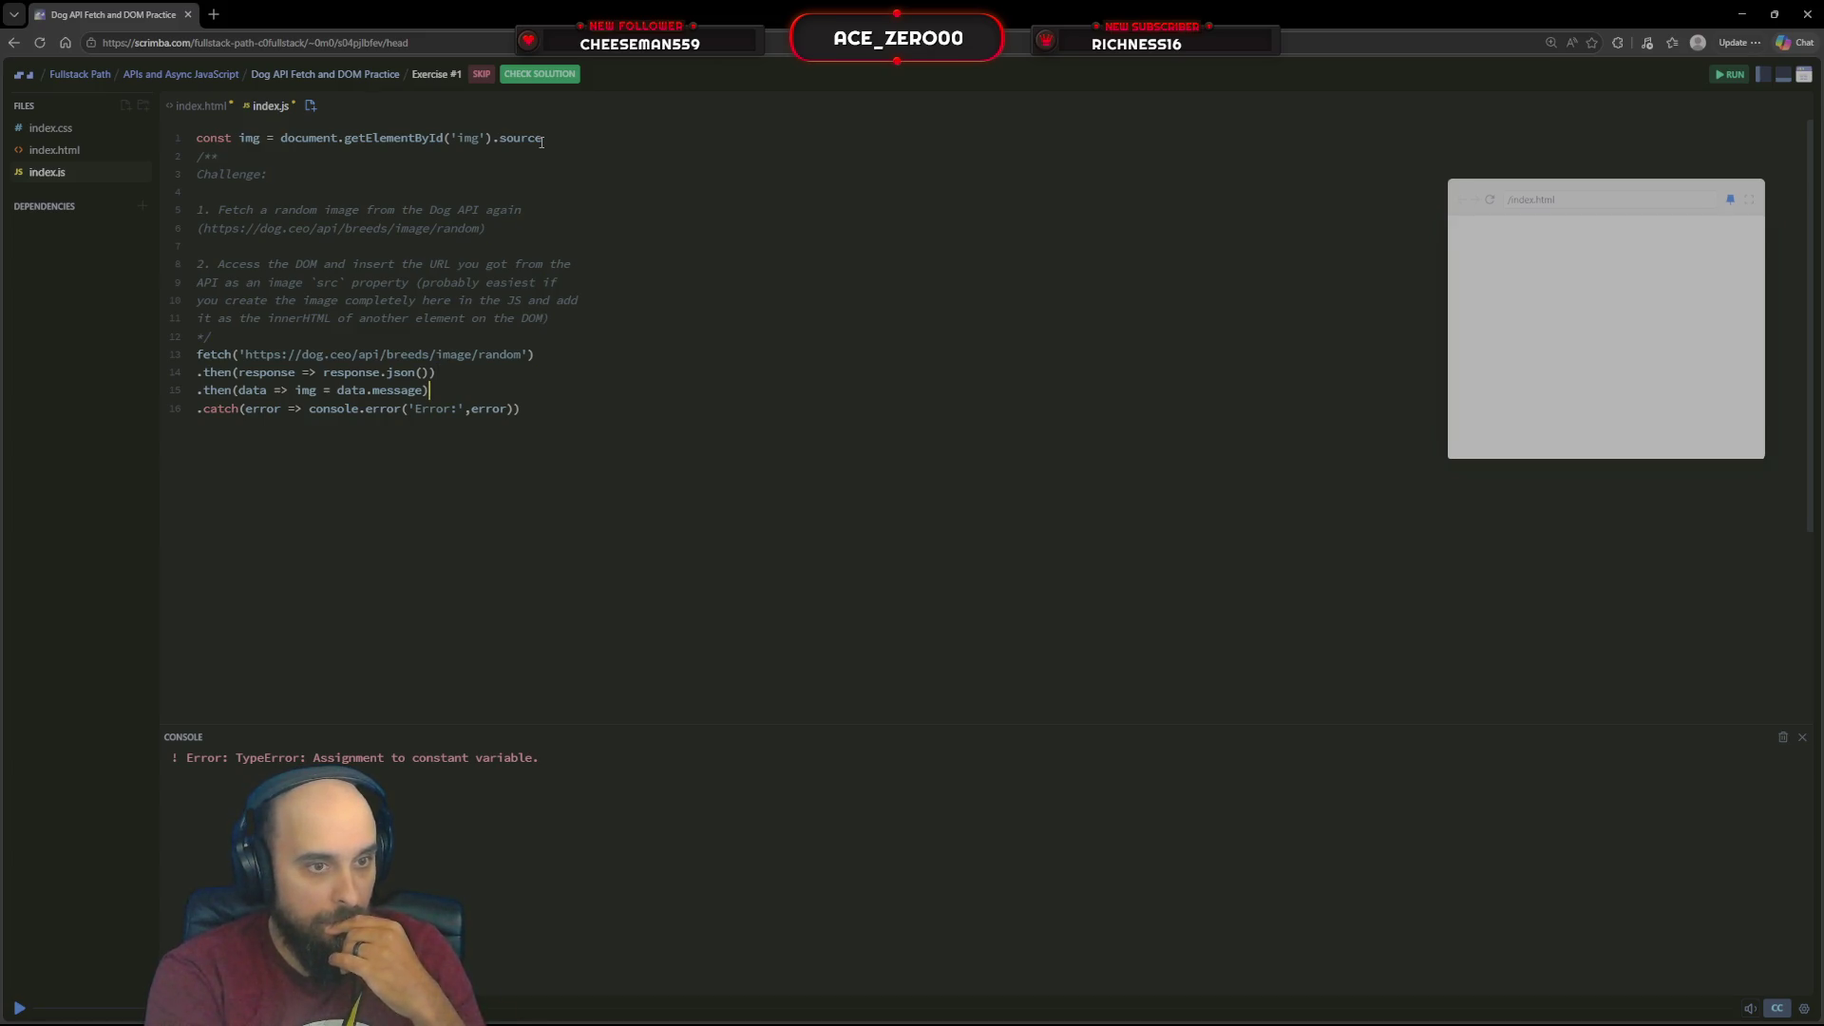
{"action": "key", "text": "Return"}
{"action": "key", "text": "Return"}
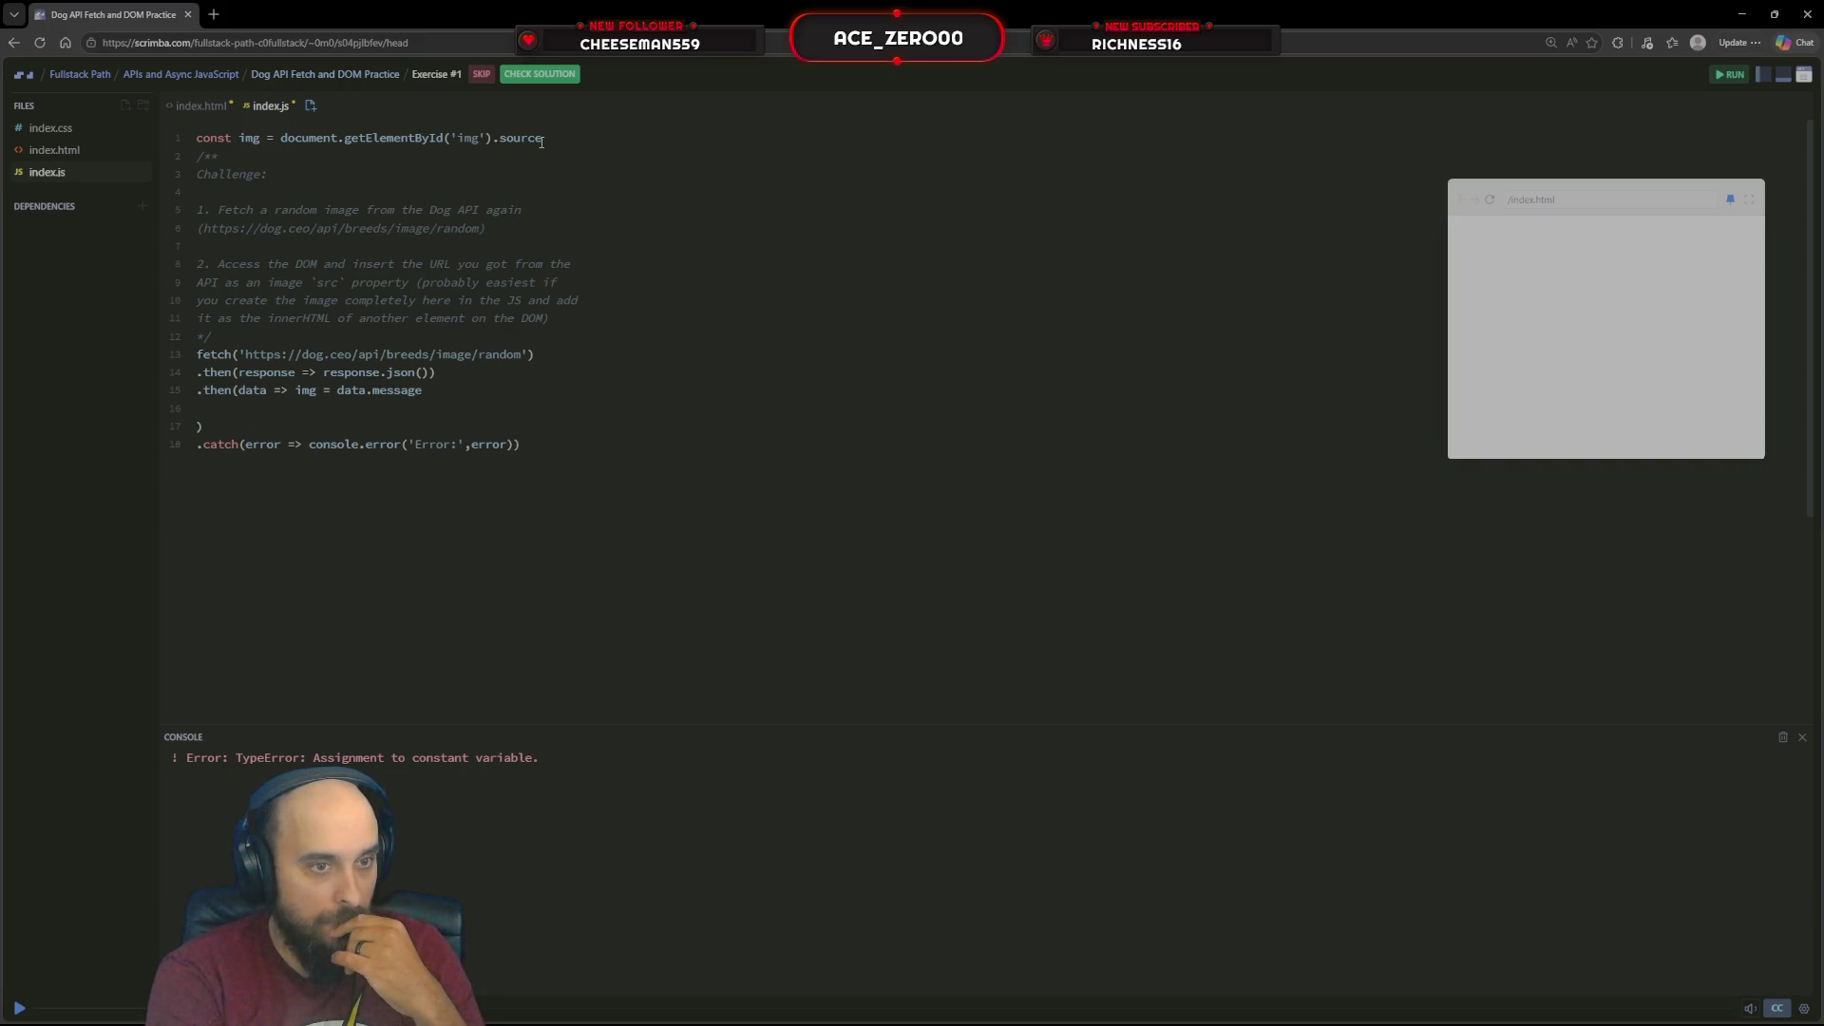
Add a .then(img = data) line above the catch and tidy the blank lines
{"action": "key", "text": "Up"}
{"action": "key", "text": "Right"}
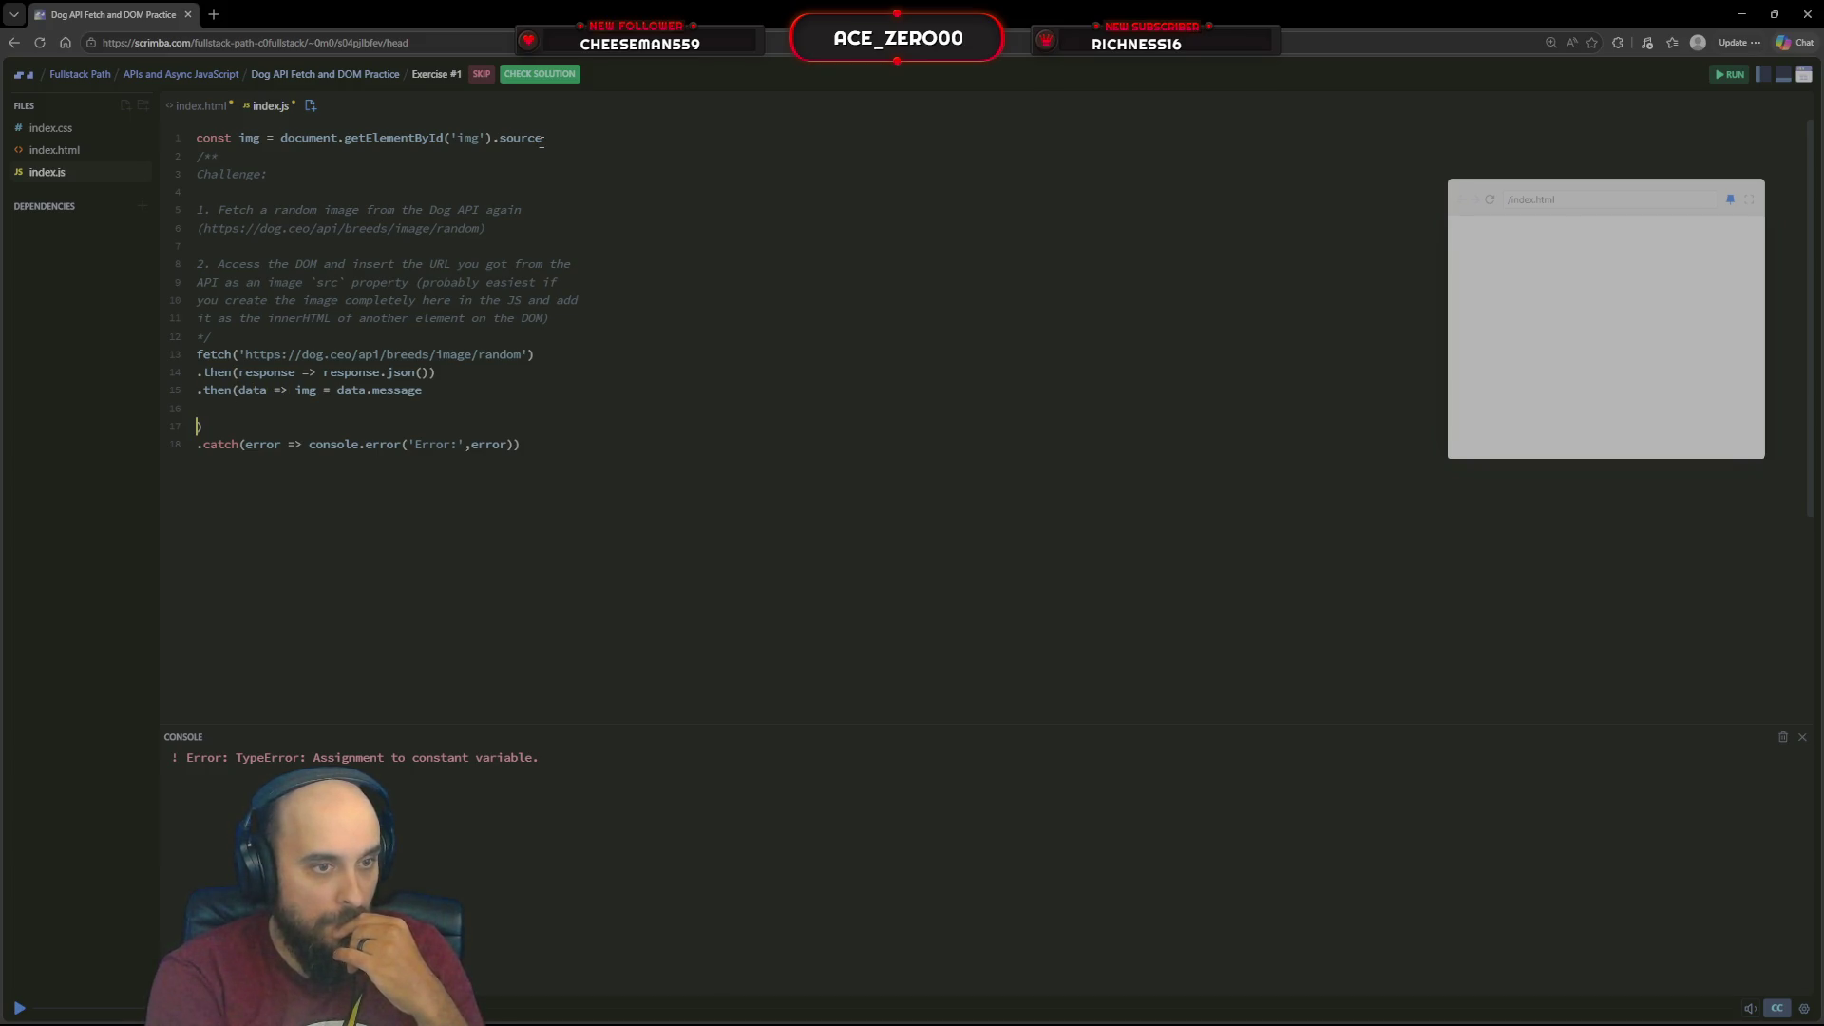
{"action": "key", "text": "BackSpace"}
{"action": "key", "text": "BackSpace"}
{"action": "key", "text": "Return"}
{"action": "type", "text": ".then"}
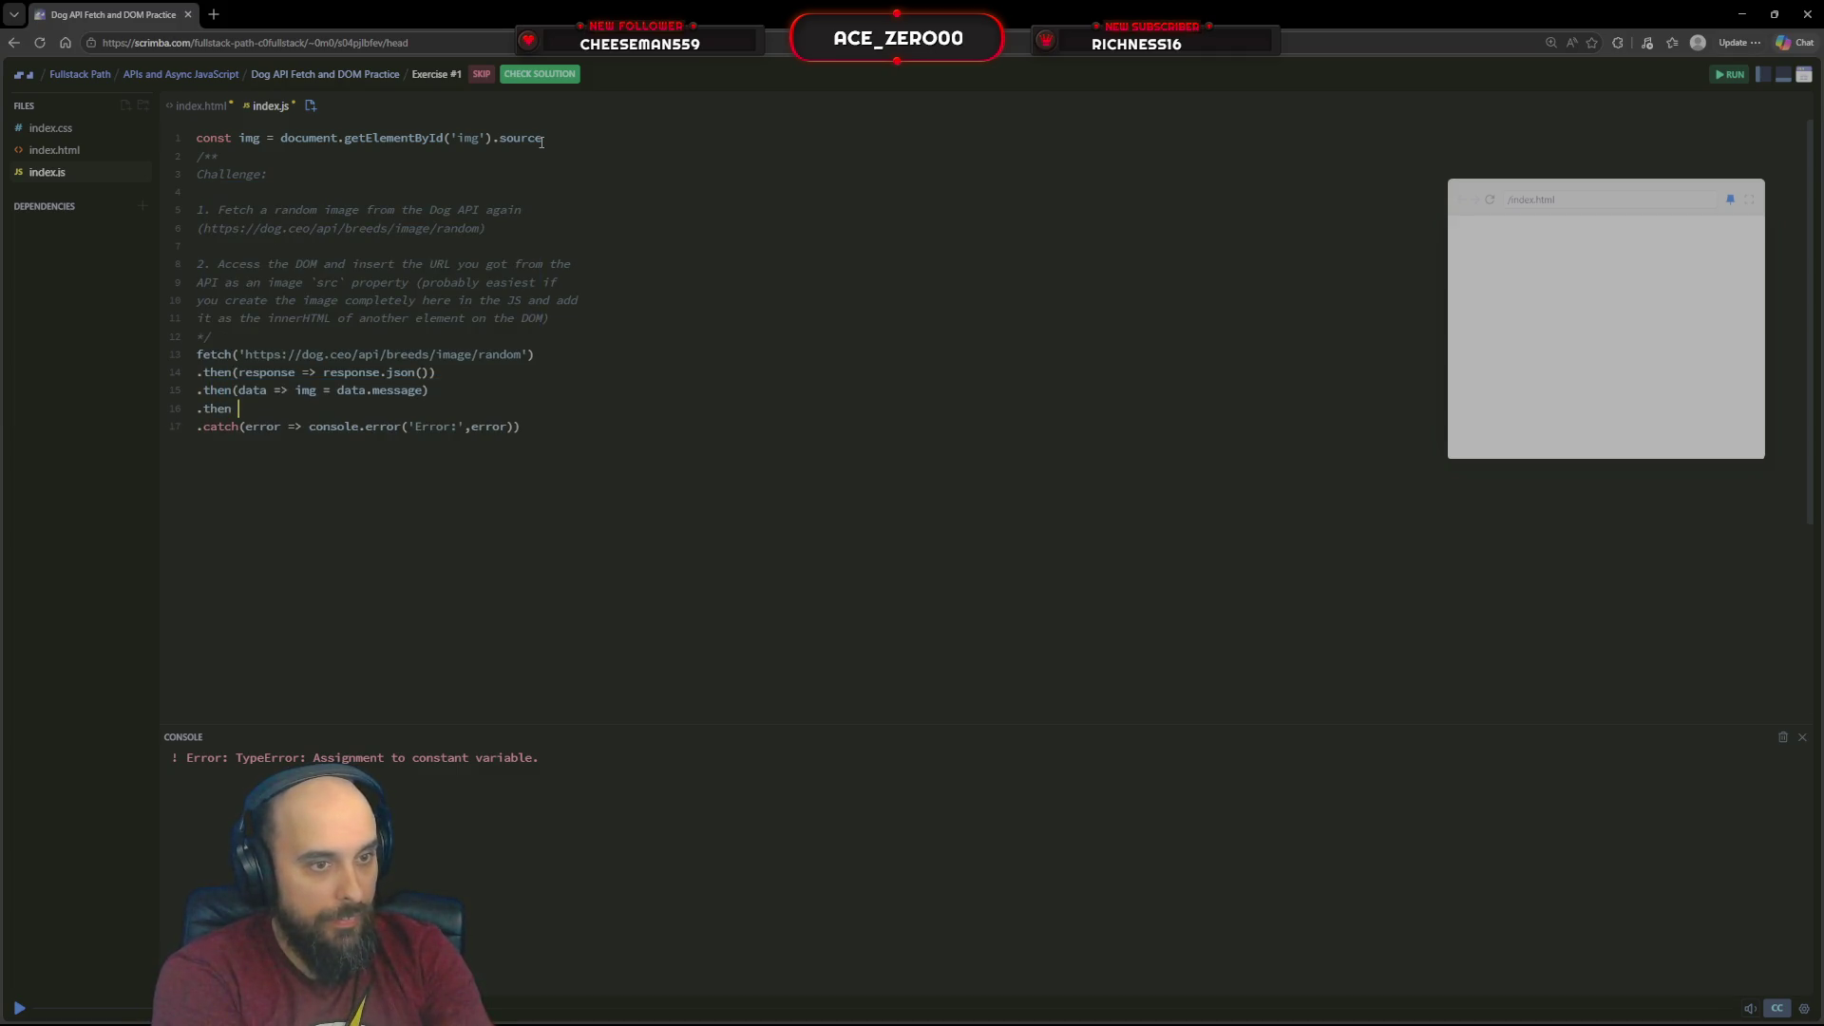
{"action": "type", "text": " ("}
{"action": "type", "text": "dat"}
{"action": "key", "text": "BackSpace"}
{"action": "key", "text": "BackSpace"}
{"action": "key", "text": "BackSpace"}
{"action": "type", "text": "img"}
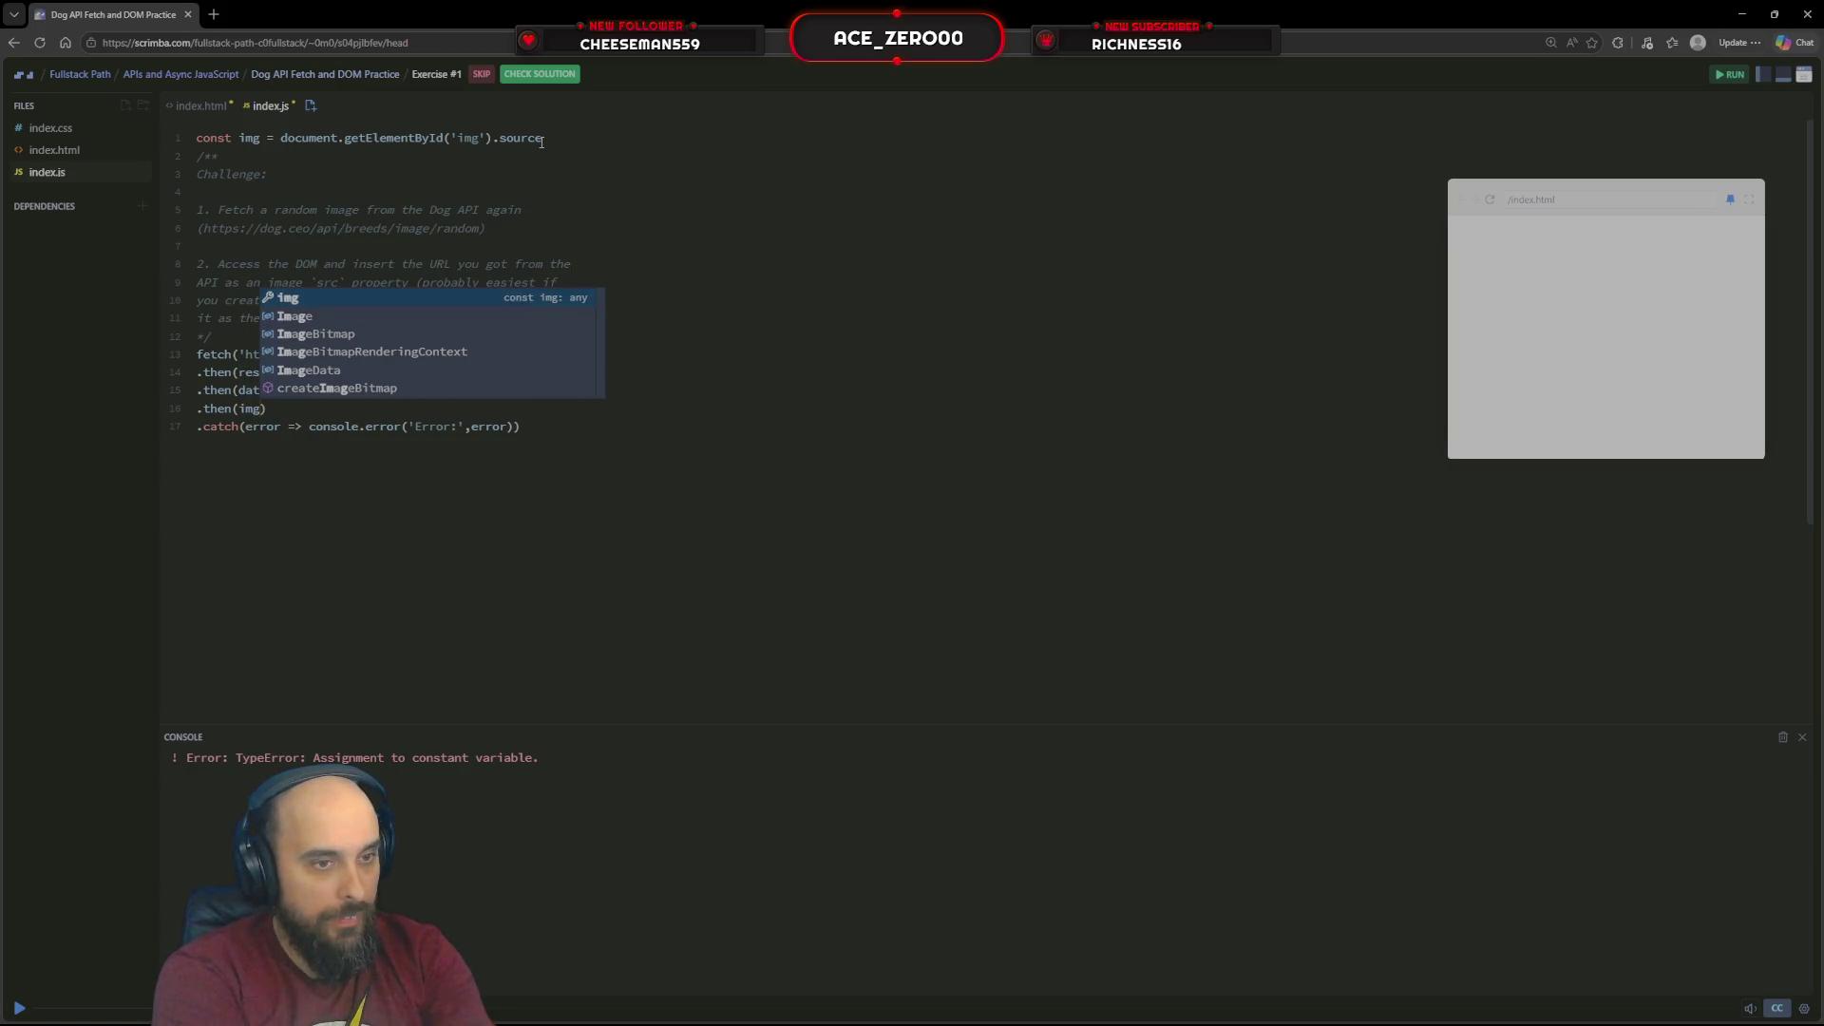
{"action": "type", "text": " = "}
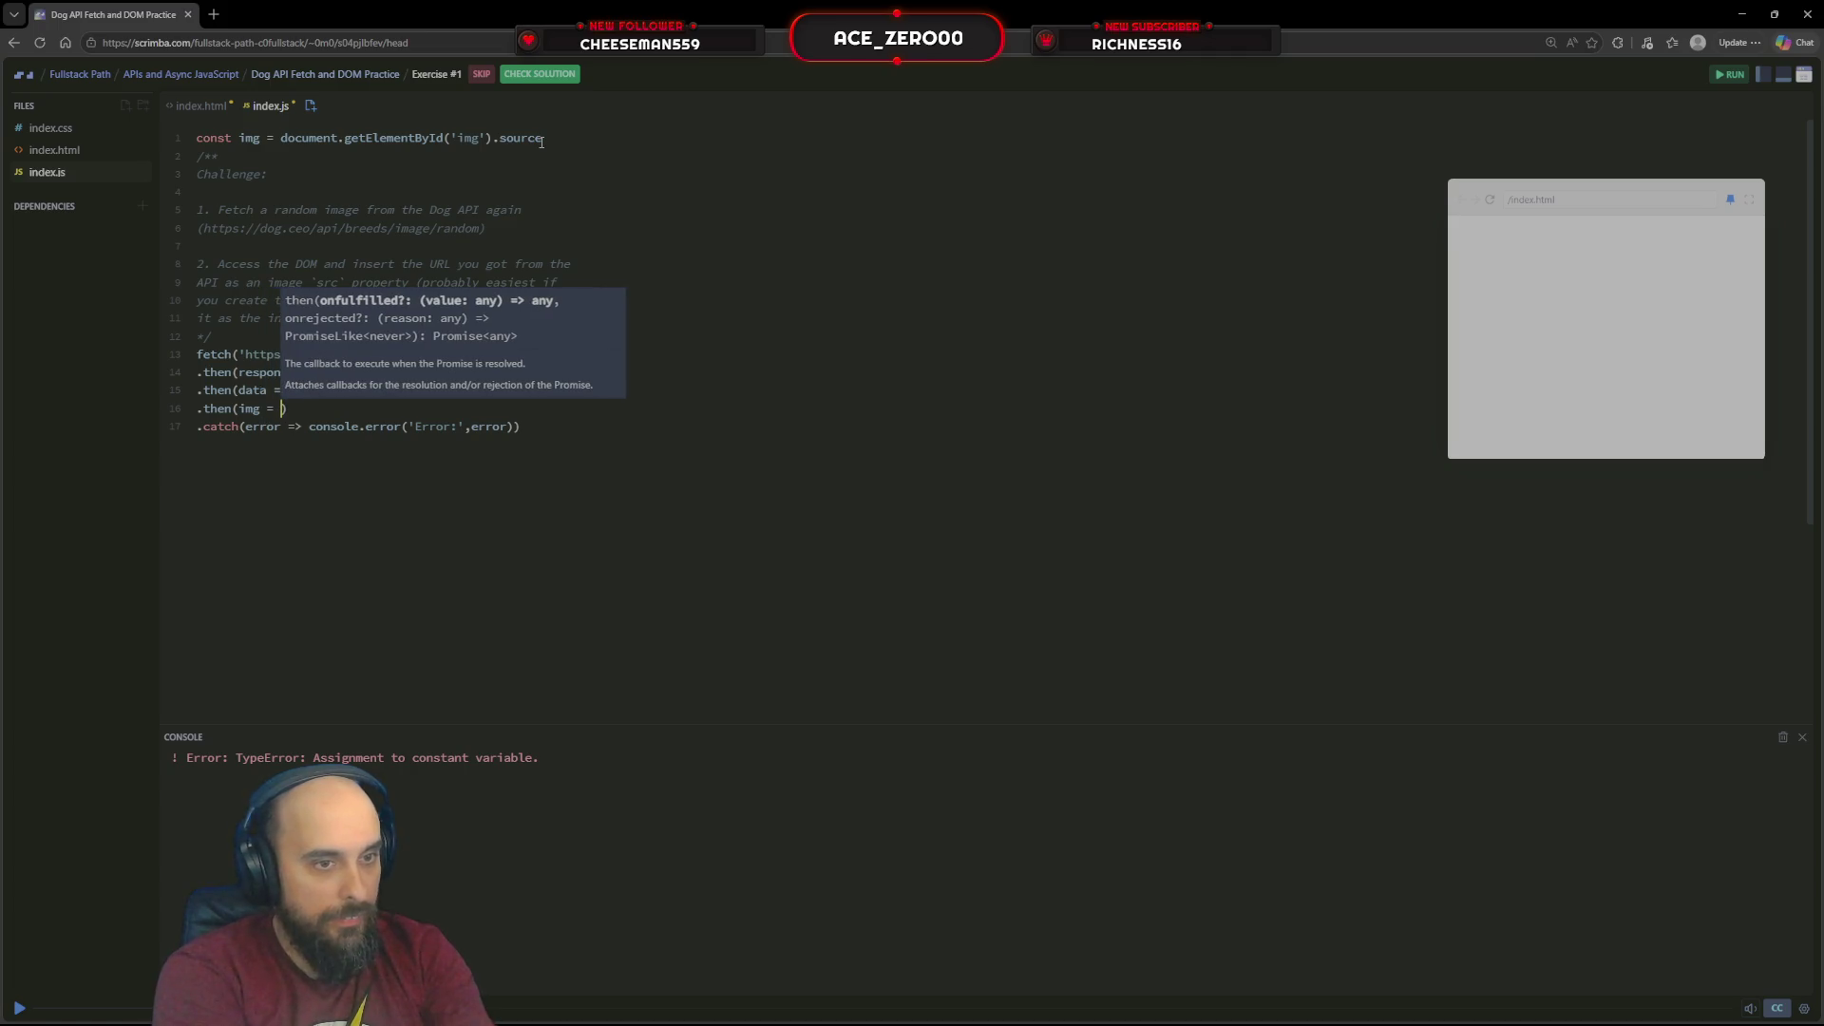
{"action": "type", "text": "data"}
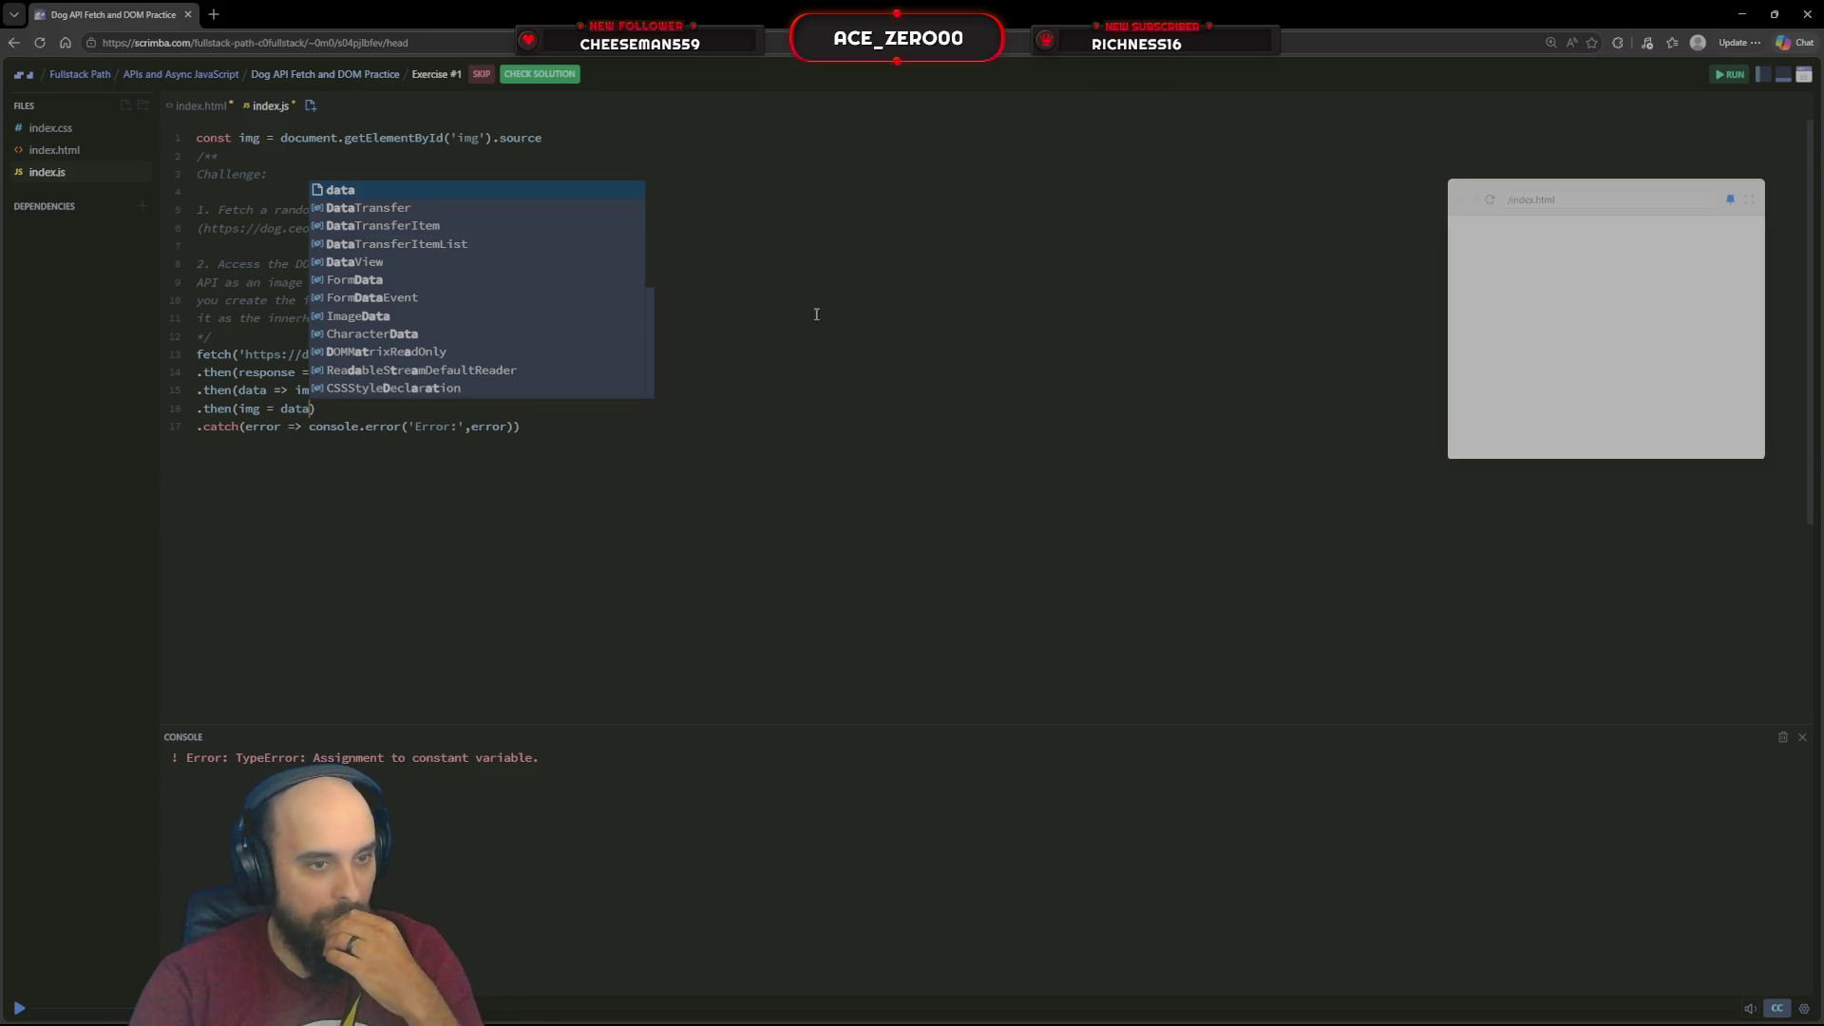
{"action": "left_click", "coordinate": [771, 423]}
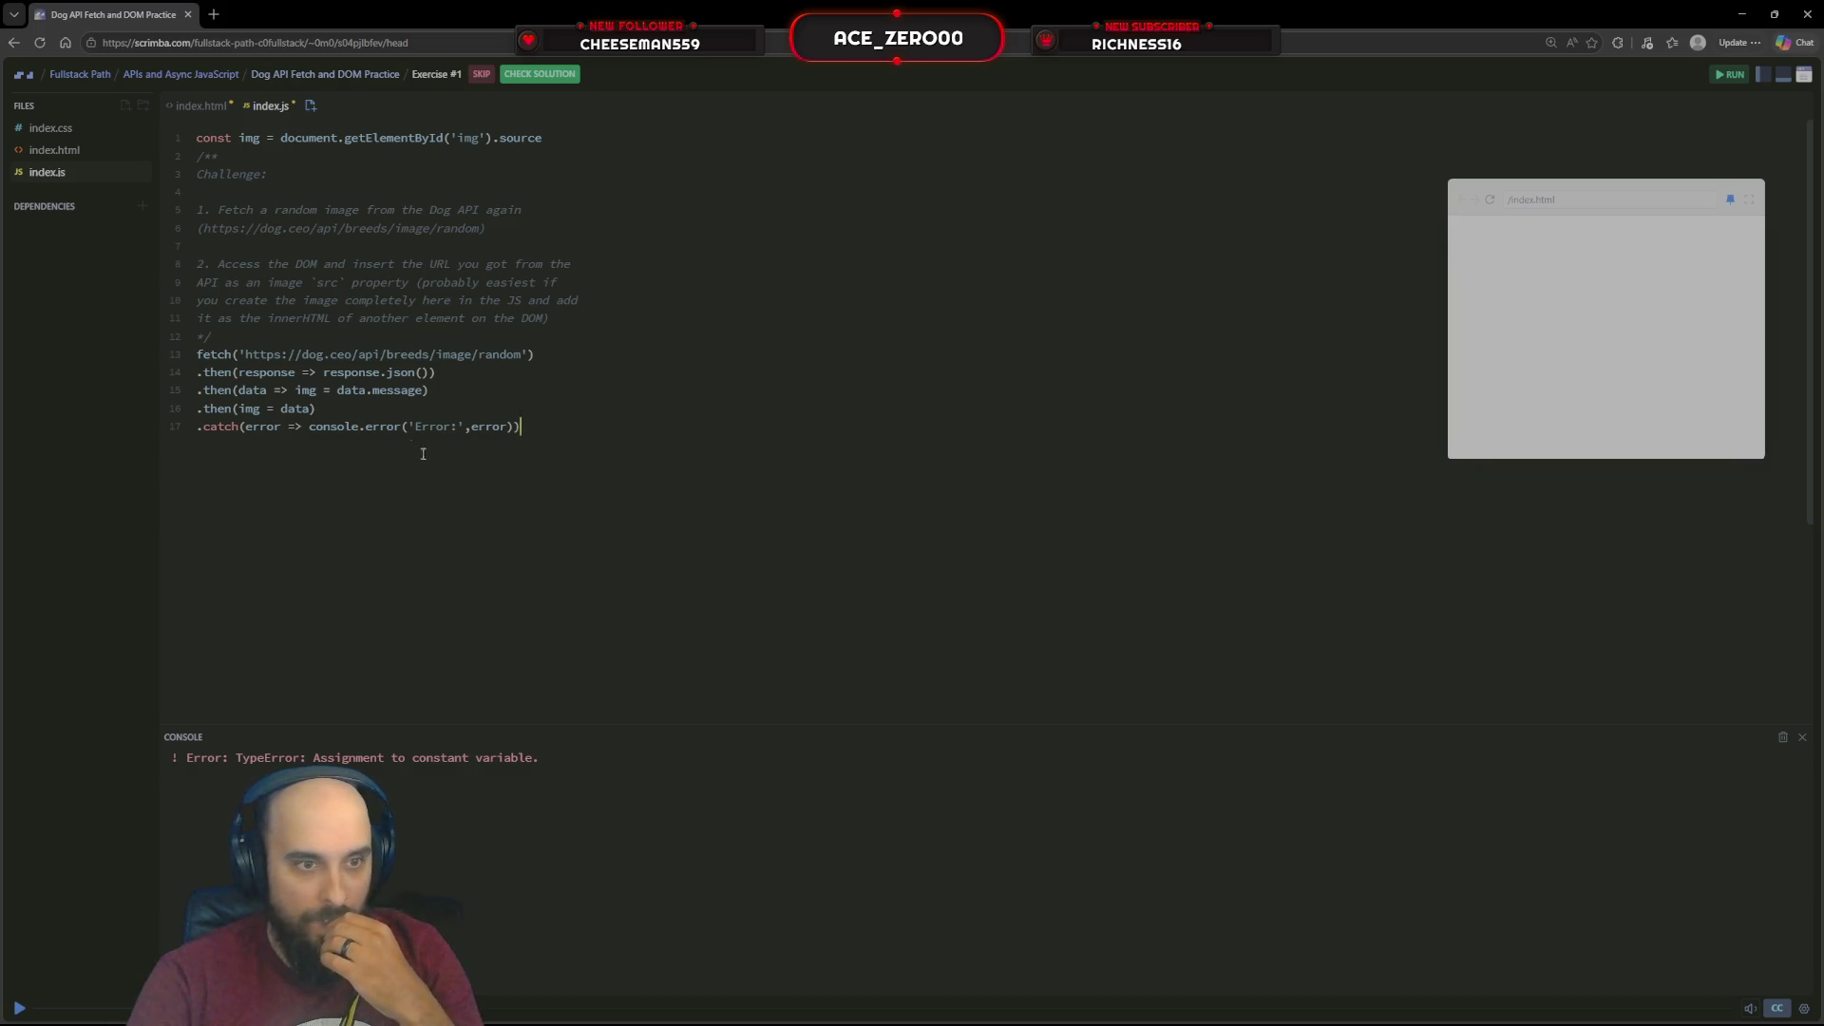
{"action": "left_click", "coordinate": [262, 407]}
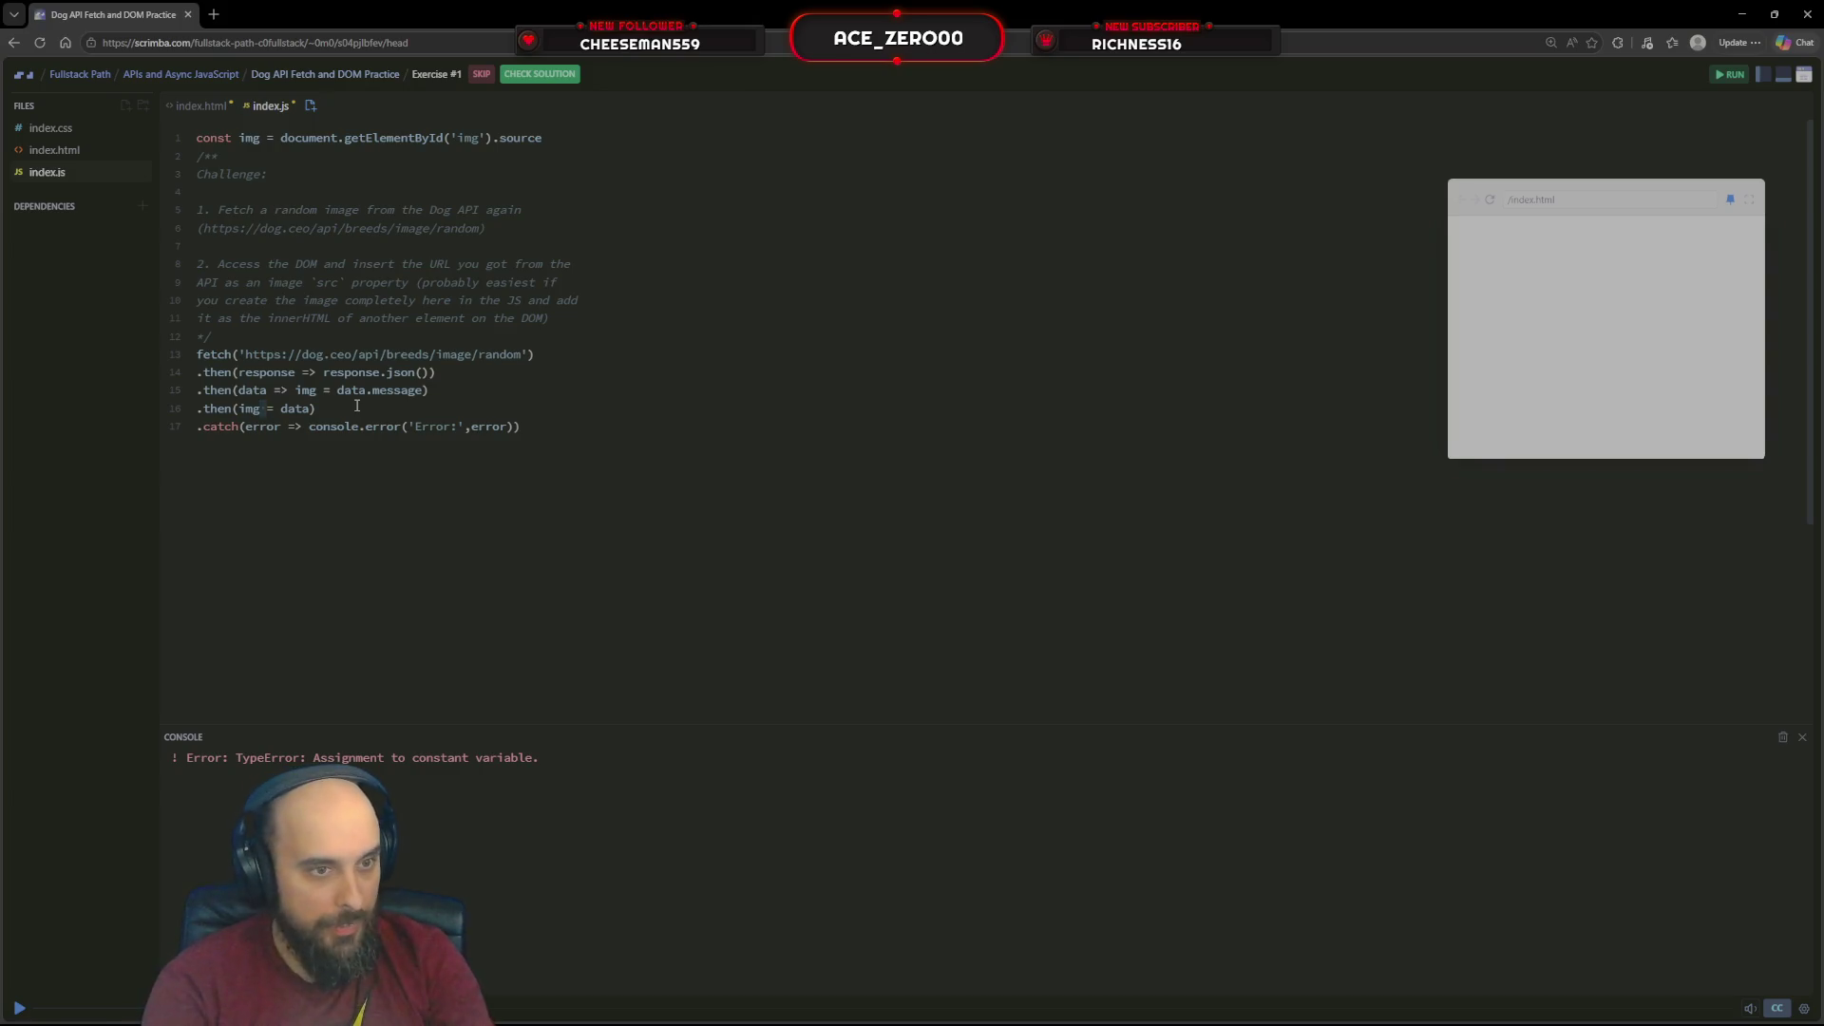
{"action": "type", "text": "."}
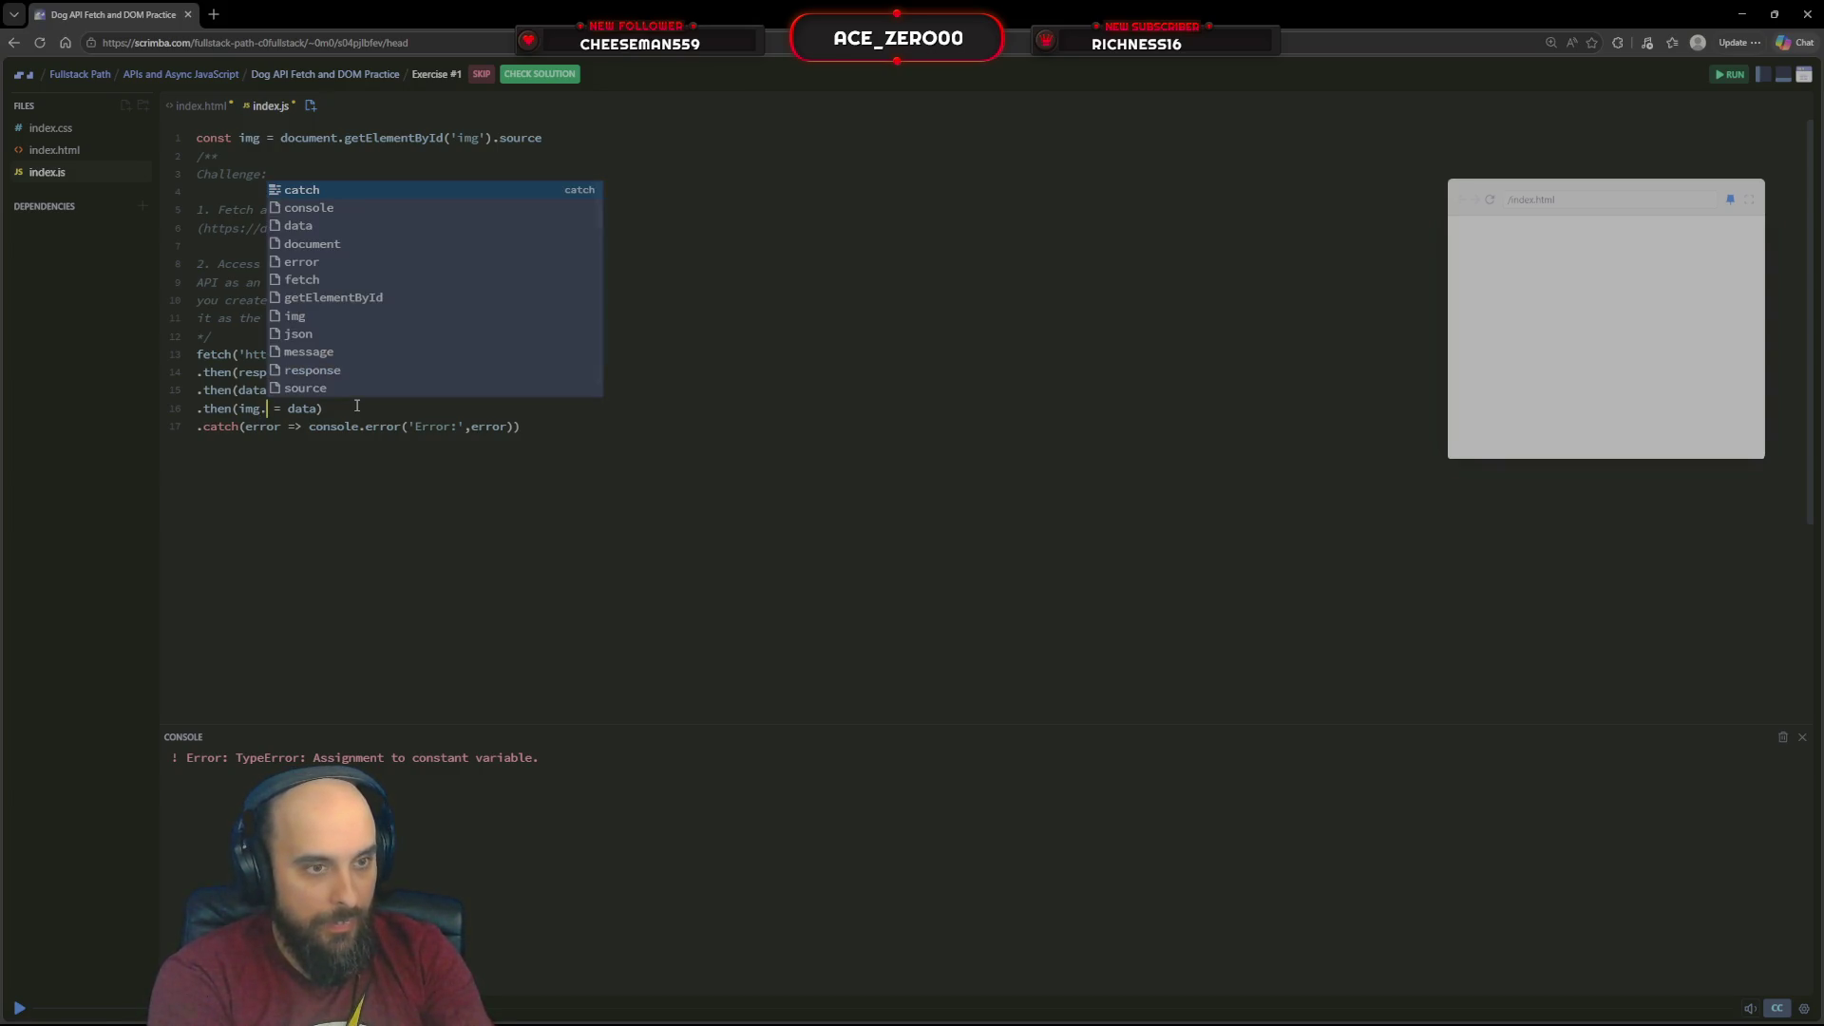
{"action": "type", "text": "i"}
{"action": "key", "text": "BackSpace"}
{"action": "key", "text": "BackSpace"}
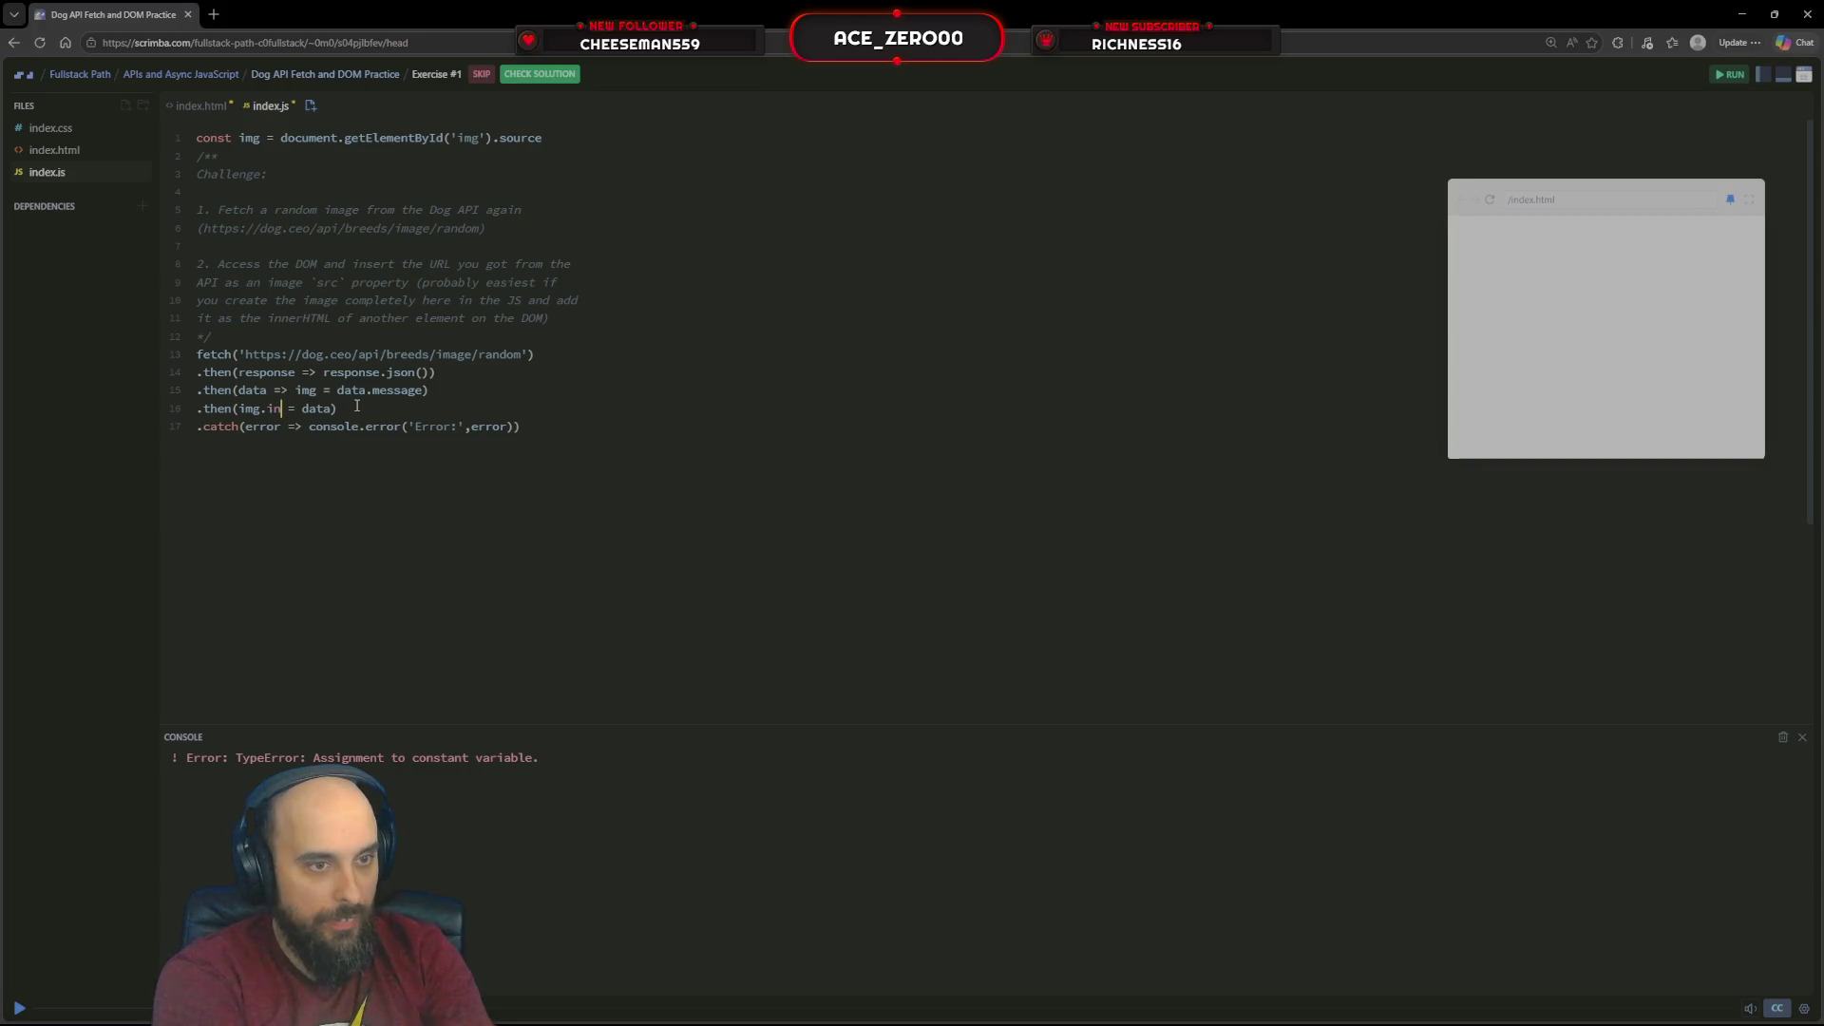
{"action": "type", "text": "."}
{"action": "key", "text": "BackSpace"}
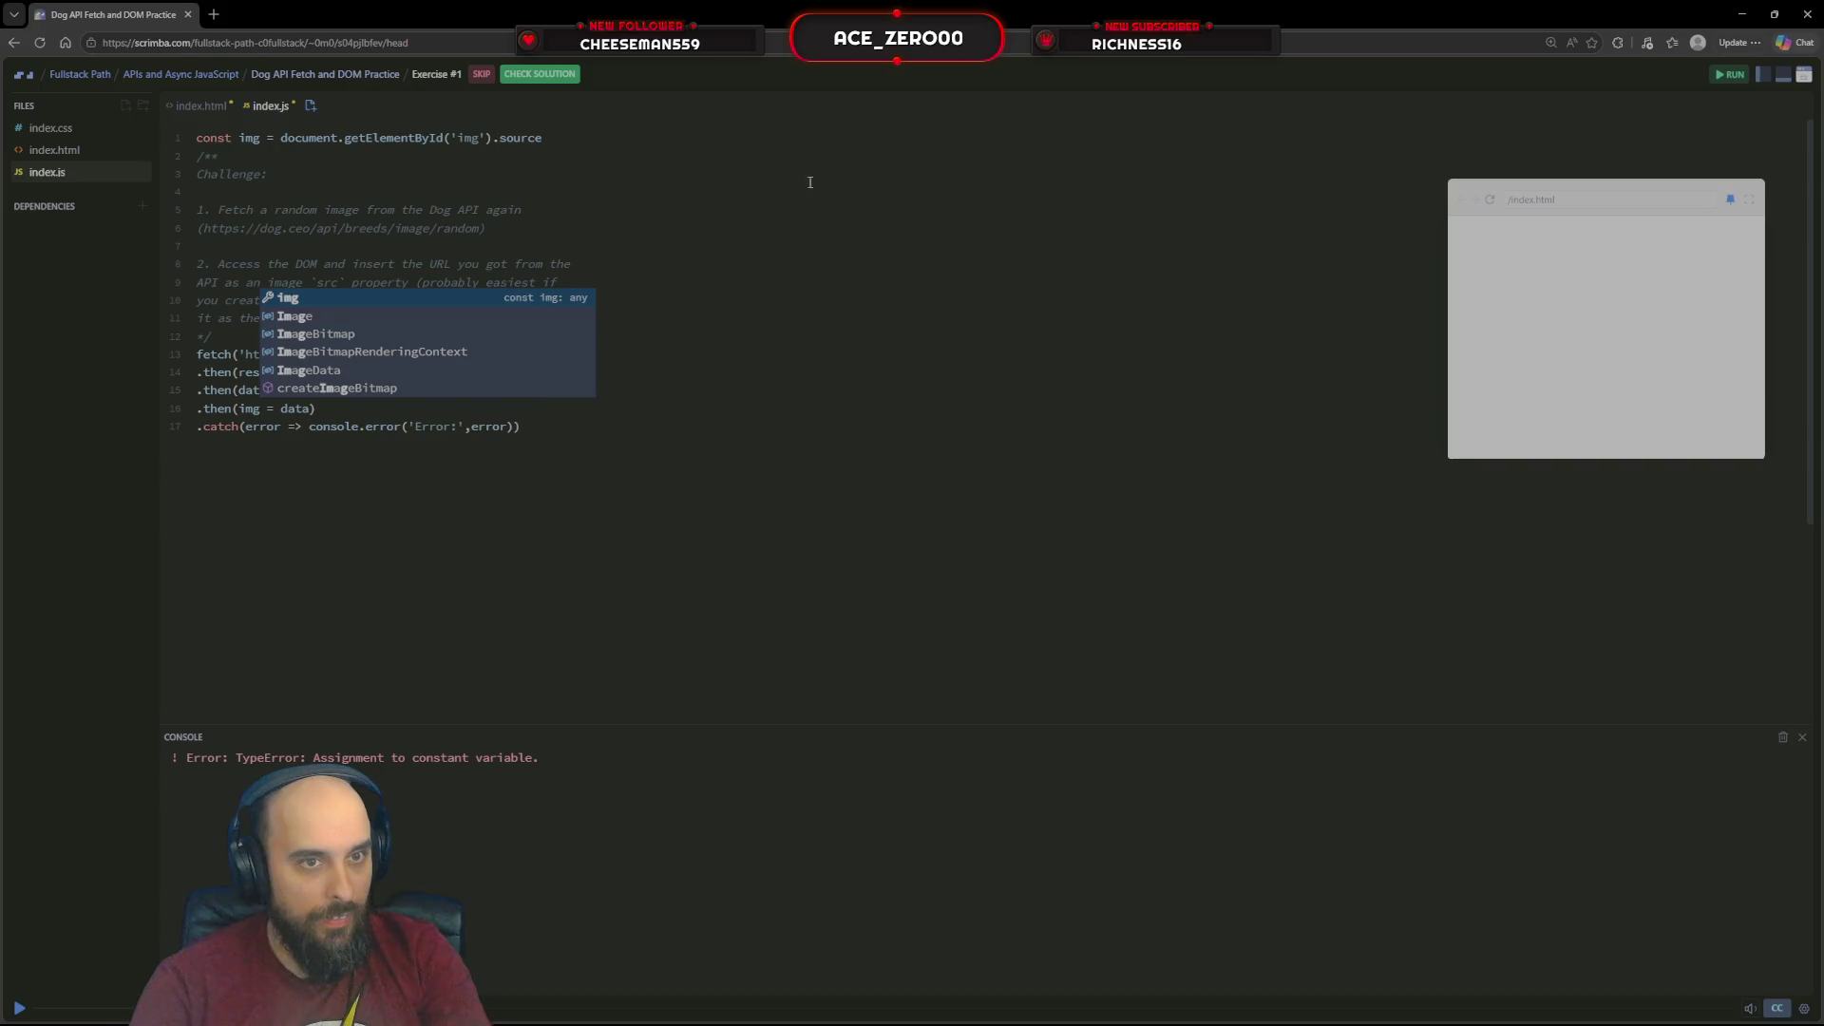
Delete the source property from line 1 and select the whole first line
{"action": "left_click", "coordinate": [581, 129]}
{"action": "key", "text": "BackSpace"}
{"action": "key", "text": "BackSpace"}
{"action": "key", "text": "BackSpace"}
{"action": "key", "text": "BackSpace"}
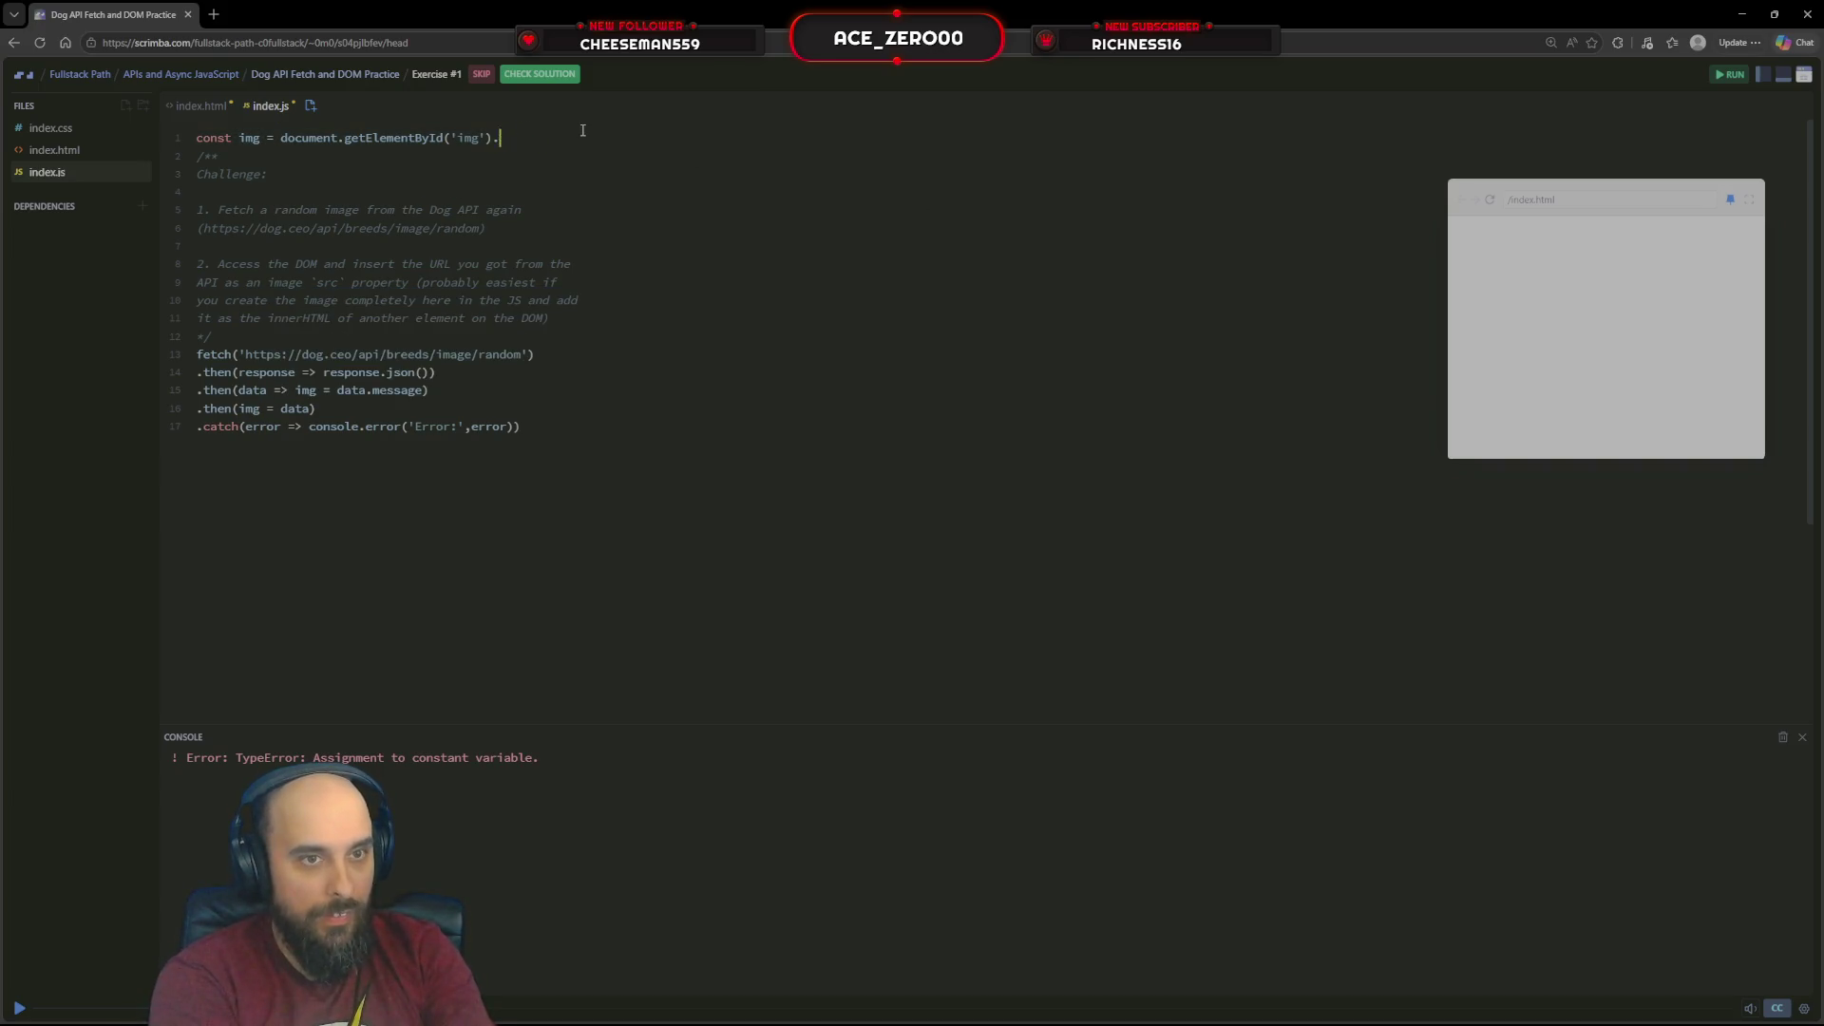
{"action": "type", "text": "inter"}
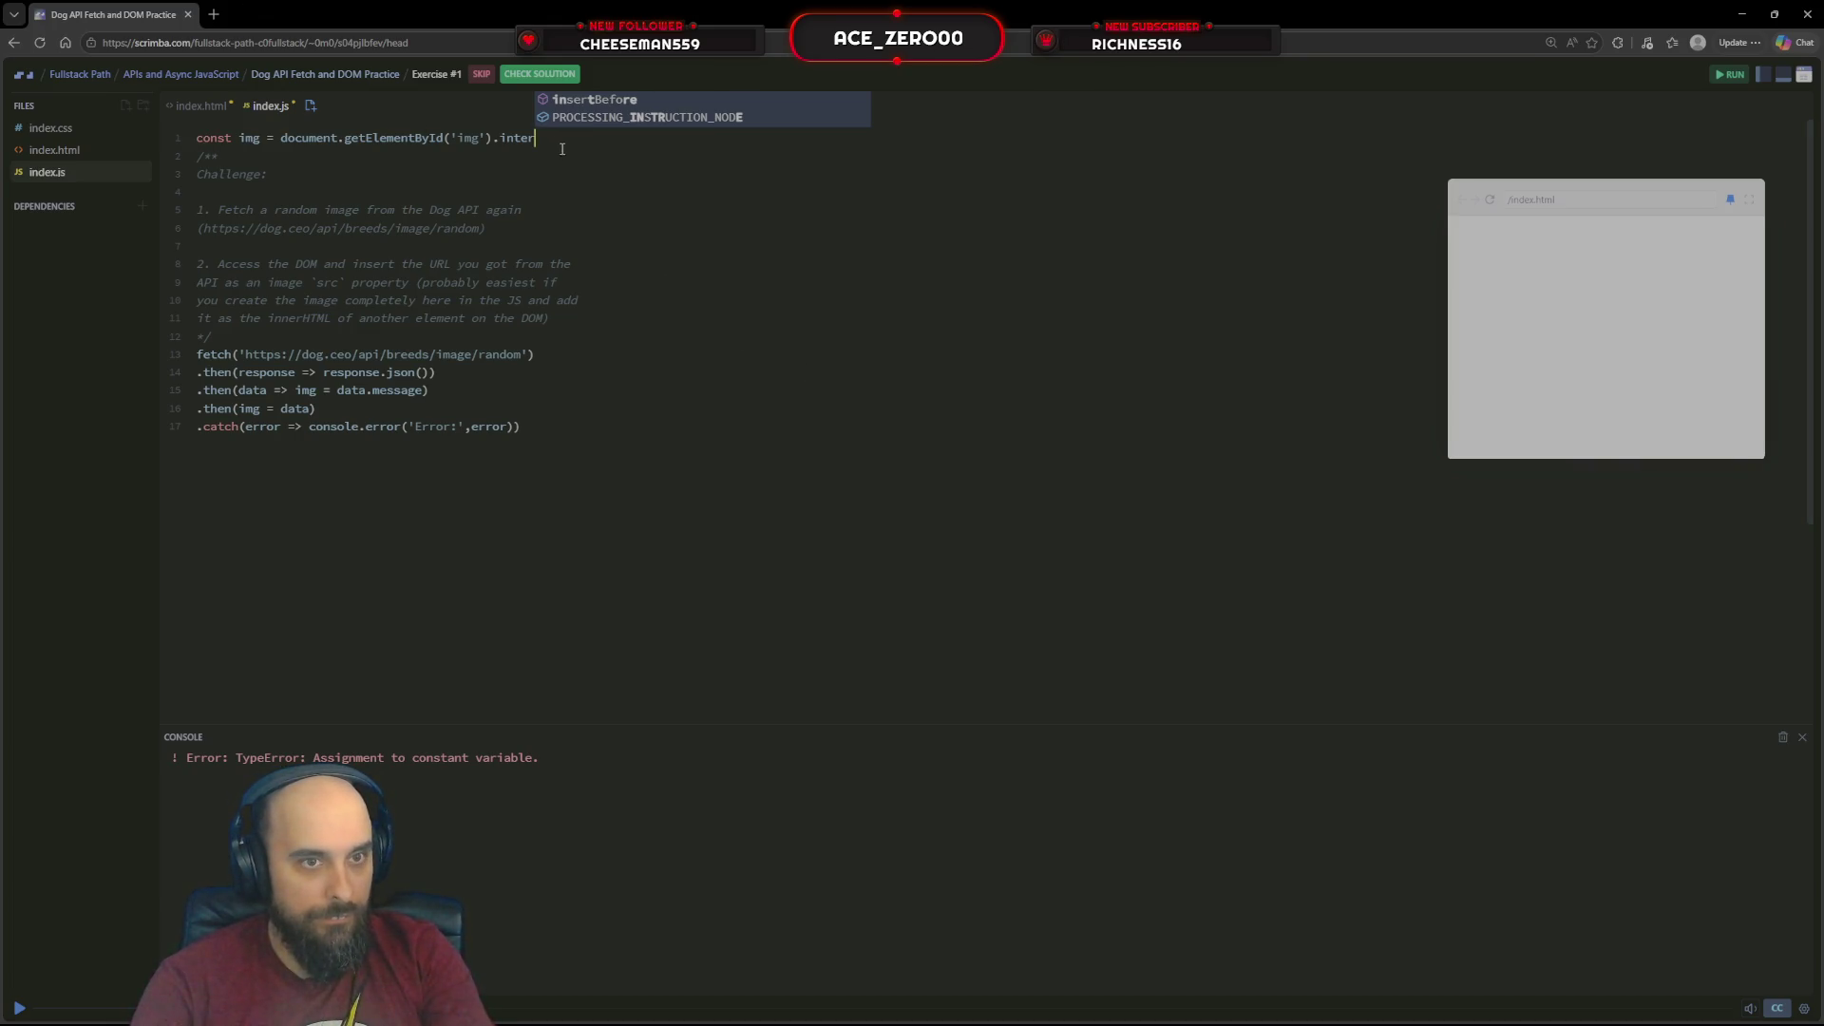
{"action": "left_click_drag", "start_coordinate": [561, 149], "coordinate": [193, 92]}
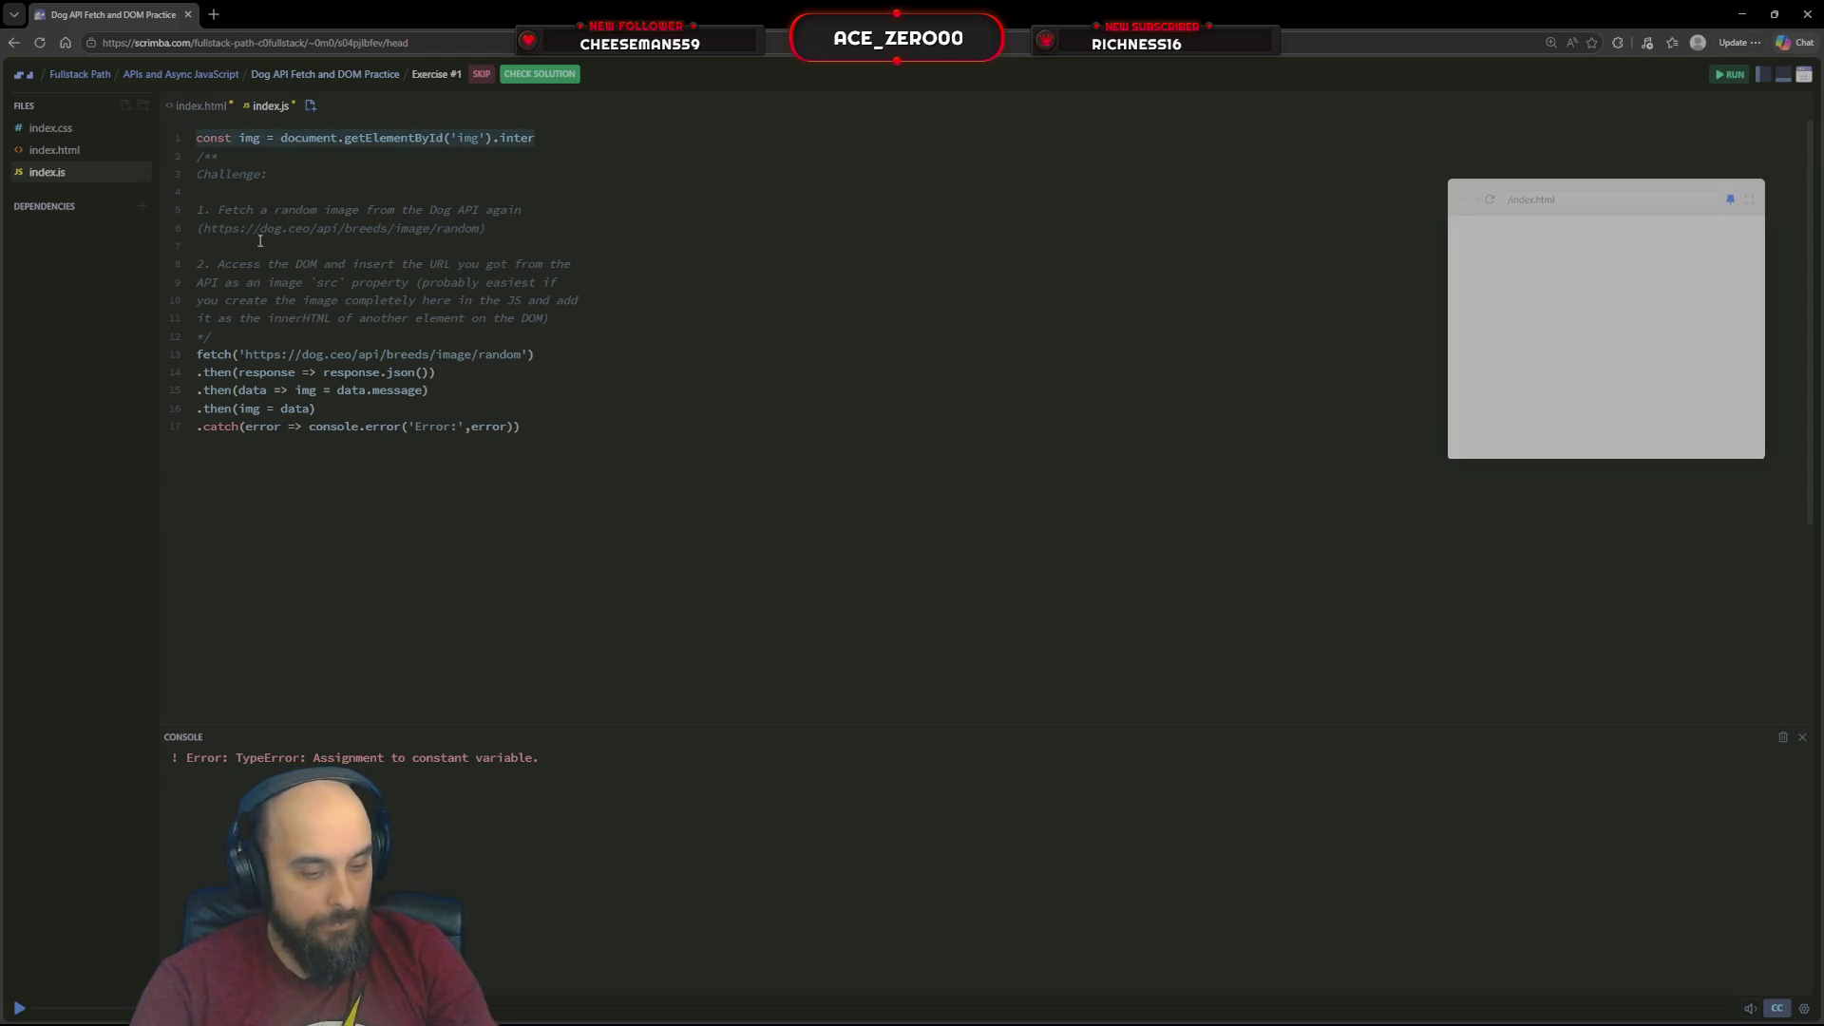
Move the img lookup above fetch with an innerHTML property and run the code
{"action": "key", "text": "BackSpace"}
{"action": "key", "text": "Return"}
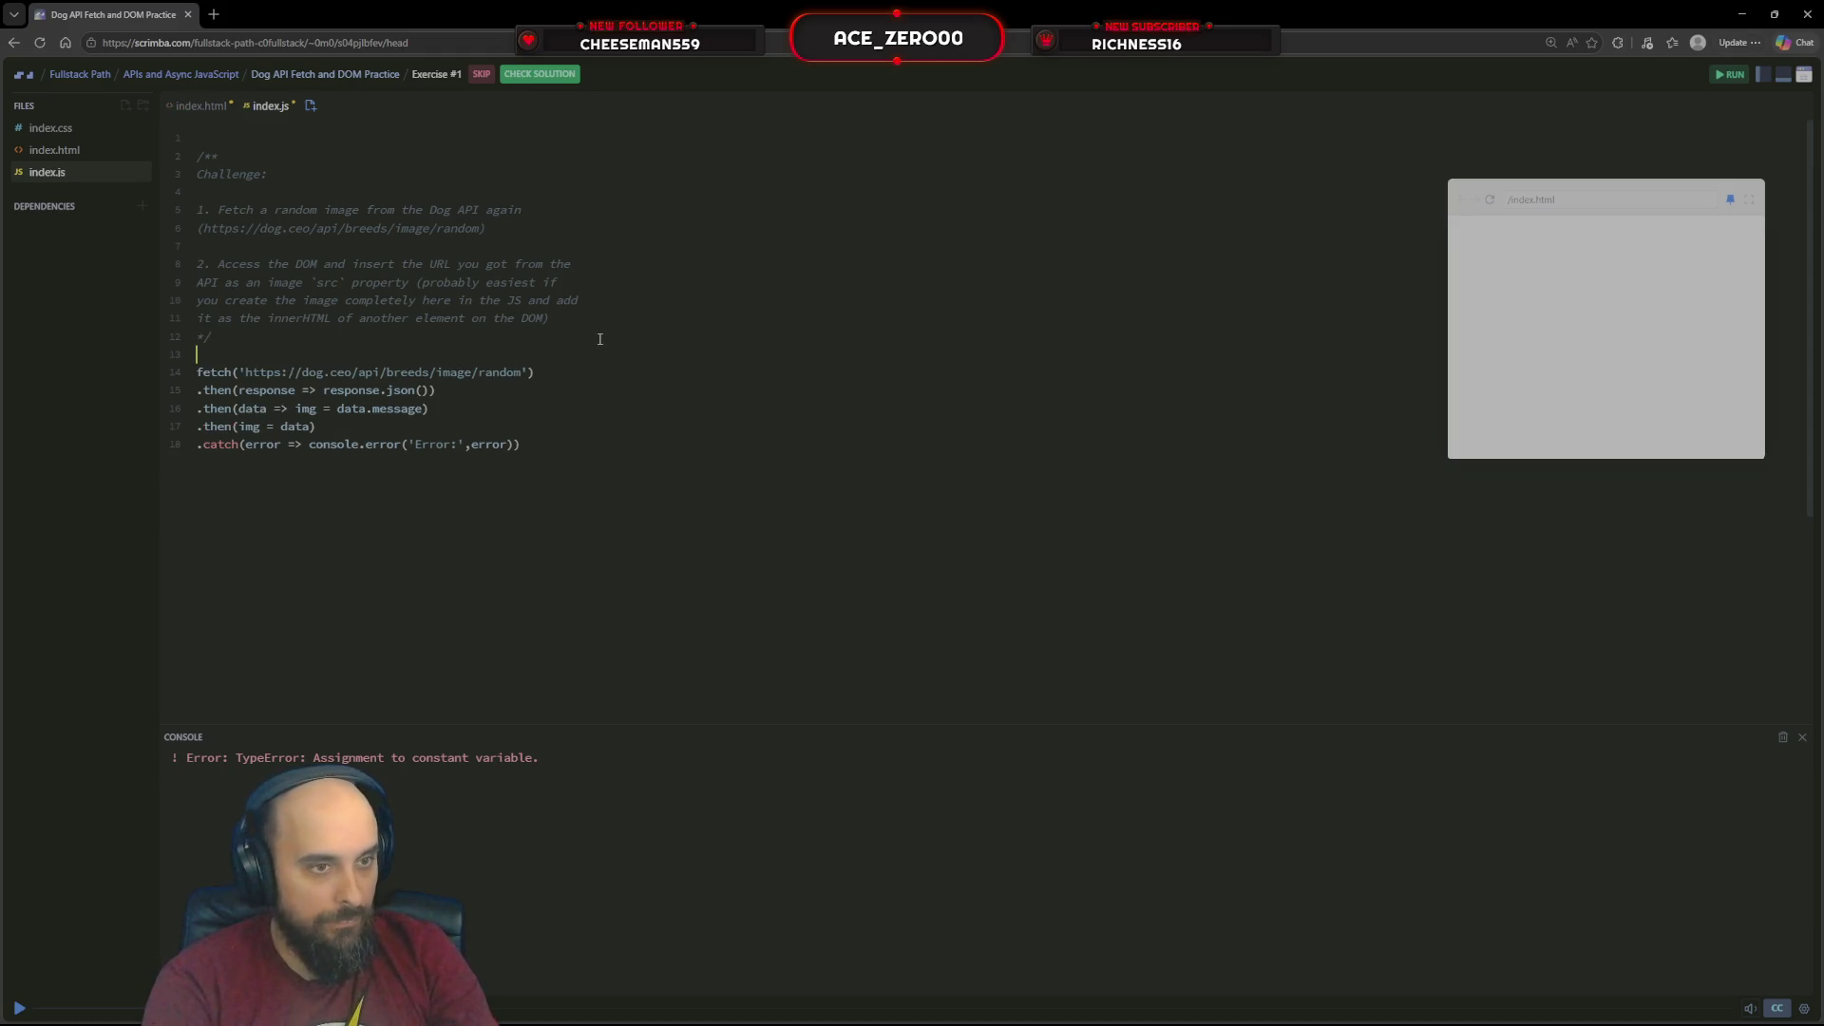
{"action": "type", "text": "const img = document.getElementById('img').in"}
{"action": "key", "text": "BackSpace"}
{"action": "type", "text": "nn"}
{"action": "key", "text": "Tab"}
{"action": "key", "text": "Down"}
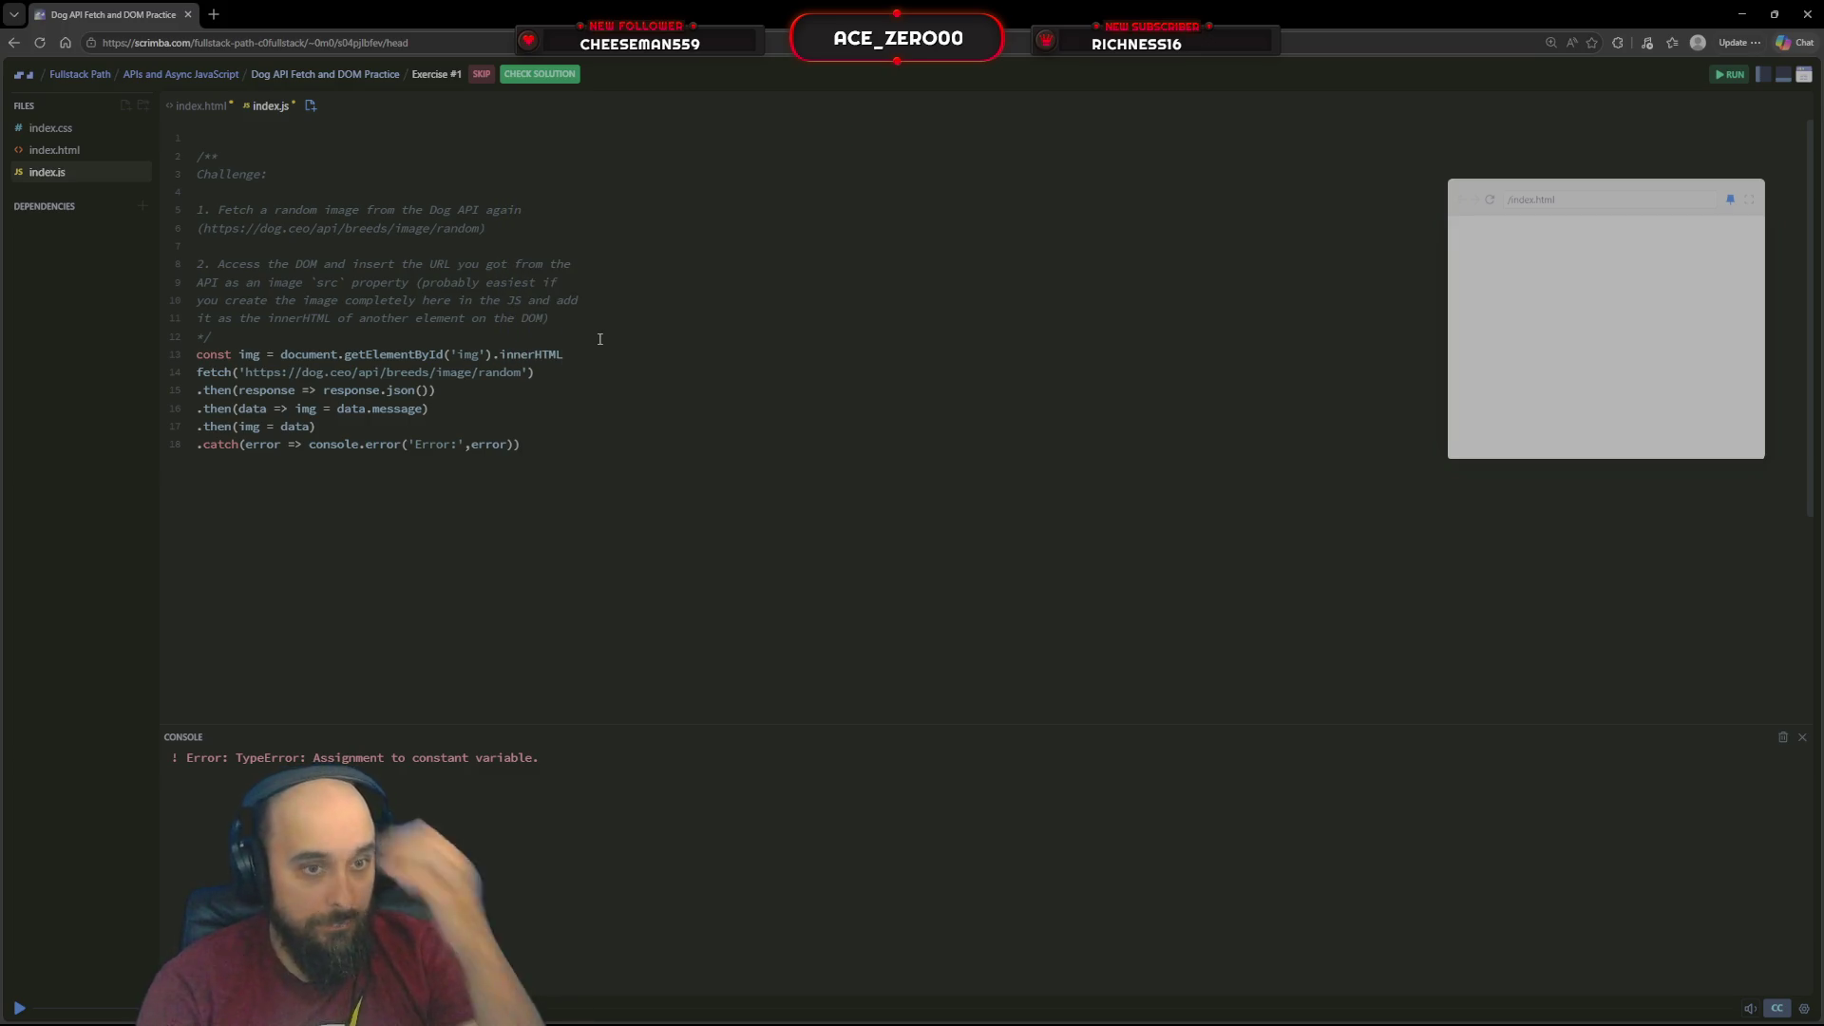
{"action": "key", "text": "Down"}
{"action": "key", "text": "Down"}
{"action": "key", "text": "Down"}
{"action": "key", "text": "Left"}
{"action": "key", "text": "Left"}
{"action": "key", "text": "Left"}
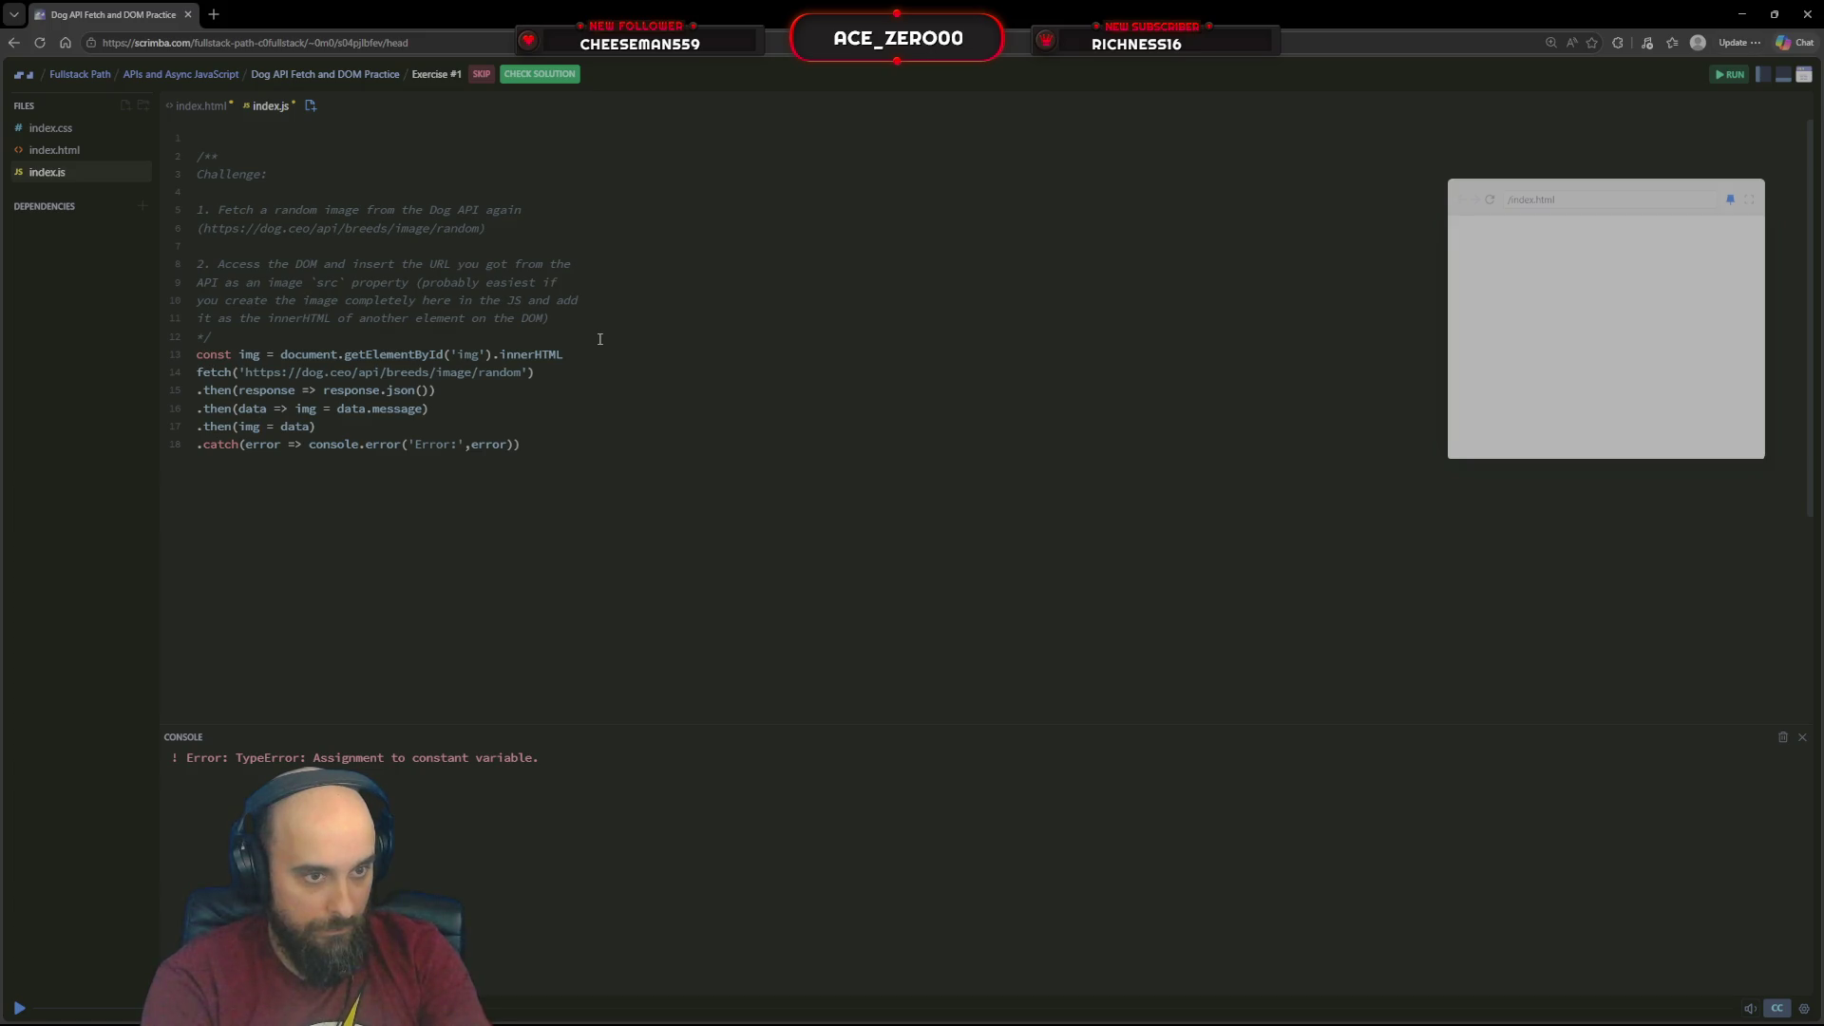
{"action": "left_click", "coordinate": [1726, 78]}
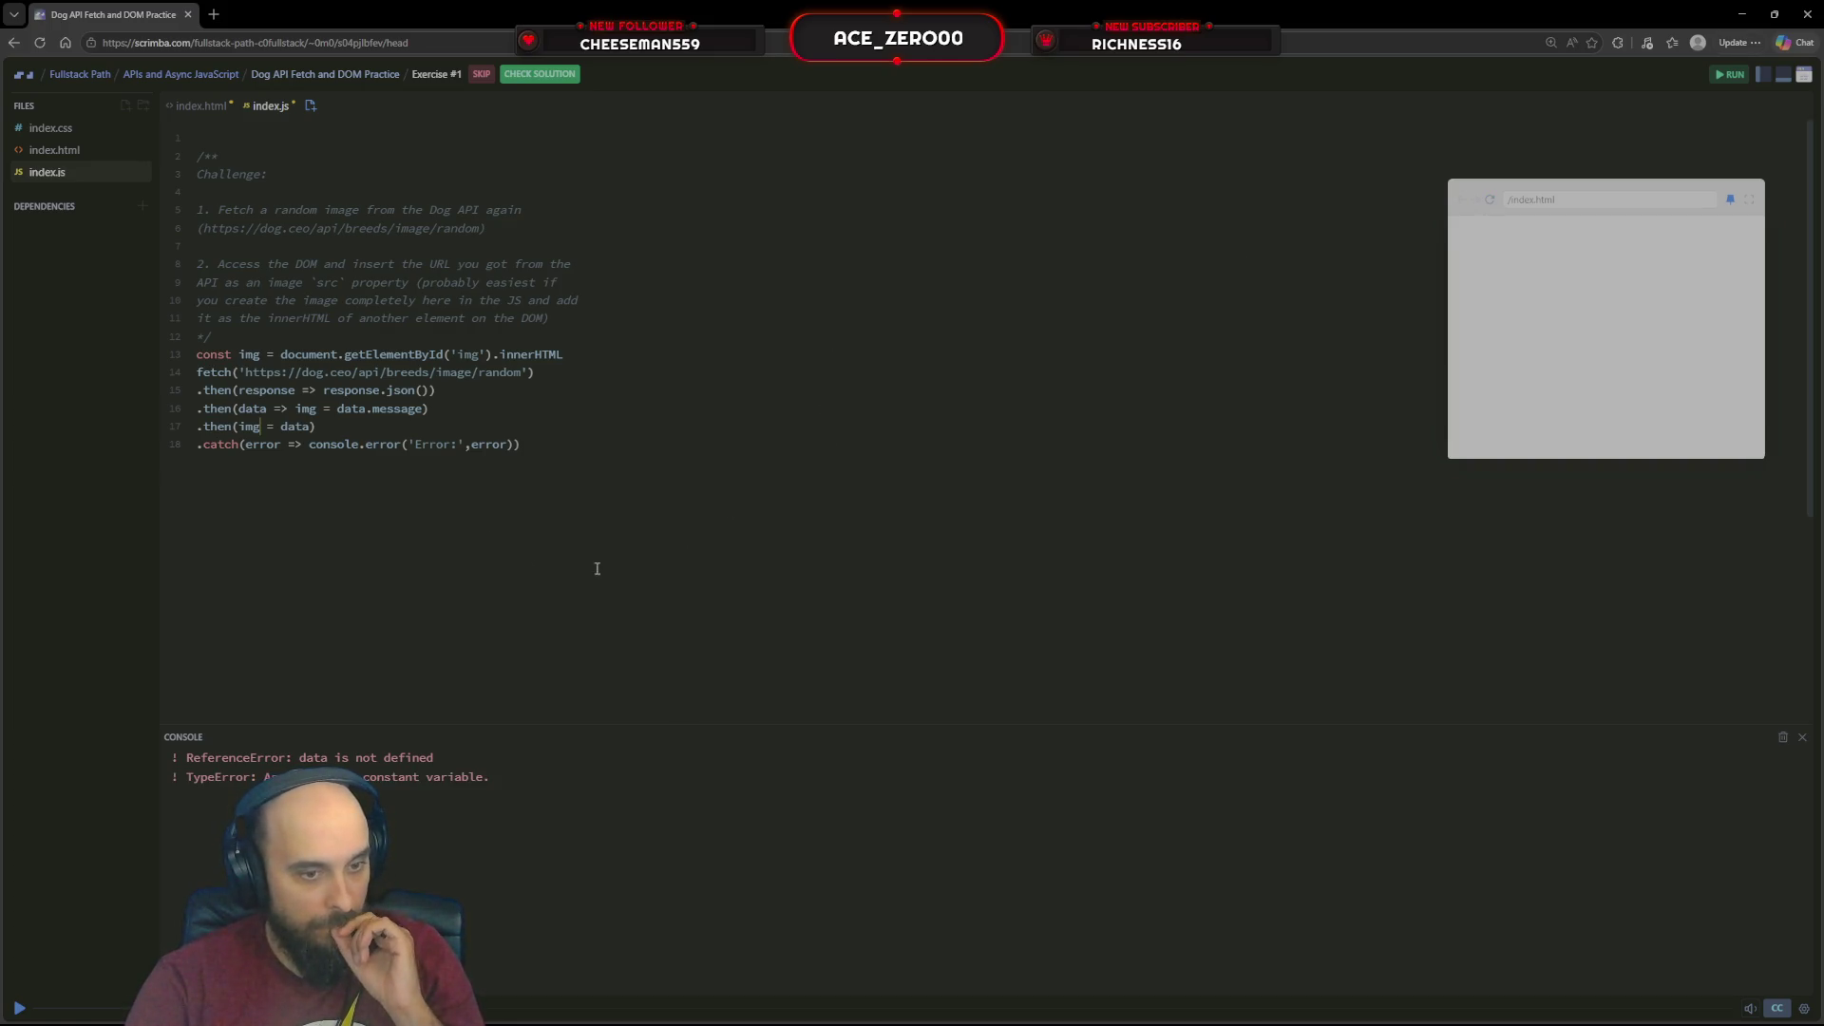
Change const to let, rerun, then undo back to the console.log(data.message) version
{"action": "left_click", "coordinate": [235, 354]}
{"action": "key", "text": "BackSpace"}
{"action": "key", "text": "BackSpace"}
{"action": "key", "text": "BackSpace"}
{"action": "key", "text": "BackSpace"}
{"action": "type", "text": "let"}
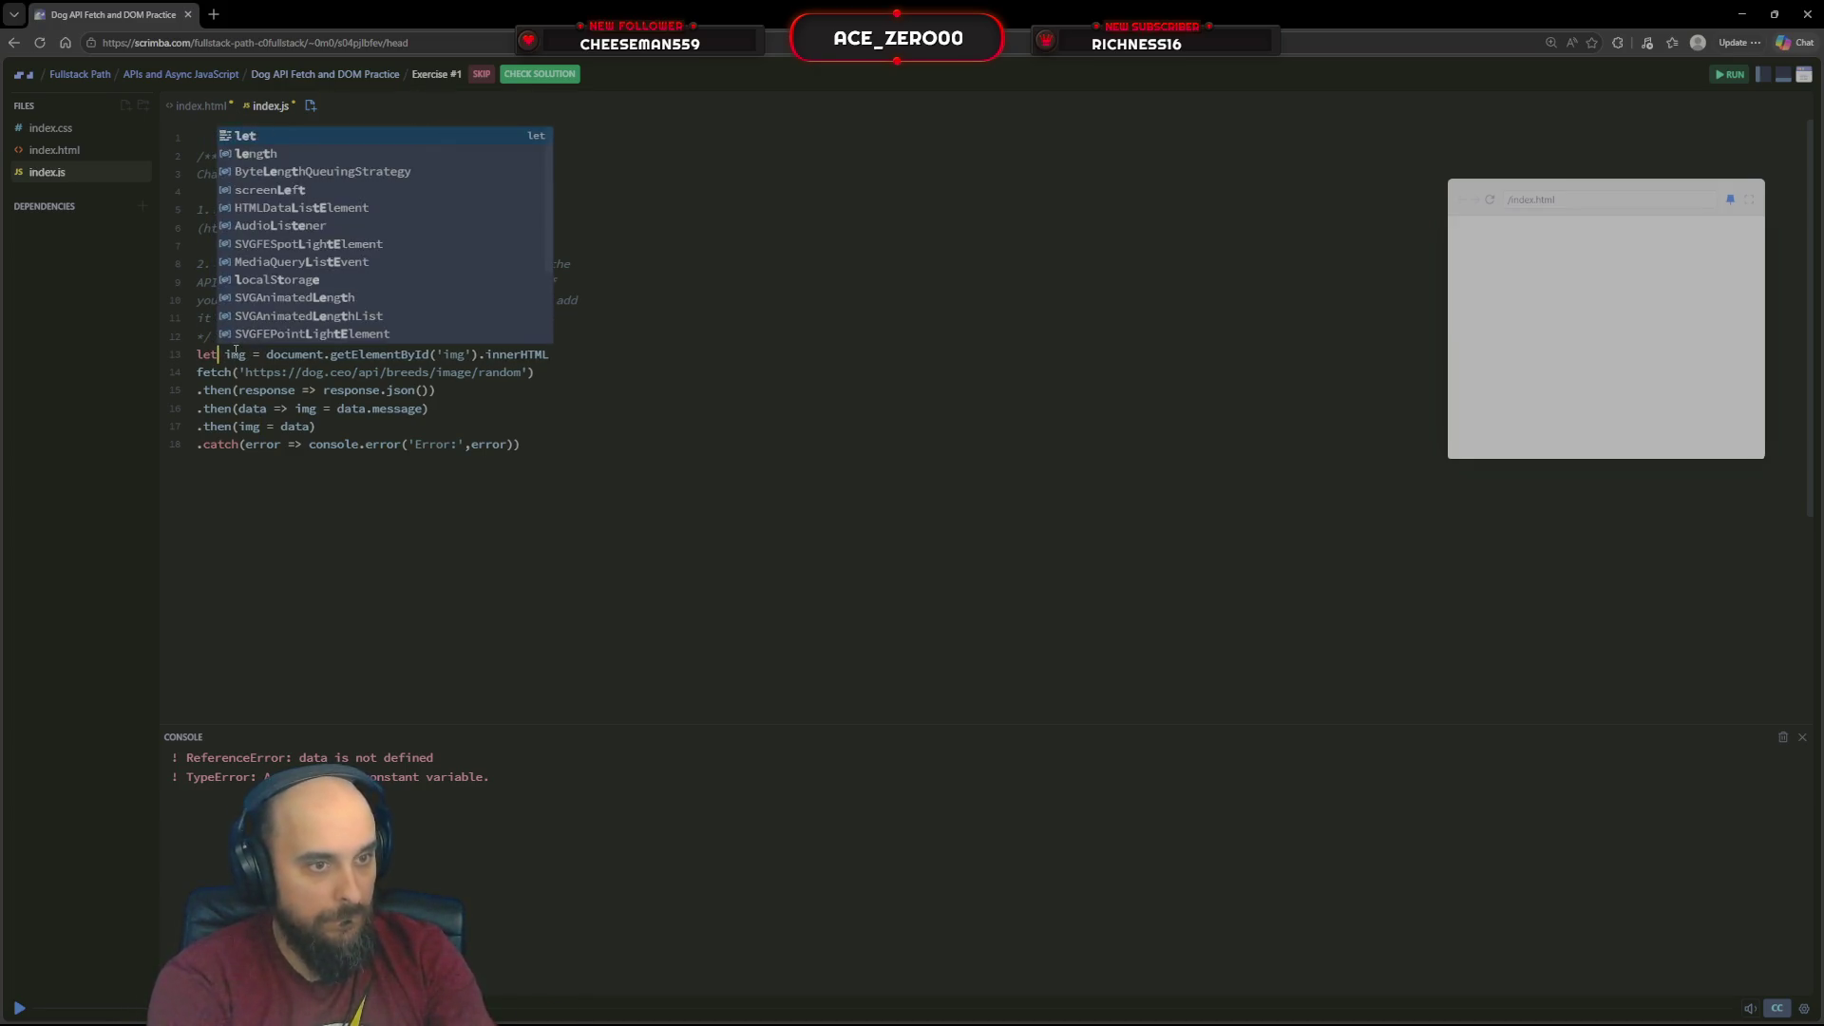
{"action": "left_click", "coordinate": [1728, 74]}
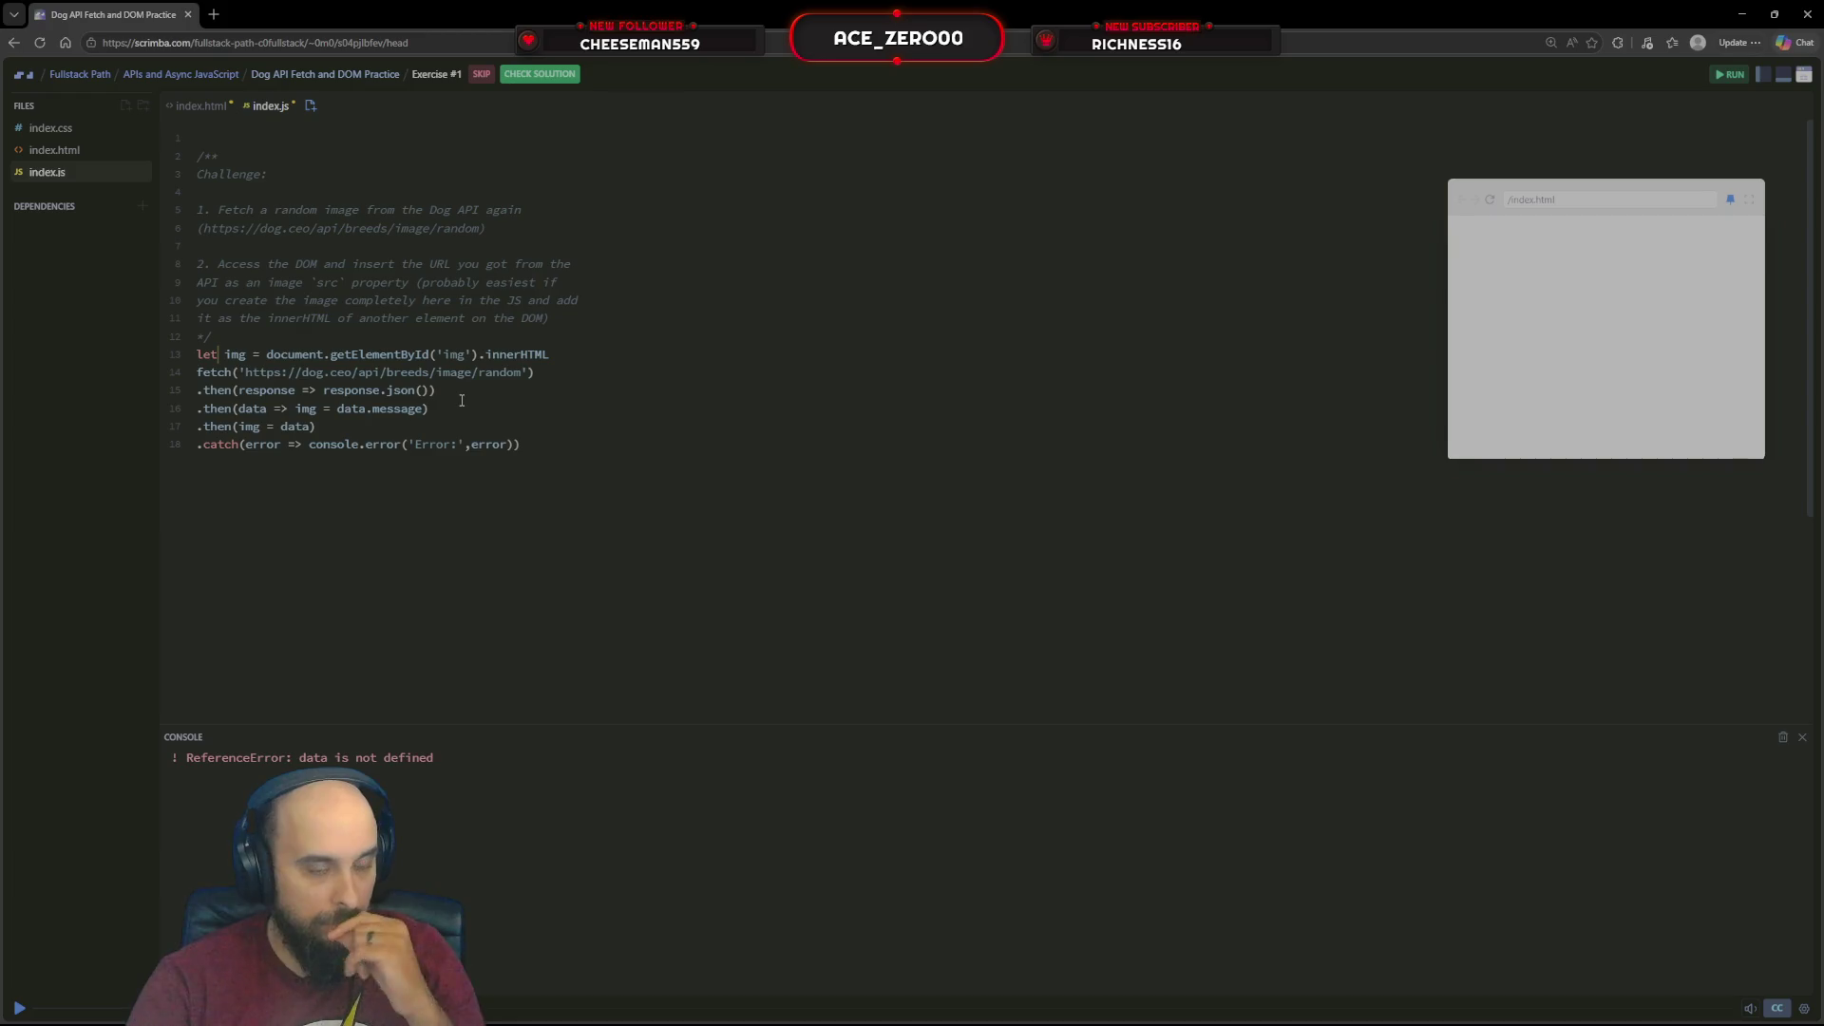
{"action": "left_click", "coordinate": [423, 412]}
{"action": "key", "text": "BackSpace"}
{"action": "key", "text": "BackSpace"}
{"action": "key", "text": "BackSpace"}
{"action": "key", "text": "BackSpace"}
{"action": "key", "text": "BackSpace"}
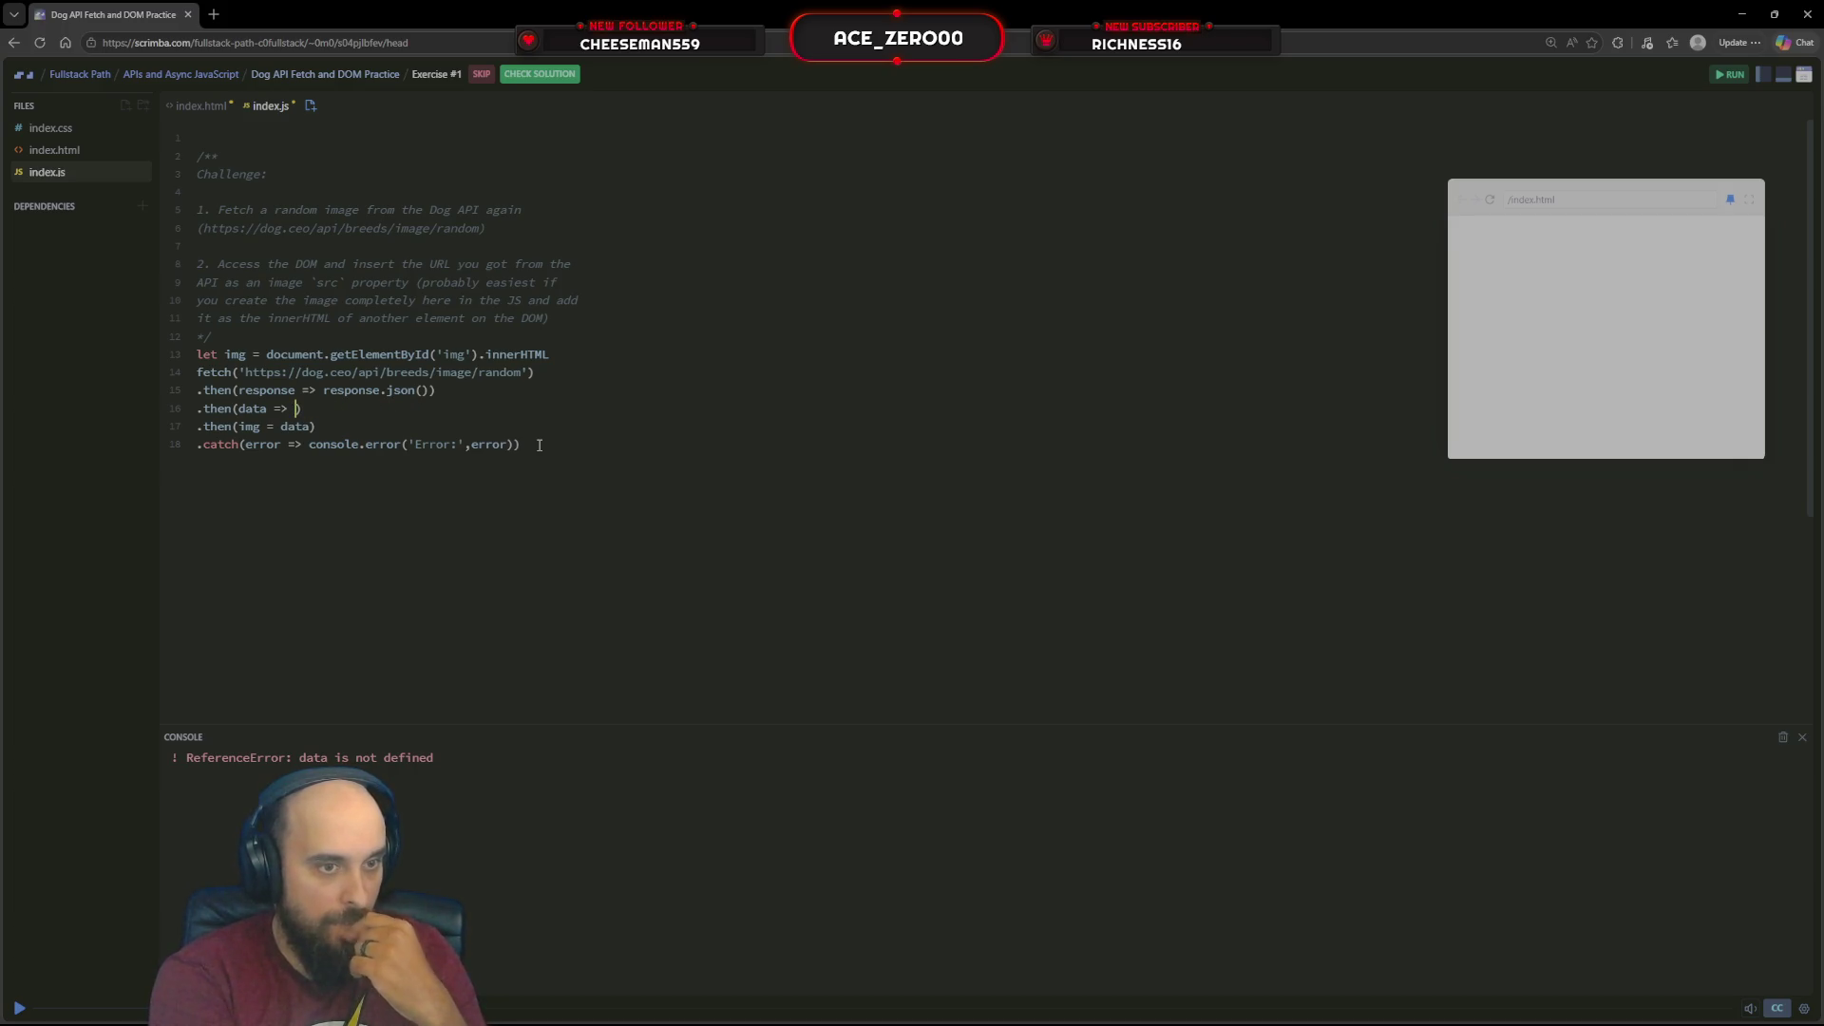
{"action": "type", "text": "data.message"}
{"action": "key", "text": "ctrl+z"}
{"action": "key", "text": "ctrl+z"}
{"action": "key", "text": "ctrl+z"}
{"action": "key", "text": "ctrl+z"}
{"action": "key", "text": "ctrl+z"}
{"action": "key", "text": "ctrl+z"}
{"action": "key", "text": "ctrl+z"}
{"action": "key", "text": "ctrl+z"}
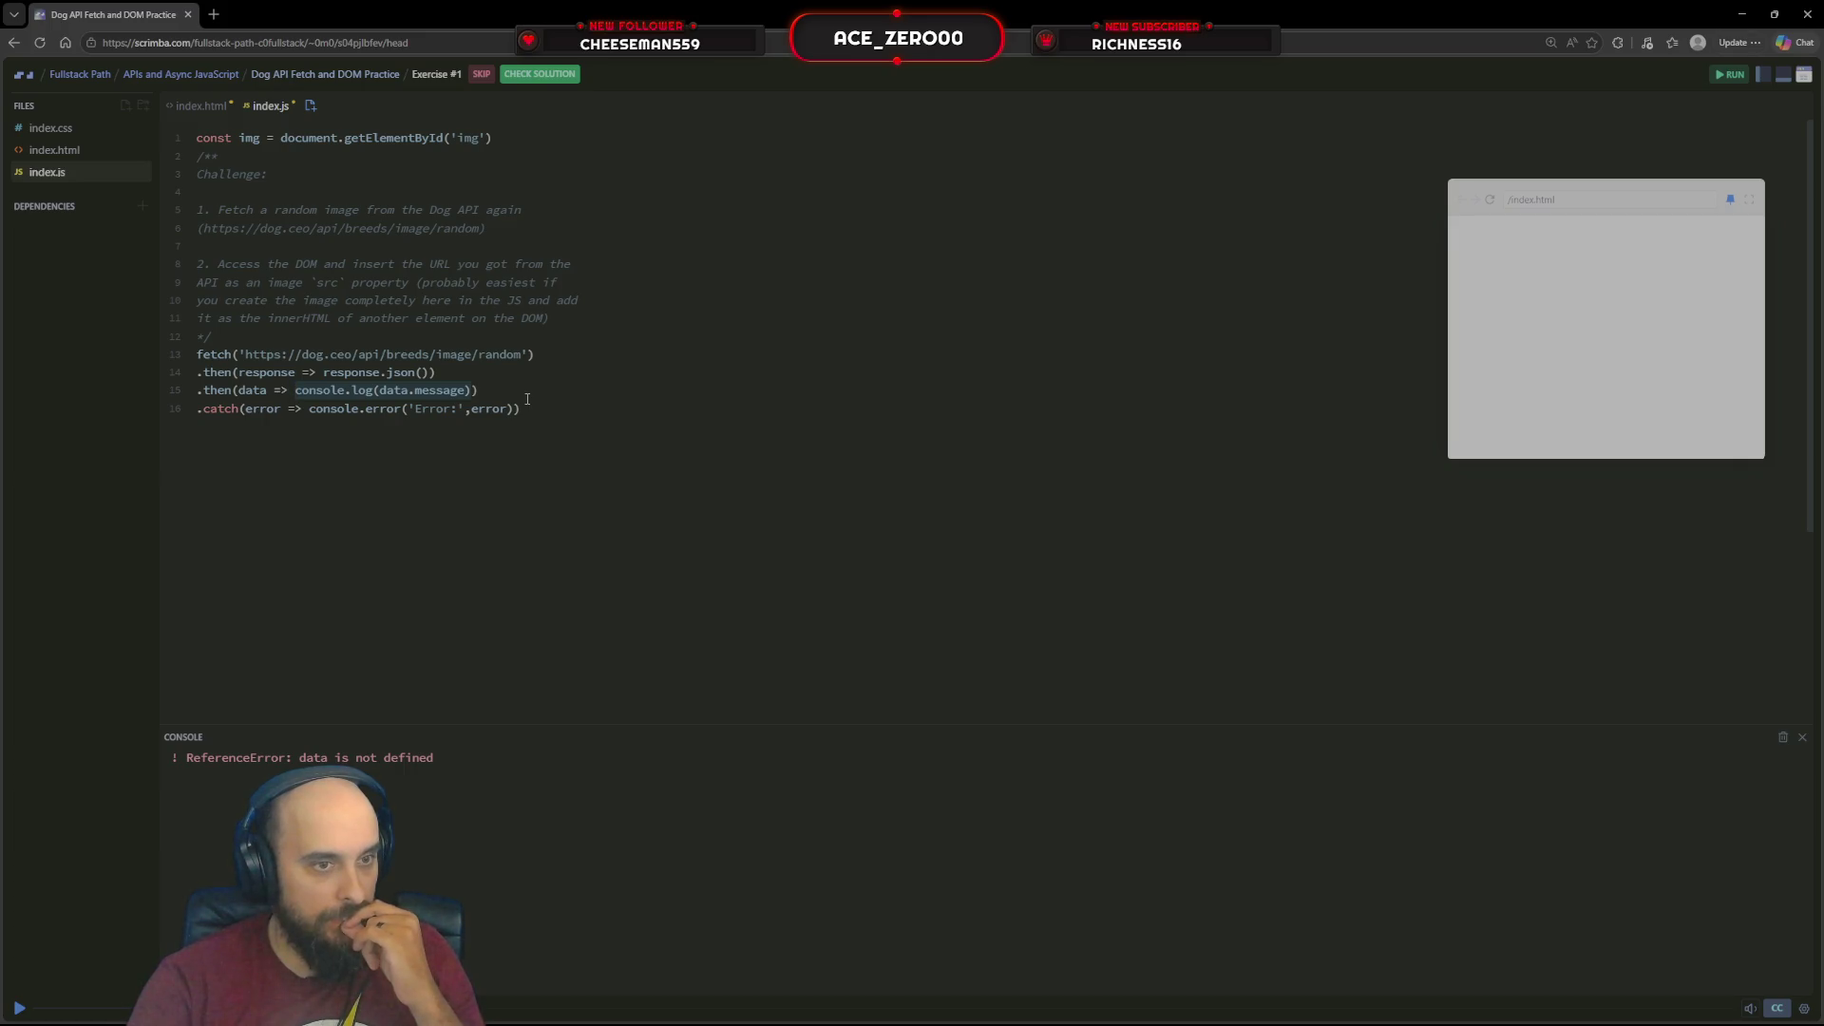
Rerun to log the dog URL, then rewrite line 15 as img = data.message without the extra parenthesis
{"action": "left_click", "coordinate": [528, 399]}
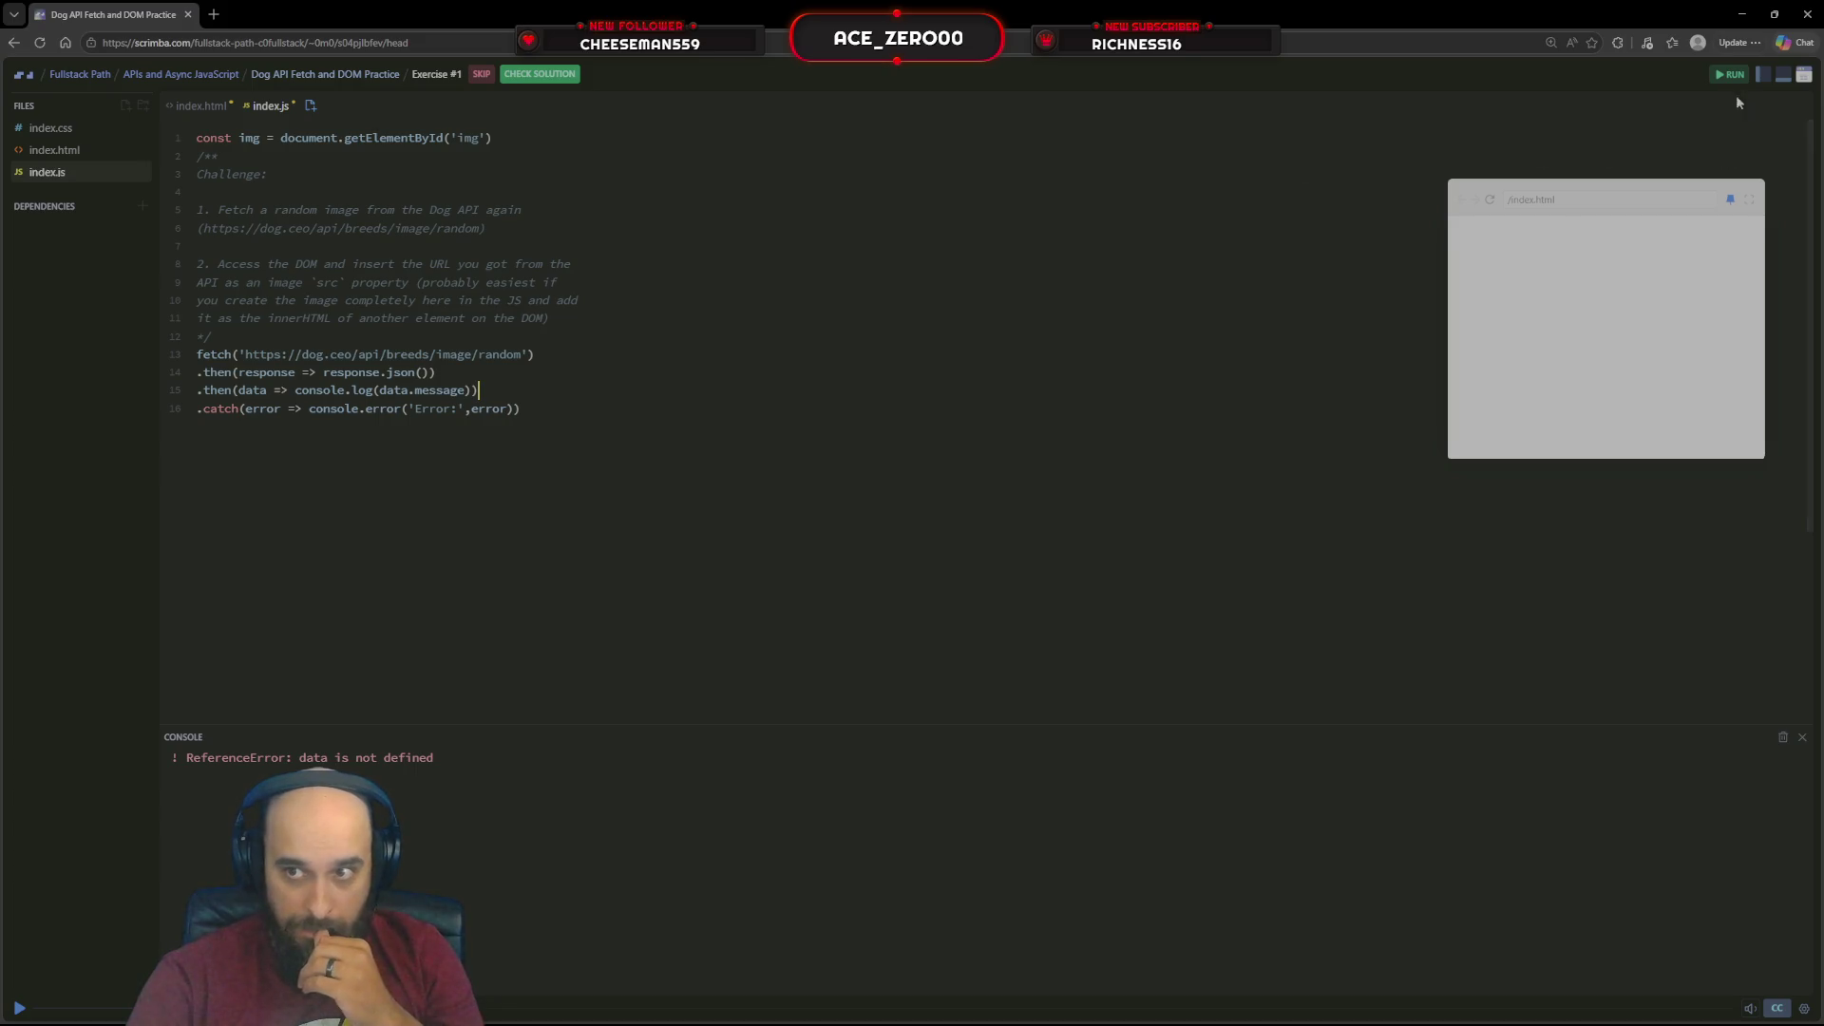
{"action": "key", "text": "ctrl+s"}
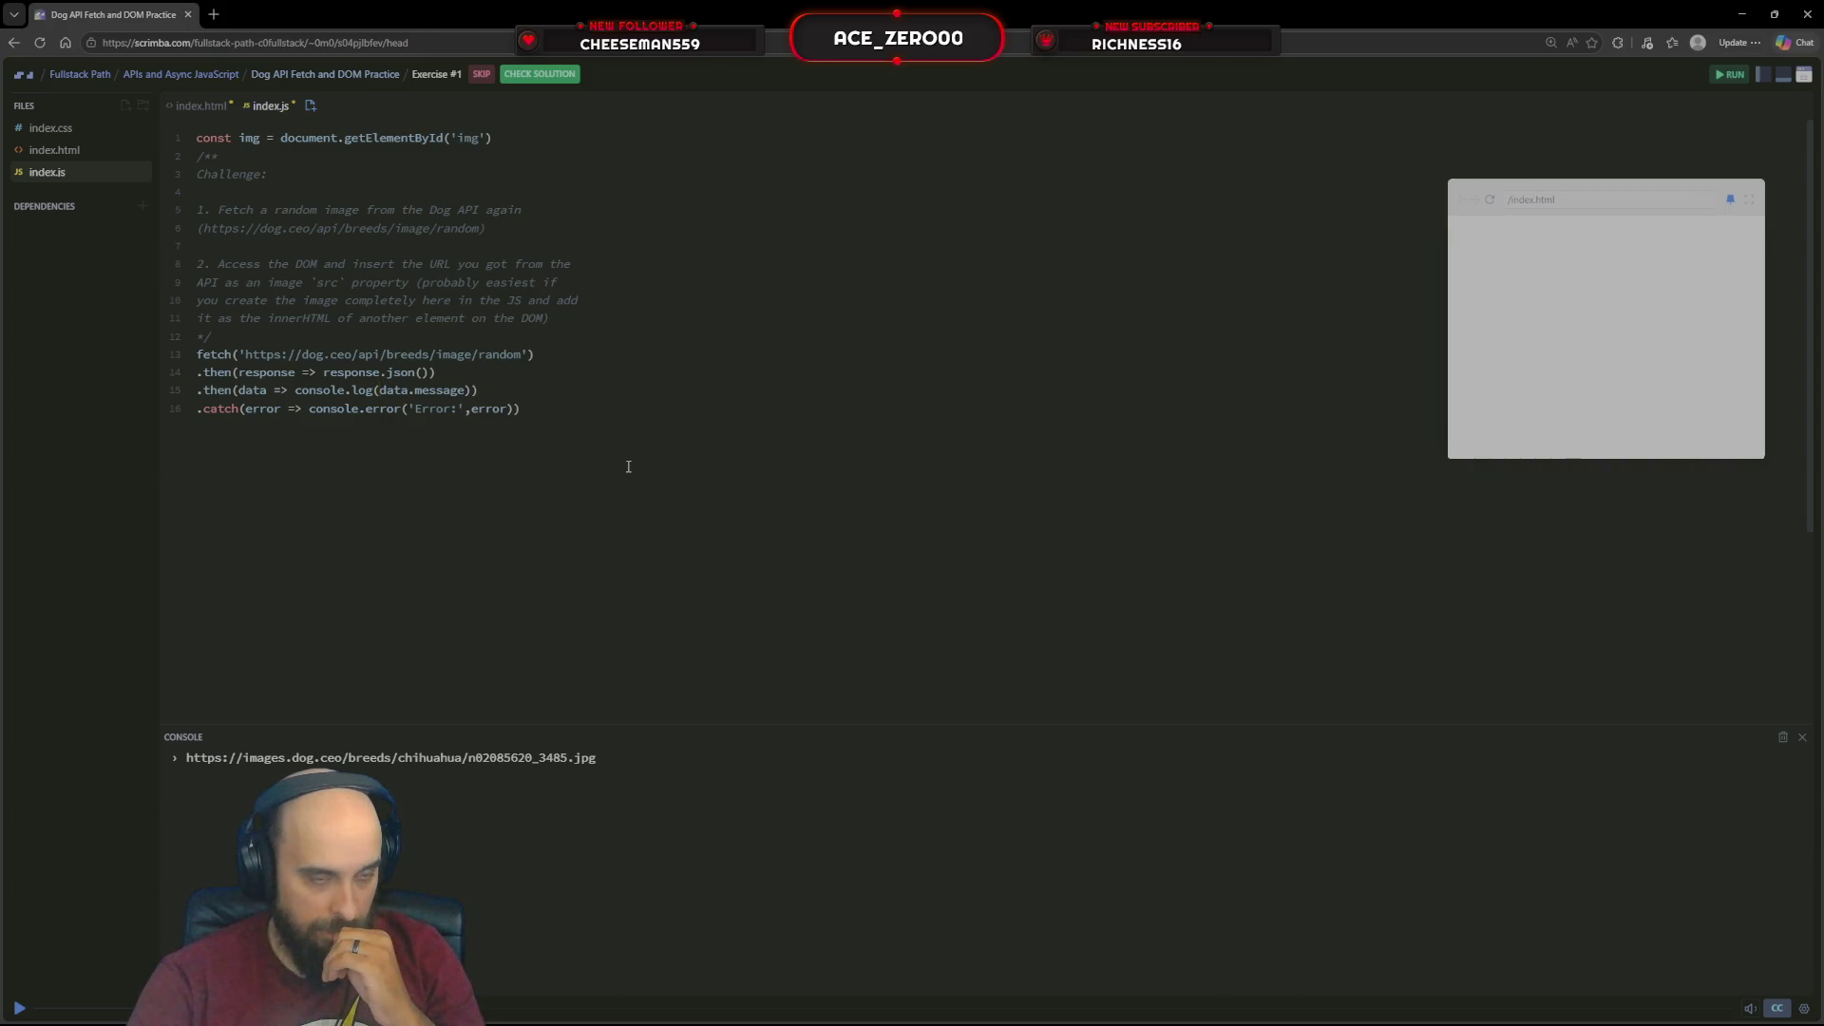
{"action": "key", "text": "BackSpace"}
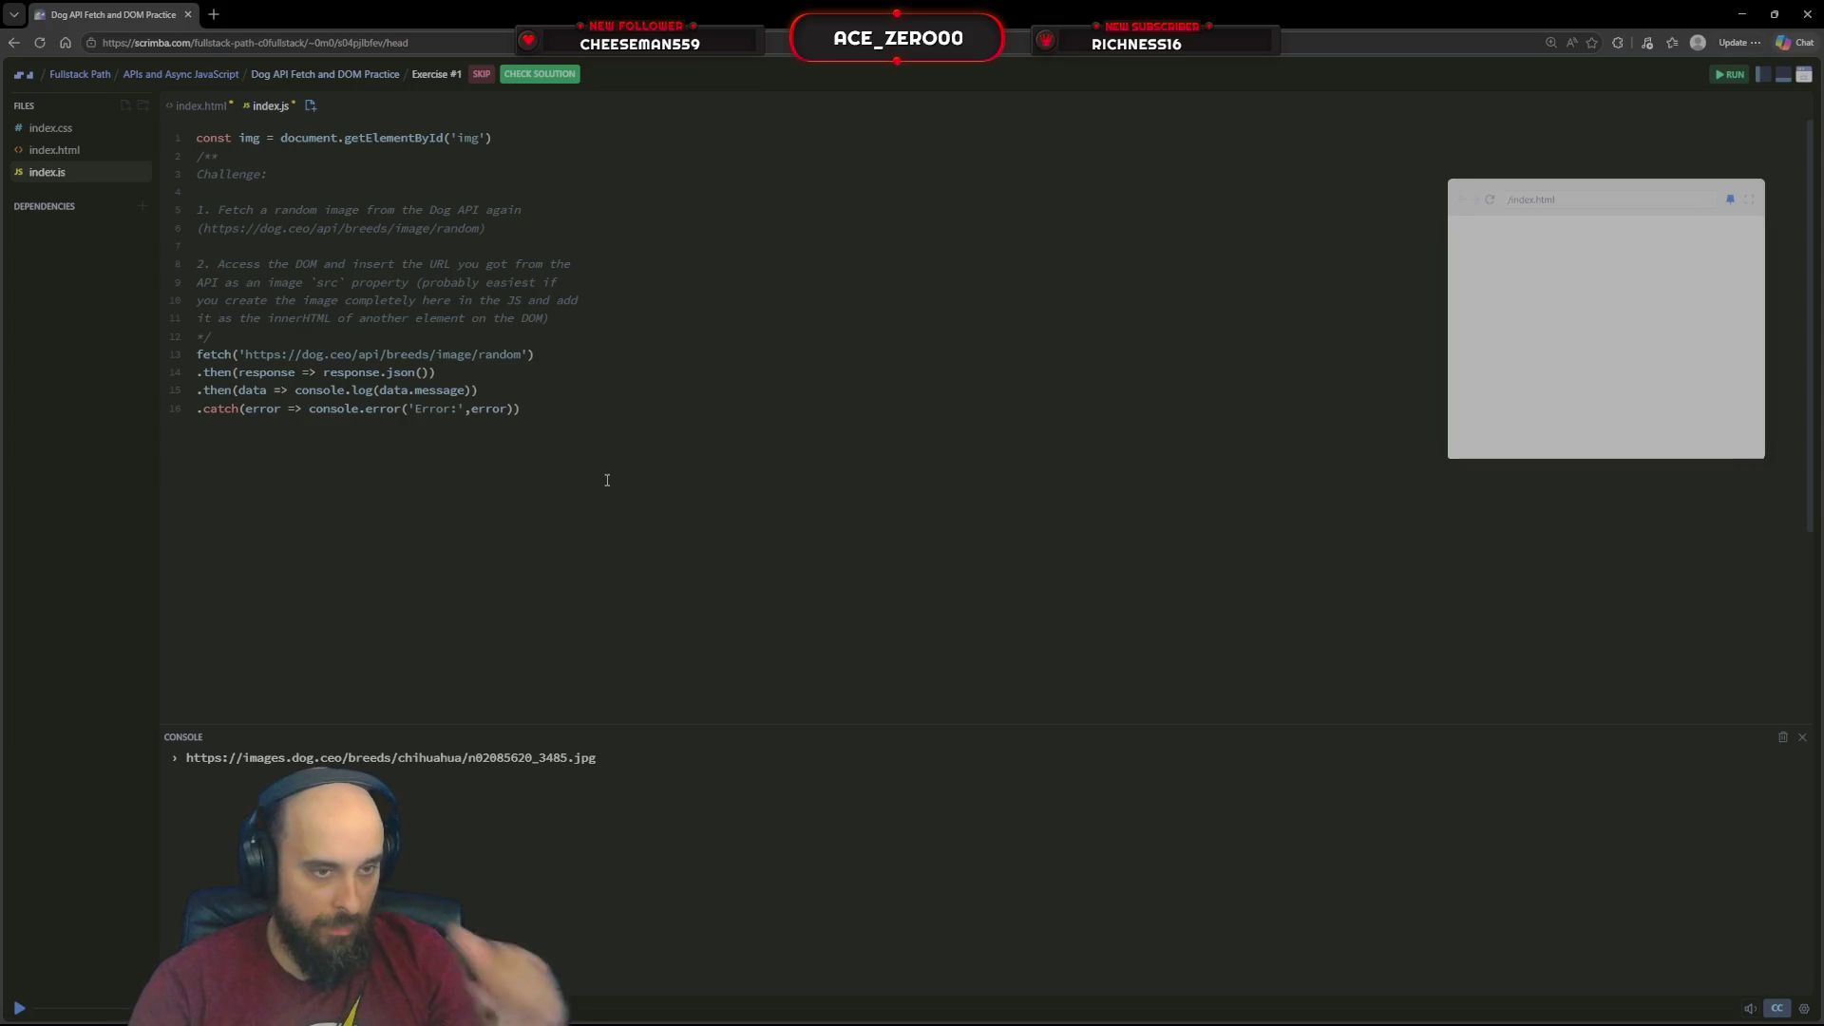
{"action": "key", "text": "BackSpace"}
{"action": "key", "text": "BackSpace"}
{"action": "key", "text": "BackSpace"}
{"action": "key", "text": "BackSpace"}
{"action": "key", "text": "BackSpace"}
{"action": "key", "text": "BackSpace"}
{"action": "key", "text": "BackSpace"}
{"action": "key", "text": "BackSpace"}
{"action": "type", "text": "img ="}
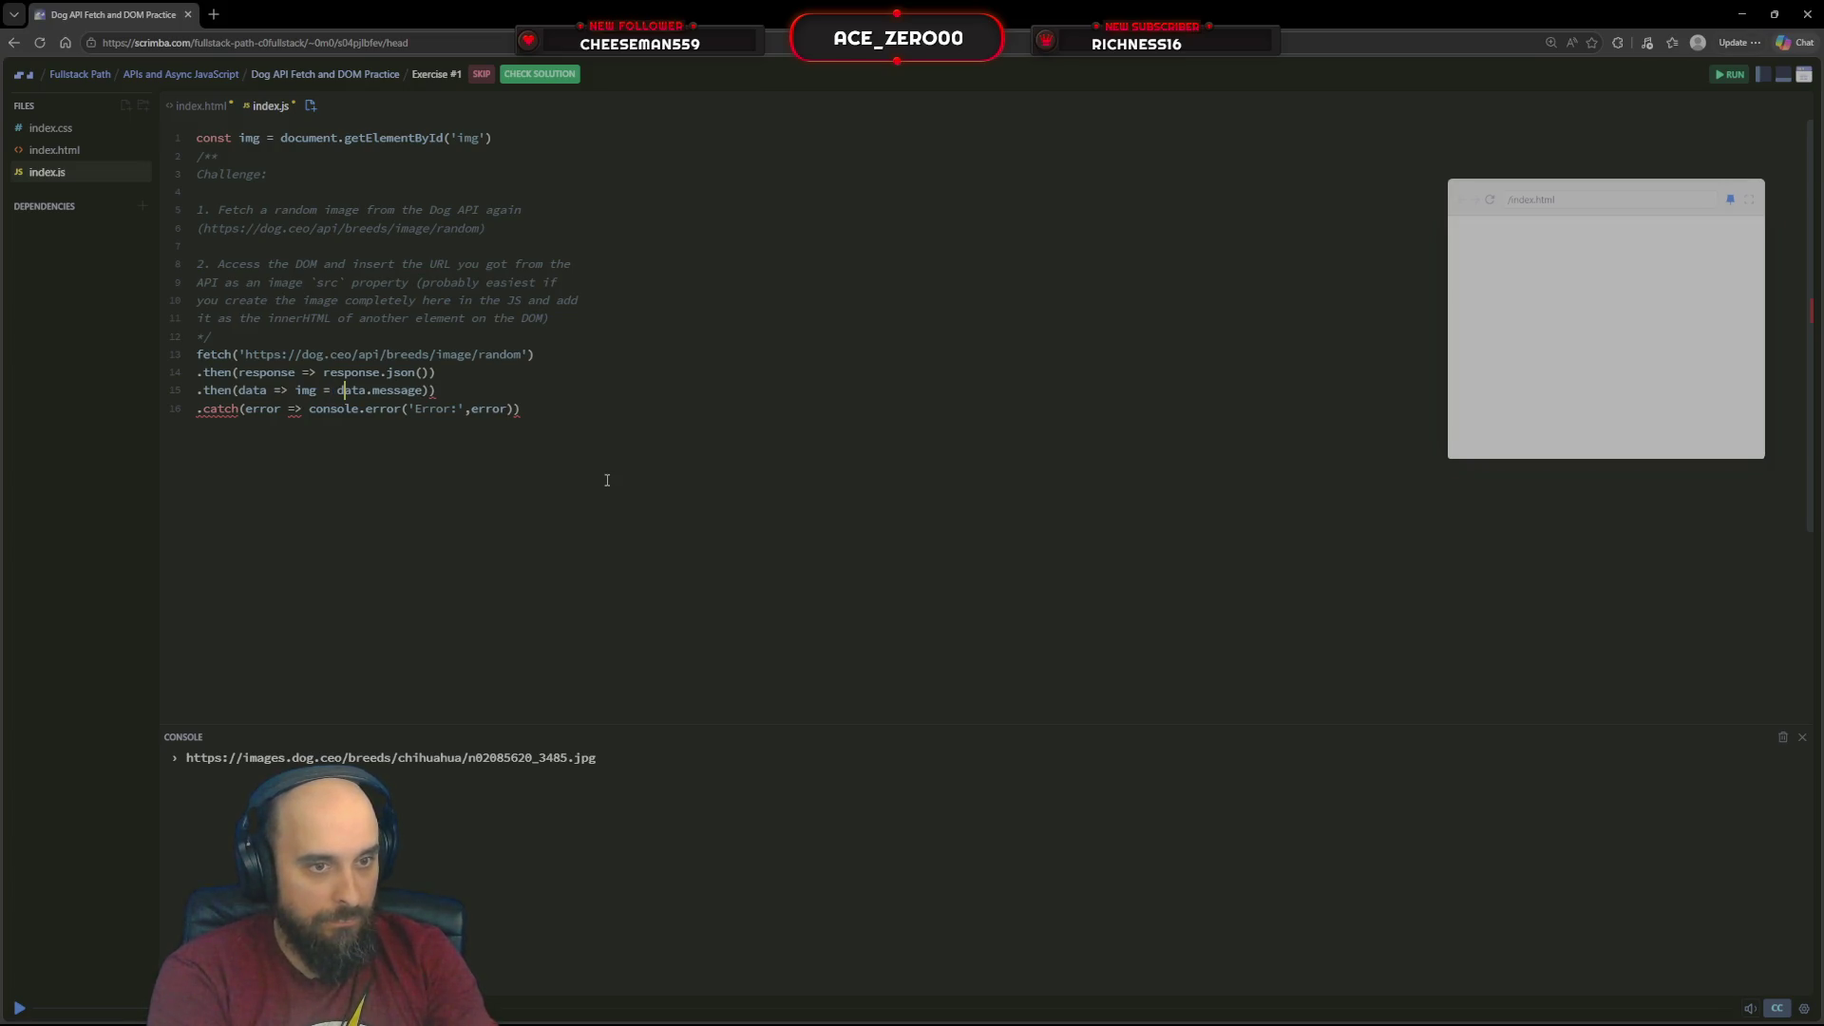
{"action": "key", "text": "Delete"}
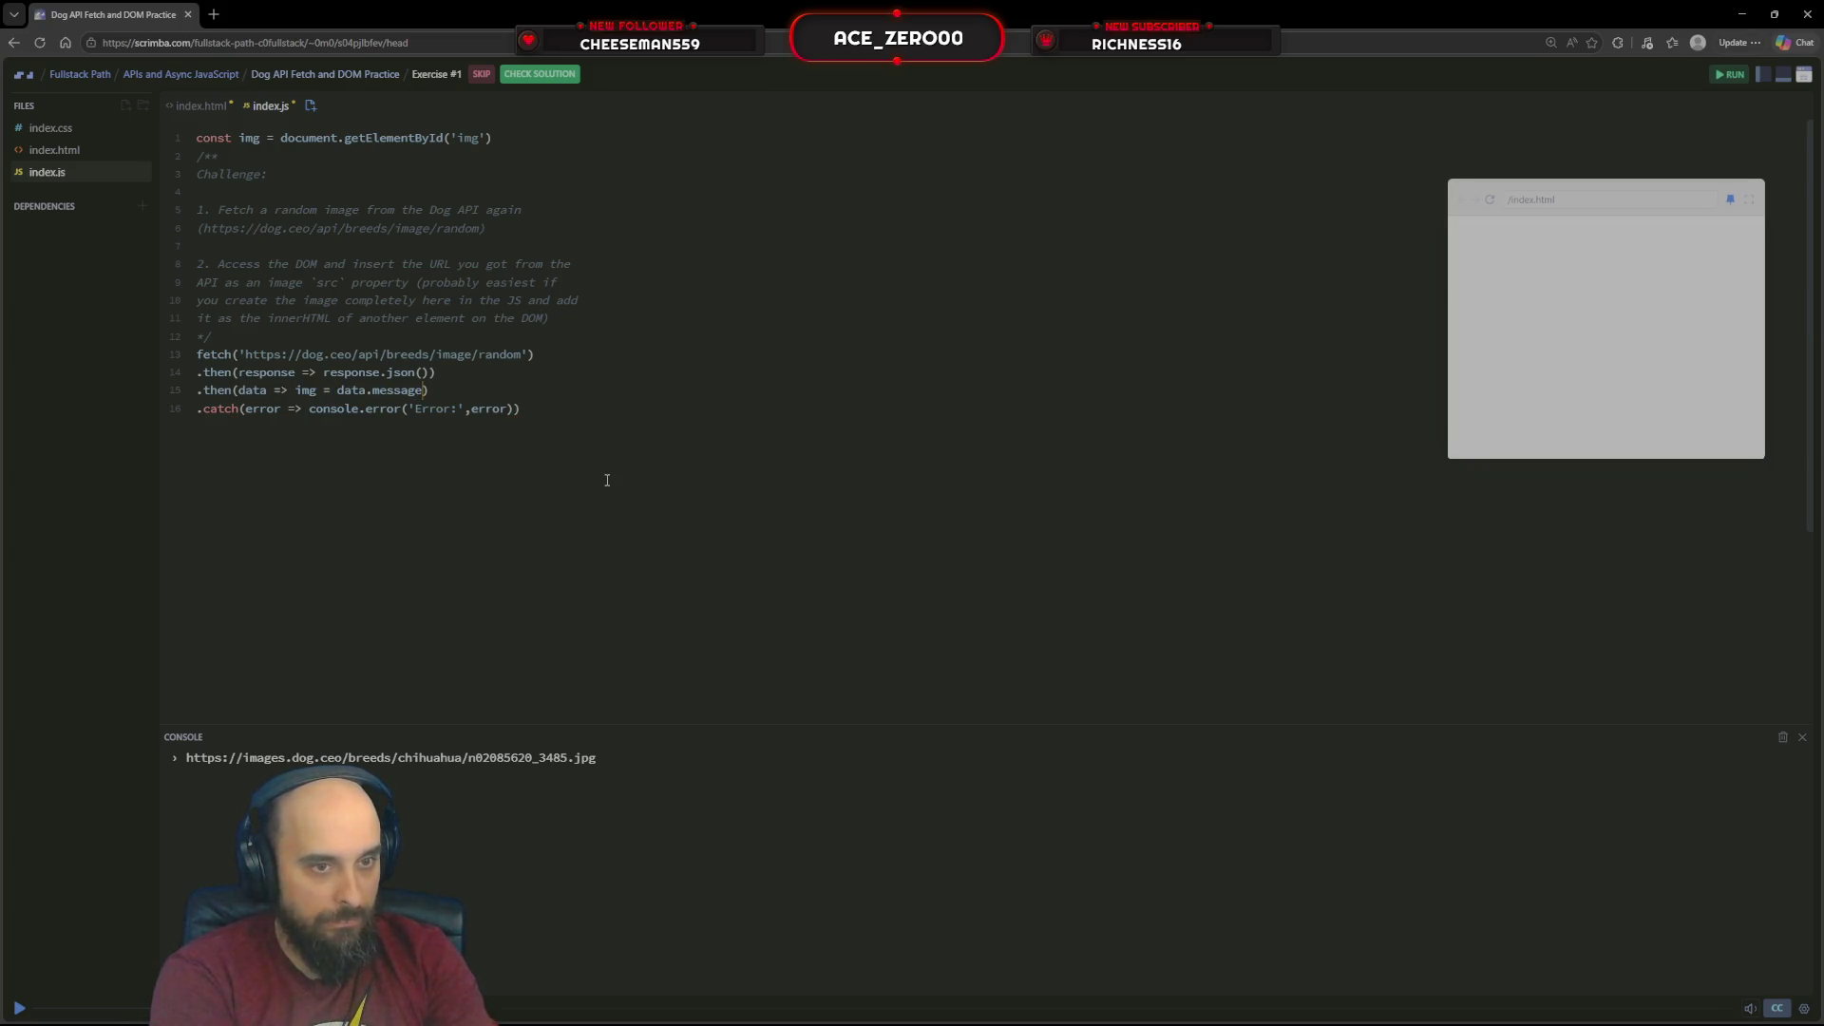
Change line 1 to a let declaration ending in .innerHTML and rerun the code
{"action": "left_click", "coordinate": [1719, 78]}
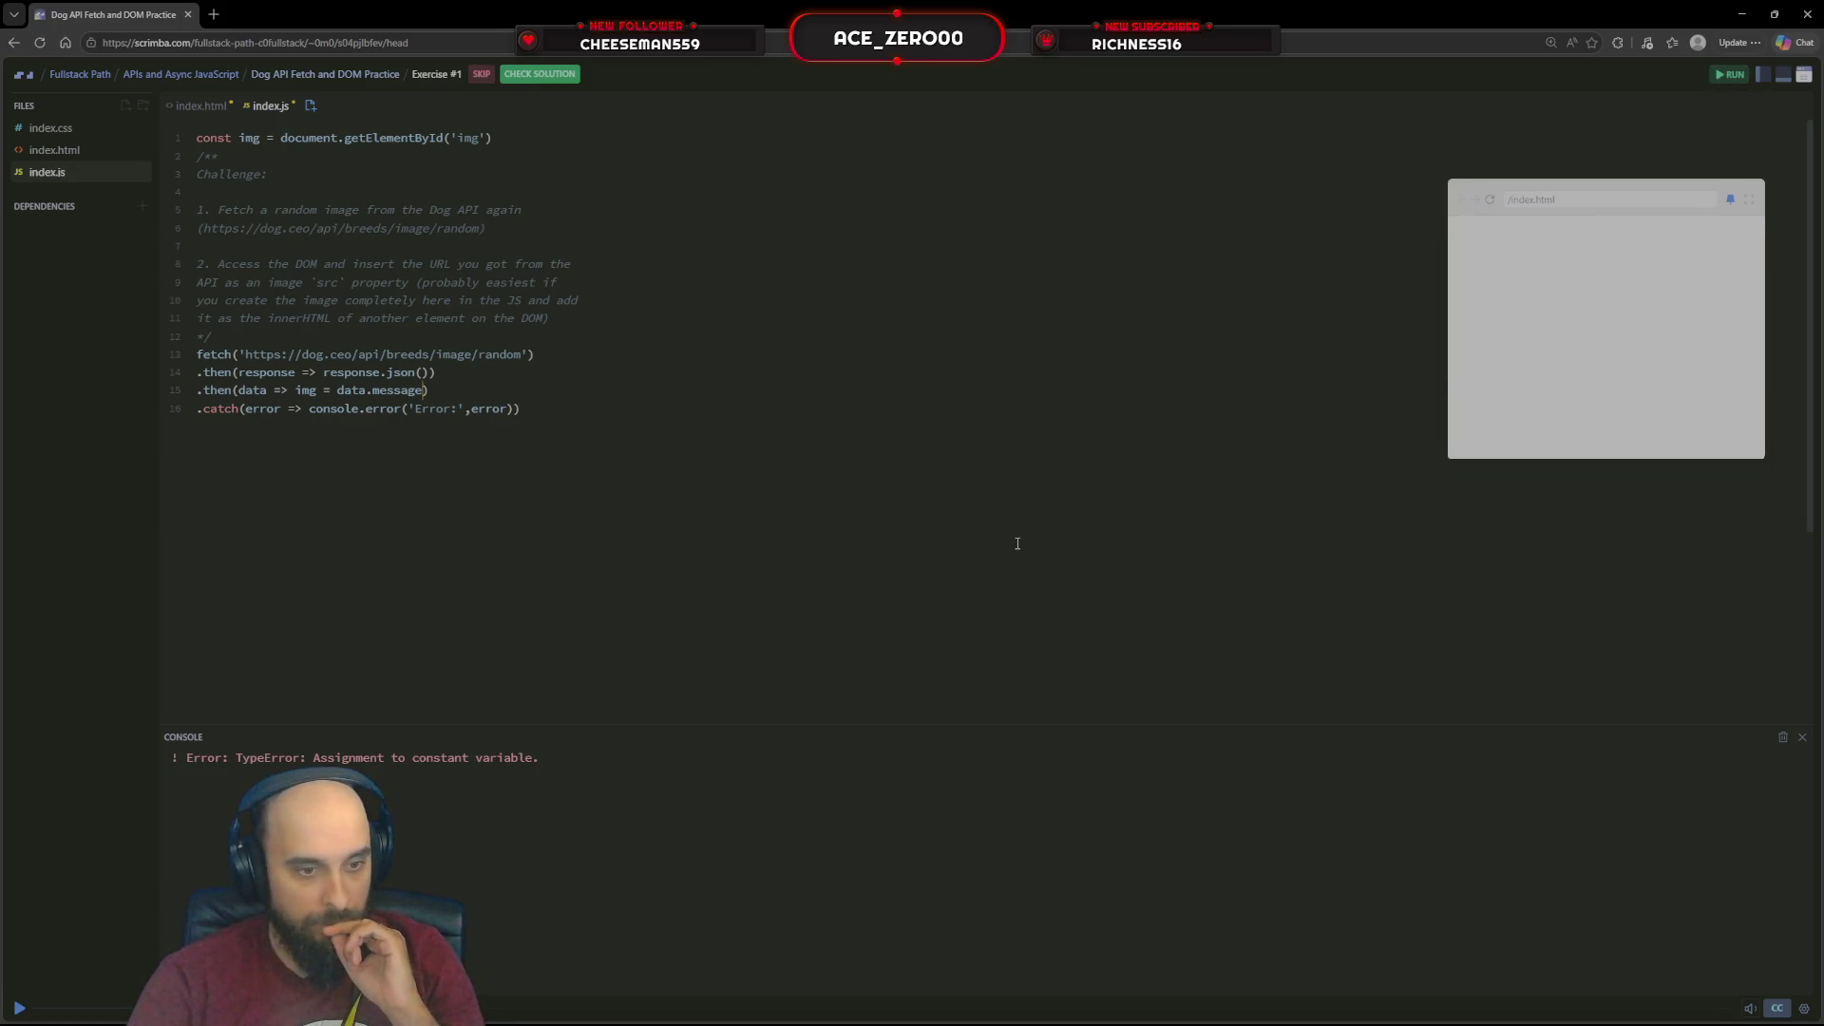
{"action": "left_click", "coordinate": [325, 72]}
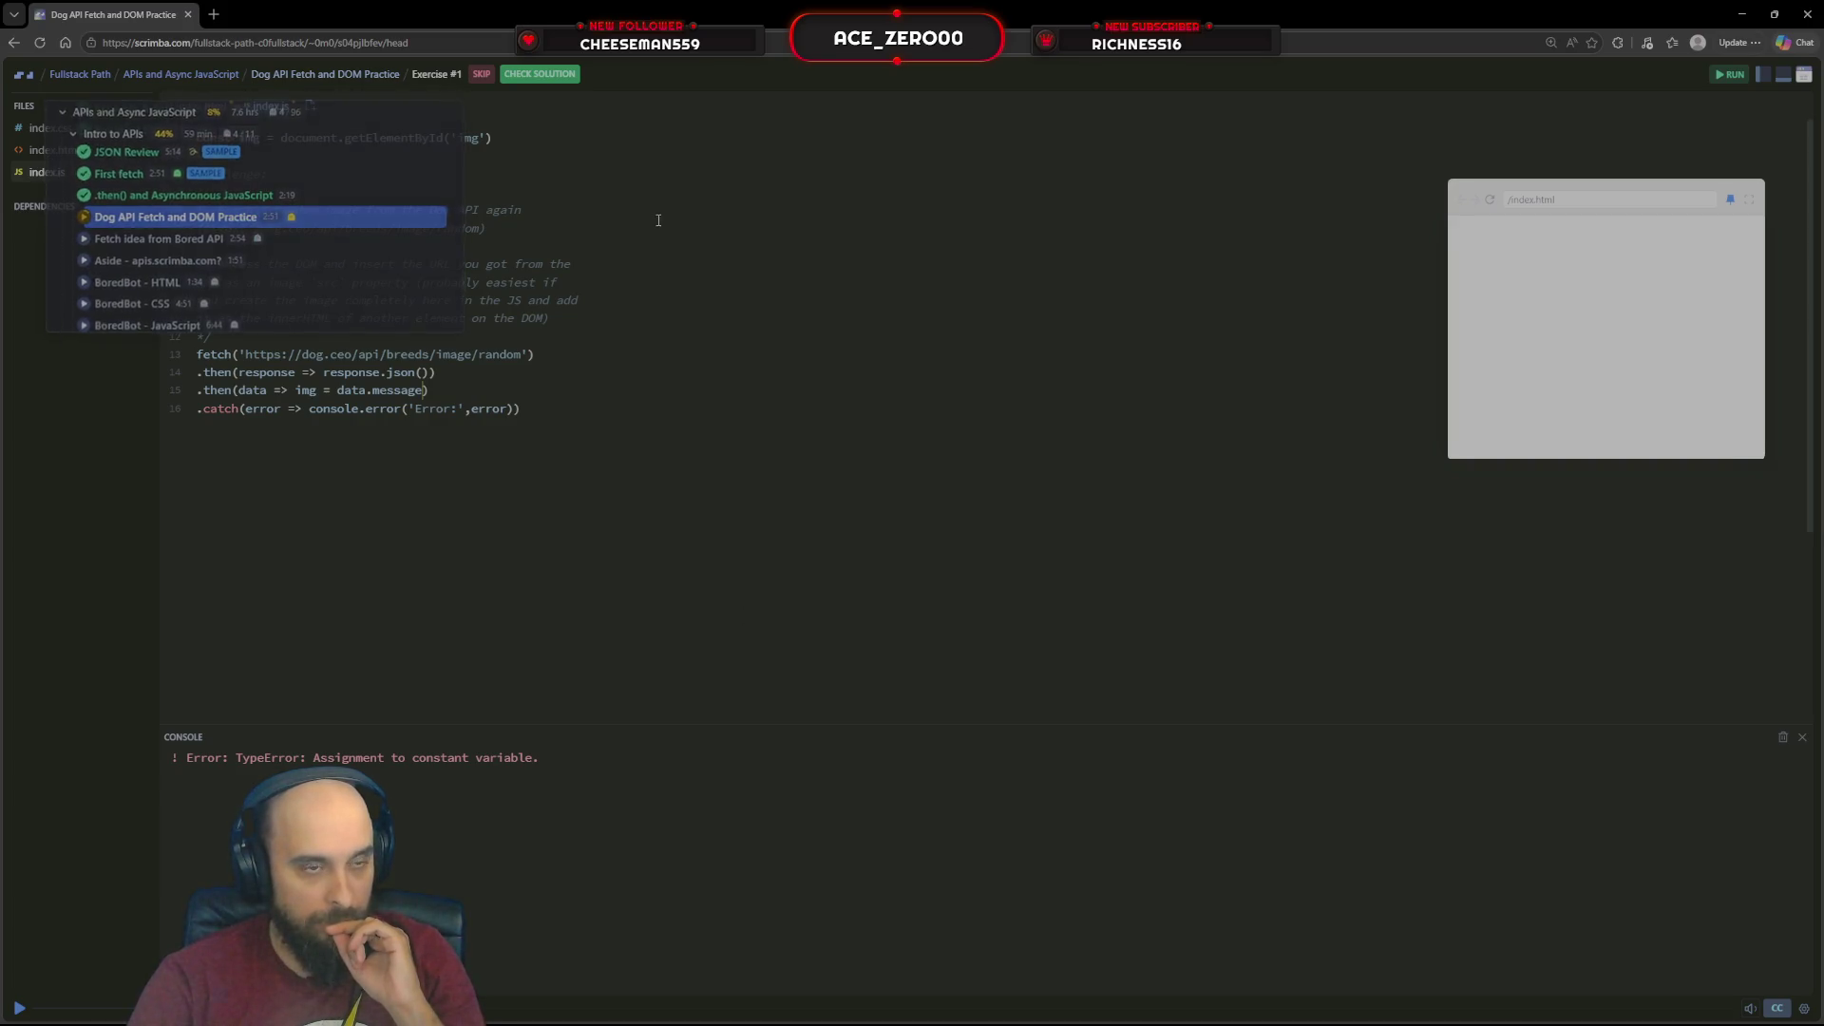
{"action": "left_click", "coordinate": [232, 139]}
{"action": "key", "text": "BackSpace"}
{"action": "key", "text": "BackSpace"}
{"action": "key", "text": "BackSpace"}
{"action": "type", "text": "lement"}
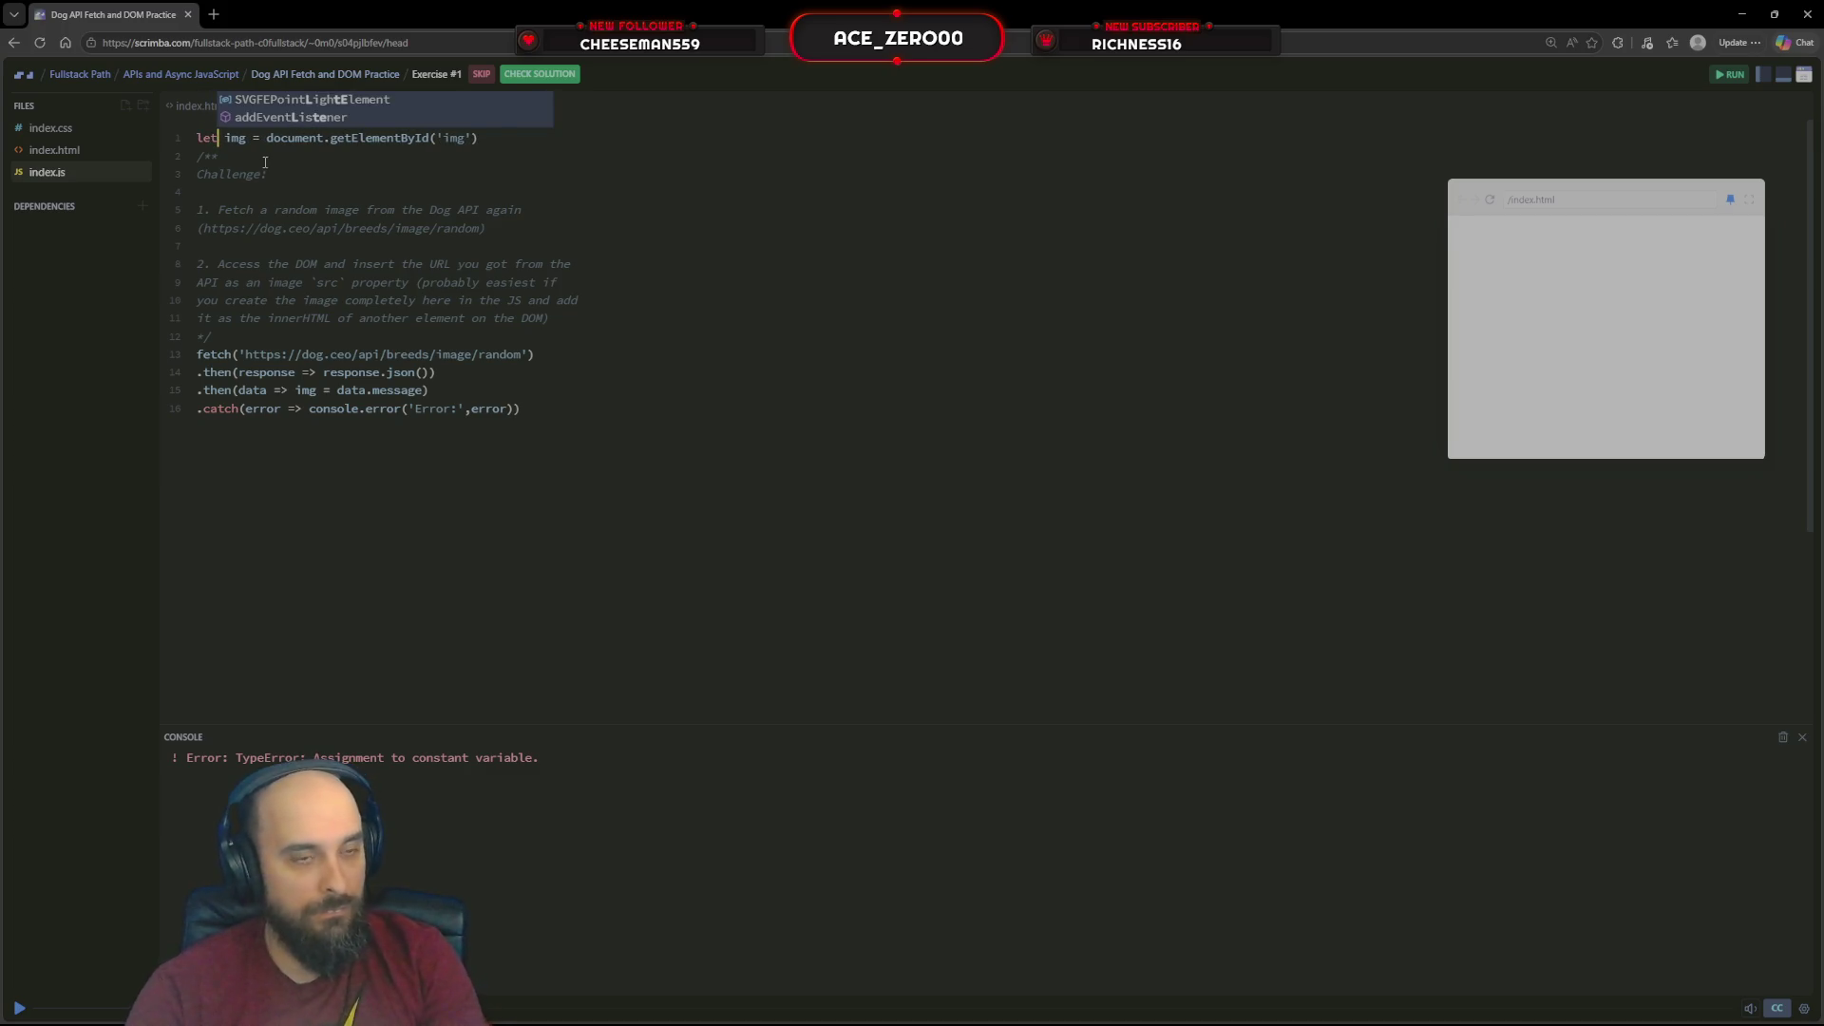
{"action": "left_click", "coordinate": [480, 138]}
{"action": "left_click", "coordinate": [1725, 80]}
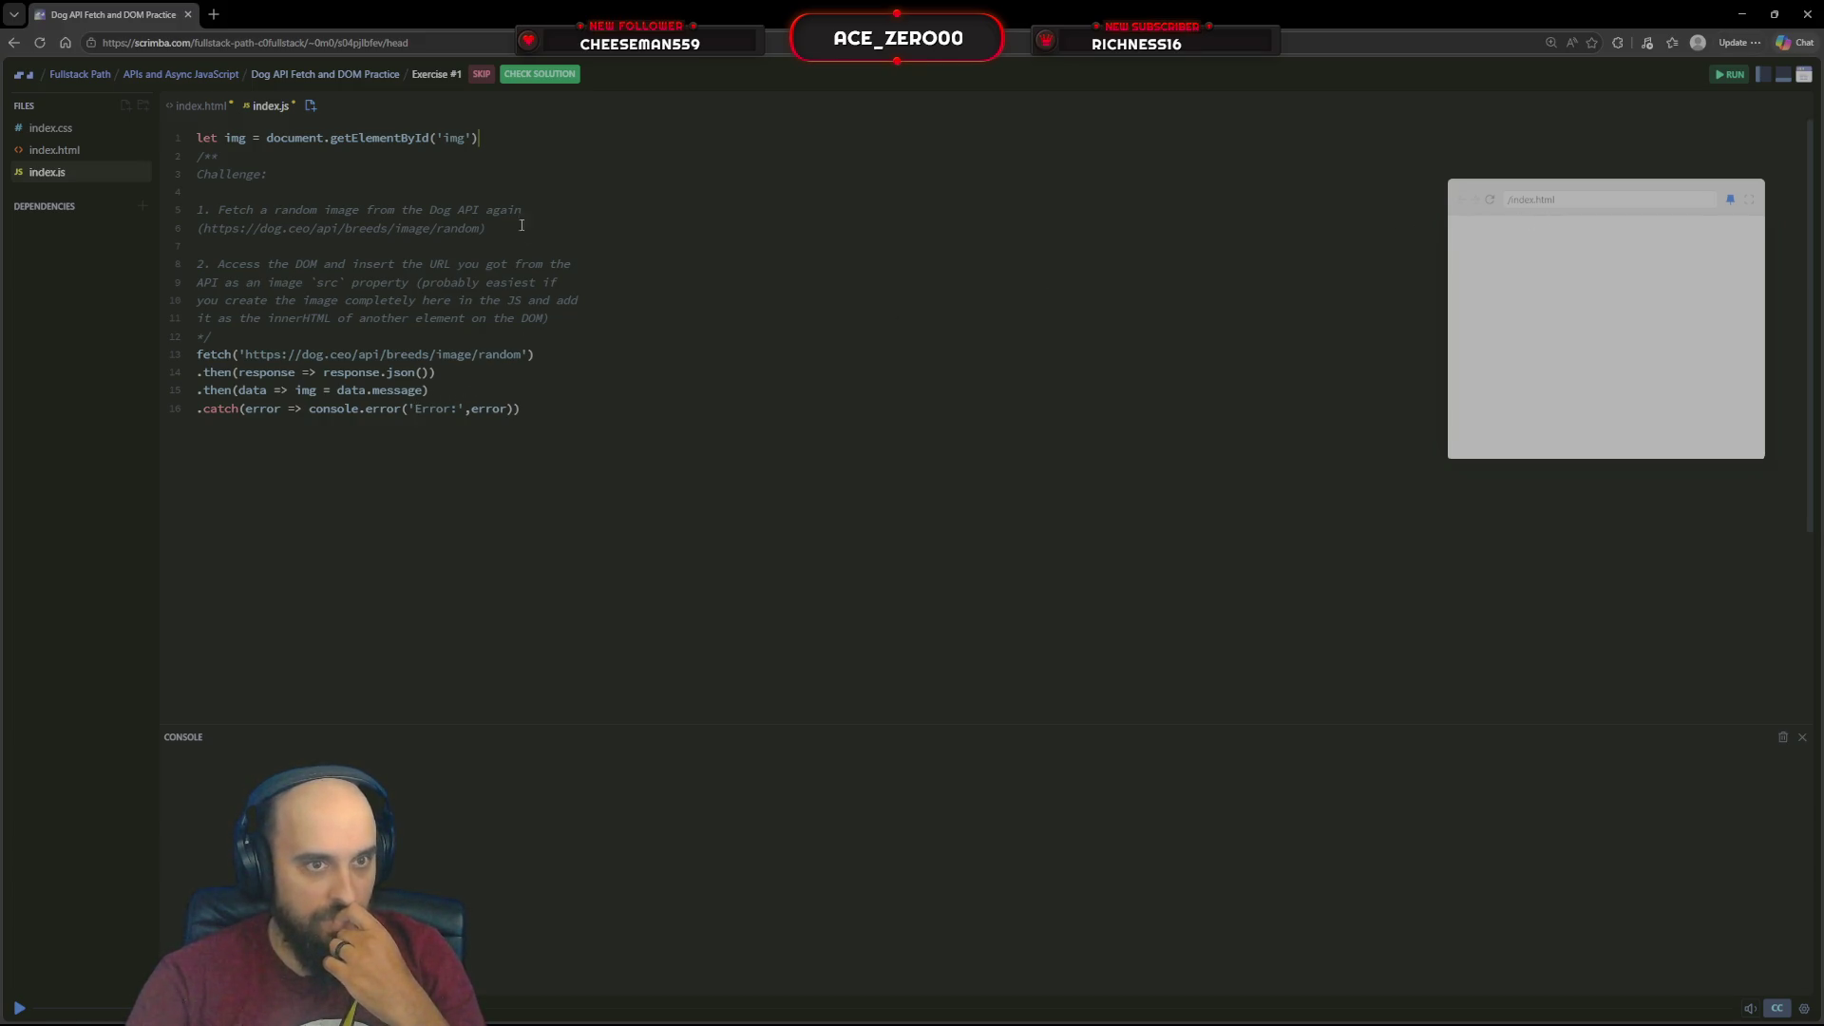
{"action": "type", "text": ".in"}
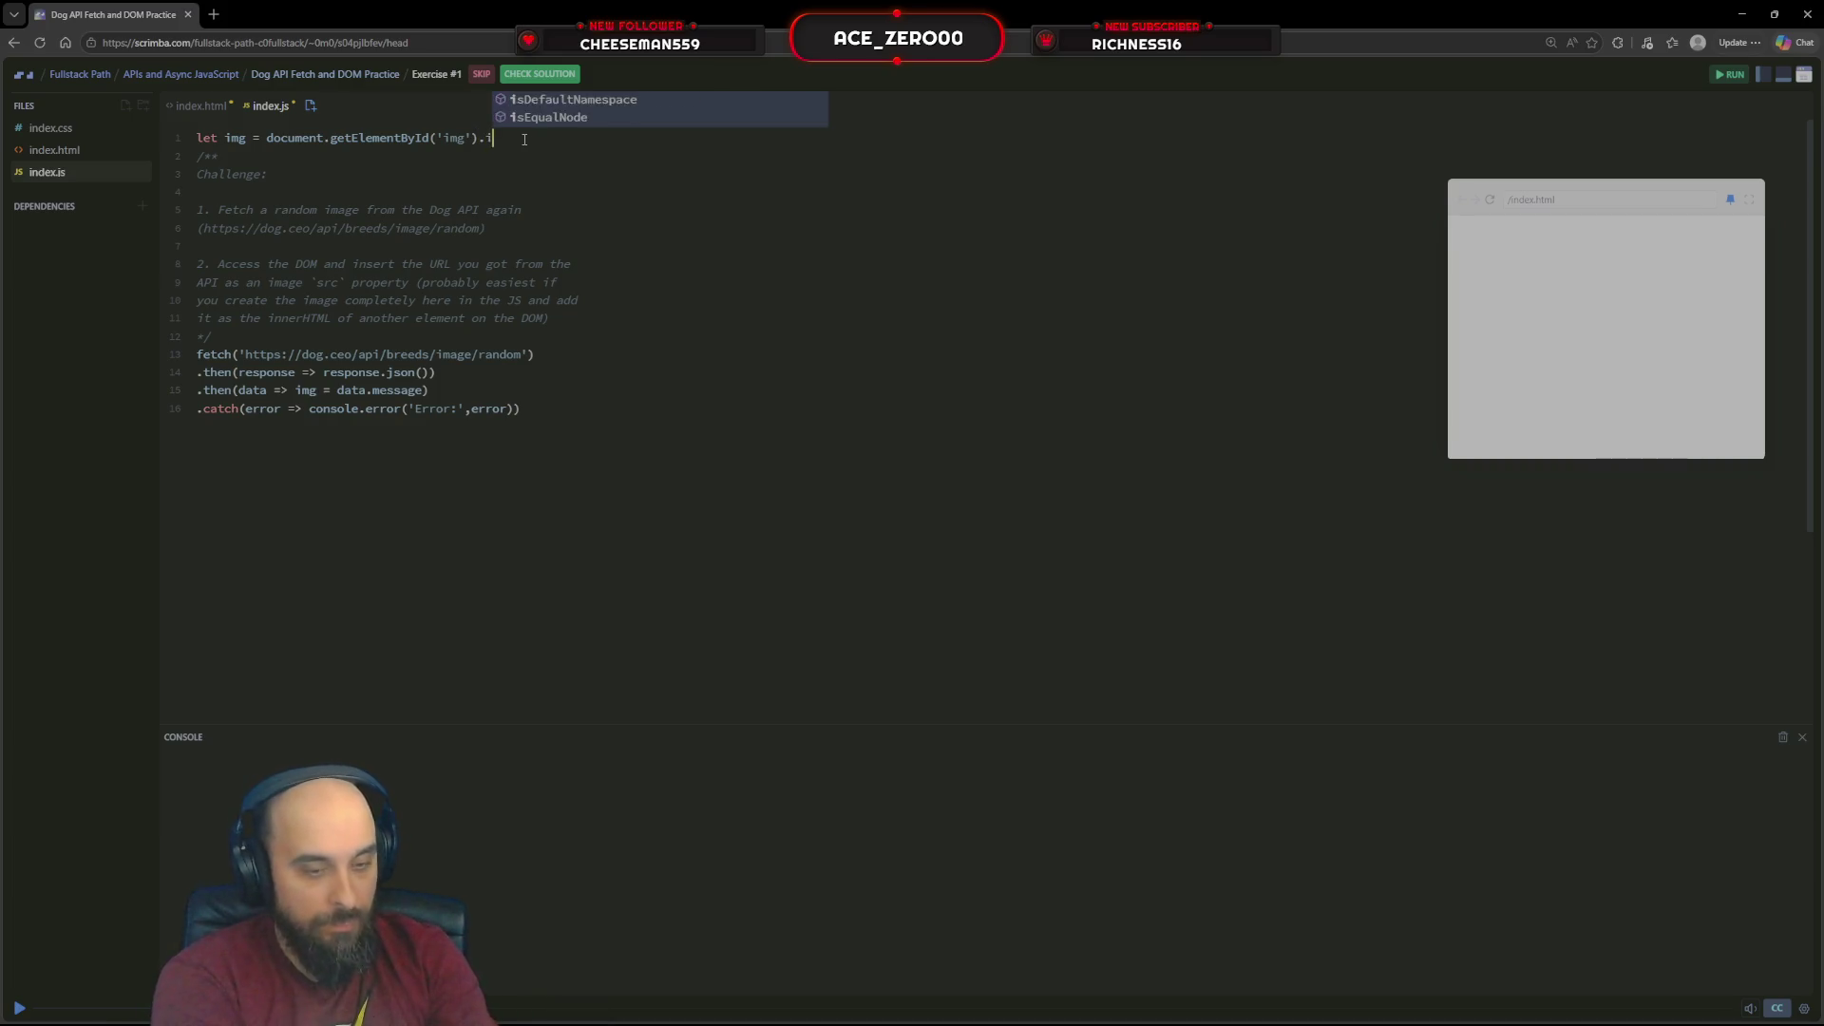
{"action": "key", "text": "BackSpace"}
{"action": "key", "text": "BackSpace"}
{"action": "type", "text": "innte"}
{"action": "type", "text": "erH"}
{"action": "key", "text": "Return"}
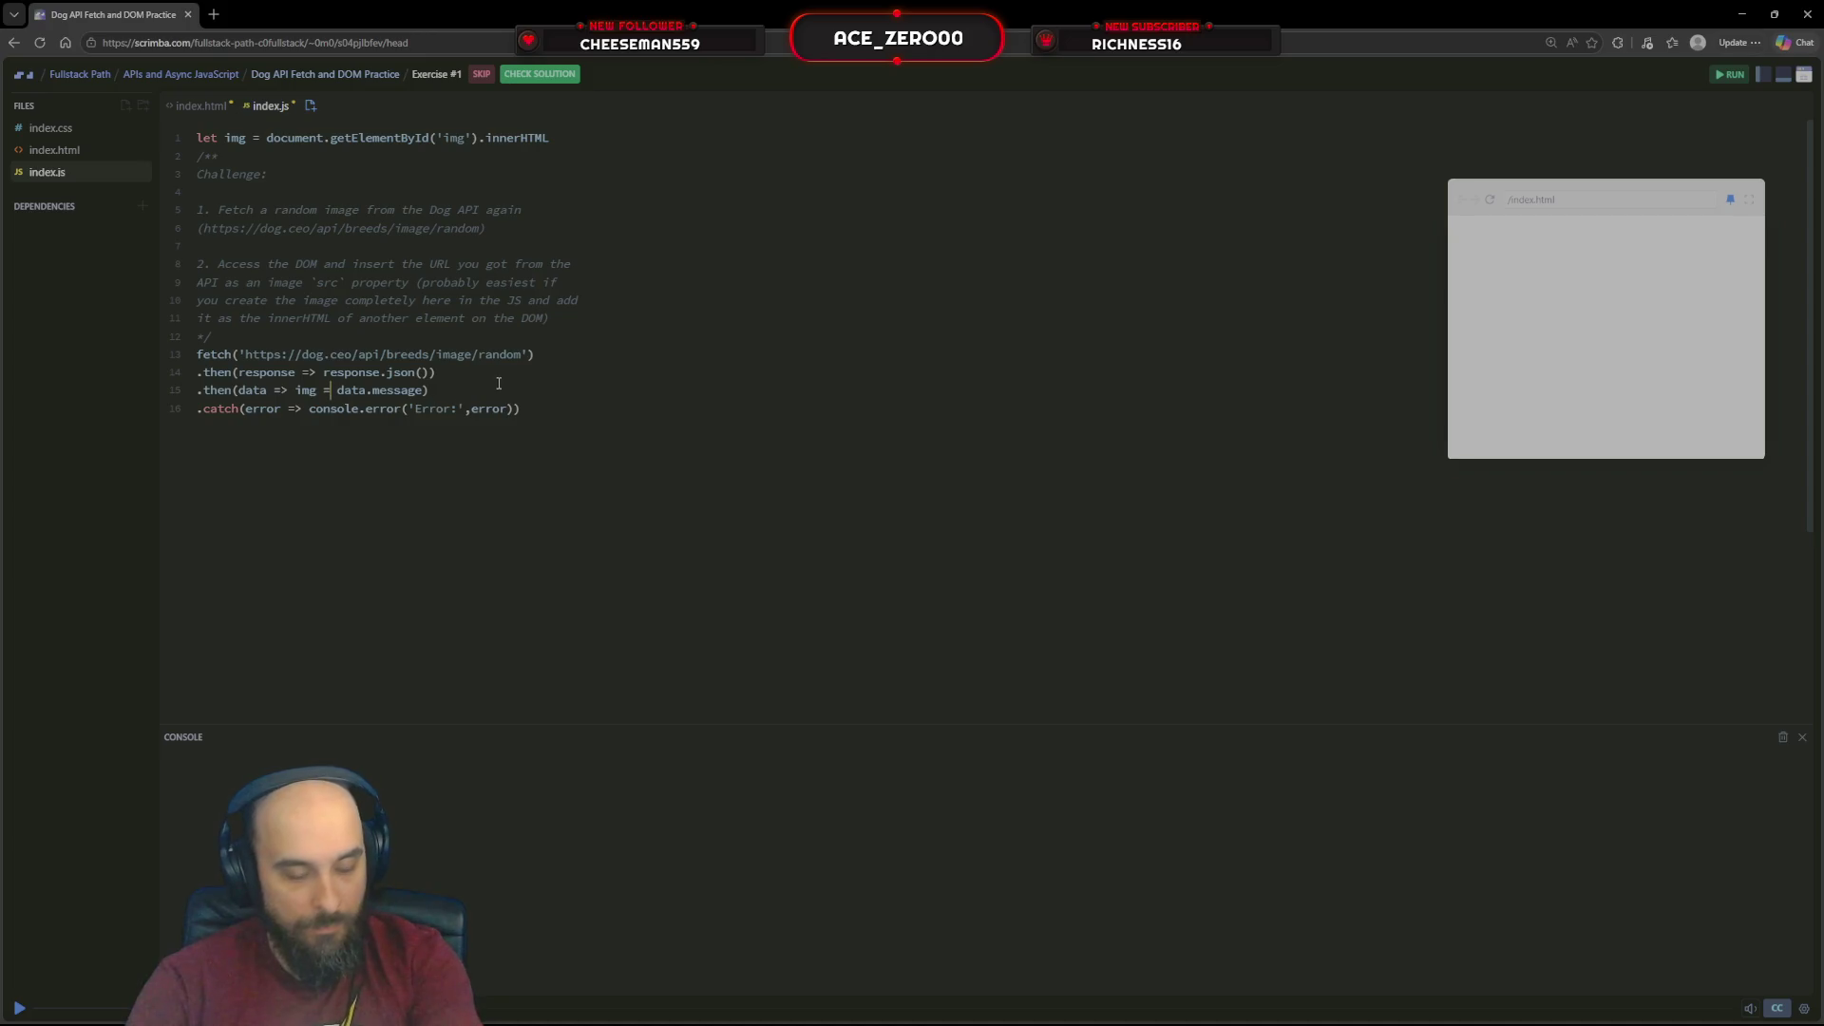
Move innerHTML from line 1 onto line 15 as img.innerHTML = data.message, then switch to index.html
{"action": "left_click_drag", "start_coordinate": [568, 132], "coordinate": [486, 139]}
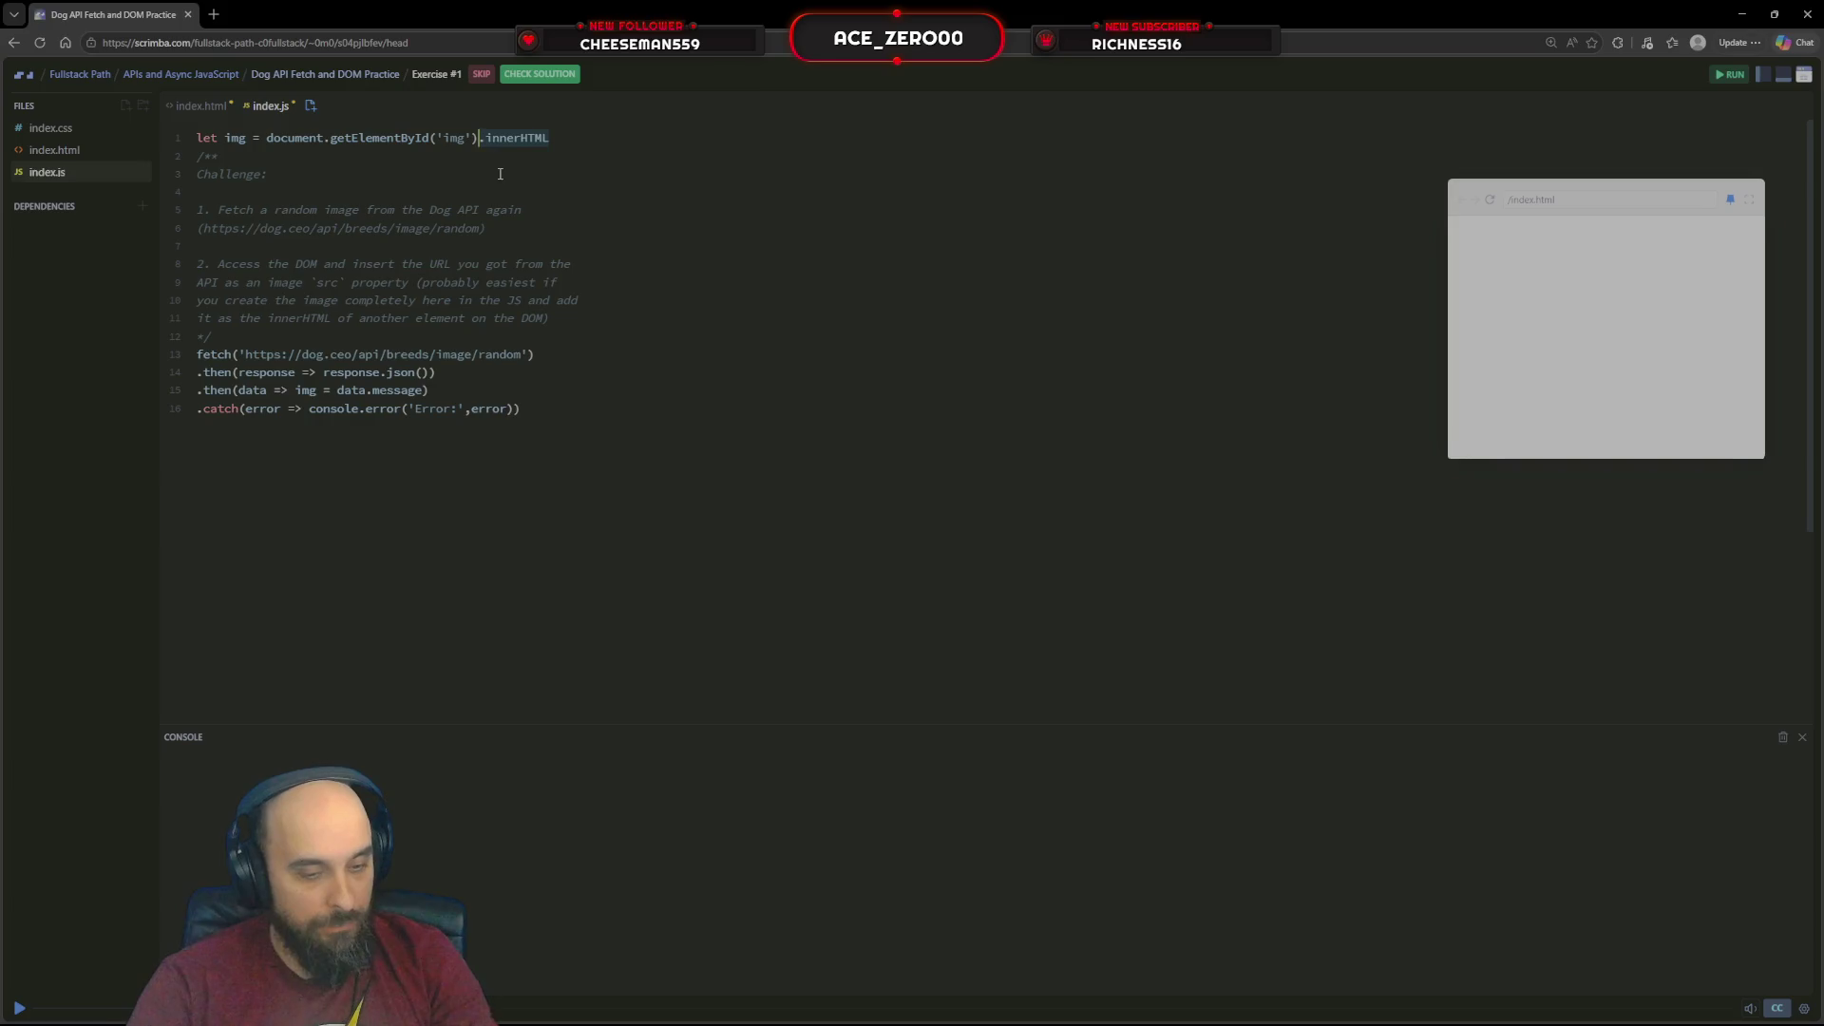
{"action": "key", "text": "BackSpace"}
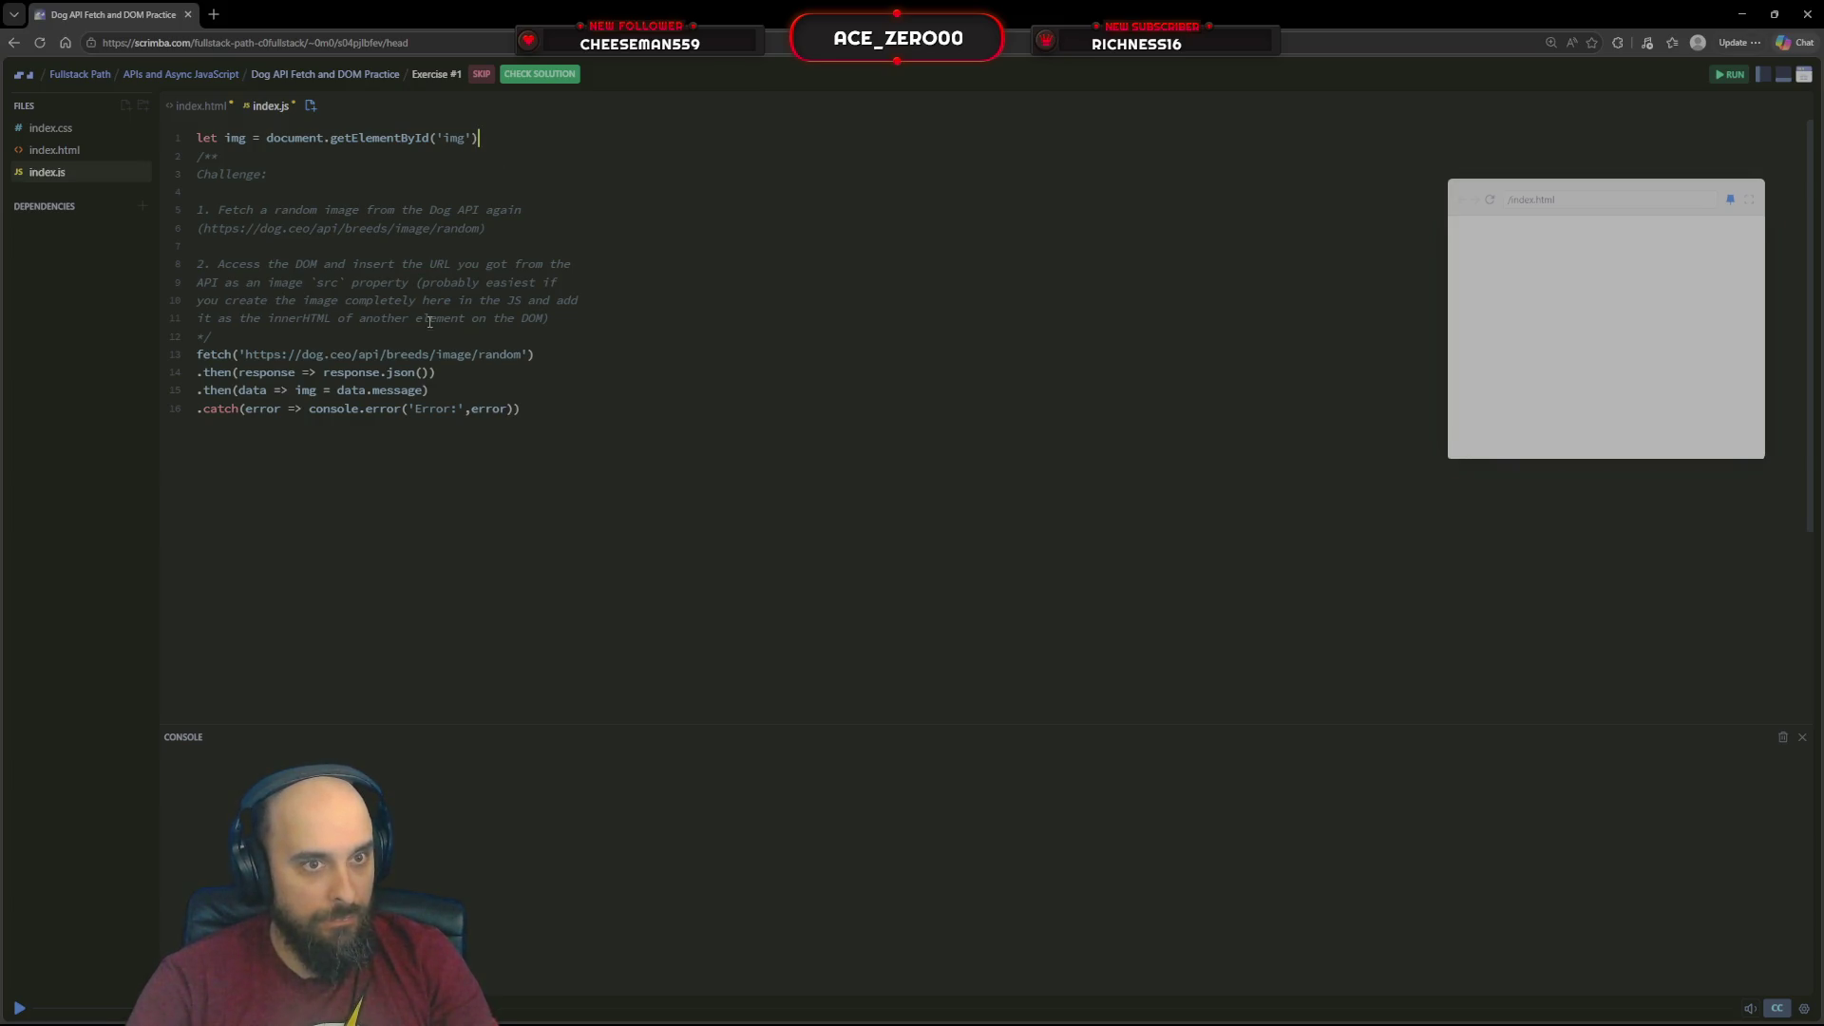
{"action": "double_click", "coordinate": [307, 391]}
{"action": "type", "text": ".innerHTML"}
{"action": "key", "text": "Left"}
{"action": "key", "text": "Left"}
{"action": "key", "text": "Left"}
{"action": "type", "text": "img"}
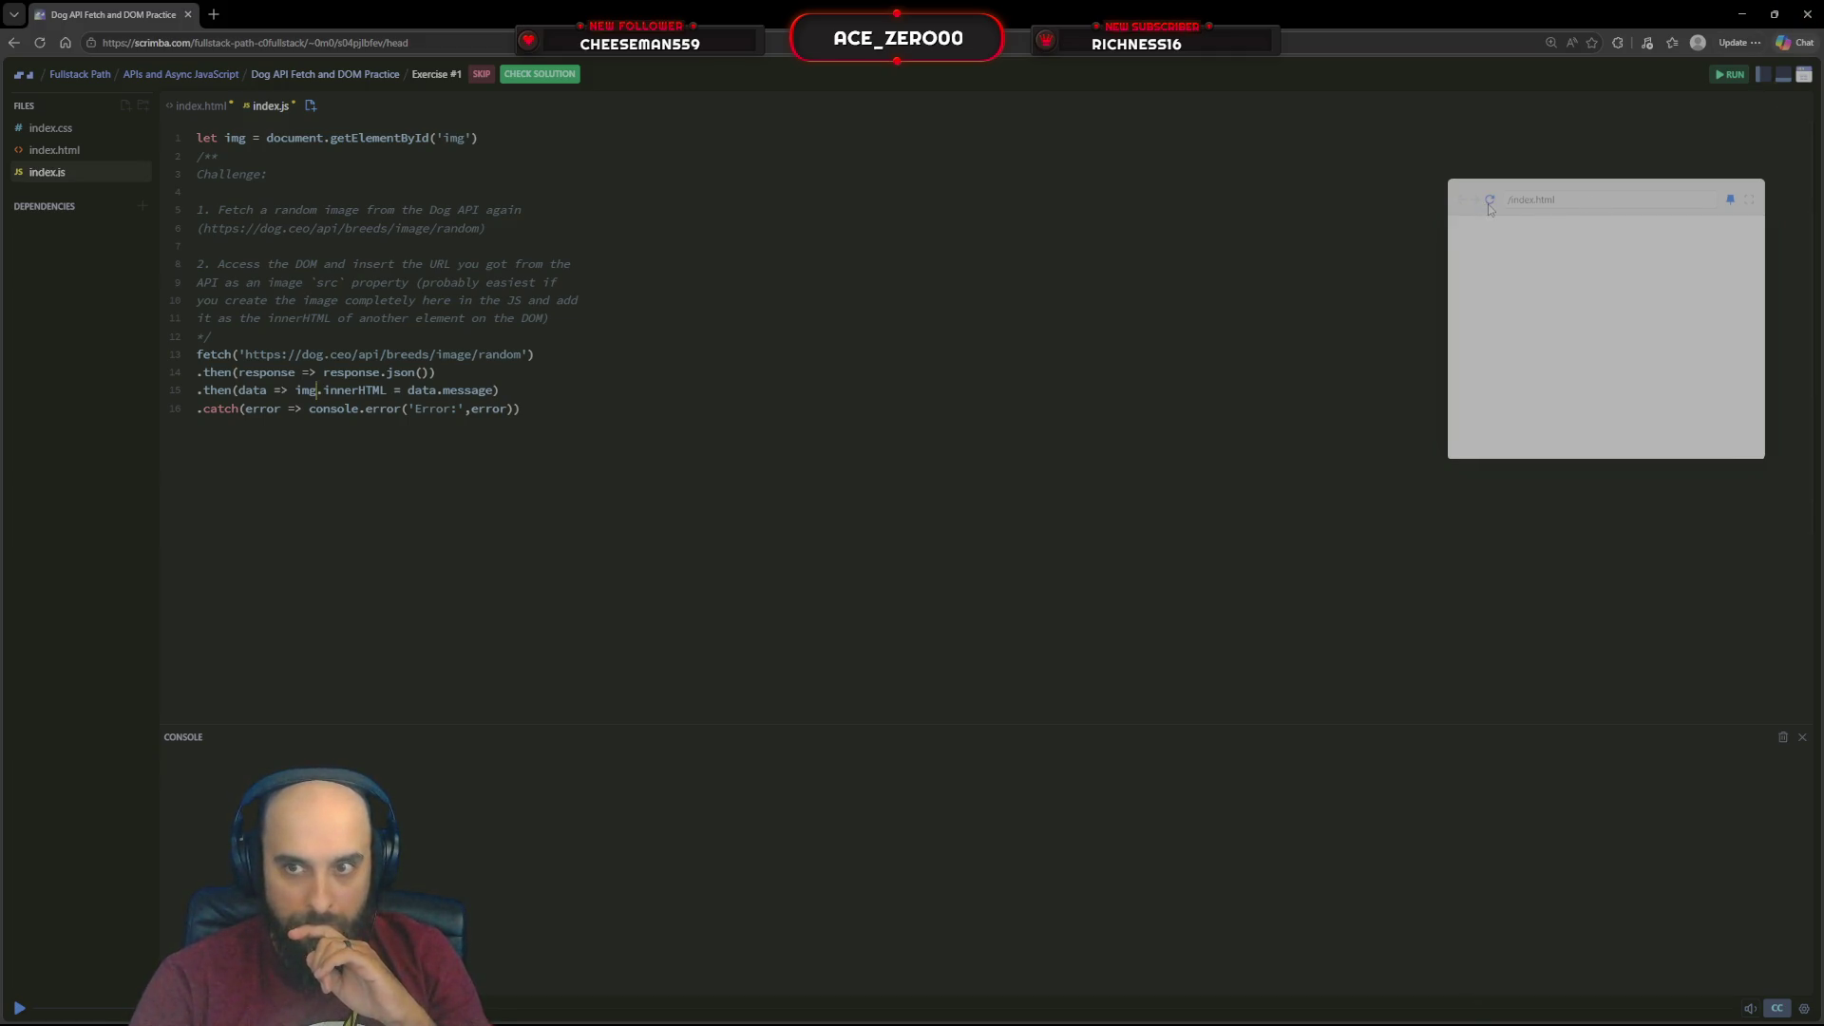
{"action": "left_click", "coordinate": [78, 150]}
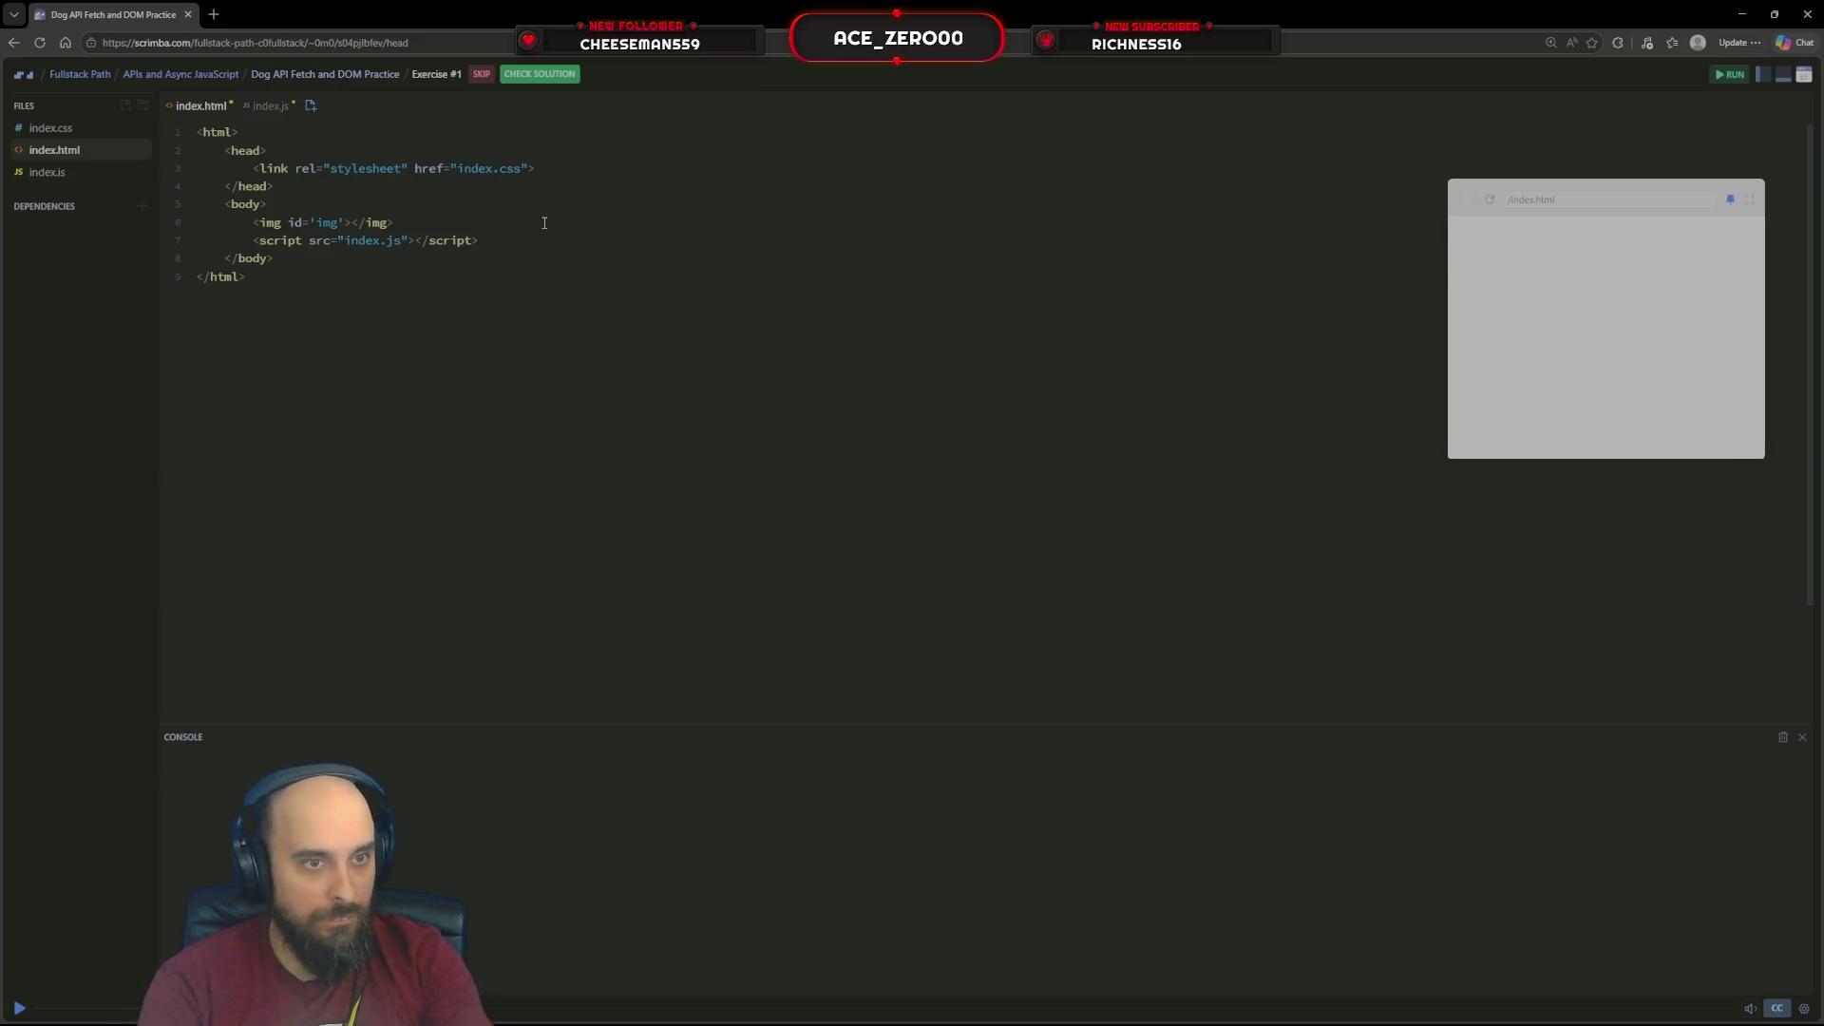
Rename the img element's id to 'main-img' on line 6 and return to index.js
{"action": "key", "text": "BackSpace"}
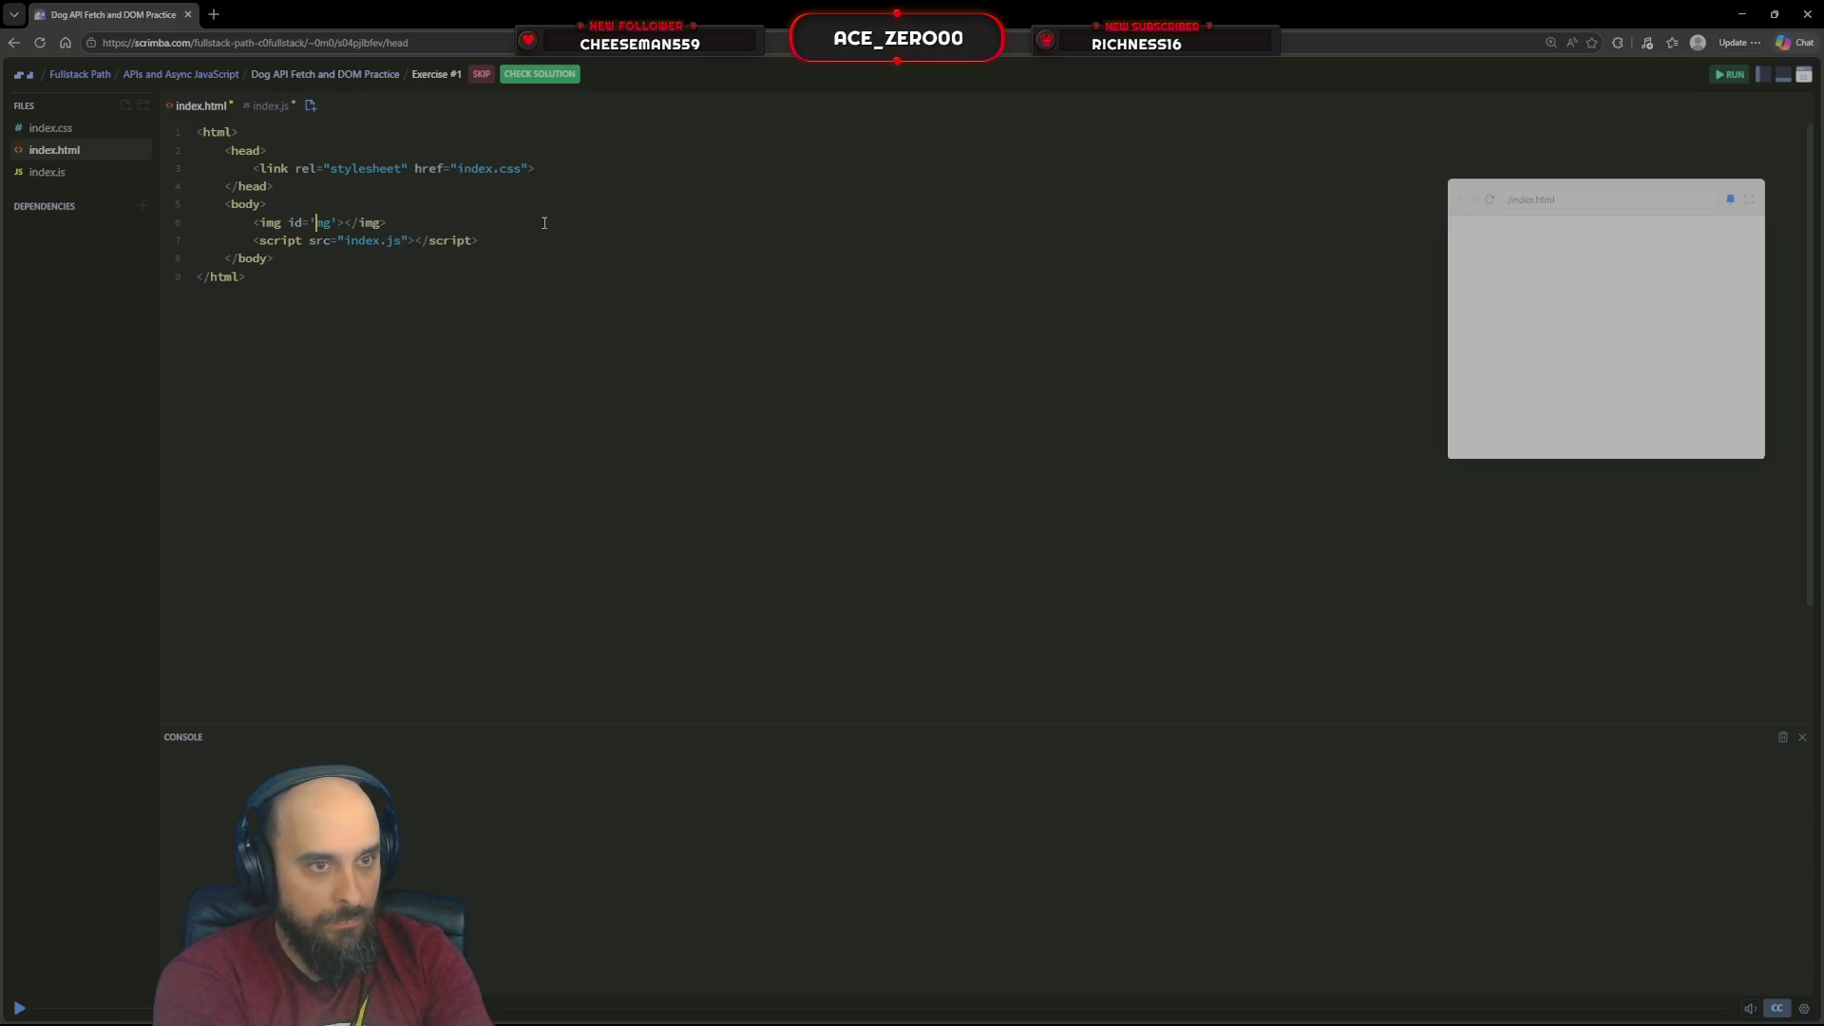
{"action": "type", "text": "i"}
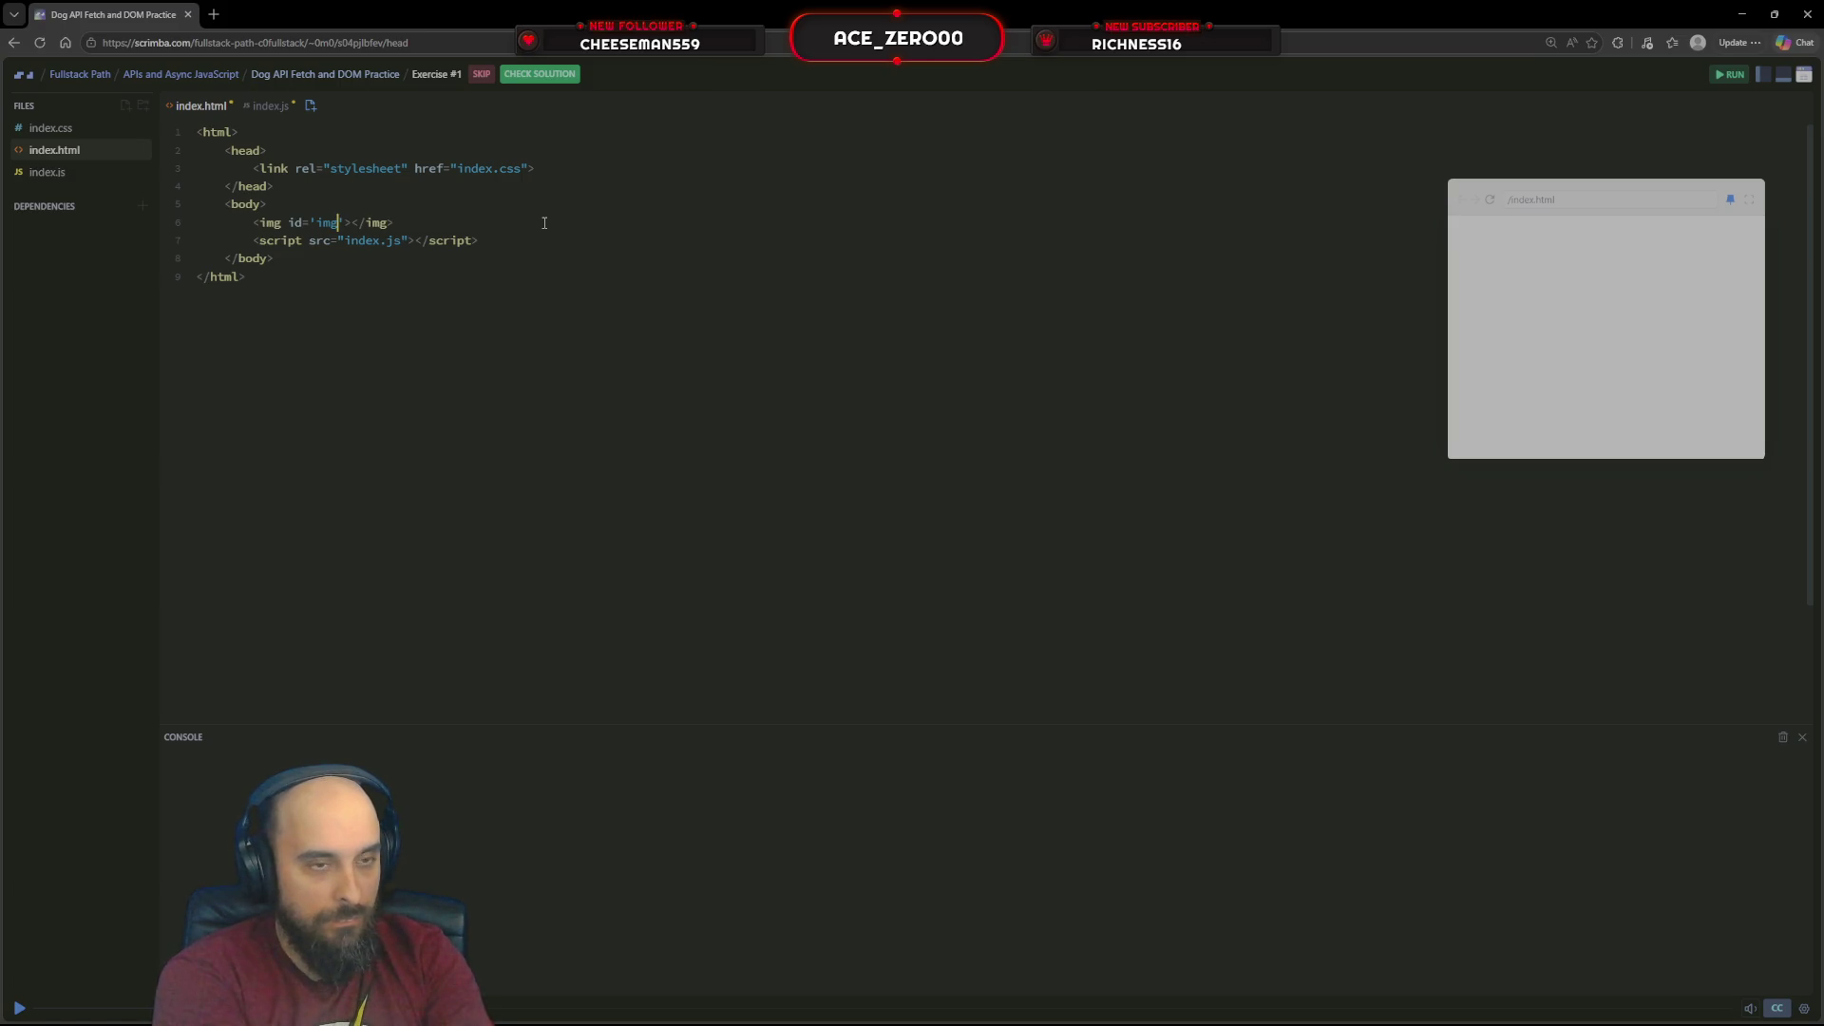
{"action": "key", "text": "BackSpace"}
{"action": "key", "text": "BackSpace"}
{"action": "key", "text": "BackSpace"}
{"action": "type", "text": "main-img"}
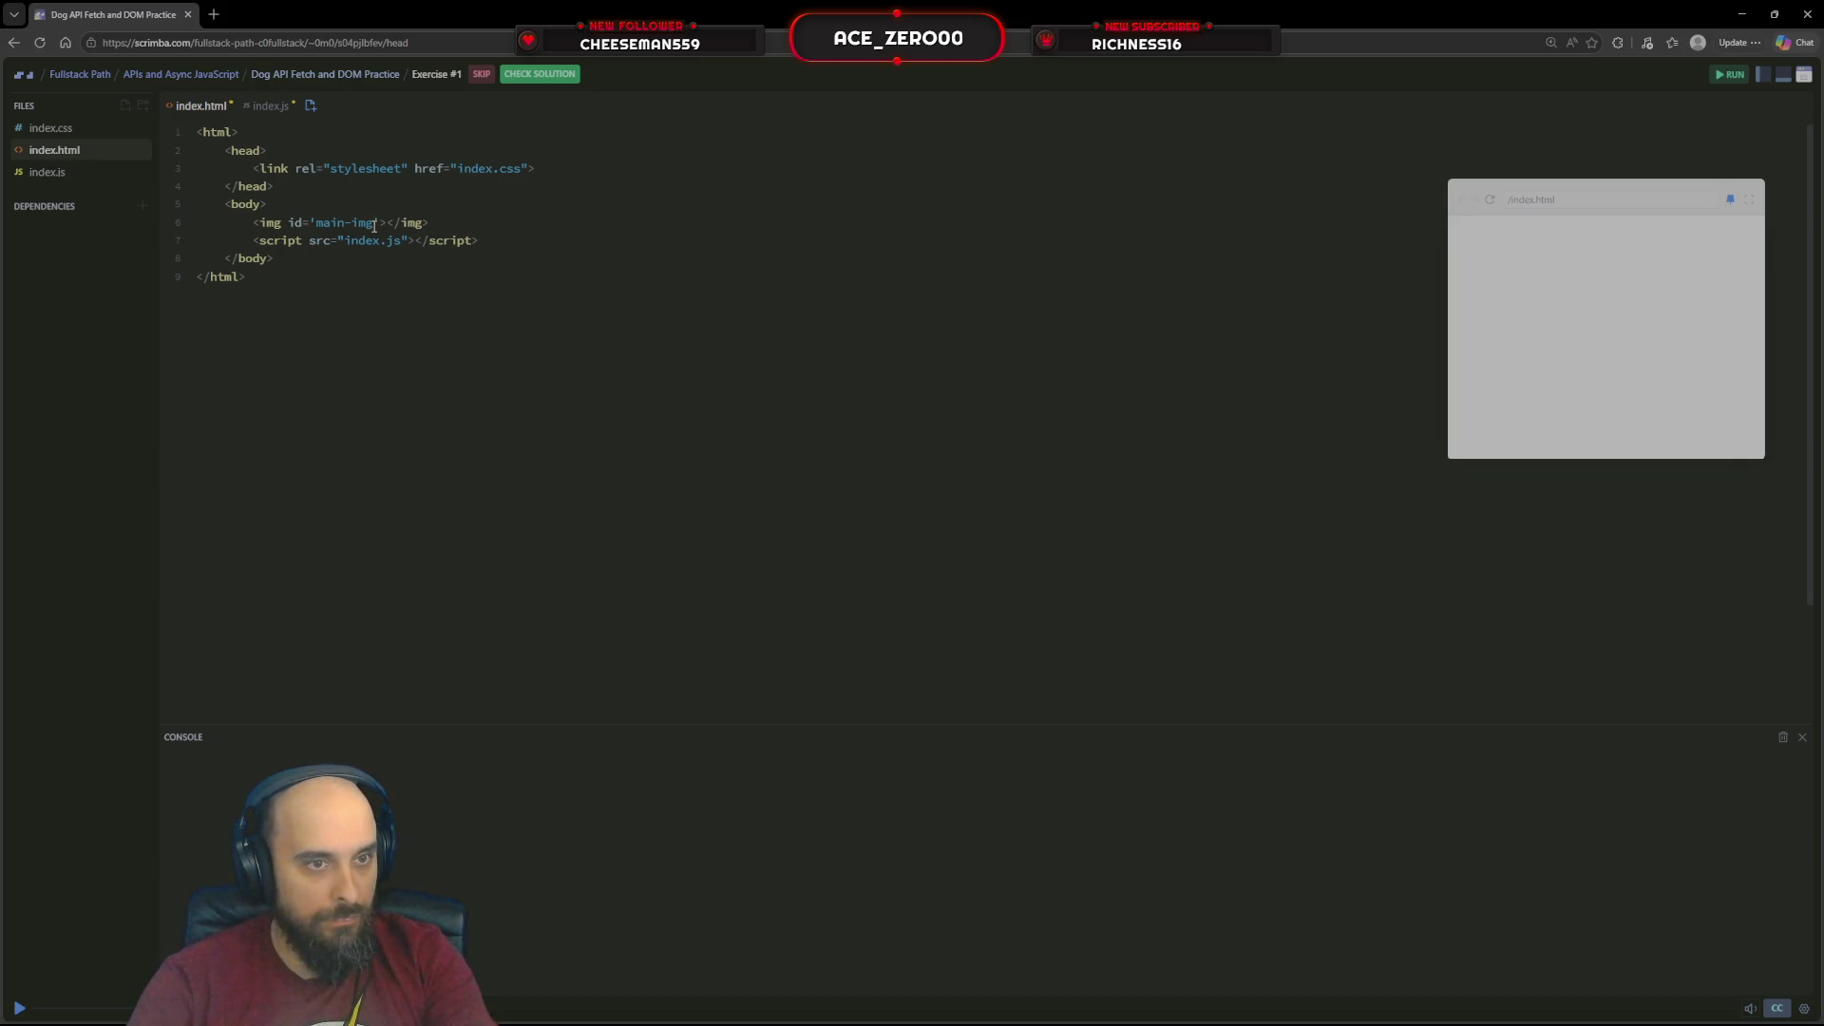
{"action": "left_click_drag", "start_coordinate": [374, 223], "coordinate": [315, 223]}
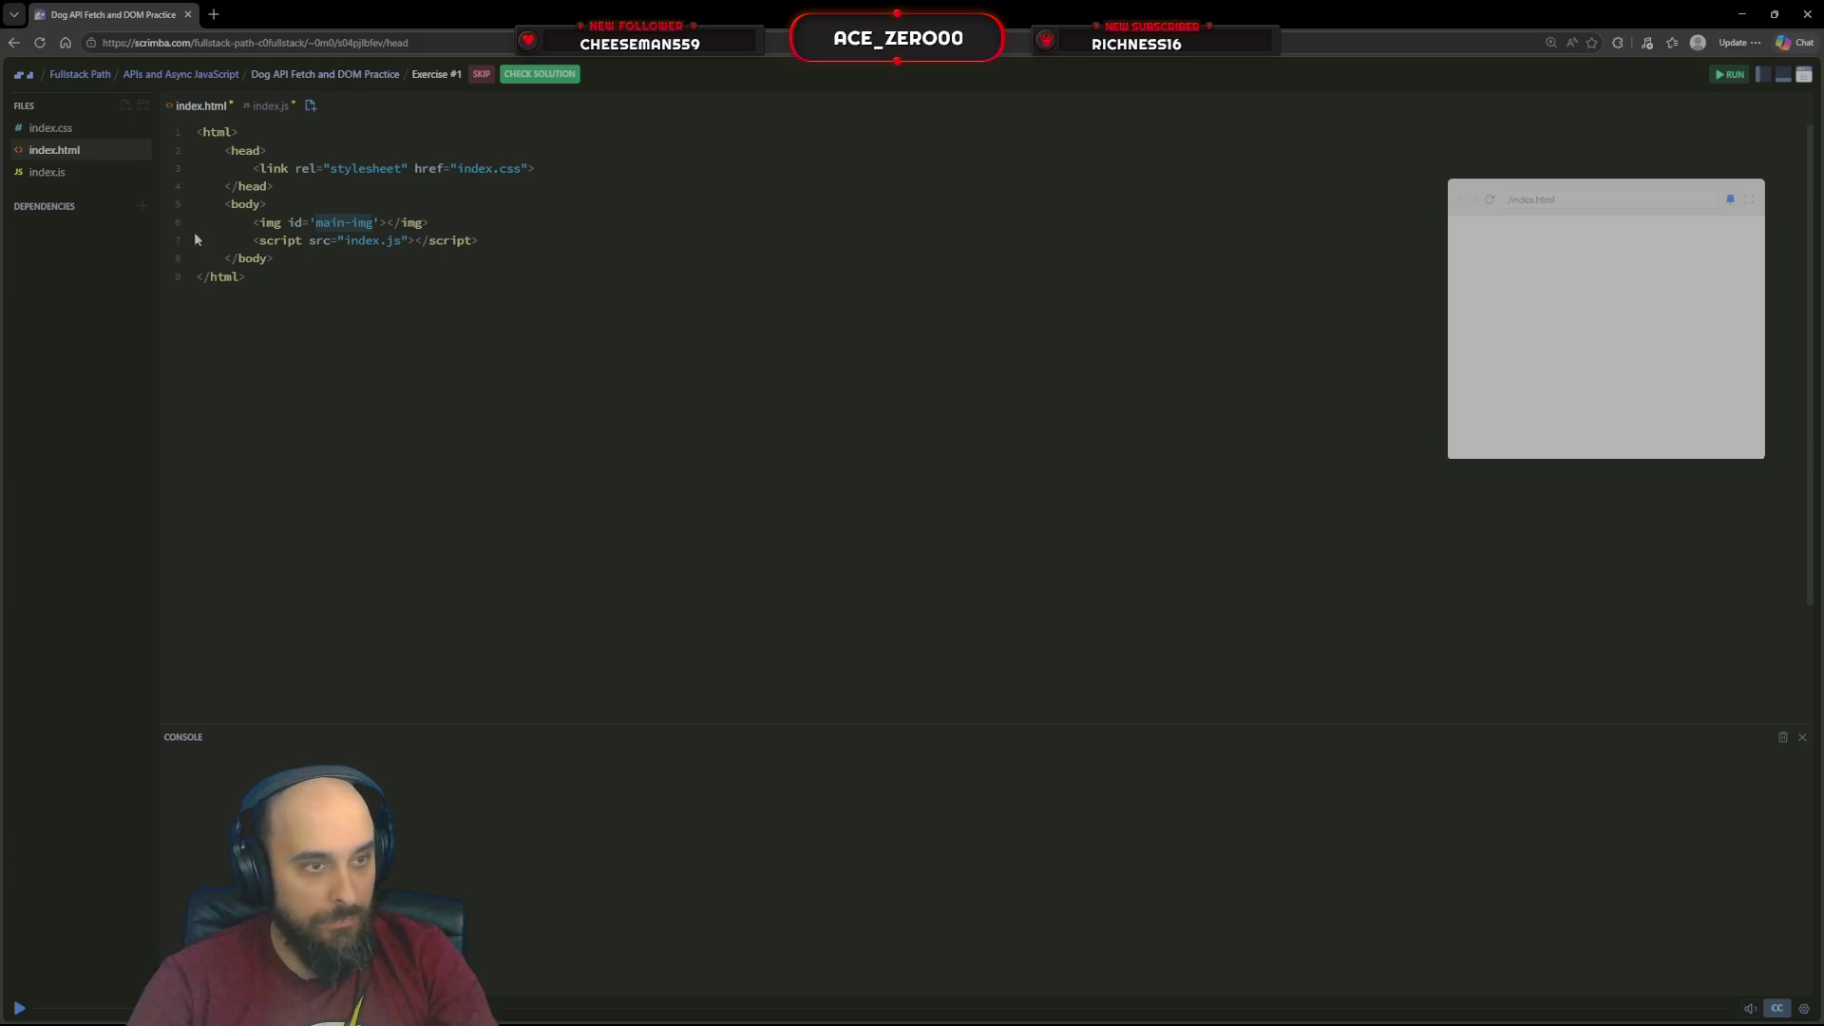
{"action": "left_click", "coordinate": [46, 172]}
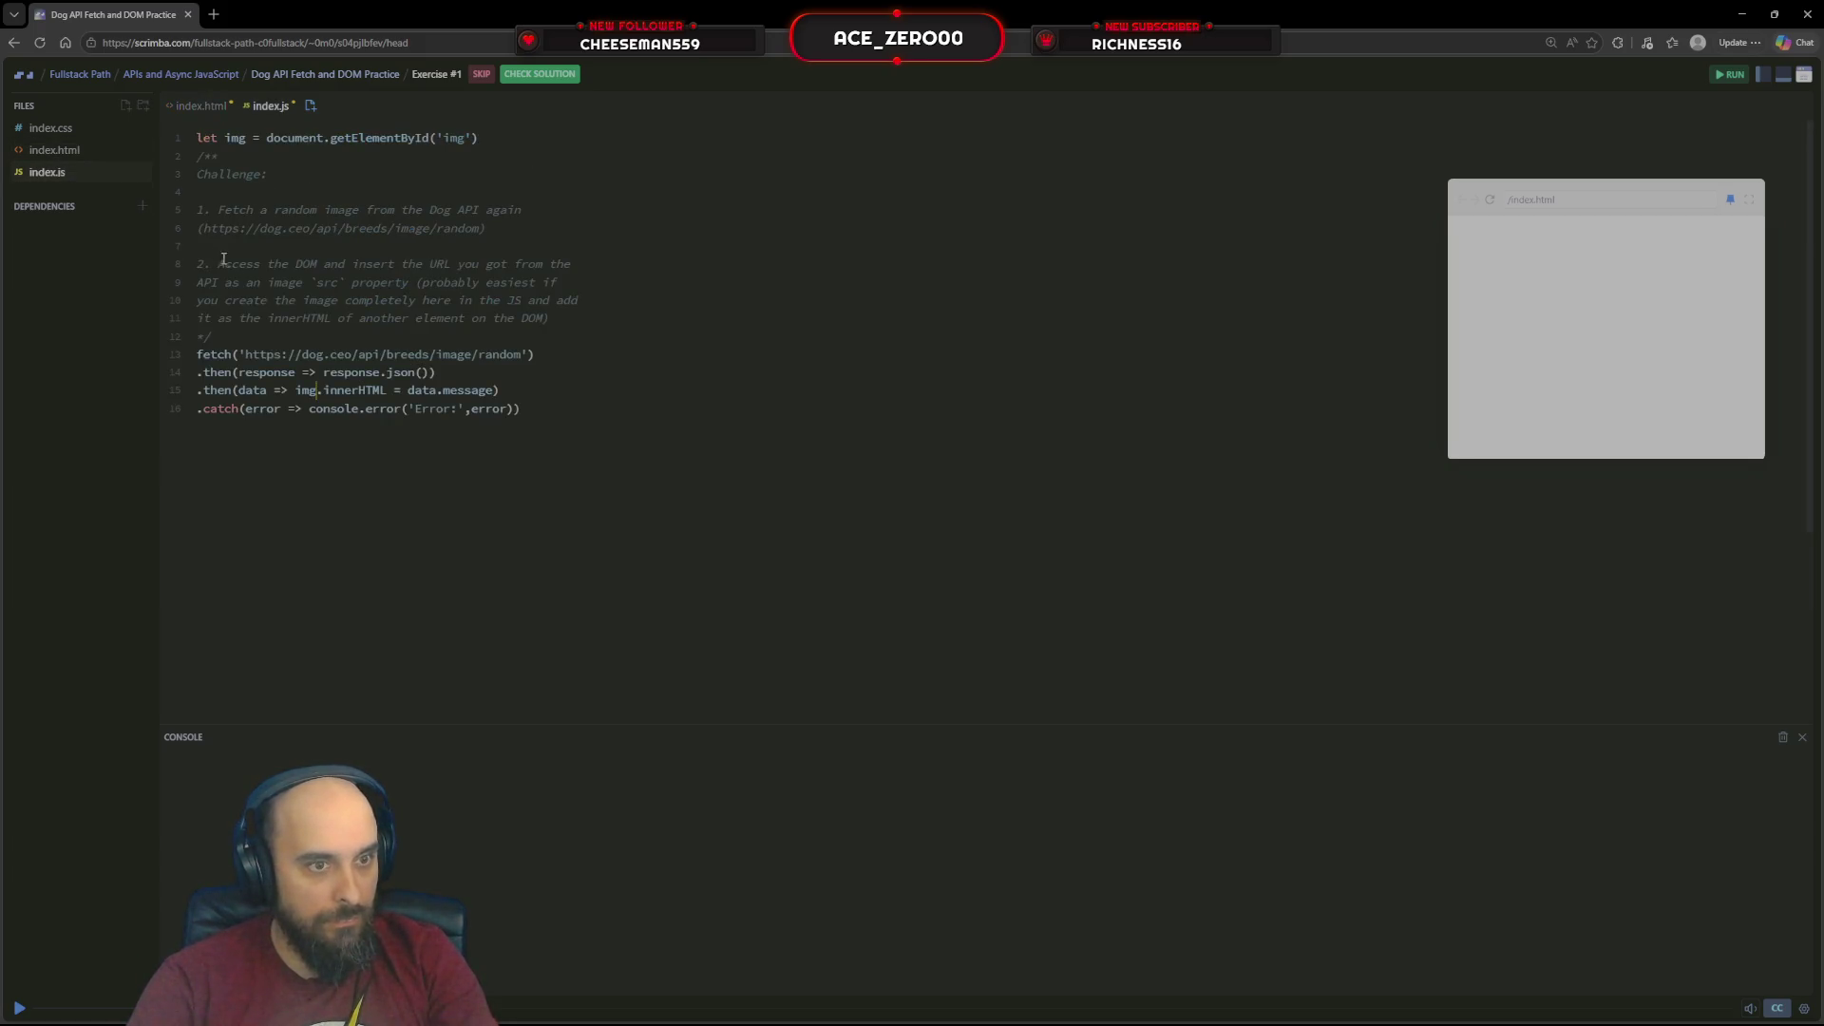
Retype img.innerHTML via autocomplete on line 15 and run, getting an innerHTML-of-null error
{"action": "left_click_drag", "start_coordinate": [388, 390], "coordinate": [322, 391]}
{"action": "key", "text": "BackSpace"}
{"action": "key", "text": "ctrl+space"}
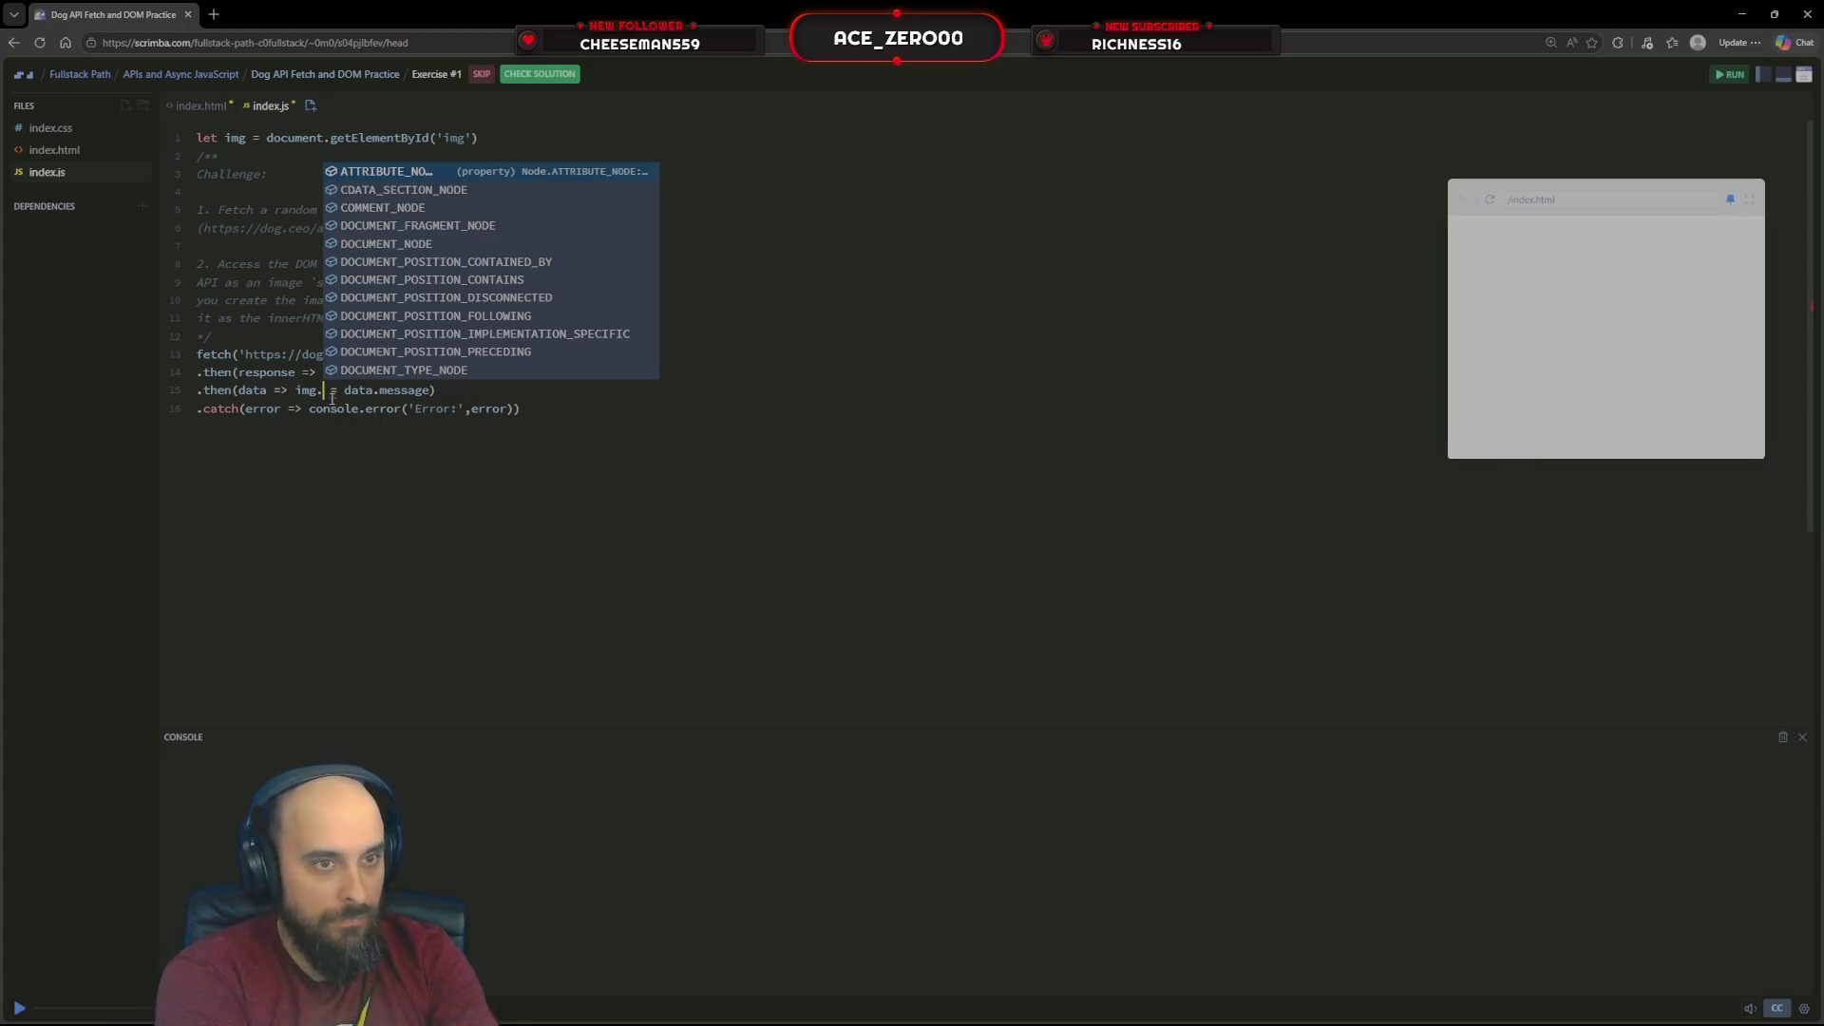
{"action": "type", "text": "sr"}
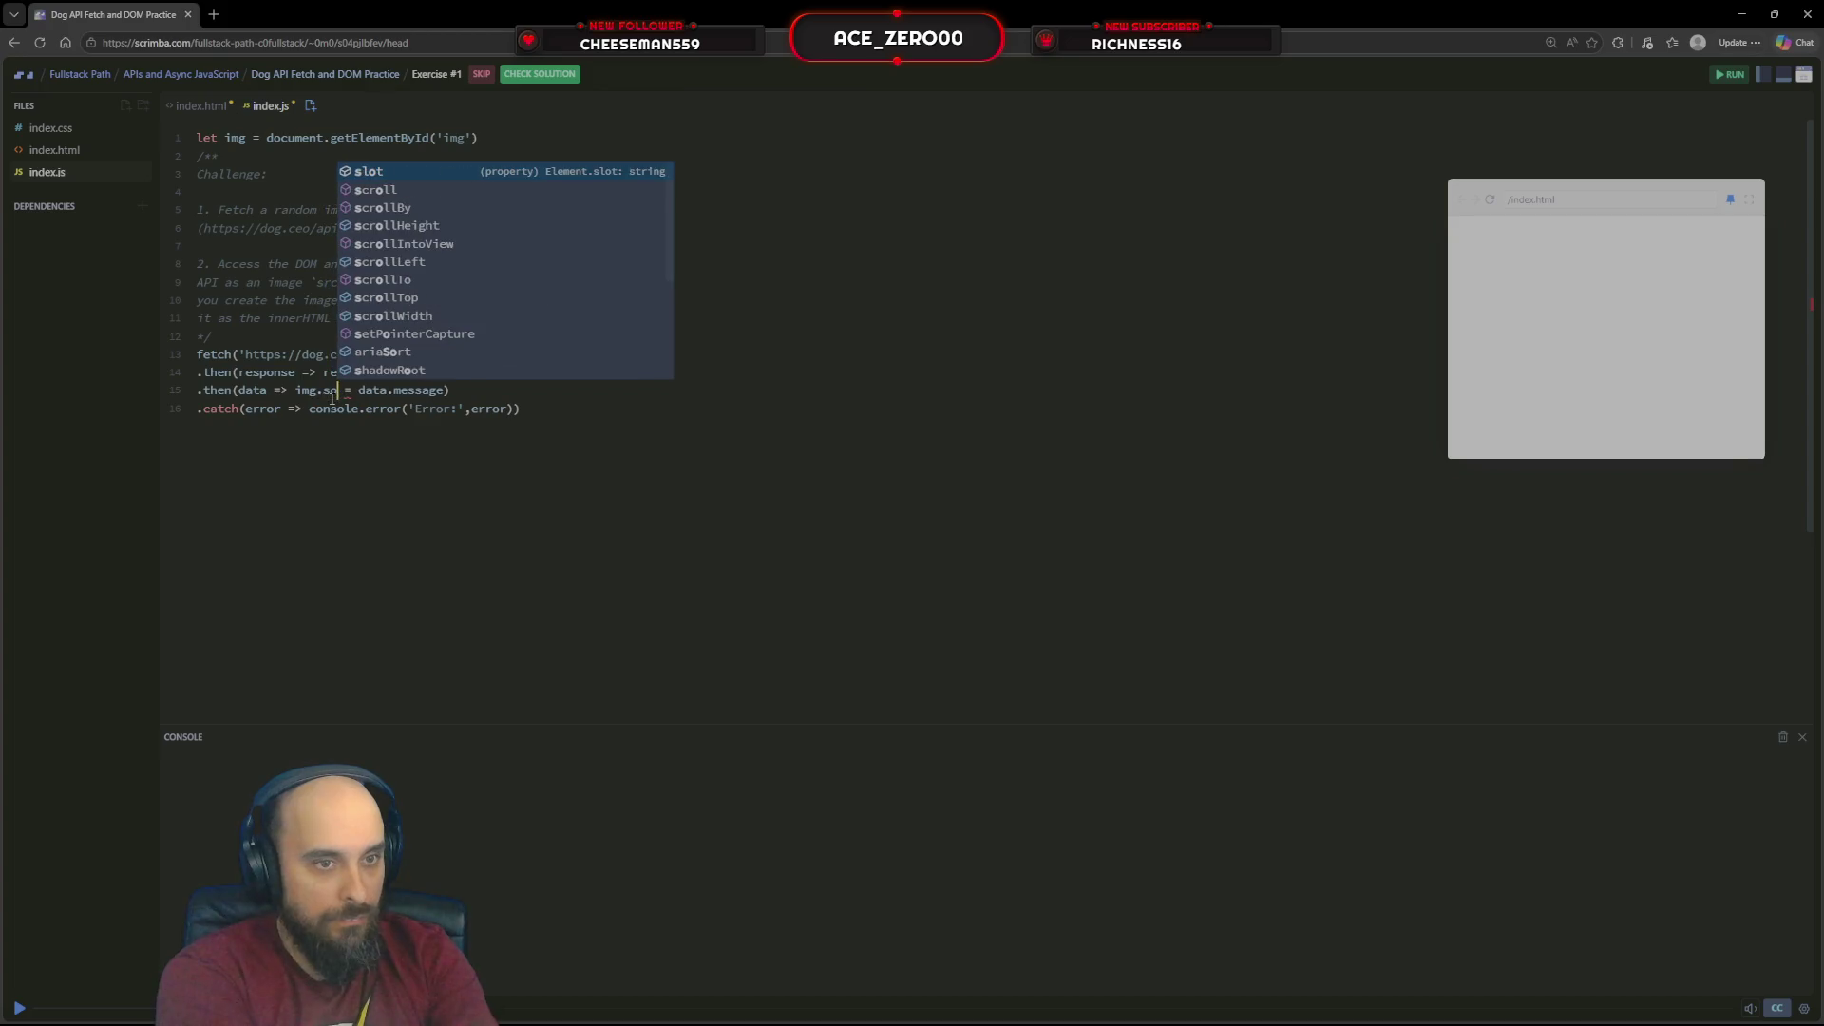
{"action": "type", "text": "ur"}
{"action": "key", "text": "BackSpace"}
{"action": "key", "text": "BackSpace"}
{"action": "key", "text": "BackSpace"}
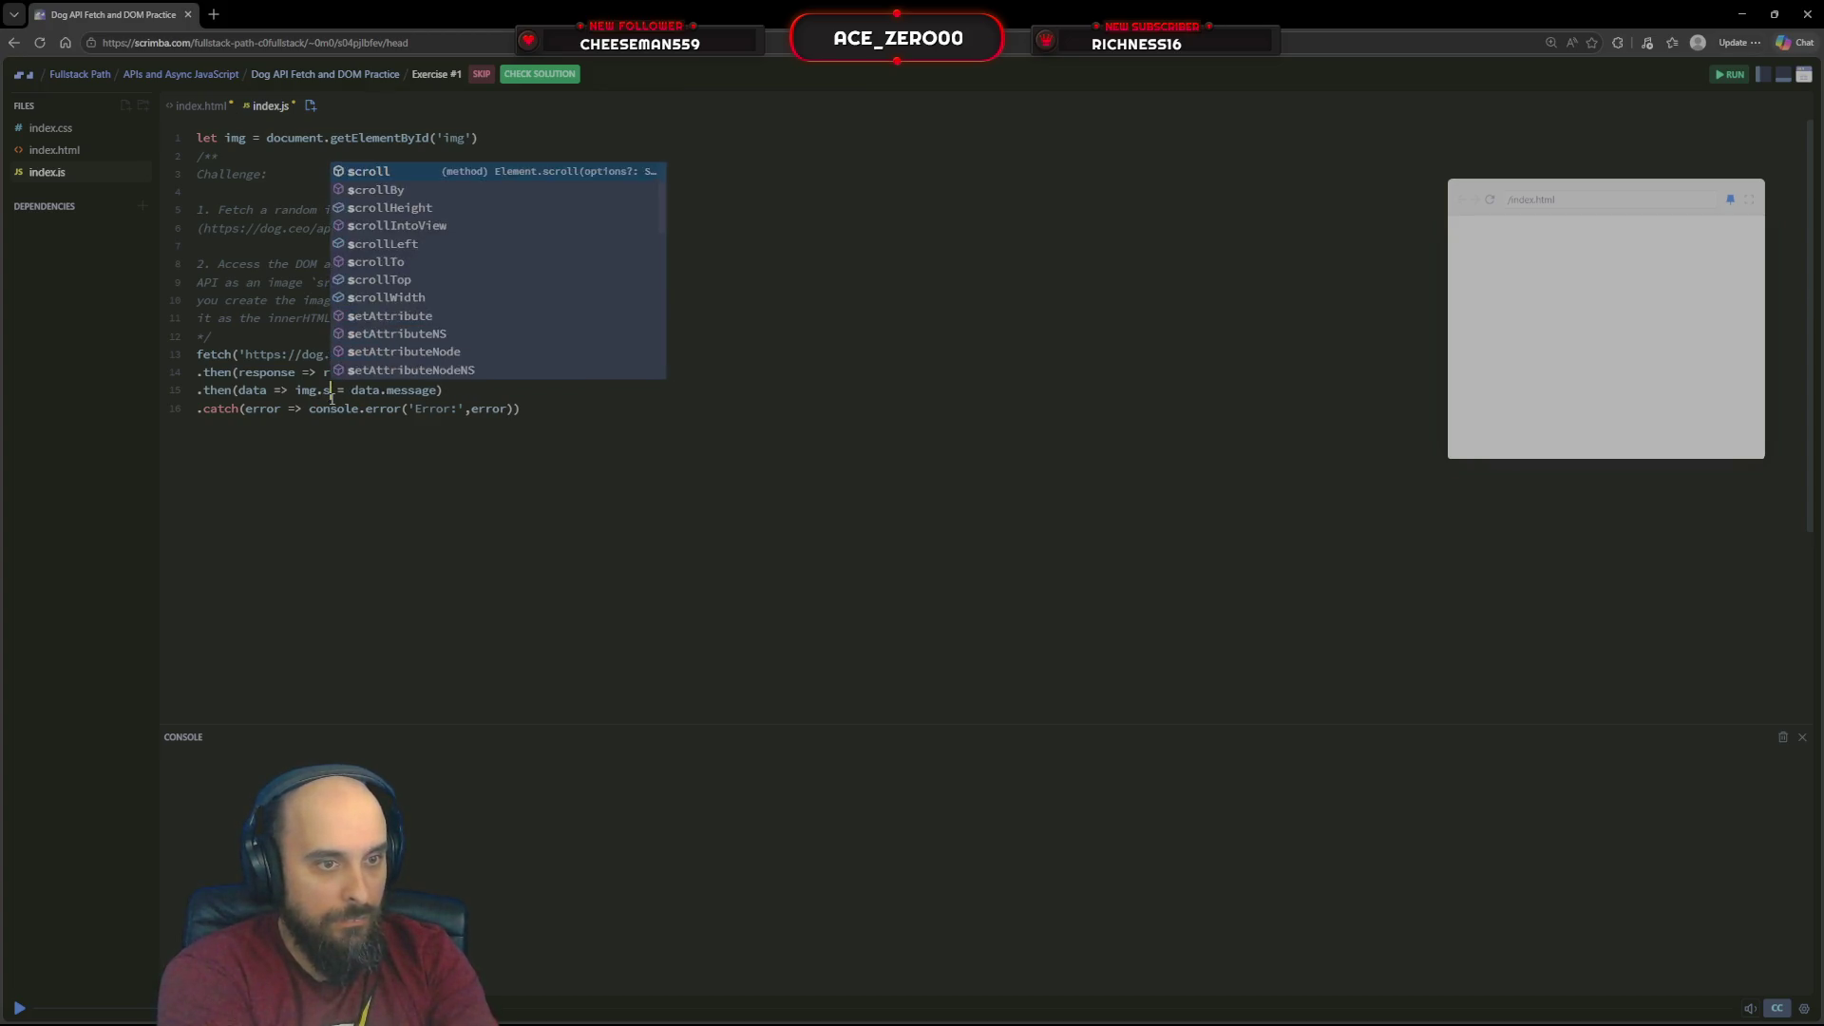
{"action": "type", "text": "inner"}
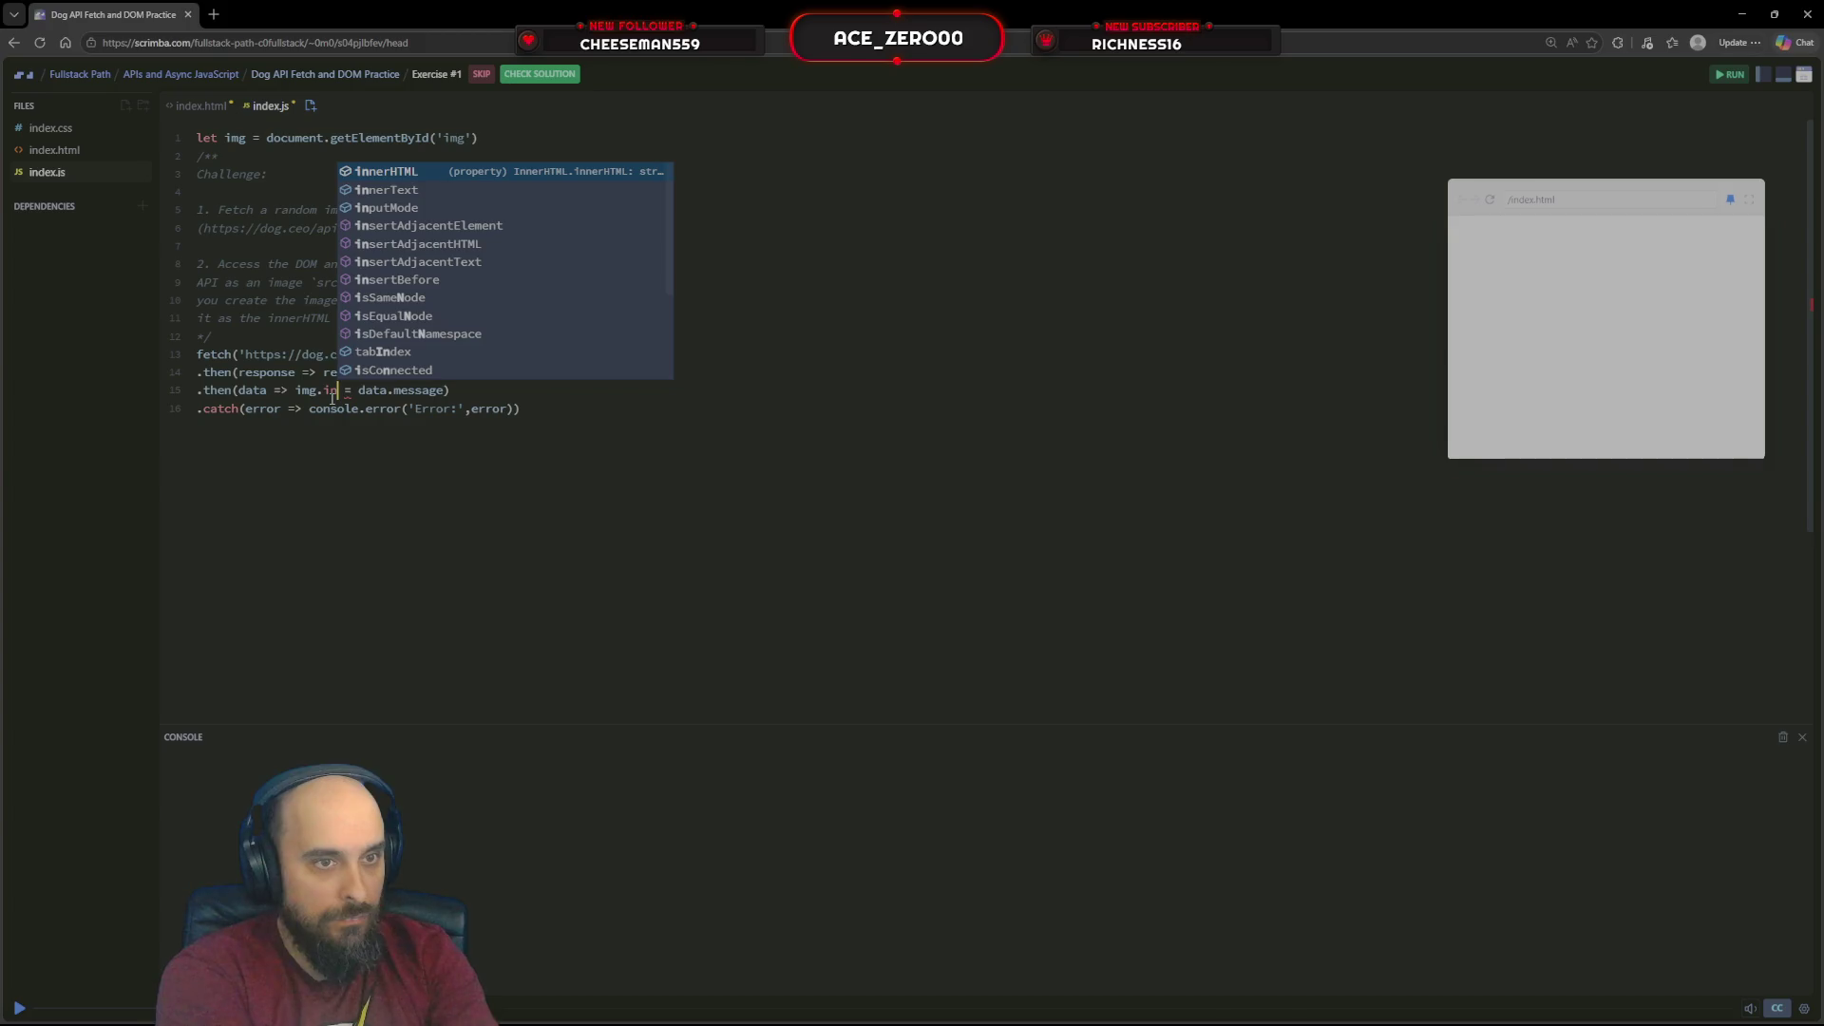
{"action": "key", "text": "Return"}
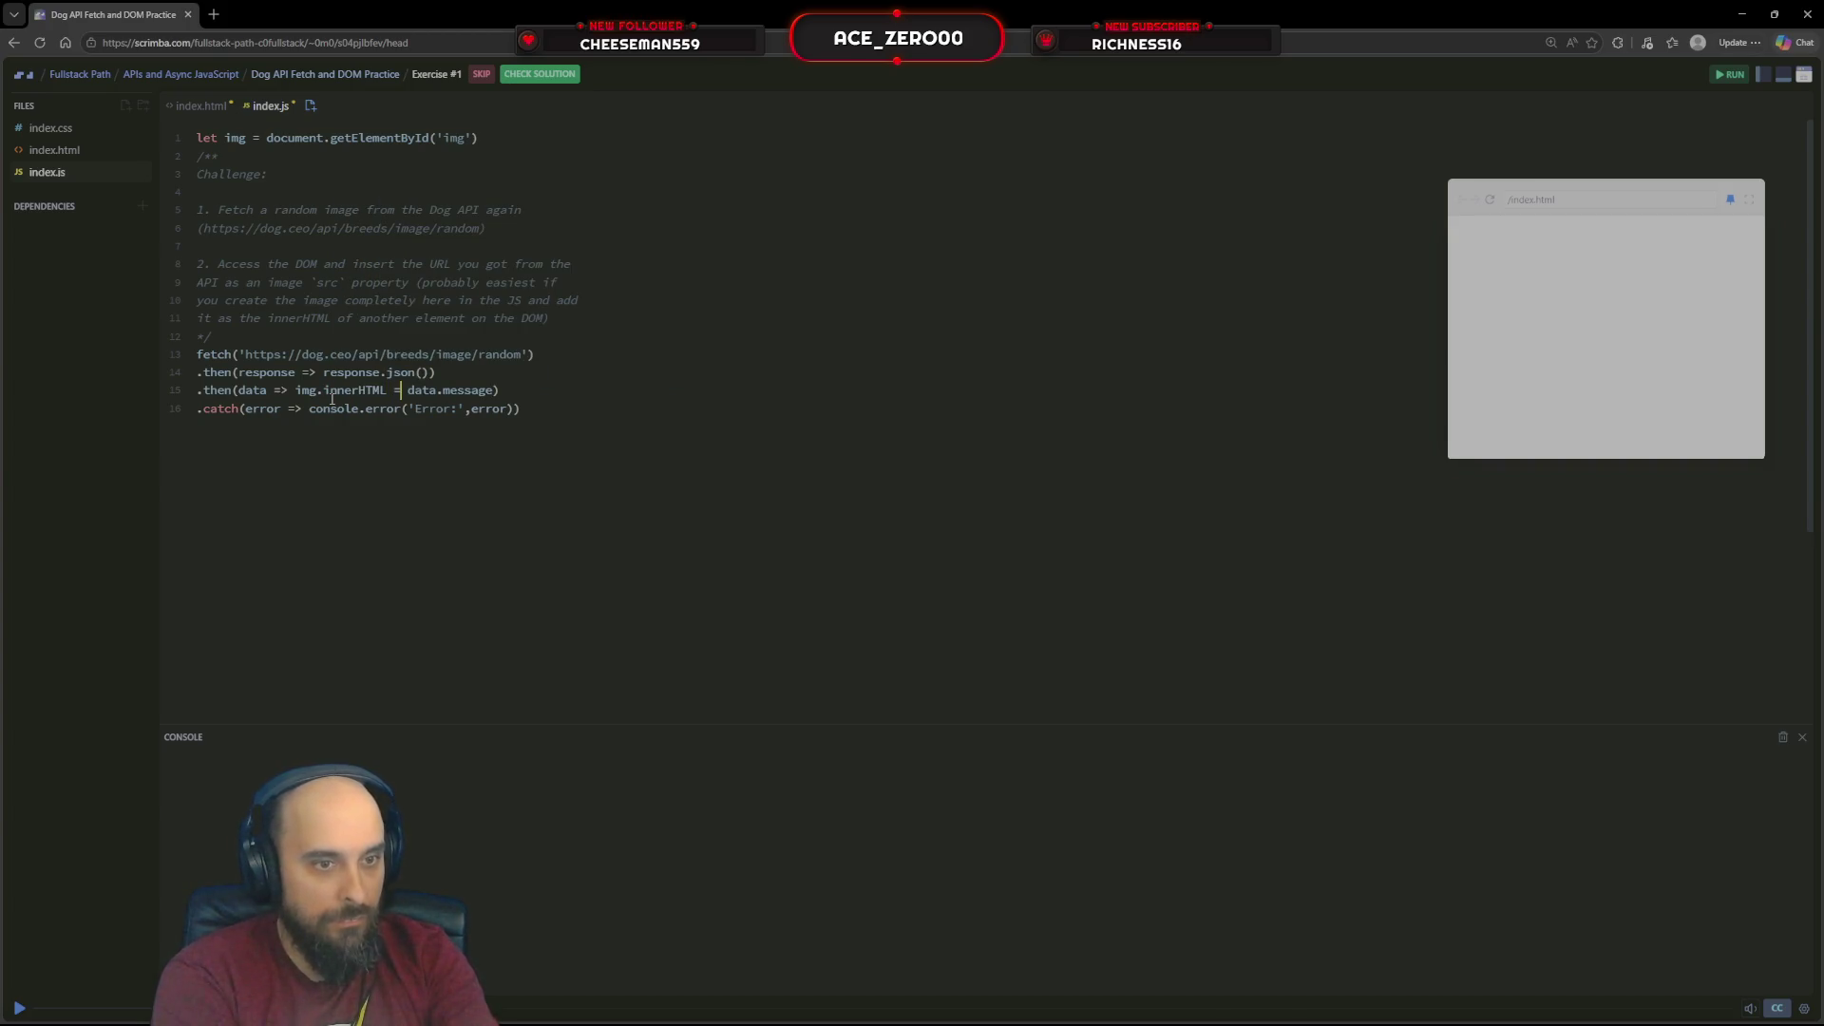
{"action": "type", "text": "=="}
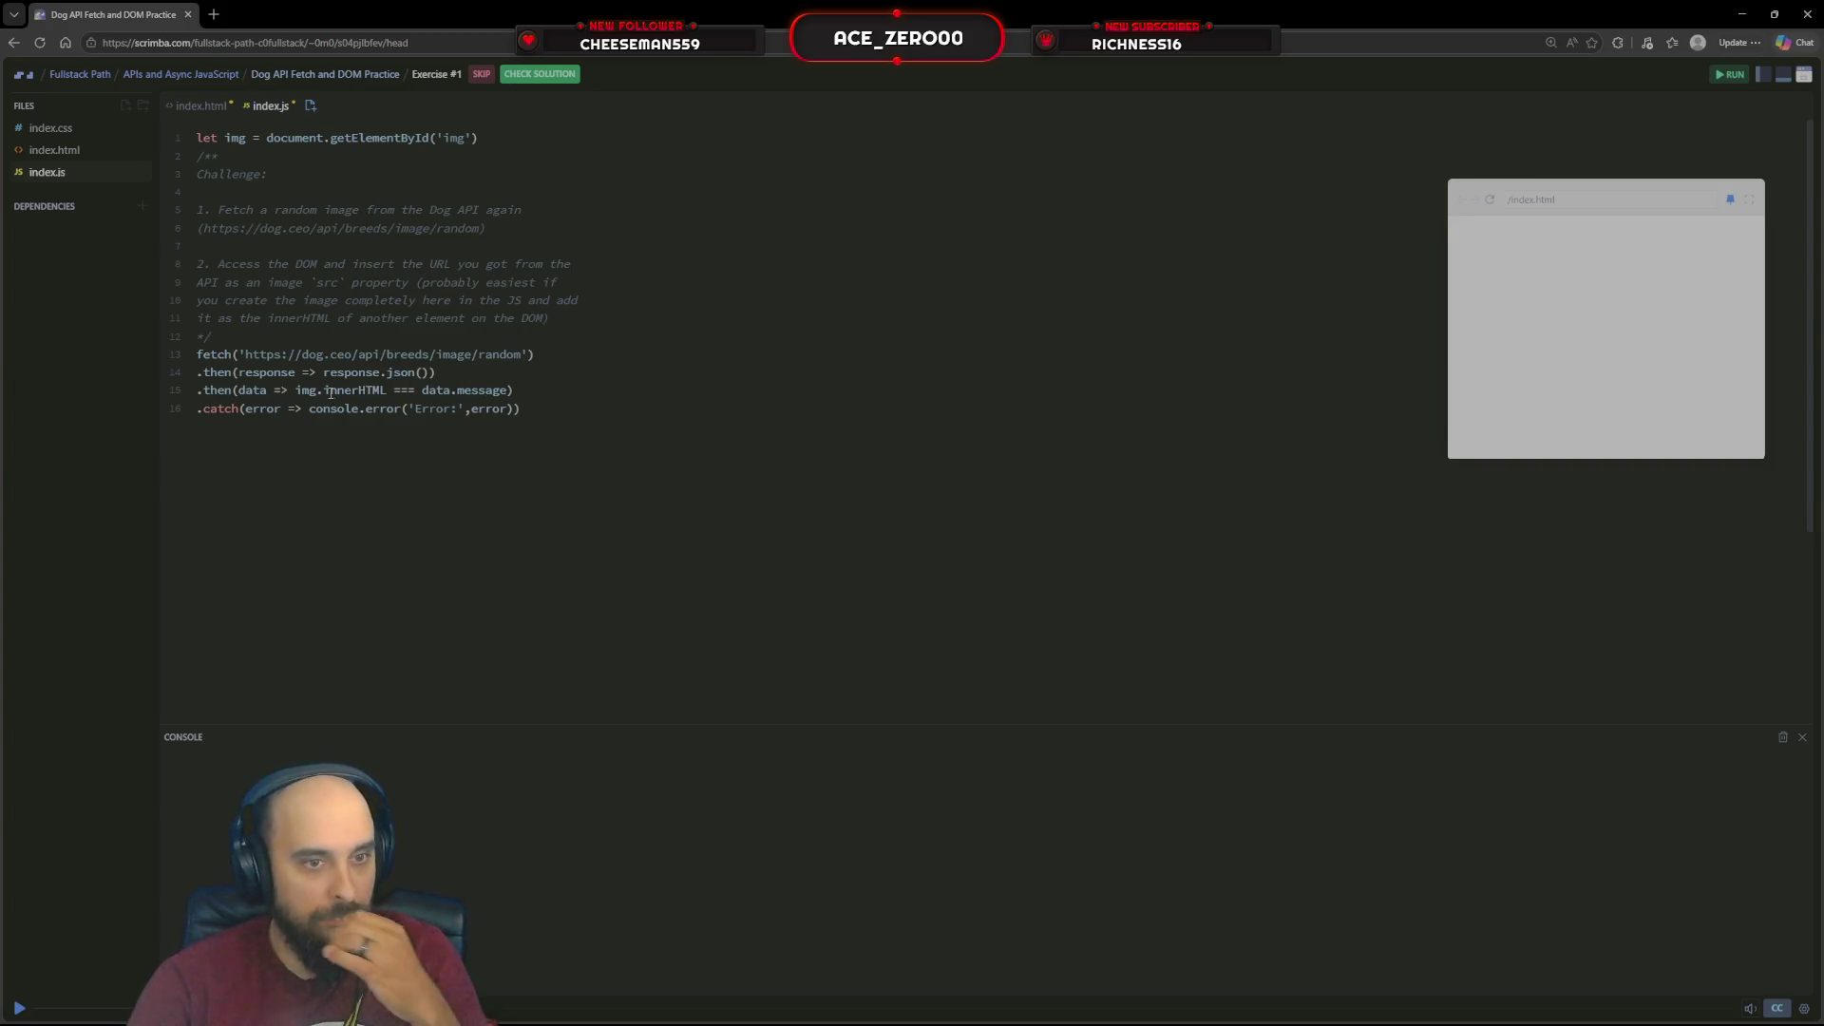
{"action": "left_click", "coordinate": [1728, 72]}
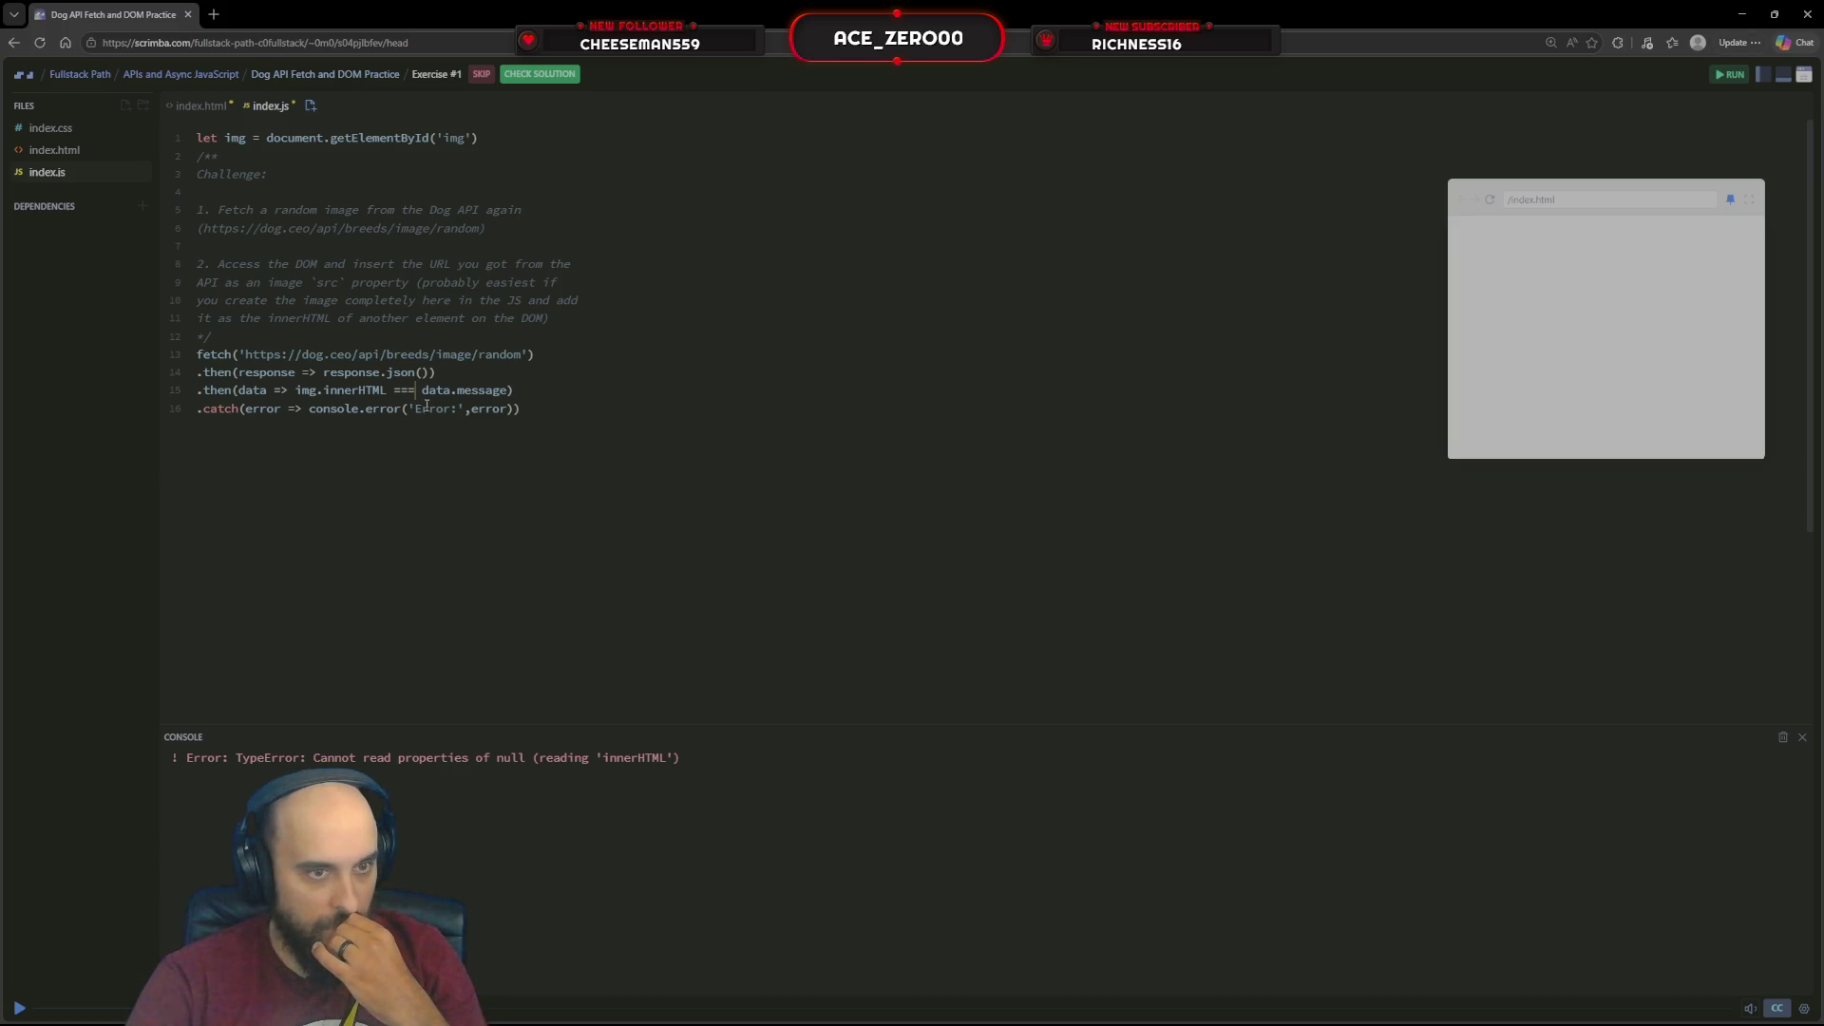
Delete .innerHTML from line 15 so the callback reads img === data.message
{"action": "left_click", "coordinate": [387, 389]}
{"action": "key", "text": "BackSpace"}
{"action": "key", "text": "BackSpace"}
{"action": "key", "text": "BackSpace"}
{"action": "key", "text": "BackSpace"}
{"action": "key", "text": "BackSpace"}
{"action": "key", "text": "BackSpace"}
{"action": "key", "text": "BackSpace"}
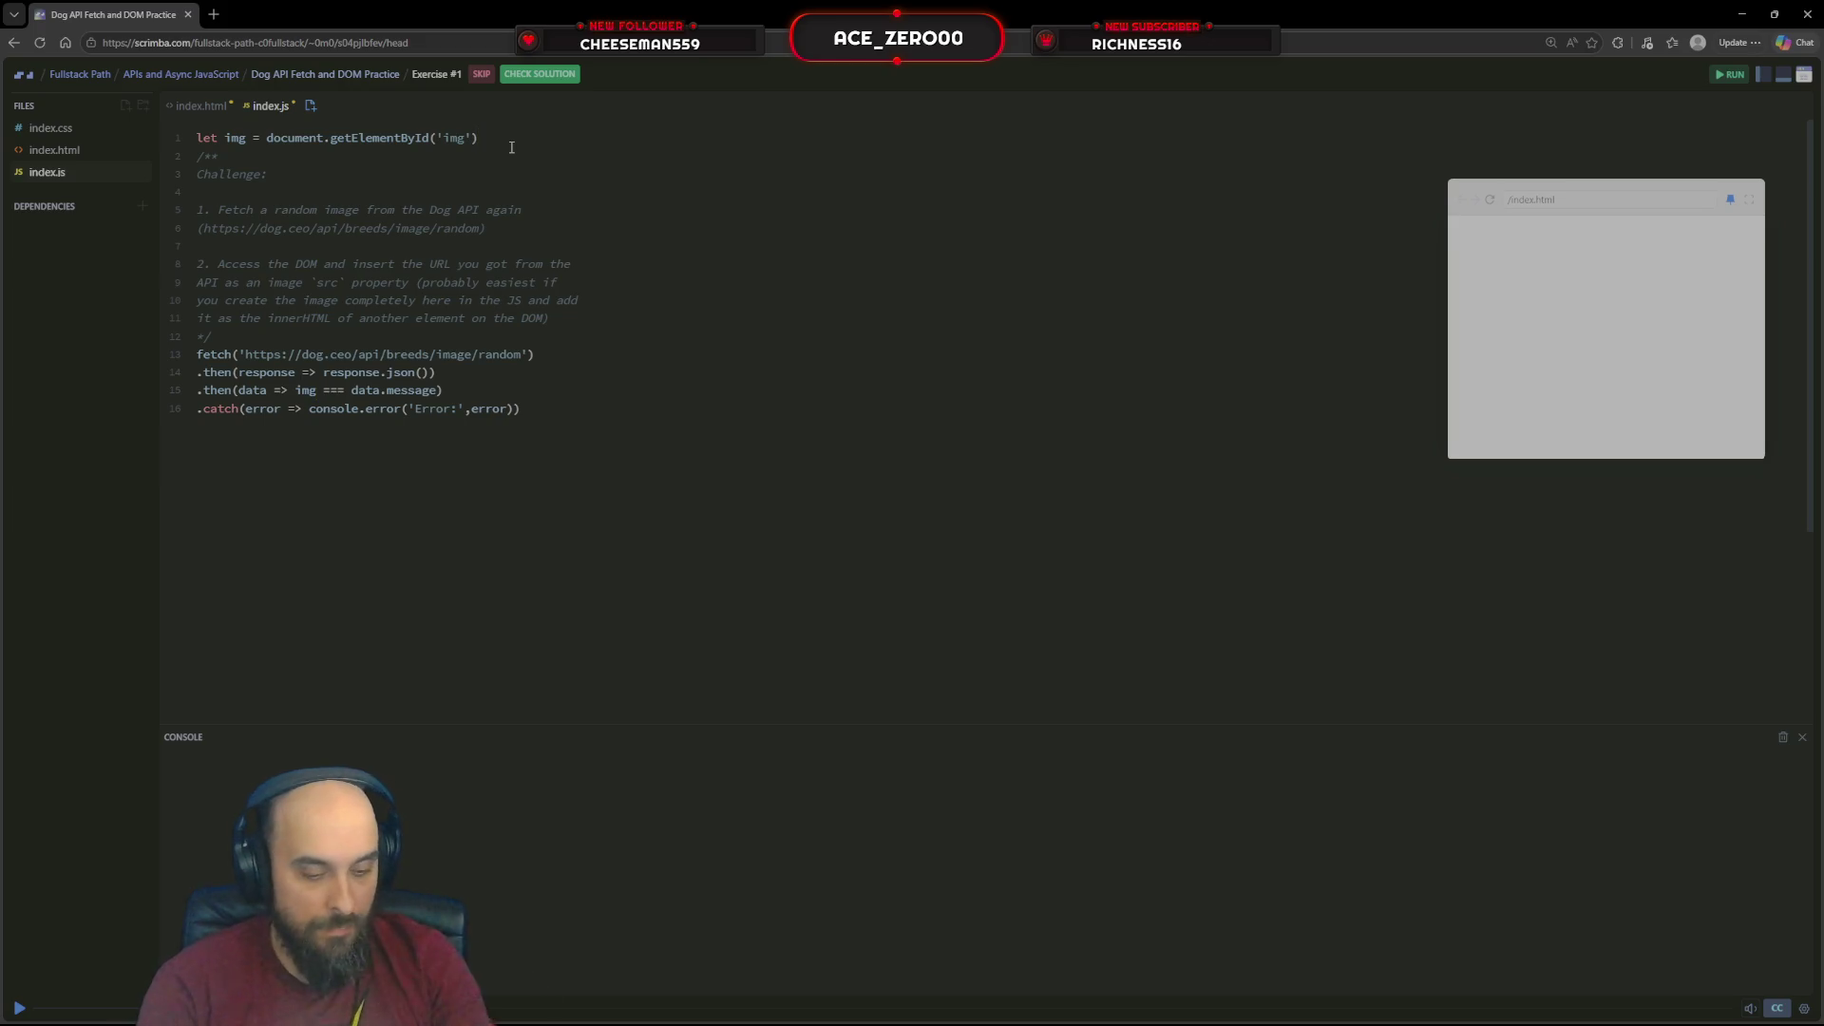
{"action": "type", "text": ".innerHtml"}
Move the getElementById lookup from line 1 into the callback in place of img
{"action": "key", "text": "BackSpace"}
{"action": "key", "text": "BackSpace"}
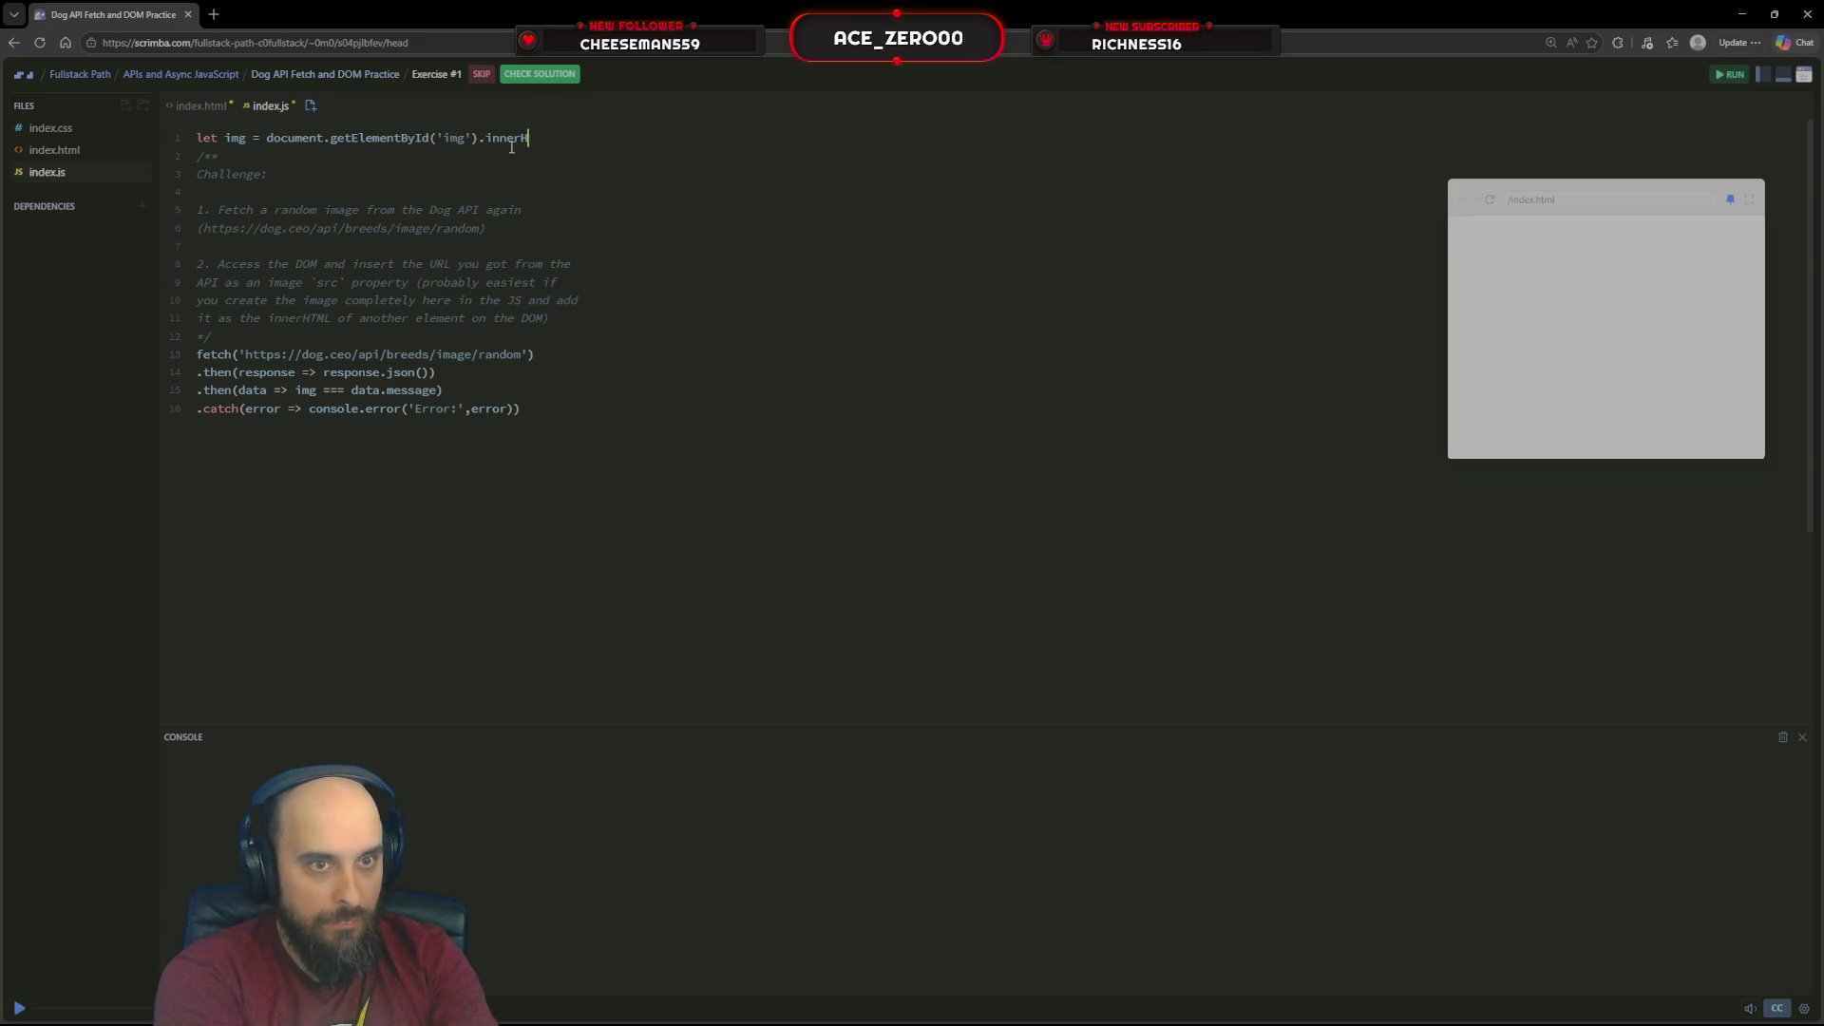
{"action": "type", "text": "TML"}
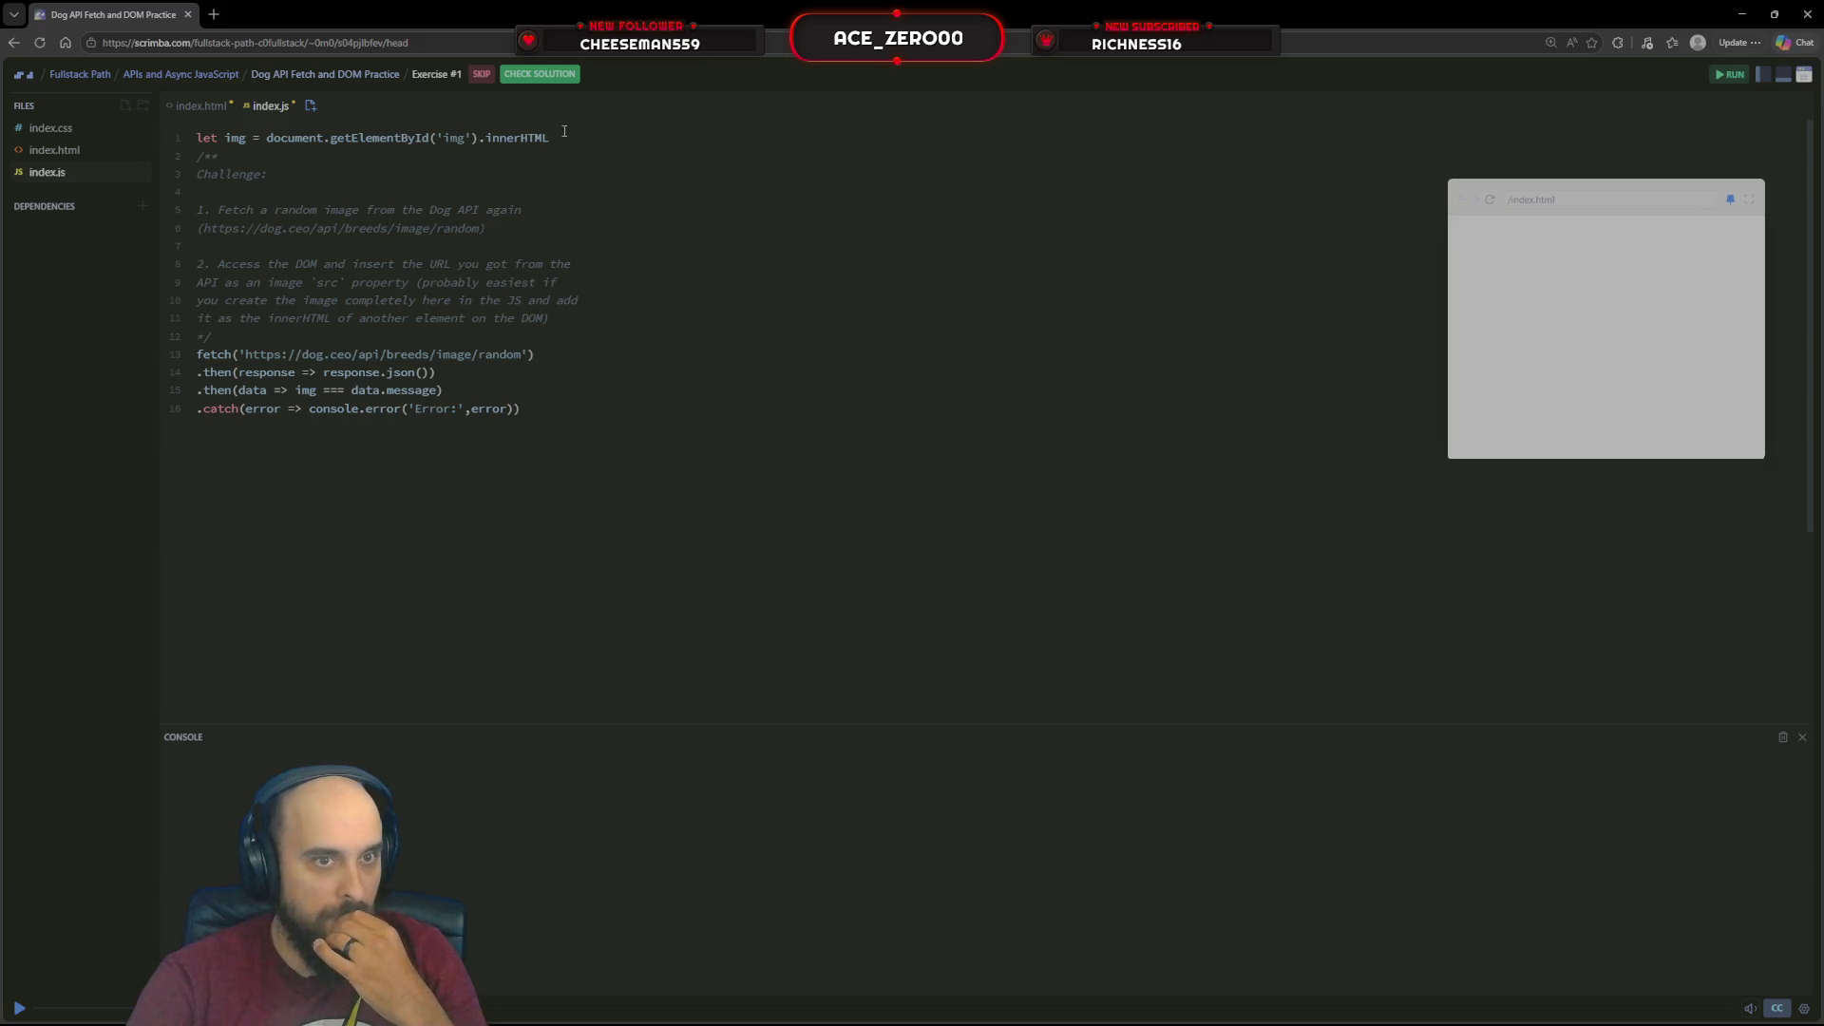
{"action": "left_click_drag", "start_coordinate": [556, 138], "coordinate": [268, 138]}
{"action": "key", "text": "ctrl+c"}
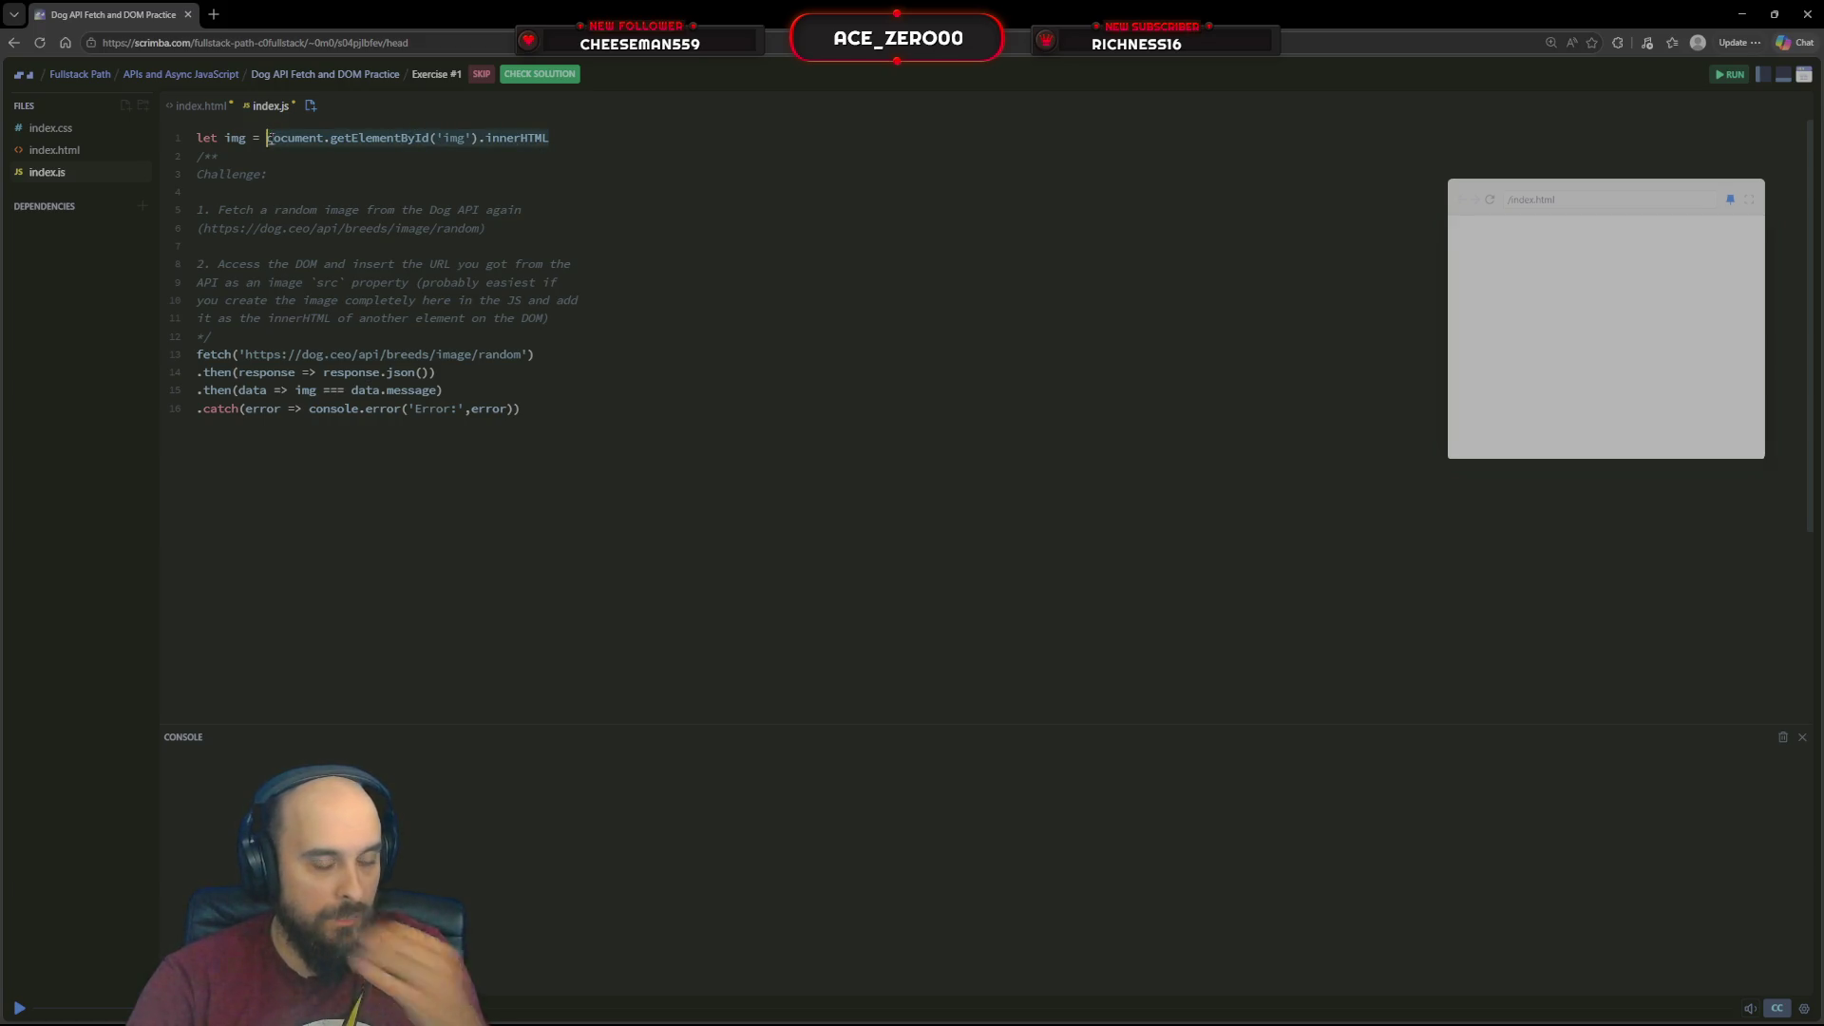
{"action": "key", "text": "BackSpace"}
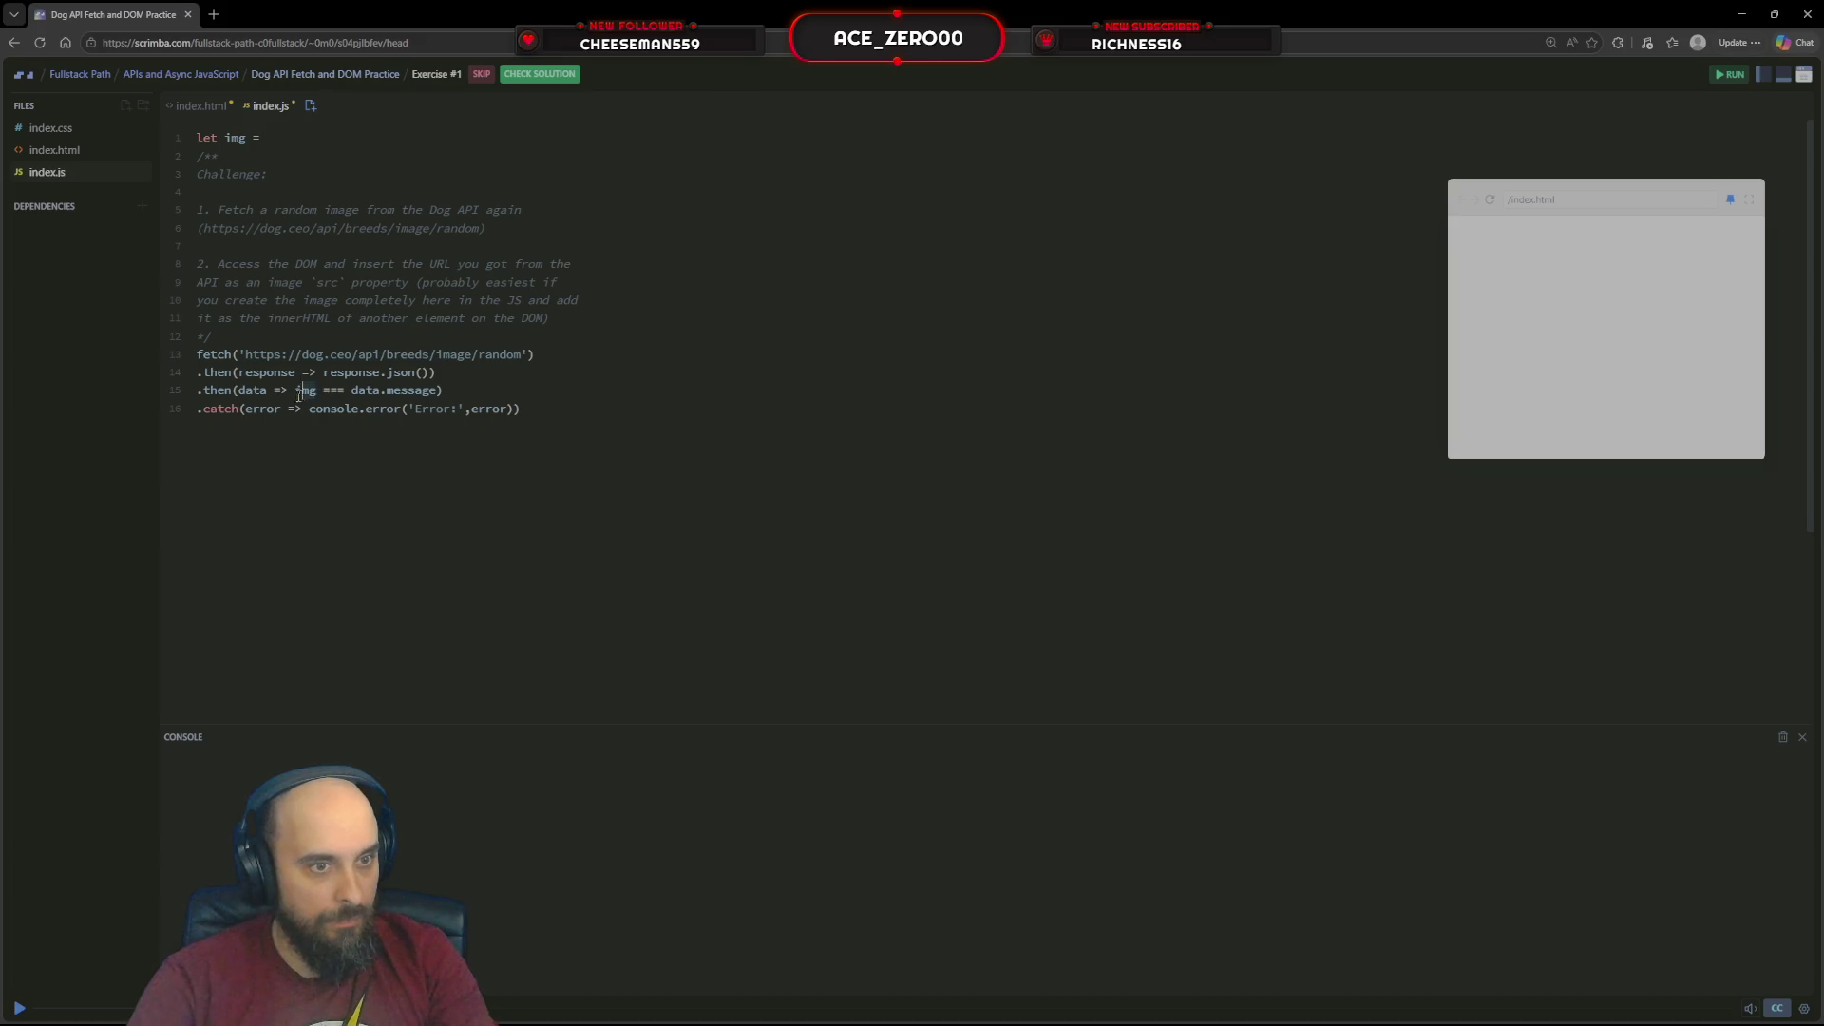
{"action": "key", "text": "ctrl+v"}
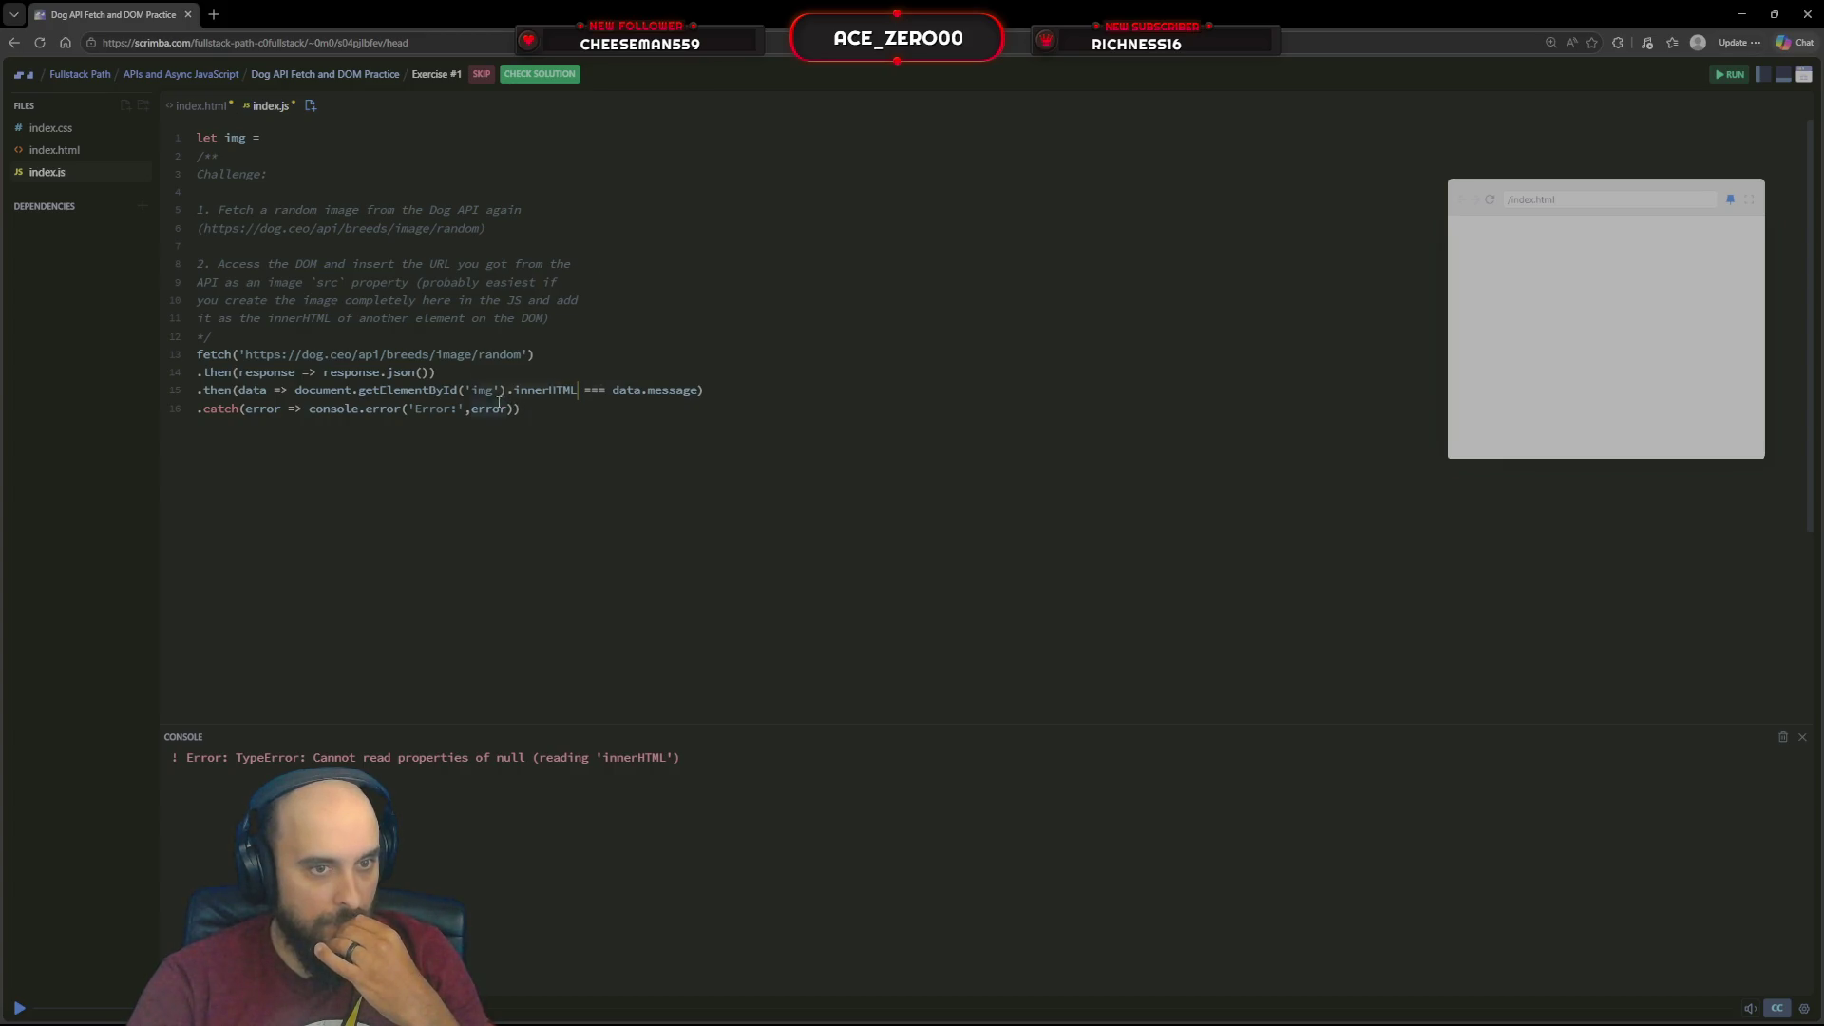
Change the looked-up id on line 15 to 'main-img'
{"action": "left_click", "coordinate": [473, 385]}
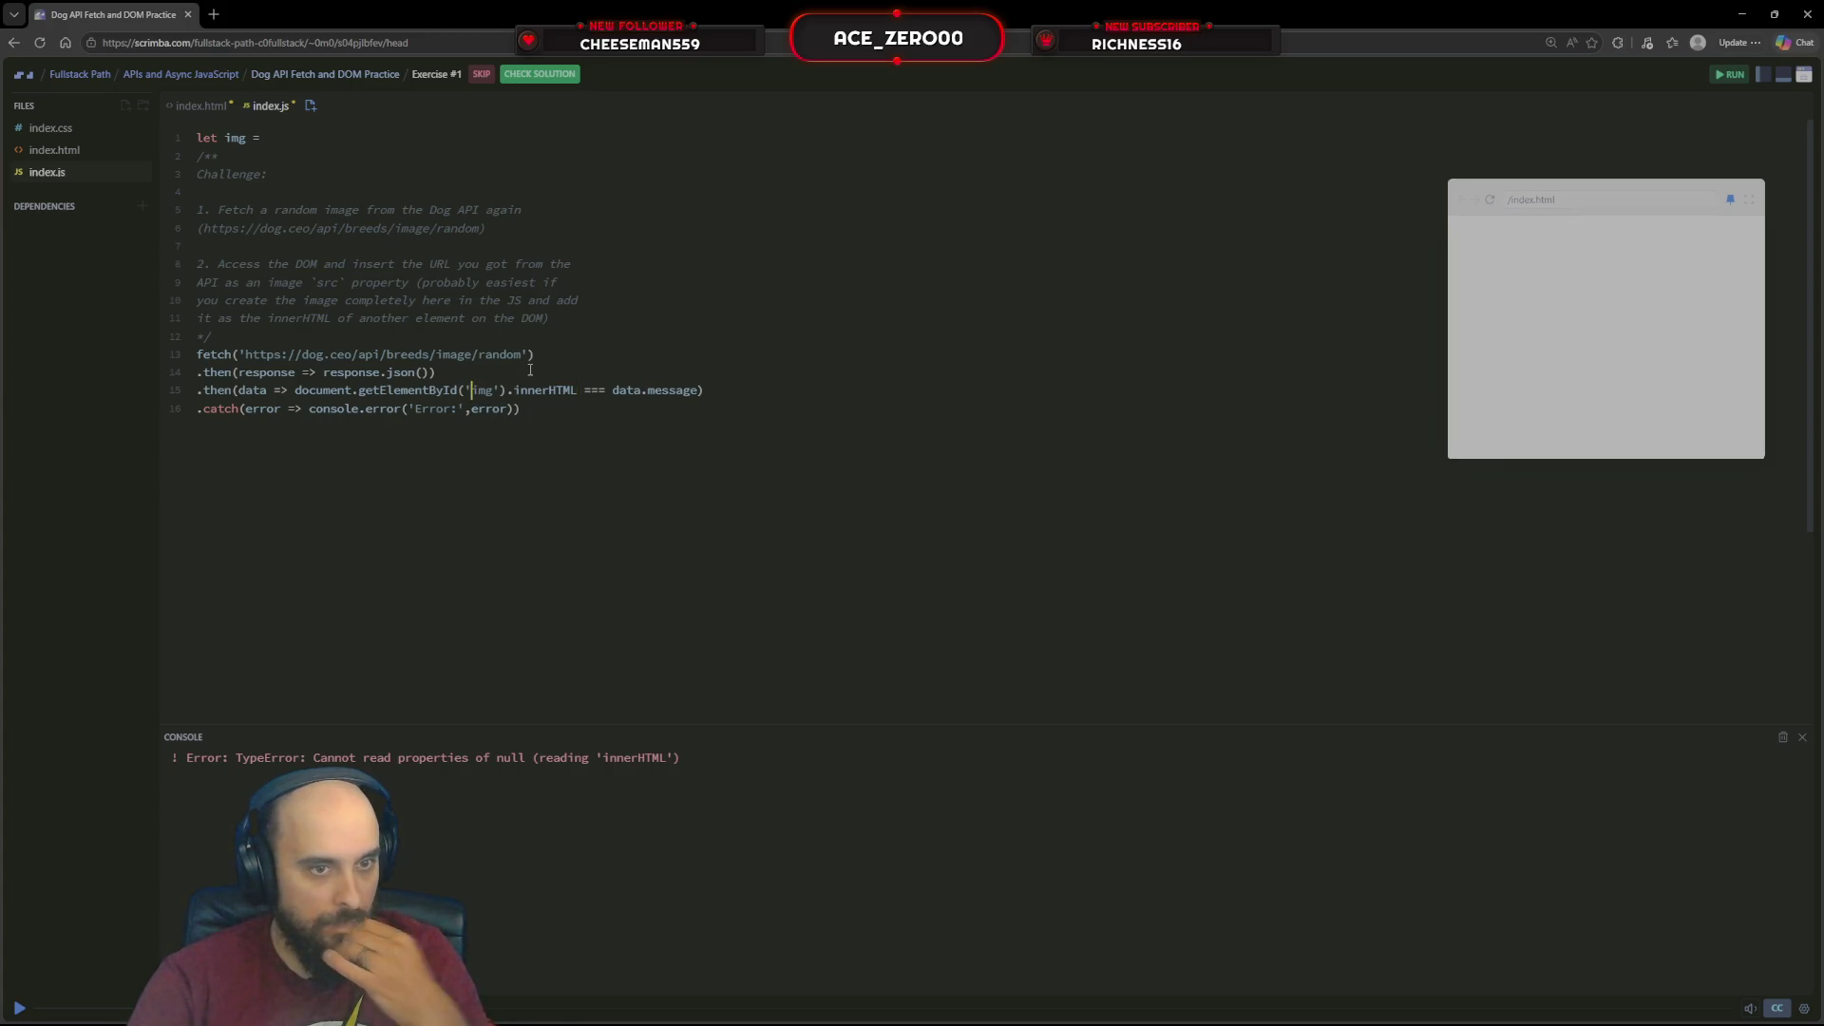
{"action": "type", "text": "main"}
{"action": "key", "text": "BackSpace"}
{"action": "key", "text": "BackSpace"}
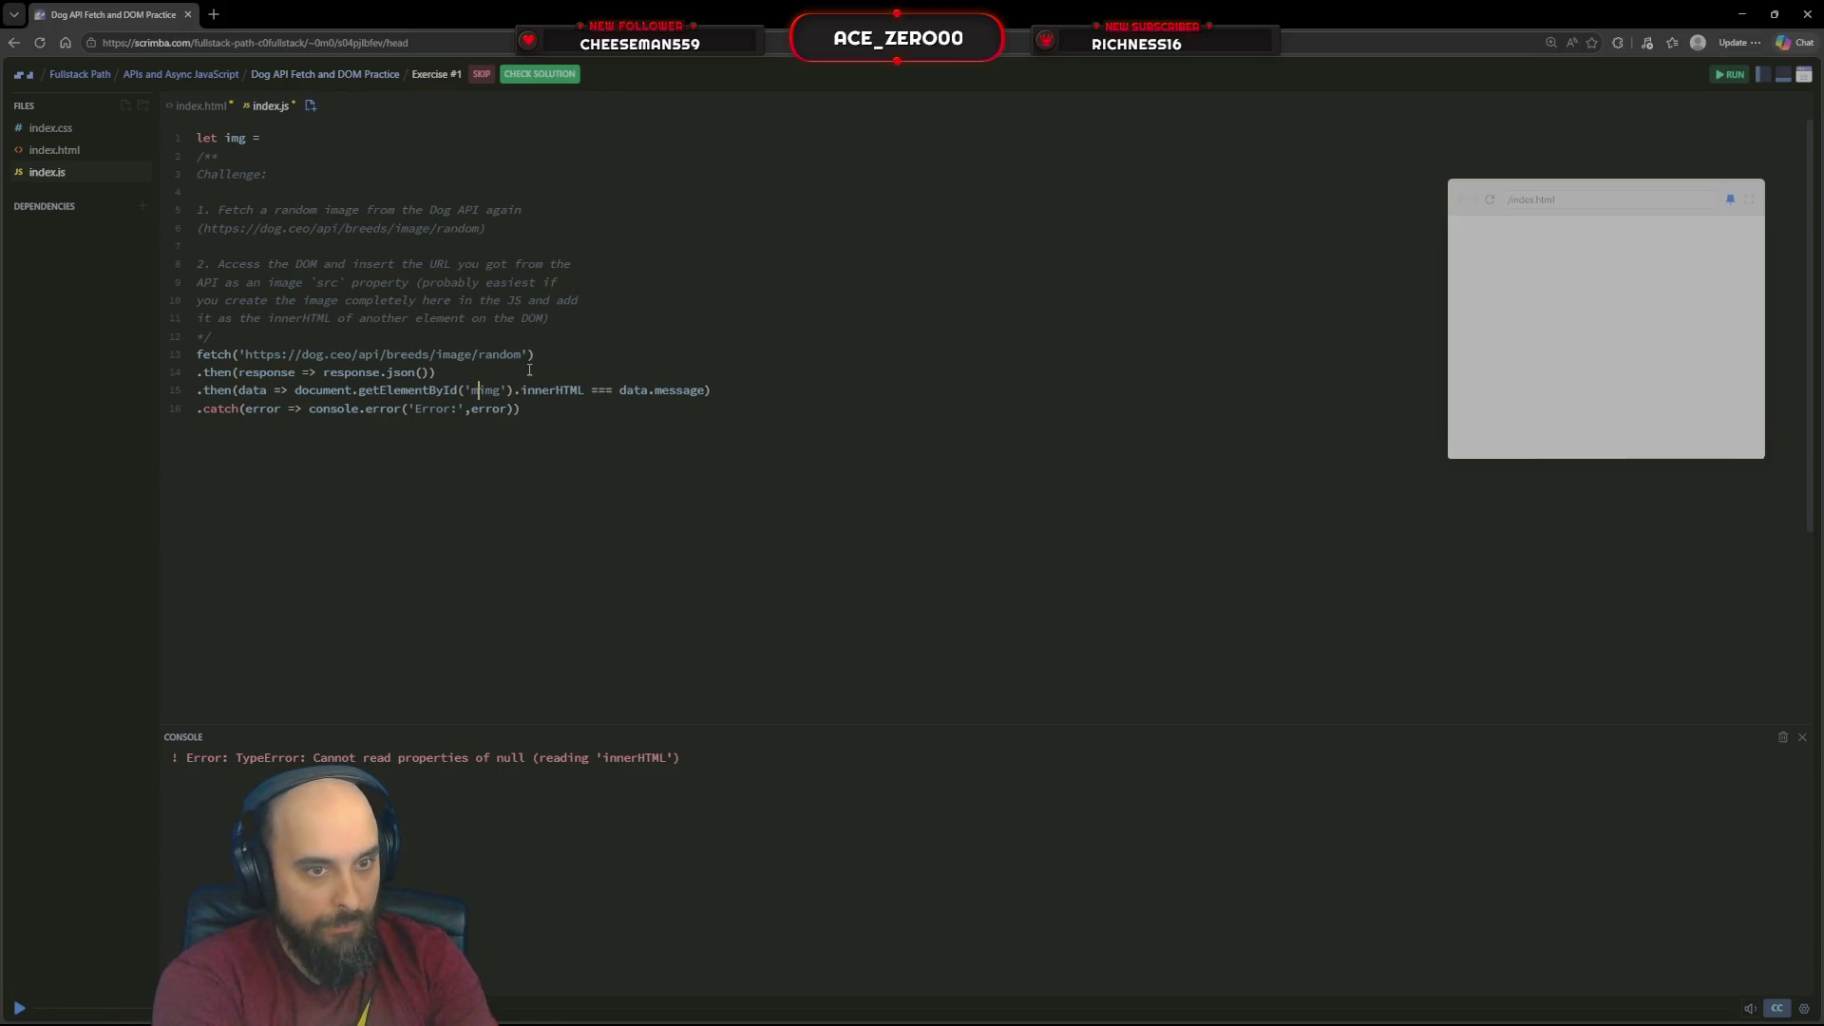
{"action": "type", "text": "in-"}
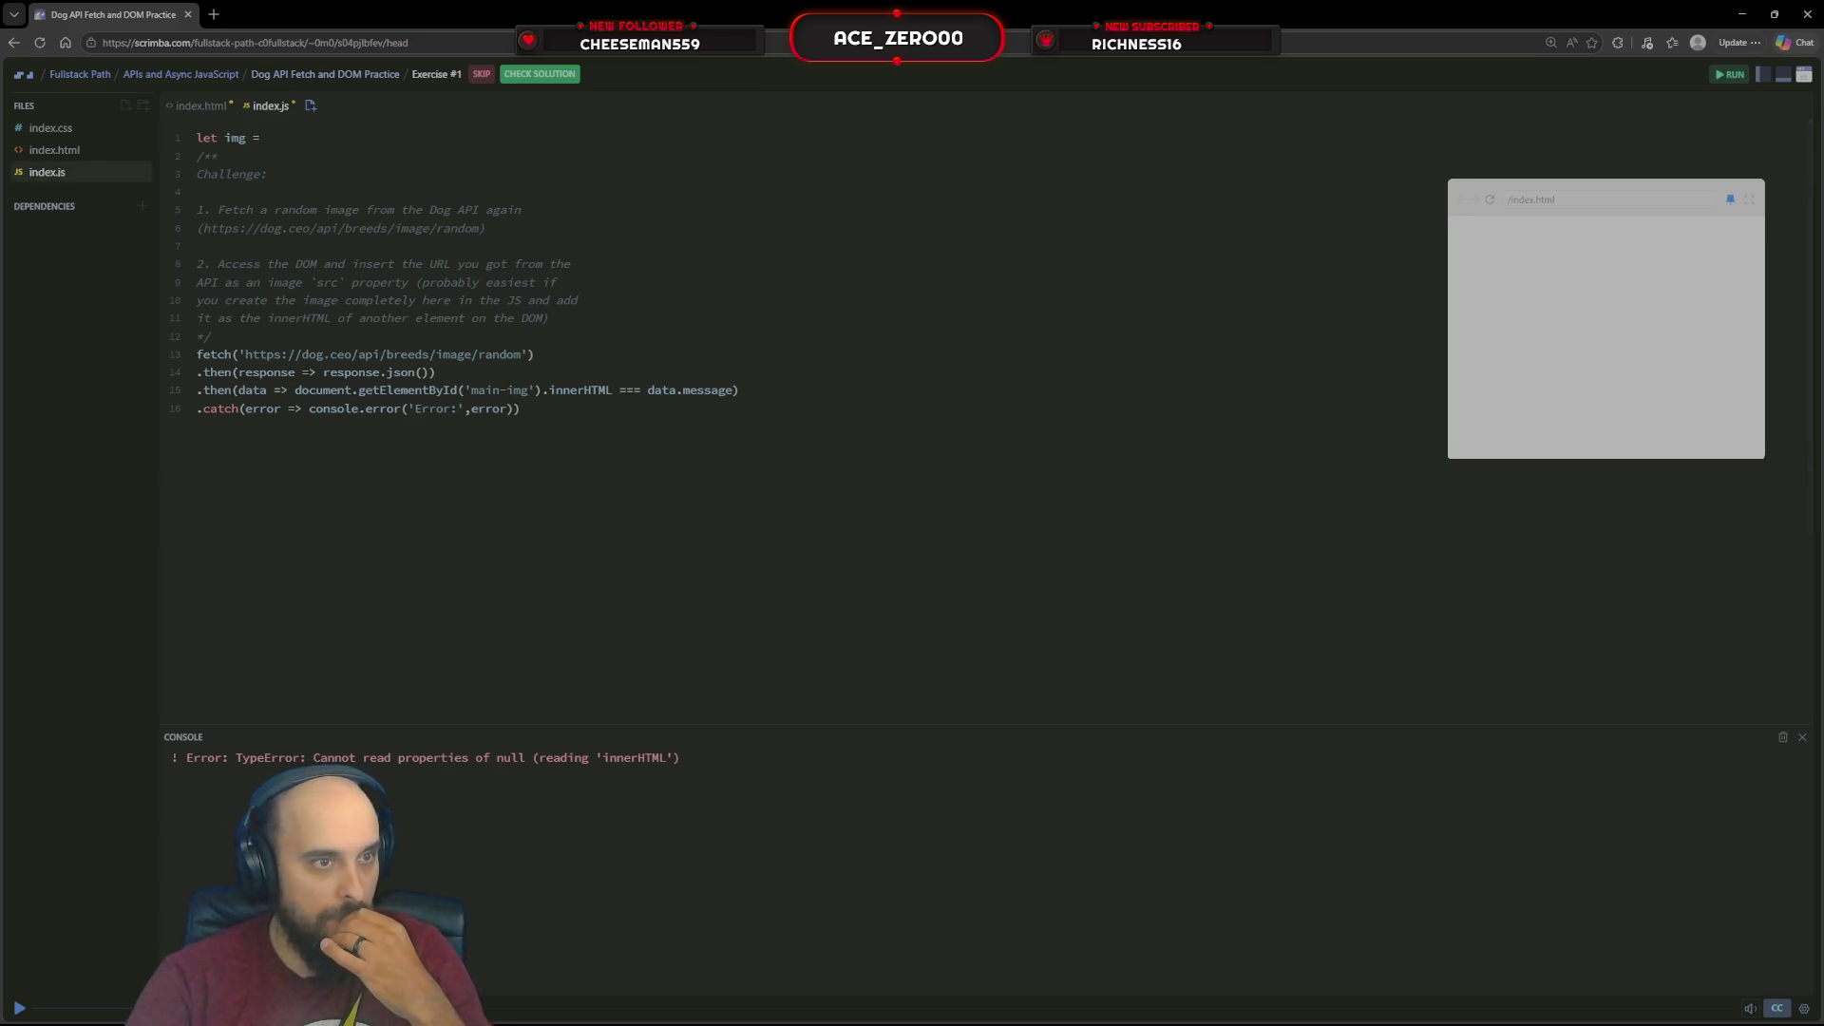
{"action": "left_click", "coordinate": [58, 150]}
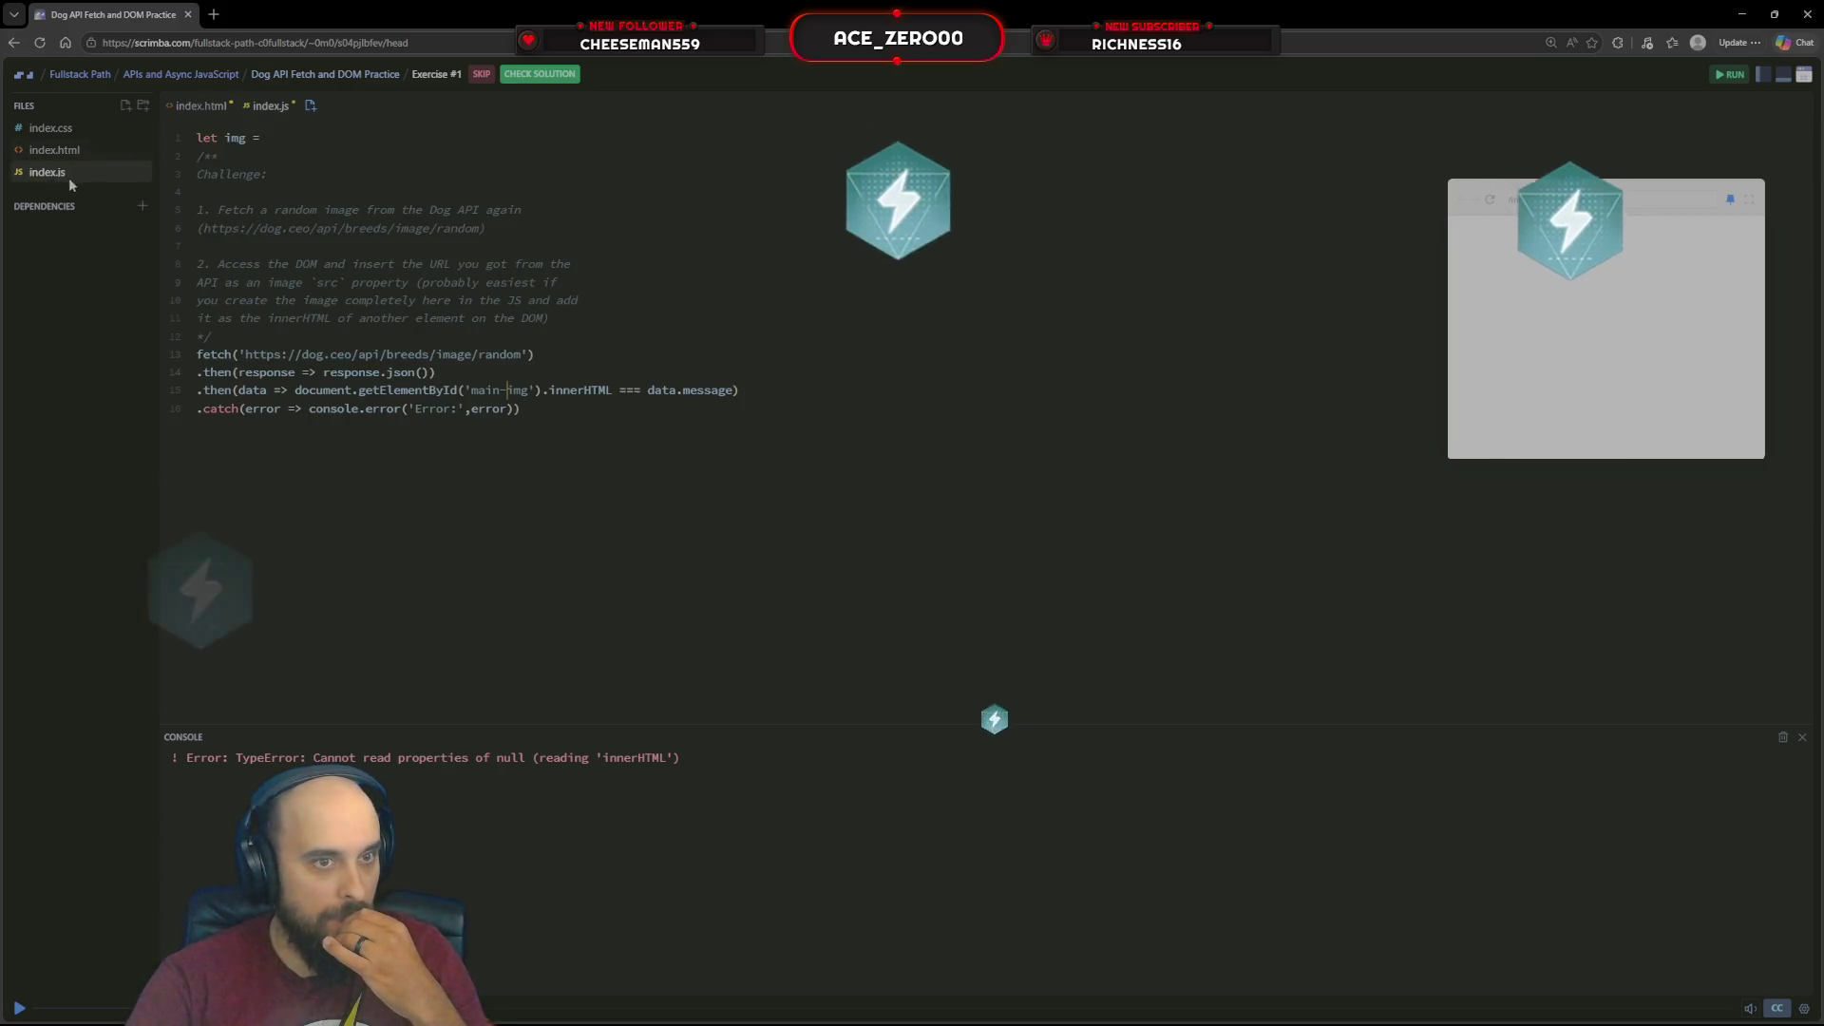
Rerun, then add a new line 16 .then(data => console.log(data.message)) using autocomplete
{"action": "left_click", "coordinate": [1726, 75]}
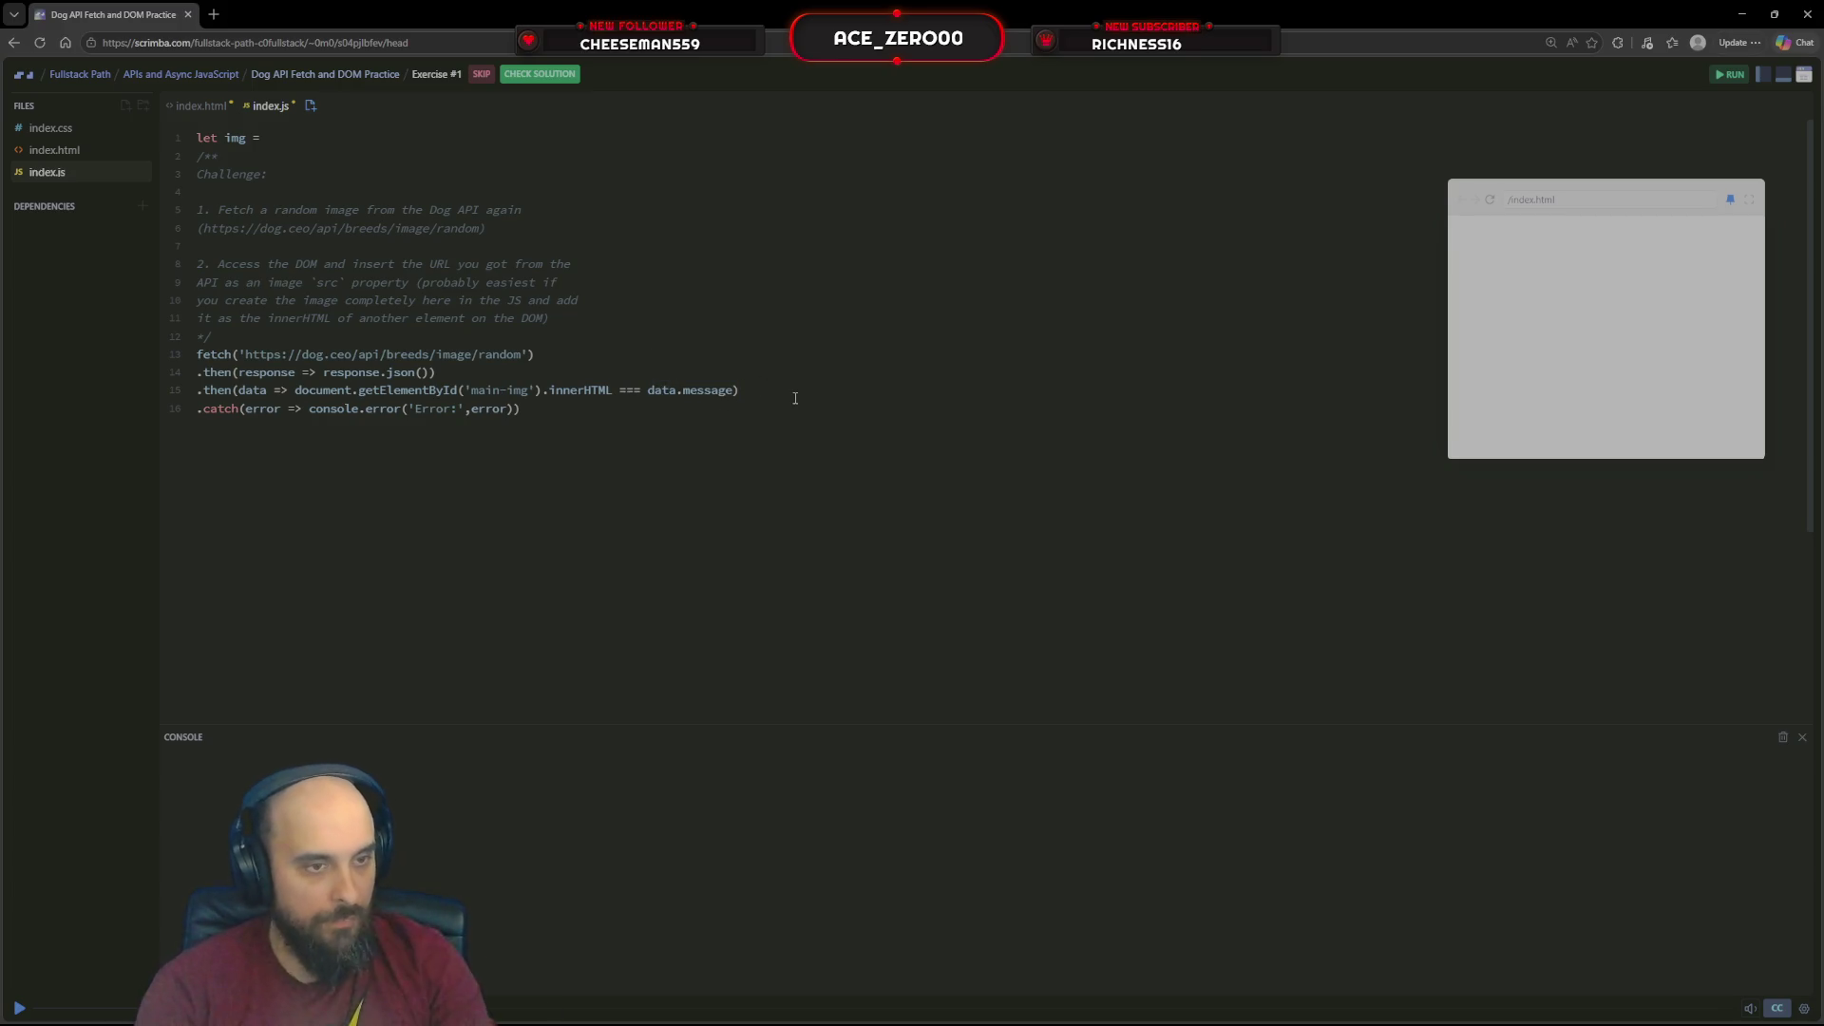
{"action": "key", "text": "Return"}
{"action": "type", "text": ".than"}
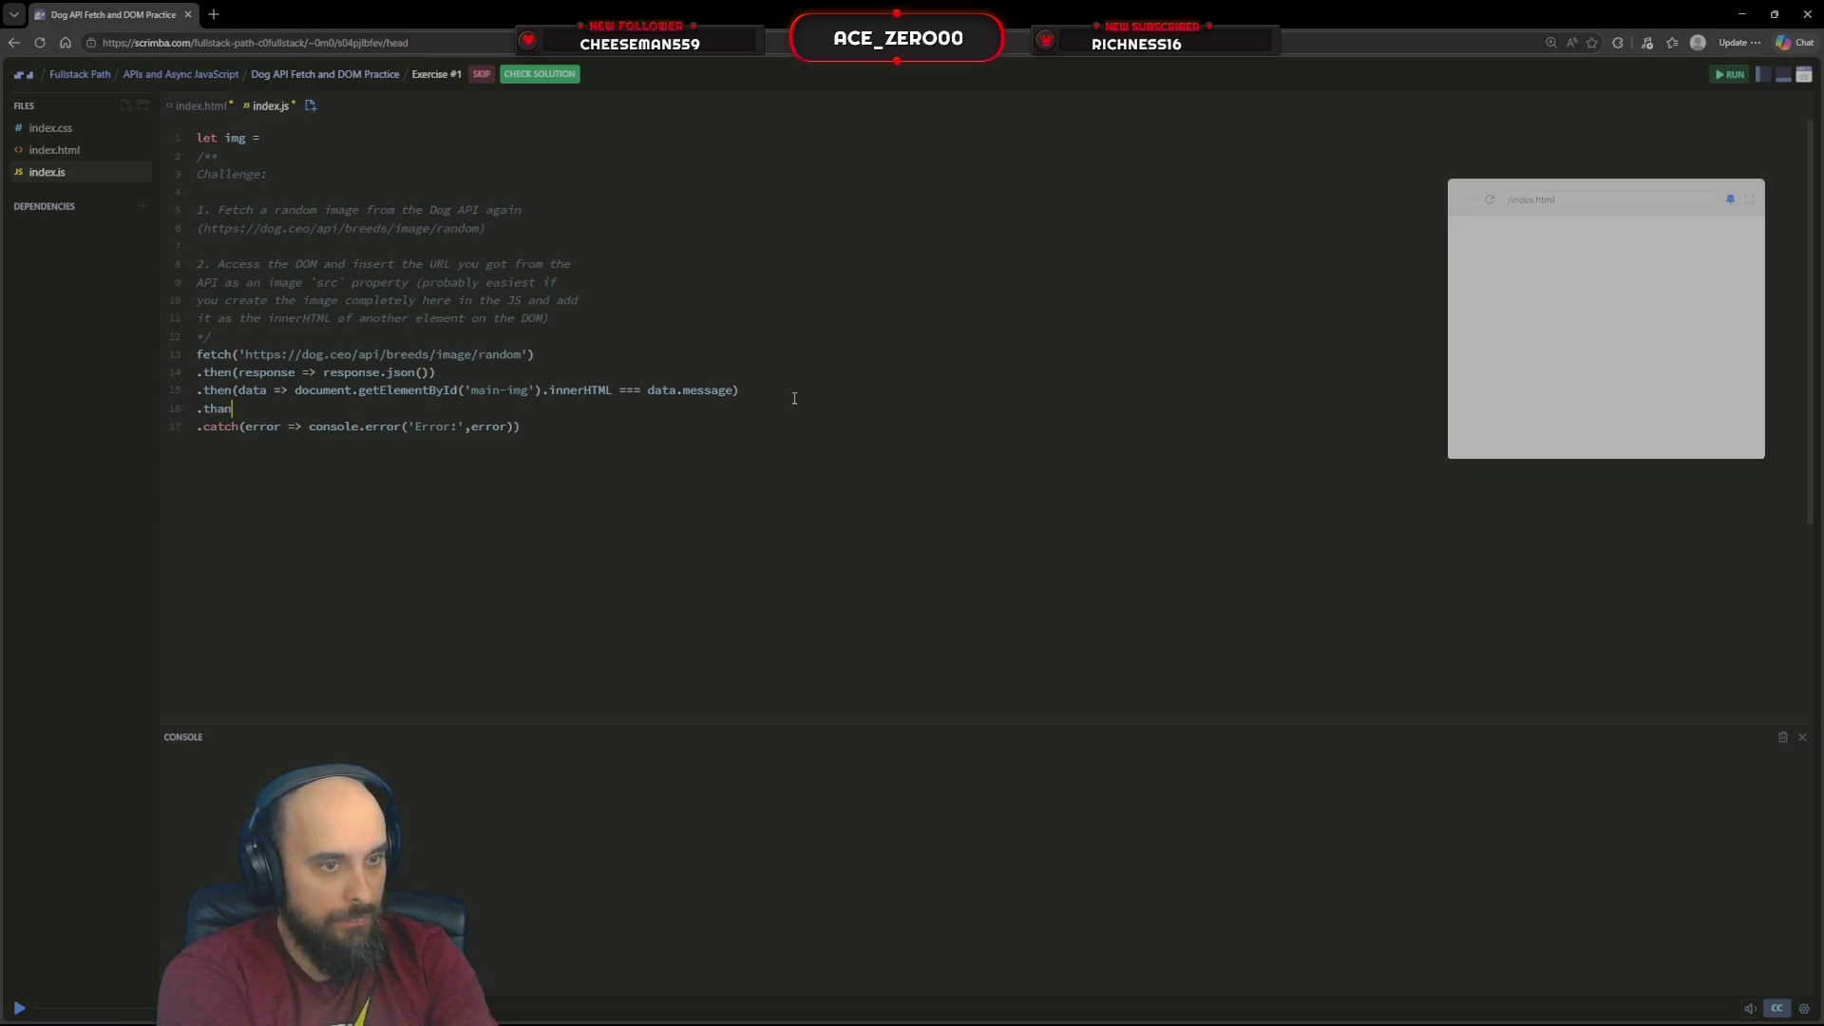
{"action": "key", "text": "BackSpace"}
{"action": "key", "text": "BackSpace"}
{"action": "type", "text": "e"}
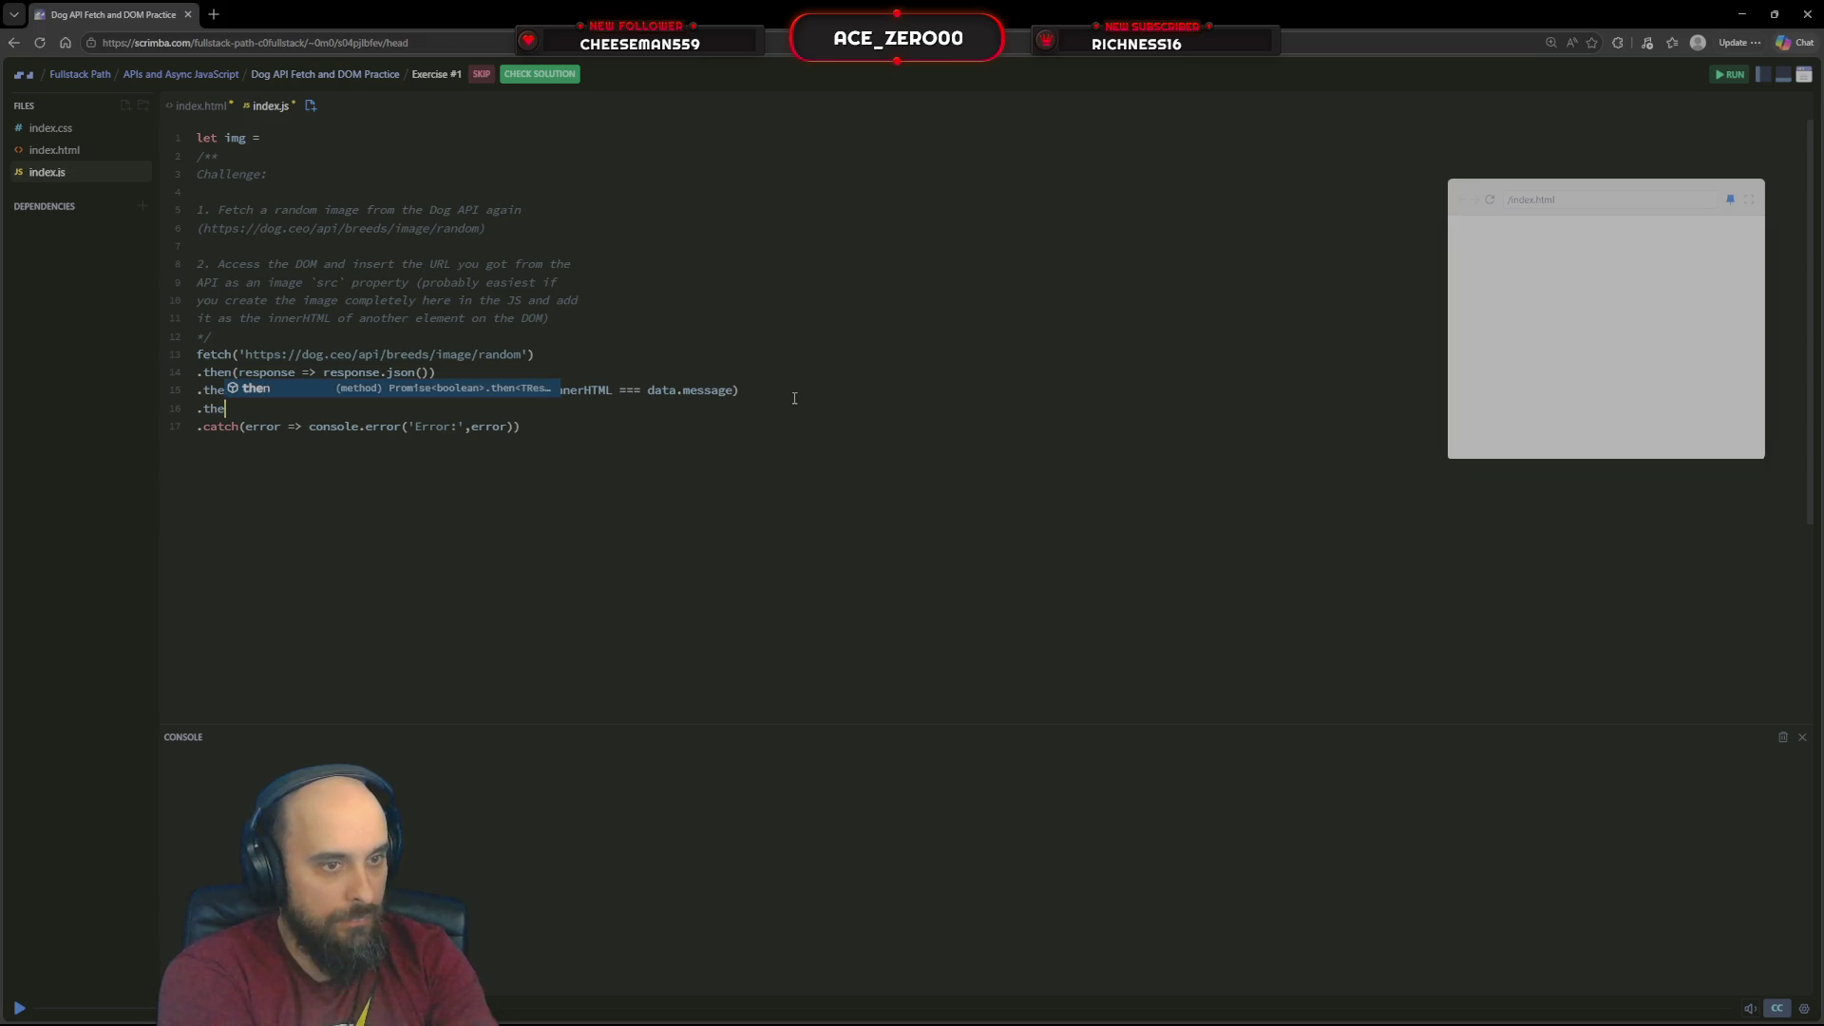
{"action": "key", "text": "Tab"}
{"action": "type", "text": "(data ="}
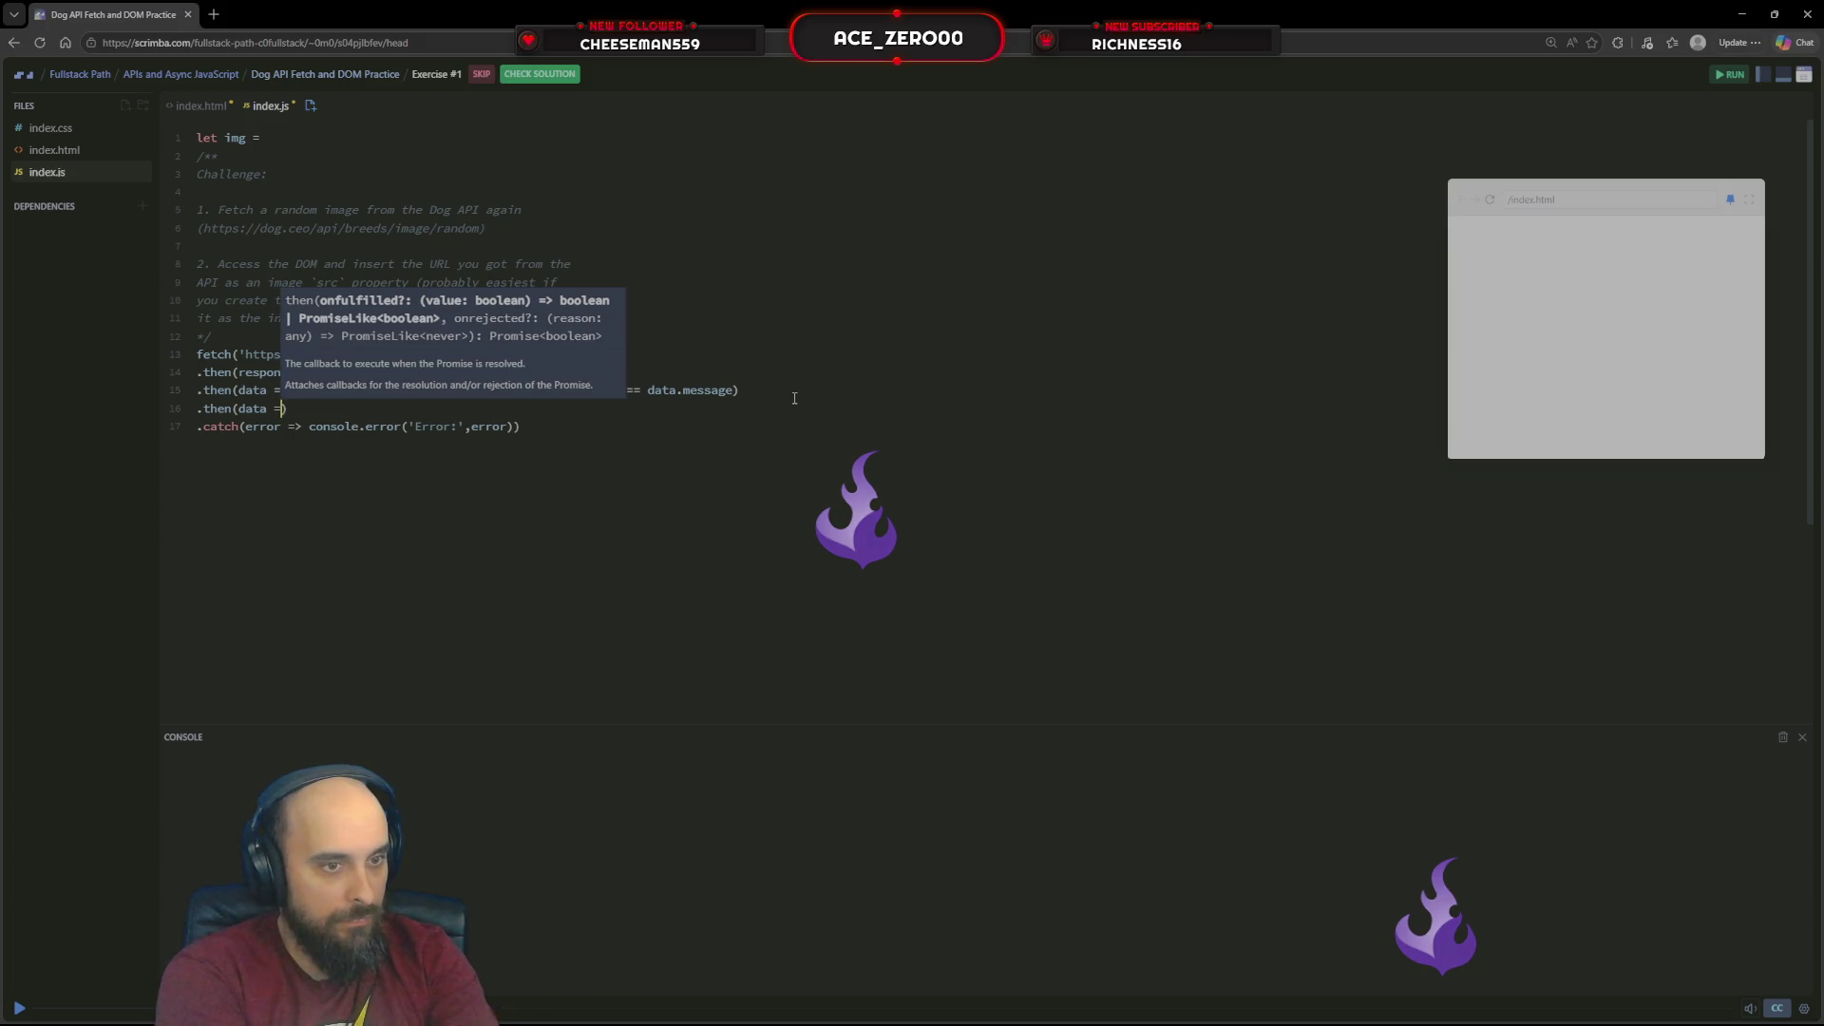
{"action": "type", "text": ">"}
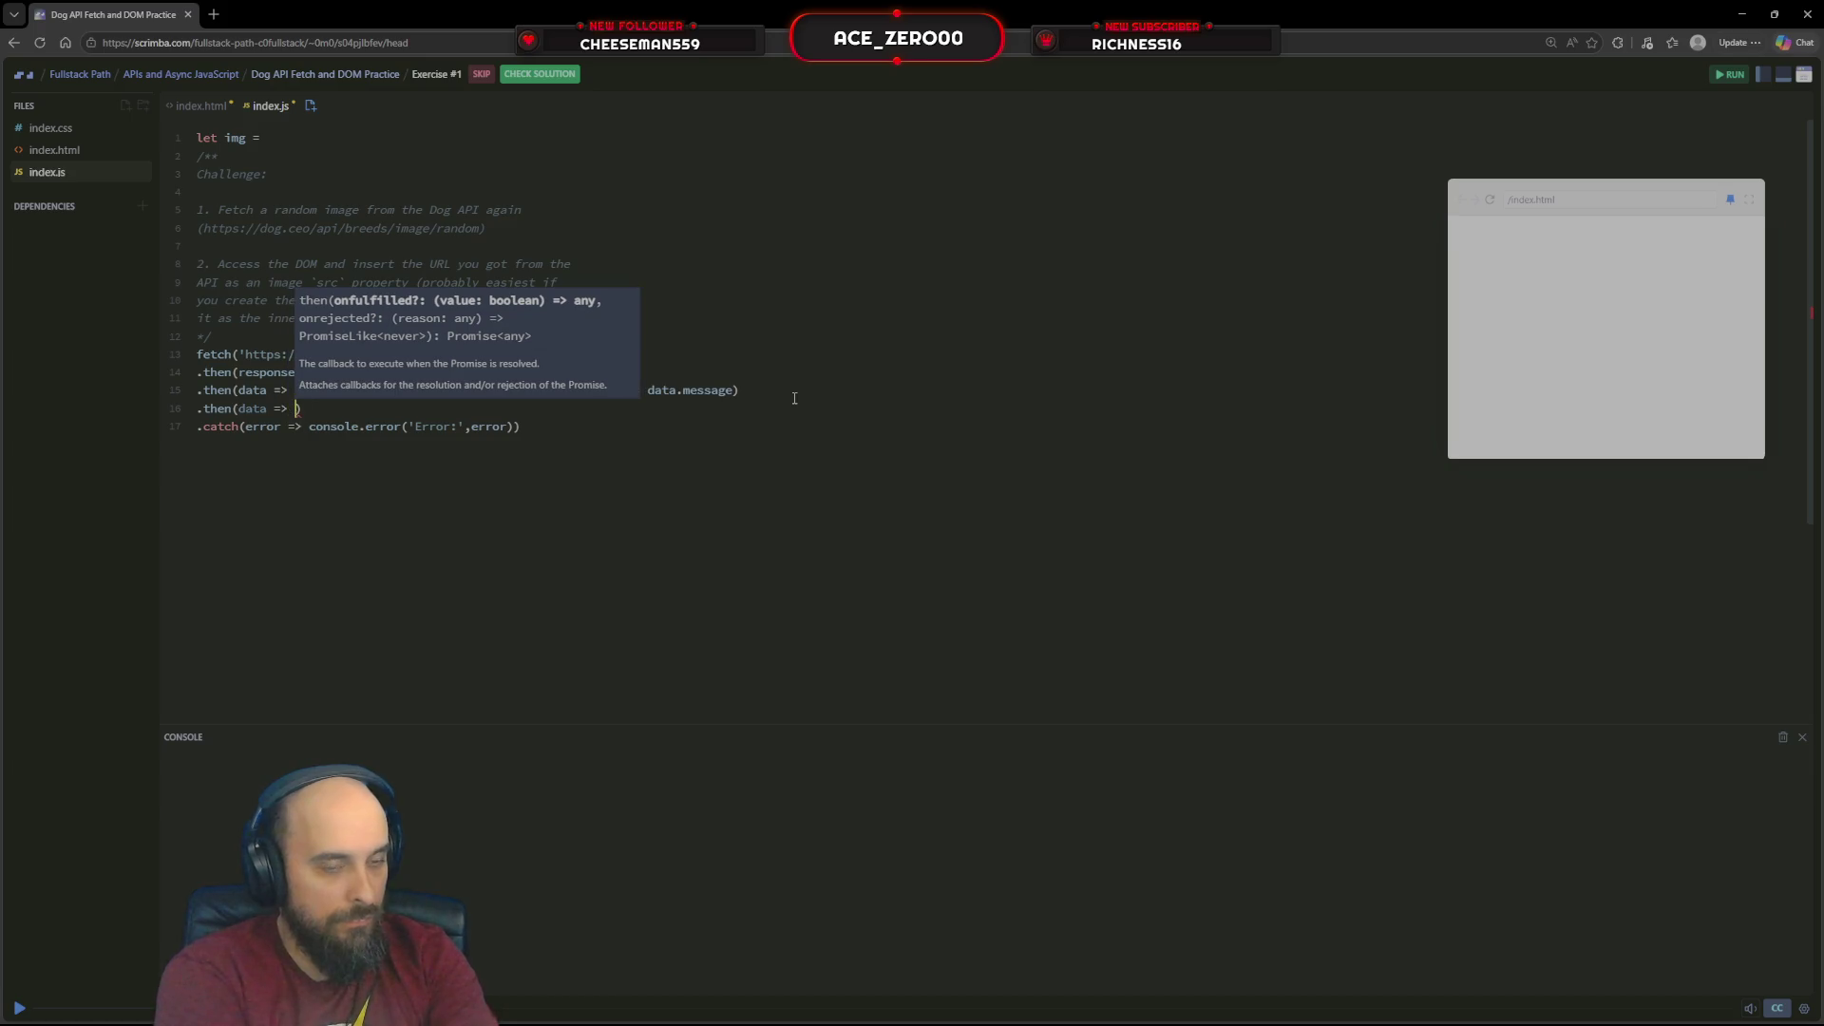
{"action": "type", "text": " con"}
{"action": "key", "text": "Down"}
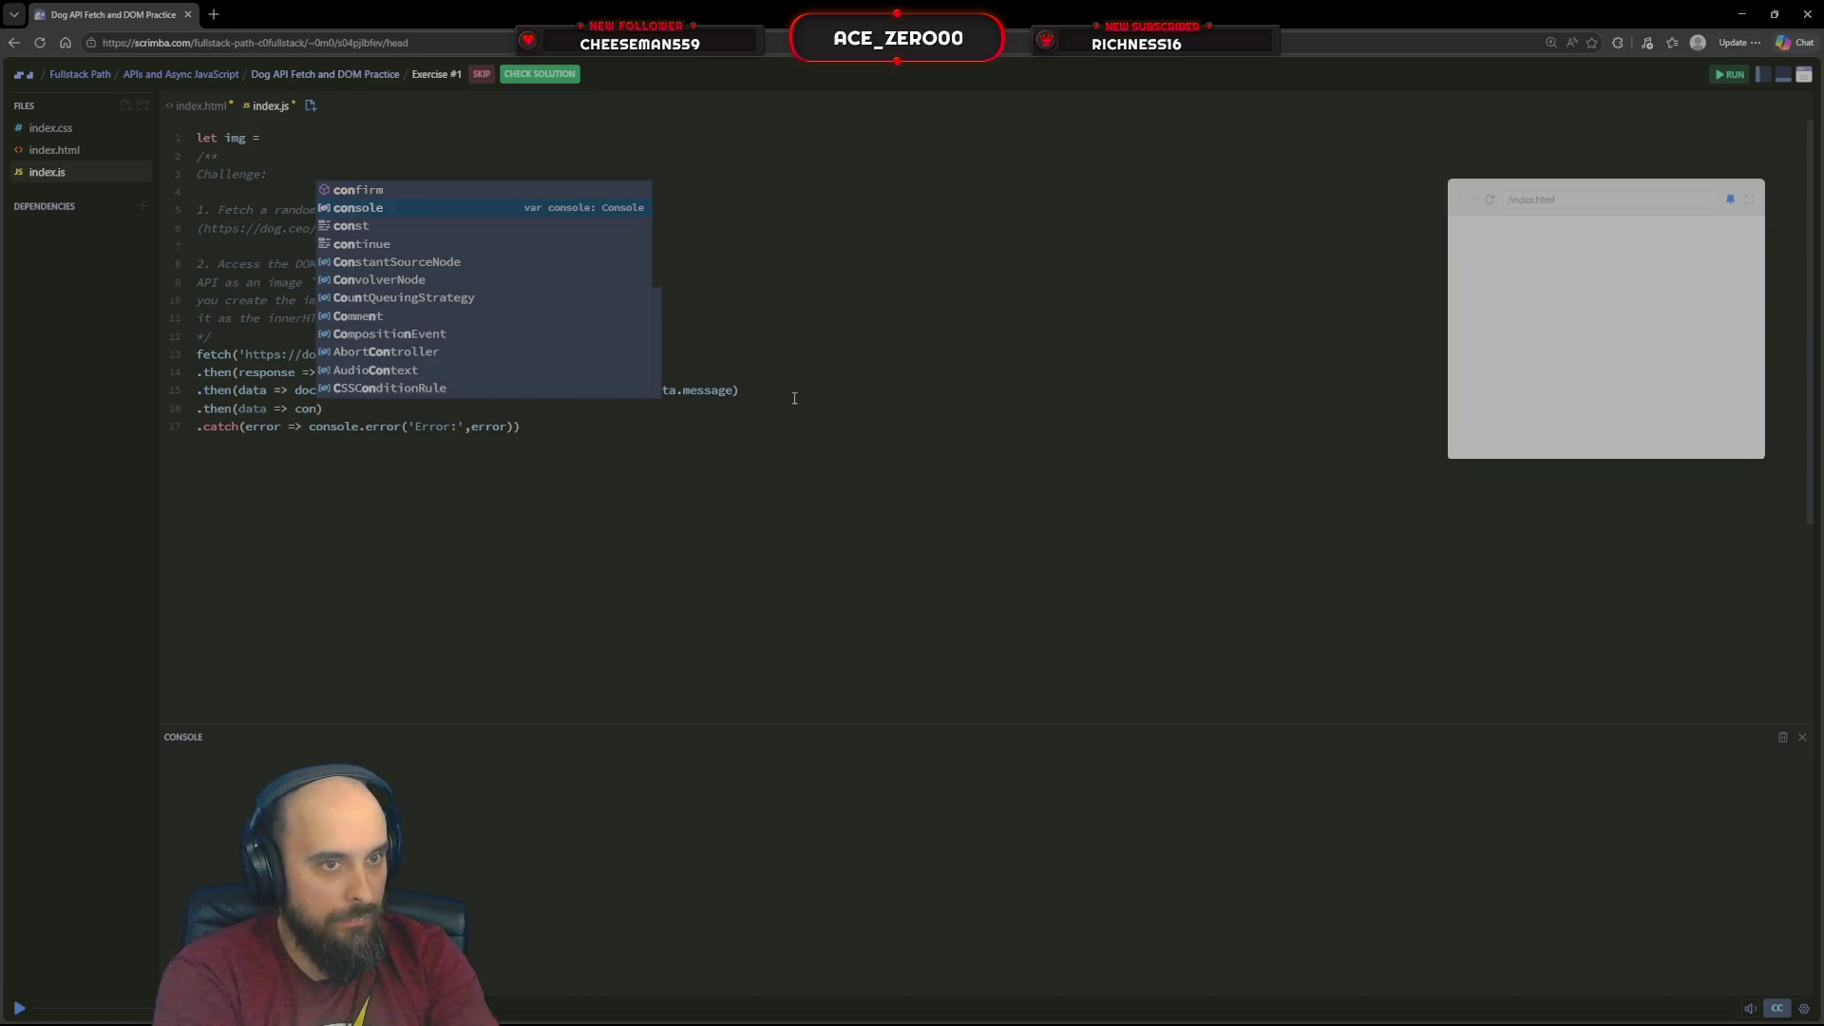
{"action": "key", "text": "Return"}
{"action": "type", "text": ".log"}
{"action": "key", "text": "Return"}
{"action": "type", "text": "(data."}
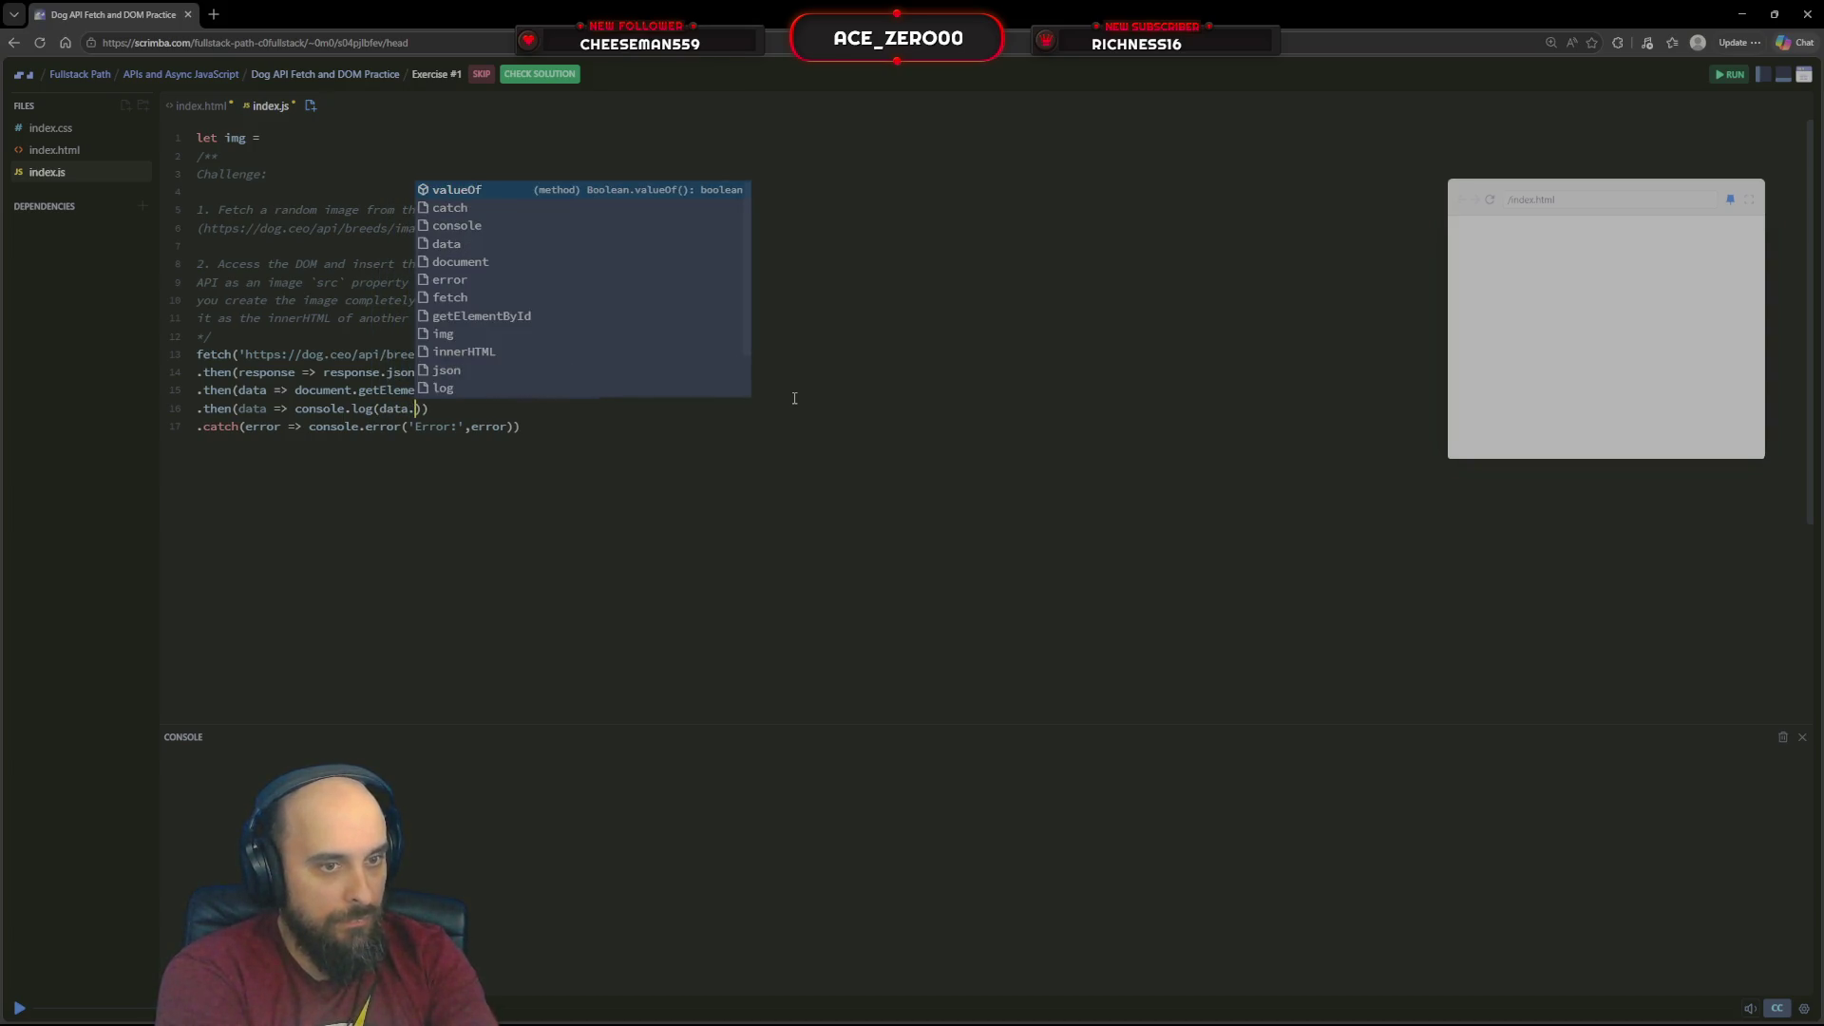
{"action": "type", "text": "message"}
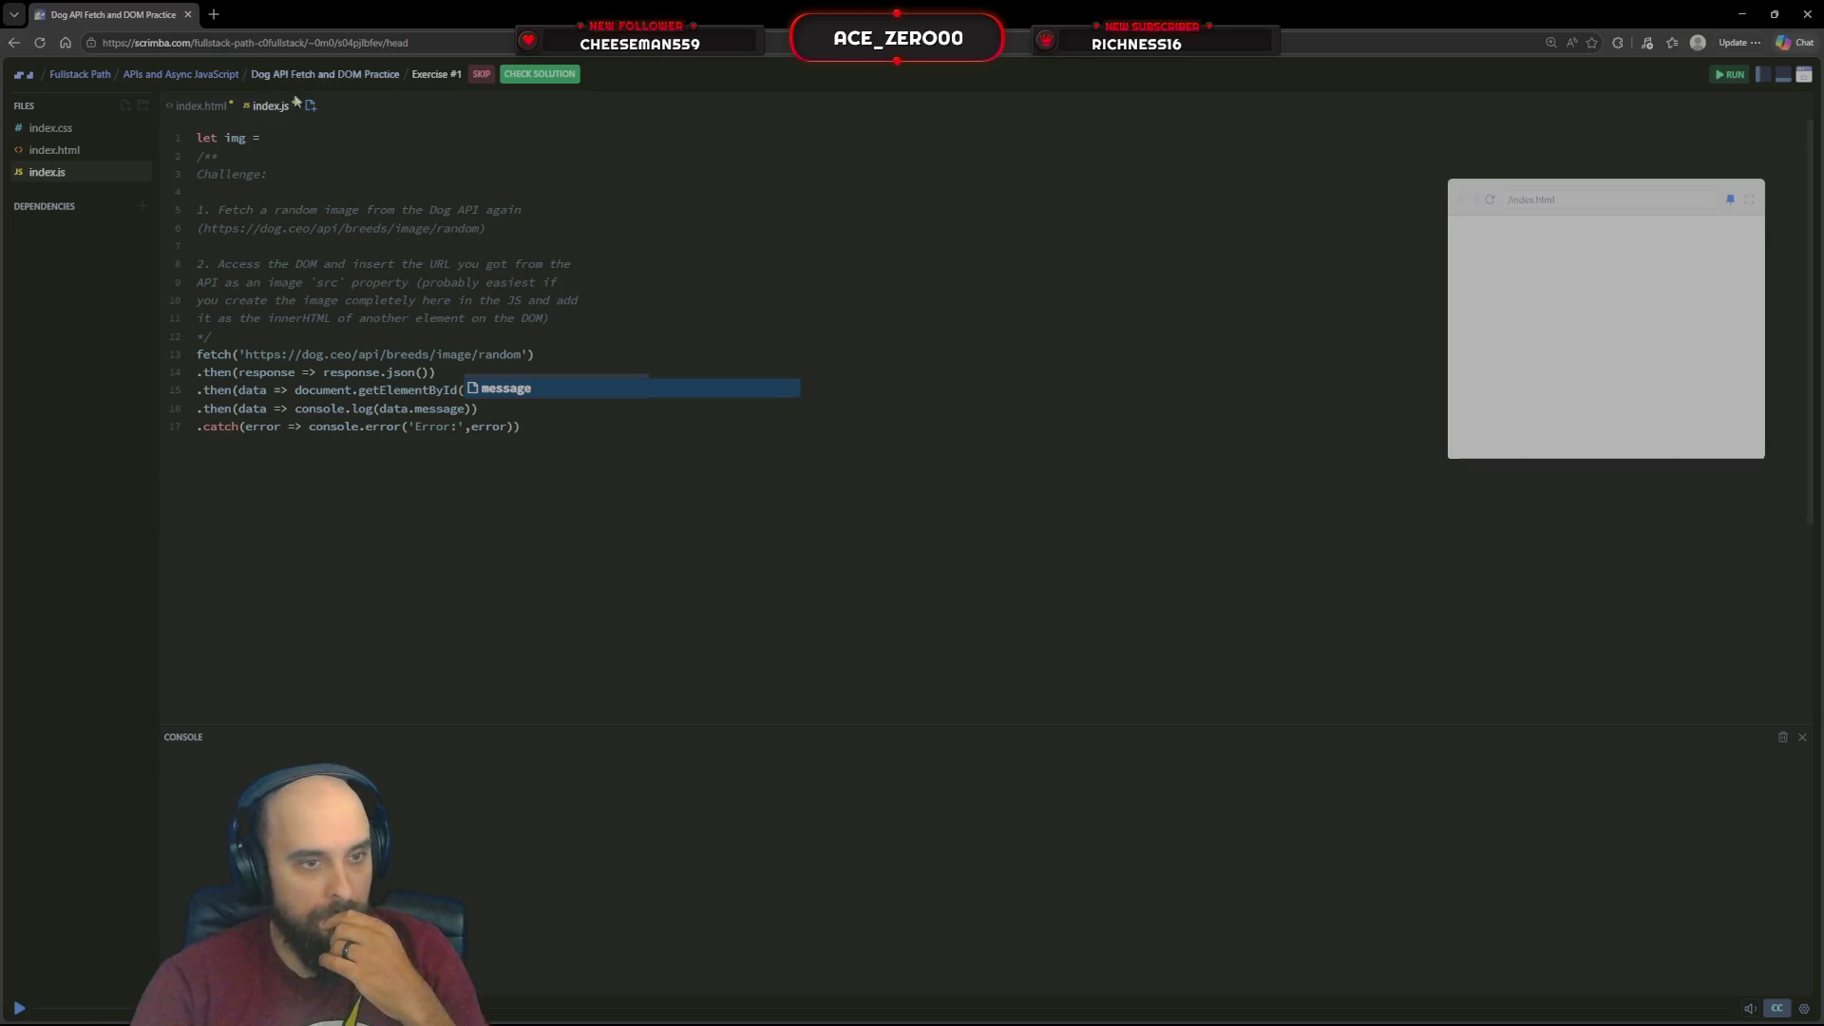
{"action": "left_click", "coordinate": [937, 345]}
{"action": "type", "text": "'main-img').innerHTML === data.message)"}
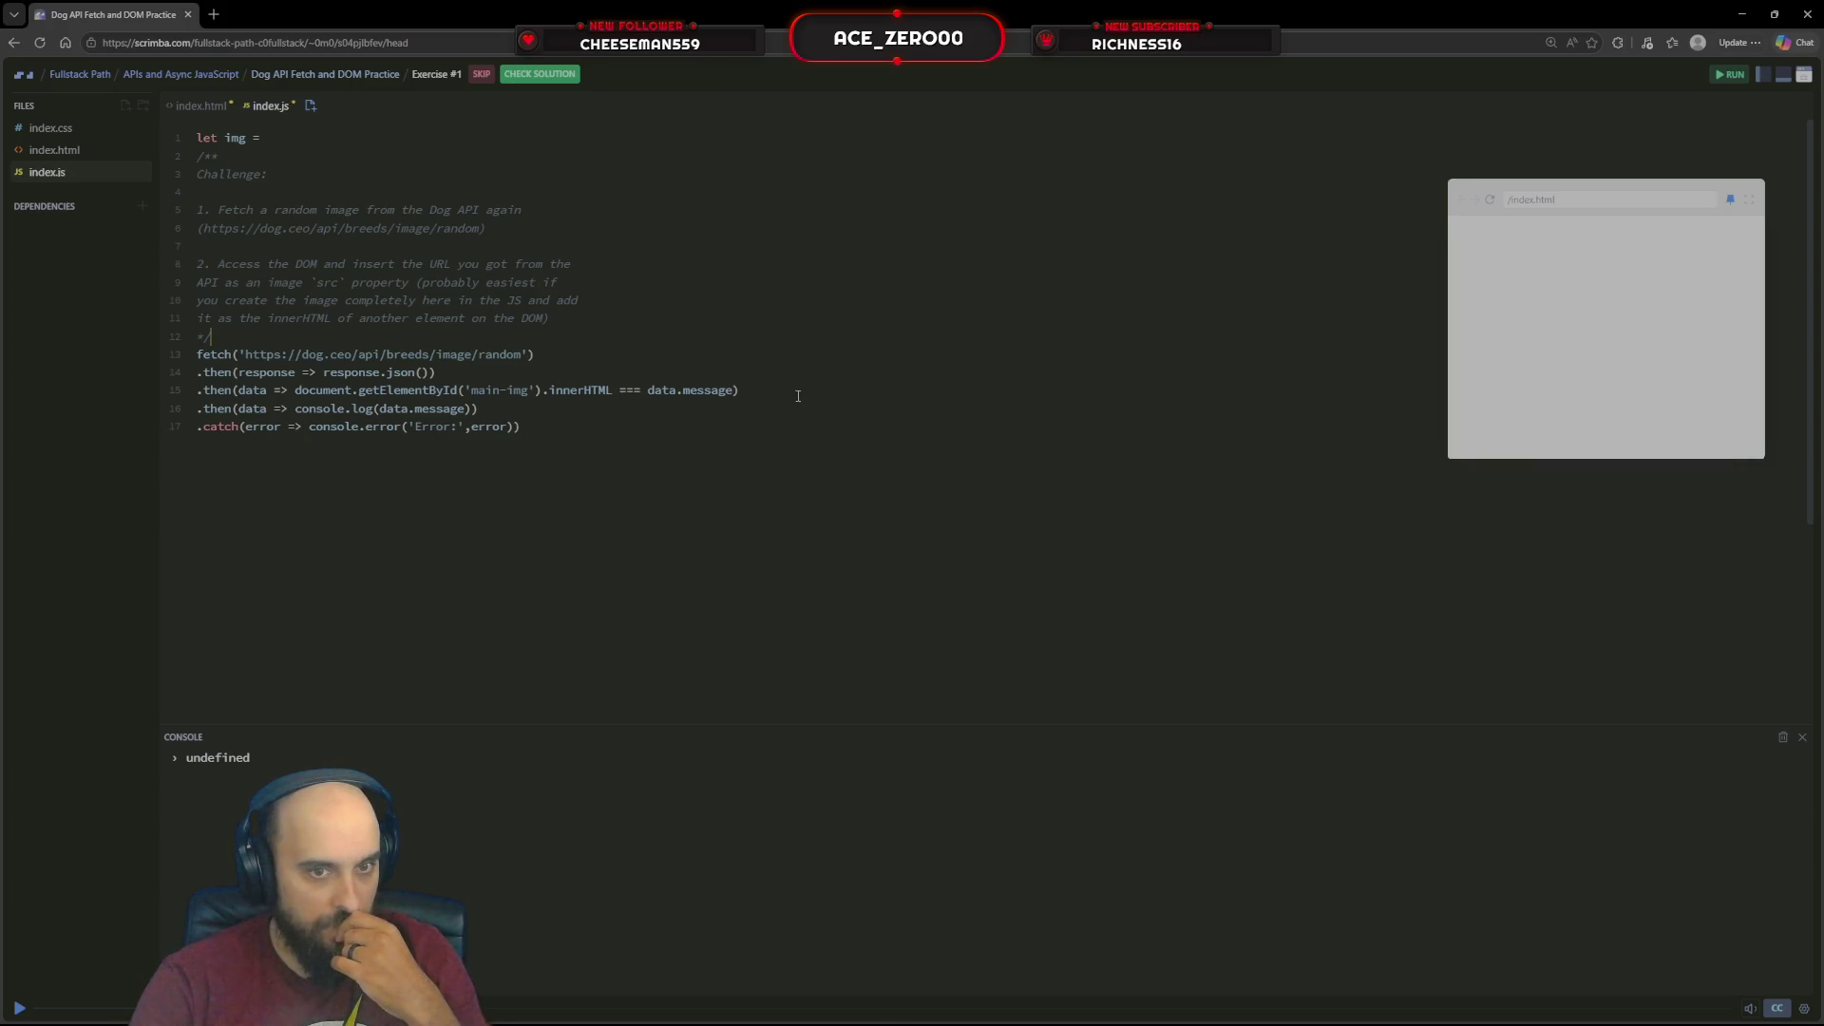
Delete the main-img comparison line 15 and reload the preview so the console logs a dog image URL
{"action": "mouse_move", "coordinate": [712, 391]}
{"action": "left_click_drag", "start_coordinate": [698, 392], "coordinate": [556, 324]}
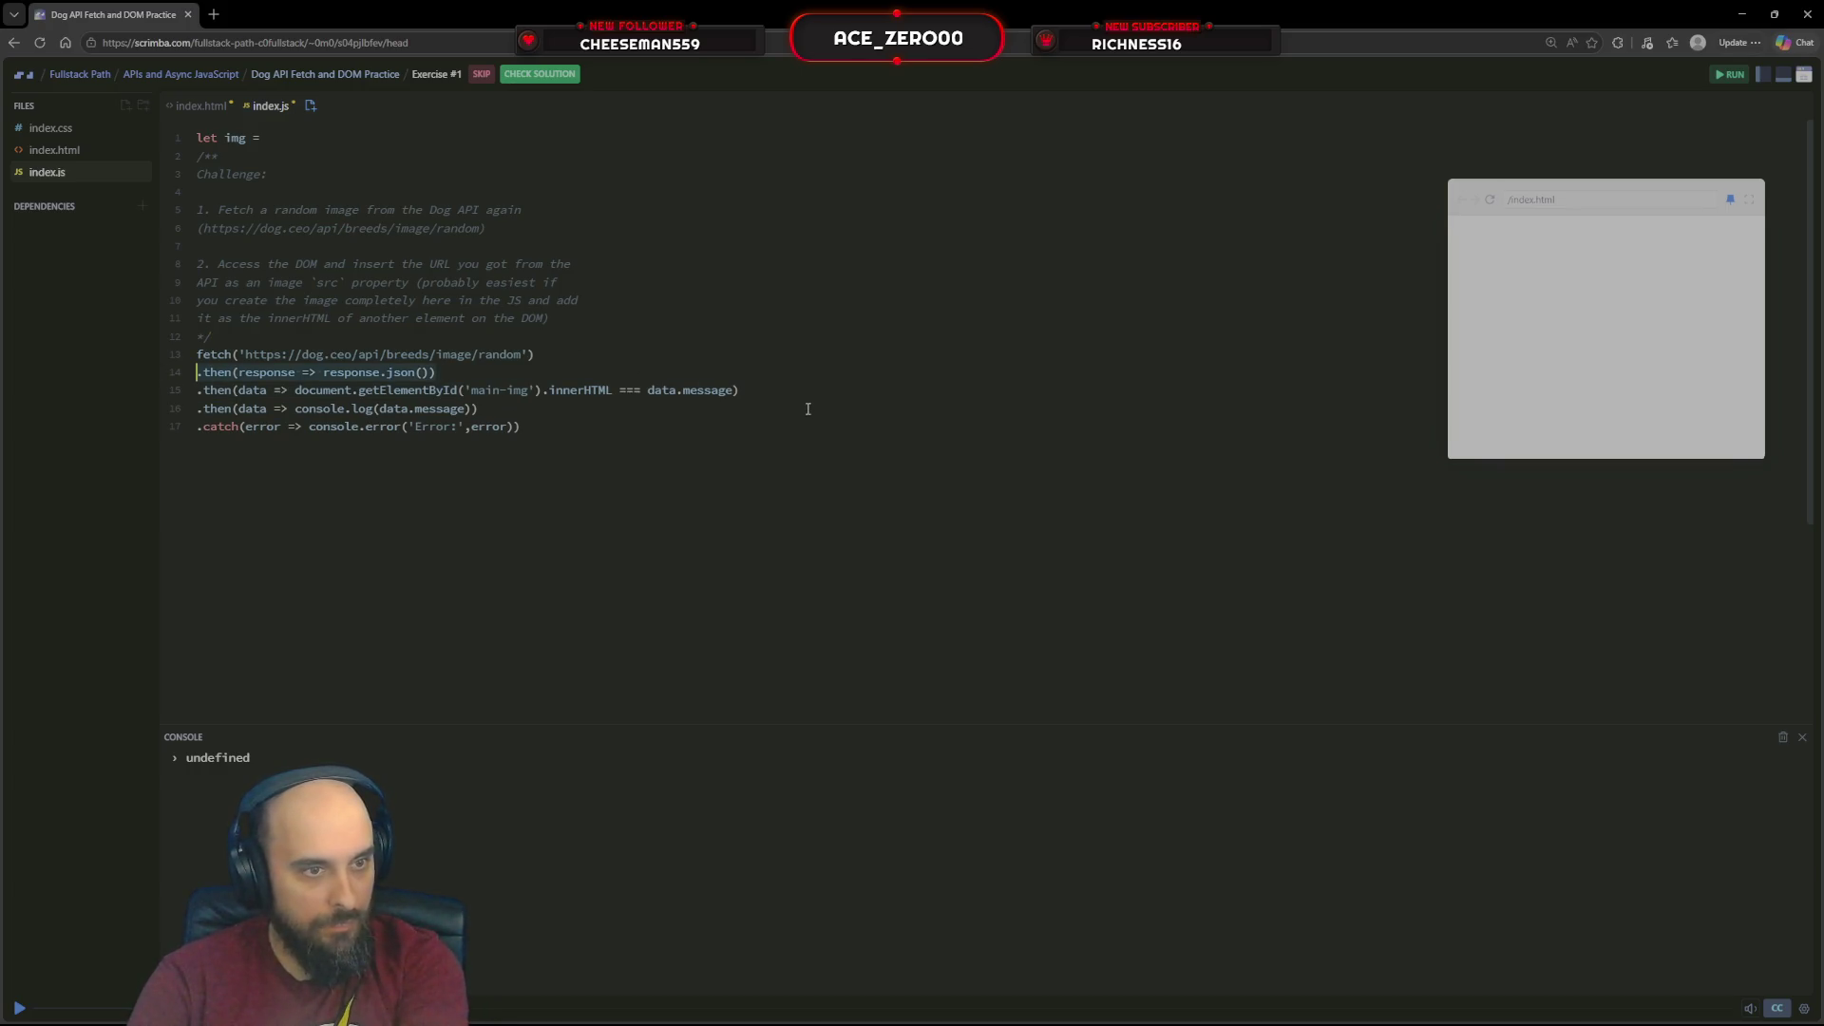
{"action": "left_click_drag", "start_coordinate": [761, 391], "coordinate": [441, 374]}
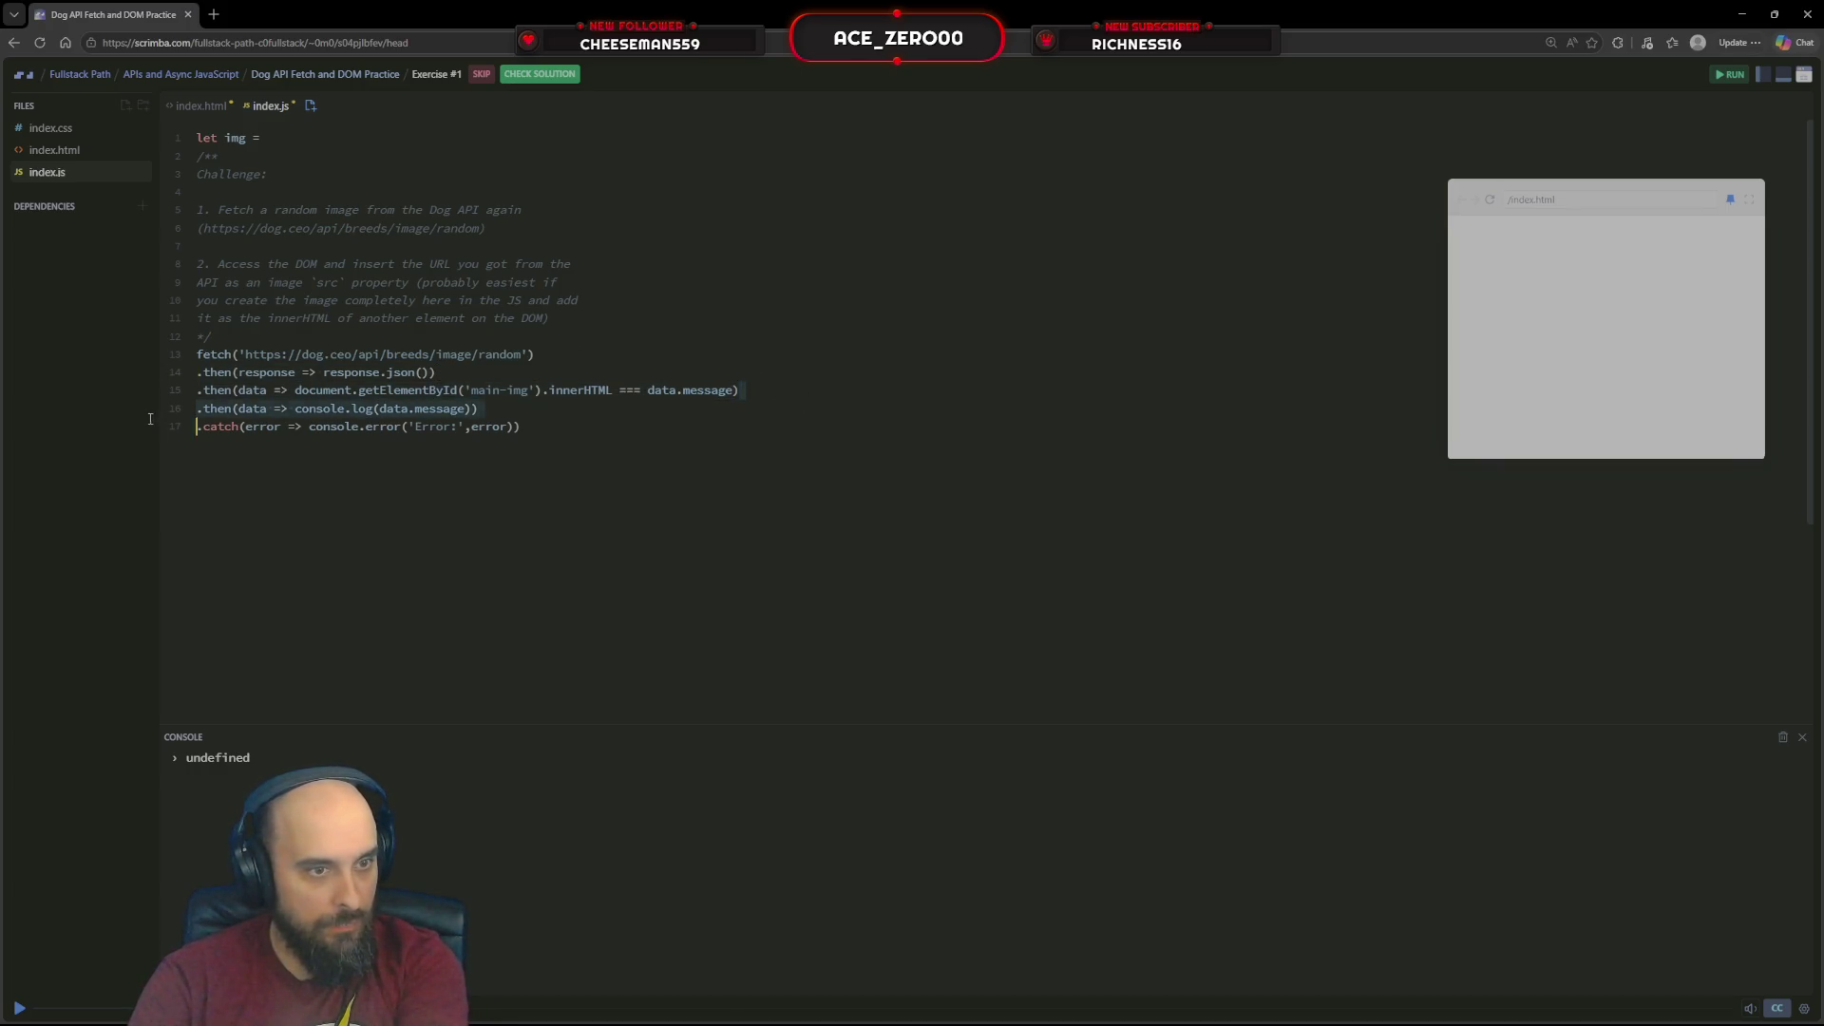
{"action": "key", "text": "BackSpace"}
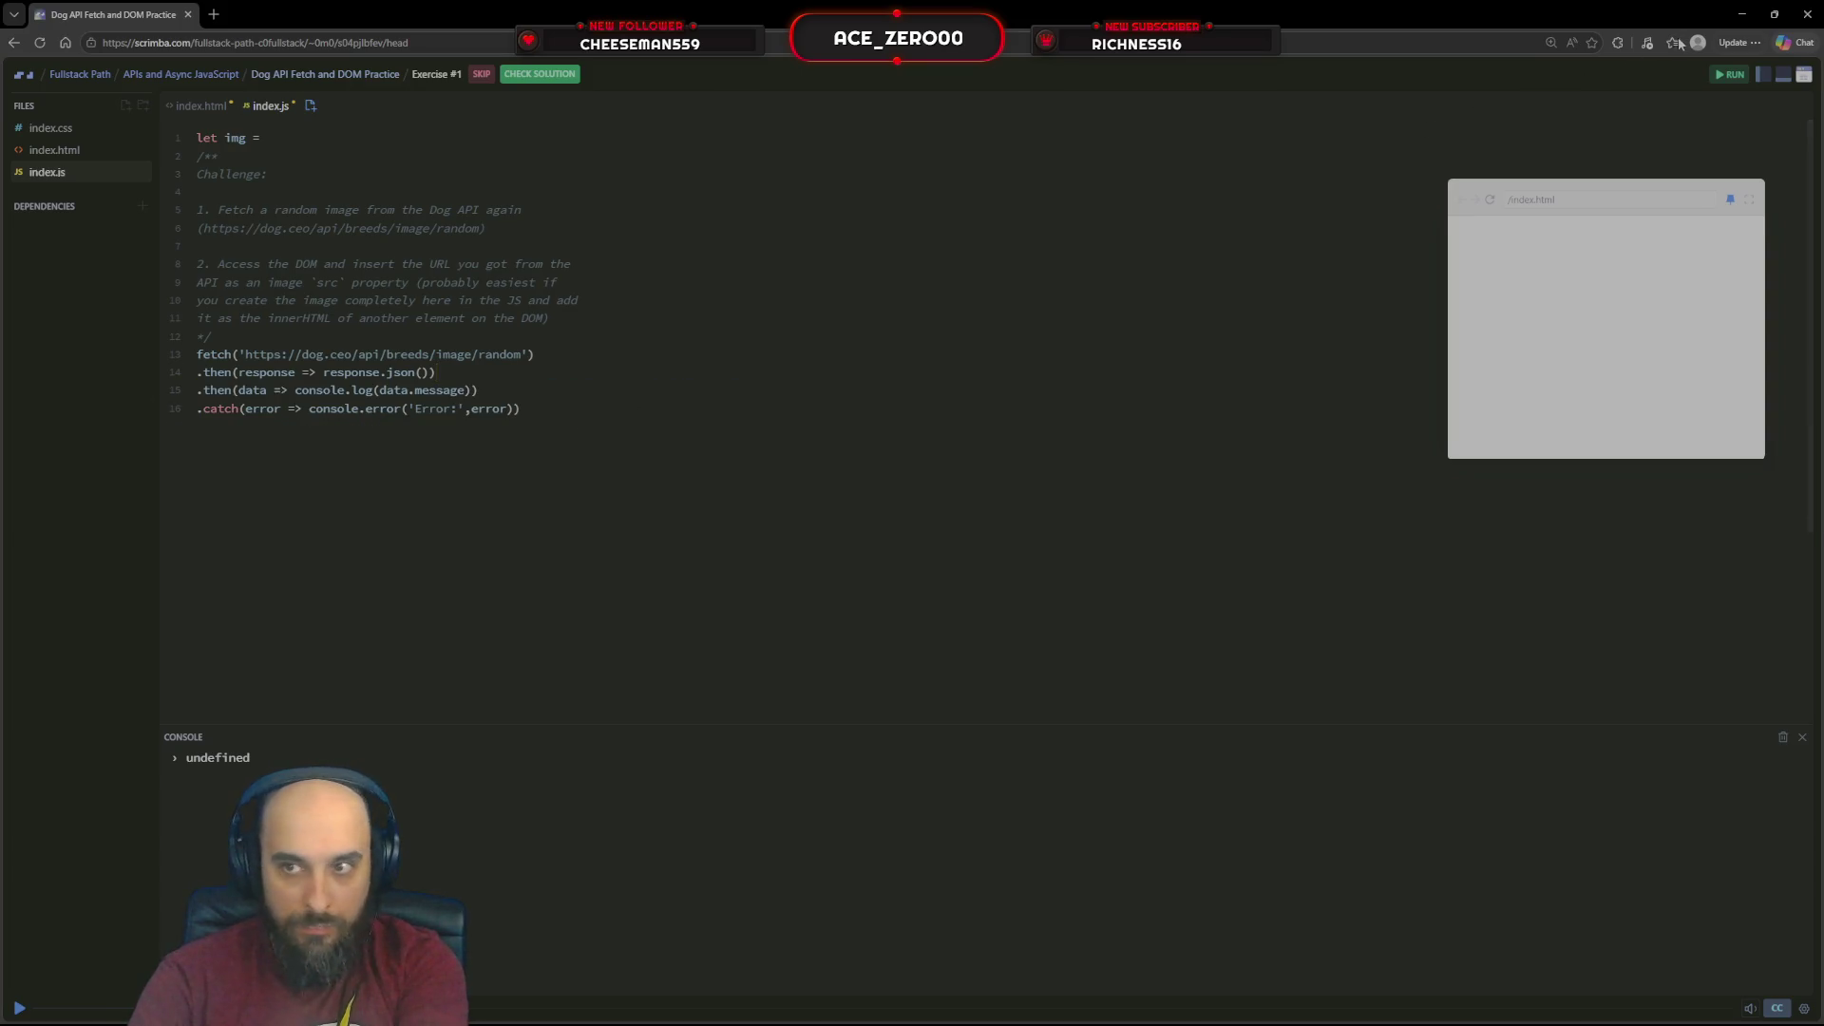
{"action": "left_click", "coordinate": [1488, 200]}
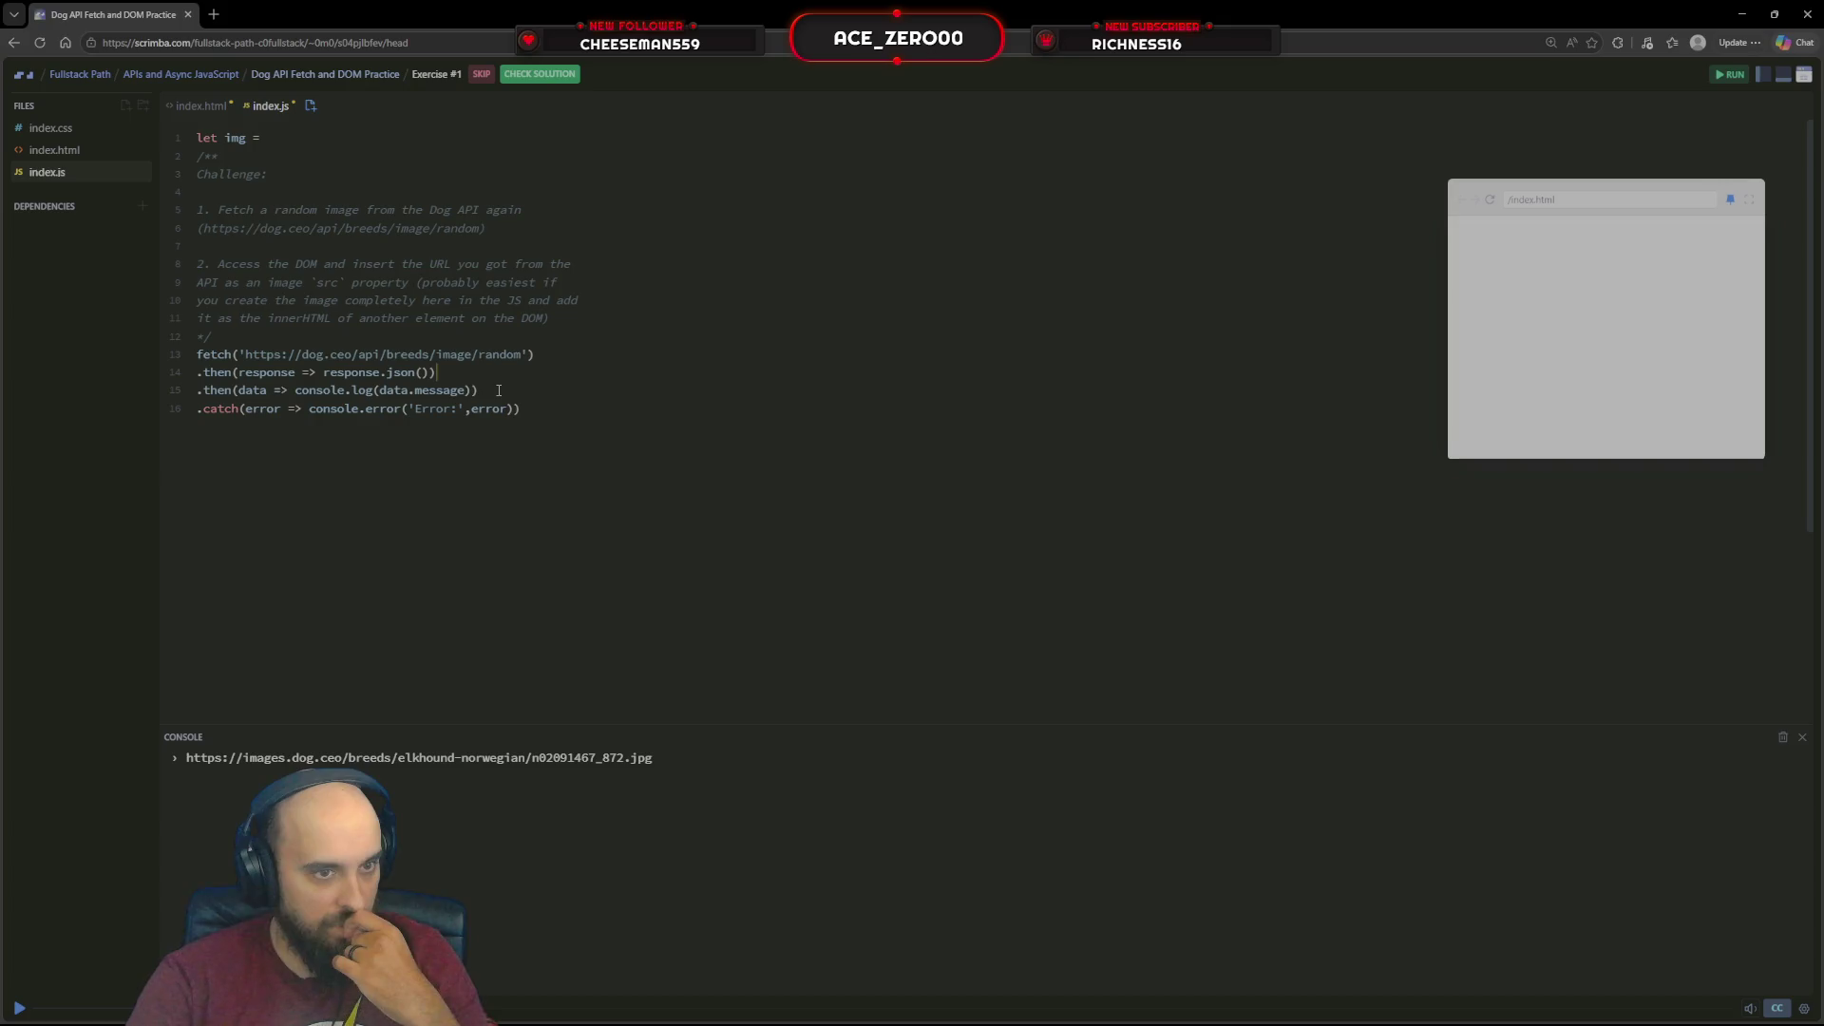
Add a bare .then(console.log(data.message)) on line 16 and run, getting 'data is not defined'
{"action": "left_click", "coordinate": [498, 389]}
{"action": "key", "text": "Return"}
{"action": "type", "text": ".th"}
{"action": "key", "text": "Return"}
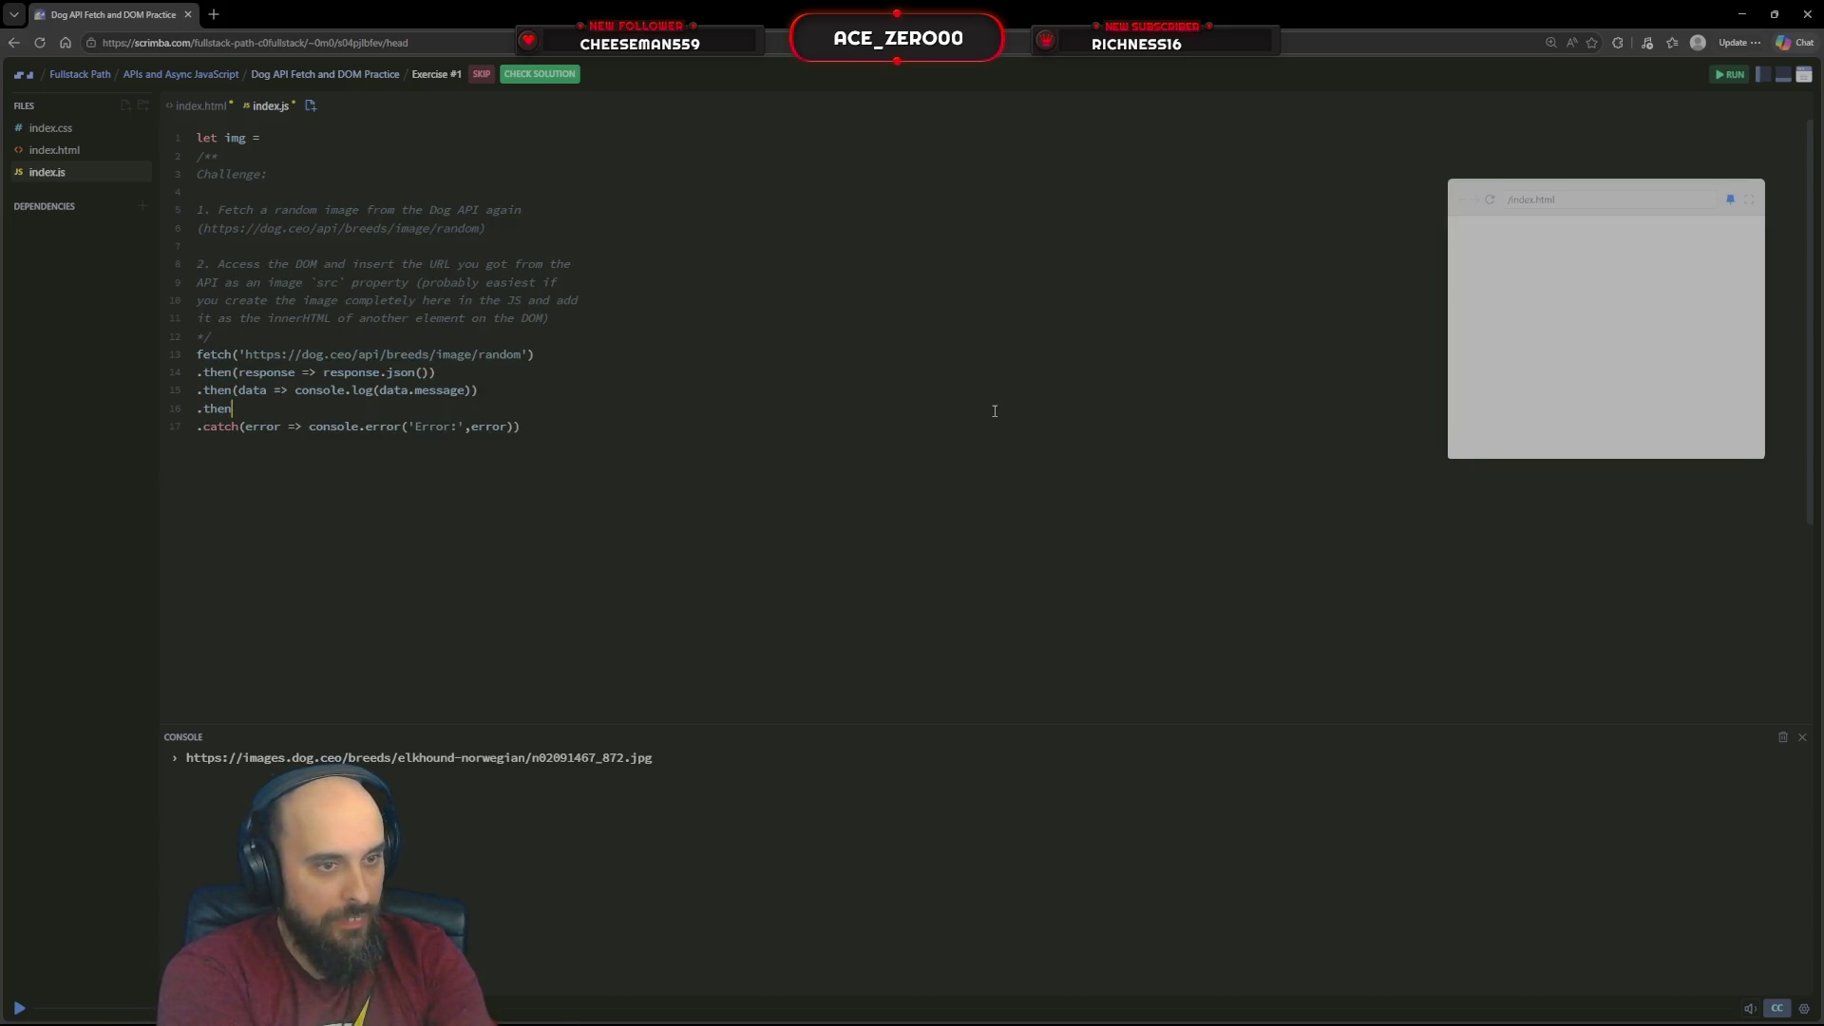
{"action": "type", "text": "("}
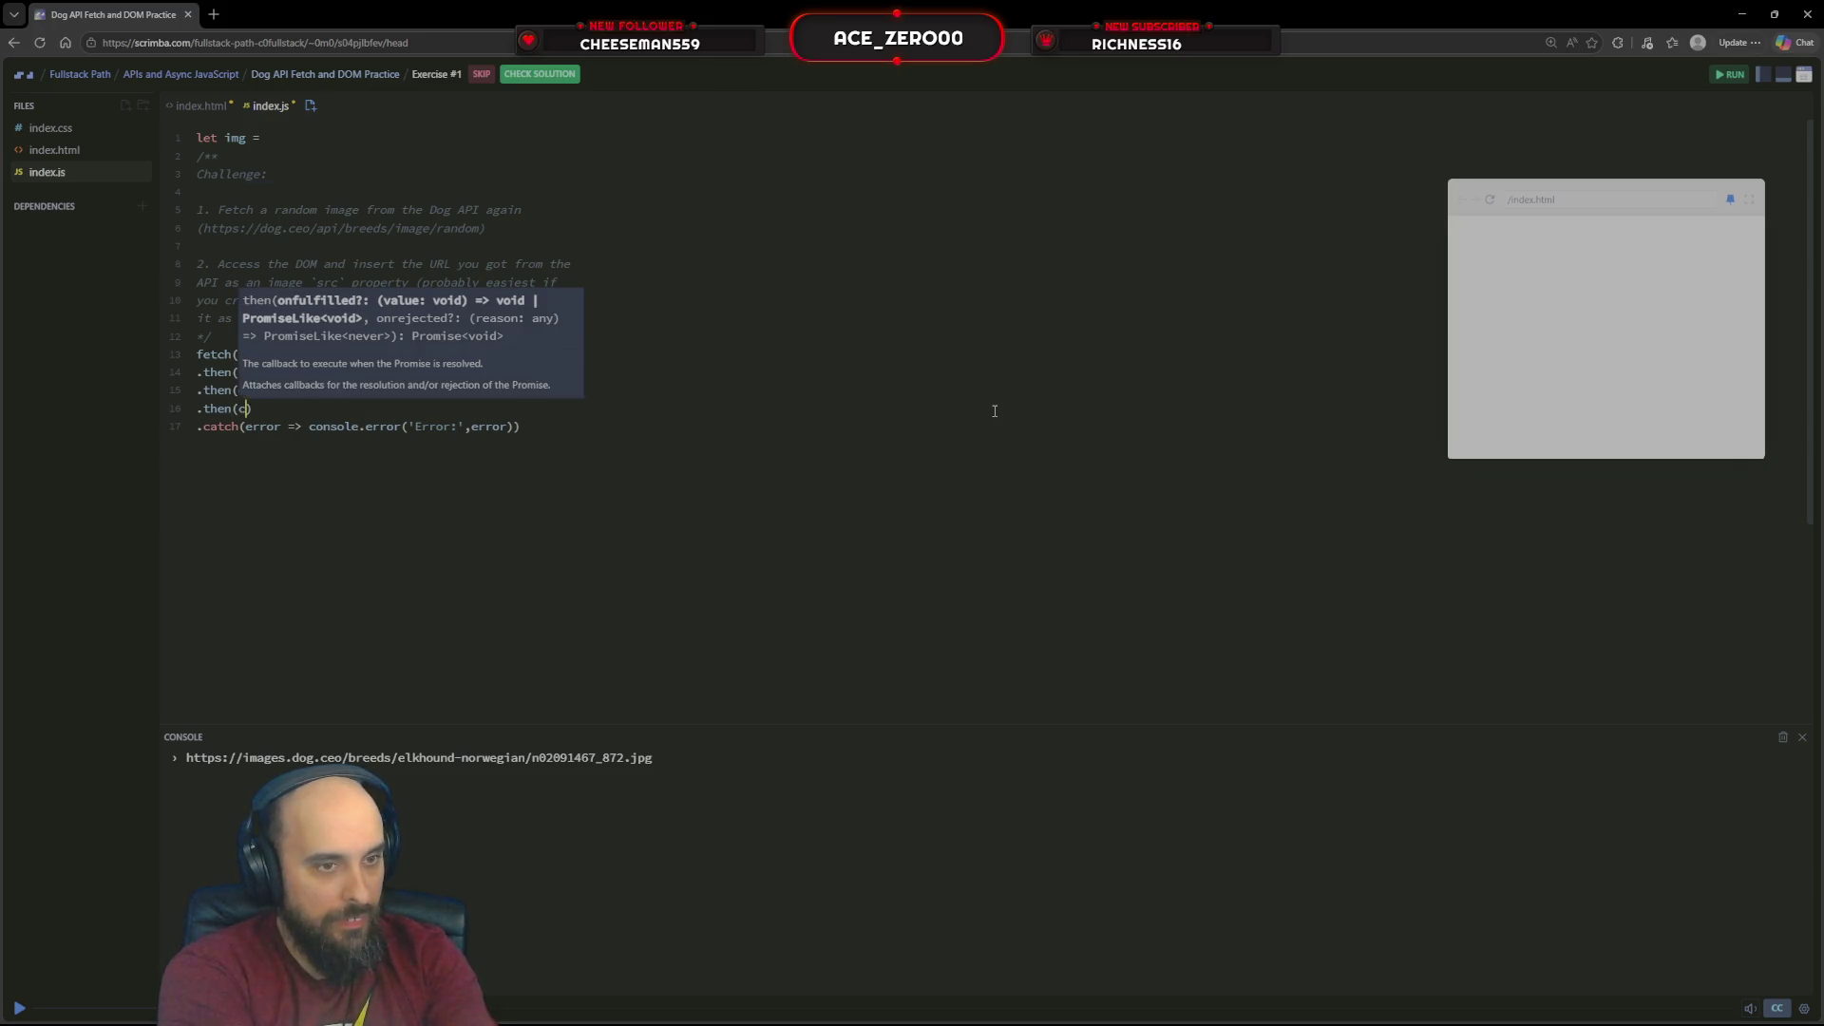
{"action": "type", "text": "con"}
{"action": "key", "text": "Down"}
{"action": "key", "text": "Return"}
{"action": "type", "text": ".dat"}
{"action": "key", "text": "BackSpace"}
{"action": "key", "text": "BackSpace"}
{"action": "key", "text": "BackSpace"}
{"action": "type", "text": "log"}
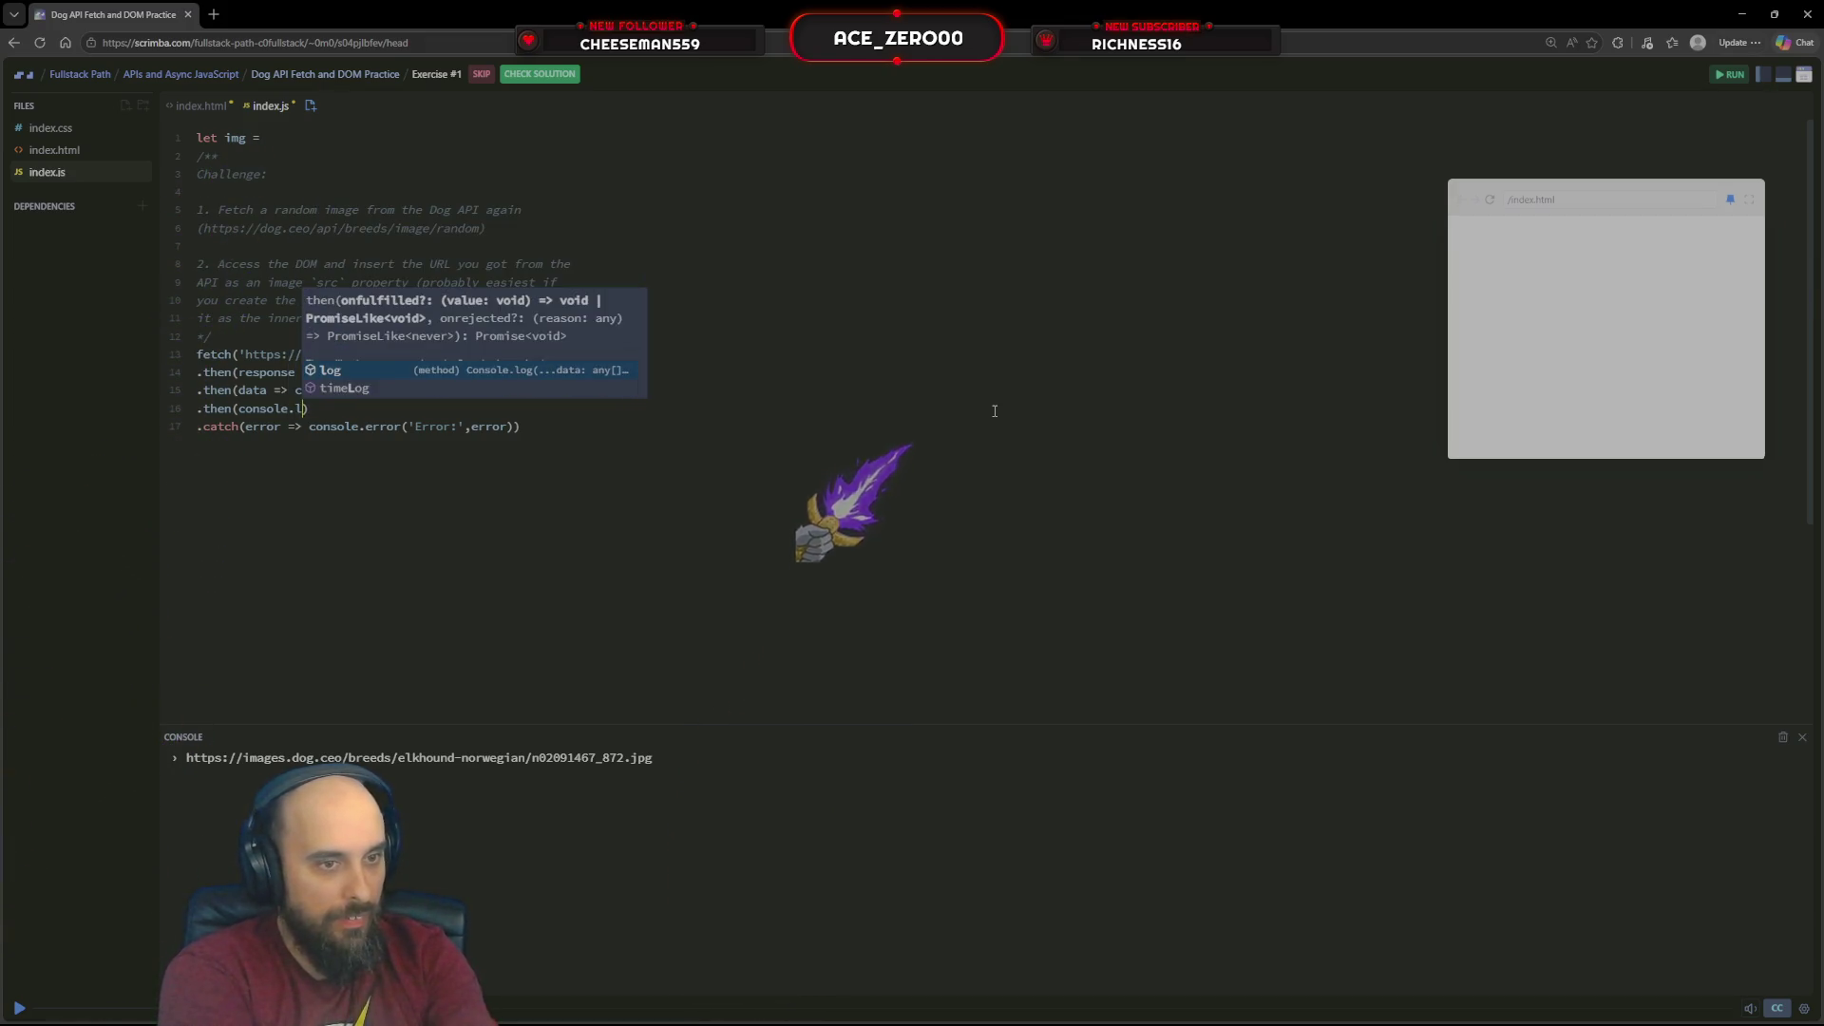
{"action": "type", "text": "(data"}
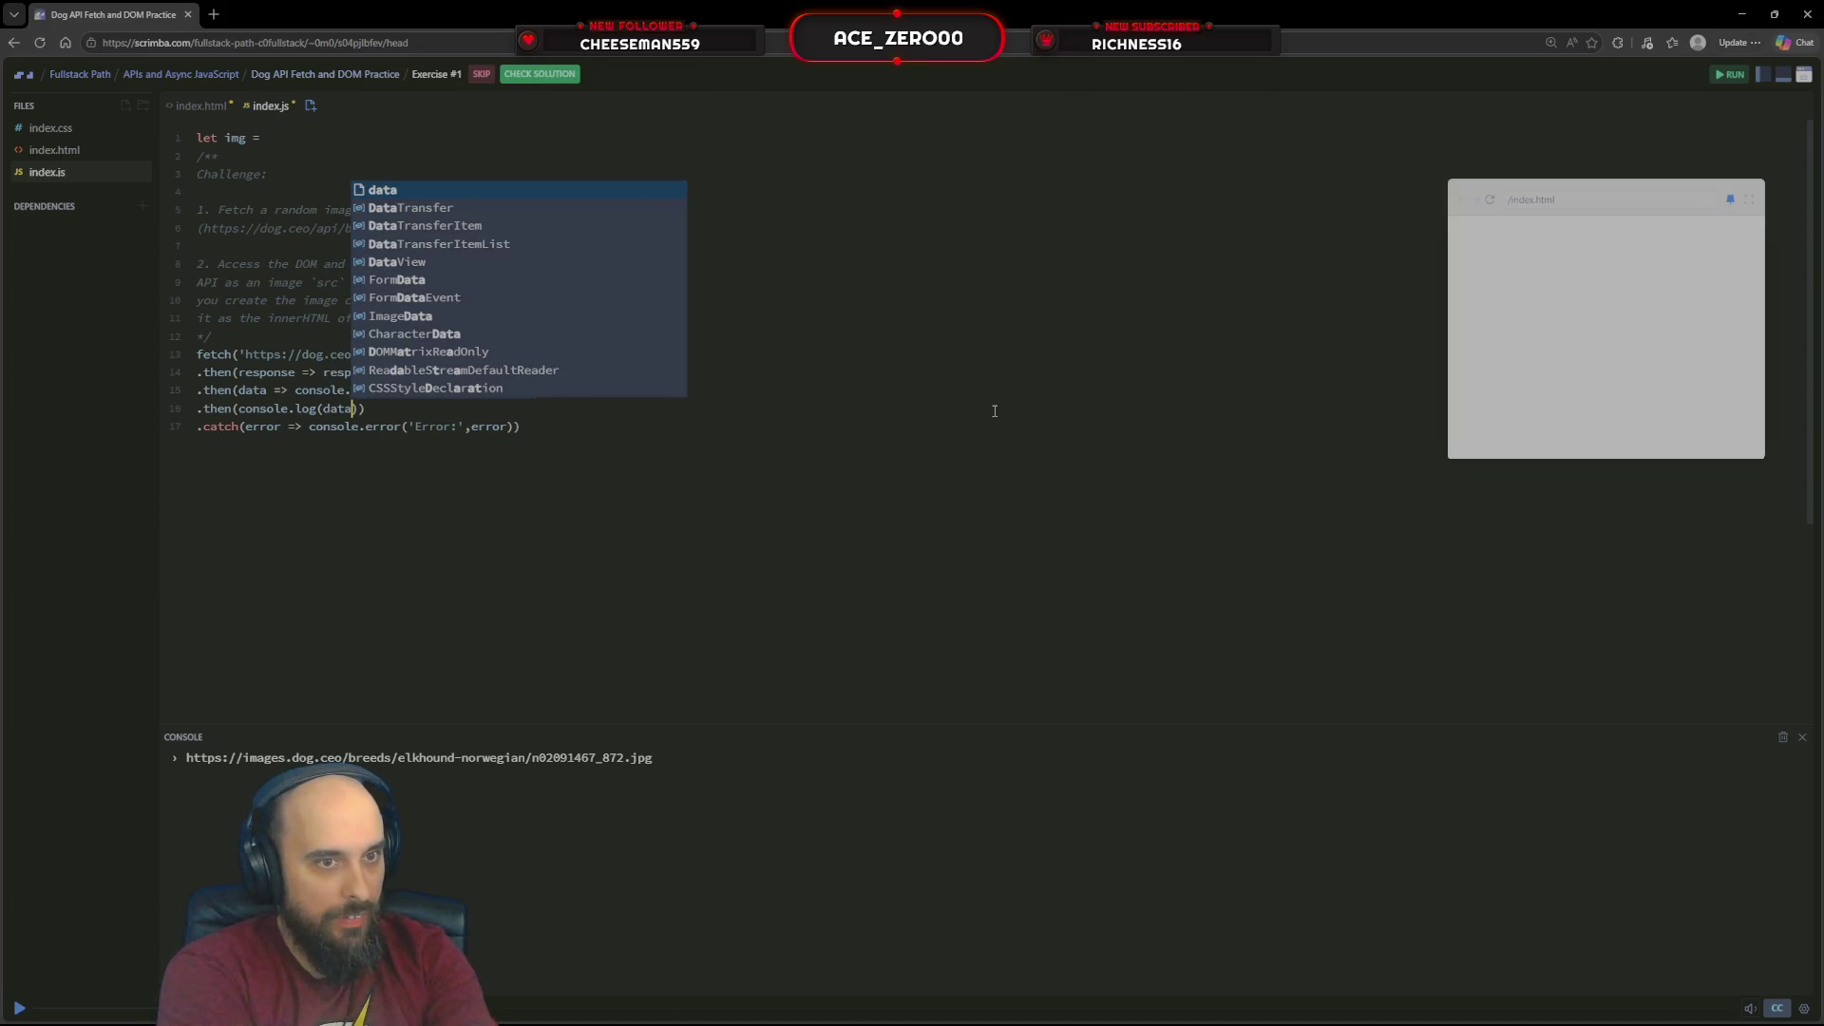
{"action": "type", "text": ".message))"}
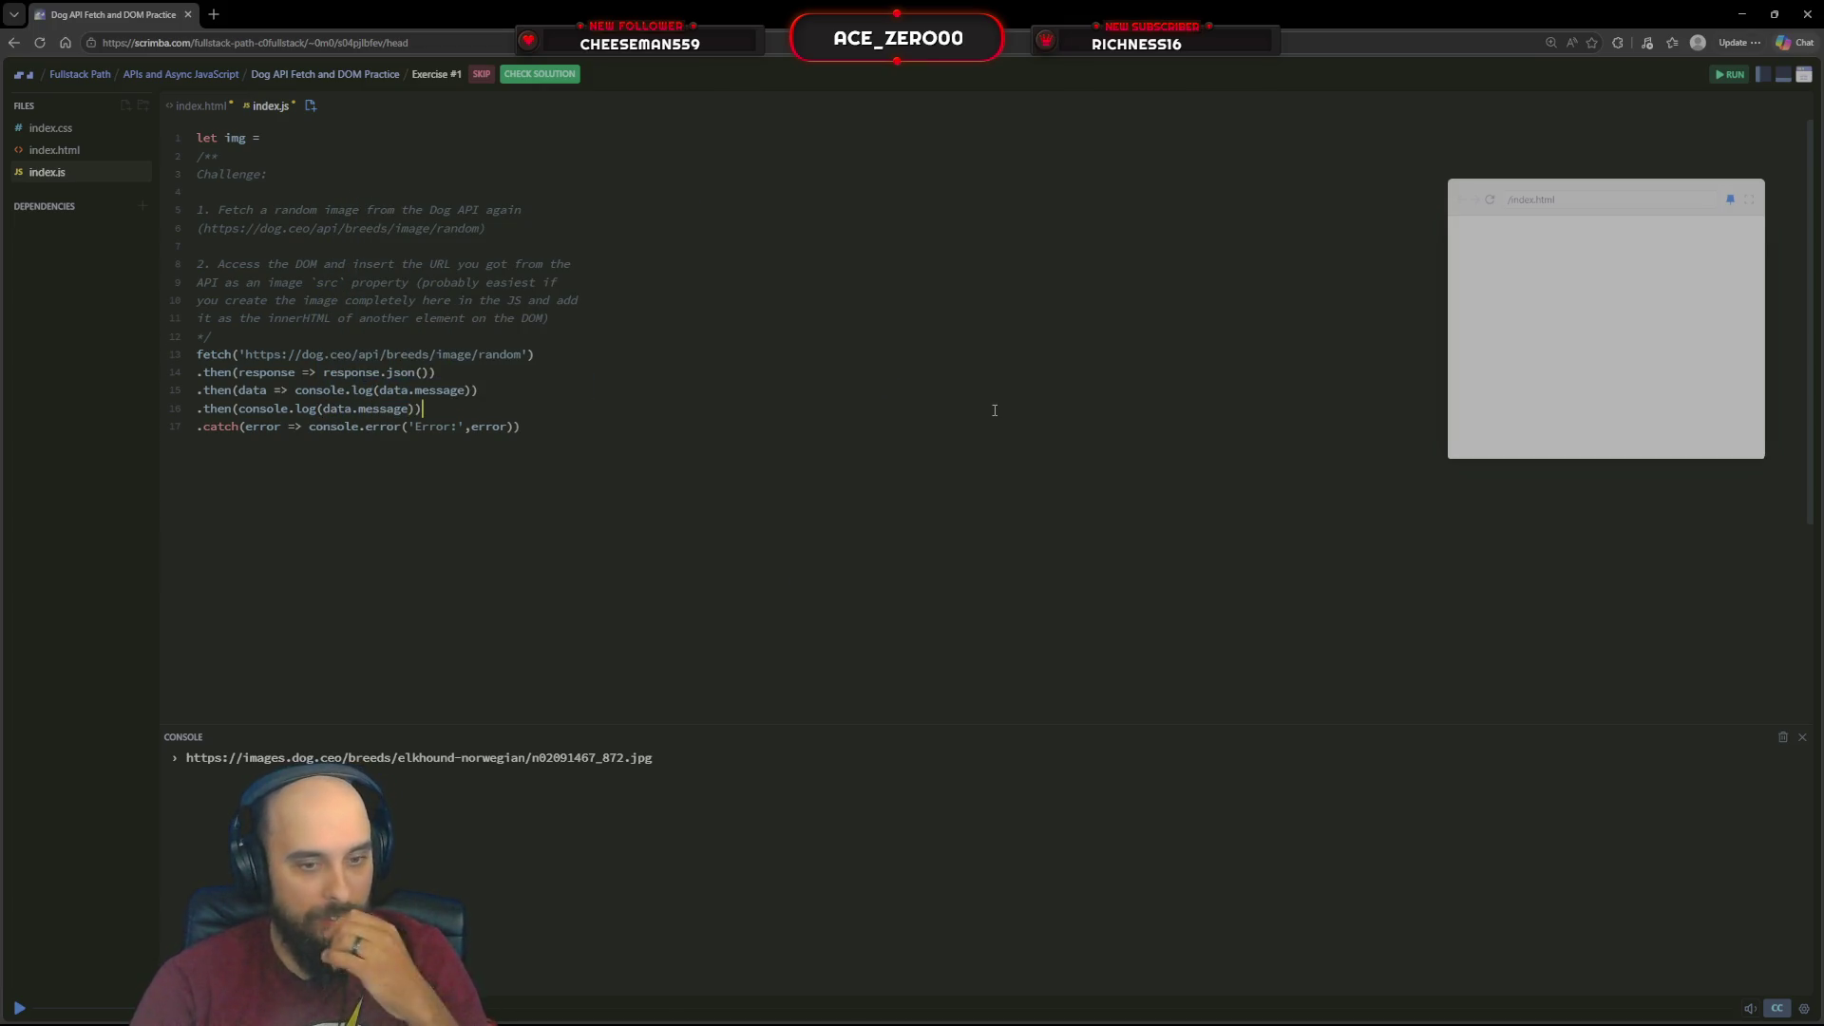
{"action": "left_click", "coordinate": [1729, 75]}
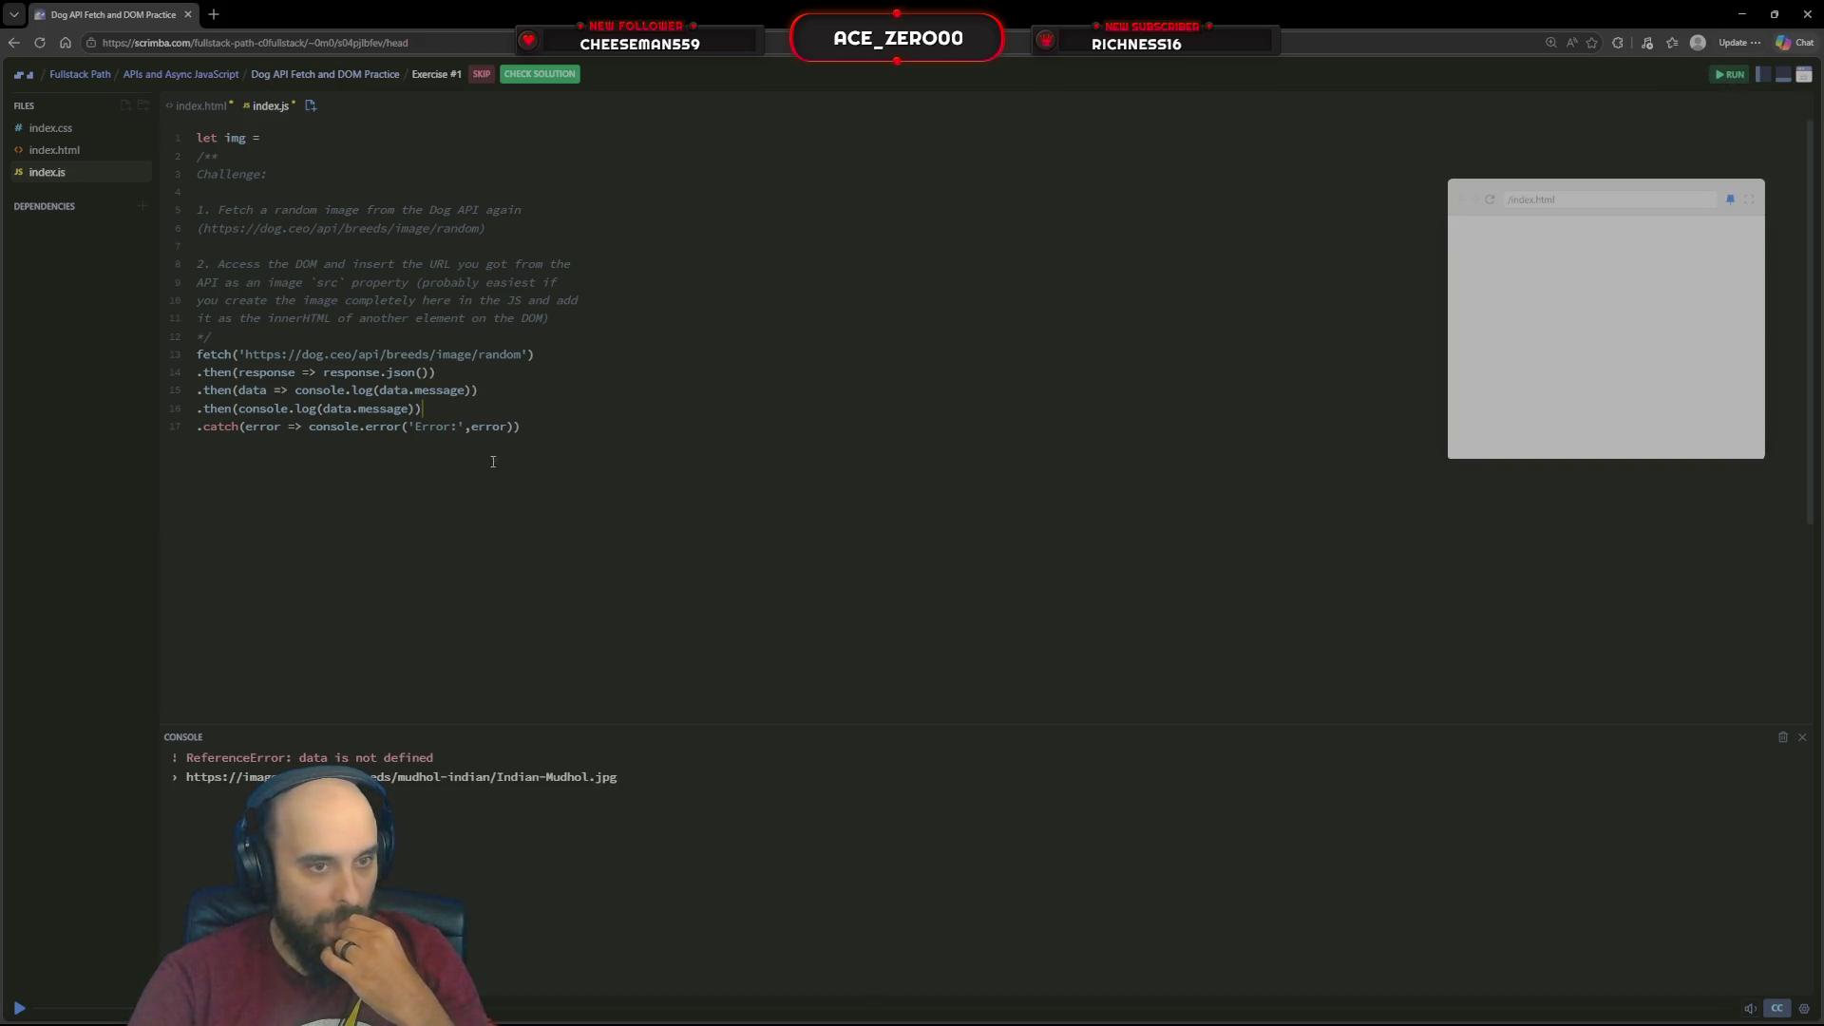
Remove the failing .then line again, leaving one callback logging data.message
{"action": "left_click_drag", "start_coordinate": [453, 416], "coordinate": [161, 396]}
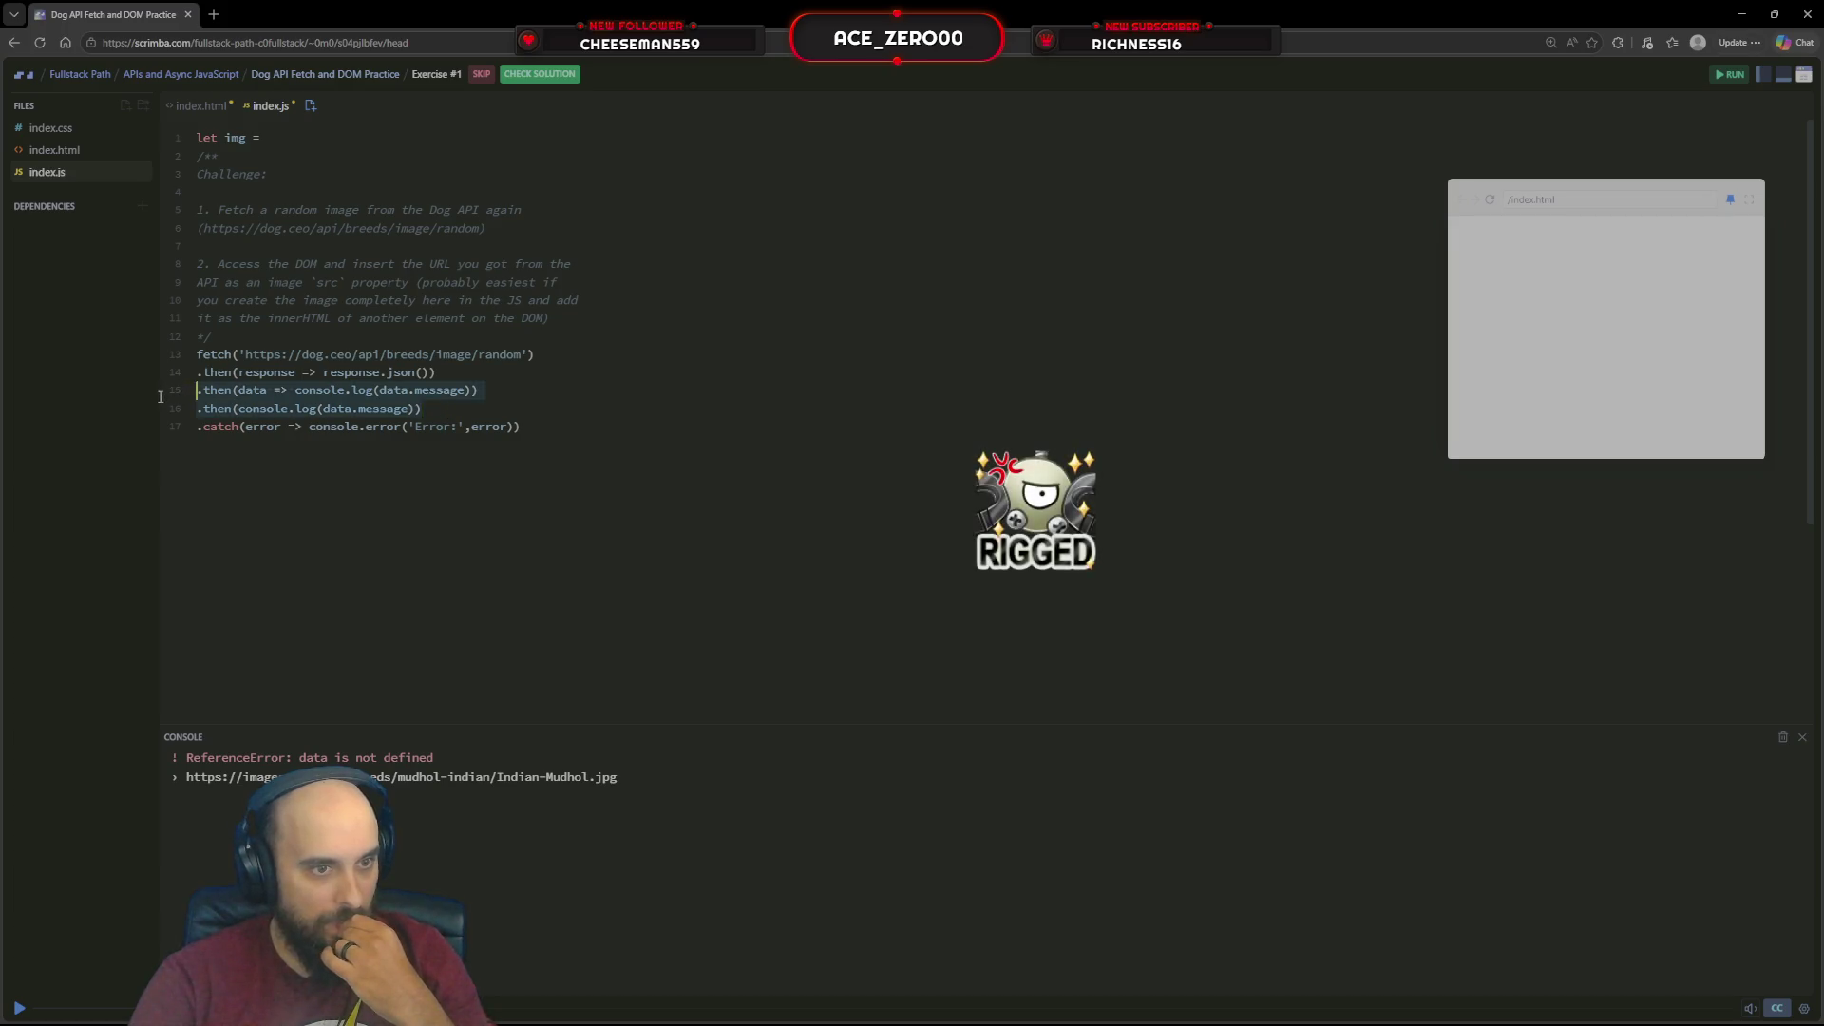
{"action": "key", "text": "shift+End"}
{"action": "key", "text": "BackSpace"}
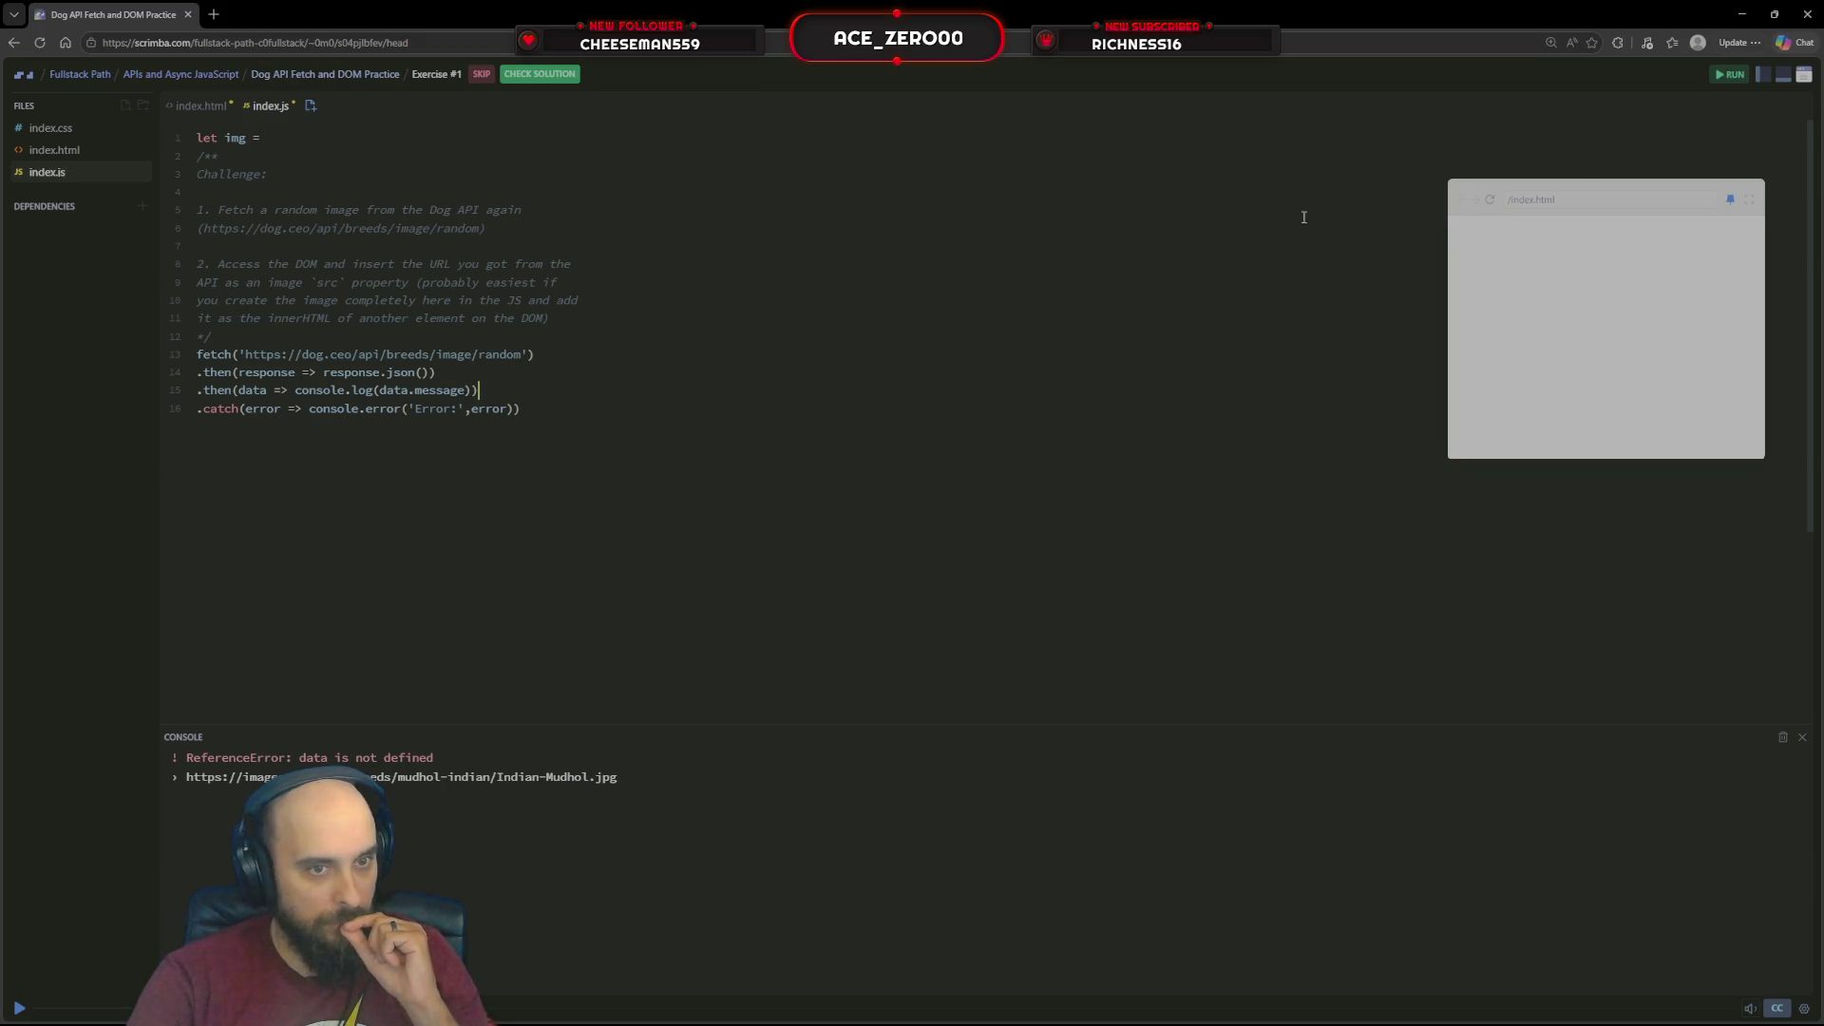
Rerun the unchanged fetch chain twice to log new dog image URLs
{"action": "key", "text": "ctrl+s"}
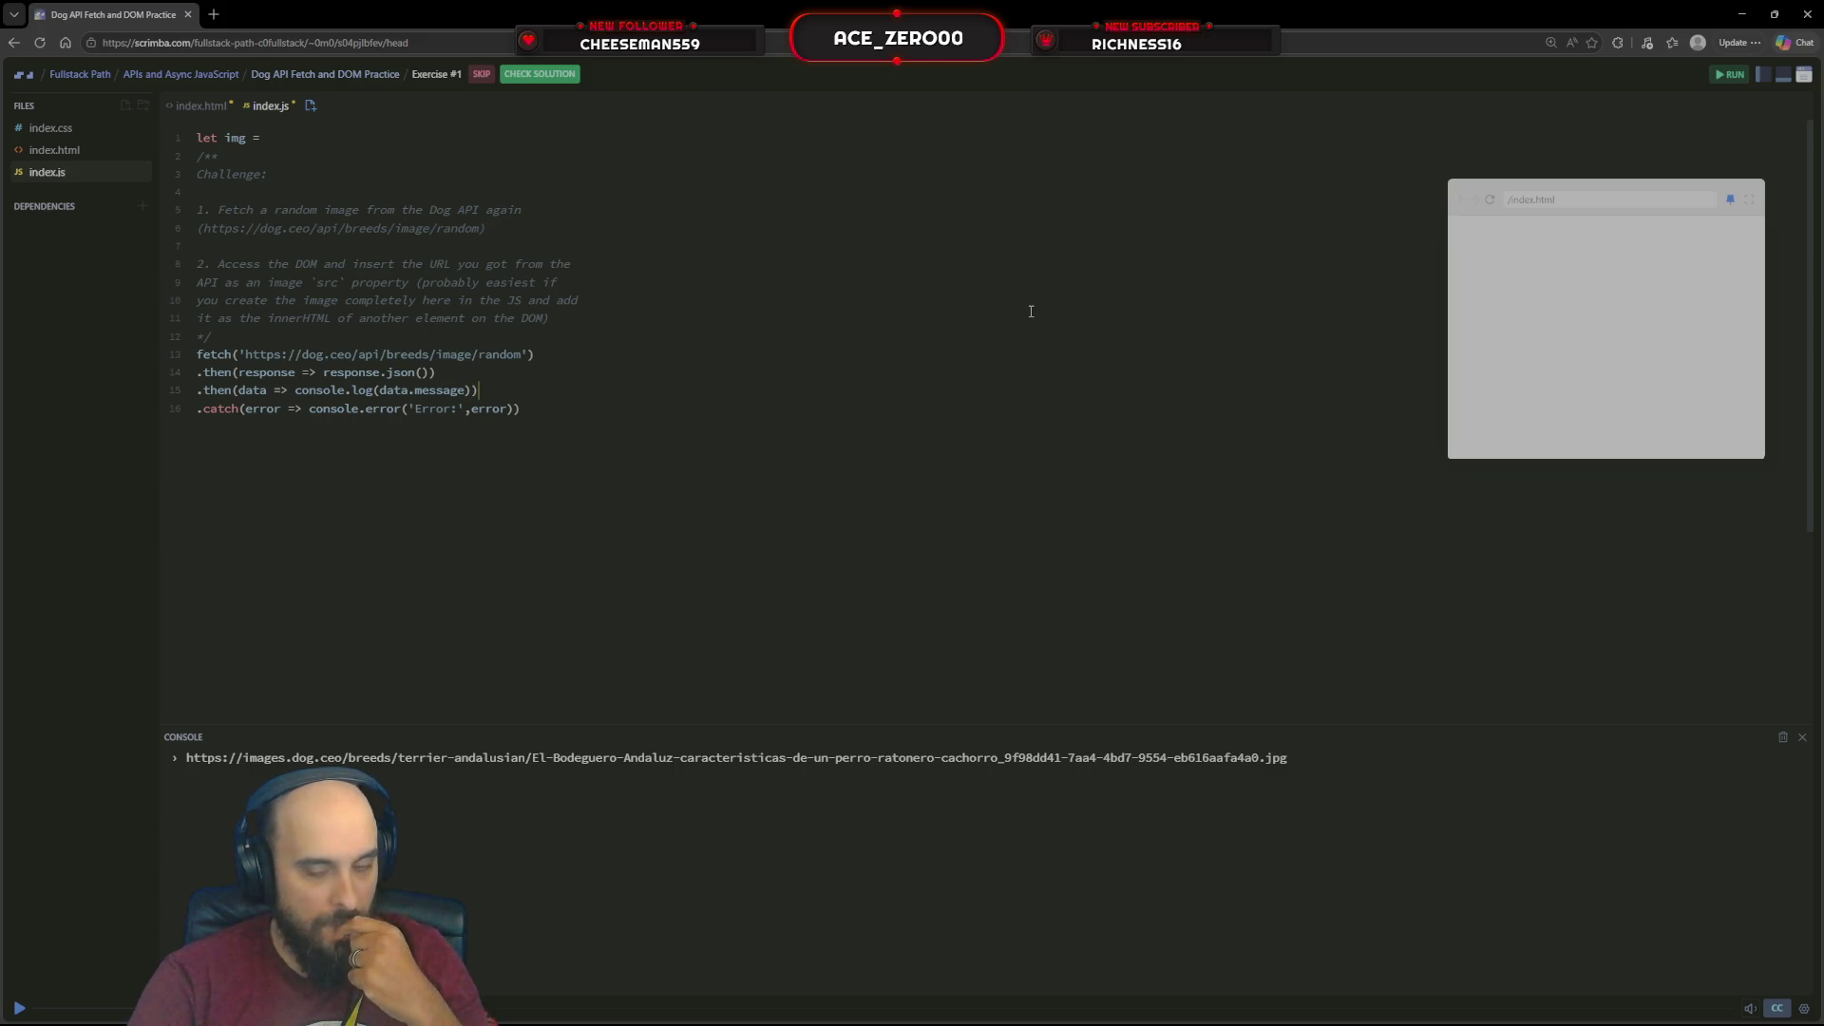
{"action": "left_click", "coordinate": [1734, 79]}
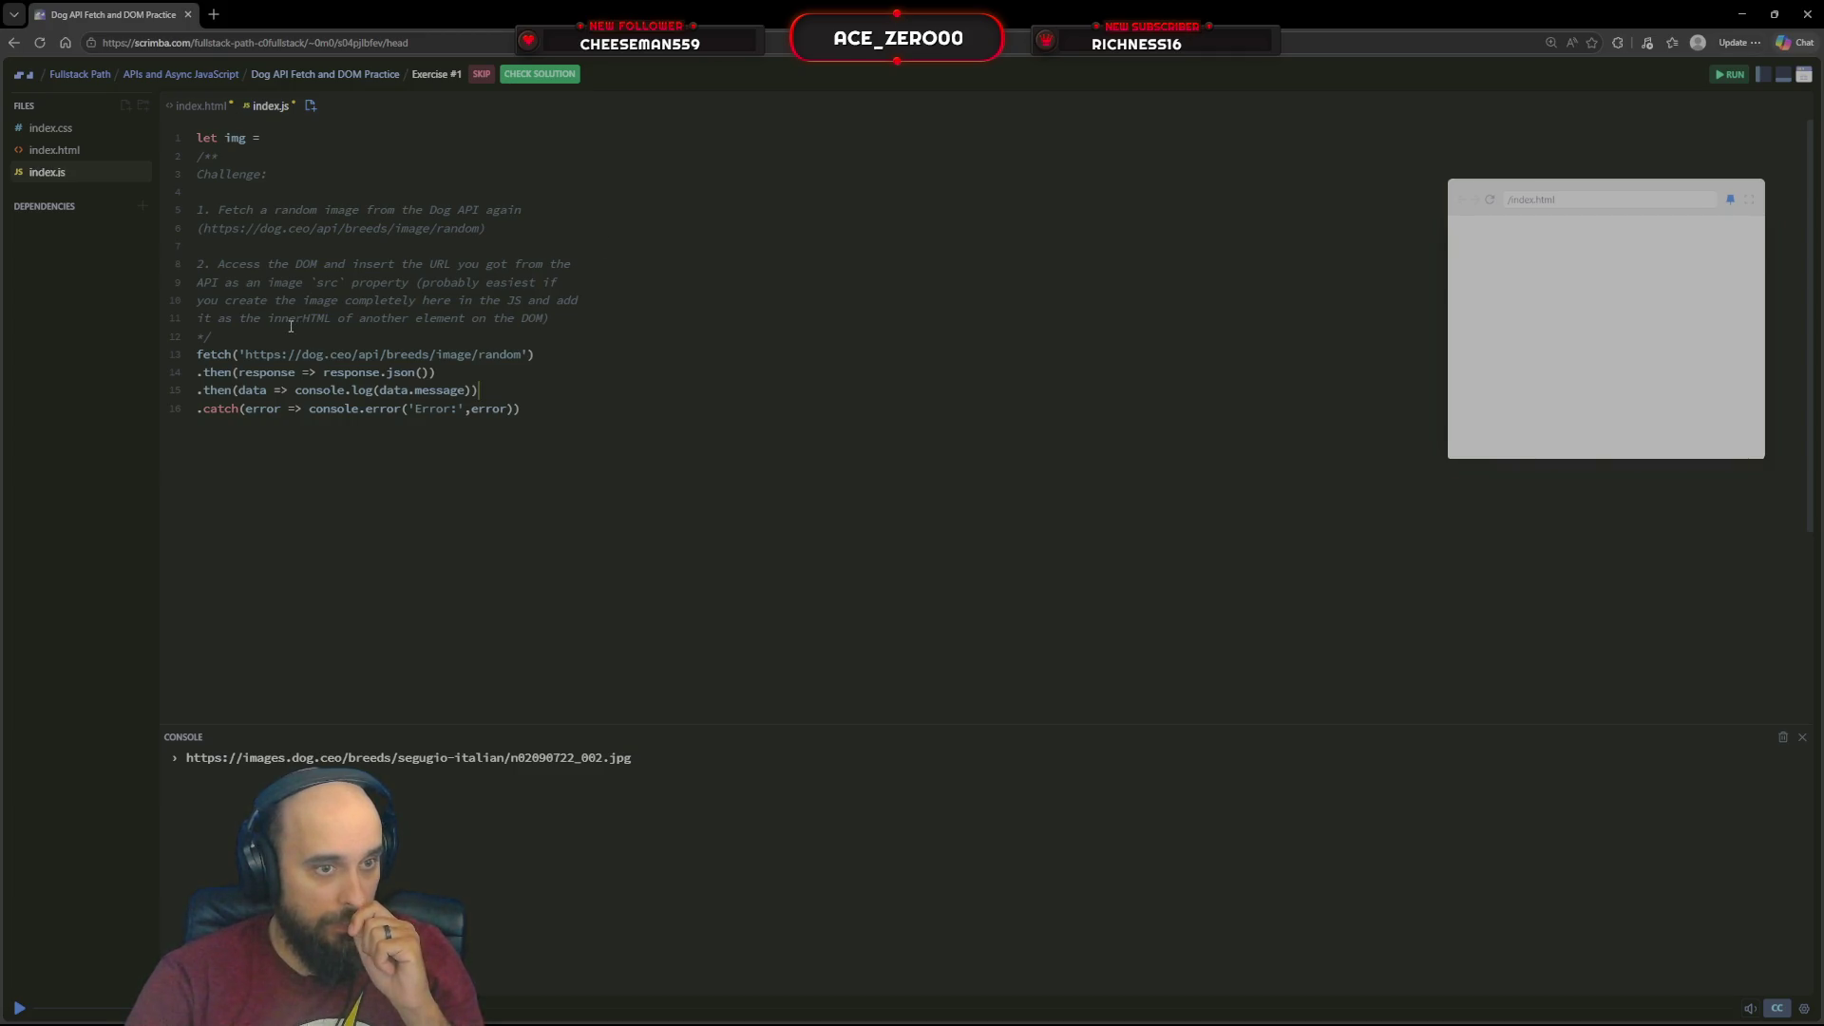
Delete the unfinished let img line and open an empty line directly above the fetch call
{"action": "left_click", "coordinate": [161, 153]}
{"action": "key", "text": "shift+Up"}
{"action": "key", "text": "BackSpace"}
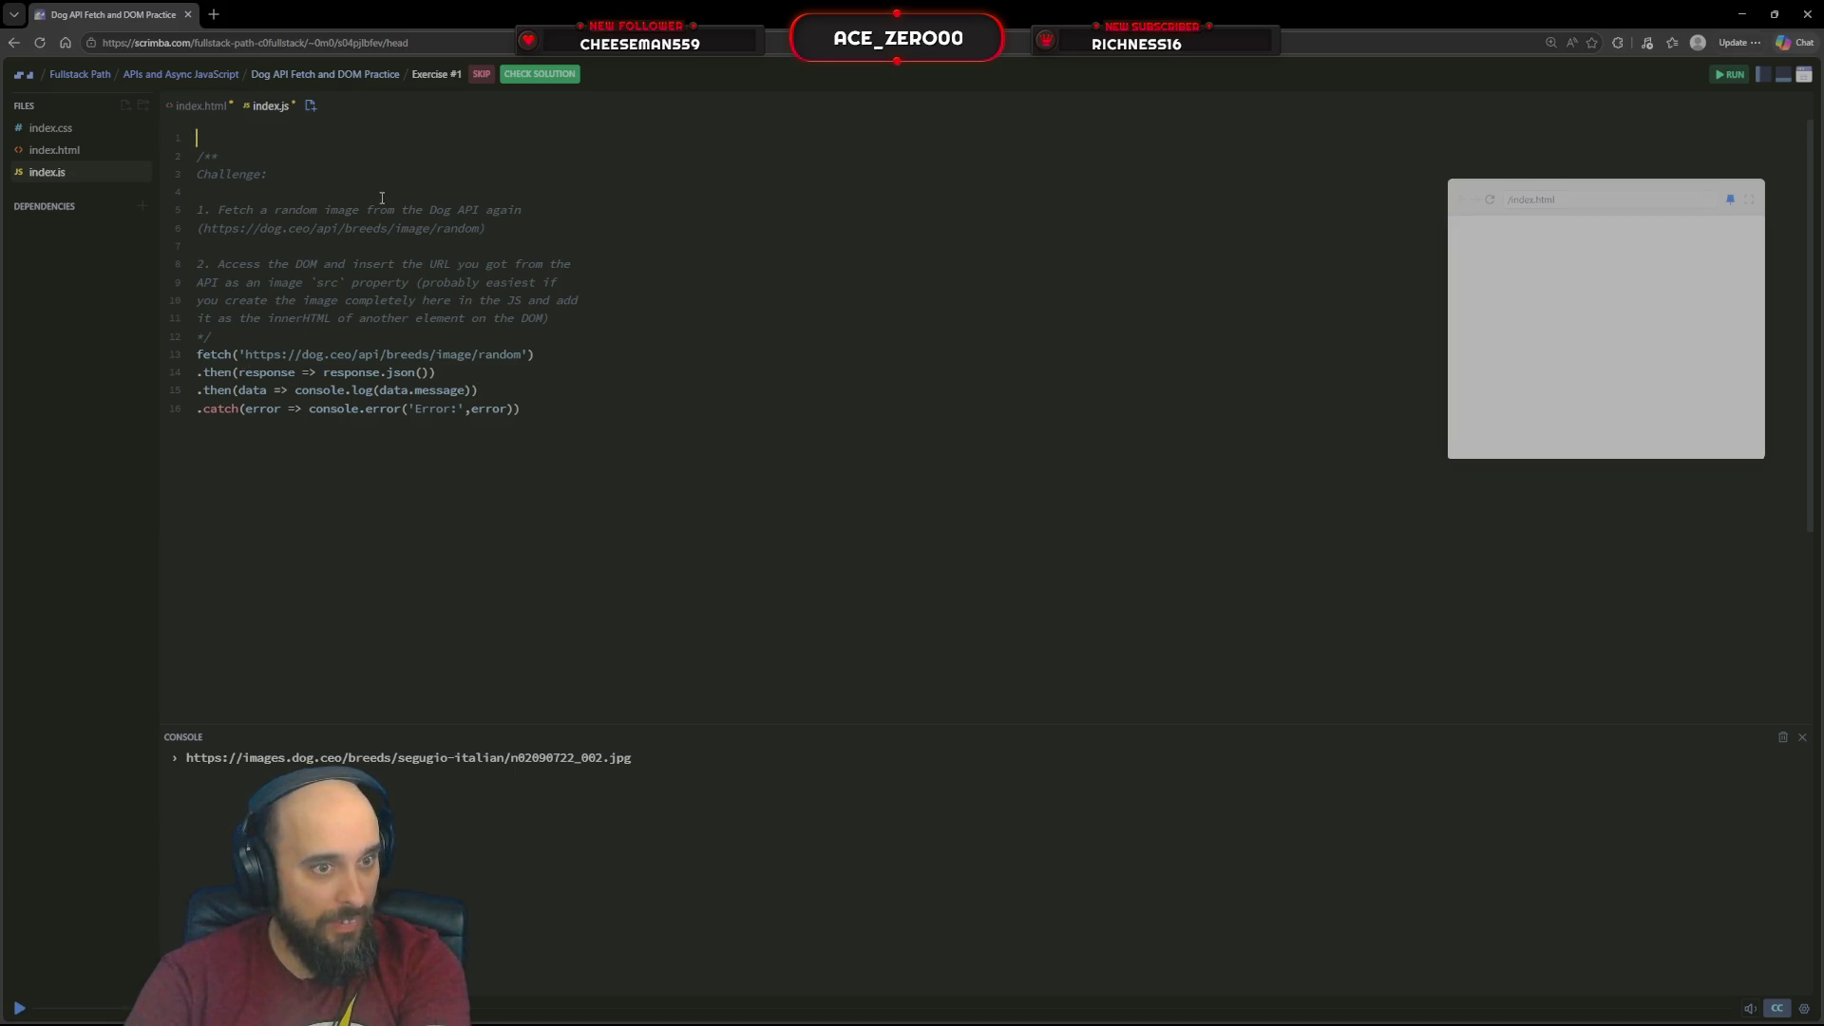
{"action": "left_click", "coordinate": [263, 333]}
{"action": "key", "text": "Home"}
{"action": "key", "text": "Return"}
{"action": "key", "text": "Return"}
{"action": "key", "text": "BackSpace"}
{"action": "key", "text": "BackSpace"}
{"action": "key", "text": "Down"}
{"action": "key", "text": "Return"}
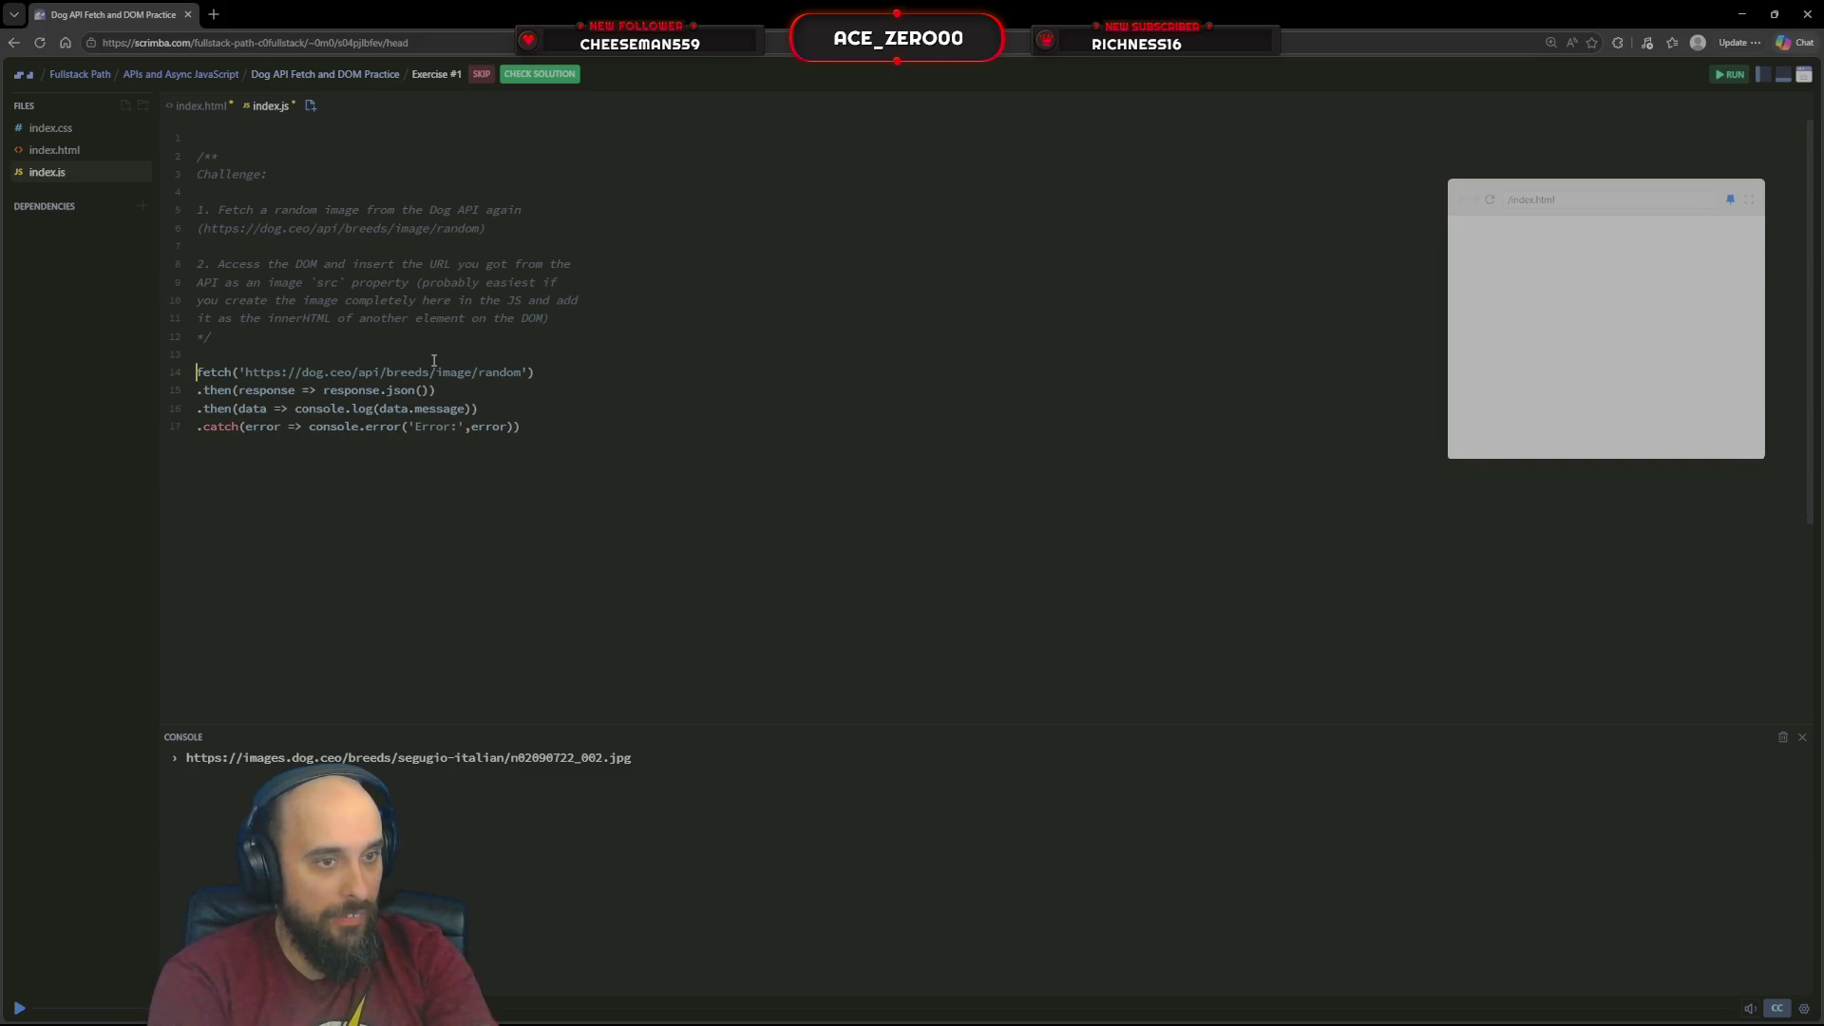
{"action": "type", "text": "do"}
{"action": "key", "text": "BackSpace"}
{"action": "key", "text": "BackSpace"}
{"action": "key", "text": "Return"}
{"action": "key", "text": "Up"}
{"action": "type", "text": "do"}
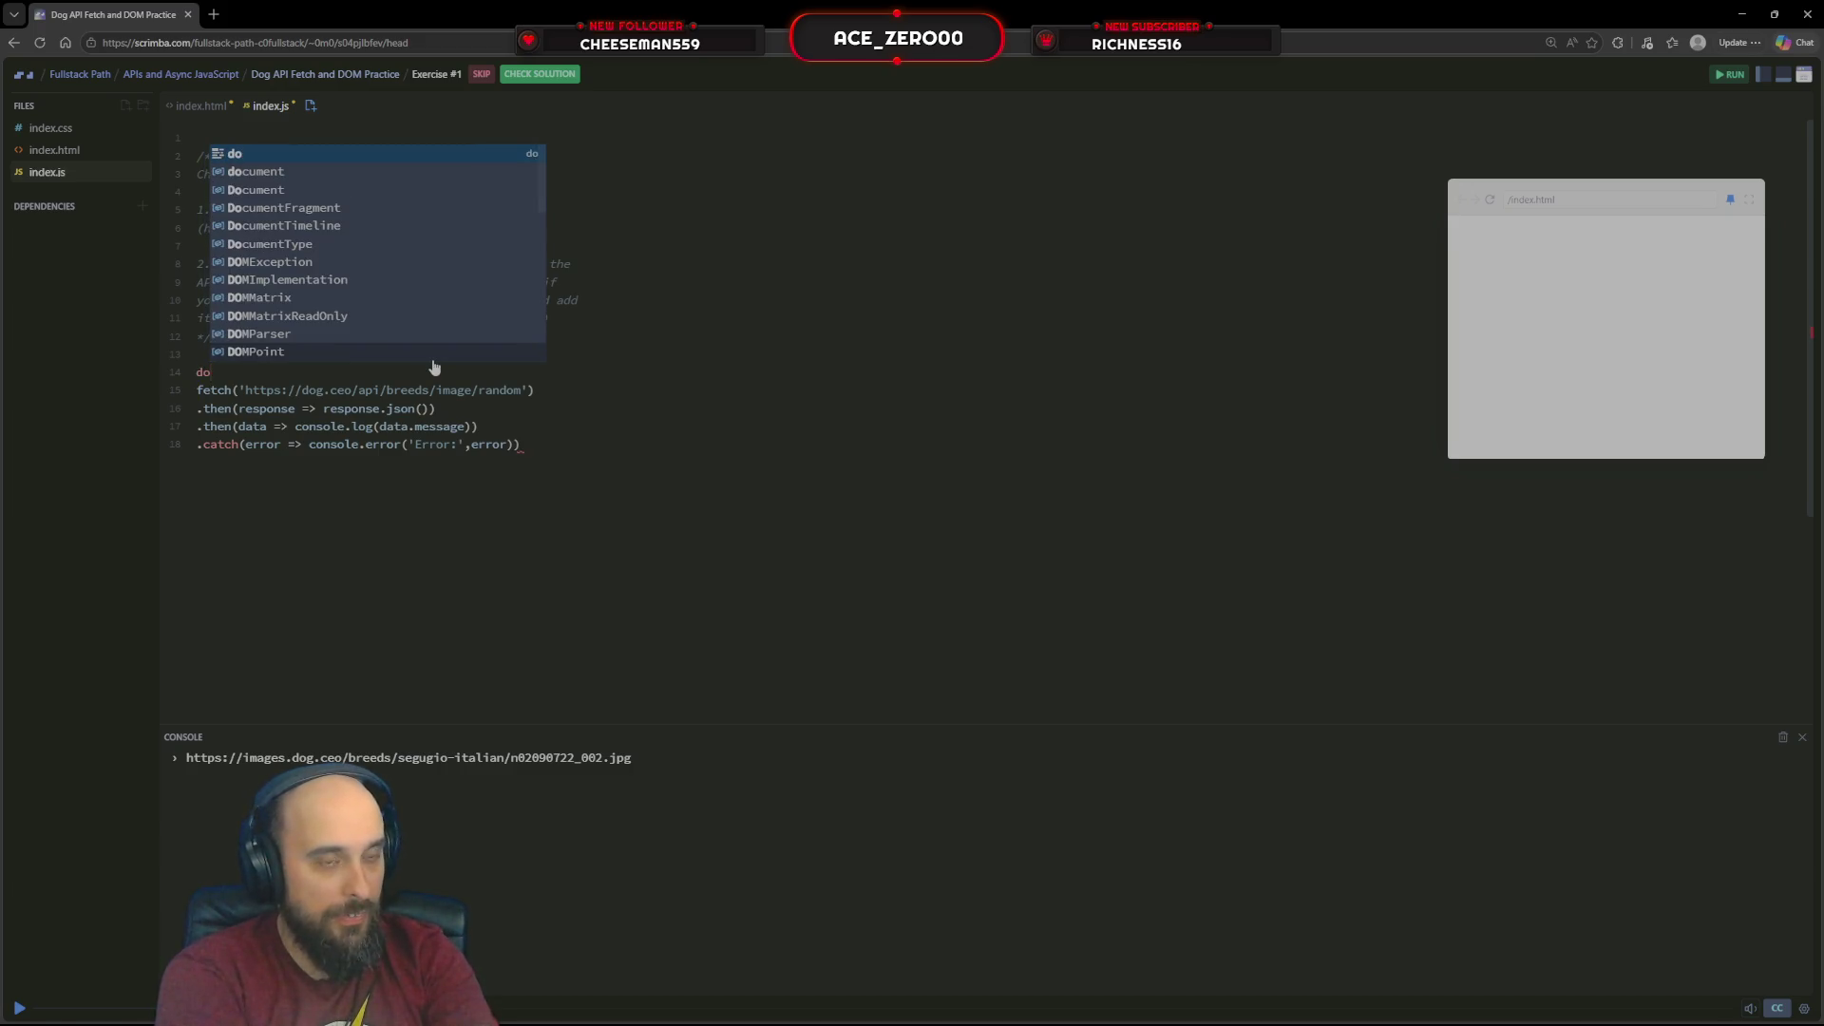
{"action": "type", "text": "cument.get"}
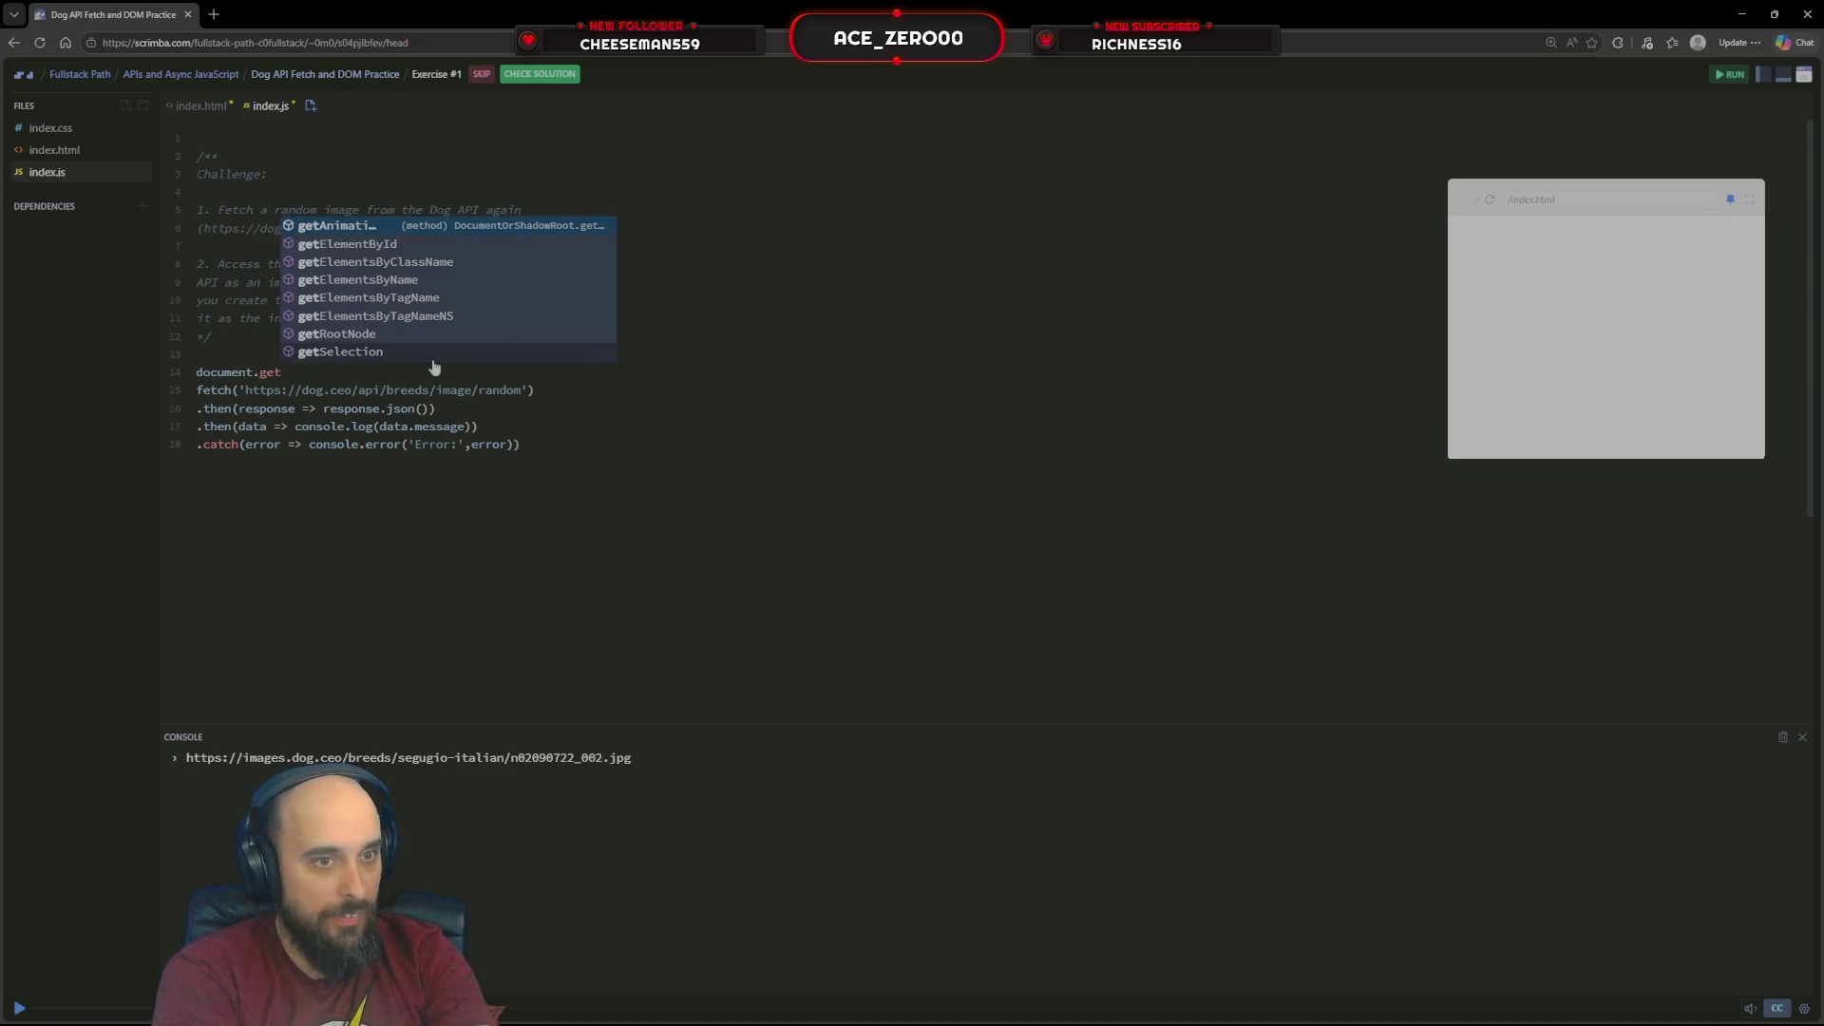
{"action": "type", "text": "da"}
Write document.getElementById('main-img').innerHTML = and join the fetch chain onto it
{"action": "key", "text": "BackSpace"}
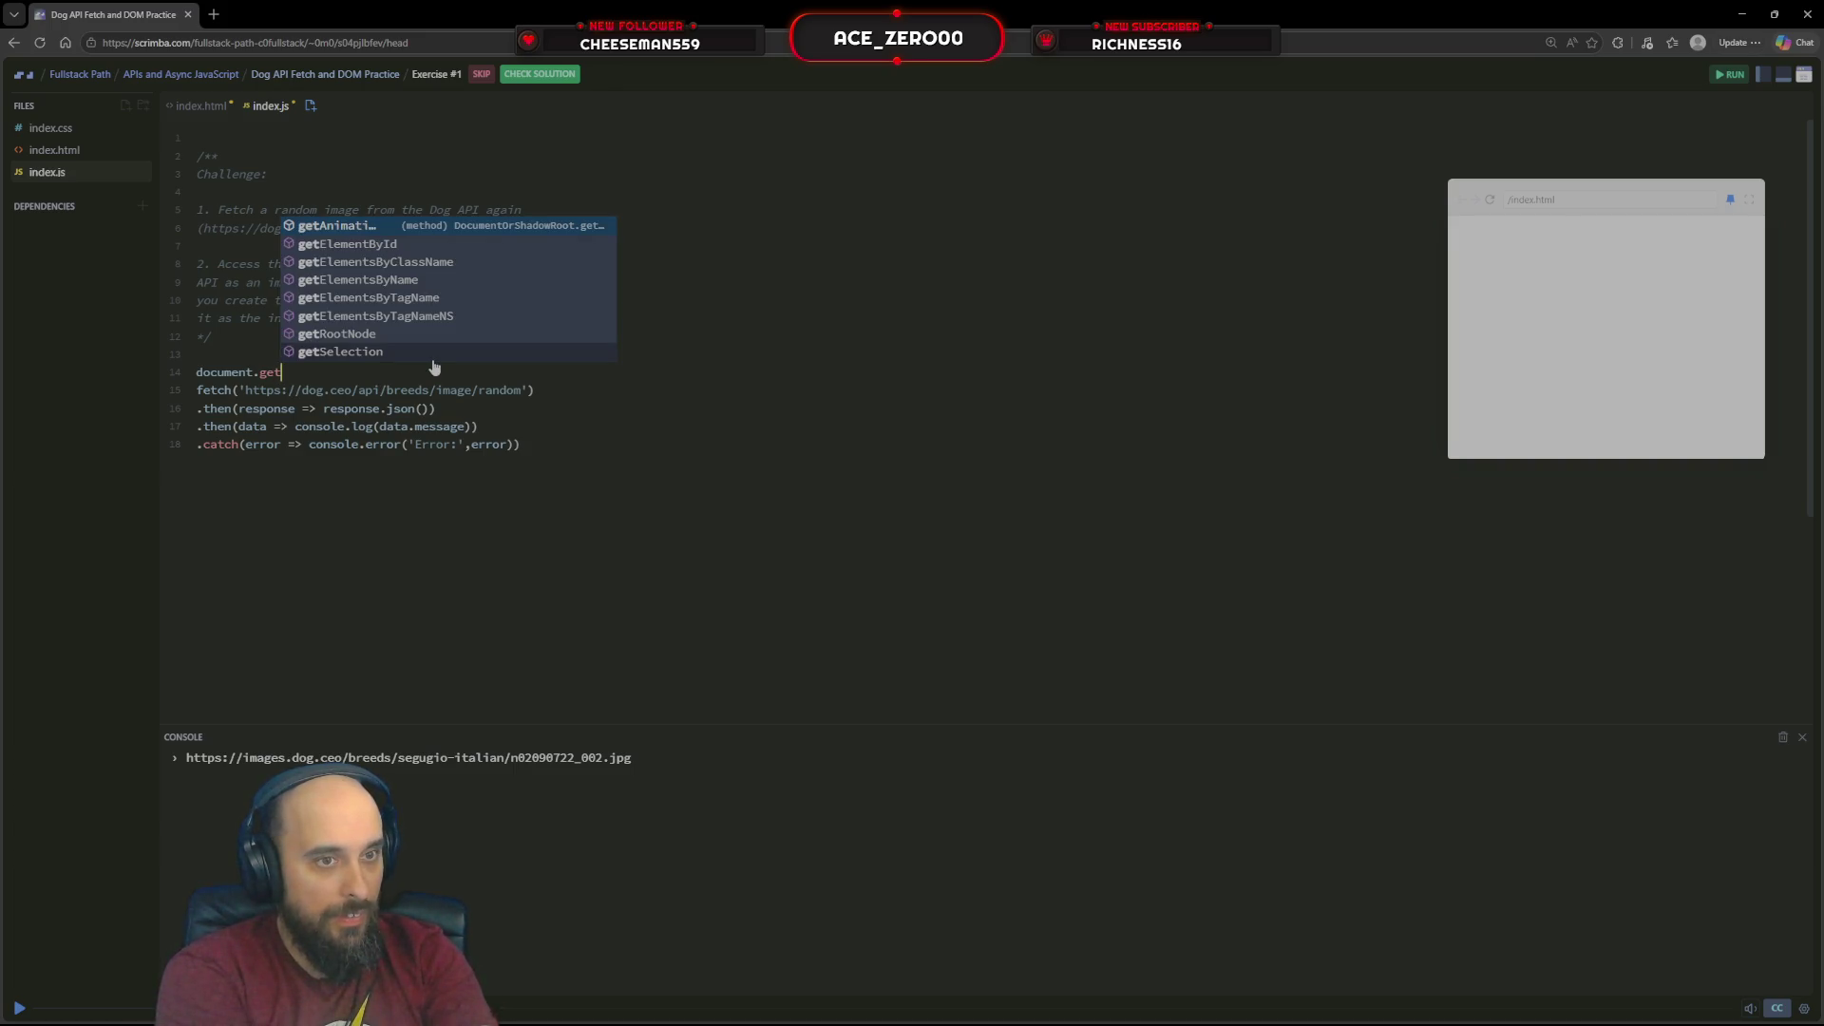
{"action": "key", "text": "Down"}
{"action": "key", "text": "Return"}
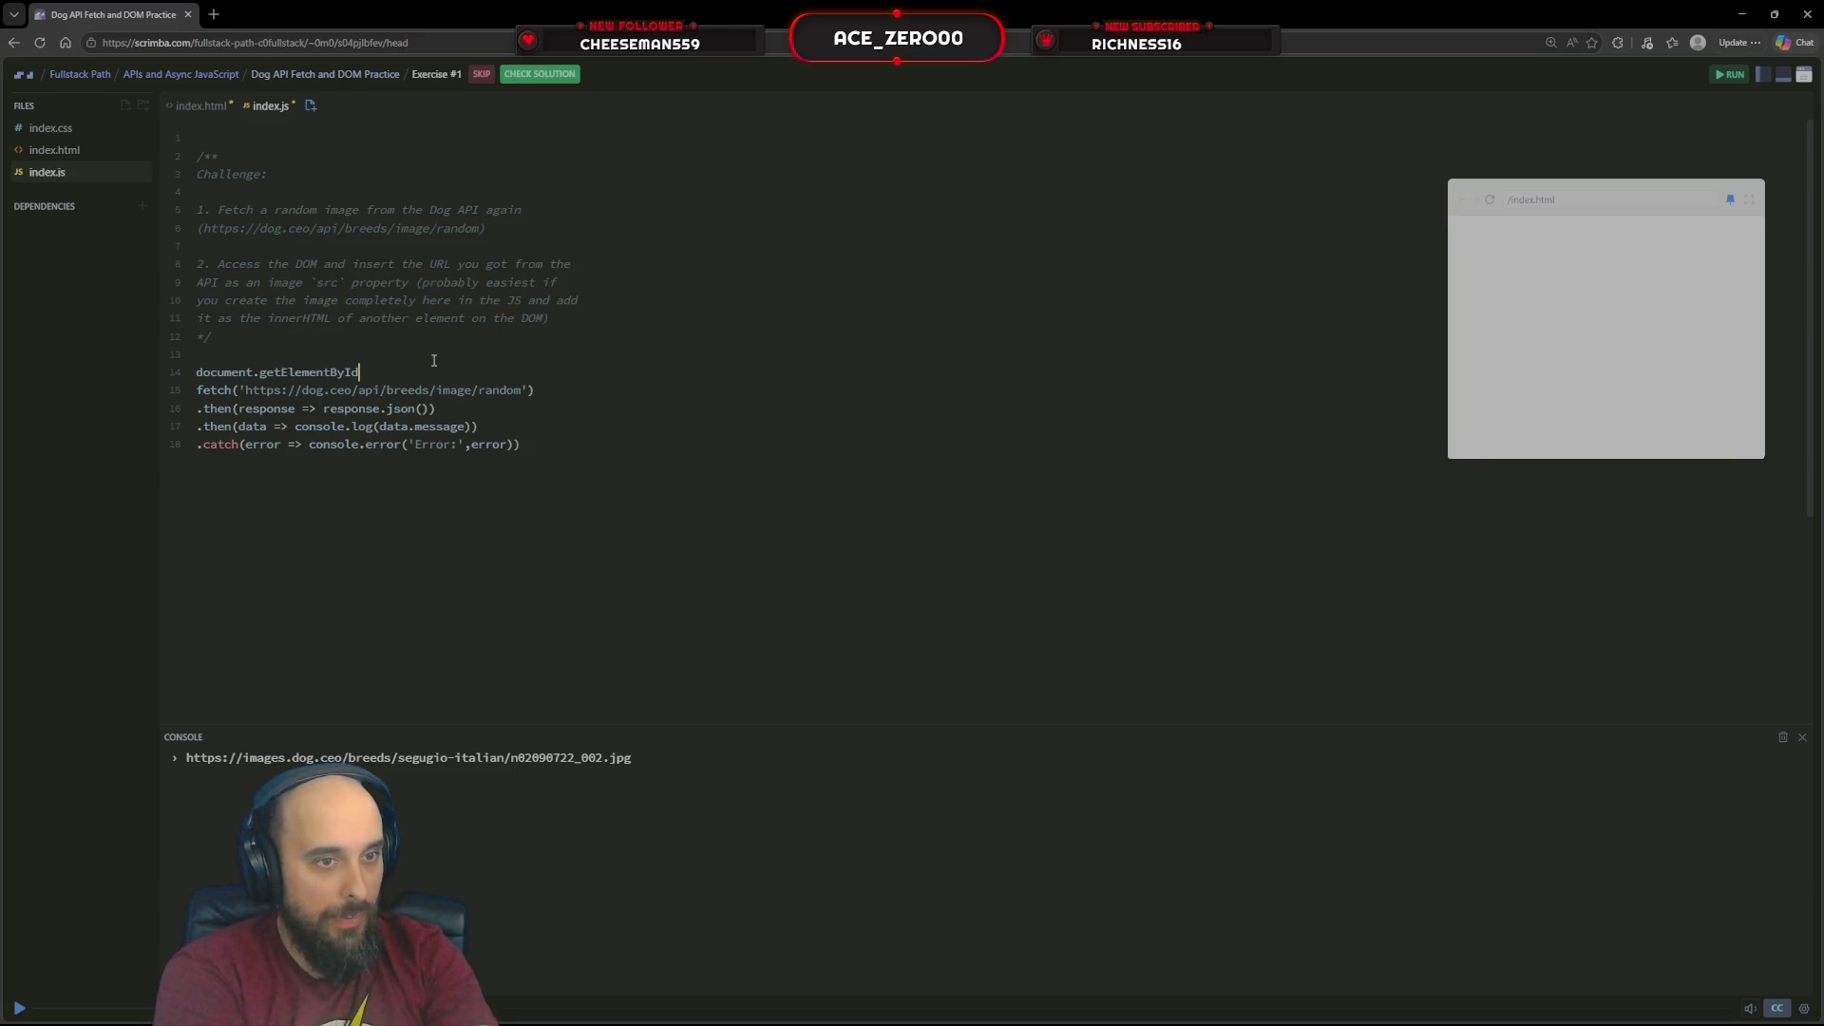
{"action": "type", "text": "("}
{"action": "type", "text": "img"}
{"action": "key", "text": "BackSpace"}
{"action": "key", "text": "BackSpace"}
{"action": "key", "text": "BackSpace"}
{"action": "type", "text": "'"}
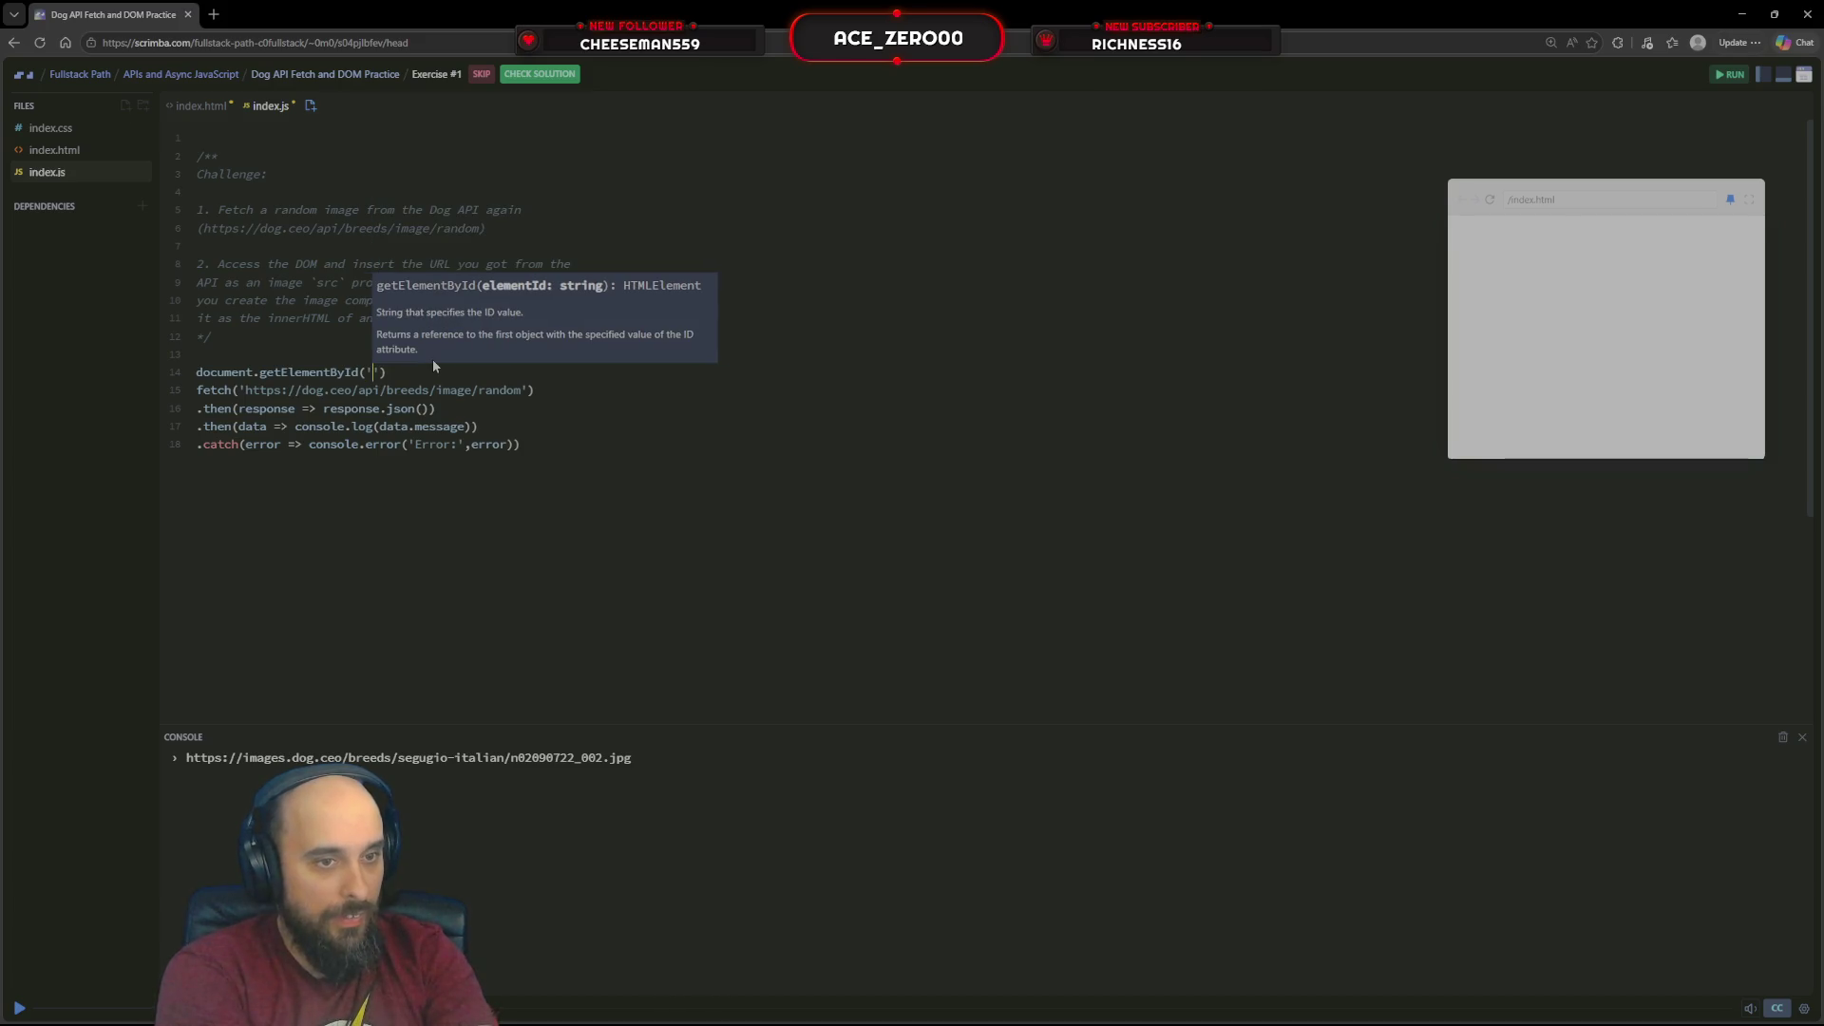
{"action": "type", "text": "main"}
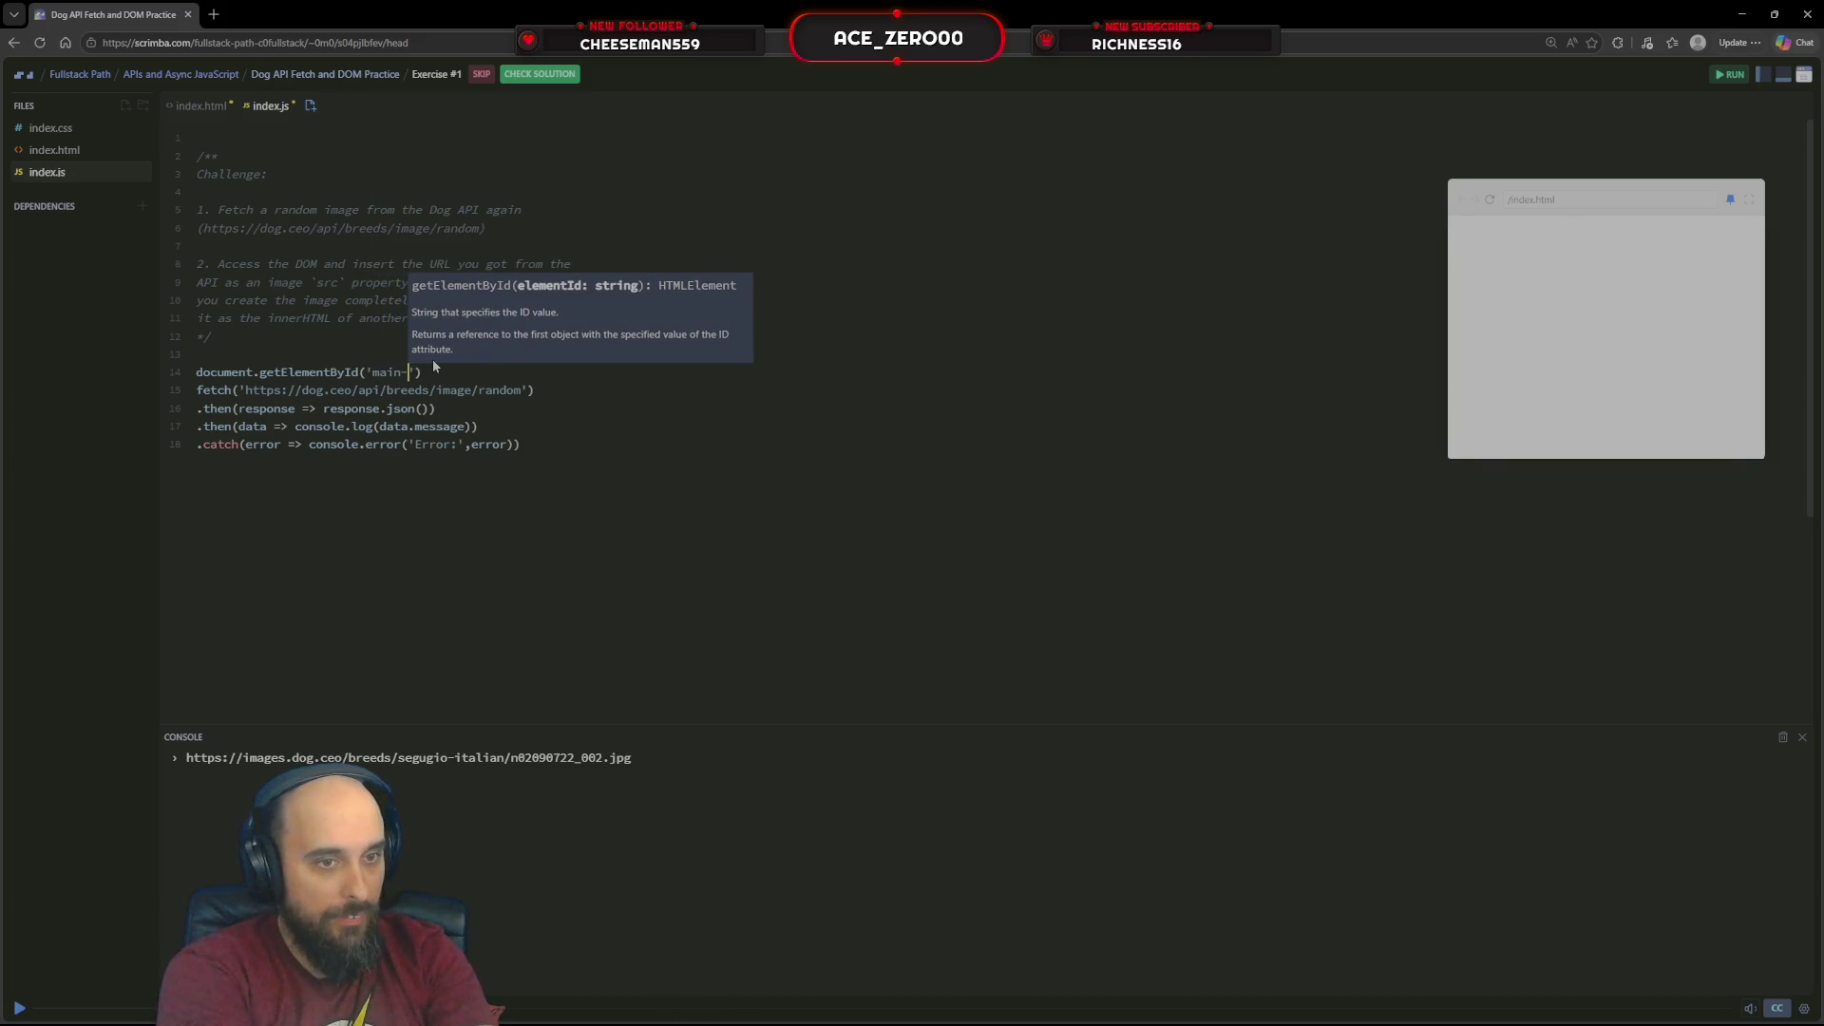
{"action": "type", "text": "-img"}
{"action": "key", "text": "Right"}
{"action": "key", "text": "Right"}
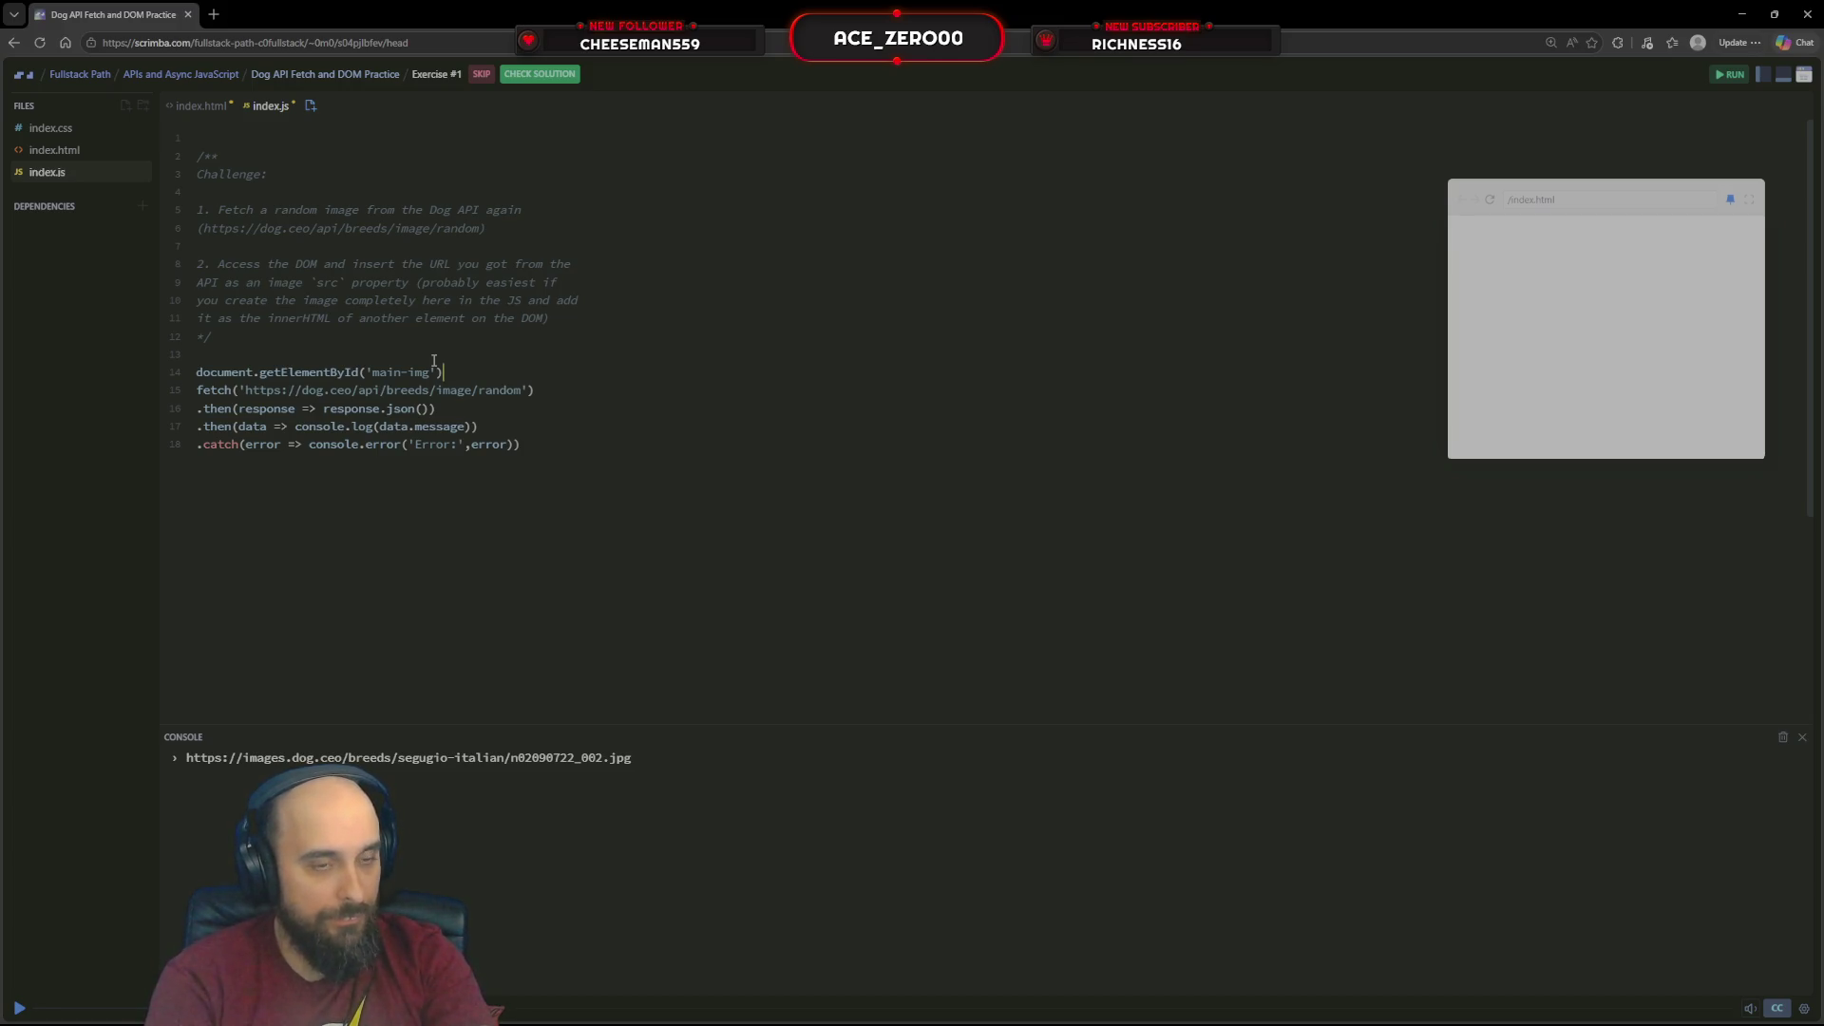
{"action": "type", "text": ".inter"}
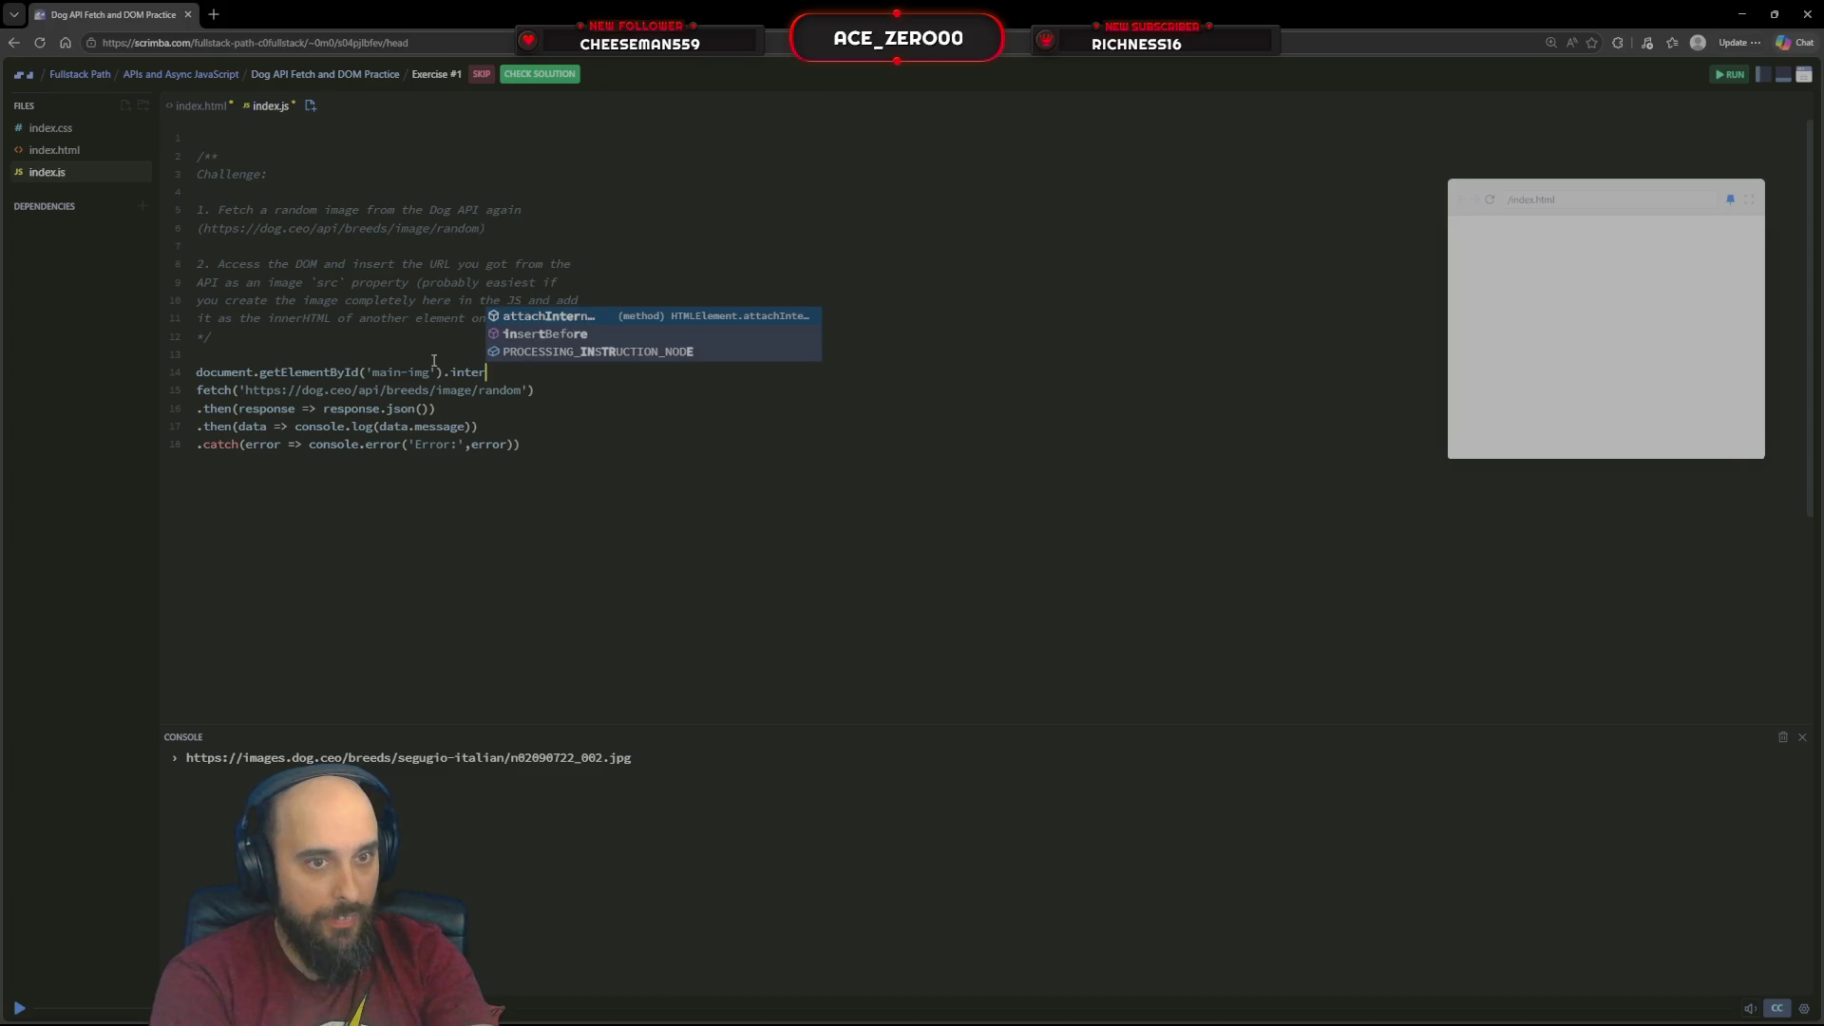
{"action": "key", "text": "BackSpace"}
{"action": "key", "text": "BackSpace"}
{"action": "key", "text": "BackSpace"}
{"action": "key", "text": "BackSpace"}
{"action": "key", "text": "BackSpace"}
{"action": "key", "text": "BackSpace"}
{"action": "type", "text": ".innter"}
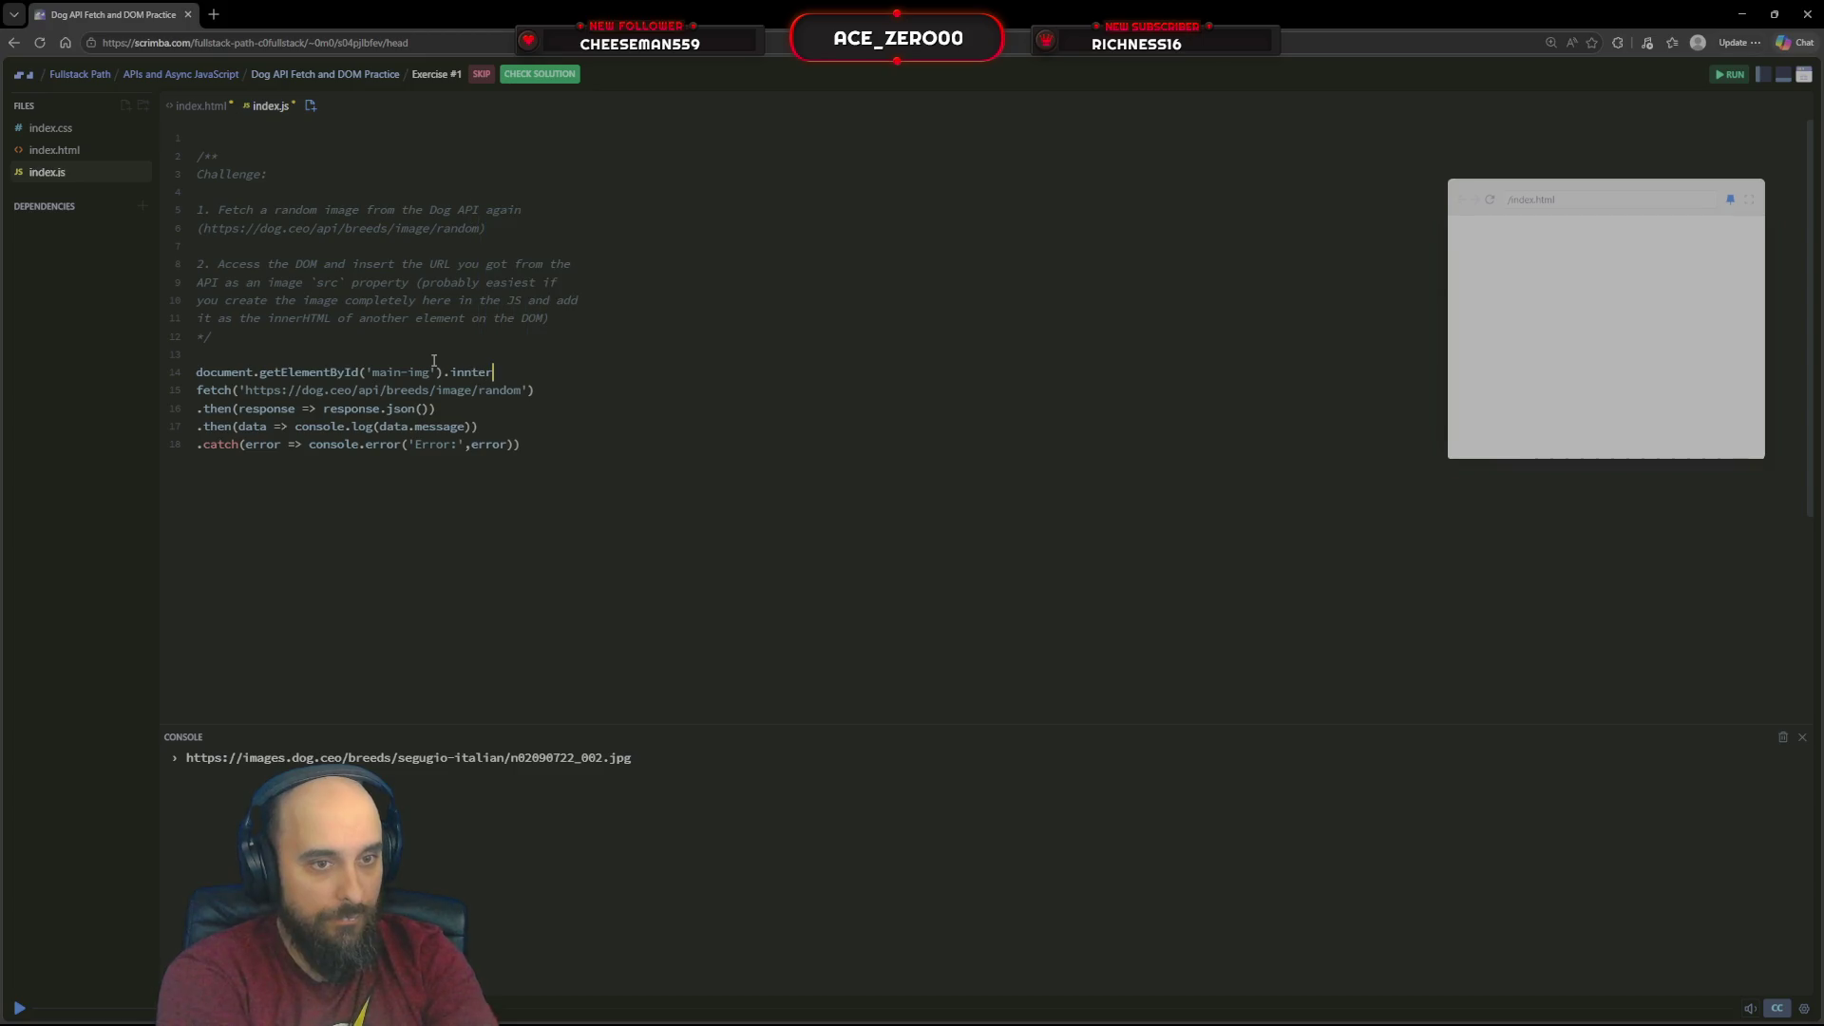
{"action": "key", "text": "BackSpace"}
{"action": "key", "text": "BackSpace"}
{"action": "key", "text": "BackSpace"}
{"action": "type", "text": "er"}
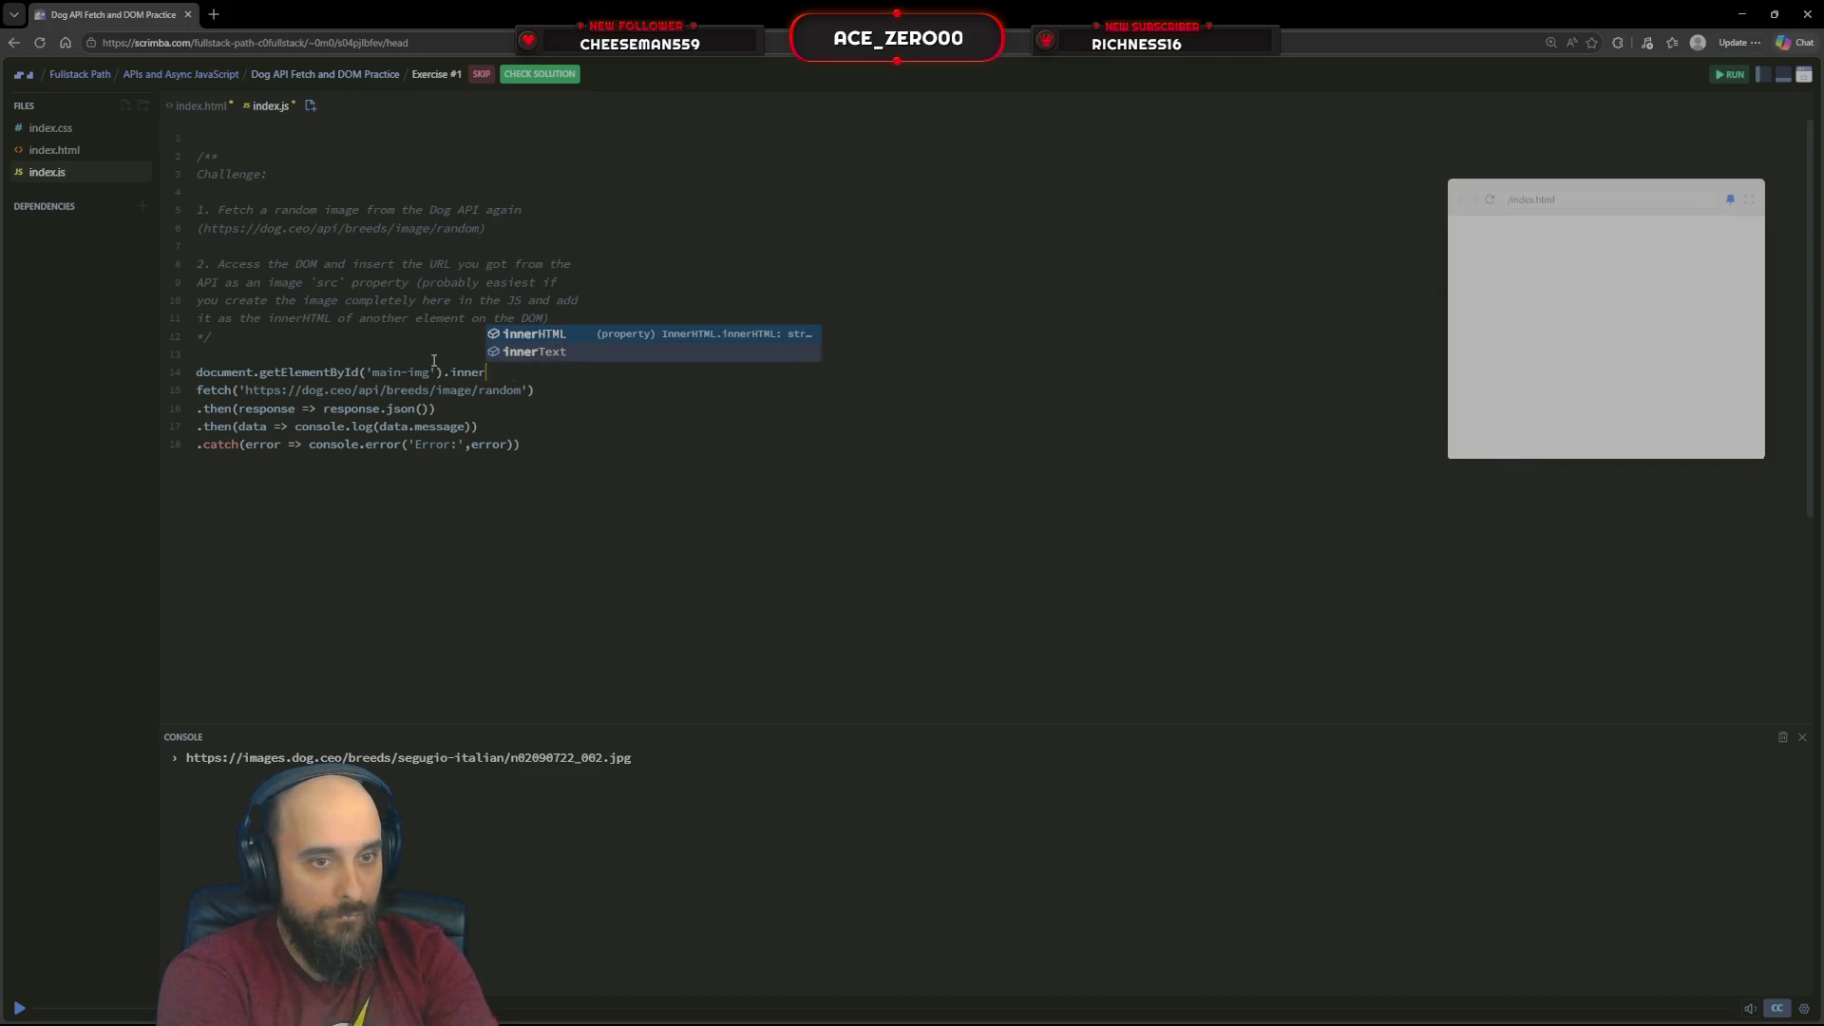
{"action": "key", "text": "Return"}
{"action": "type", "text": "="}
{"action": "key", "text": "Down"}
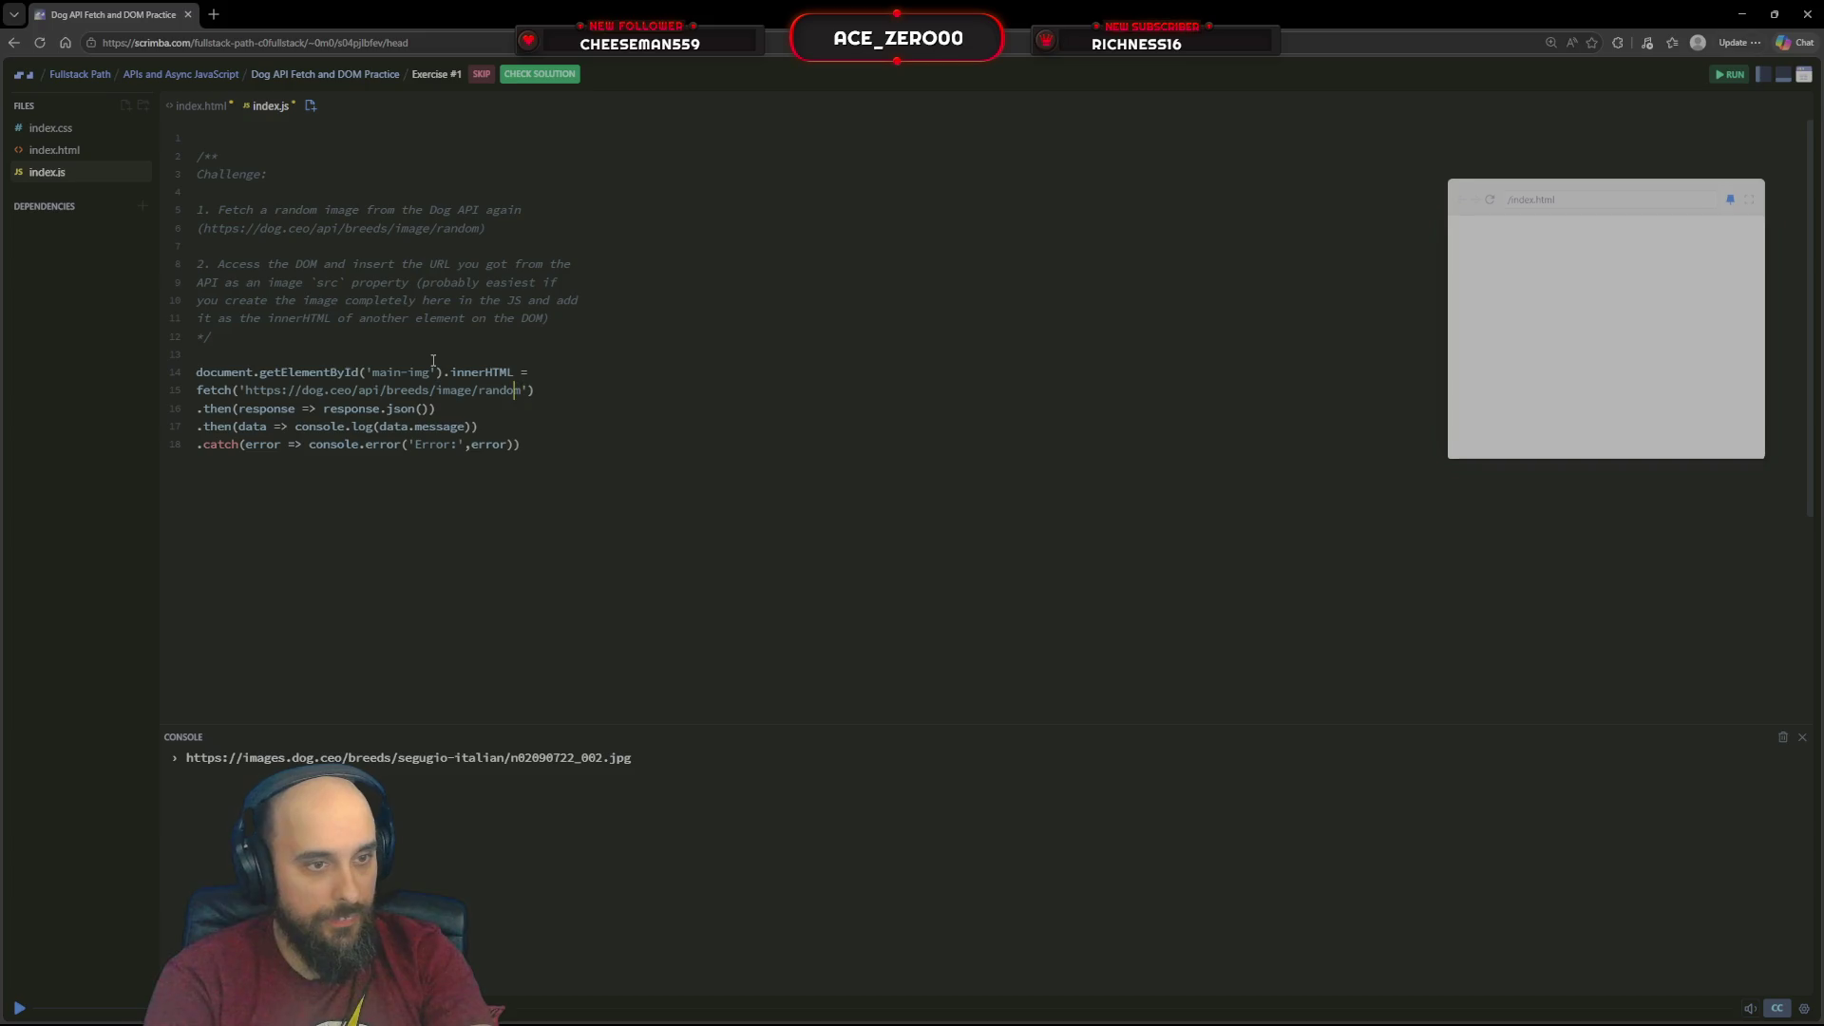
{"action": "key", "text": "Home"}
{"action": "key", "text": "BackSpace"}
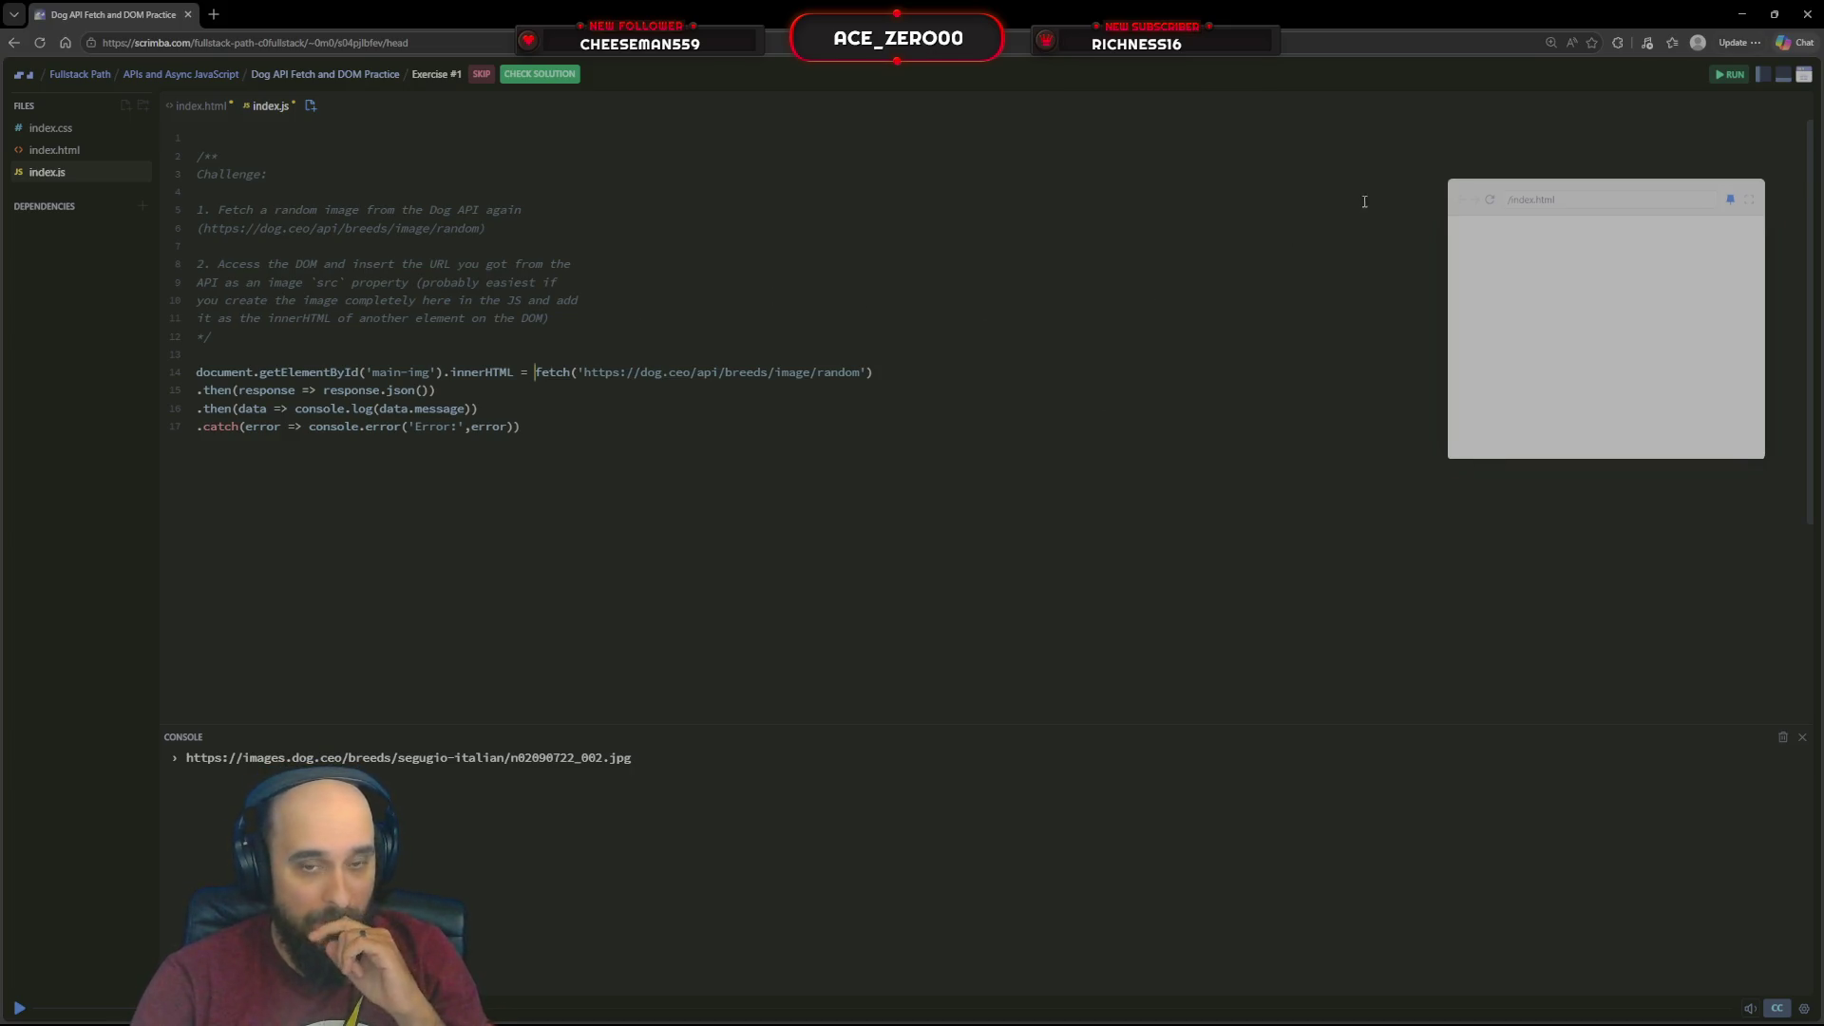
Run the innerHTML assignment, logging a Kombai URL, then switch to index.html to check the image id
{"action": "left_click", "coordinate": [1728, 75]}
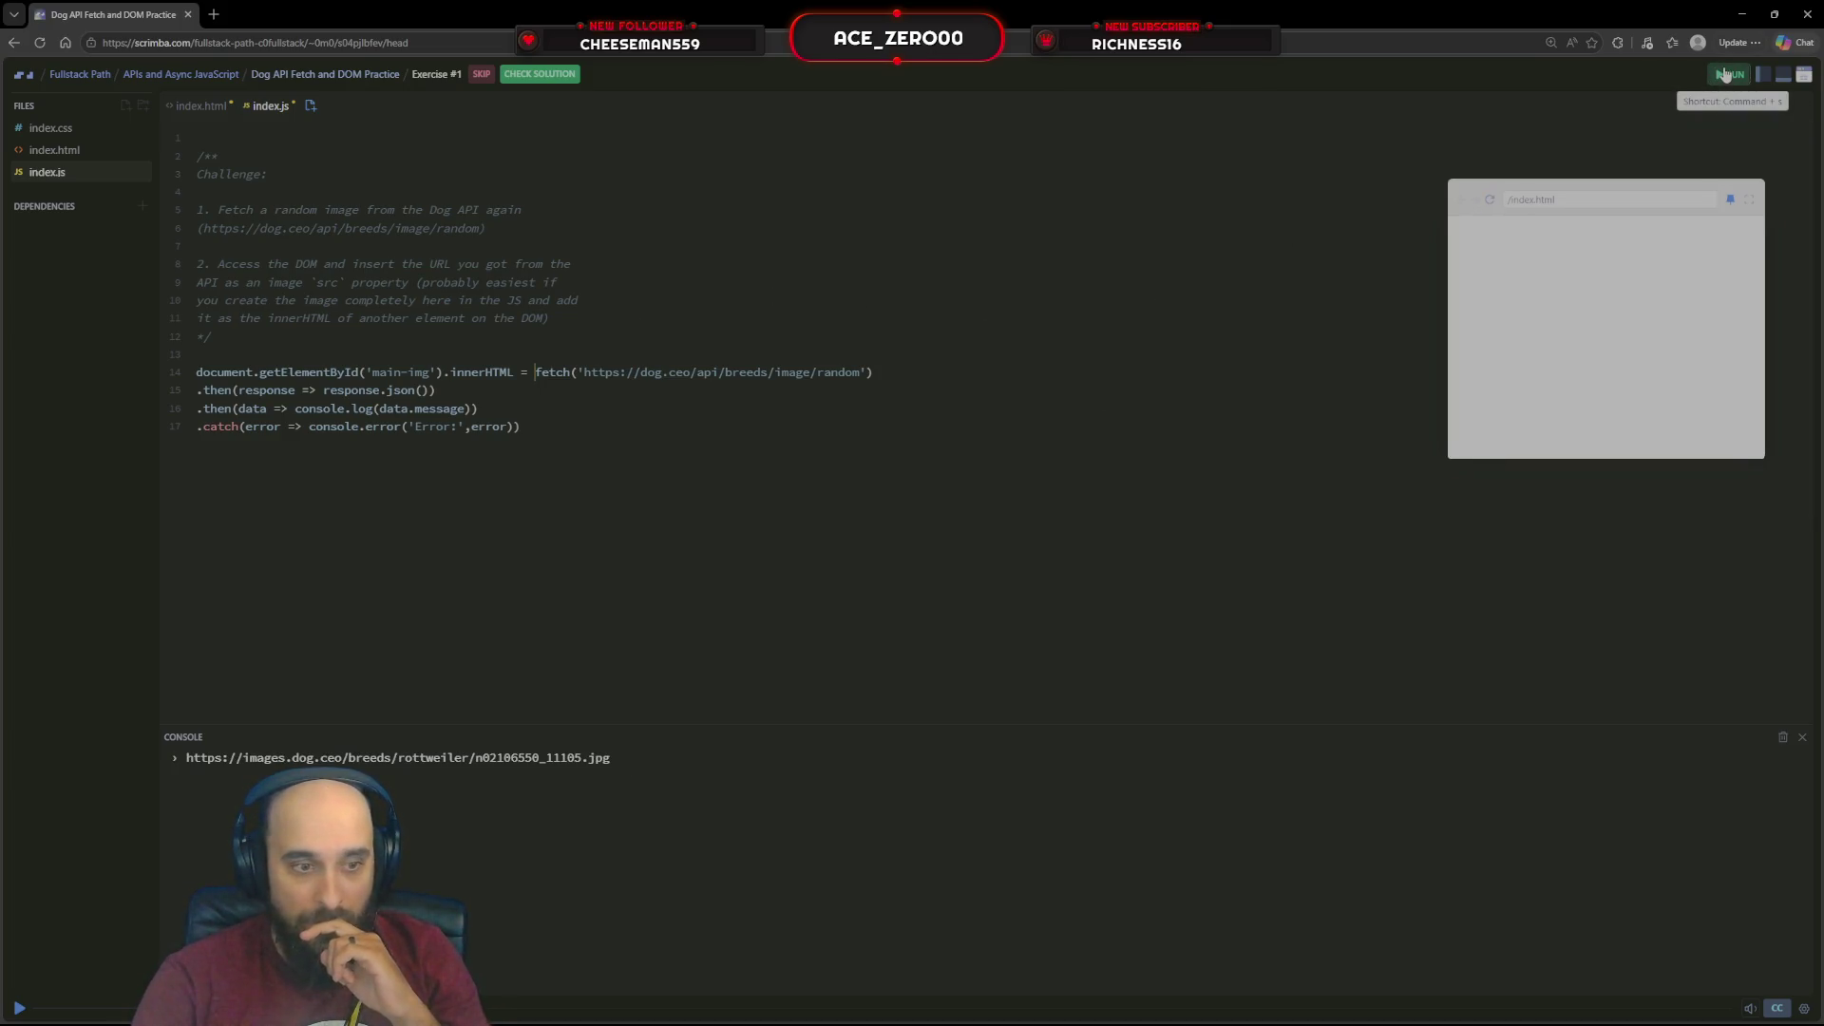
{"action": "left_click", "coordinate": [1734, 81]}
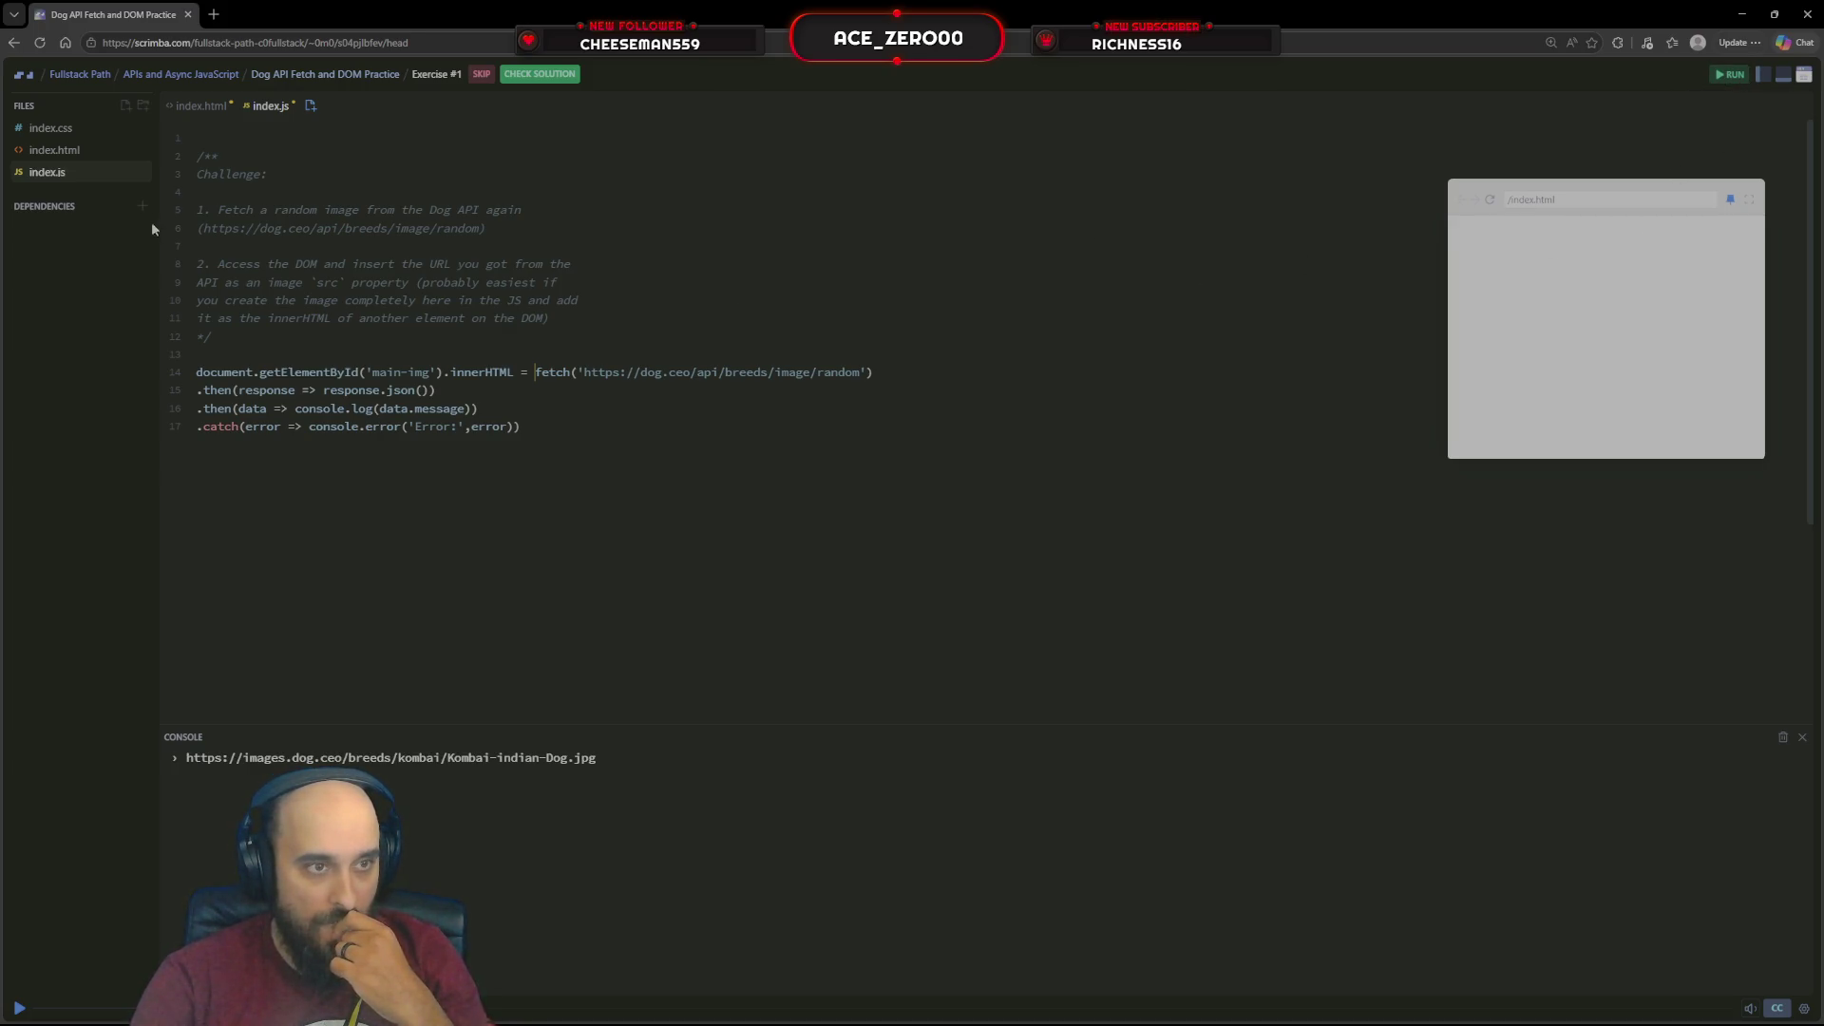
{"action": "left_click", "coordinate": [78, 149]}
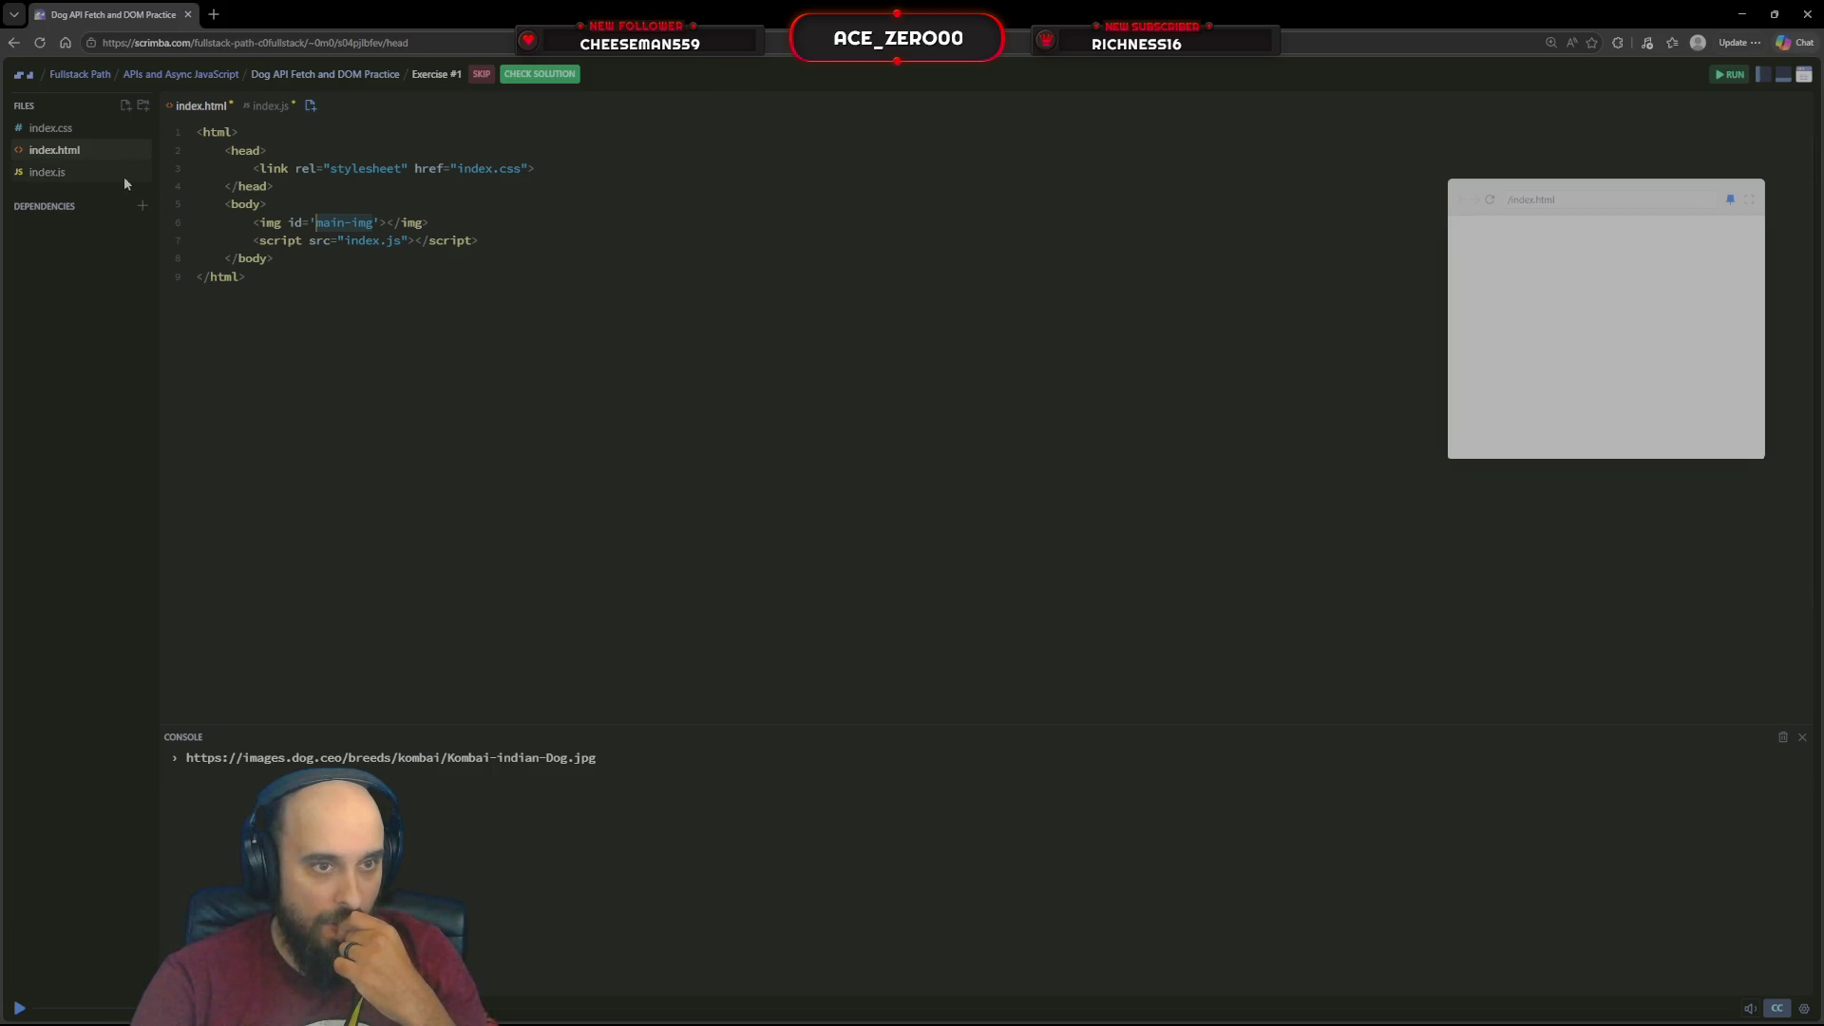
{"action": "left_click", "coordinate": [124, 175]}
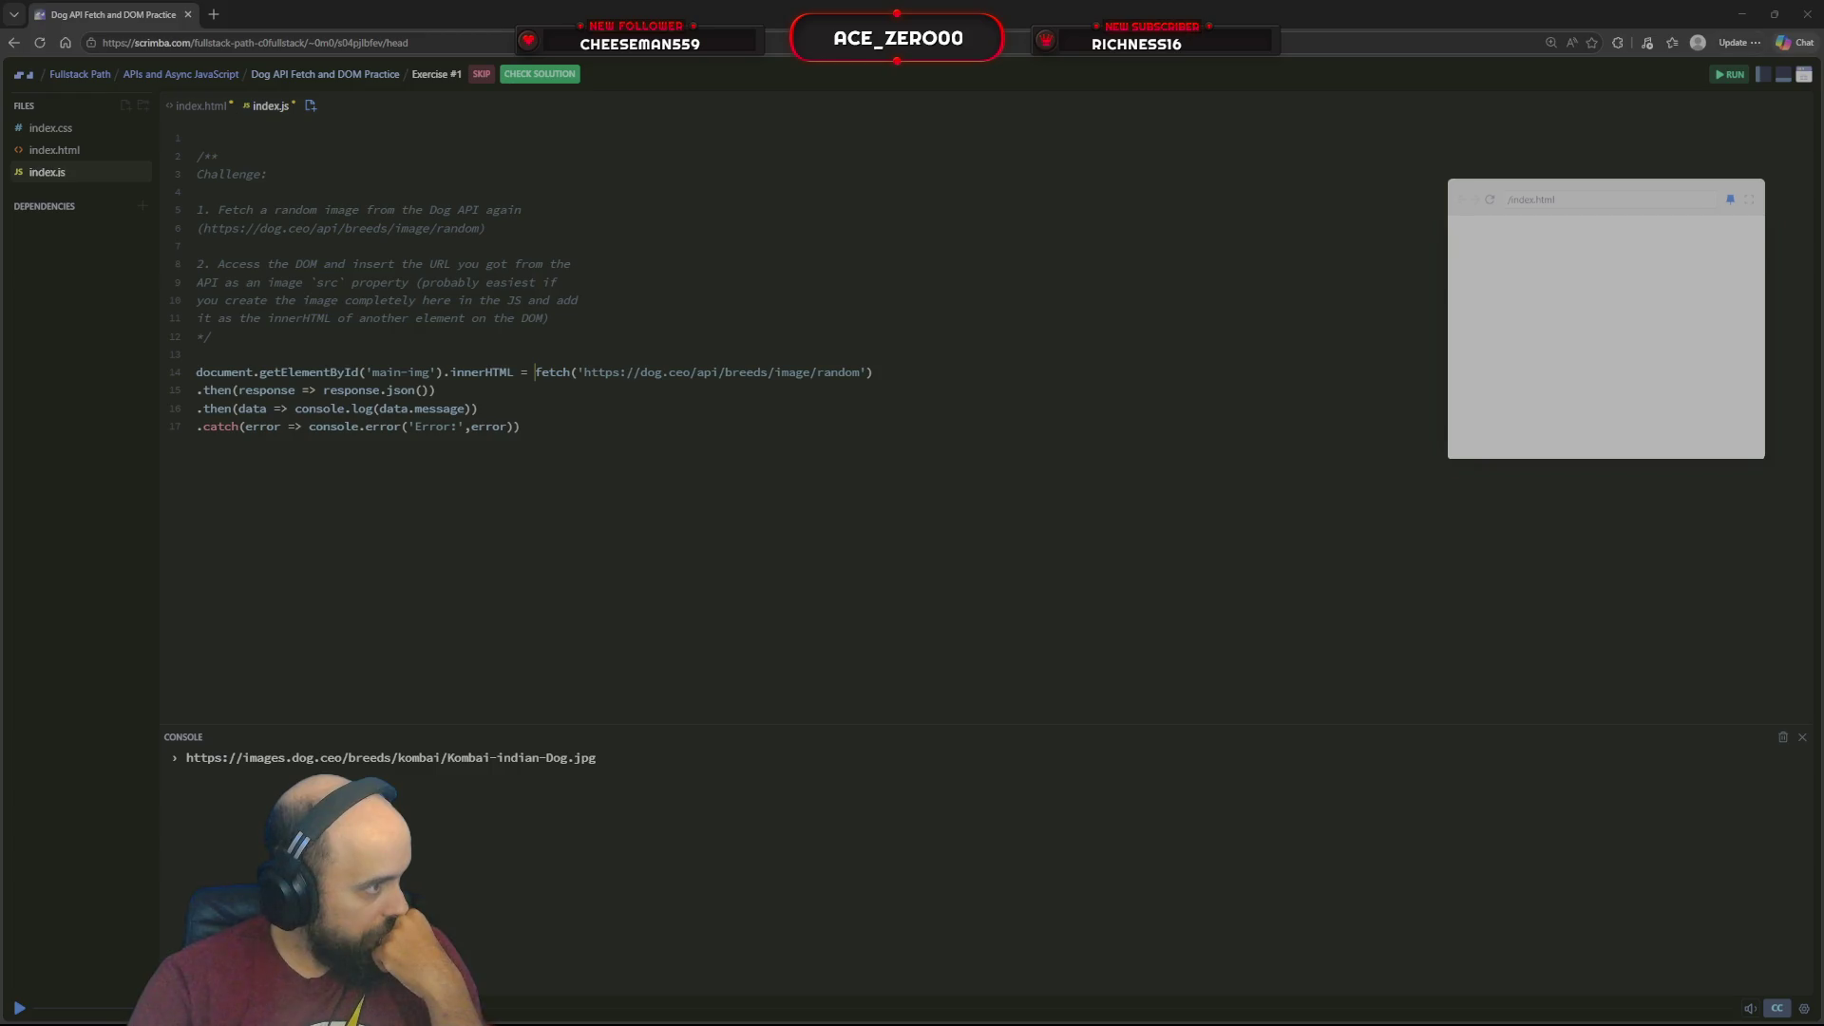
Assign the fetch chain to main-img's src instead of innerHTML and rerun; the preview shows a broken '[object Promise]' image
{"action": "key", "text": "BackSpace"}
{"action": "key", "text": "BackSpace"}
{"action": "key", "text": "BackSpace"}
{"action": "type", "text": "se"}
{"action": "key", "text": "BackSpace"}
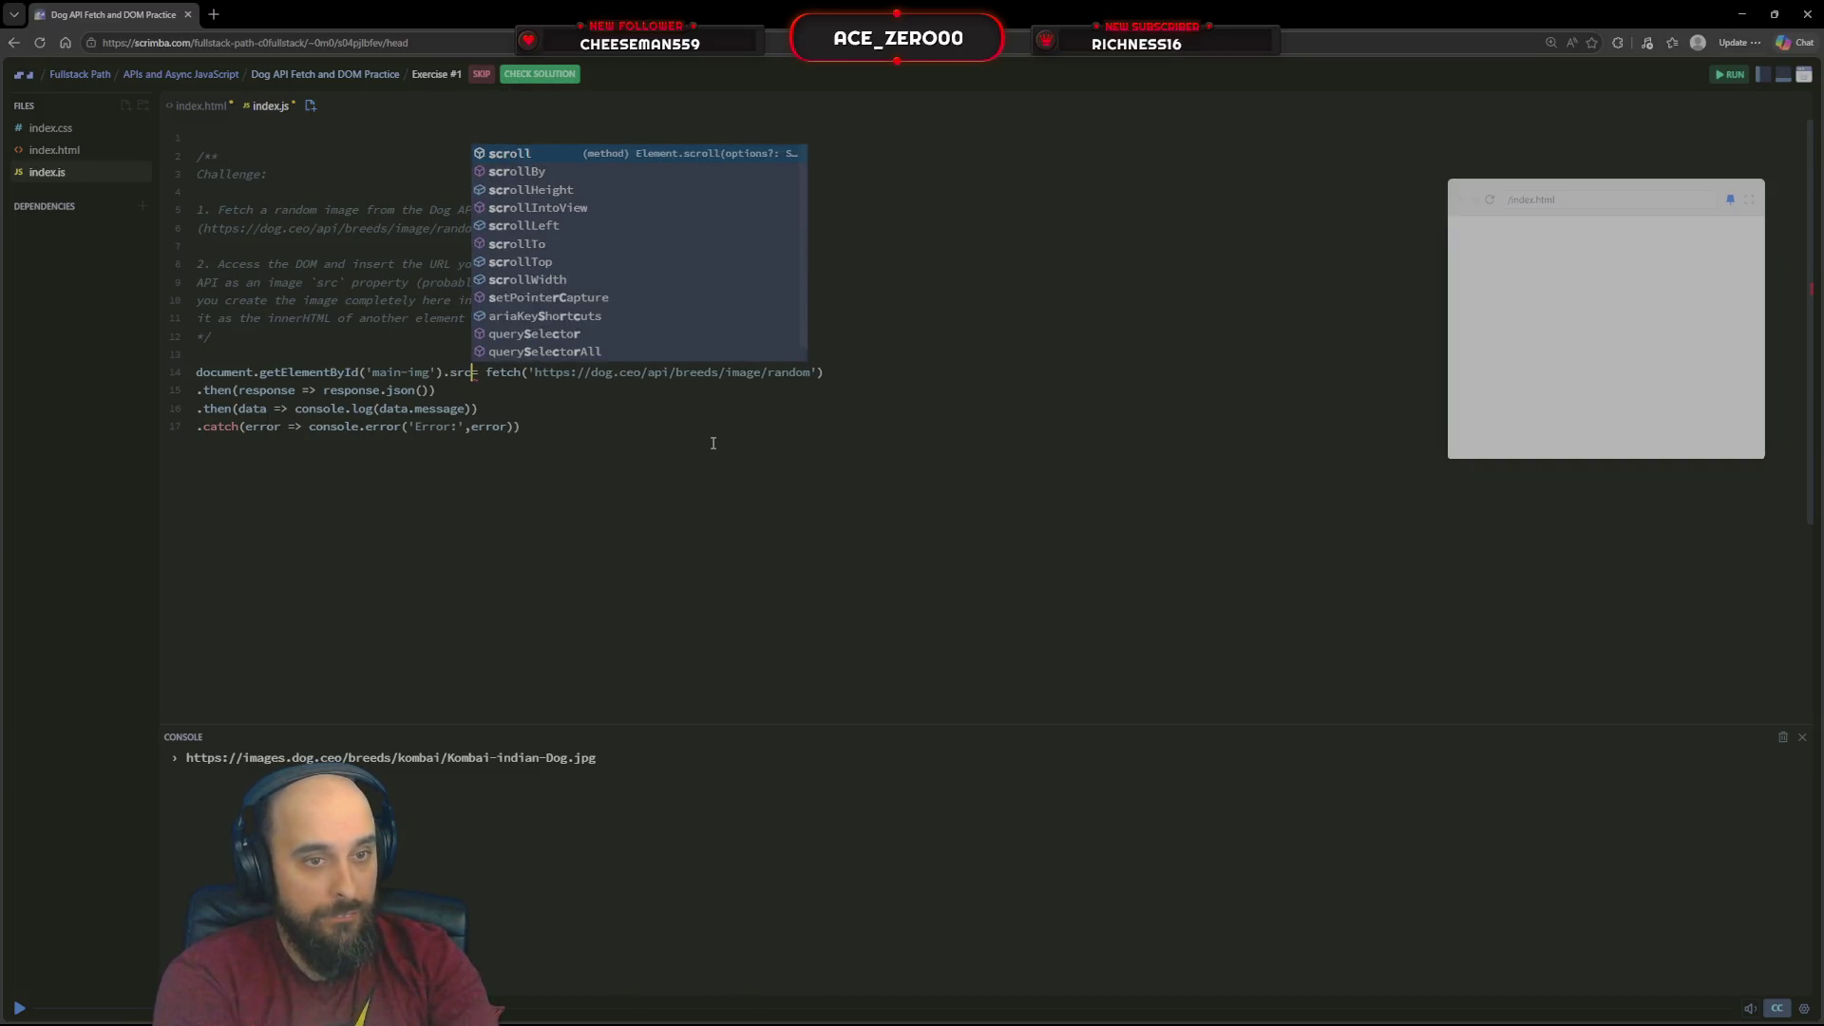
{"action": "type", "text": "rc ="}
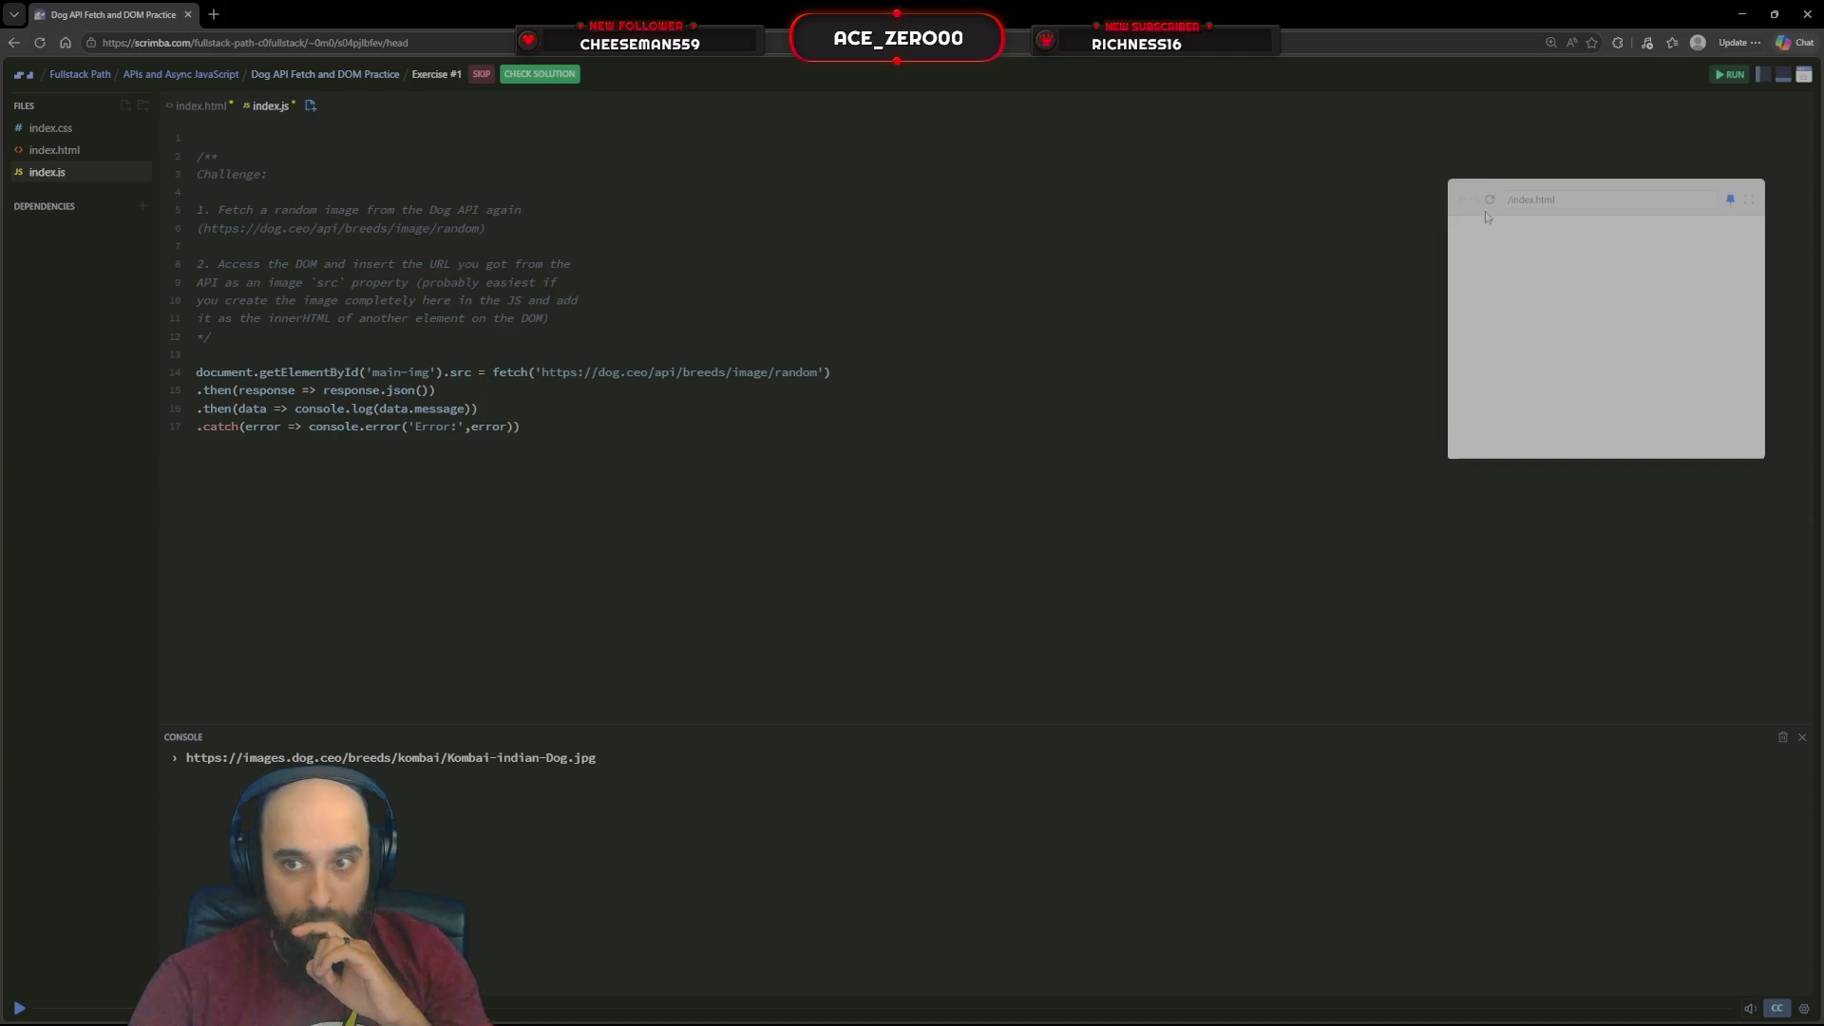
{"action": "left_click", "coordinate": [1490, 201]}
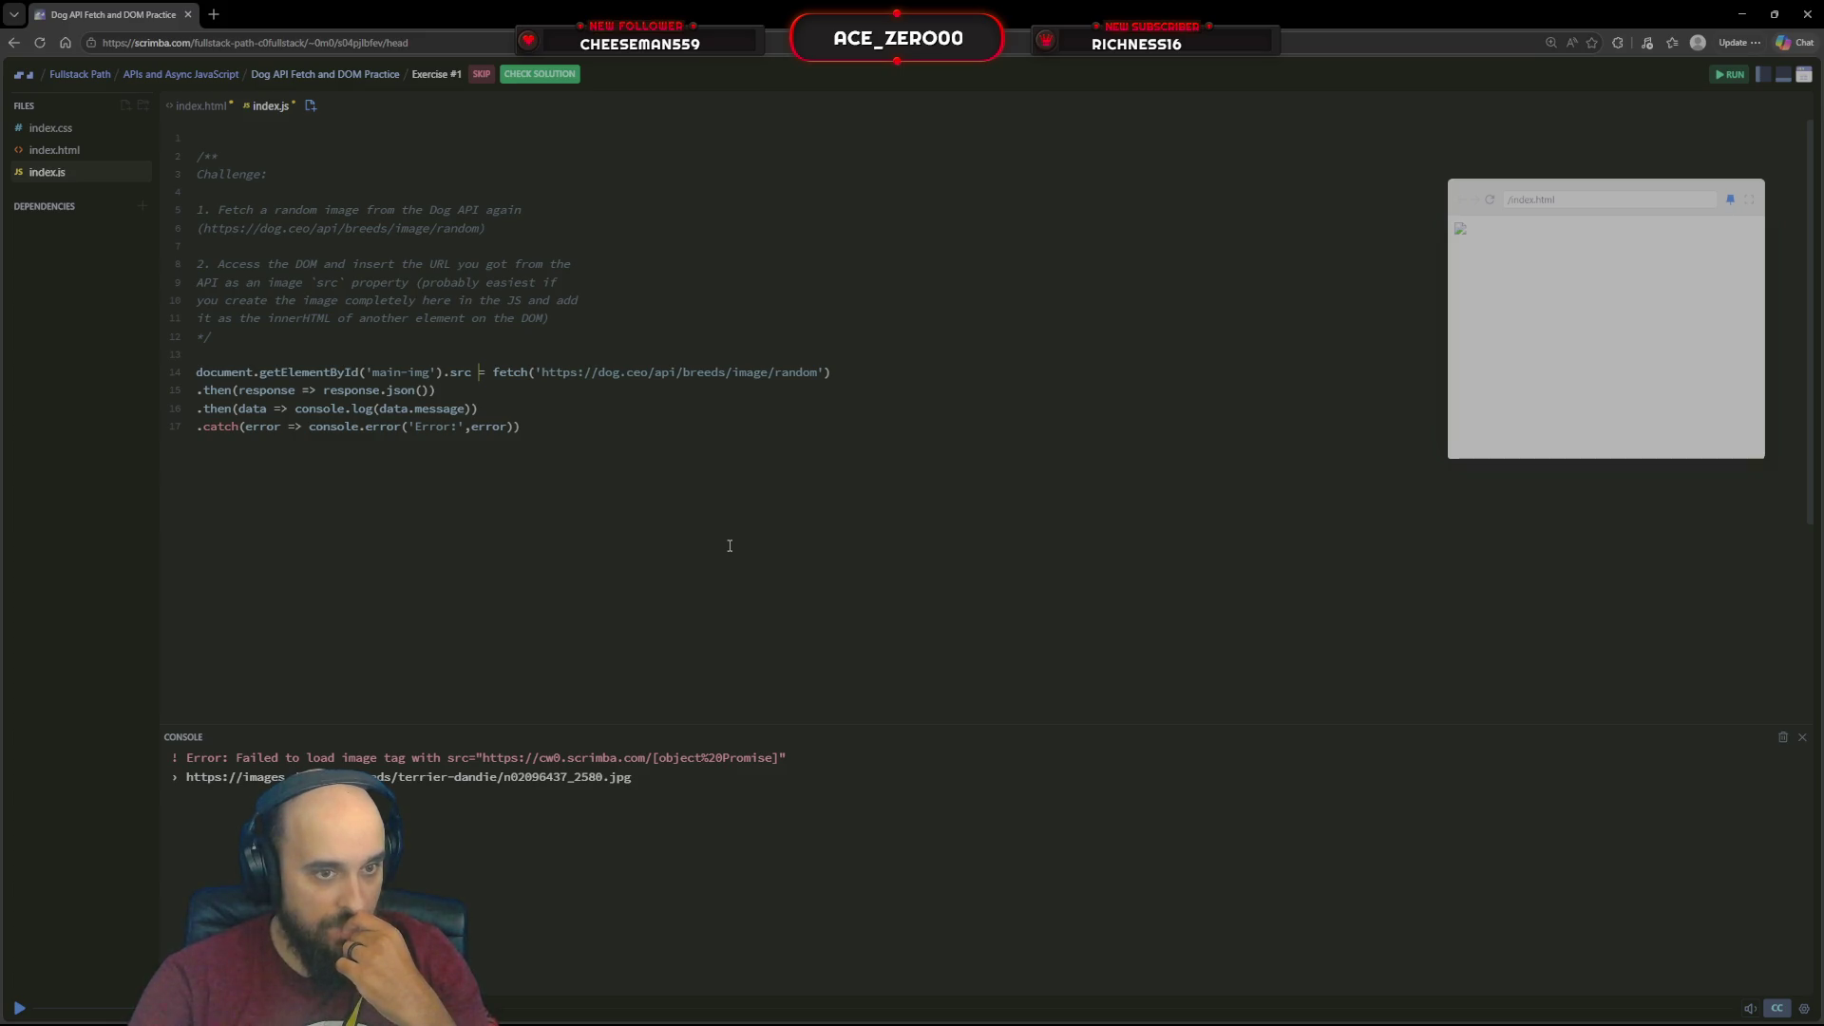
{"action": "key", "text": "ctrl+s"}
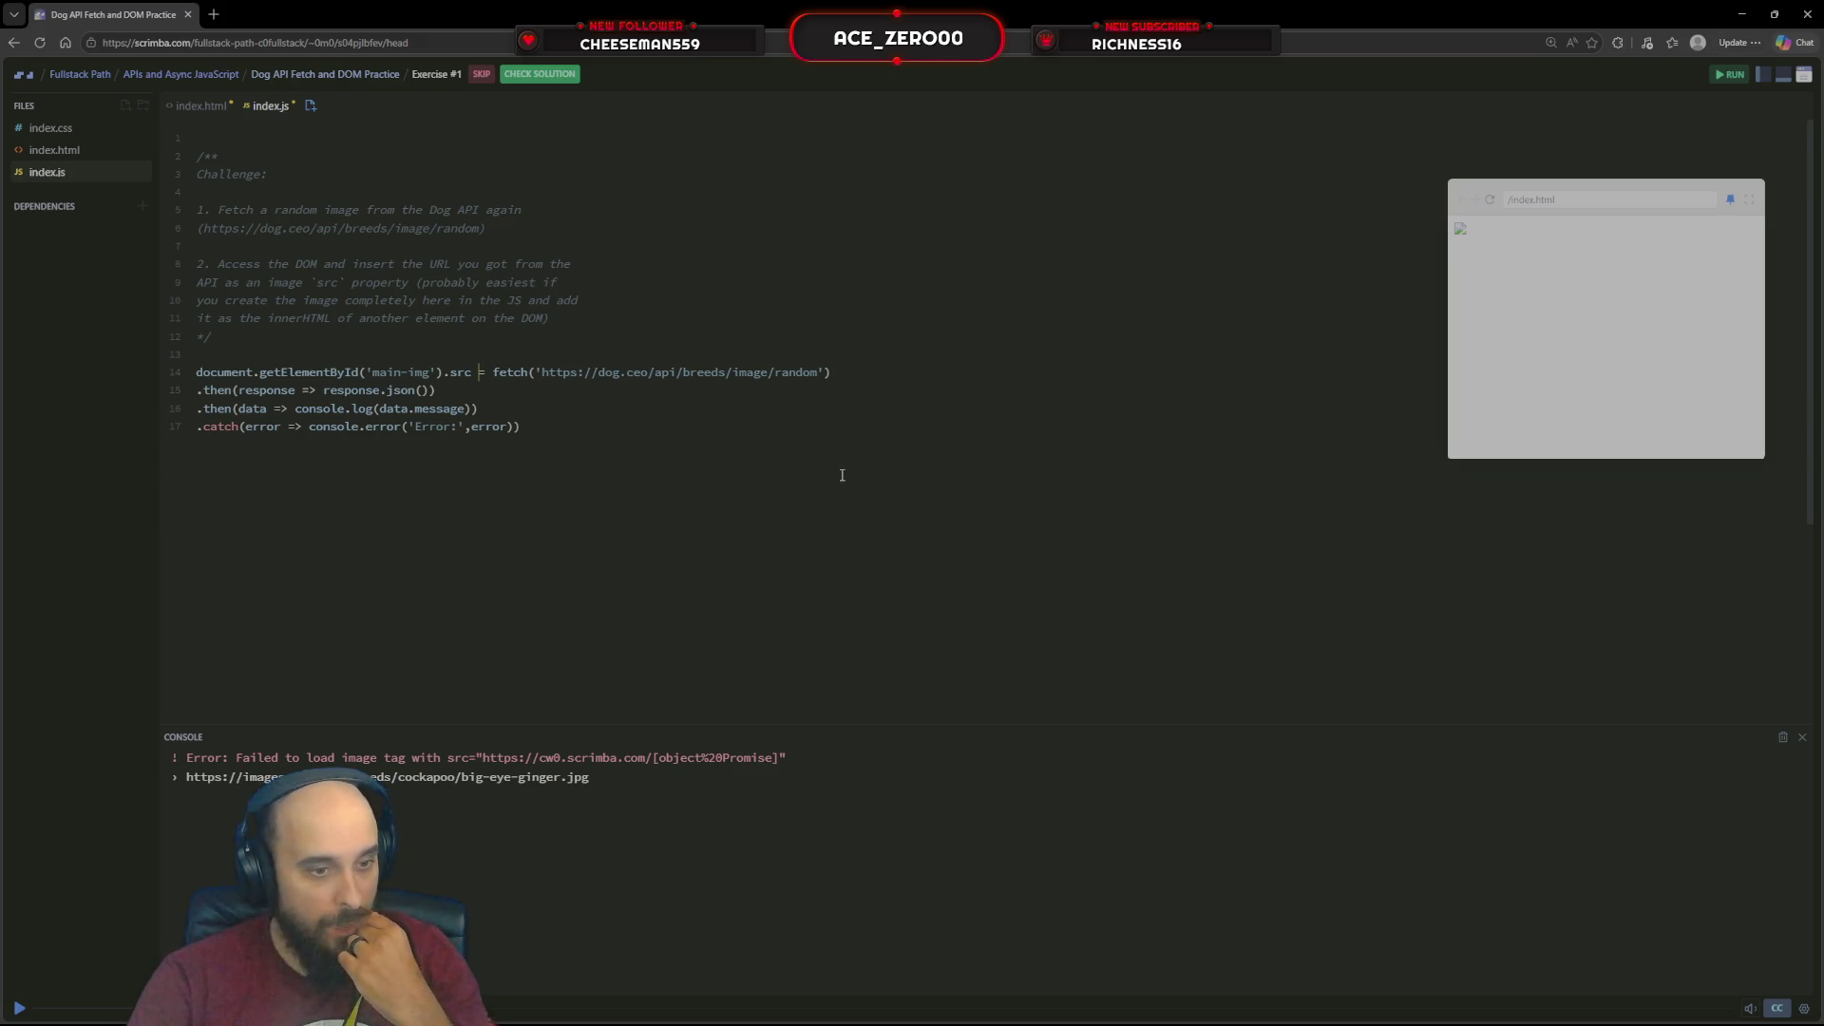
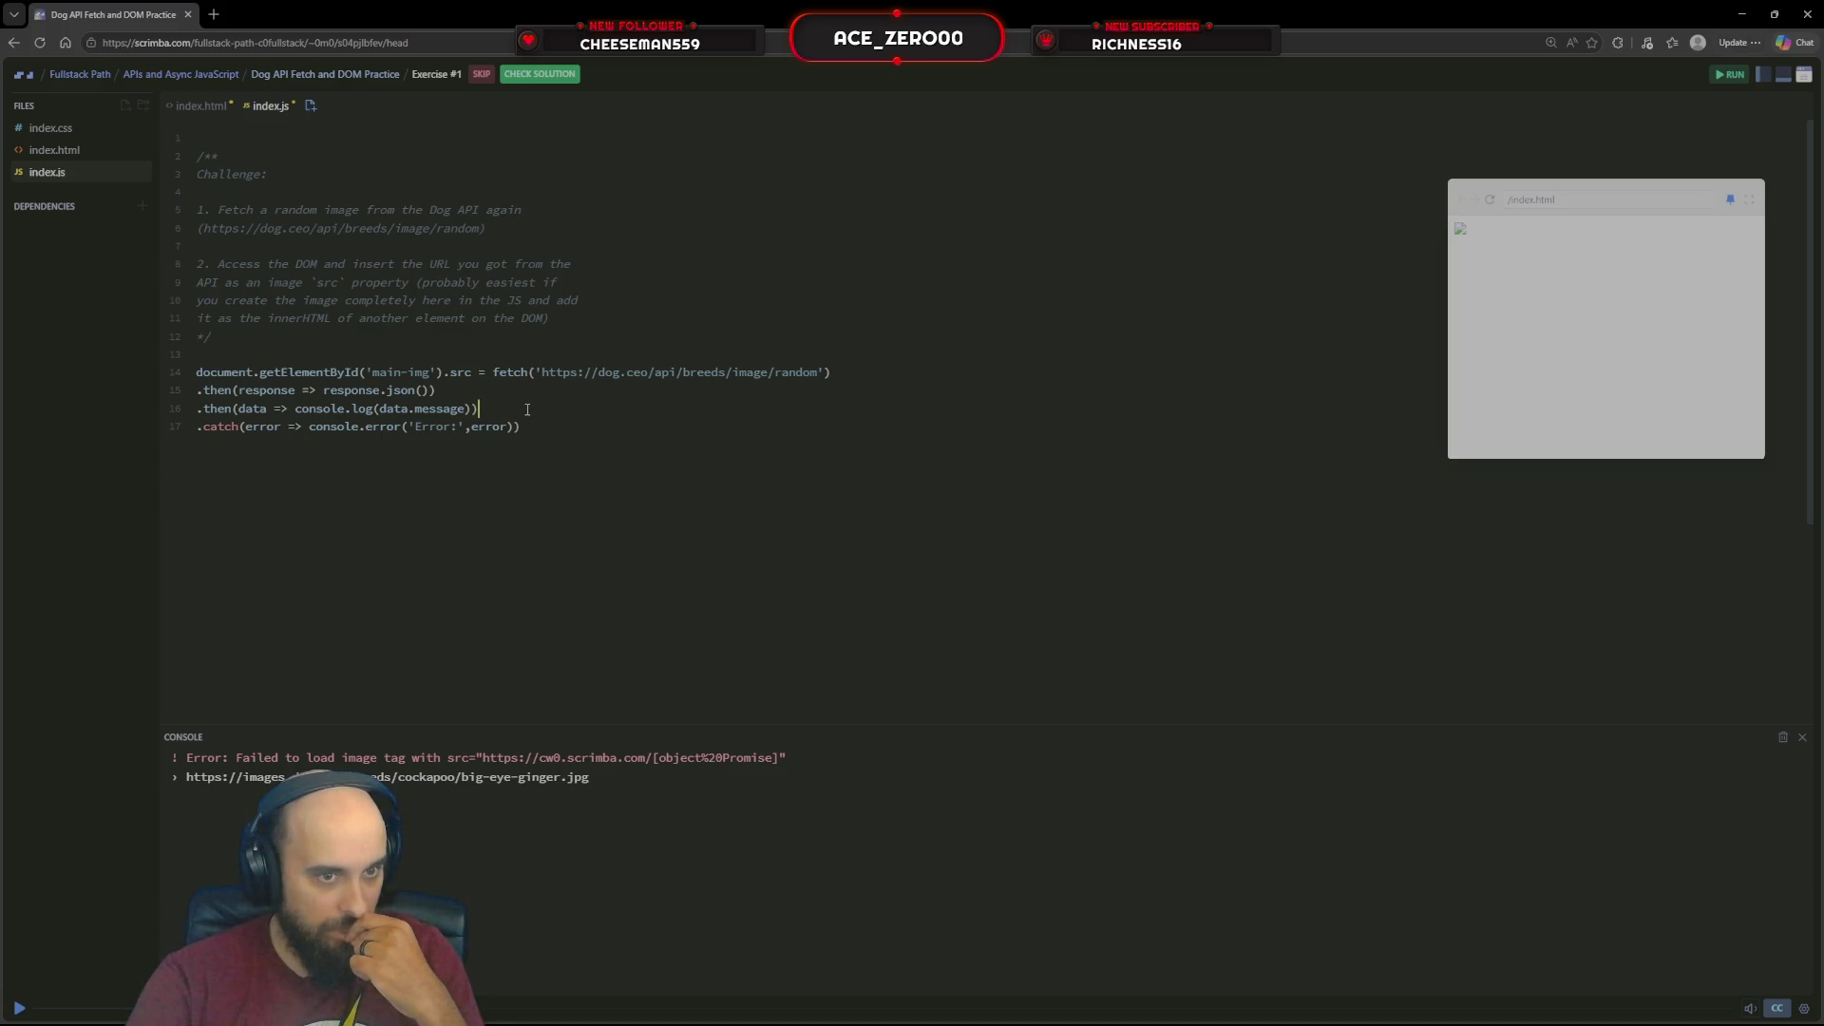
Discard the unfinished response line added below the data step
{"action": "key", "text": "Return"}
{"action": "type", "text": ".re"}
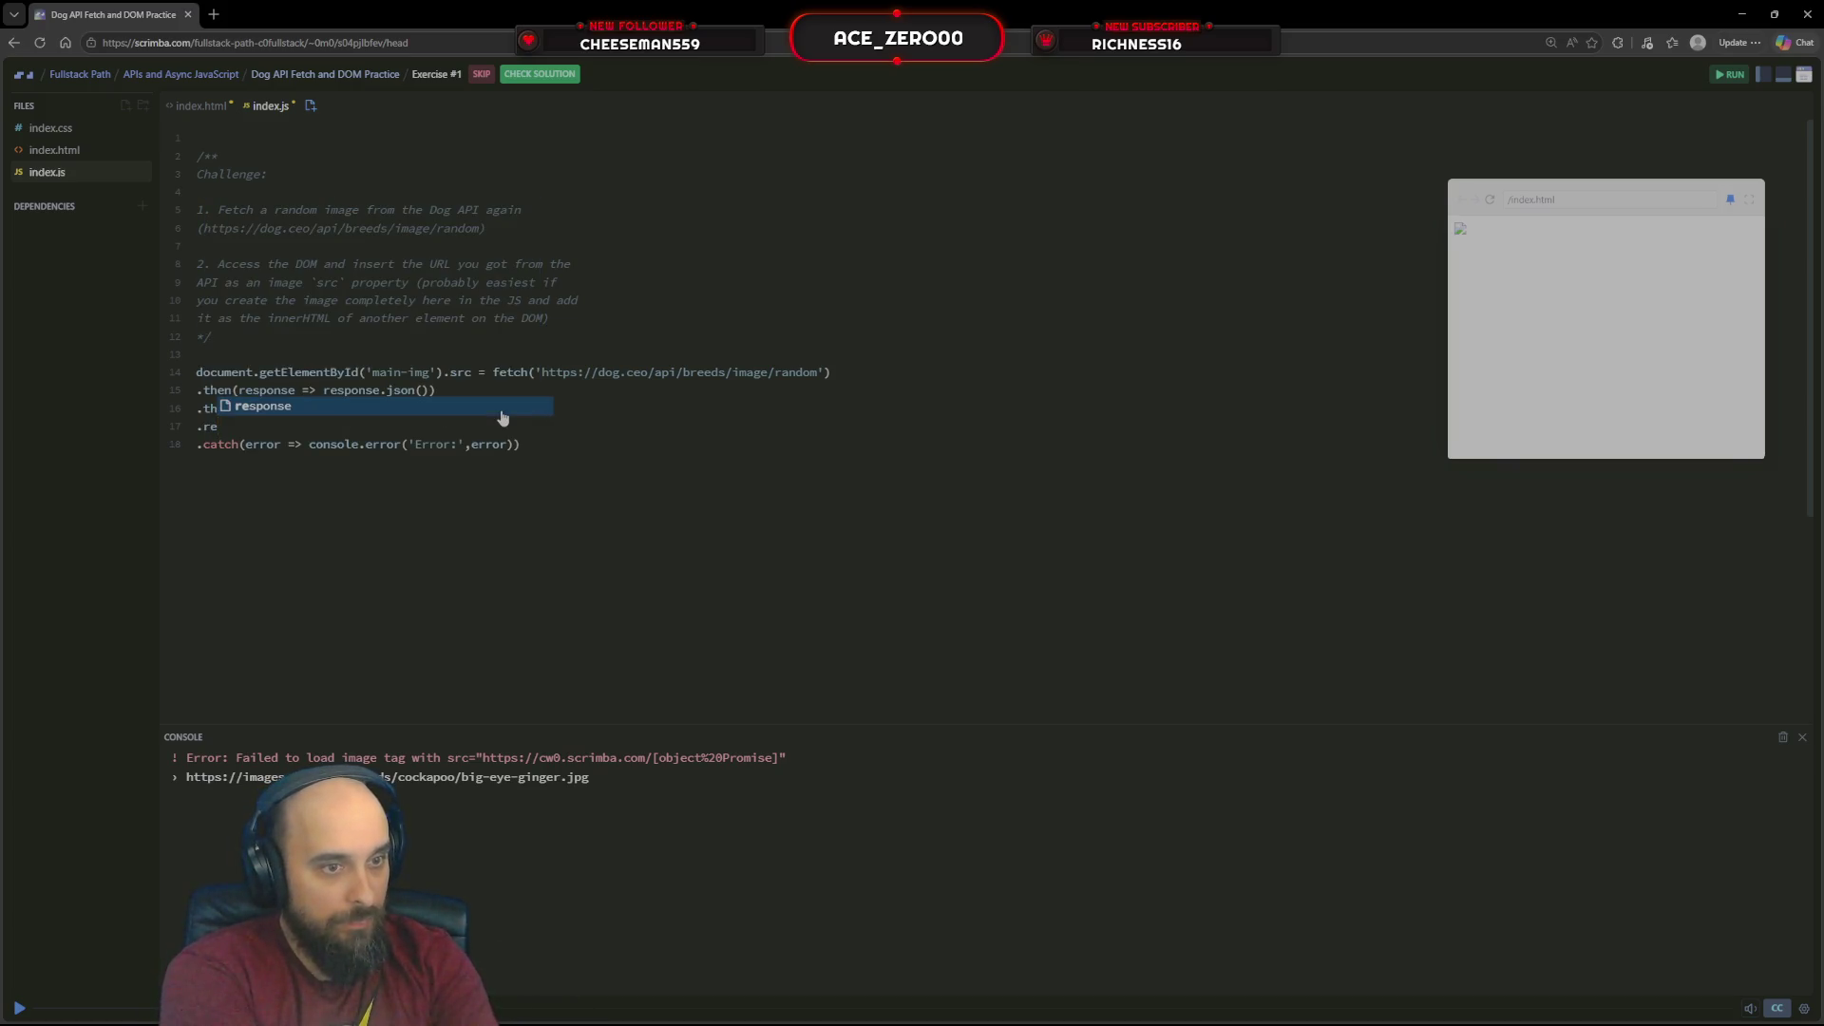
{"action": "key", "text": "Return"}
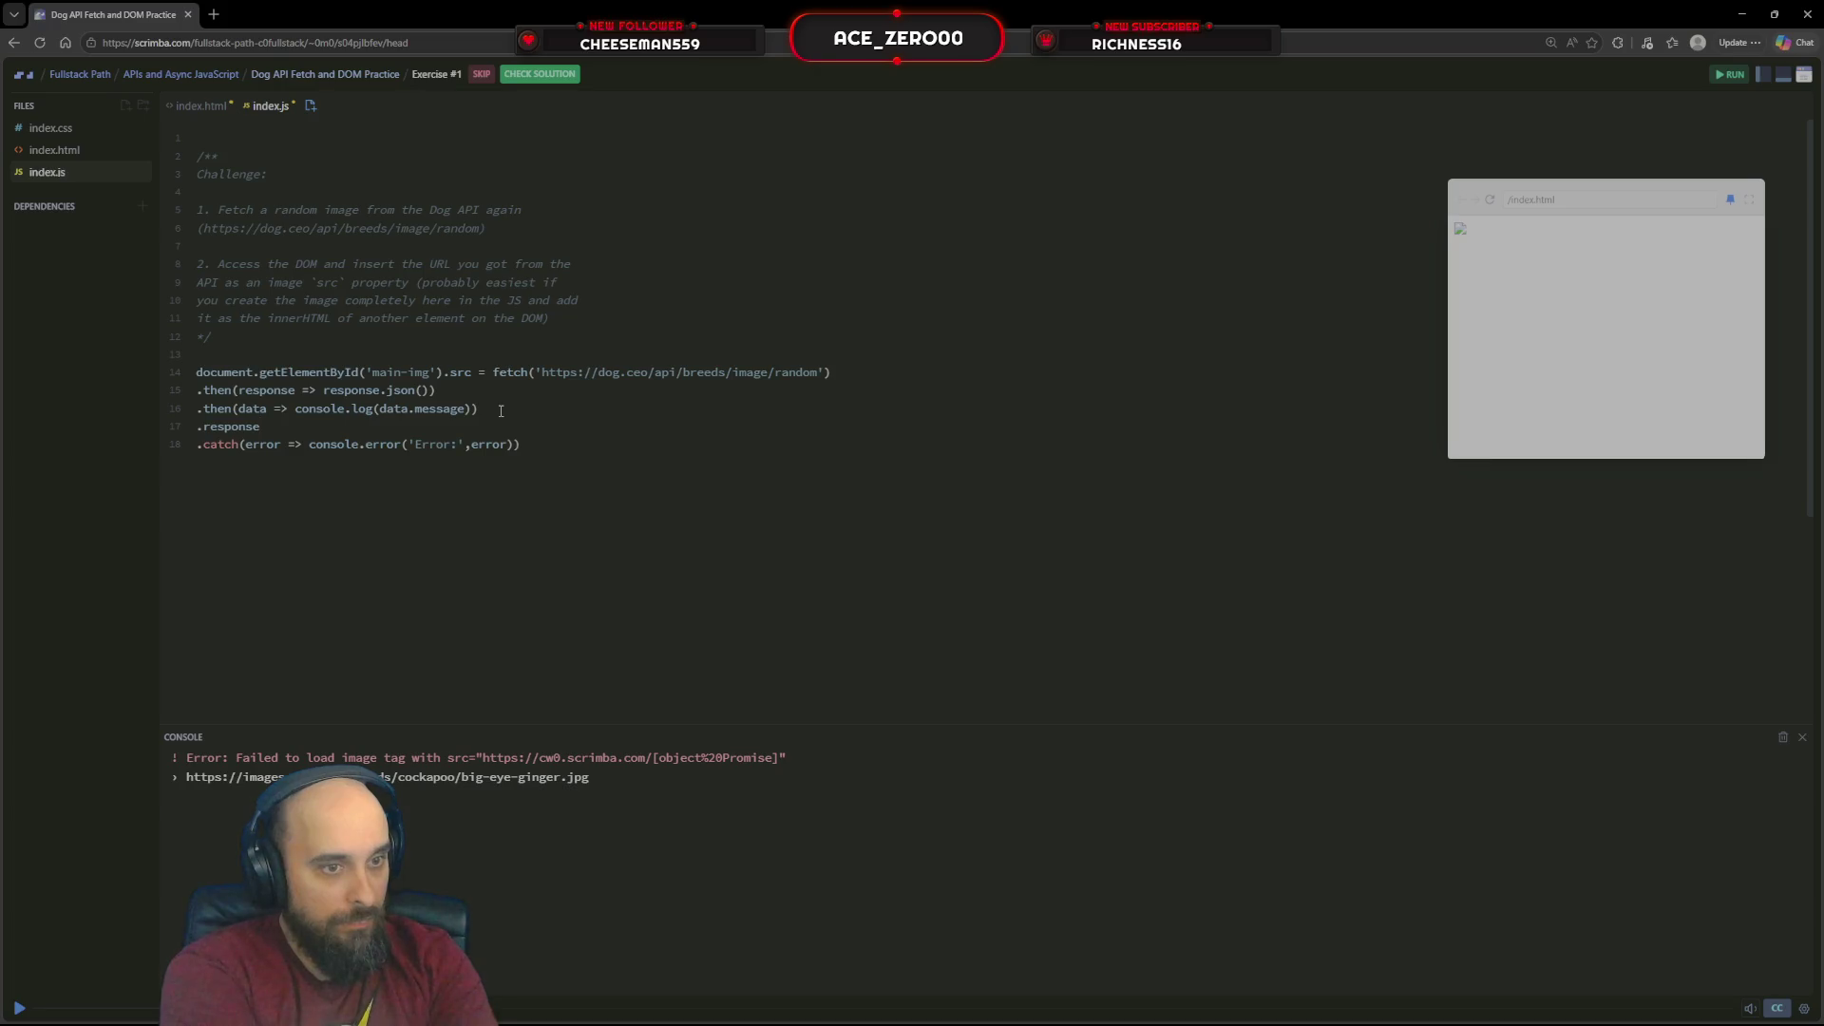
{"action": "key", "text": "BackSpace"}
{"action": "key", "text": "BackSpace"}
{"action": "key", "text": "BackSpace"}
{"action": "key", "text": "BackSpace"}
{"action": "key", "text": "BackSpace"}
{"action": "key", "text": "BackSpace"}
{"action": "key", "text": "BackSpace"}
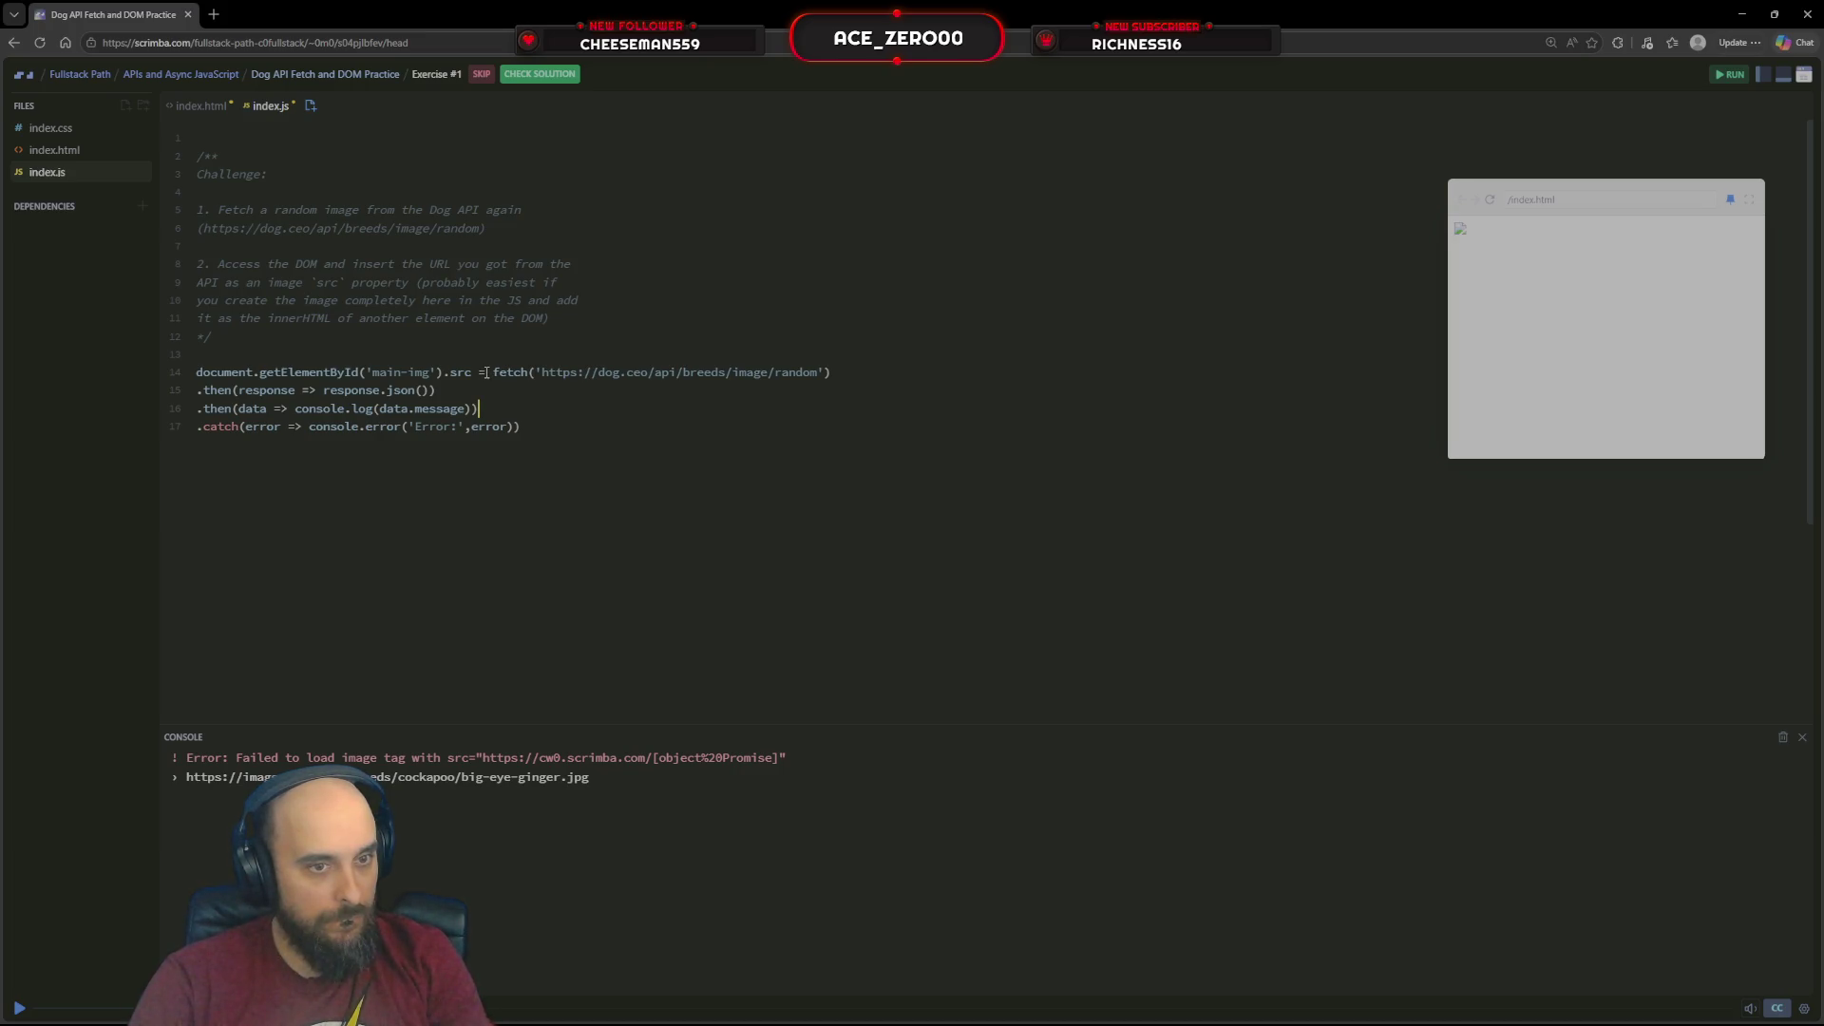
Move the main-img src assignment onto line 16 so it receives data.message, then run the code
{"action": "mouse_move", "coordinate": [462, 373]}
{"action": "left_click_drag", "start_coordinate": [471, 373], "coordinate": [156, 376]}
{"action": "key", "text": "BackSpace"}
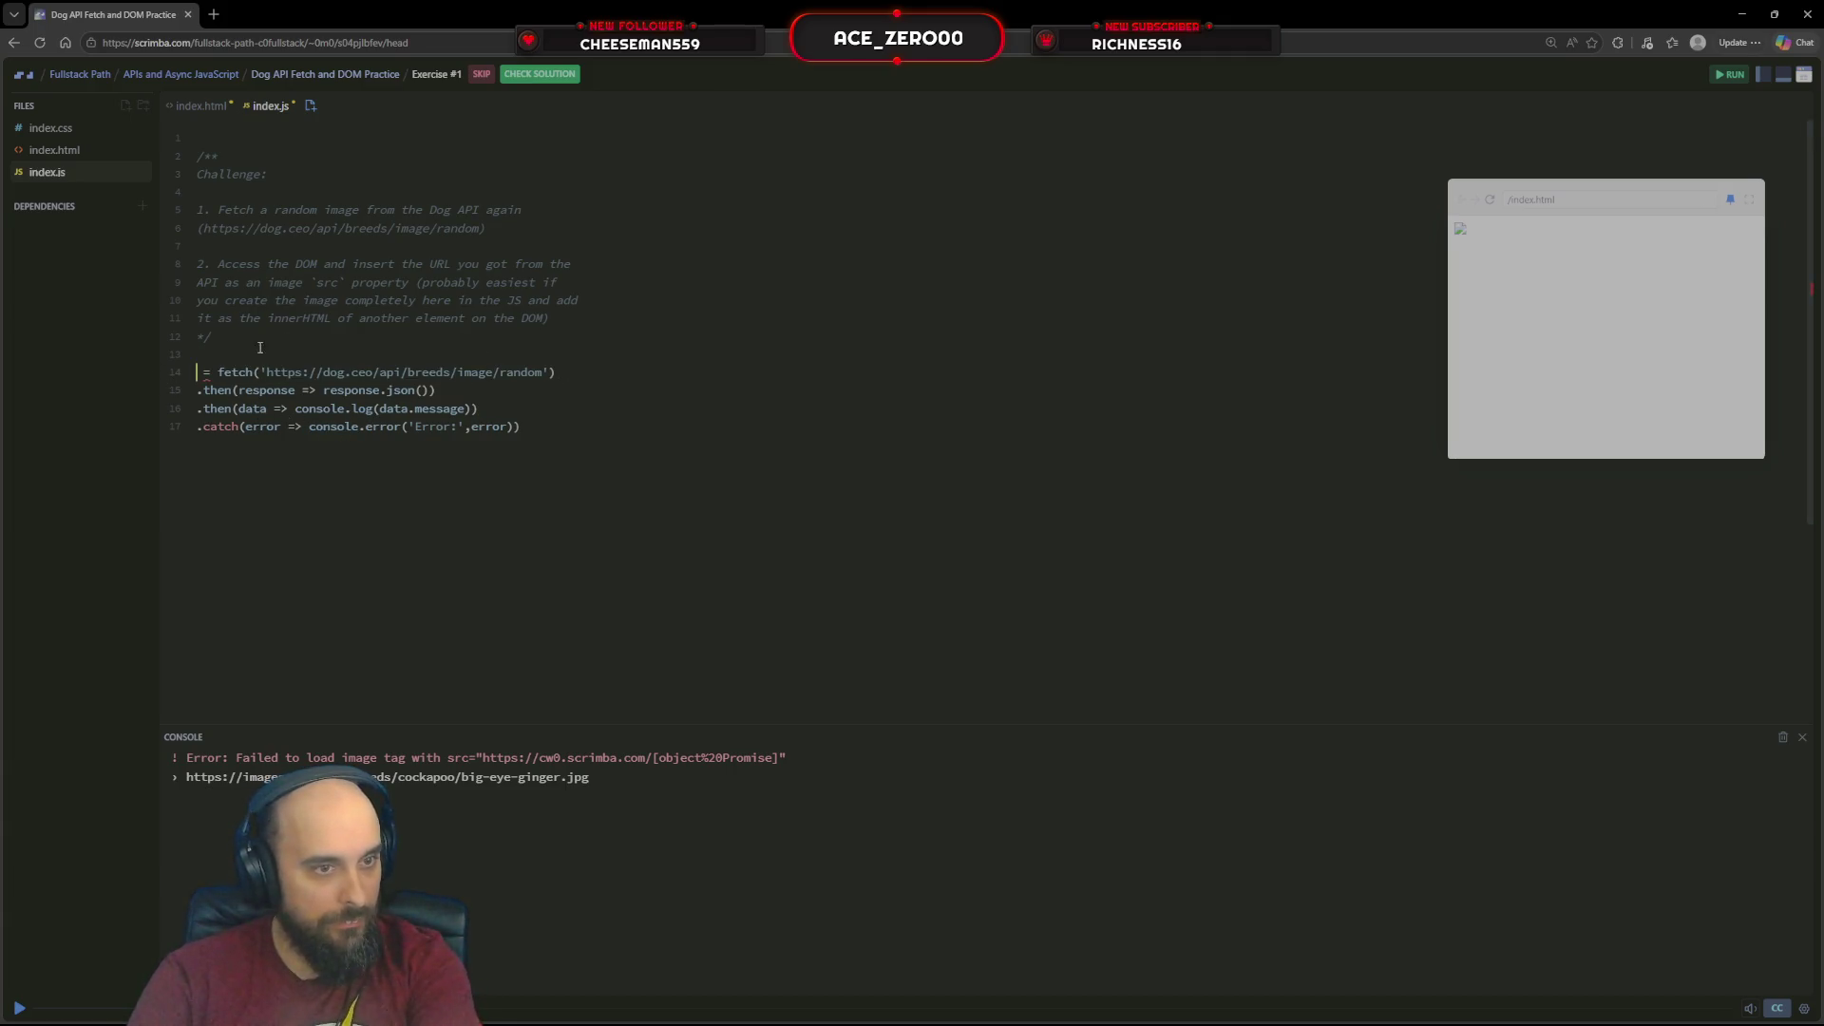
{"action": "key", "text": "Delete"}
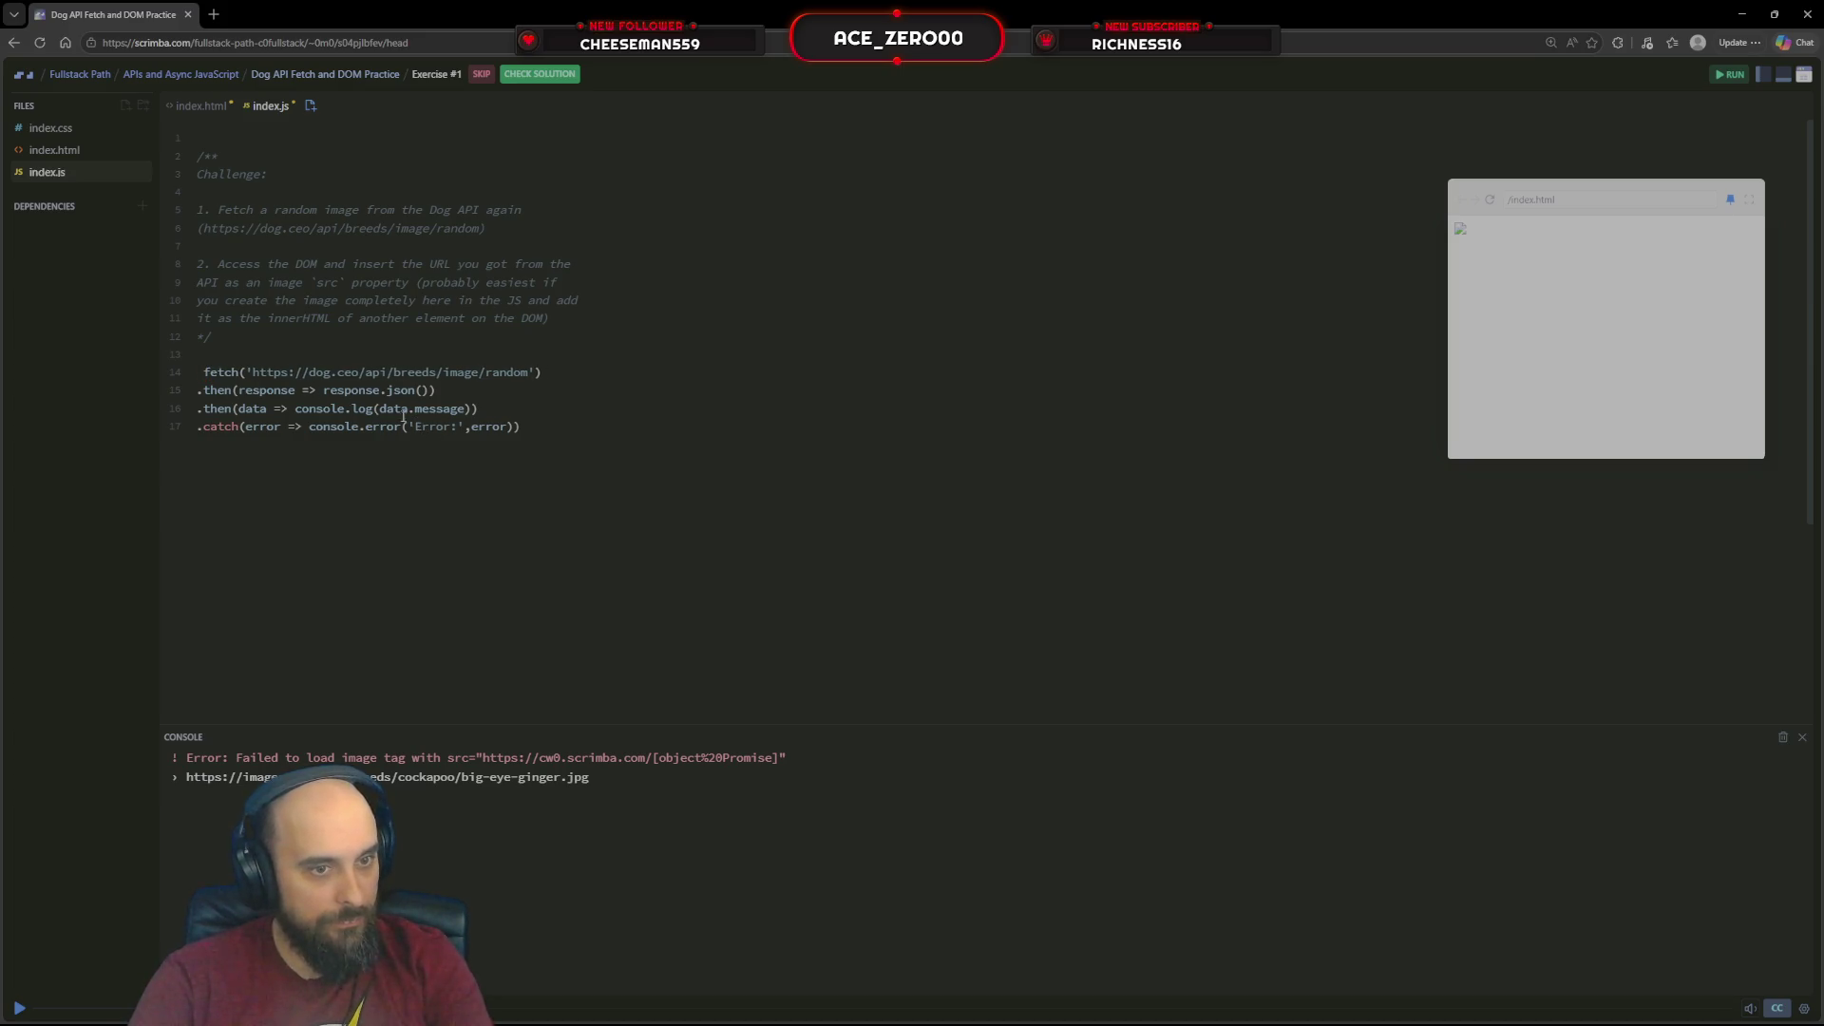
{"action": "left_click_drag", "start_coordinate": [471, 411], "coordinate": [295, 409]}
{"action": "type", "text": "document.getElementById('main-img').src"}
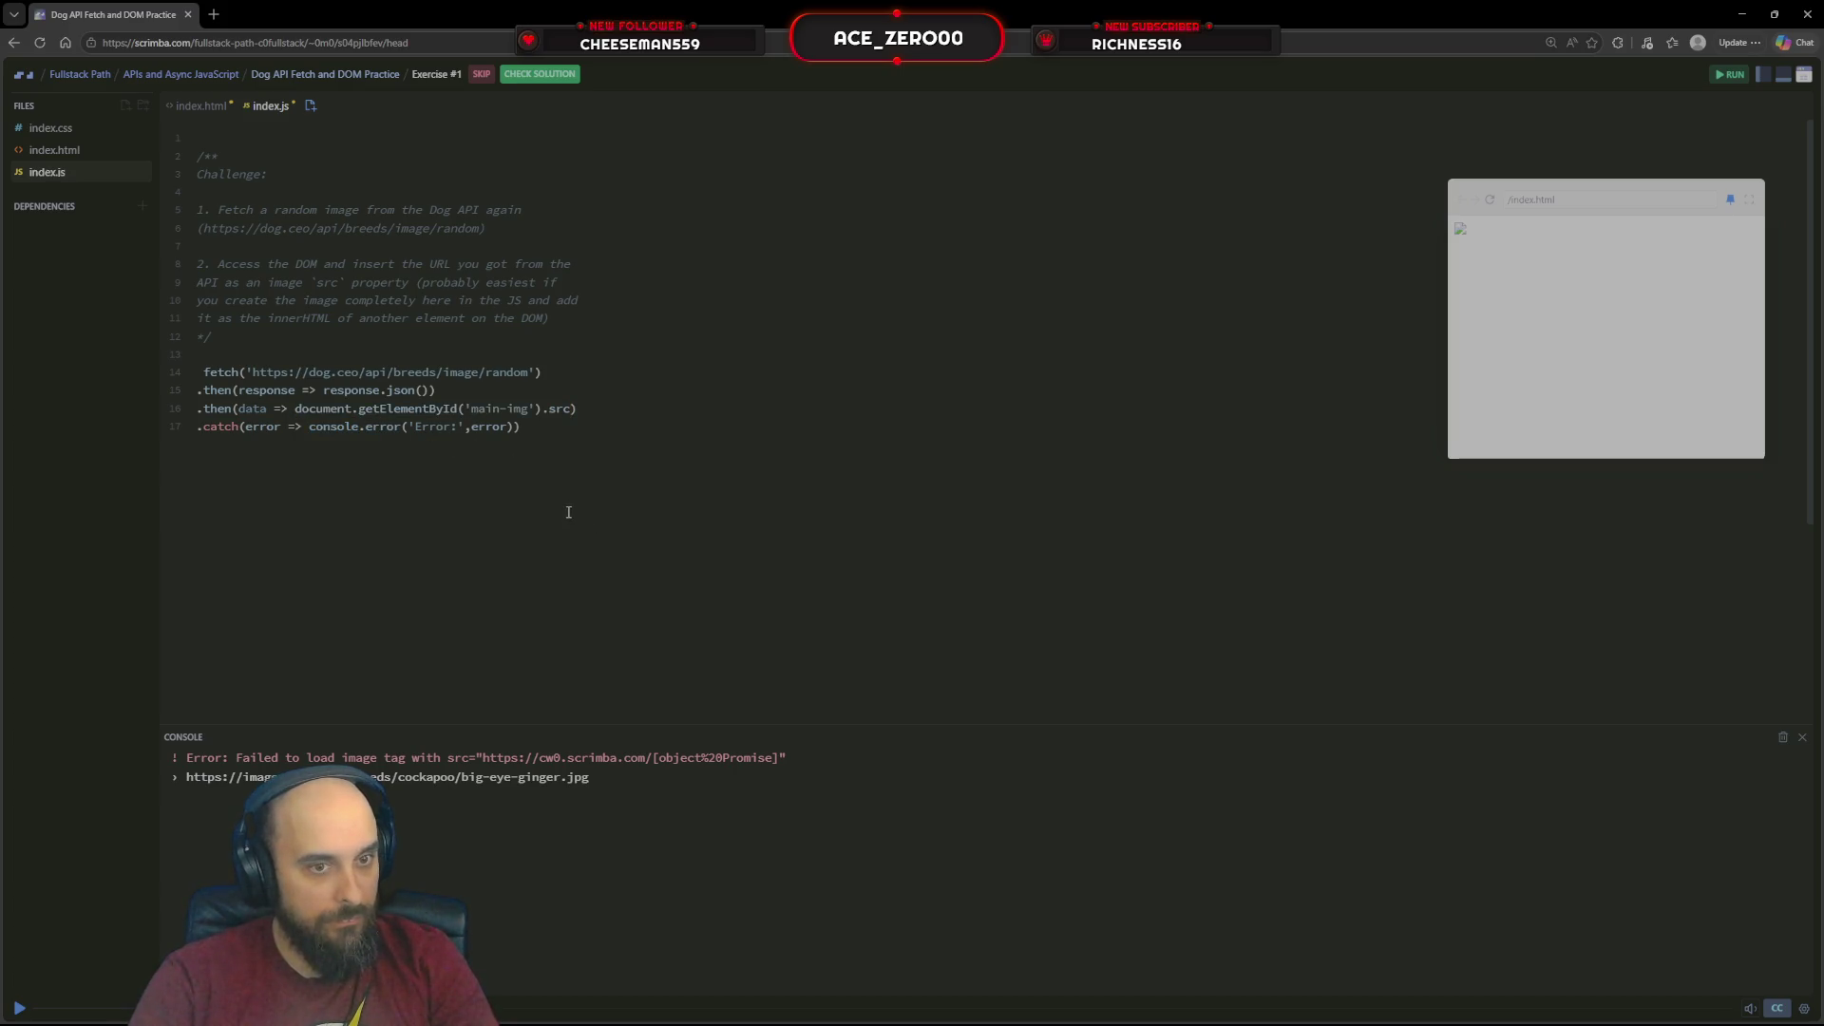
{"action": "type", "text": "= "}
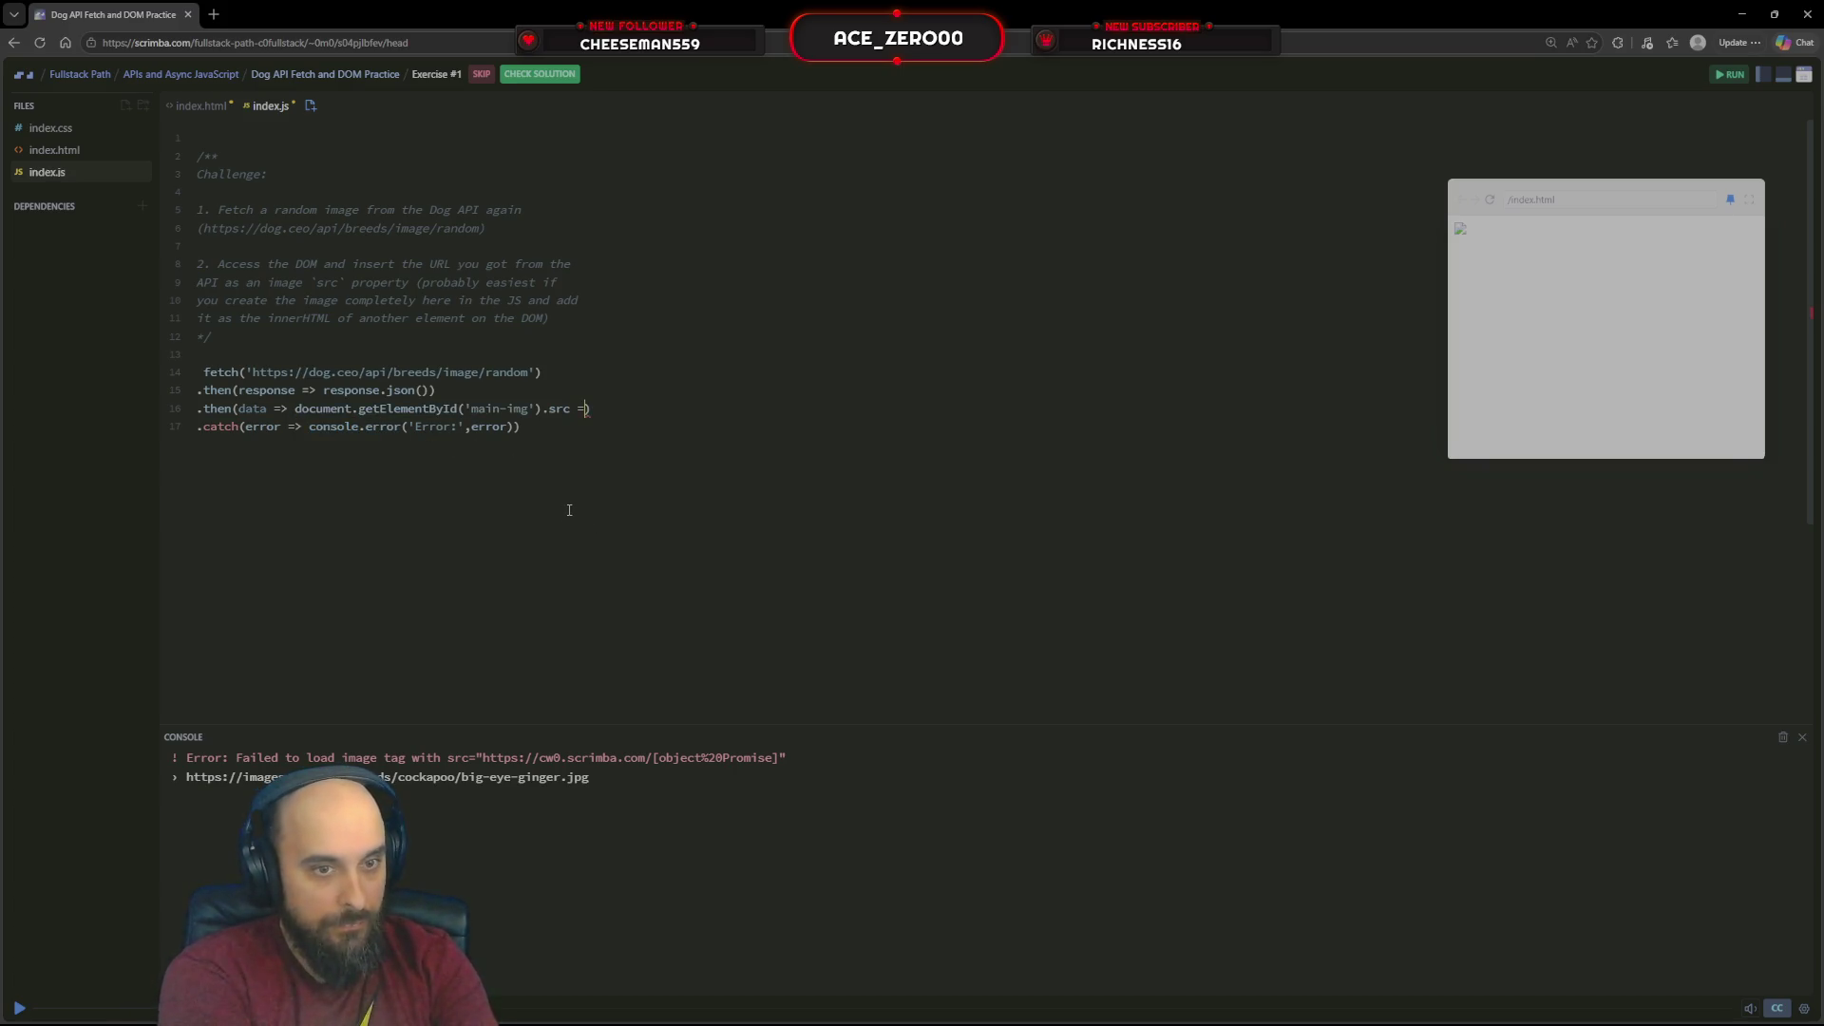
{"action": "type", "text": "data.message"}
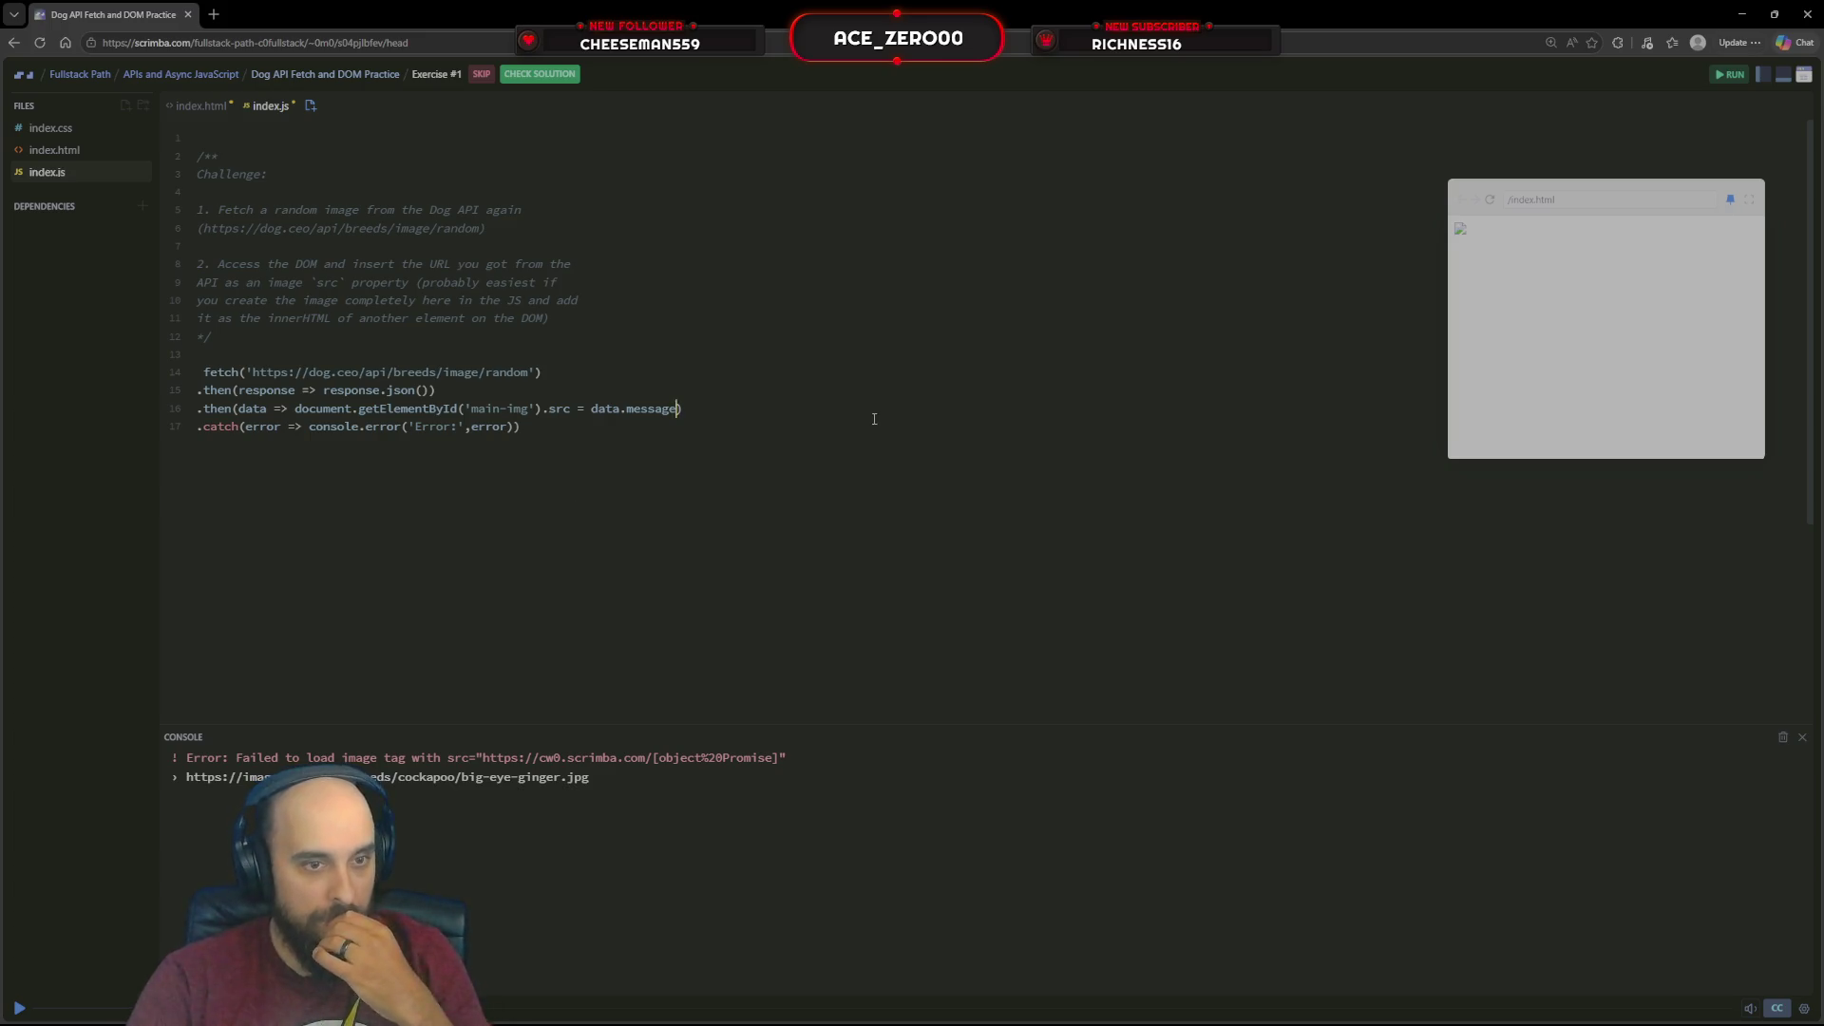
{"action": "left_click", "coordinate": [1491, 209]}
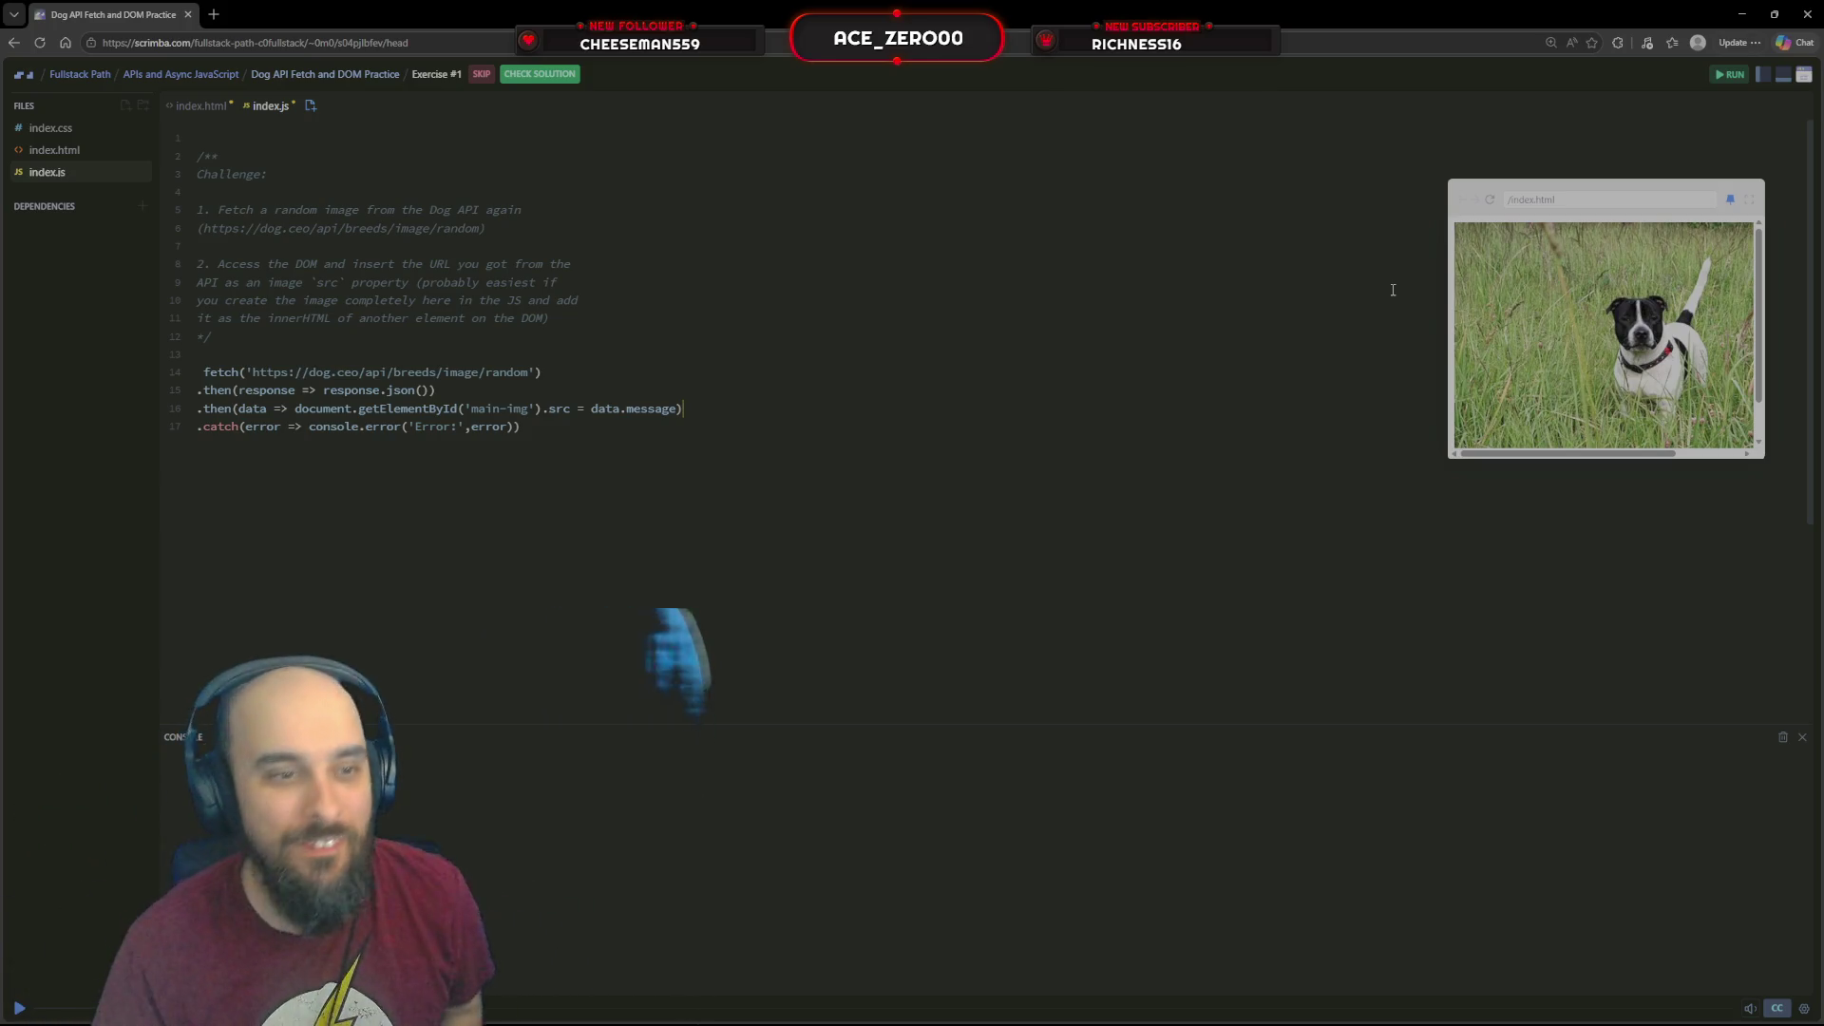
Submit the solution for checking and dismiss the 'Almost there!' feedback
{"action": "left_click", "coordinate": [537, 74]}
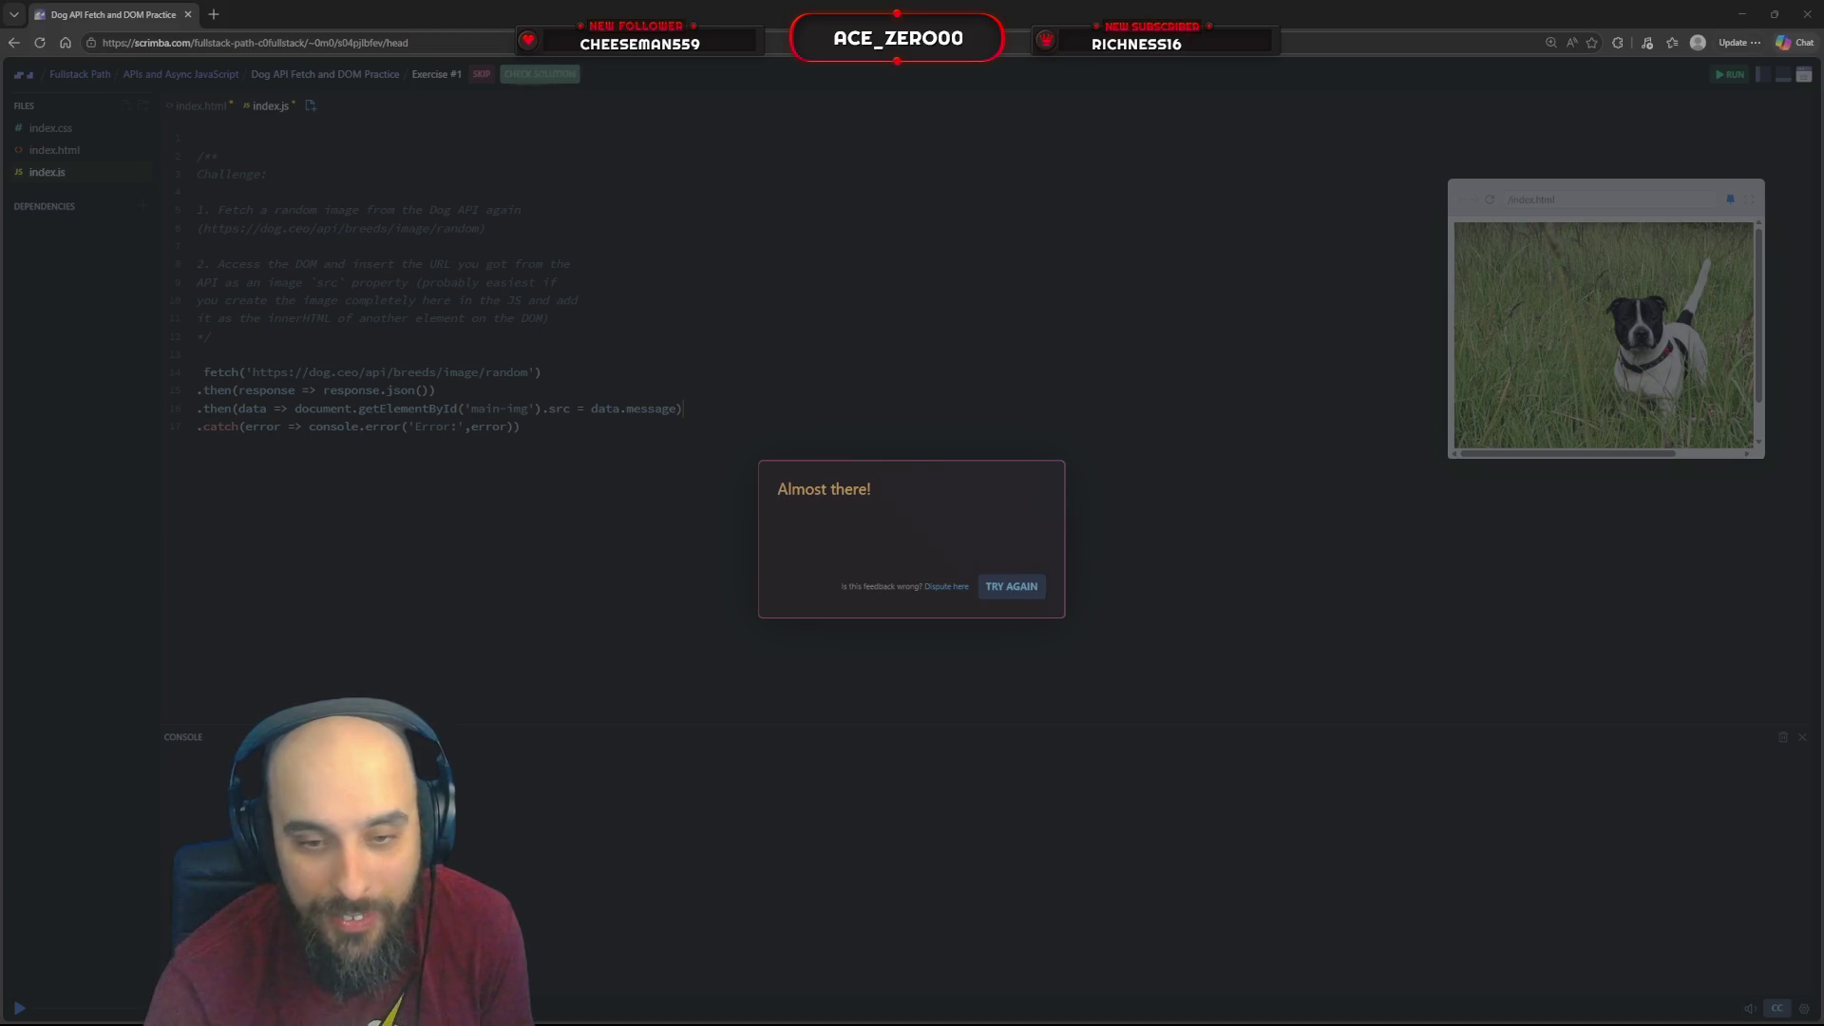
{"action": "left_click", "coordinate": [1010, 585]}
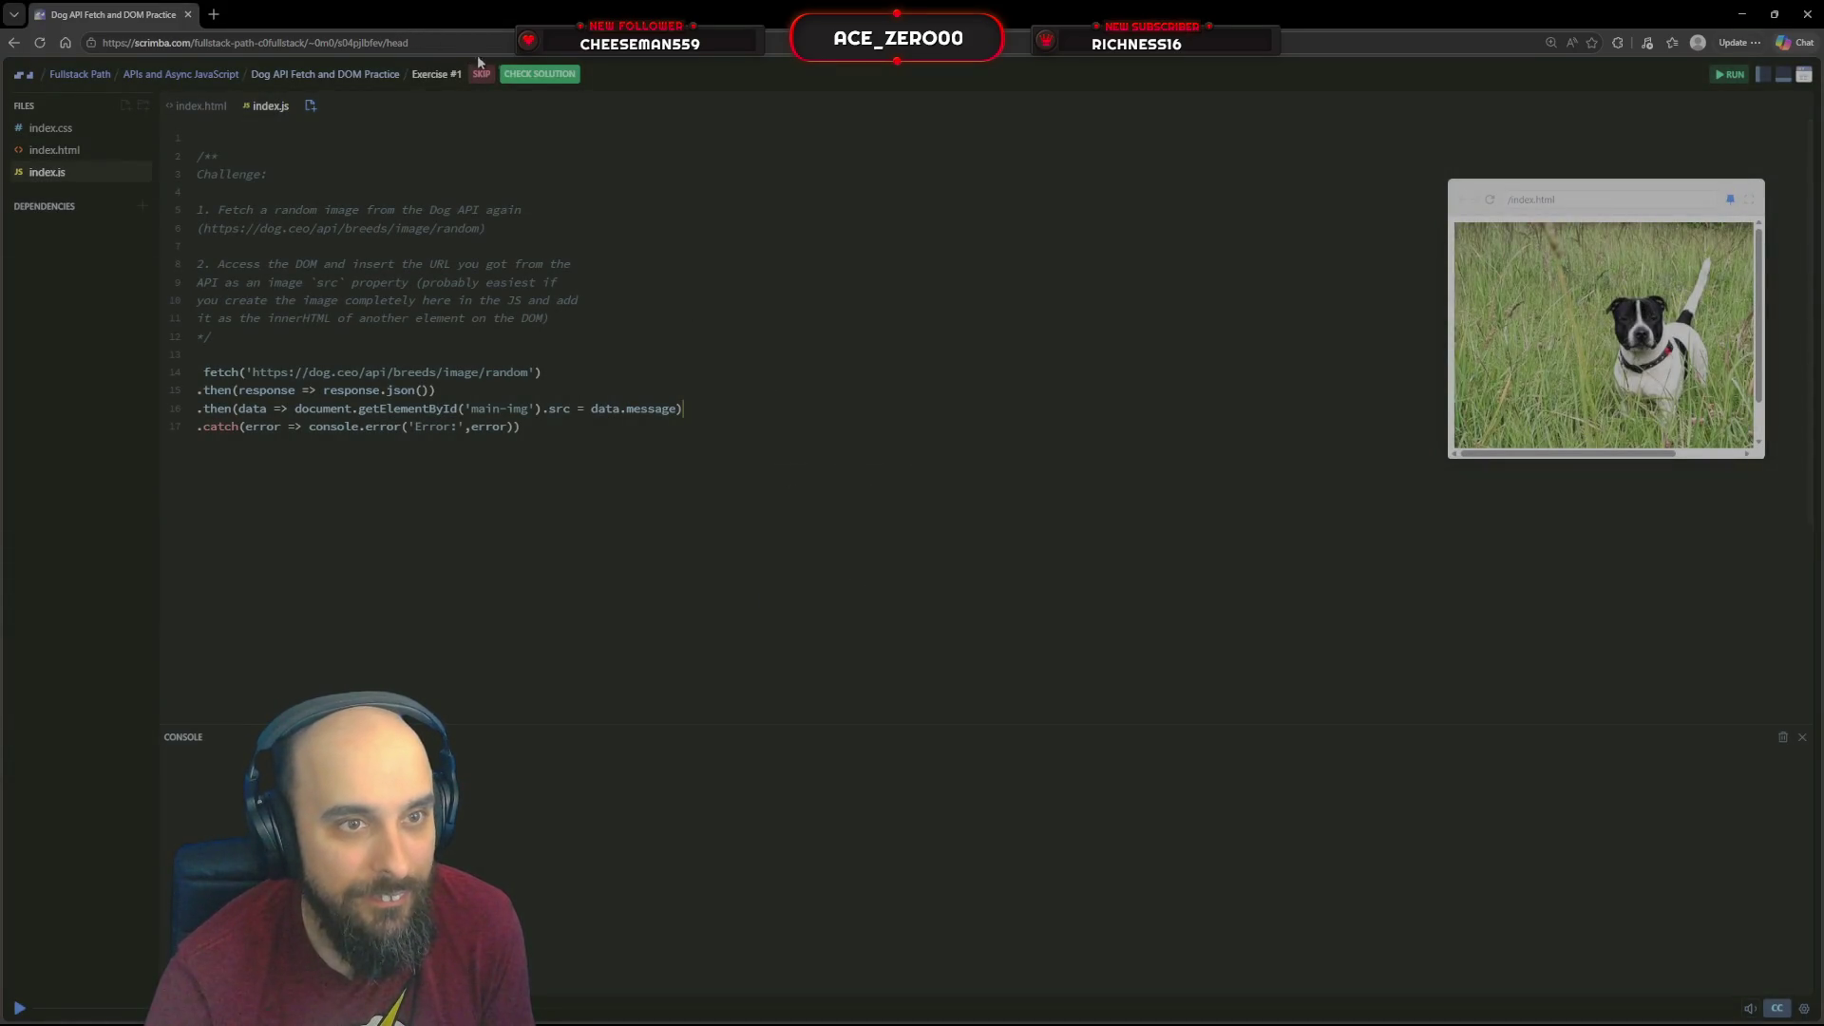
Resubmit the solution and close the feedback asking for innerHTML or appendChild
{"action": "left_click", "coordinate": [538, 72]}
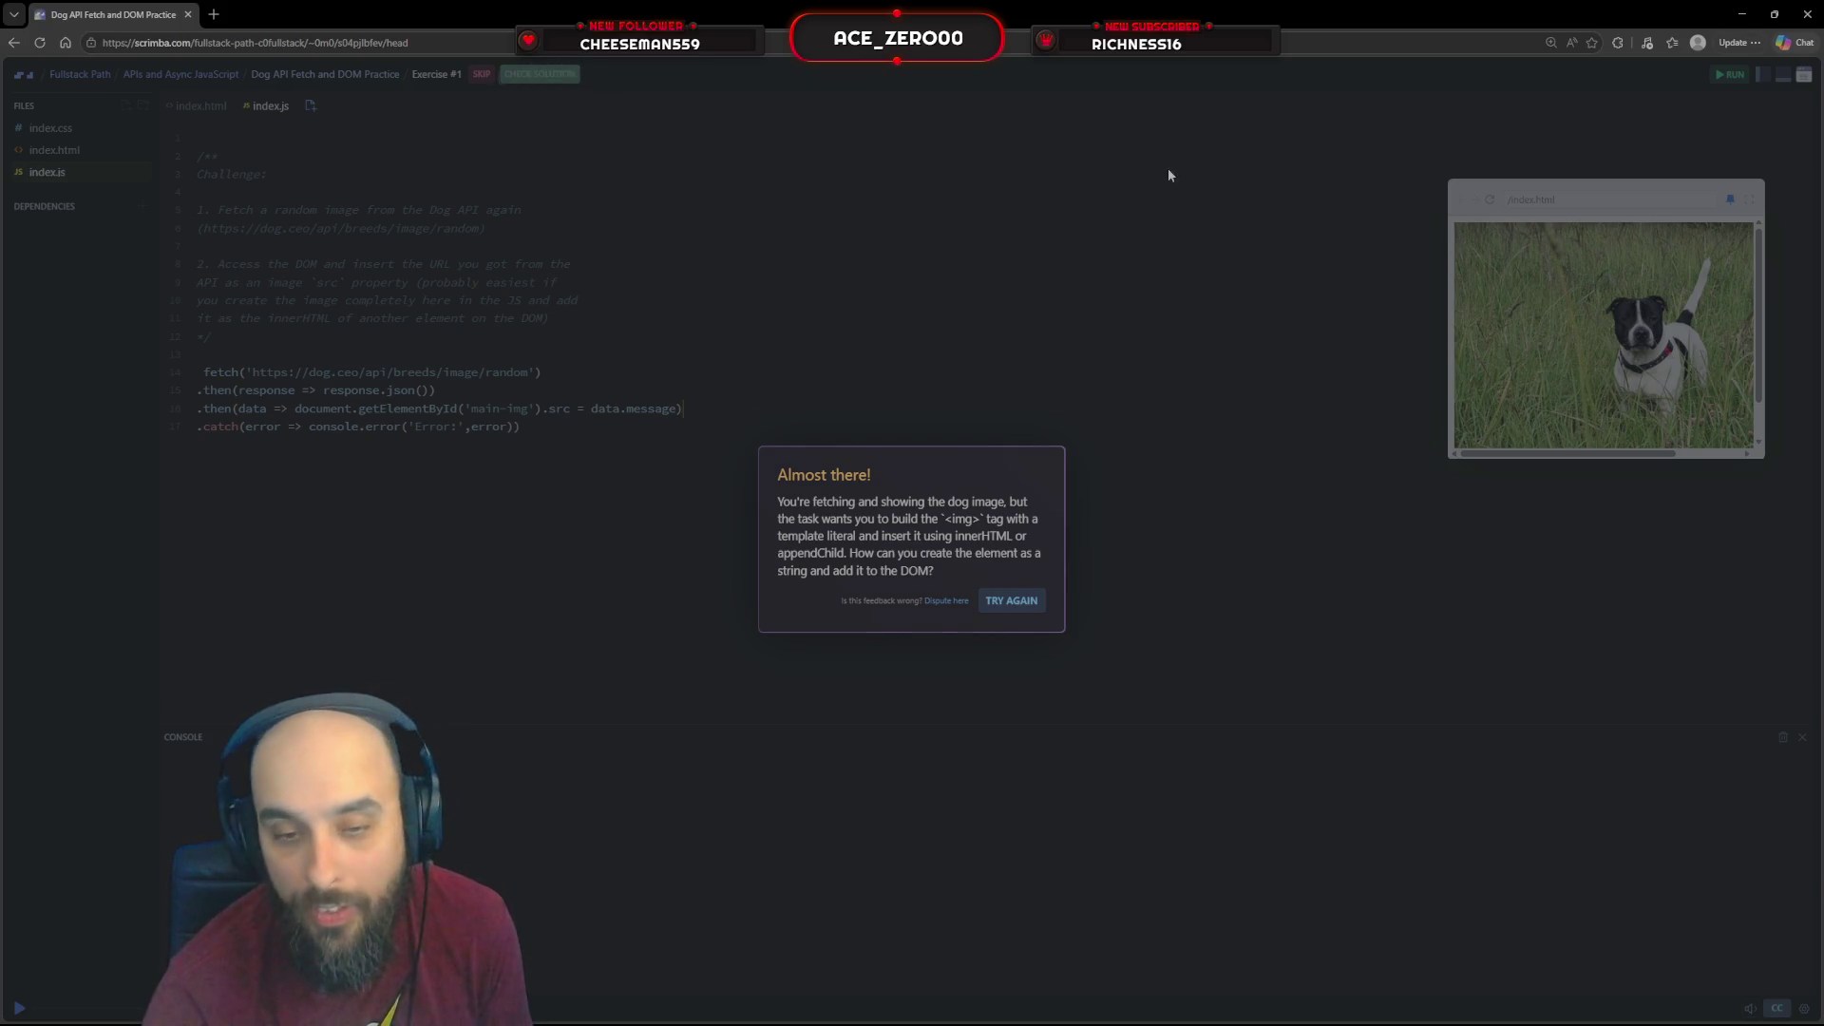
{"action": "left_click", "coordinate": [1014, 598]}
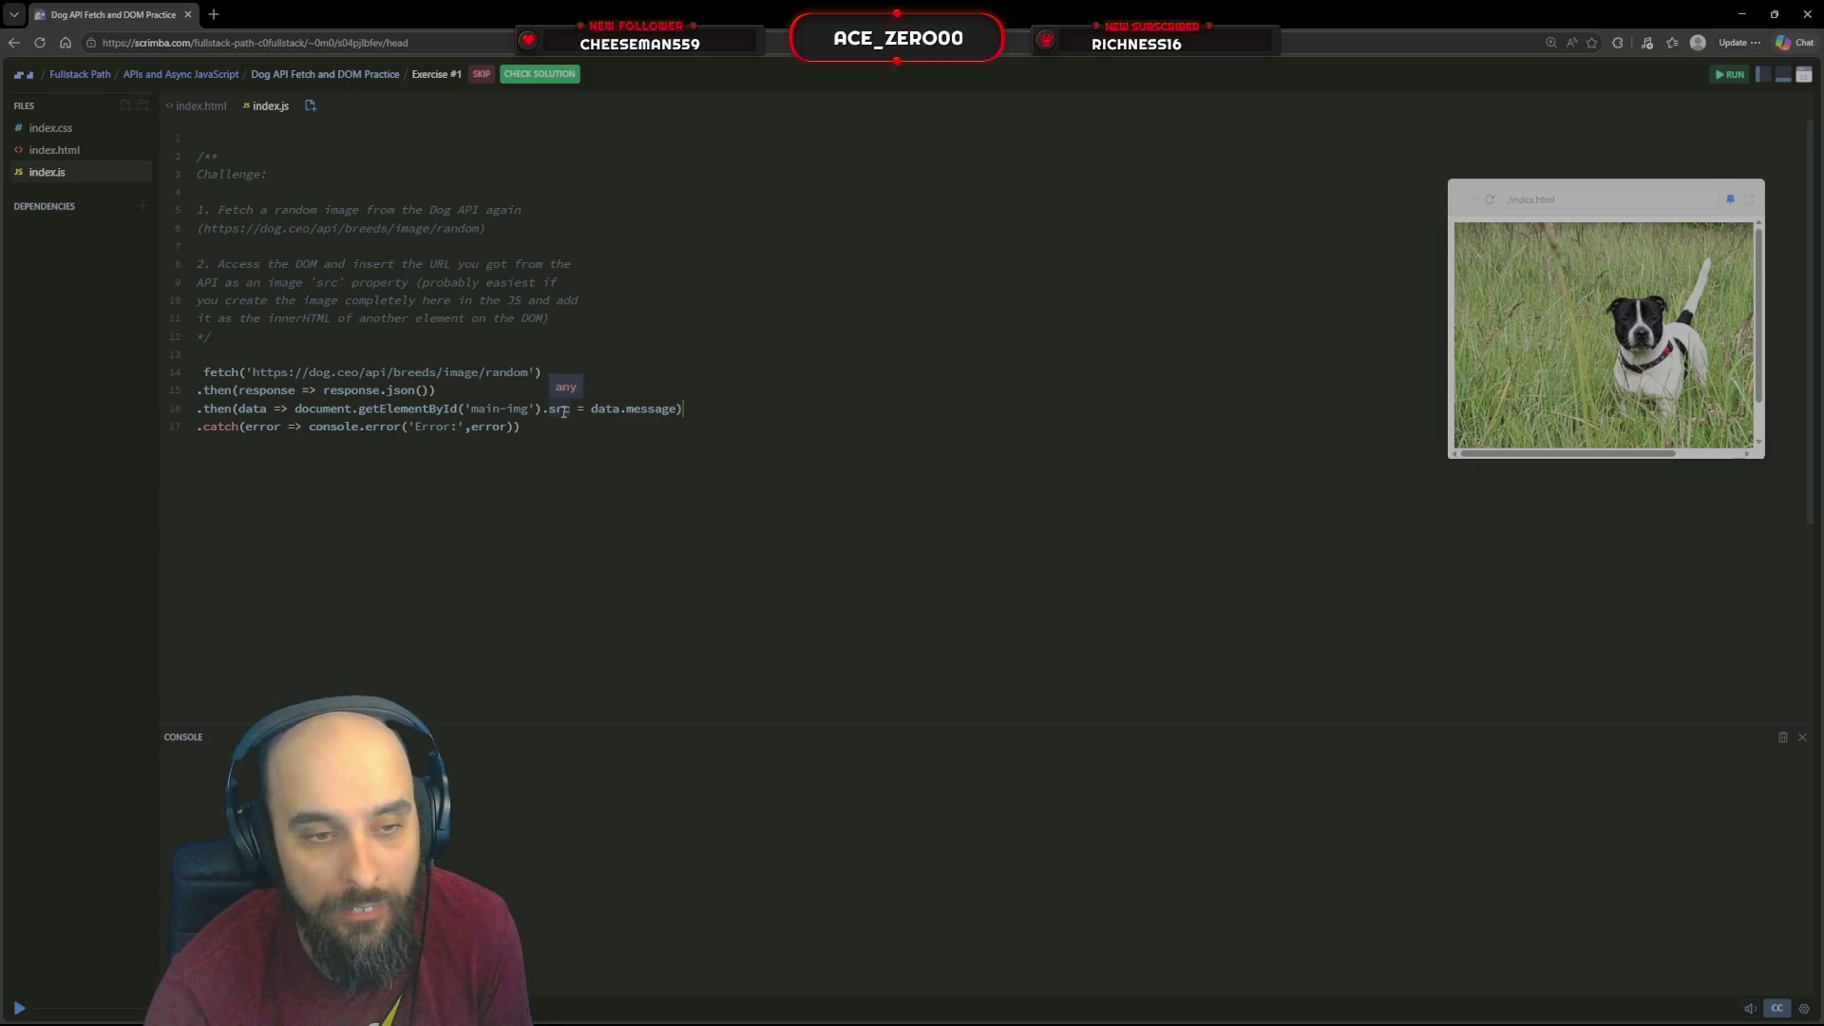
{"action": "left_click", "coordinate": [68, 148]}
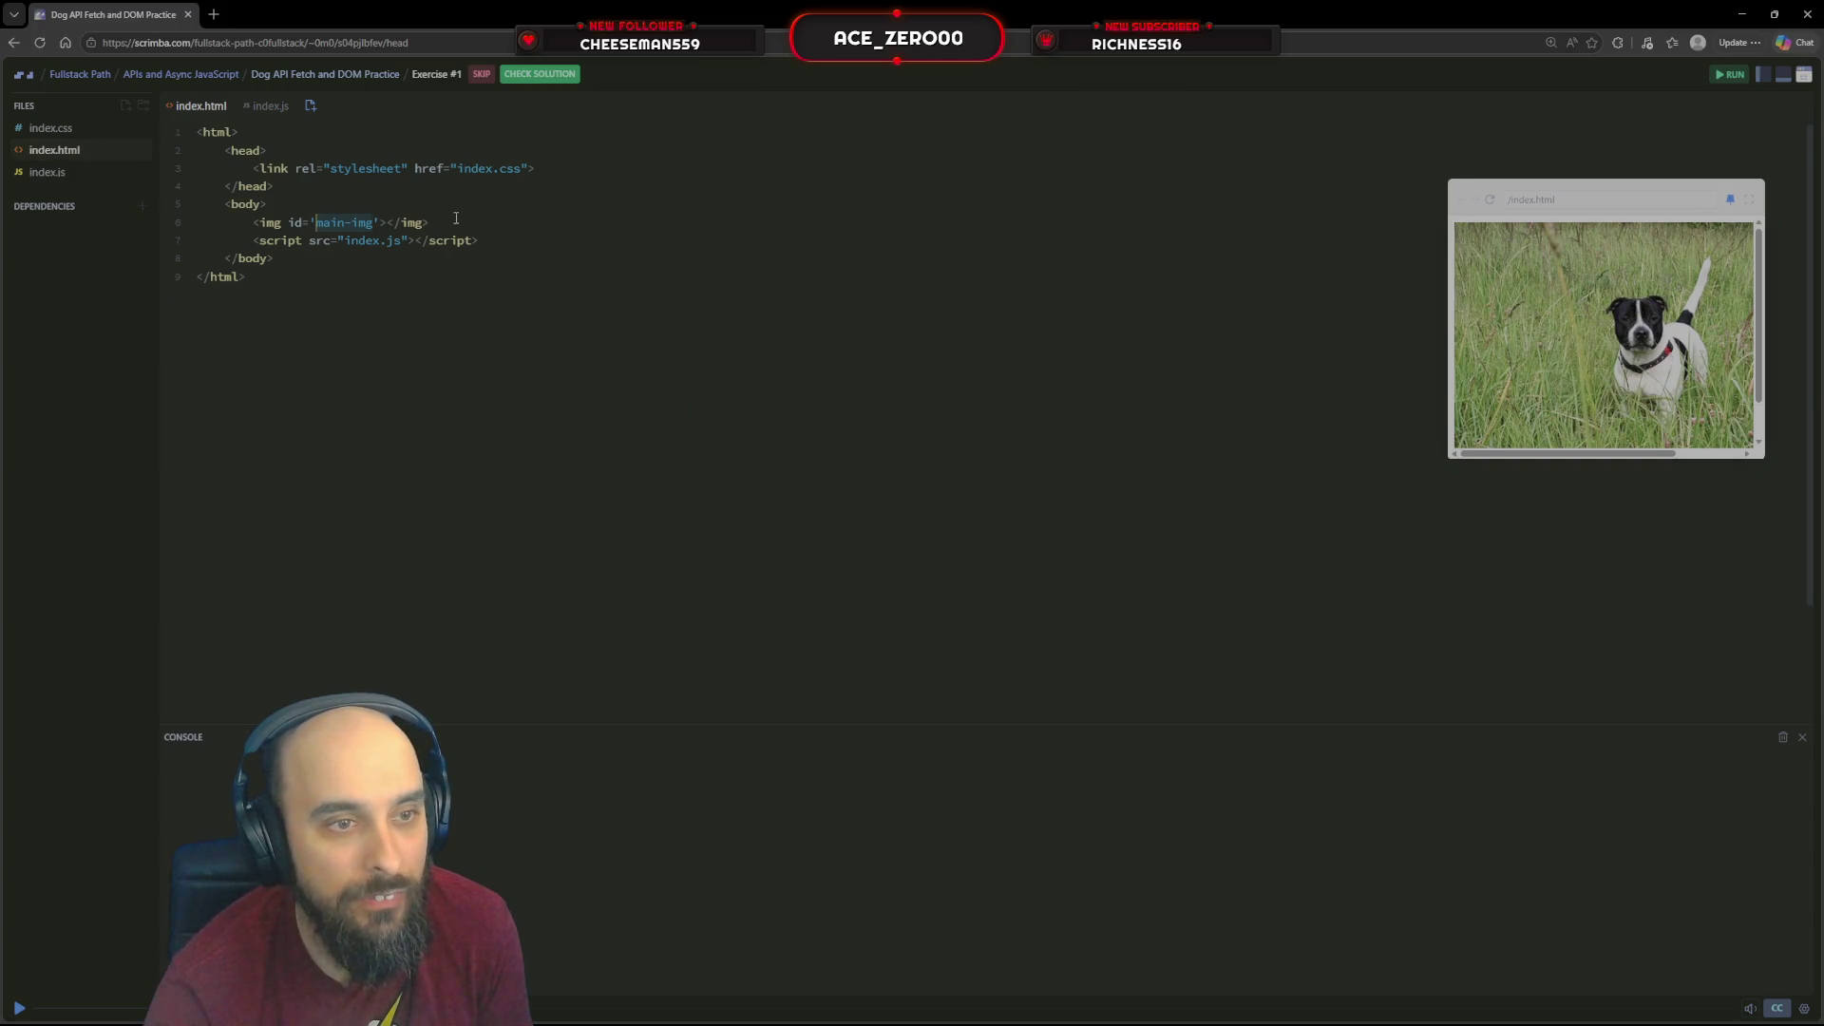
{"action": "left_click_drag", "start_coordinate": [454, 222], "coordinate": [260, 224]}
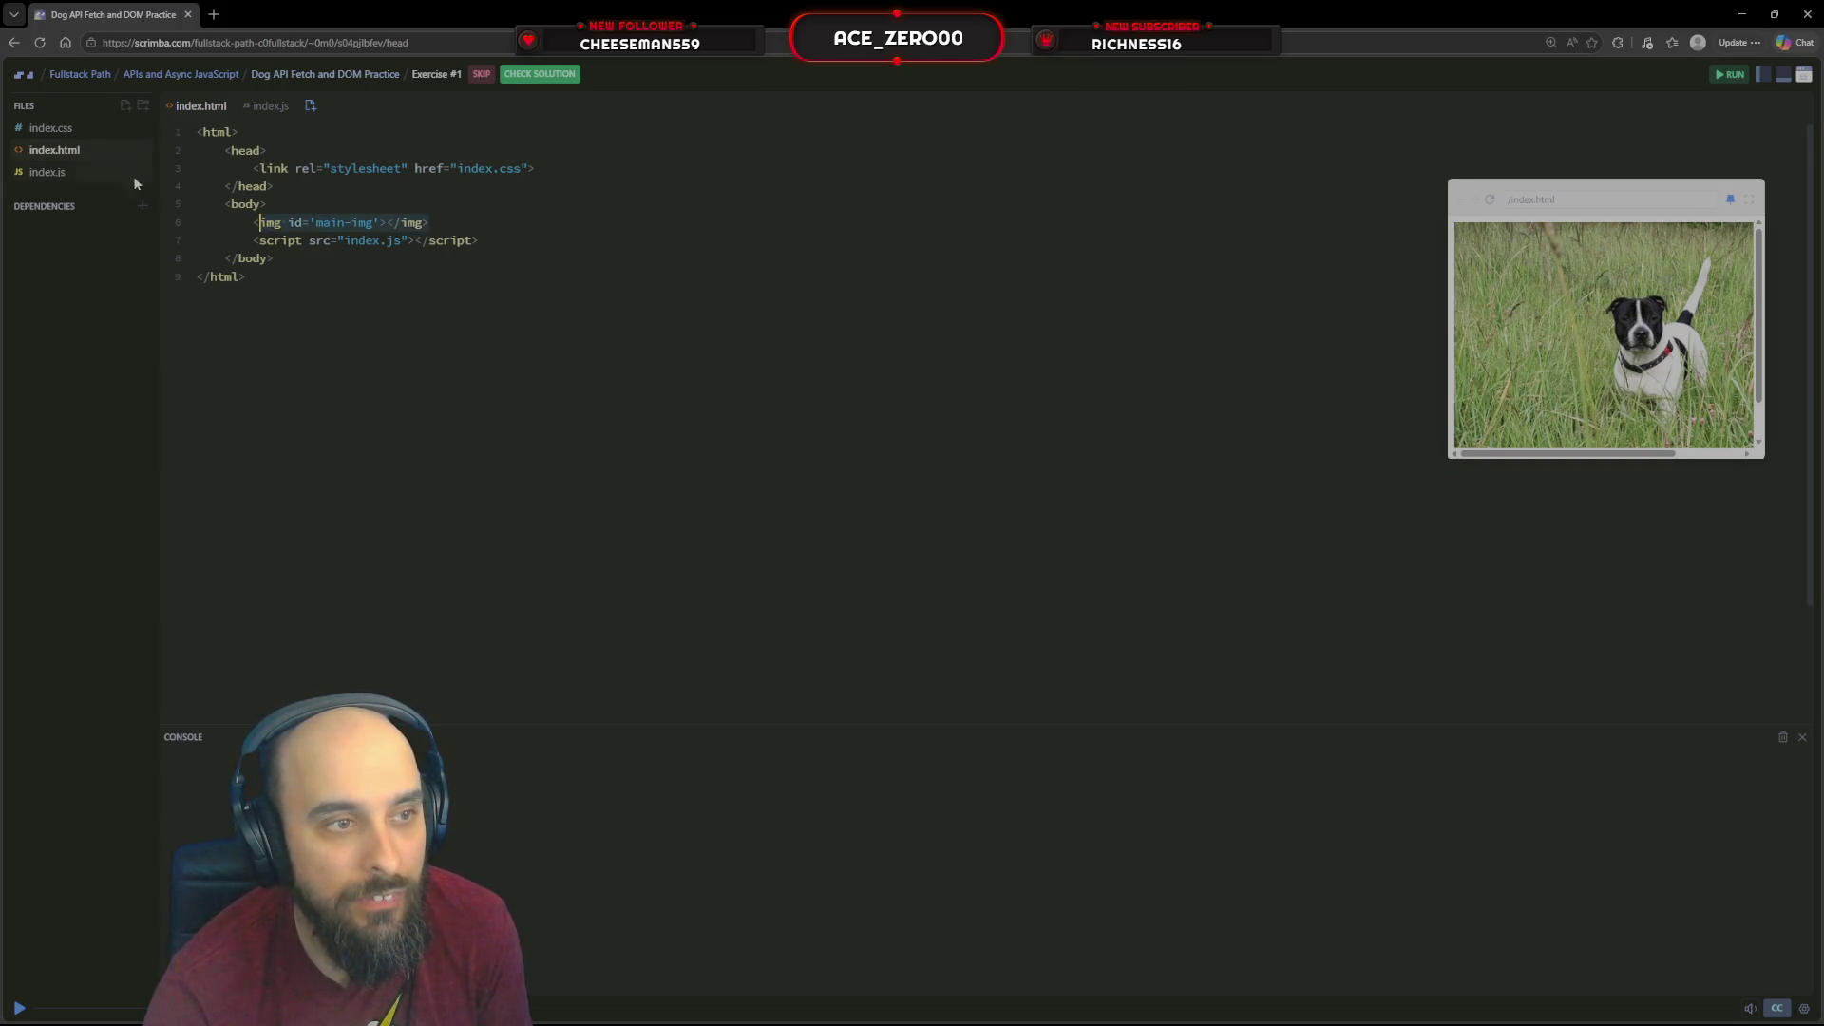
{"action": "left_click", "coordinate": [108, 173]}
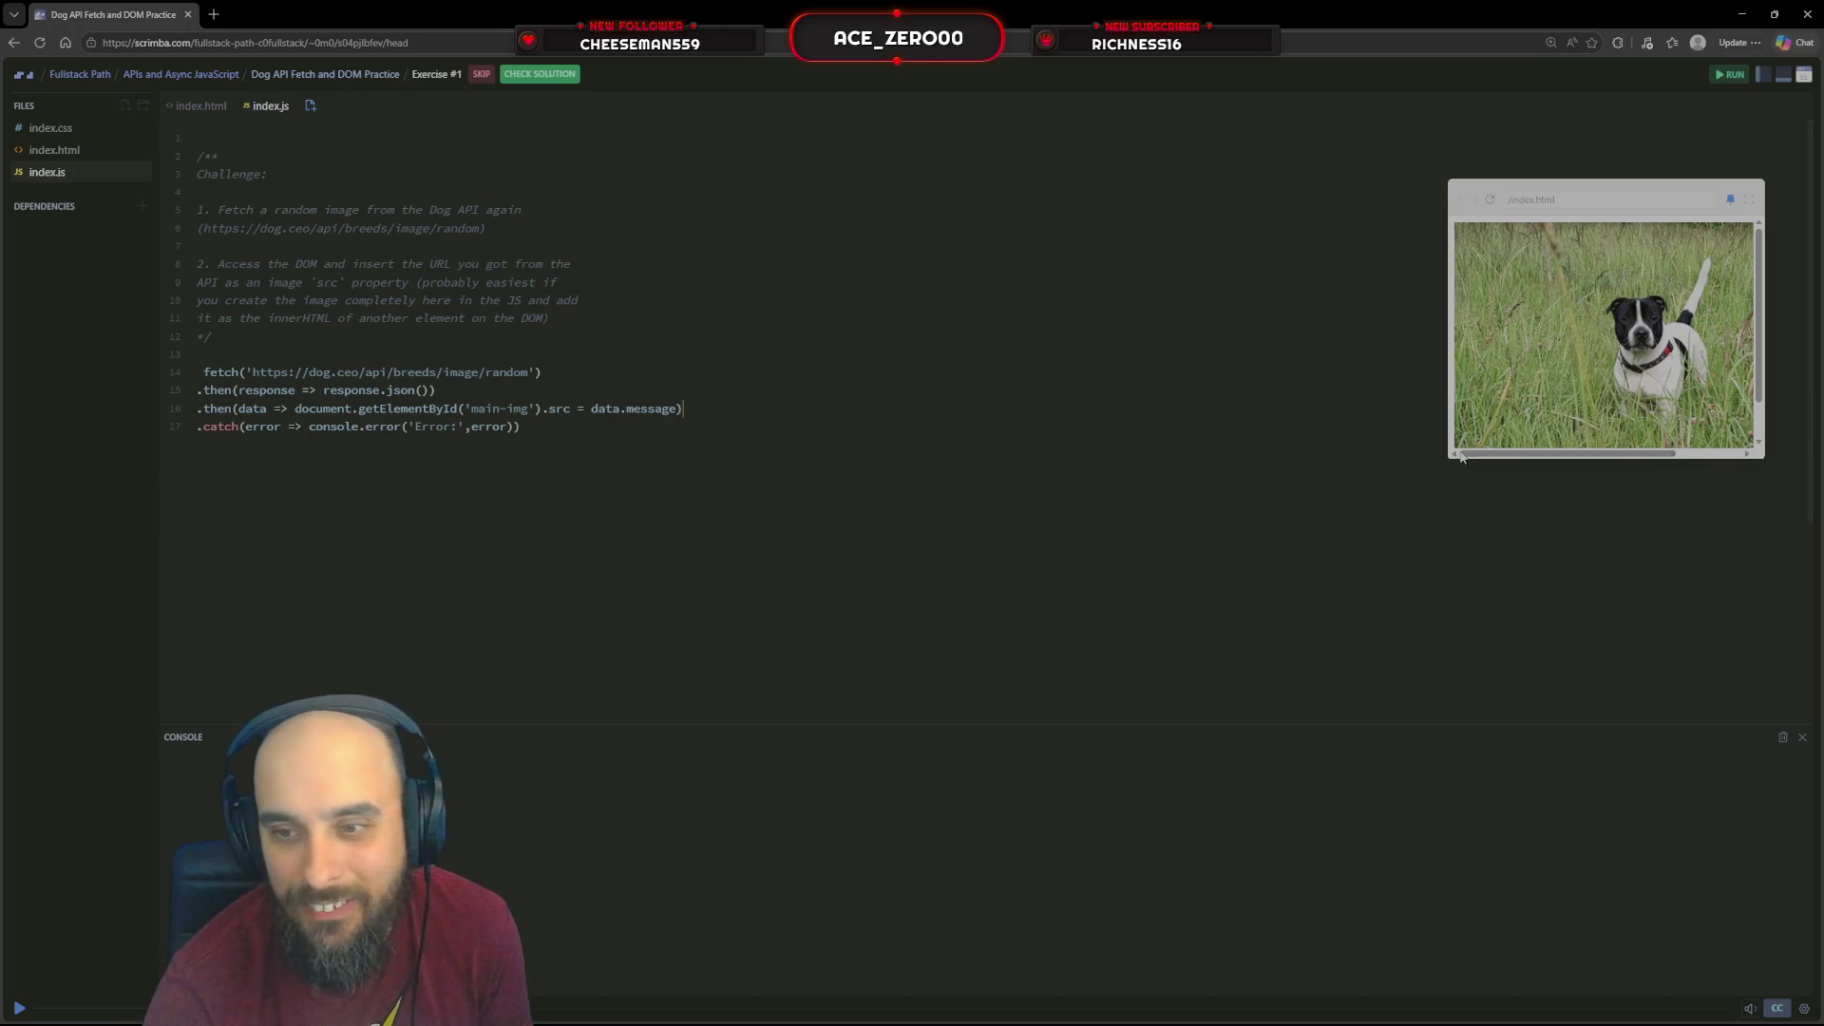
Resize the preview taller and wider, then start a new 'let' line at the top of index.js
{"action": "mouse_move", "coordinate": [1450, 463]}
{"action": "left_mouse_down"}
{"action": "mouse_move", "coordinate": [1397, 488]}
{"action": "mouse_move", "coordinate": [1310, 602]}
{"action": "left_mouse_up"}
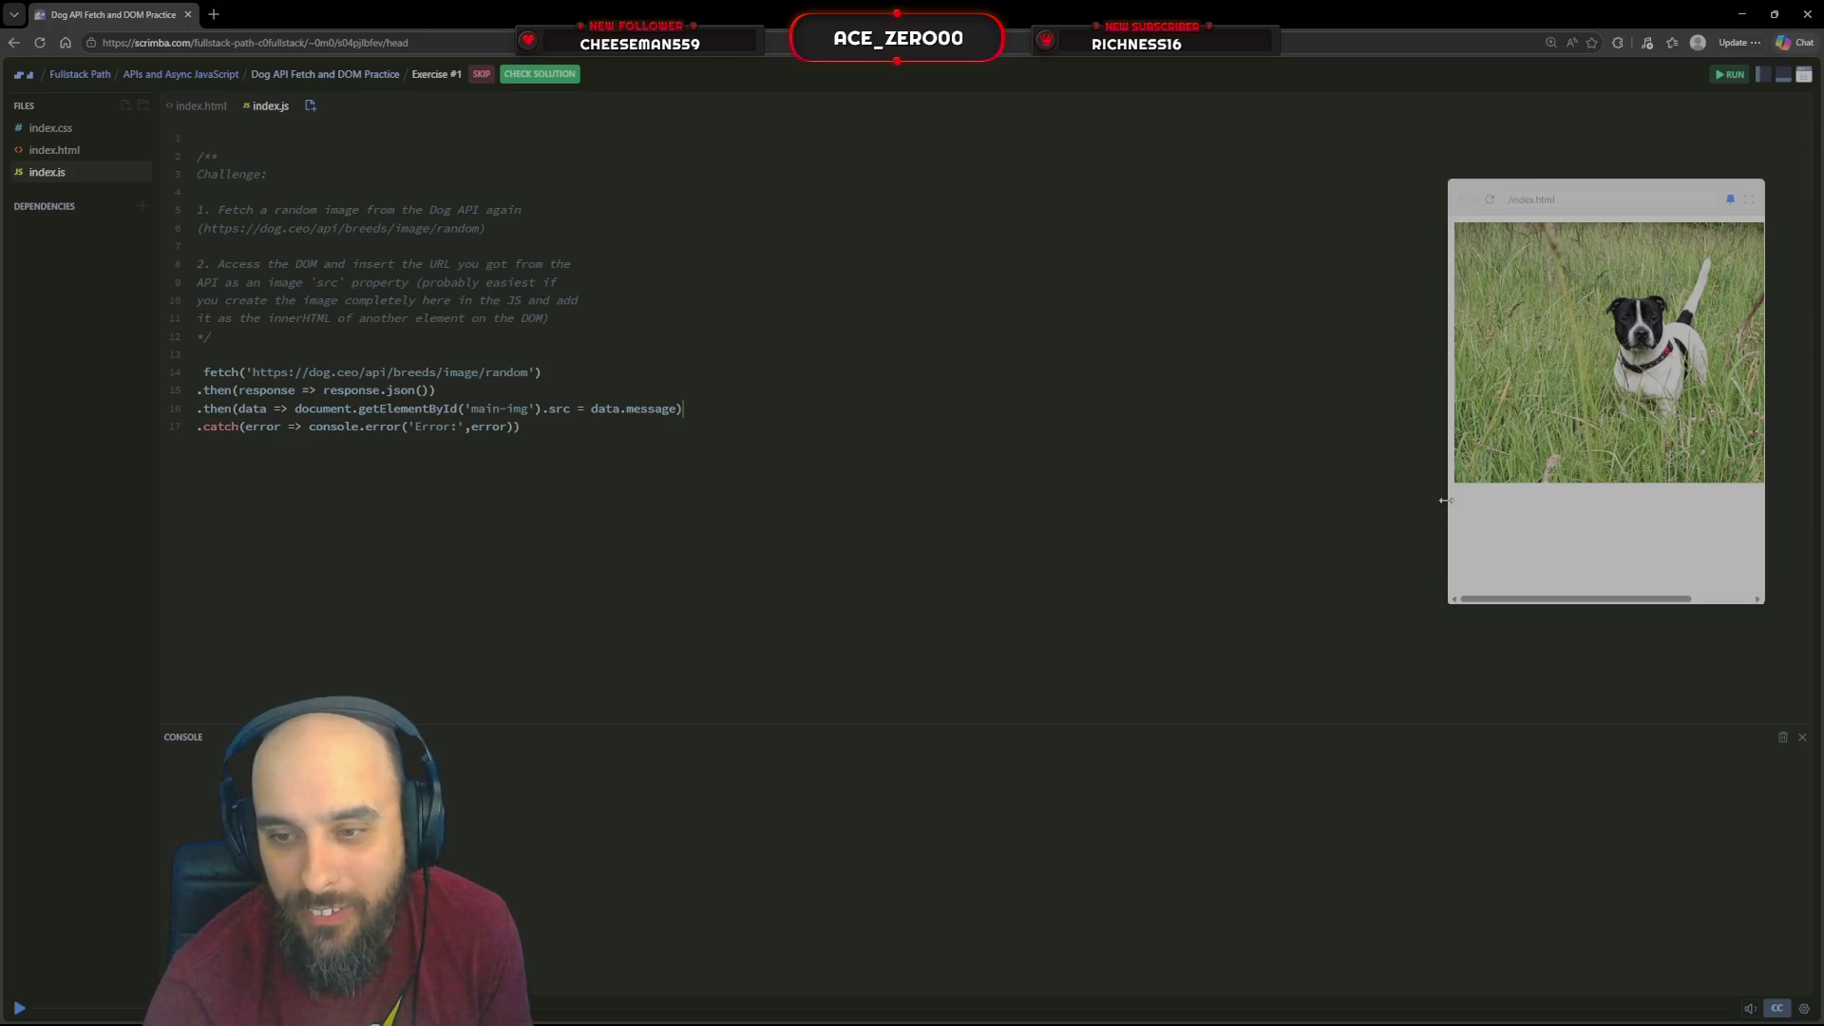
{"action": "left_click_drag", "start_coordinate": [1444, 498], "coordinate": [1335, 488]}
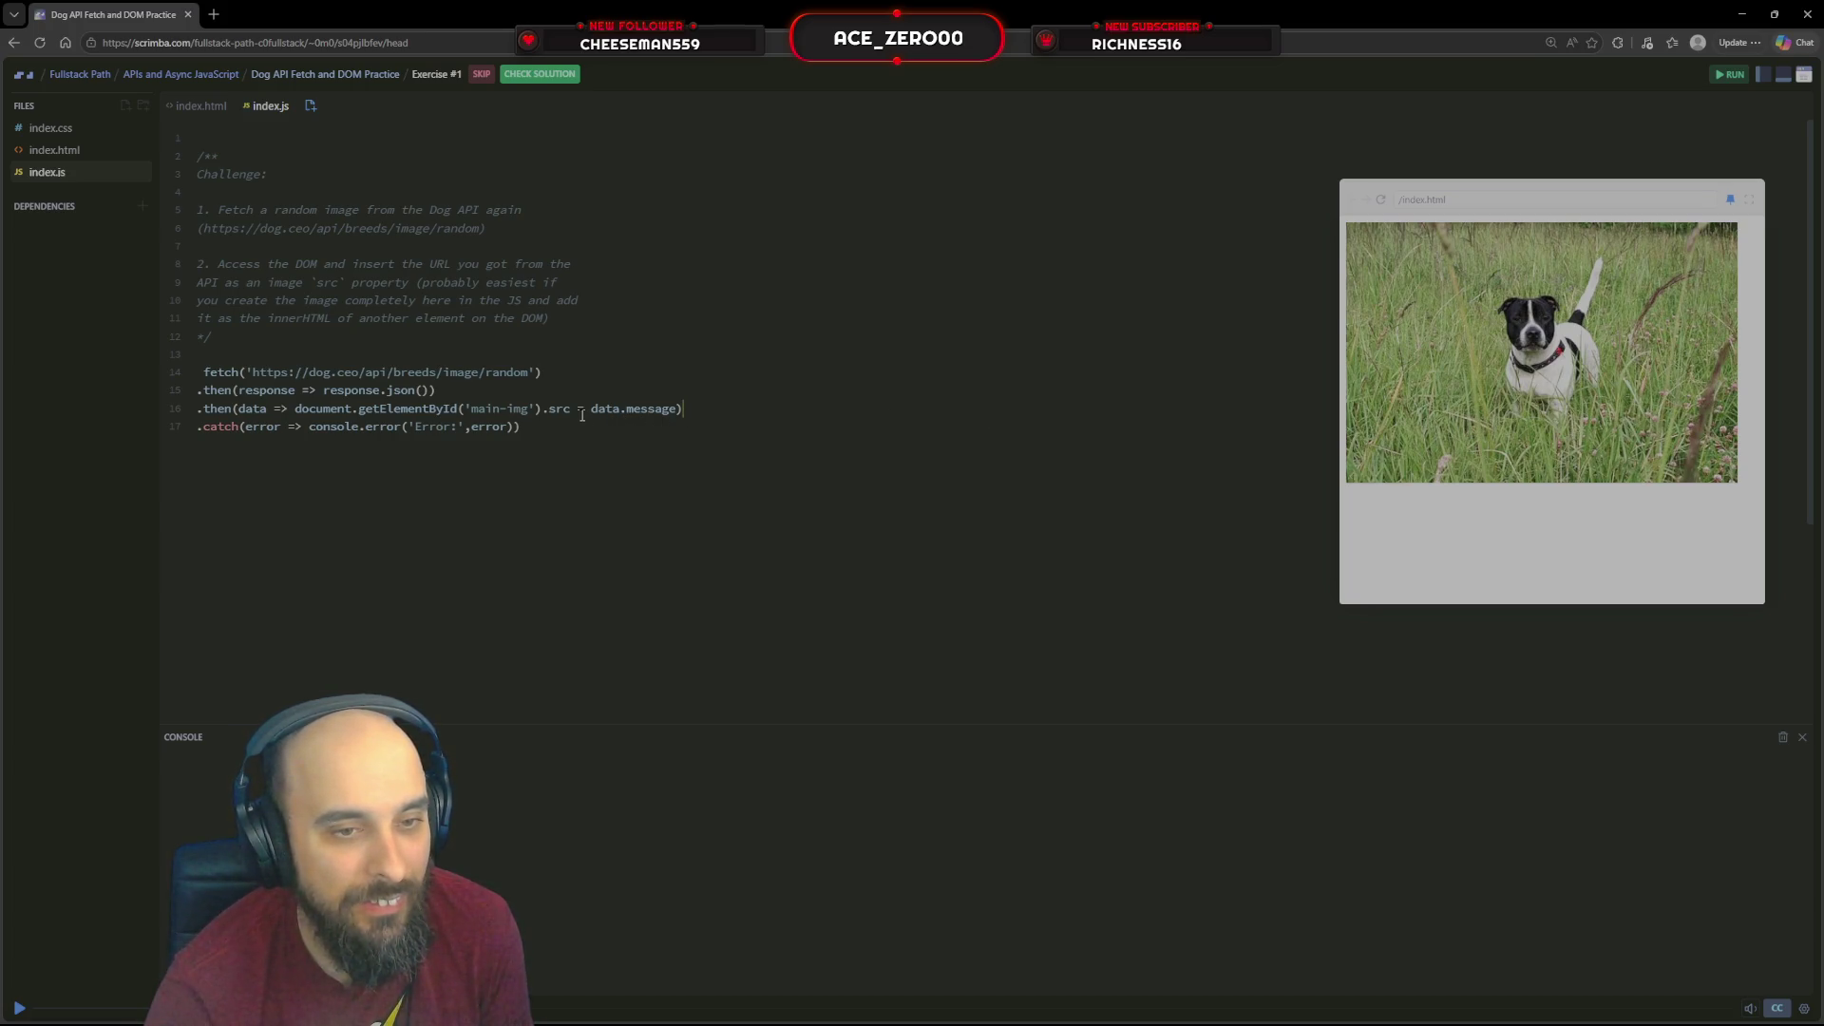
{"action": "mouse_move", "coordinate": [559, 409]}
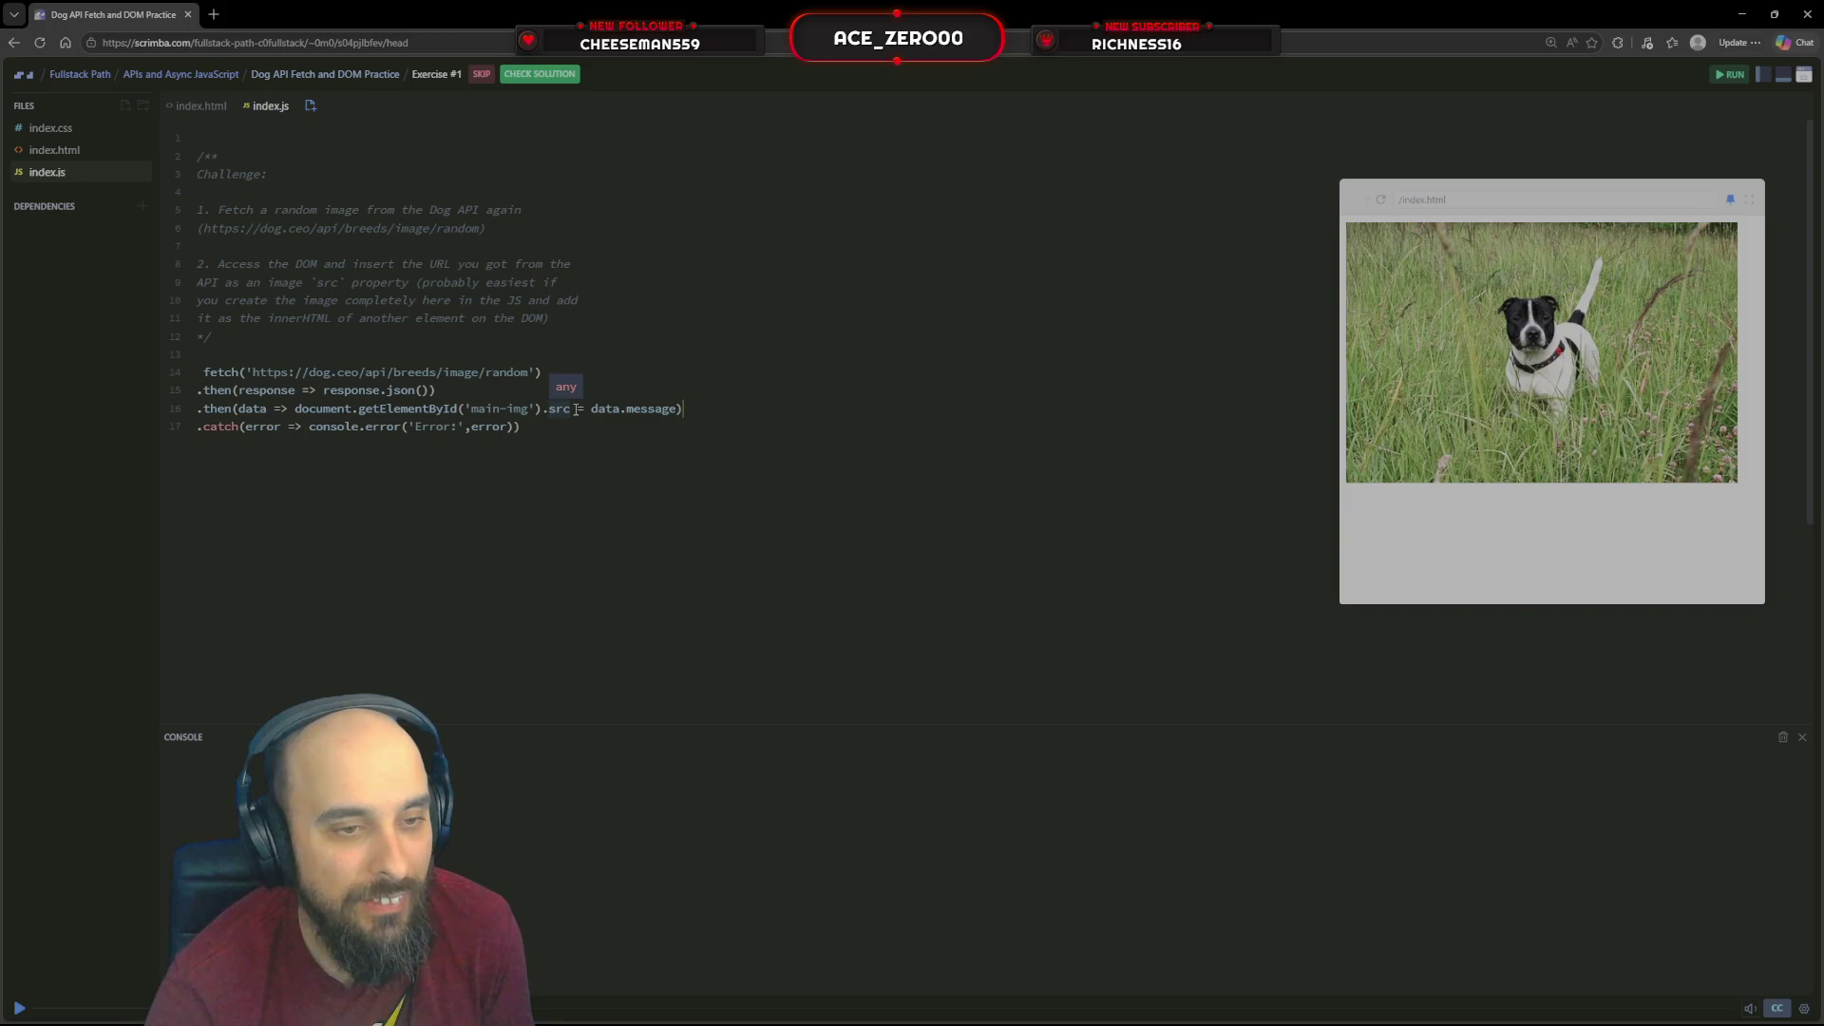
{"action": "mouse_move", "coordinate": [573, 409]}
{"action": "left_mouse_down"}
{"action": "mouse_move", "coordinate": [321, 429]}
{"action": "mouse_move", "coordinate": [298, 409]}
{"action": "left_mouse_up"}
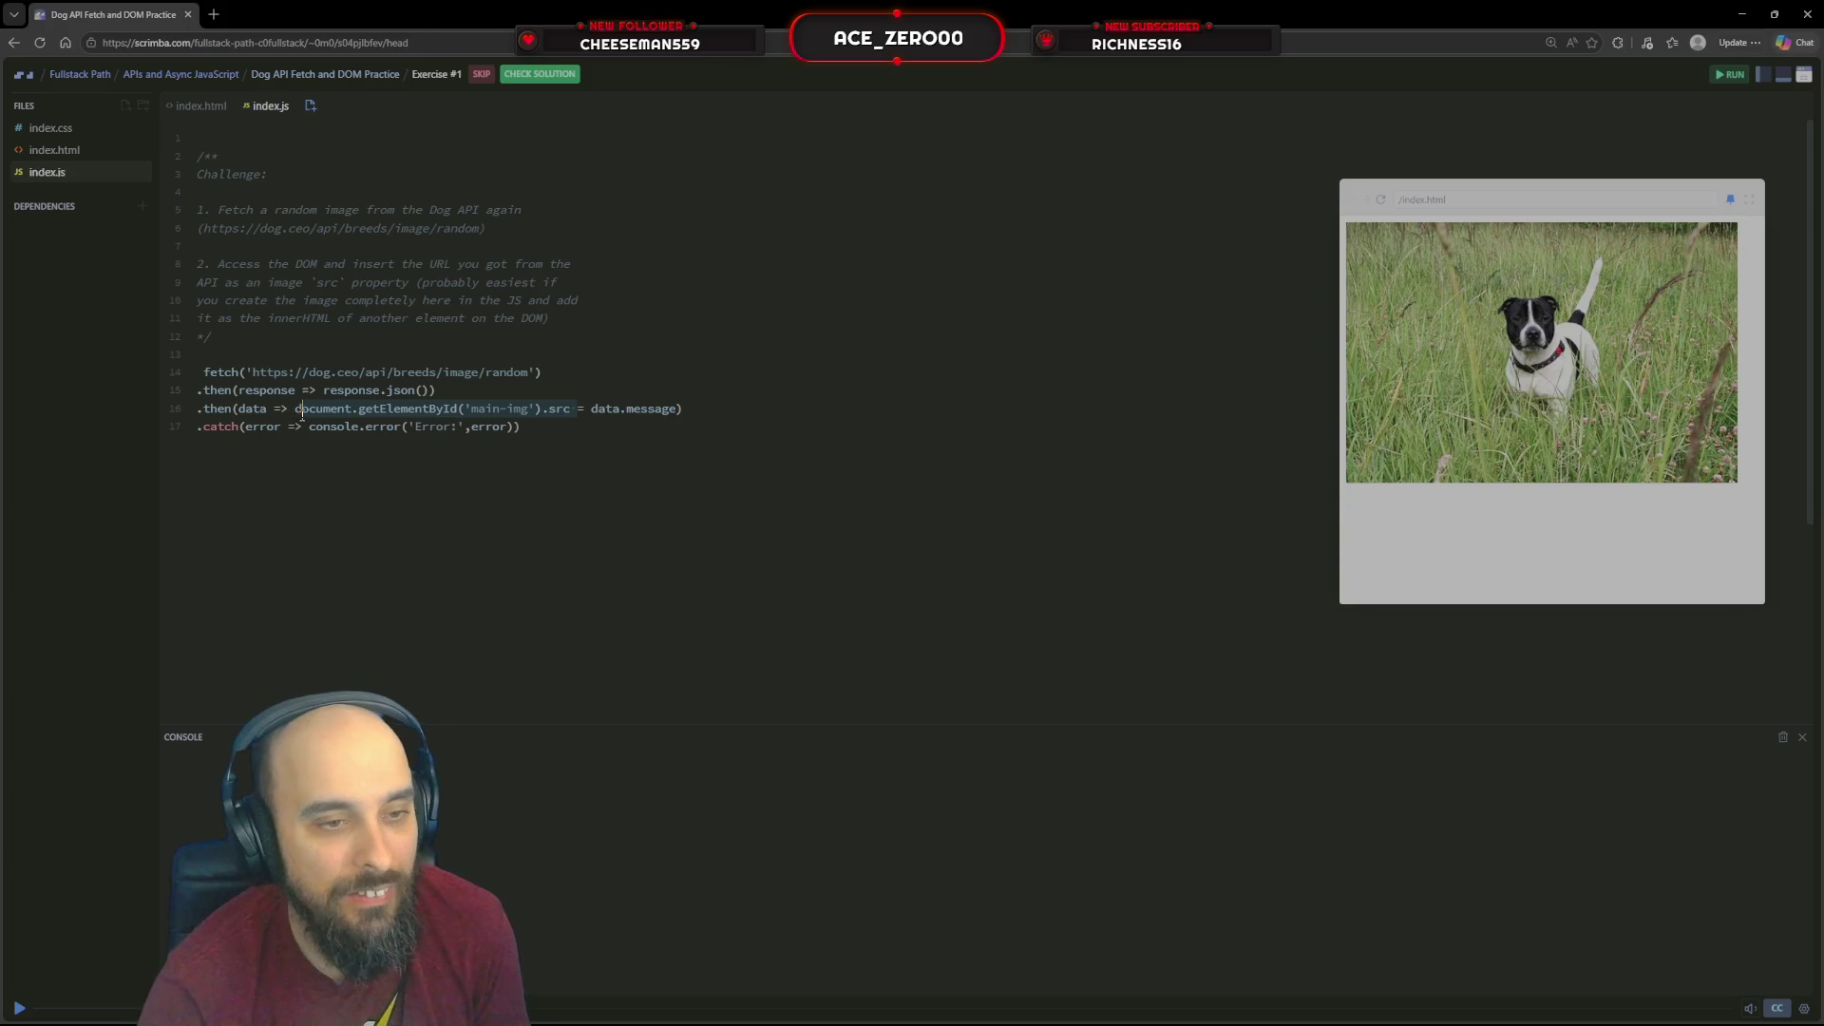
{"action": "left_click", "coordinate": [361, 133]}
{"action": "type", "text": "let "}
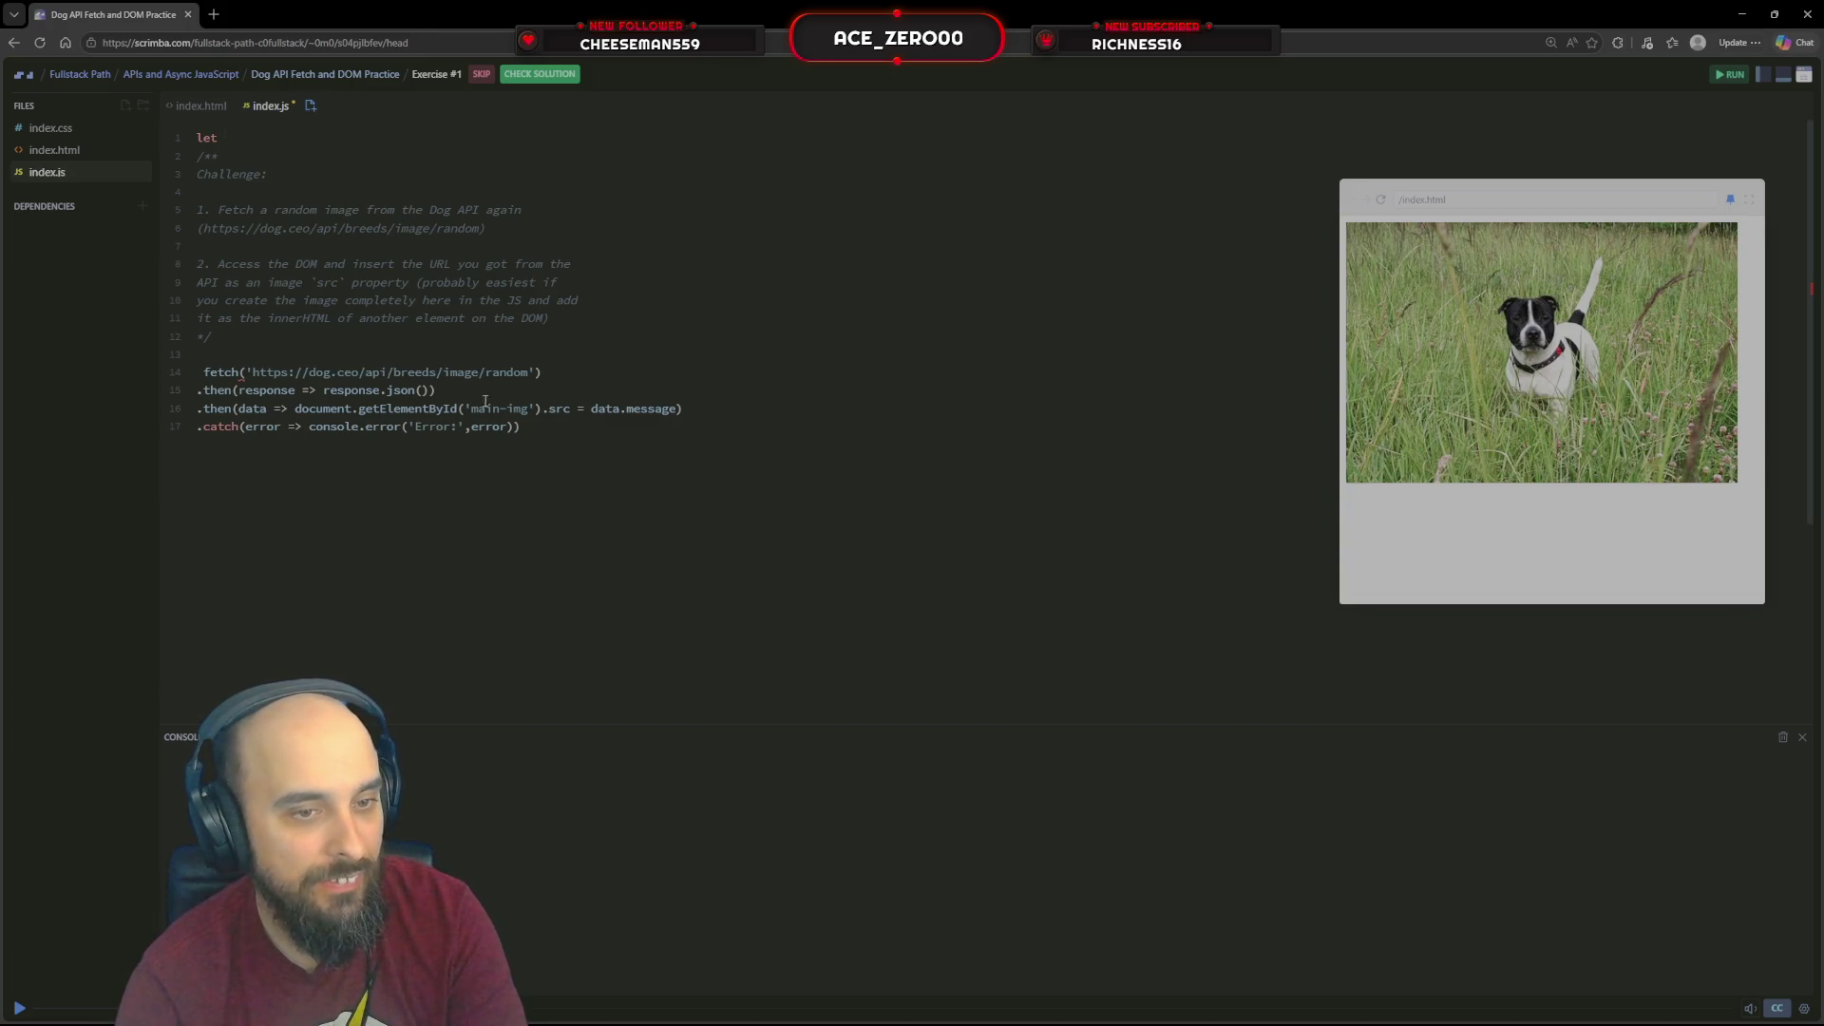
{"action": "type", "text": "im"}
Declare mainImg on line 1 from the main-img element reference copied from line 16
{"action": "key", "text": "BackSpace"}
{"action": "key", "text": "BackSpace"}
{"action": "type", "text": "mainImg "}
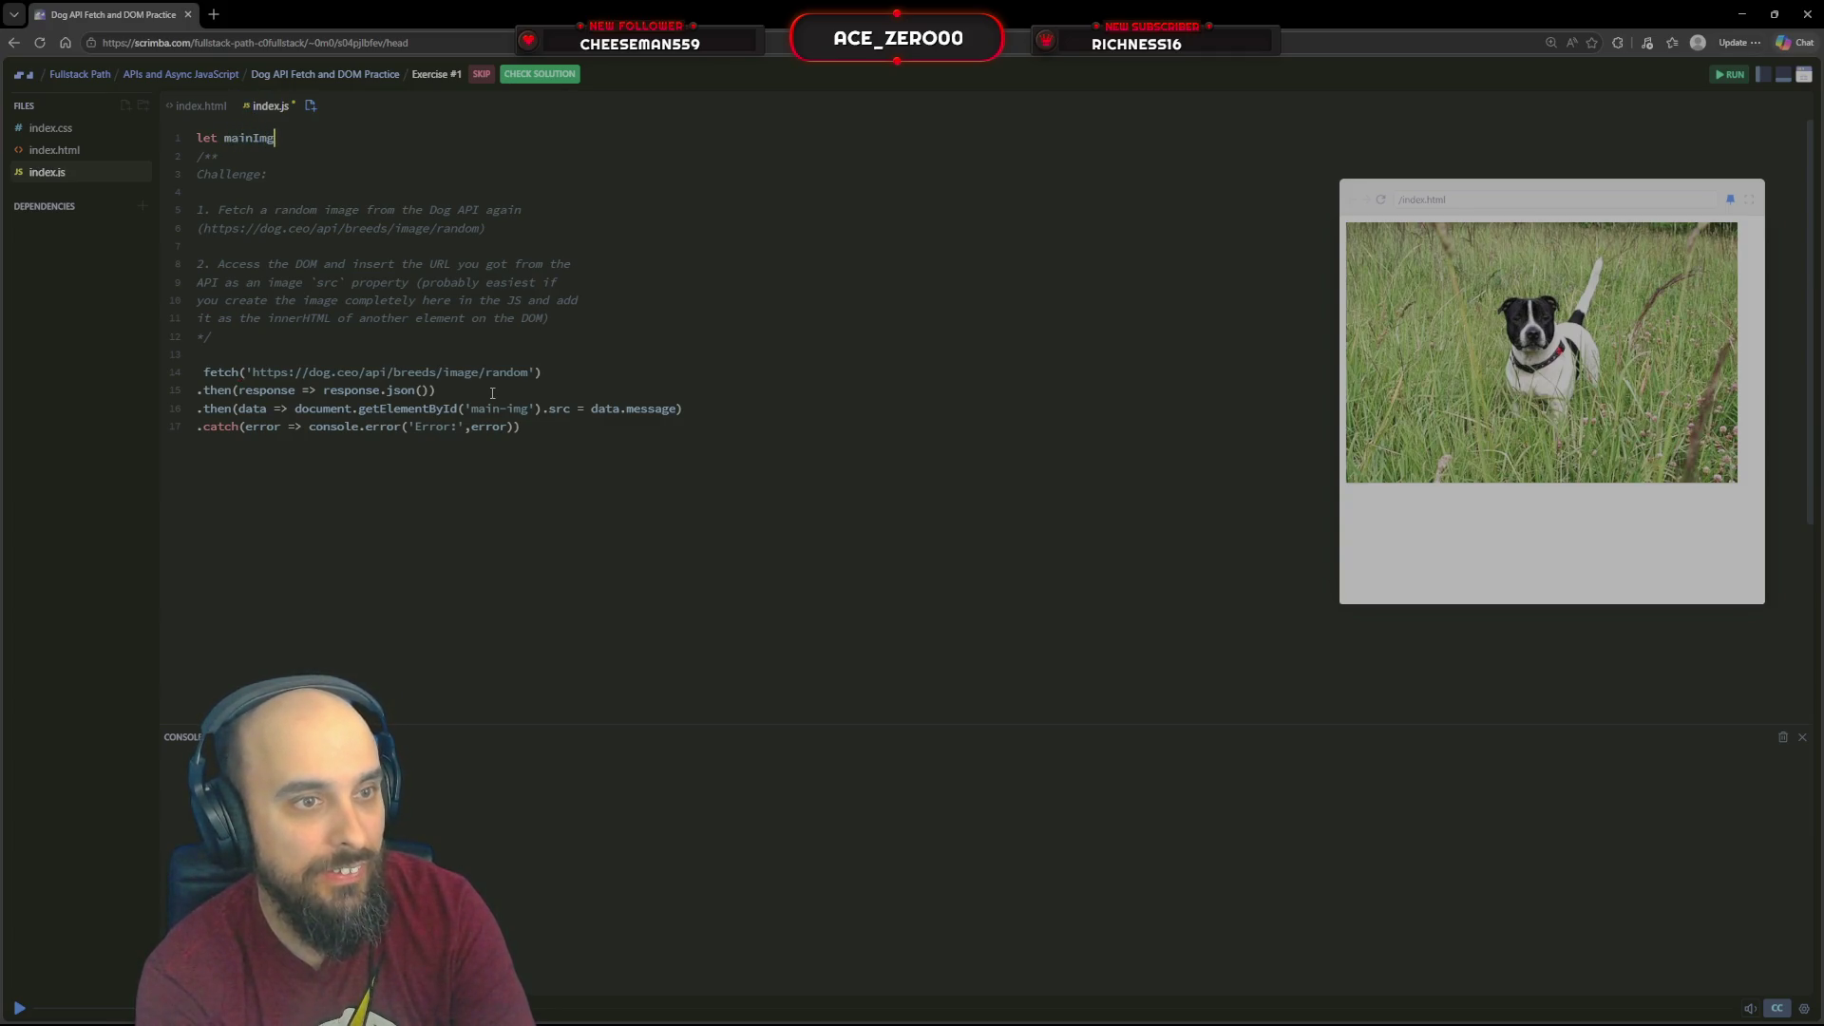
{"action": "type", "text": "="}
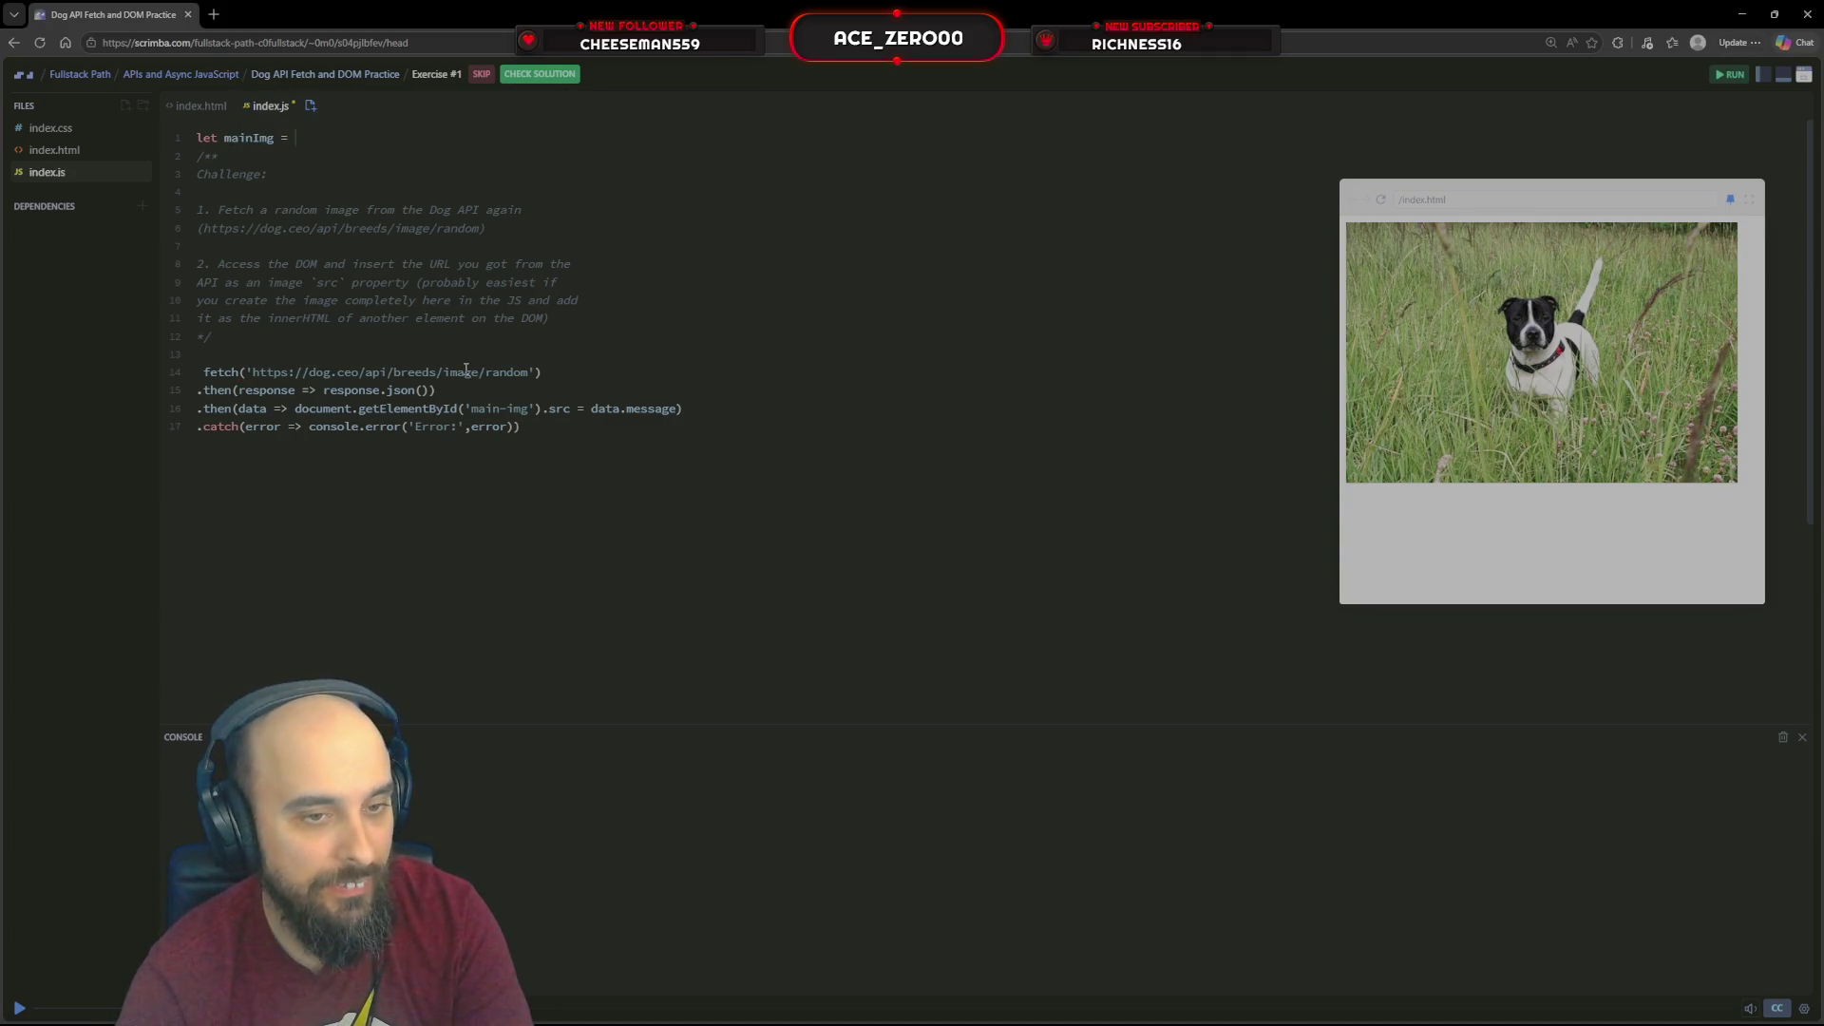
{"action": "left_click_drag", "start_coordinate": [570, 409], "coordinate": [294, 410]}
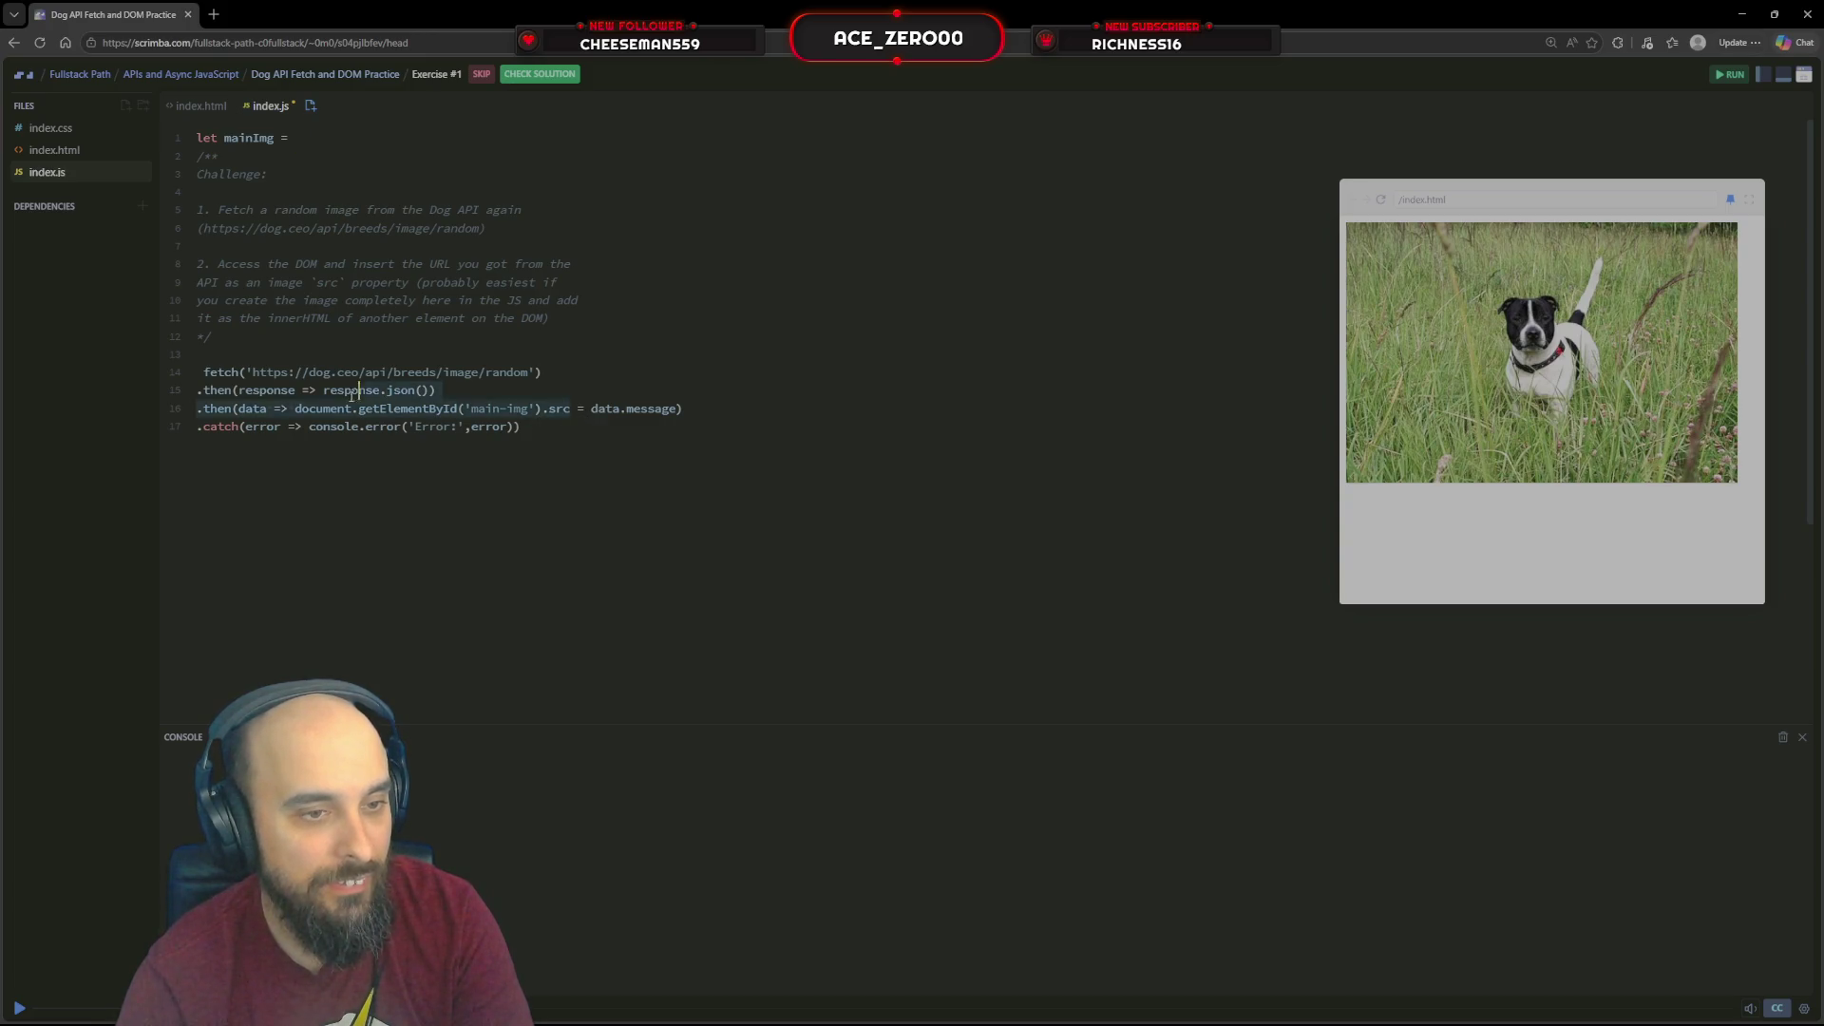
{"action": "key", "text": "ctrl+c"}
{"action": "left_click", "coordinate": [357, 136]}
{"action": "key", "text": "ctrl+v"}
{"action": "key", "text": "BackSpace"}
{"action": "key", "text": "BackSpace"}
{"action": "key", "text": "BackSpace"}
{"action": "type", "text": "in"}
{"action": "type", "text": "nerH"}
{"action": "type", "text": "rHT"}
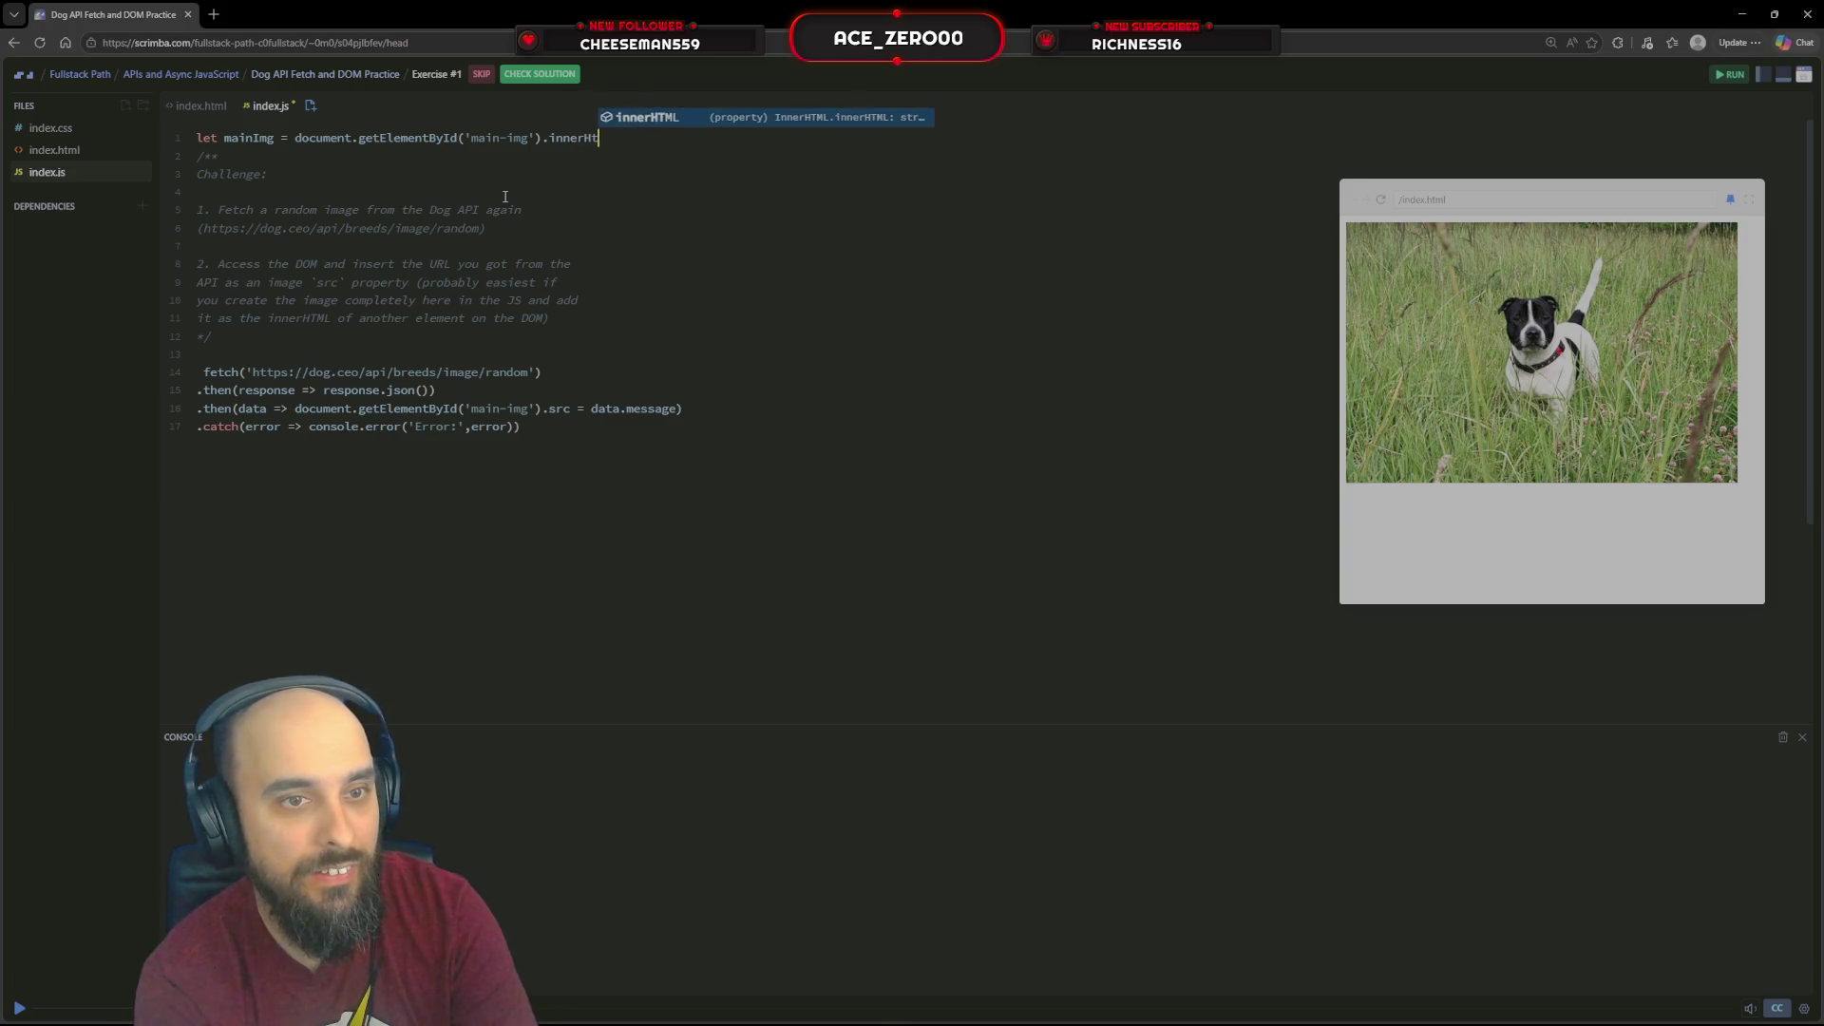
{"action": "type", "text": "ML"}
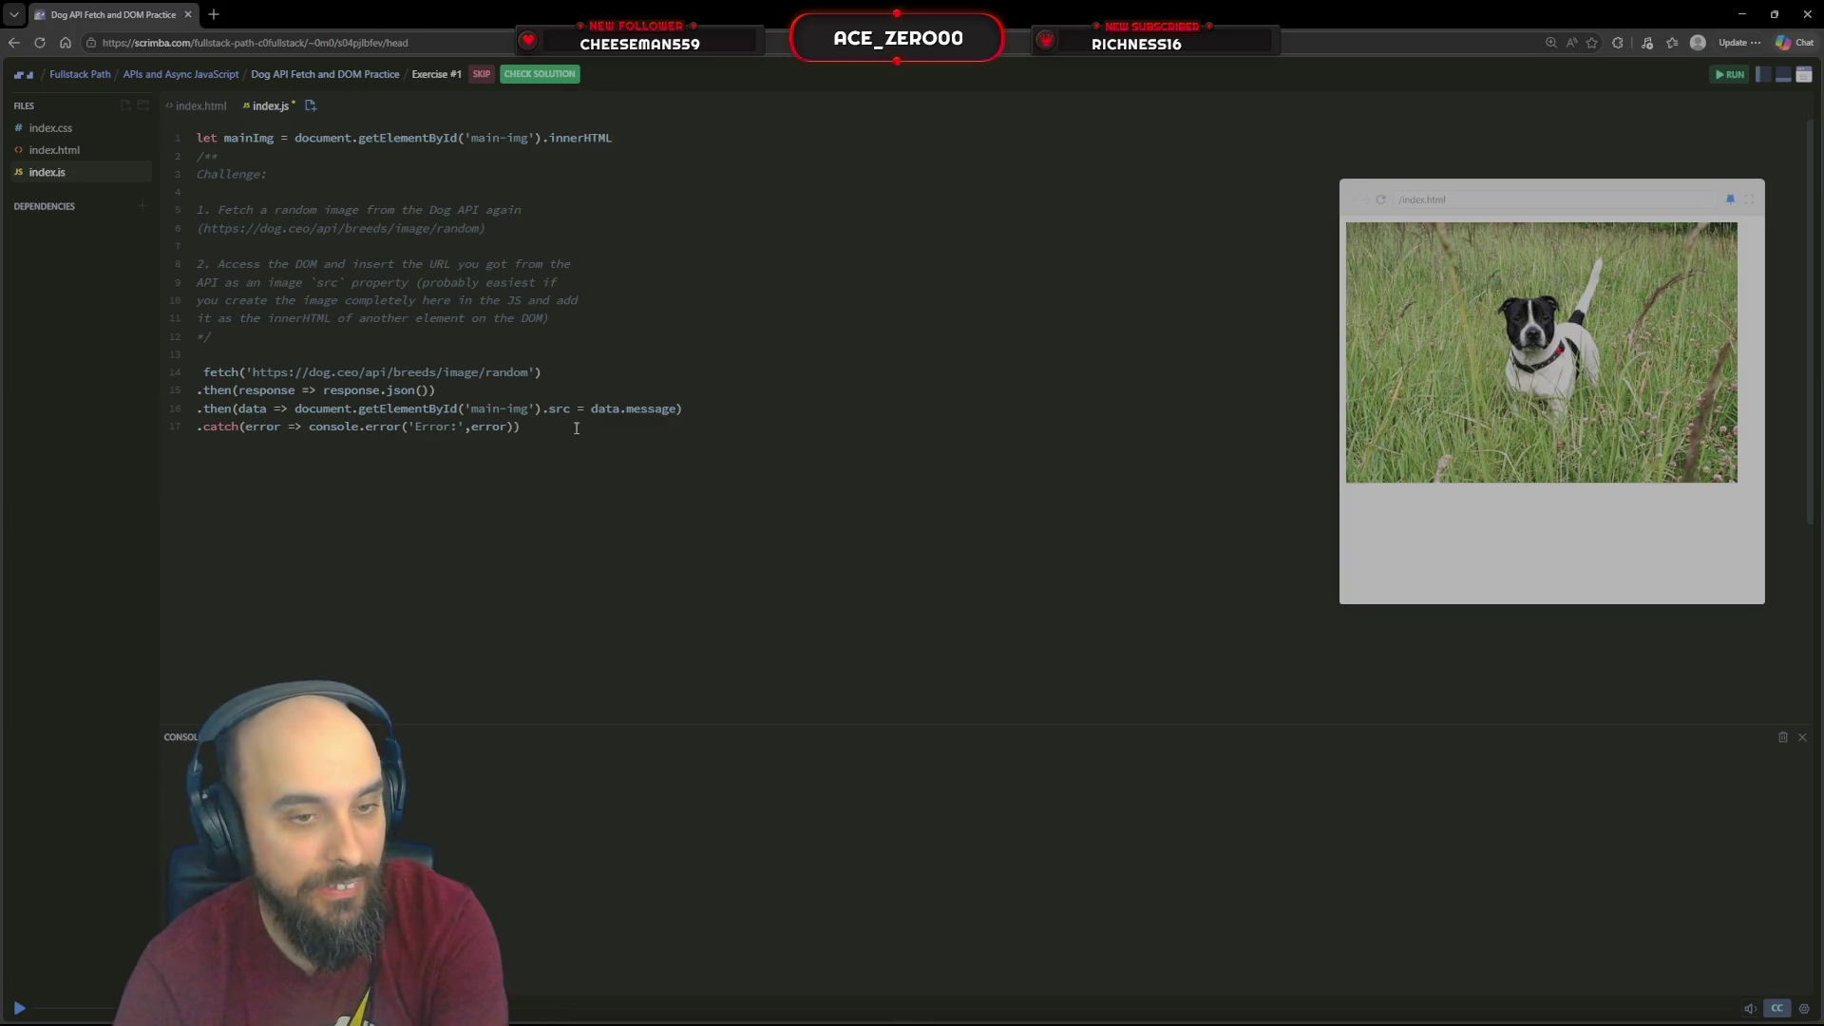
Replace line 16's element reference with the mainImg variable assigned from data.message
{"action": "left_click_drag", "start_coordinate": [568, 410], "coordinate": [294, 409]}
{"action": "key", "text": "BackSpace"}
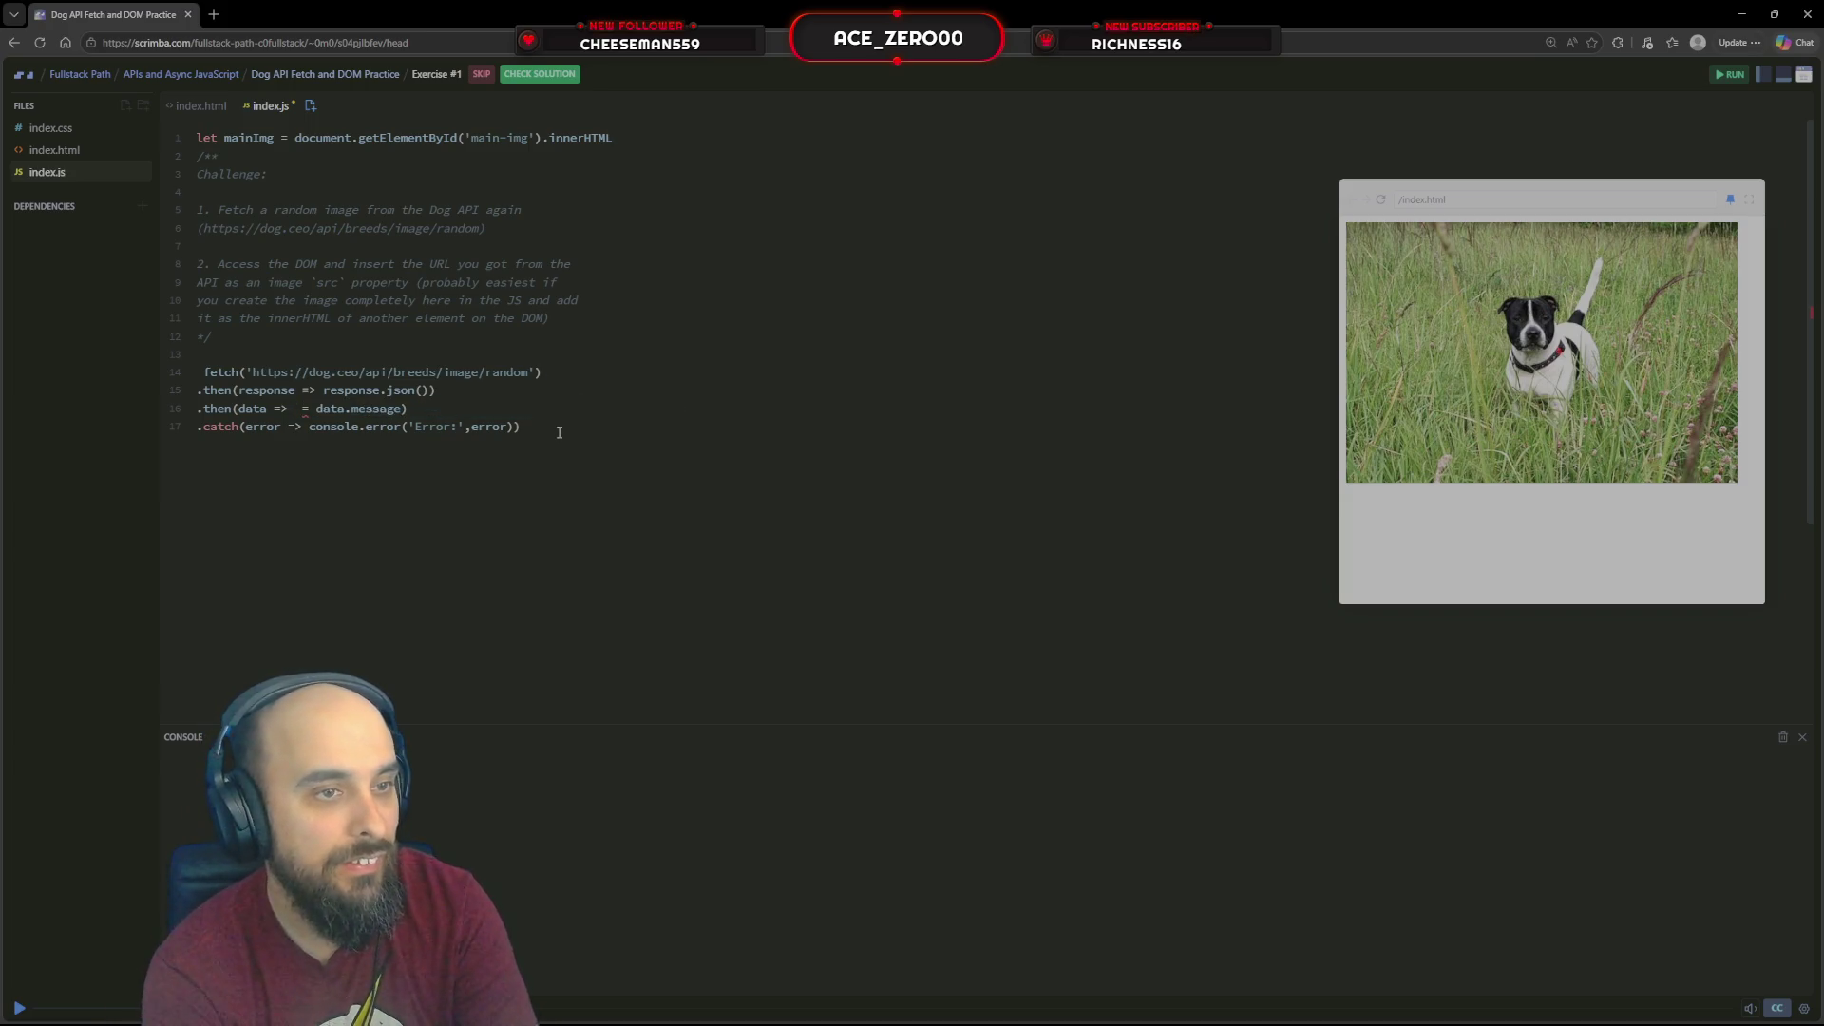
{"action": "type", "text": "im"}
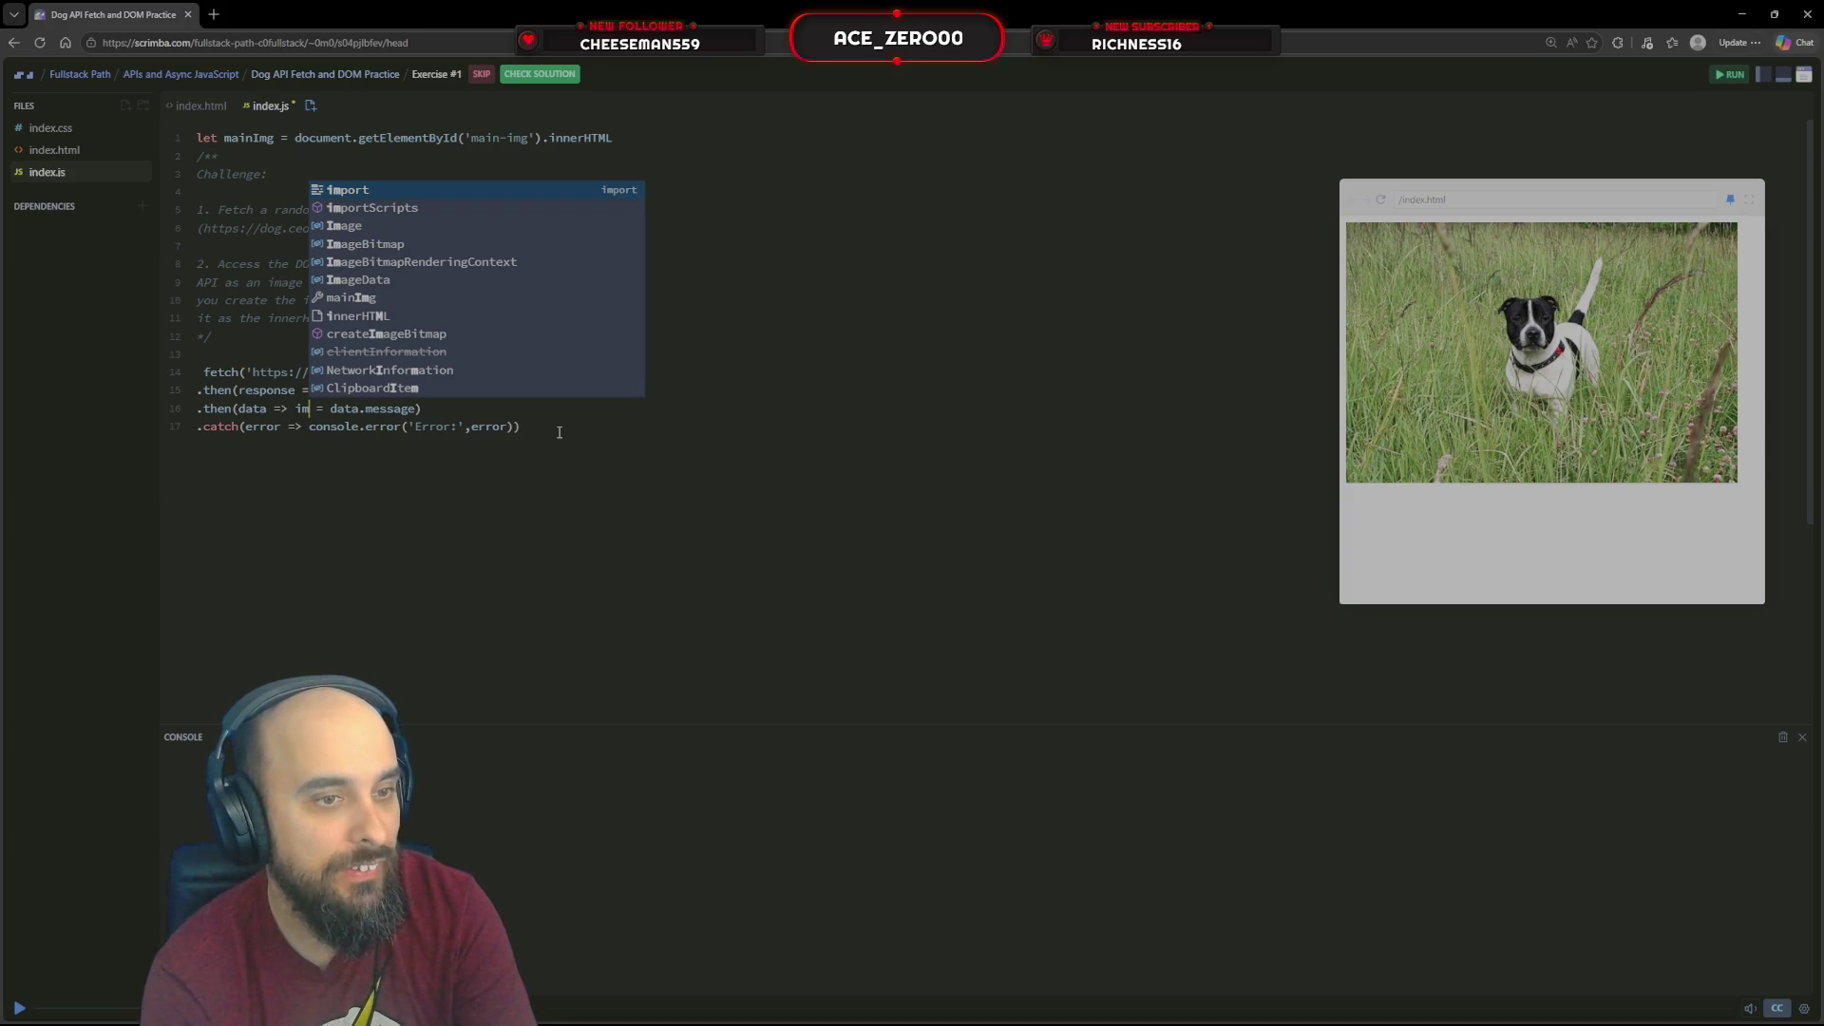
{"action": "key", "text": "BackSpace"}
{"action": "key", "text": "BackSpace"}
{"action": "type", "text": "mi"}
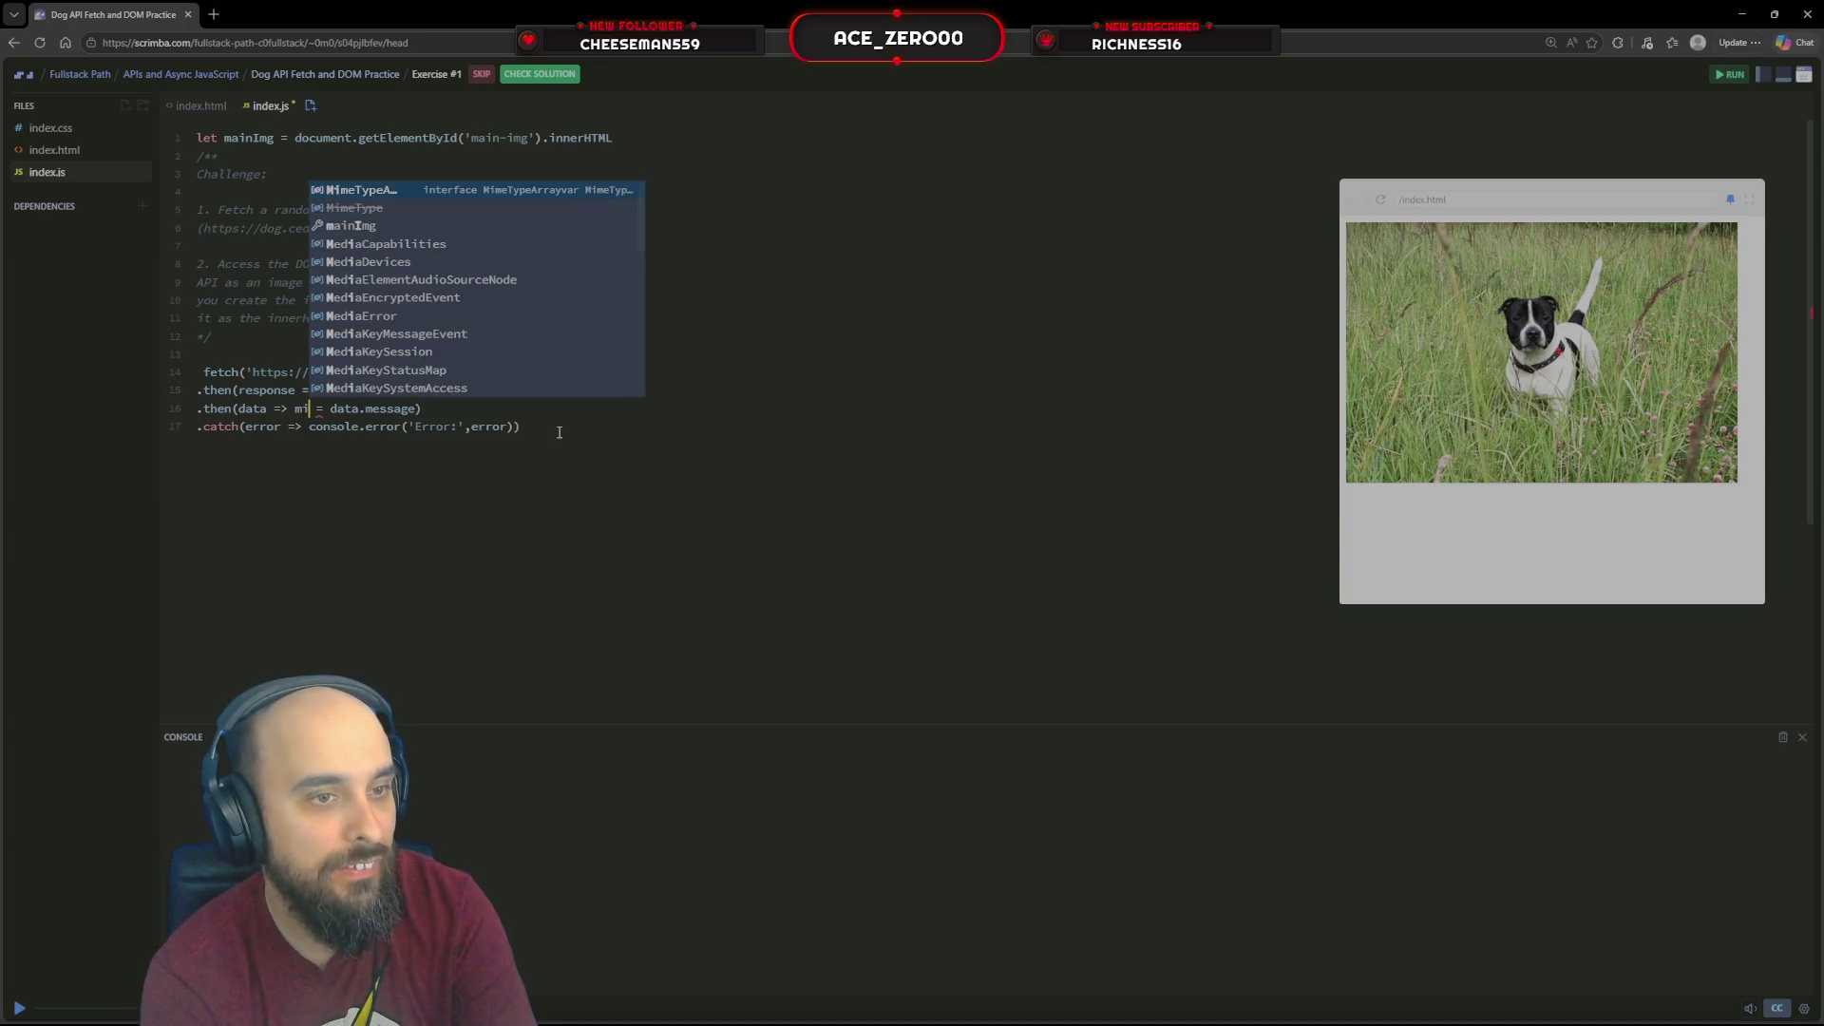
{"action": "key", "text": "Down"}
{"action": "key", "text": "Down"}
{"action": "key", "text": "Return"}
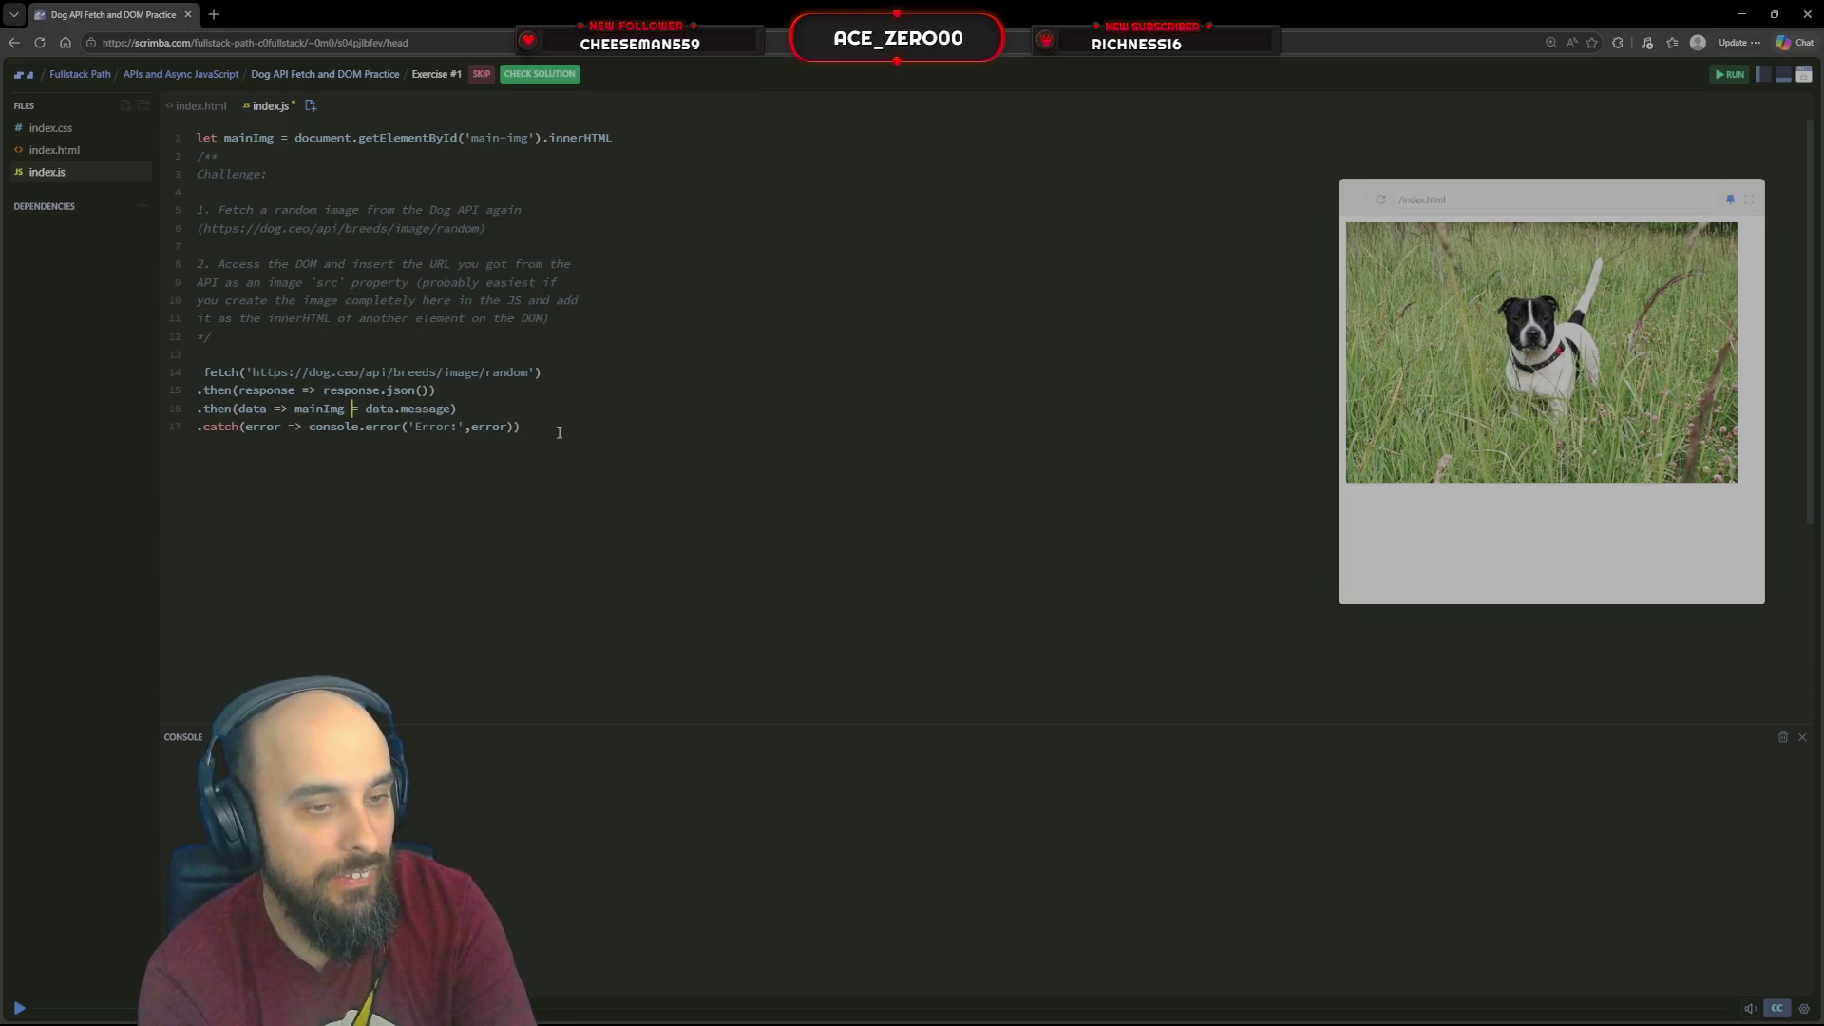
{"action": "key", "text": "Left"}
{"action": "key", "text": "Left"}
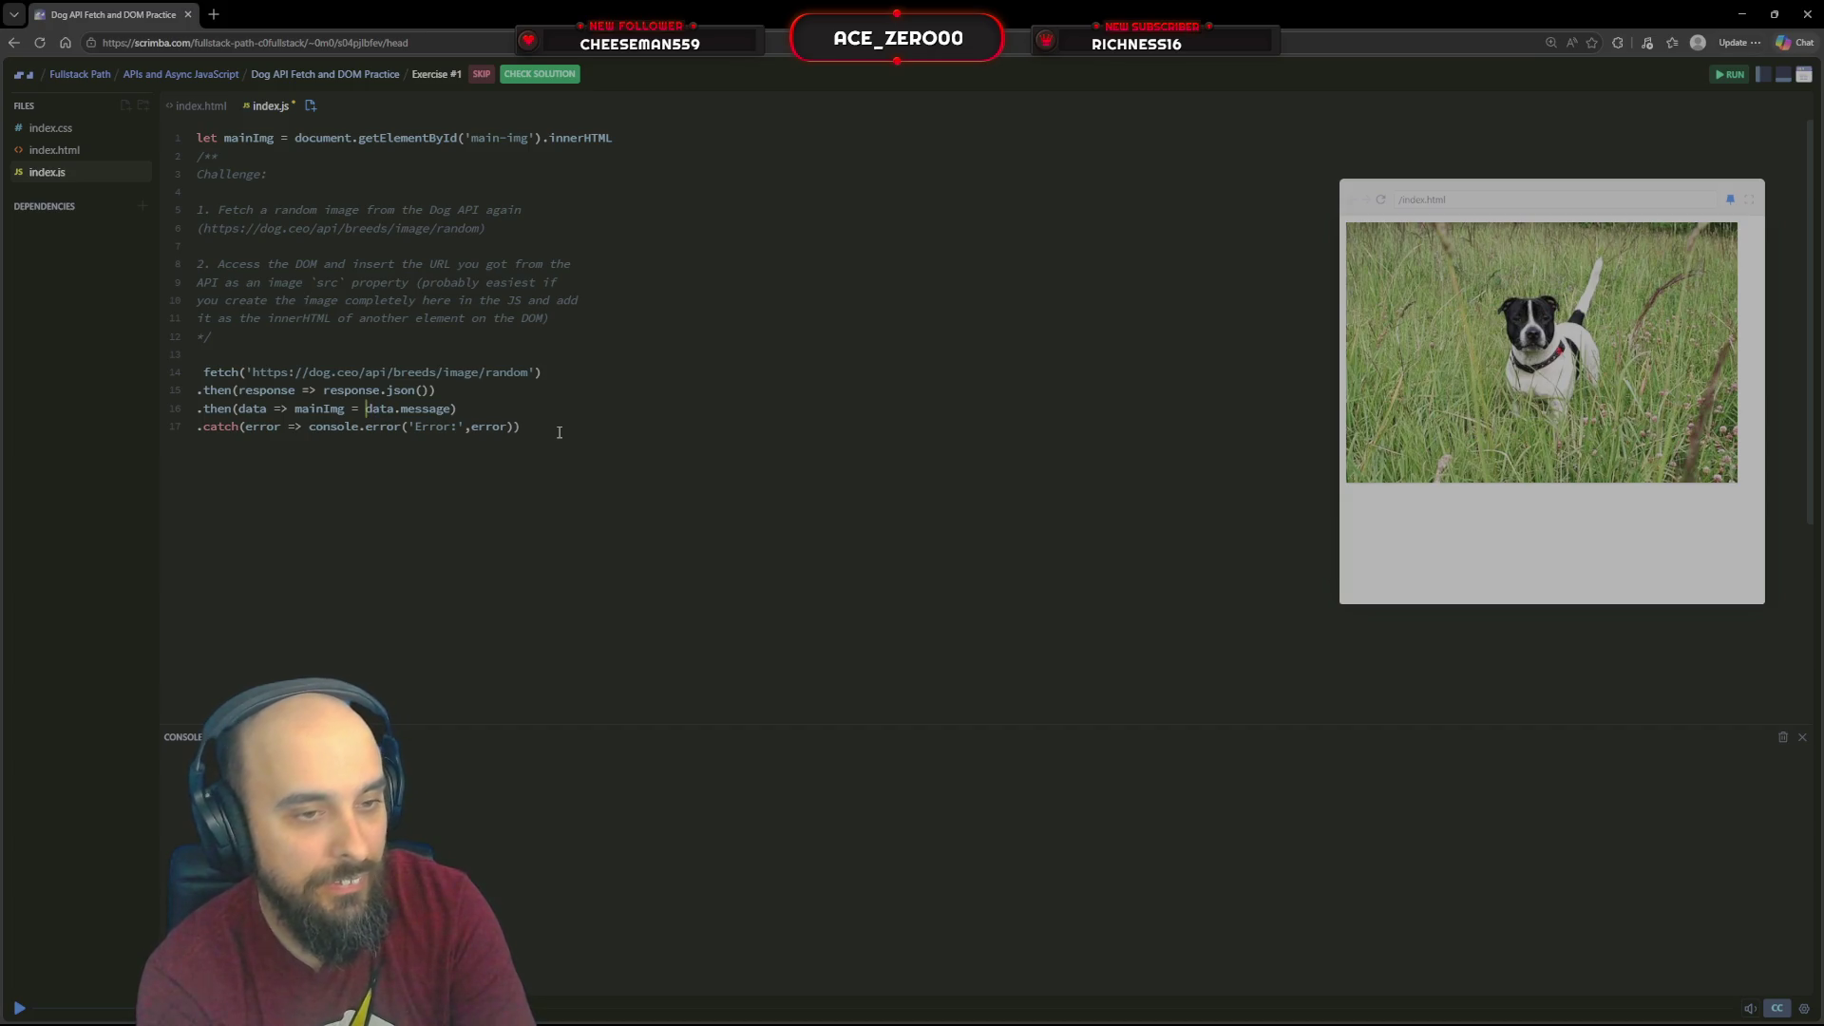
{"action": "type", "text": "c"}
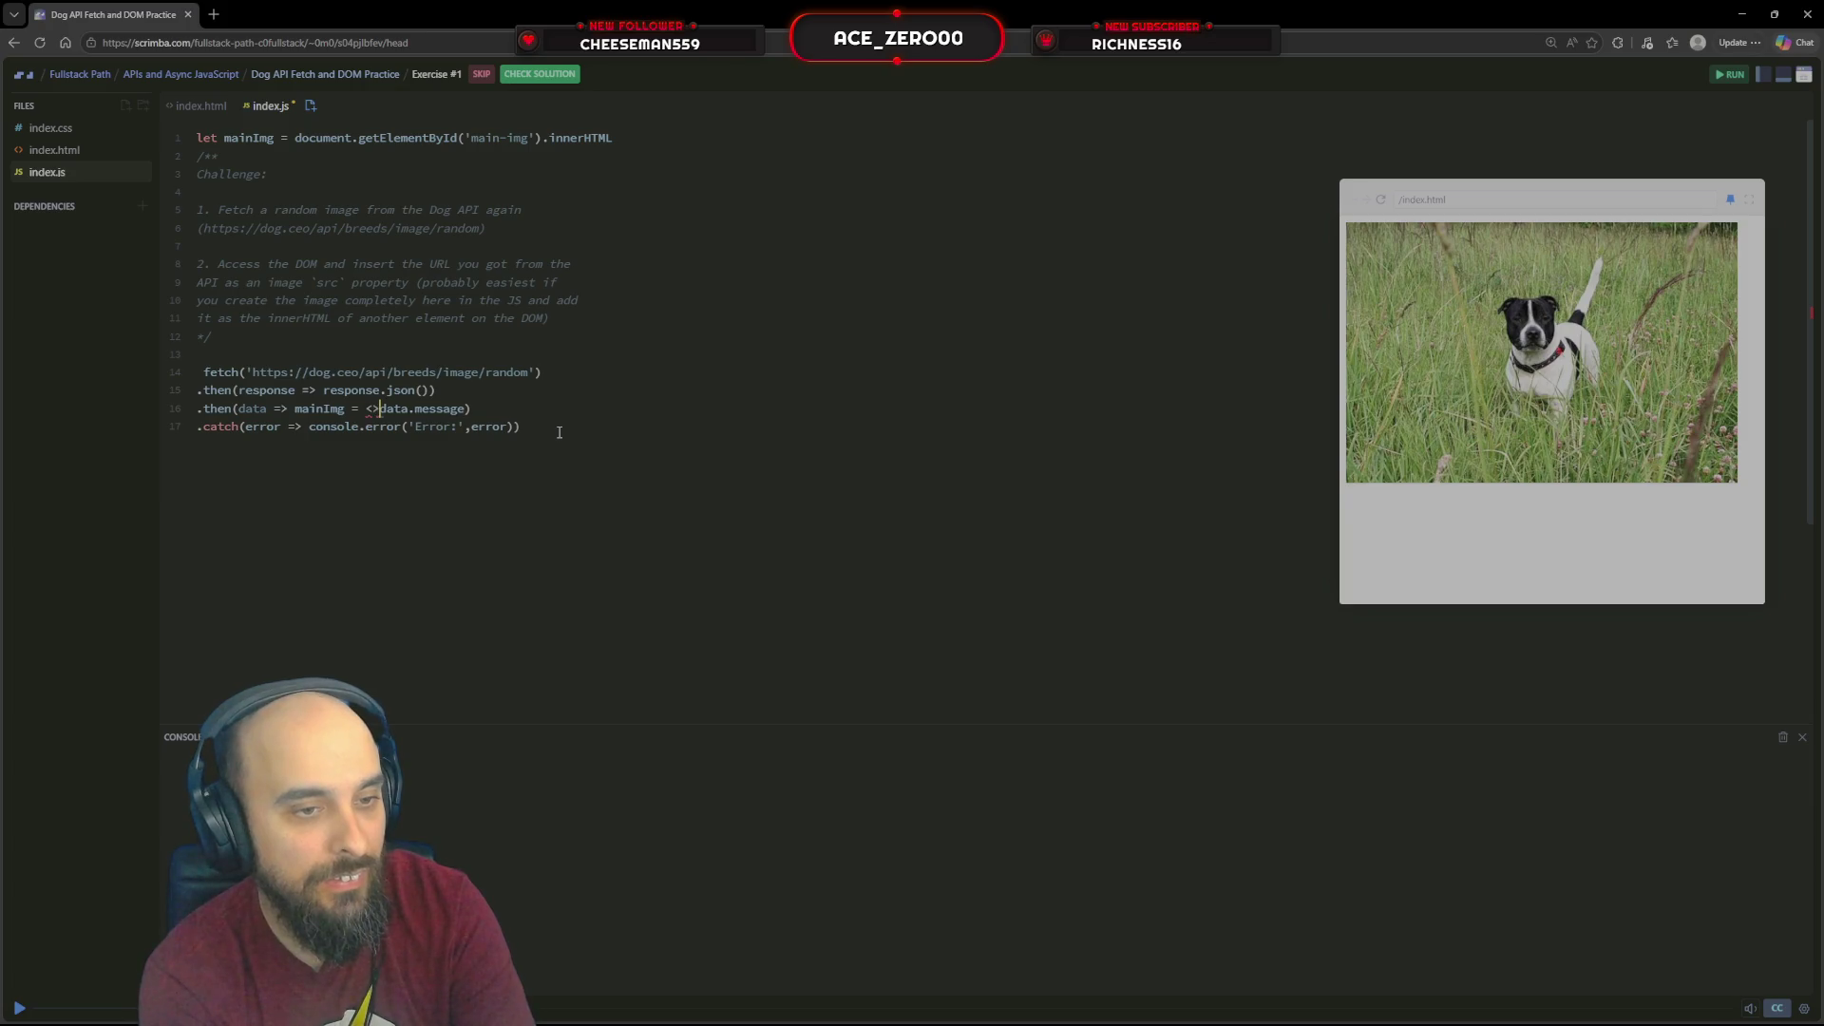
{"action": "key", "text": "BackSpace"}
{"action": "type", "text": "`"}
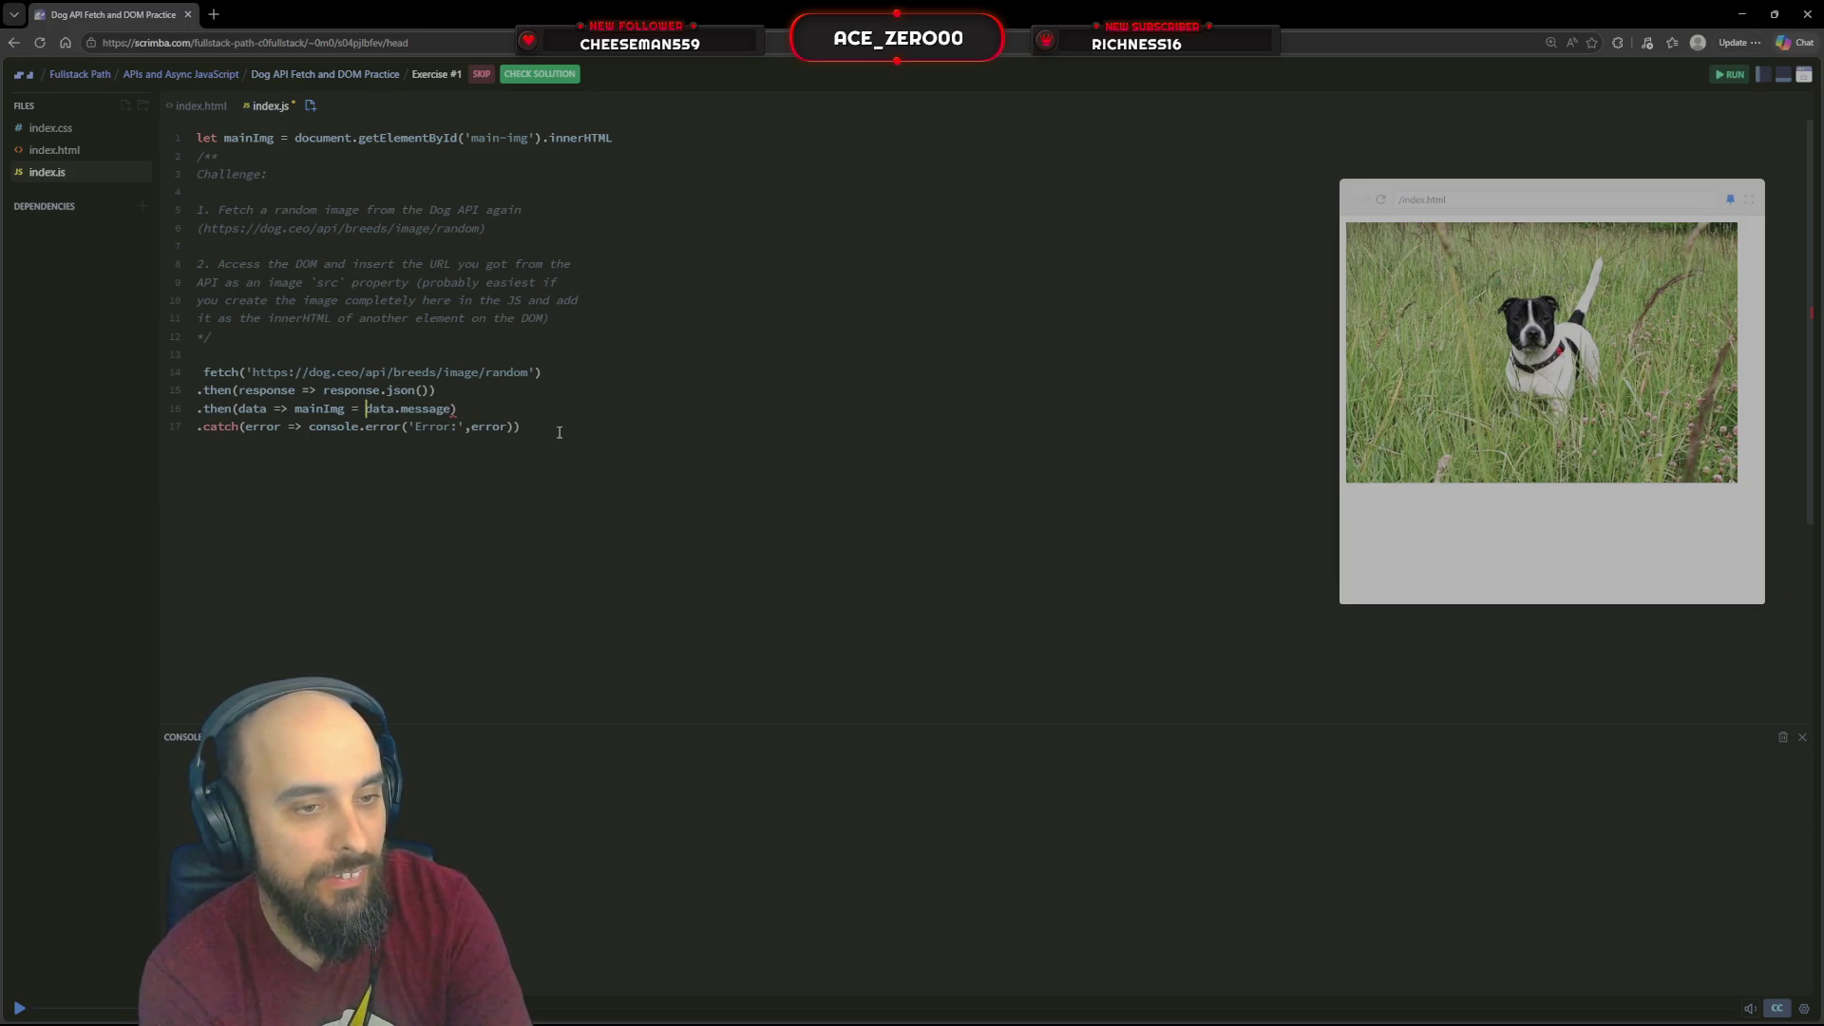
Wrap data.message in an <img src="${data.message}"></img> template literal and run the code
{"action": "key", "text": "Right"}
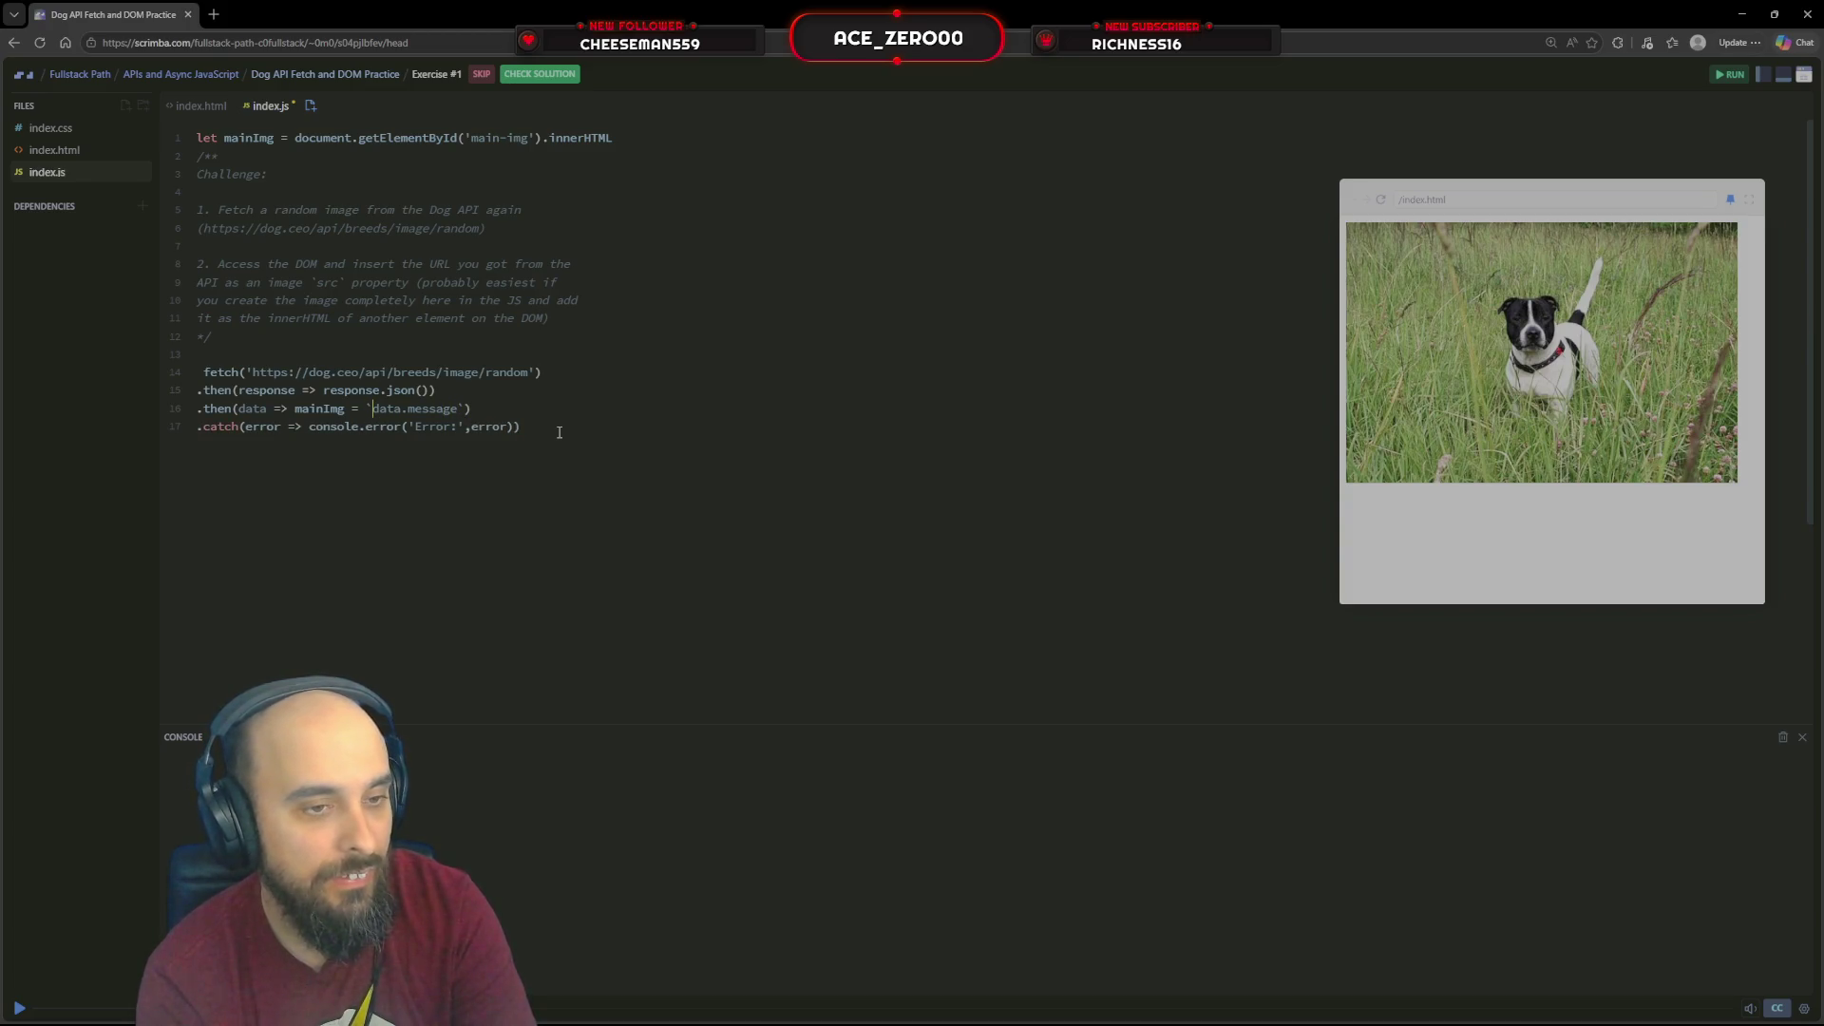
{"action": "type", "text": "<"}
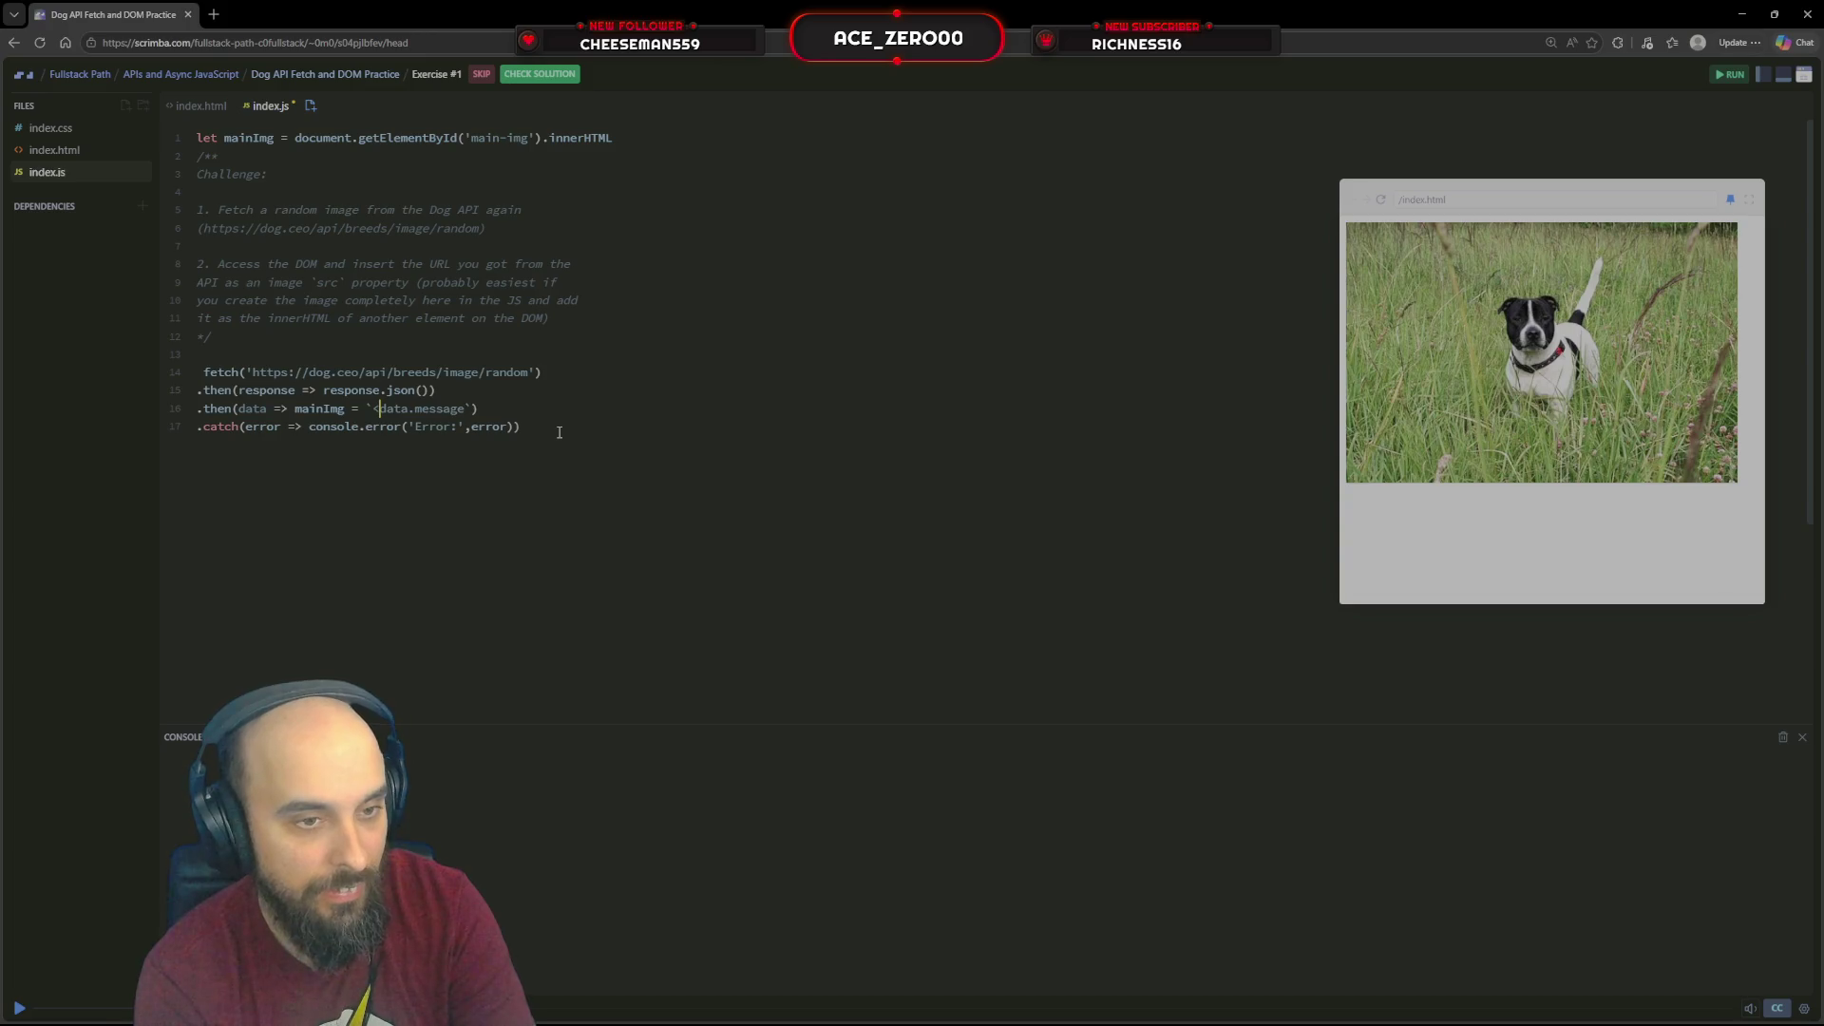
{"action": "type", "text": "img>"}
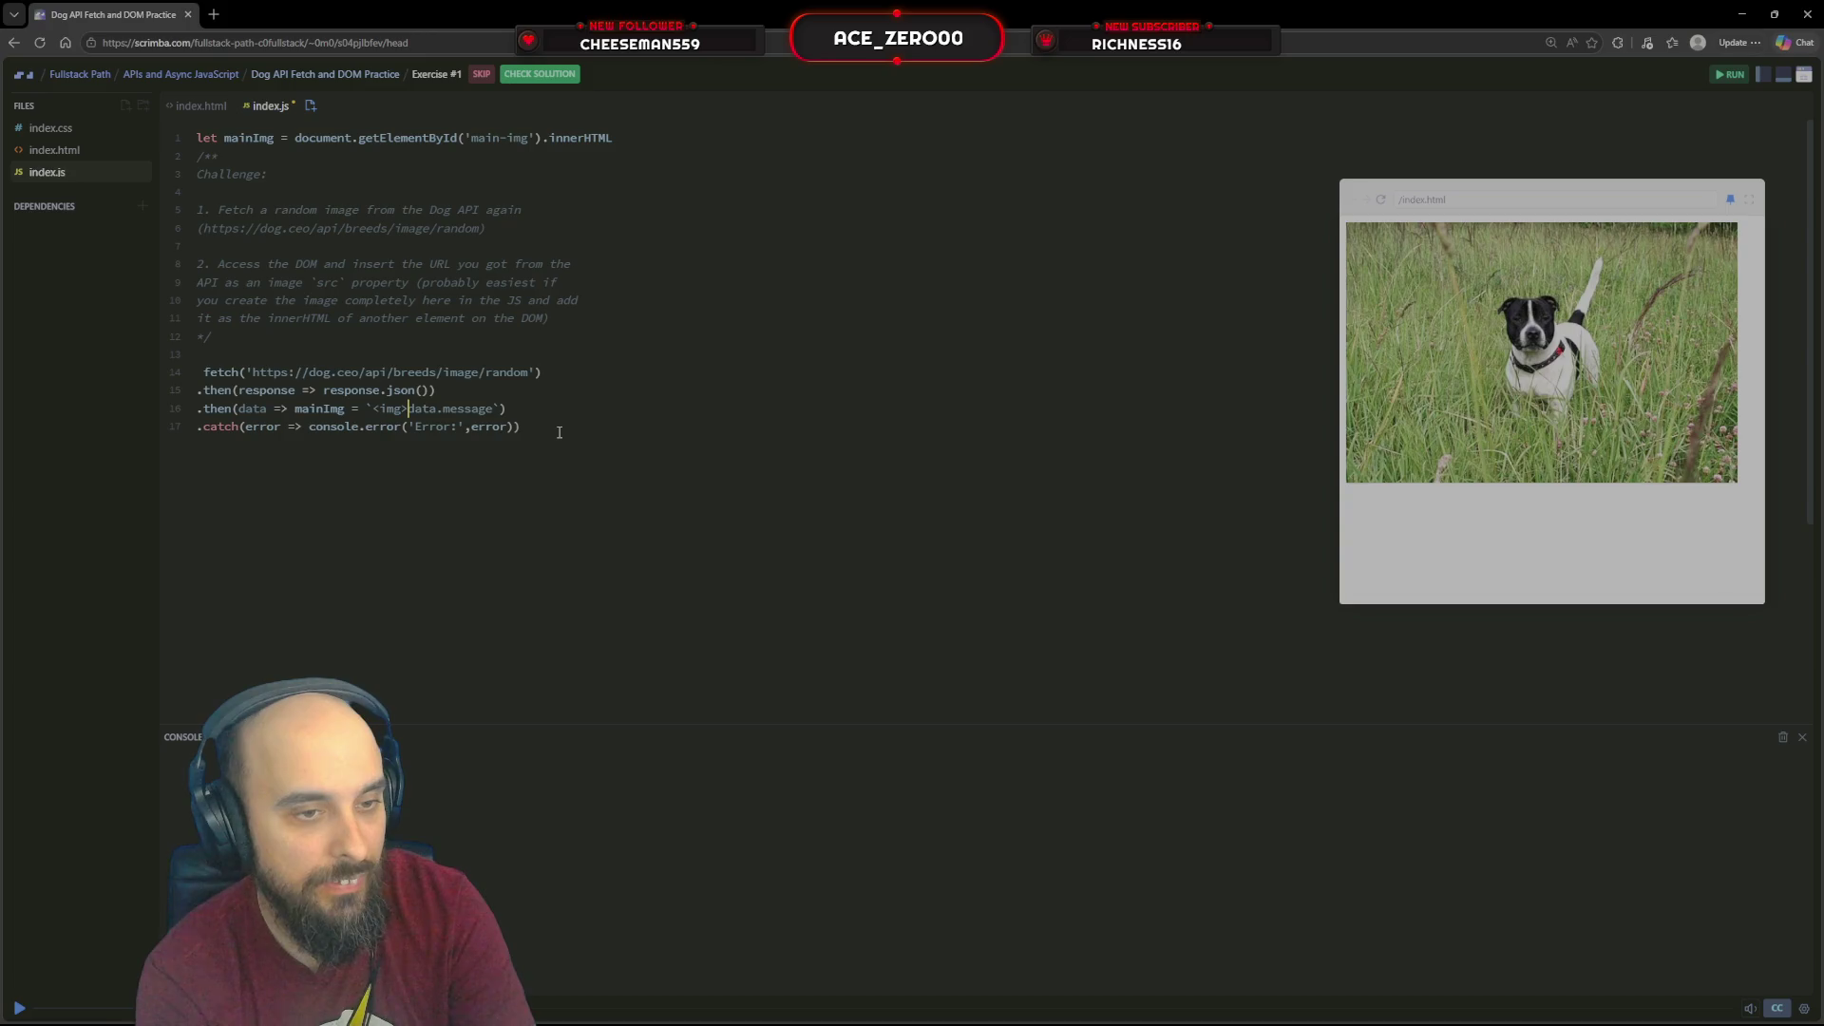
{"action": "key", "text": "BackSpace"}
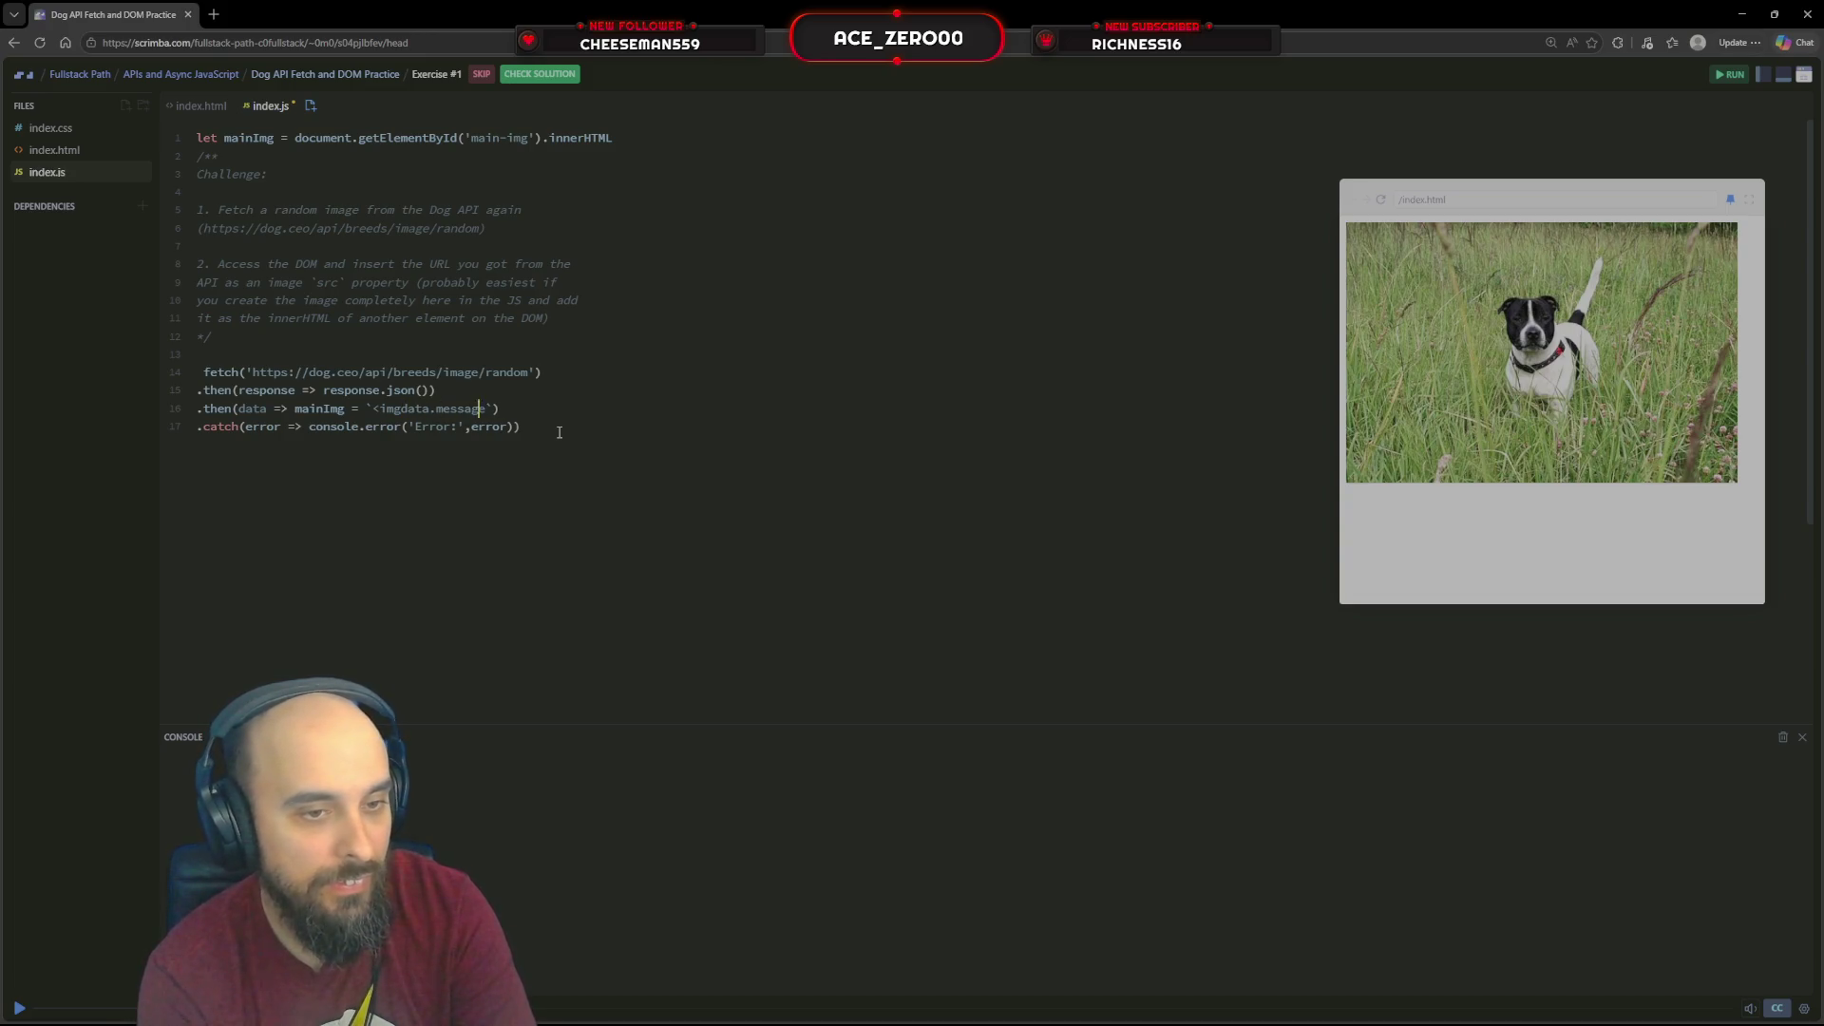
{"action": "type", "text": "`"}
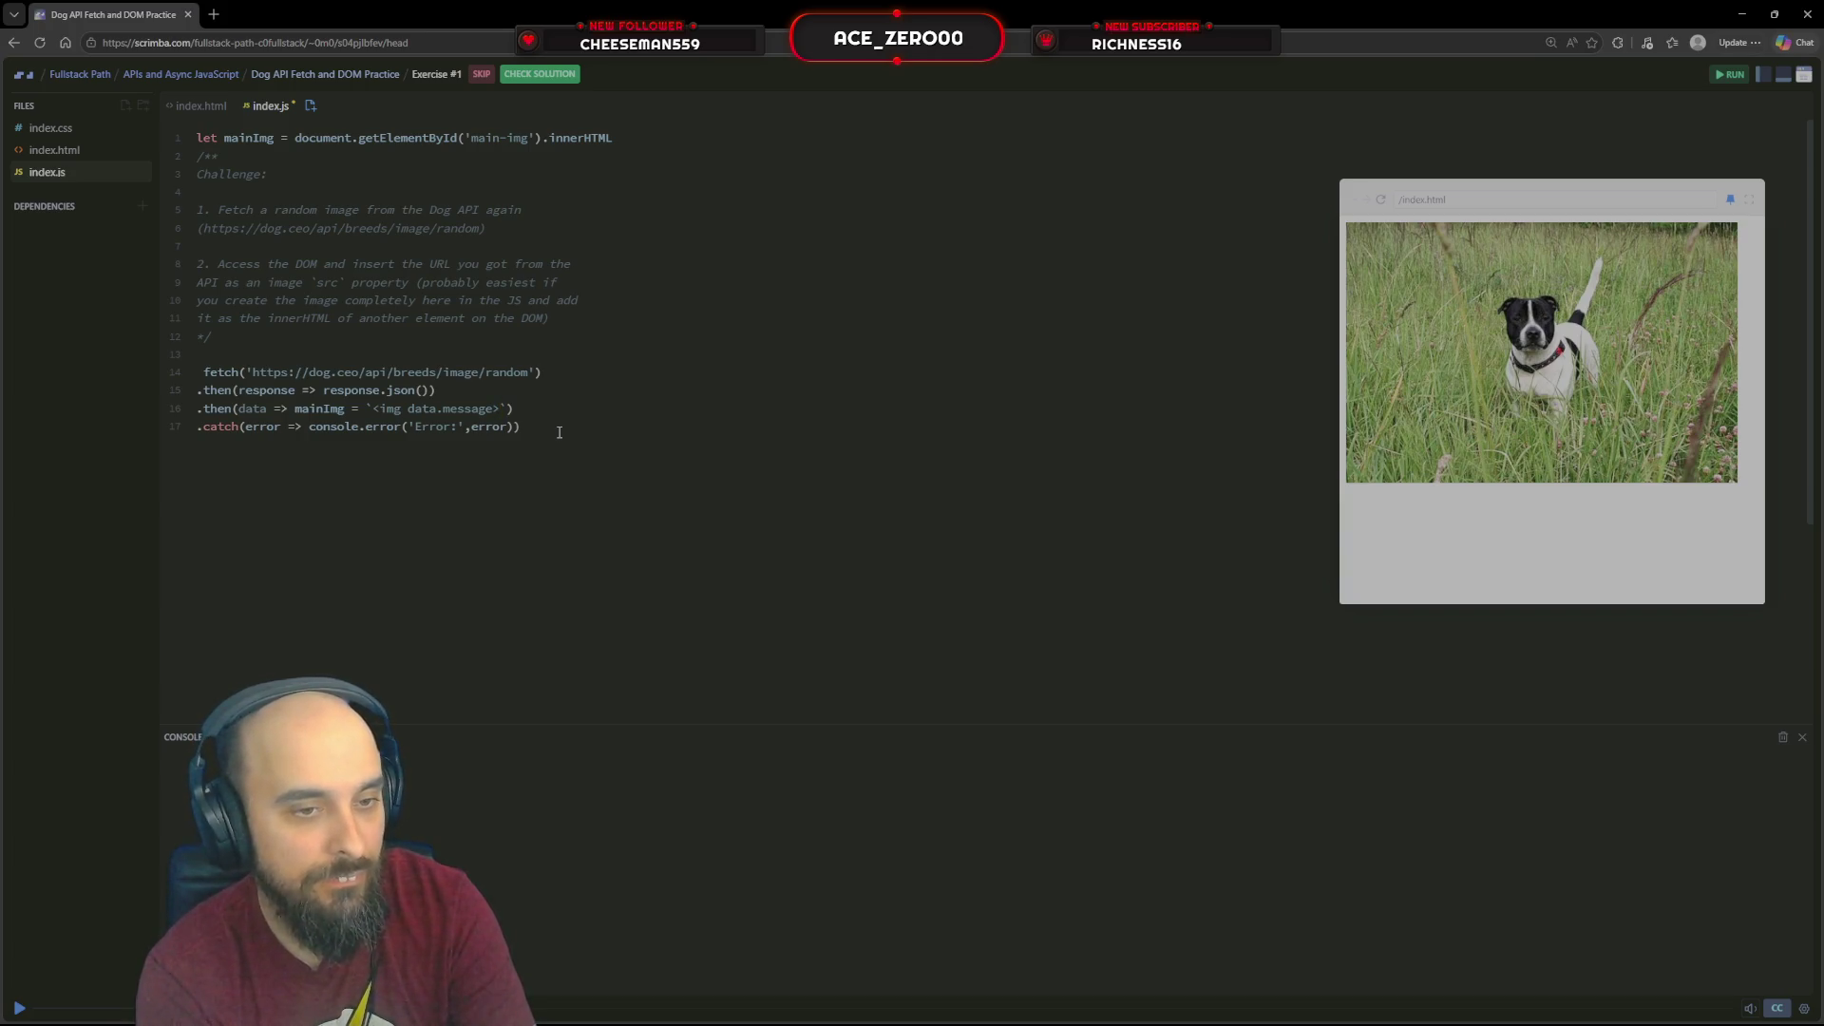
{"action": "type", "text": "`"}
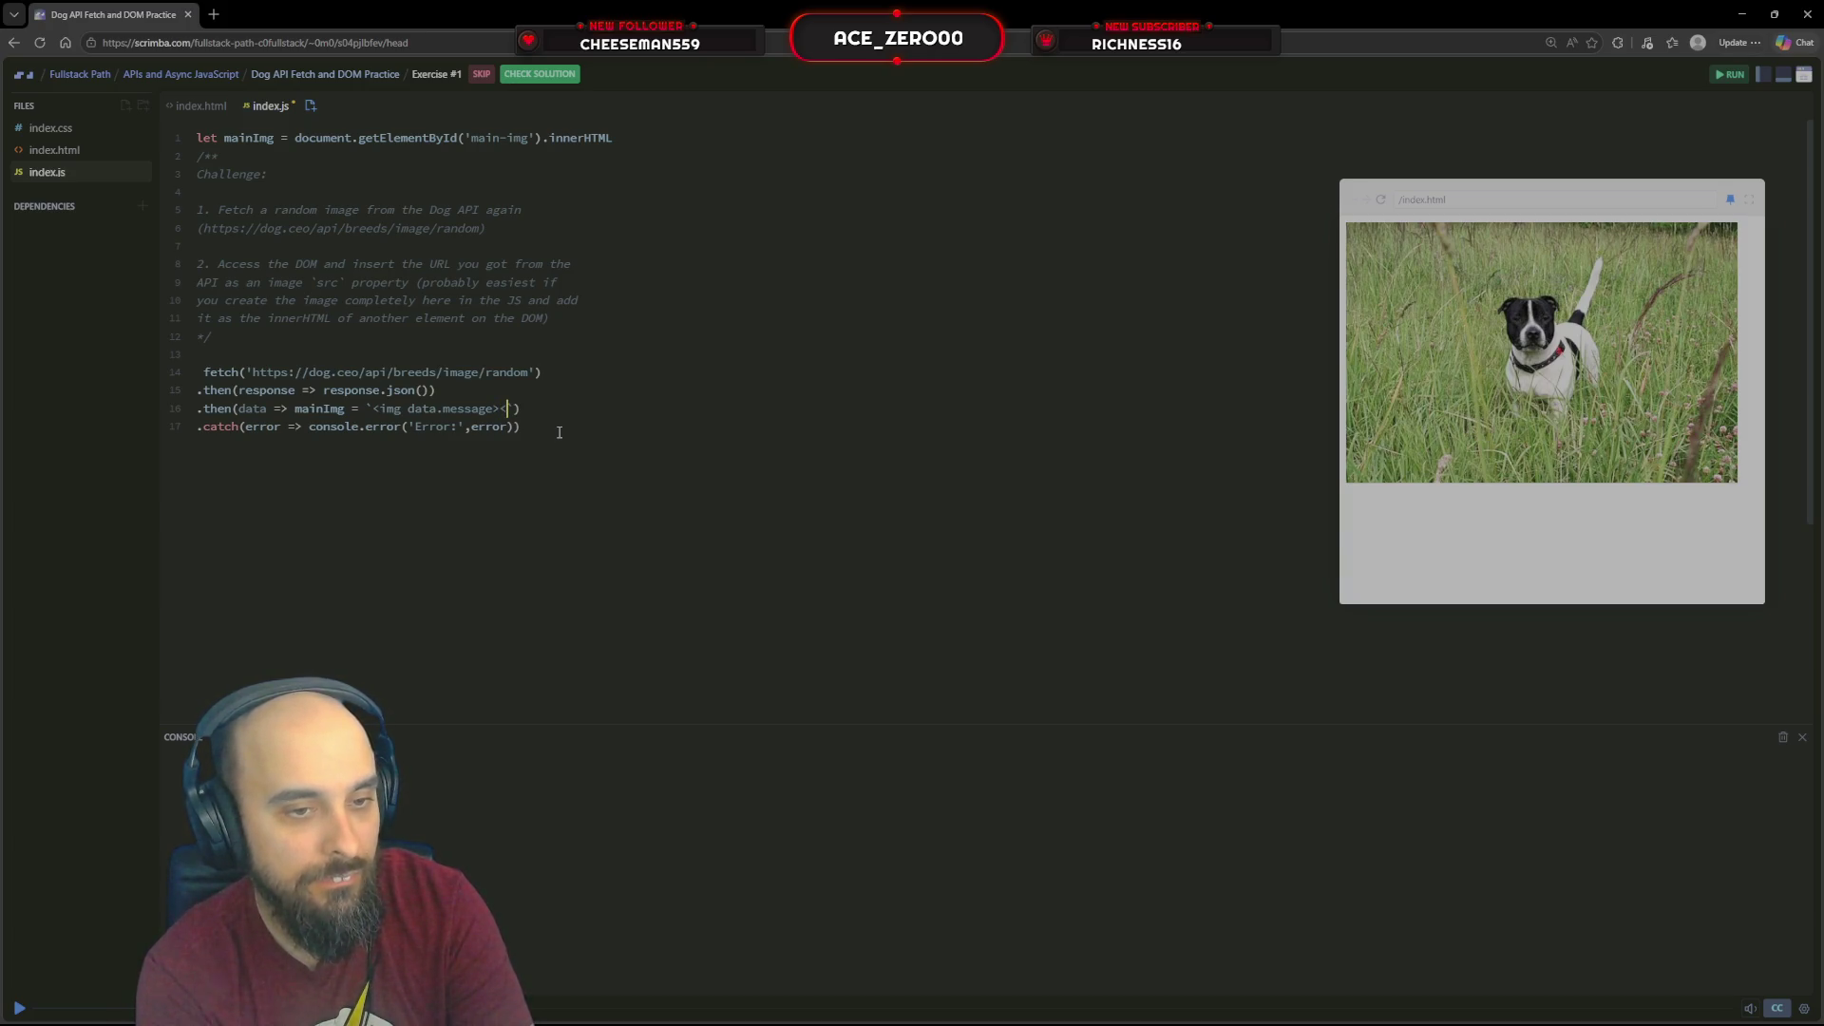
{"action": "type", "text": "/img"}
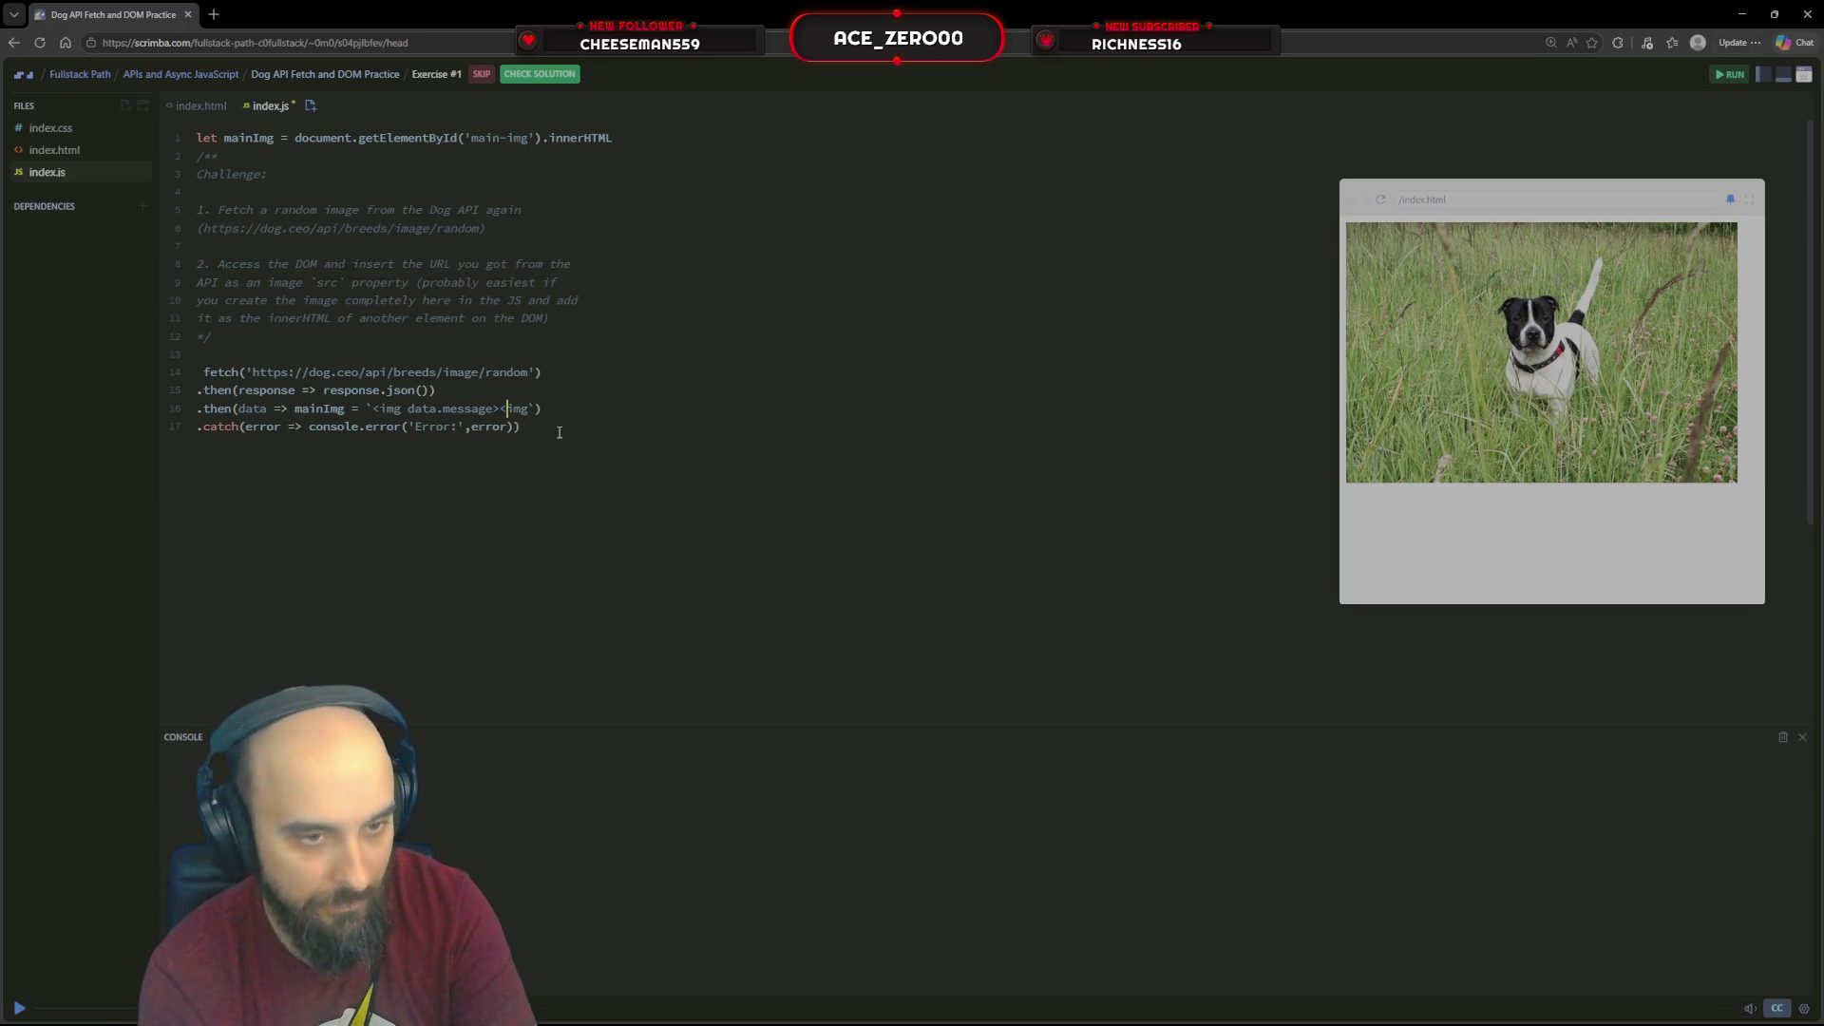
{"action": "type", "text": "/"}
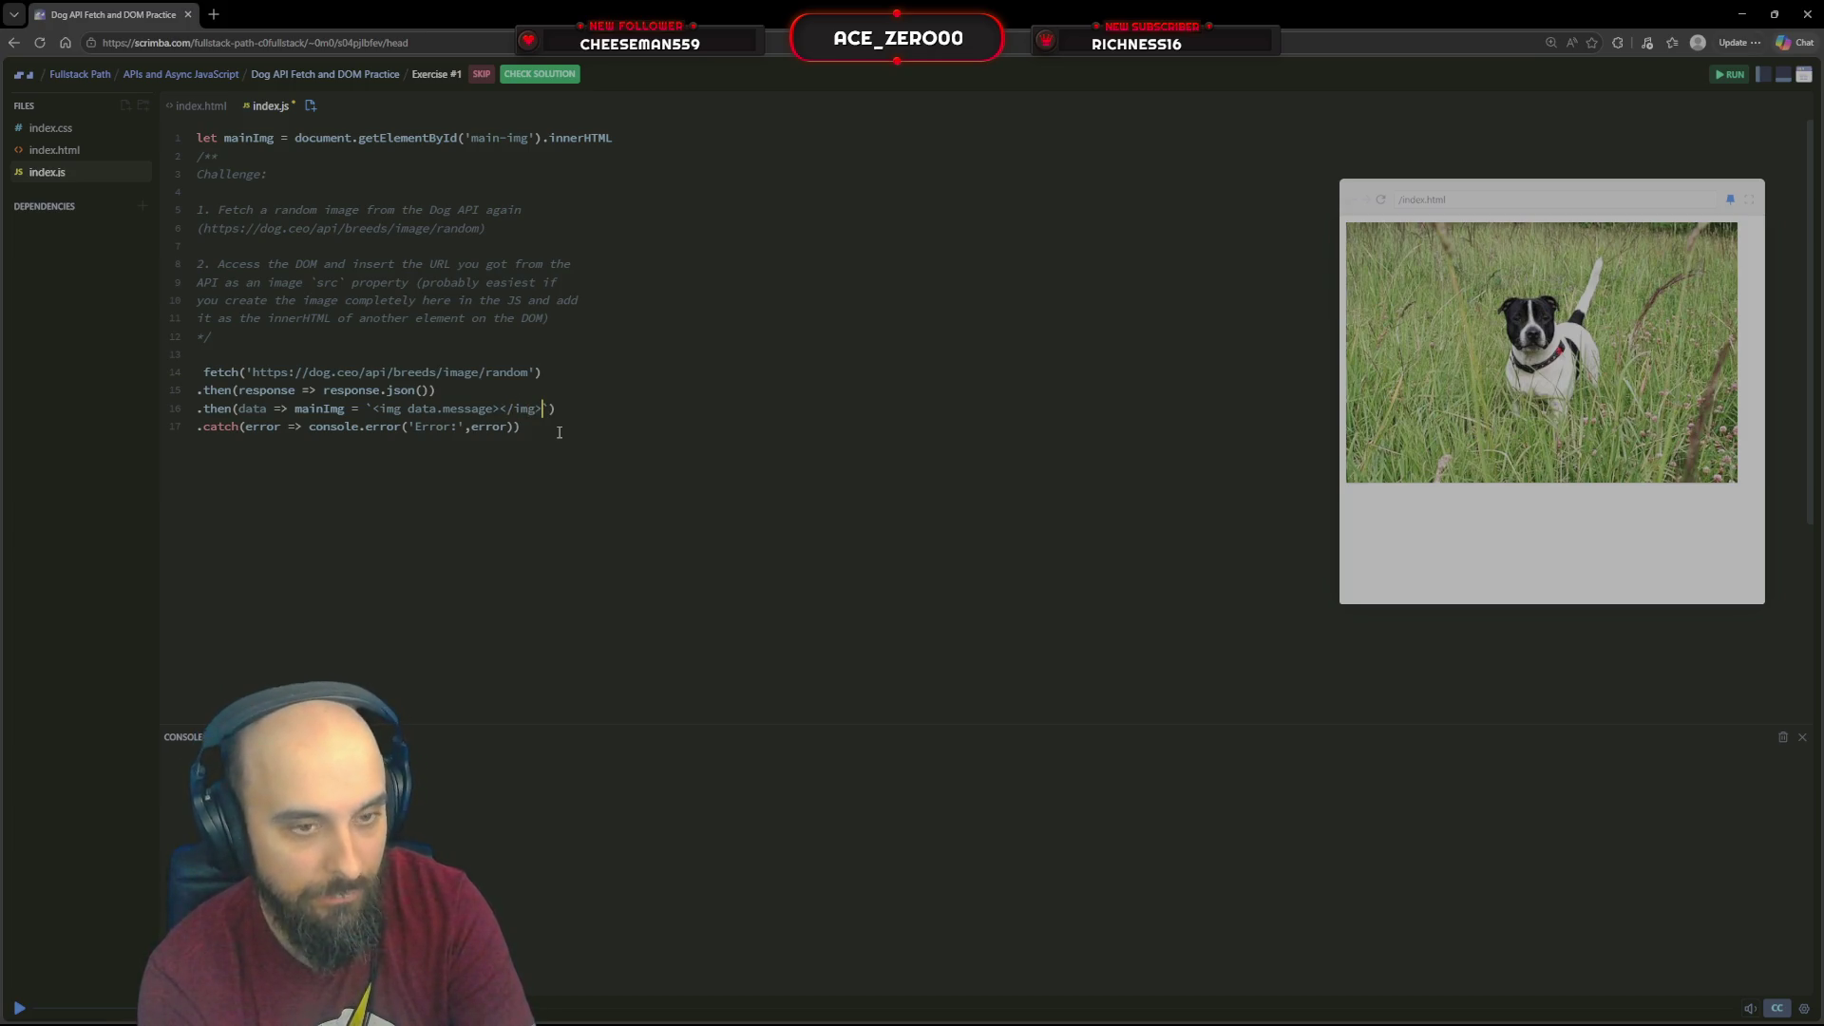
{"action": "type", "text": ">"}
{"action": "key", "text": "Left"}
{"action": "key", "text": "Left"}
{"action": "key", "text": "Left"}
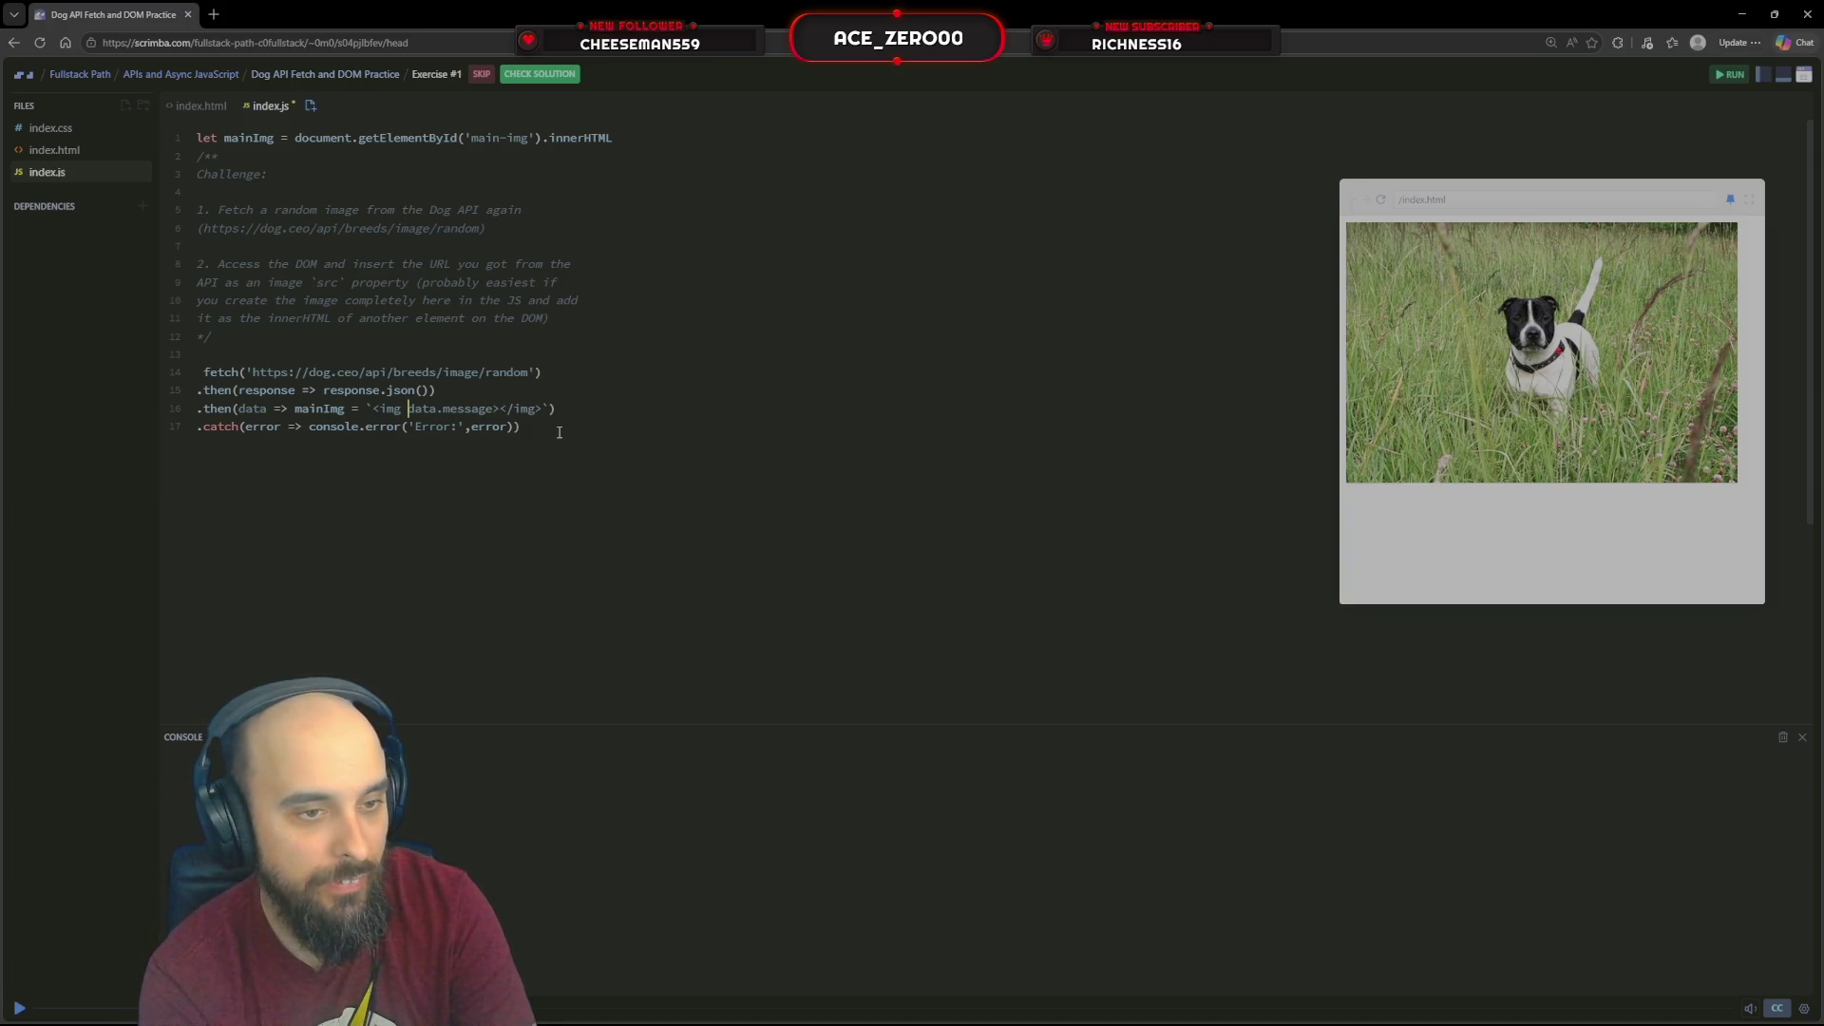
{"action": "type", "text": "src="}
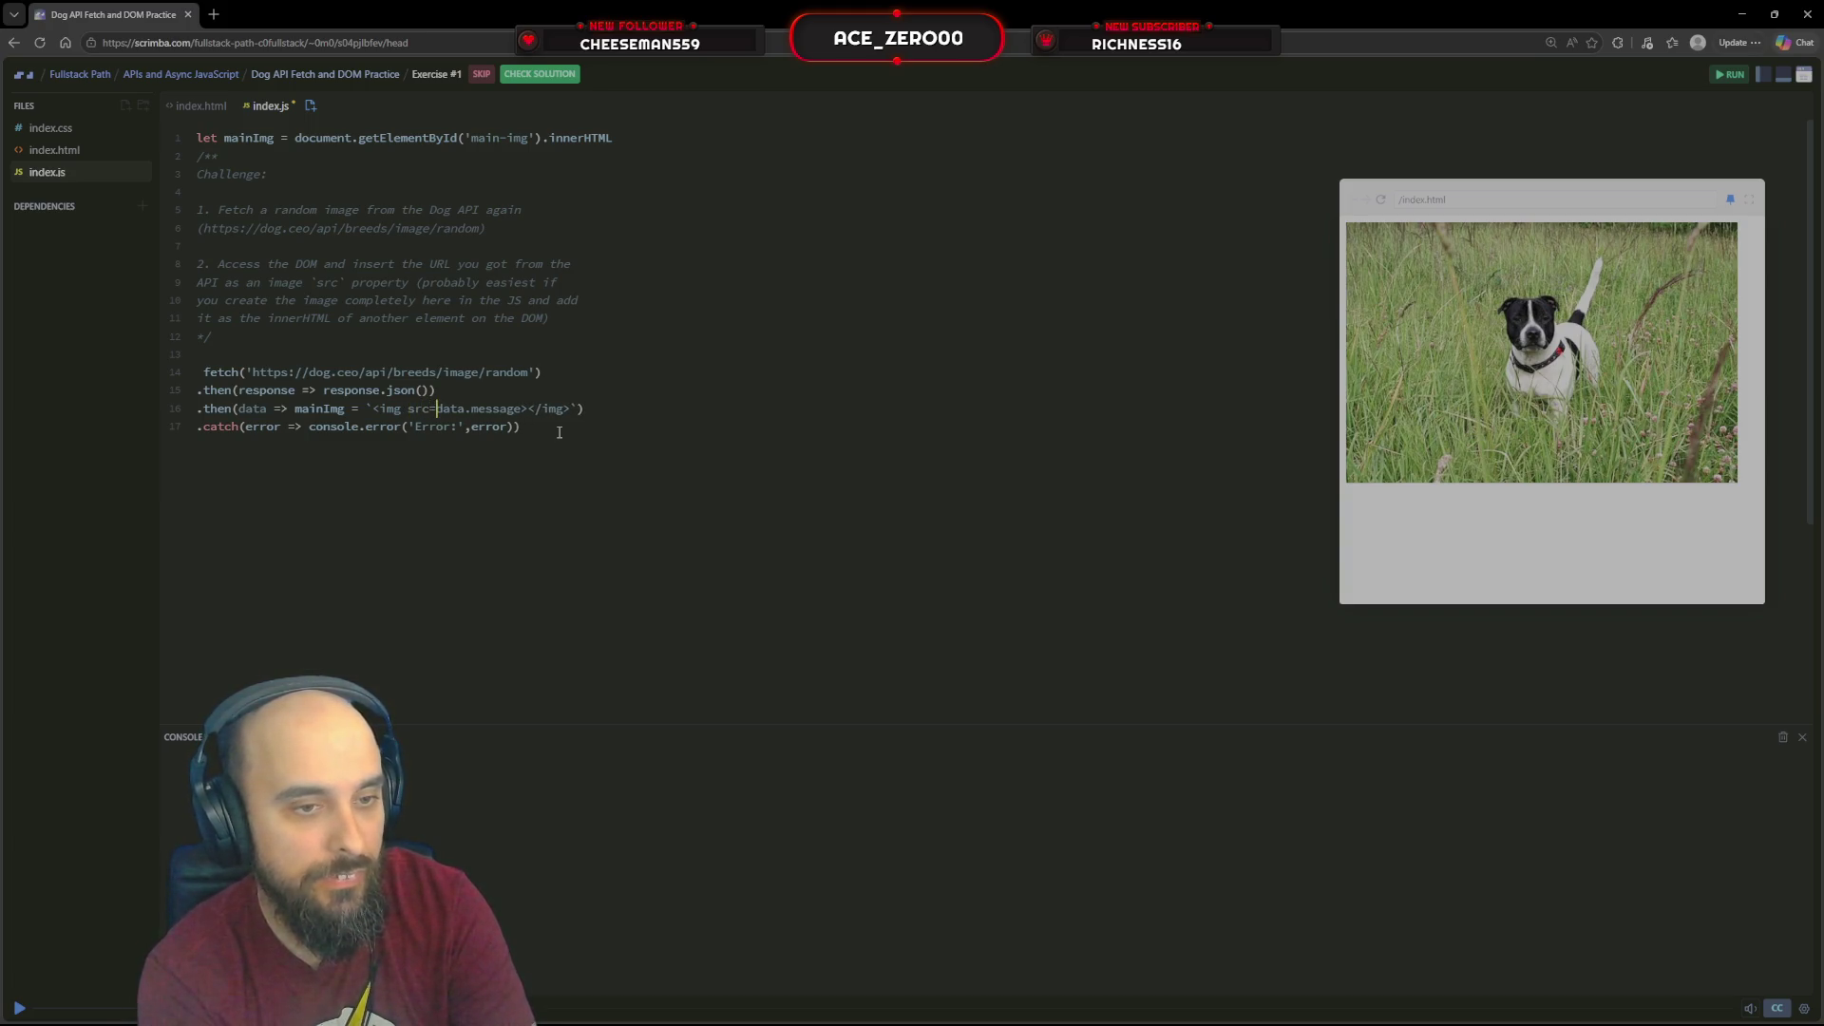
{"action": "type", "text": "\""}
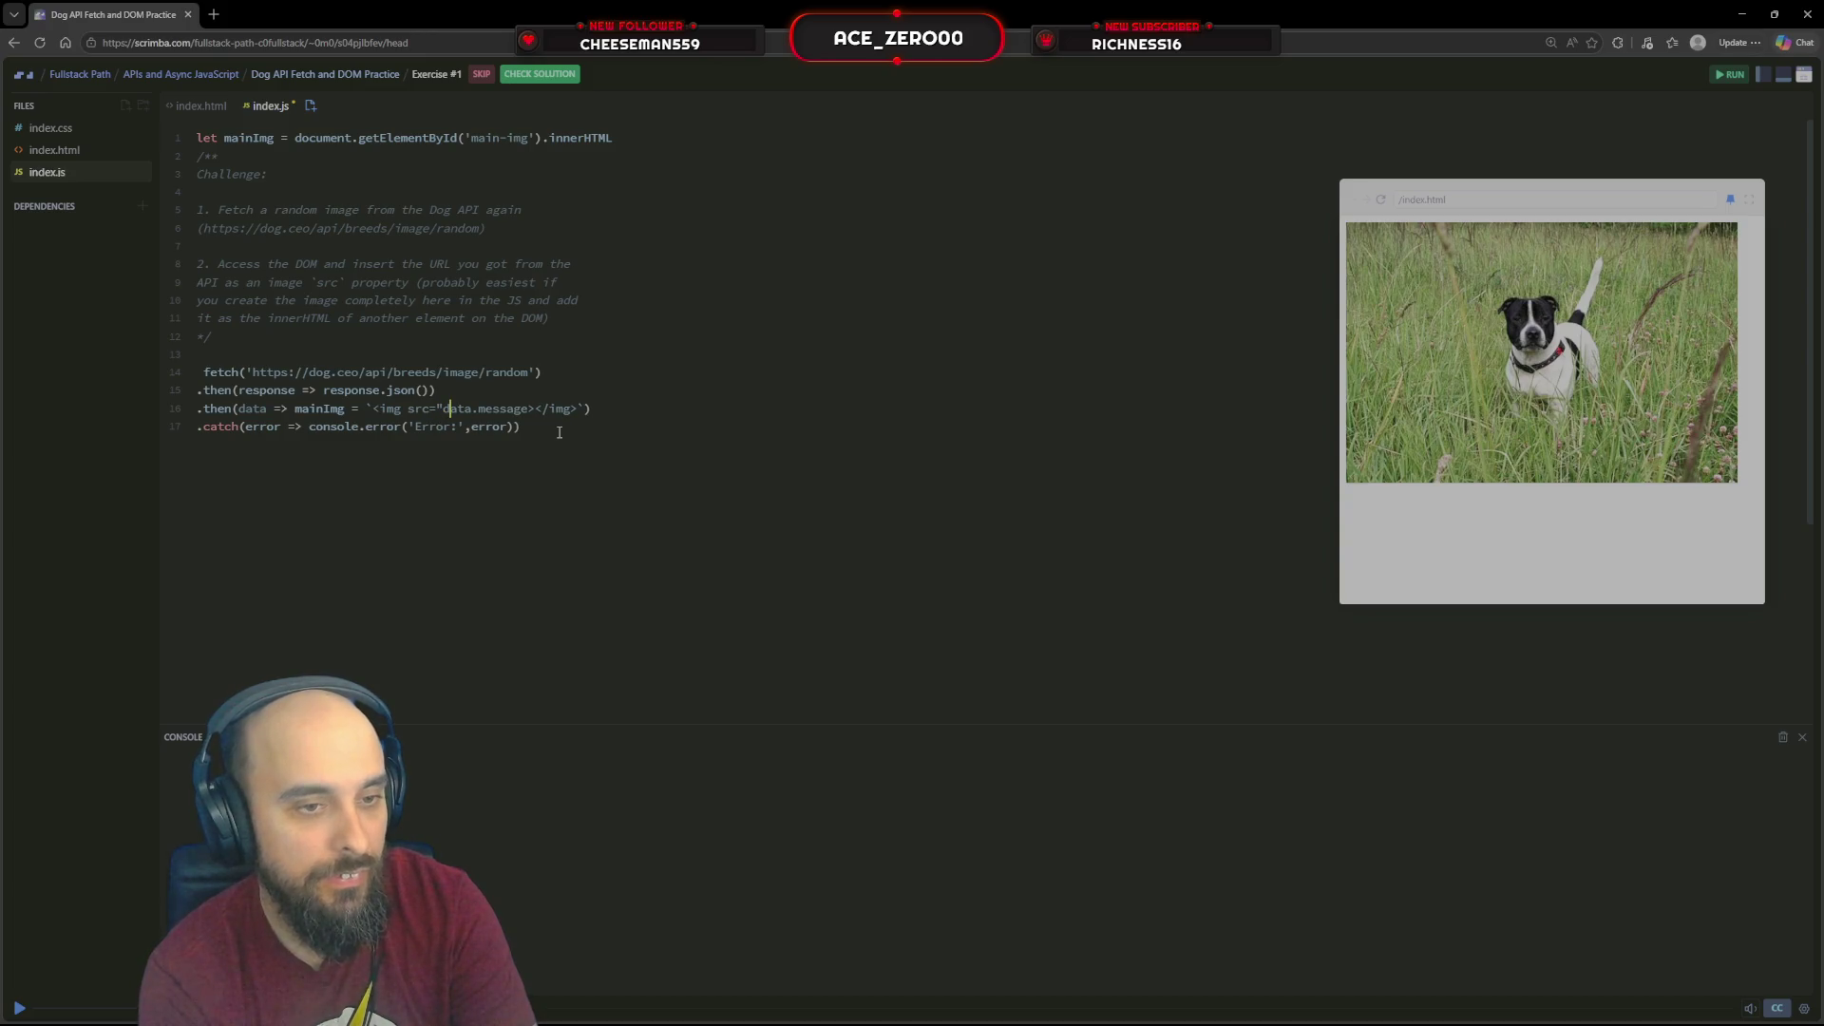
{"action": "type", "text": "\""}
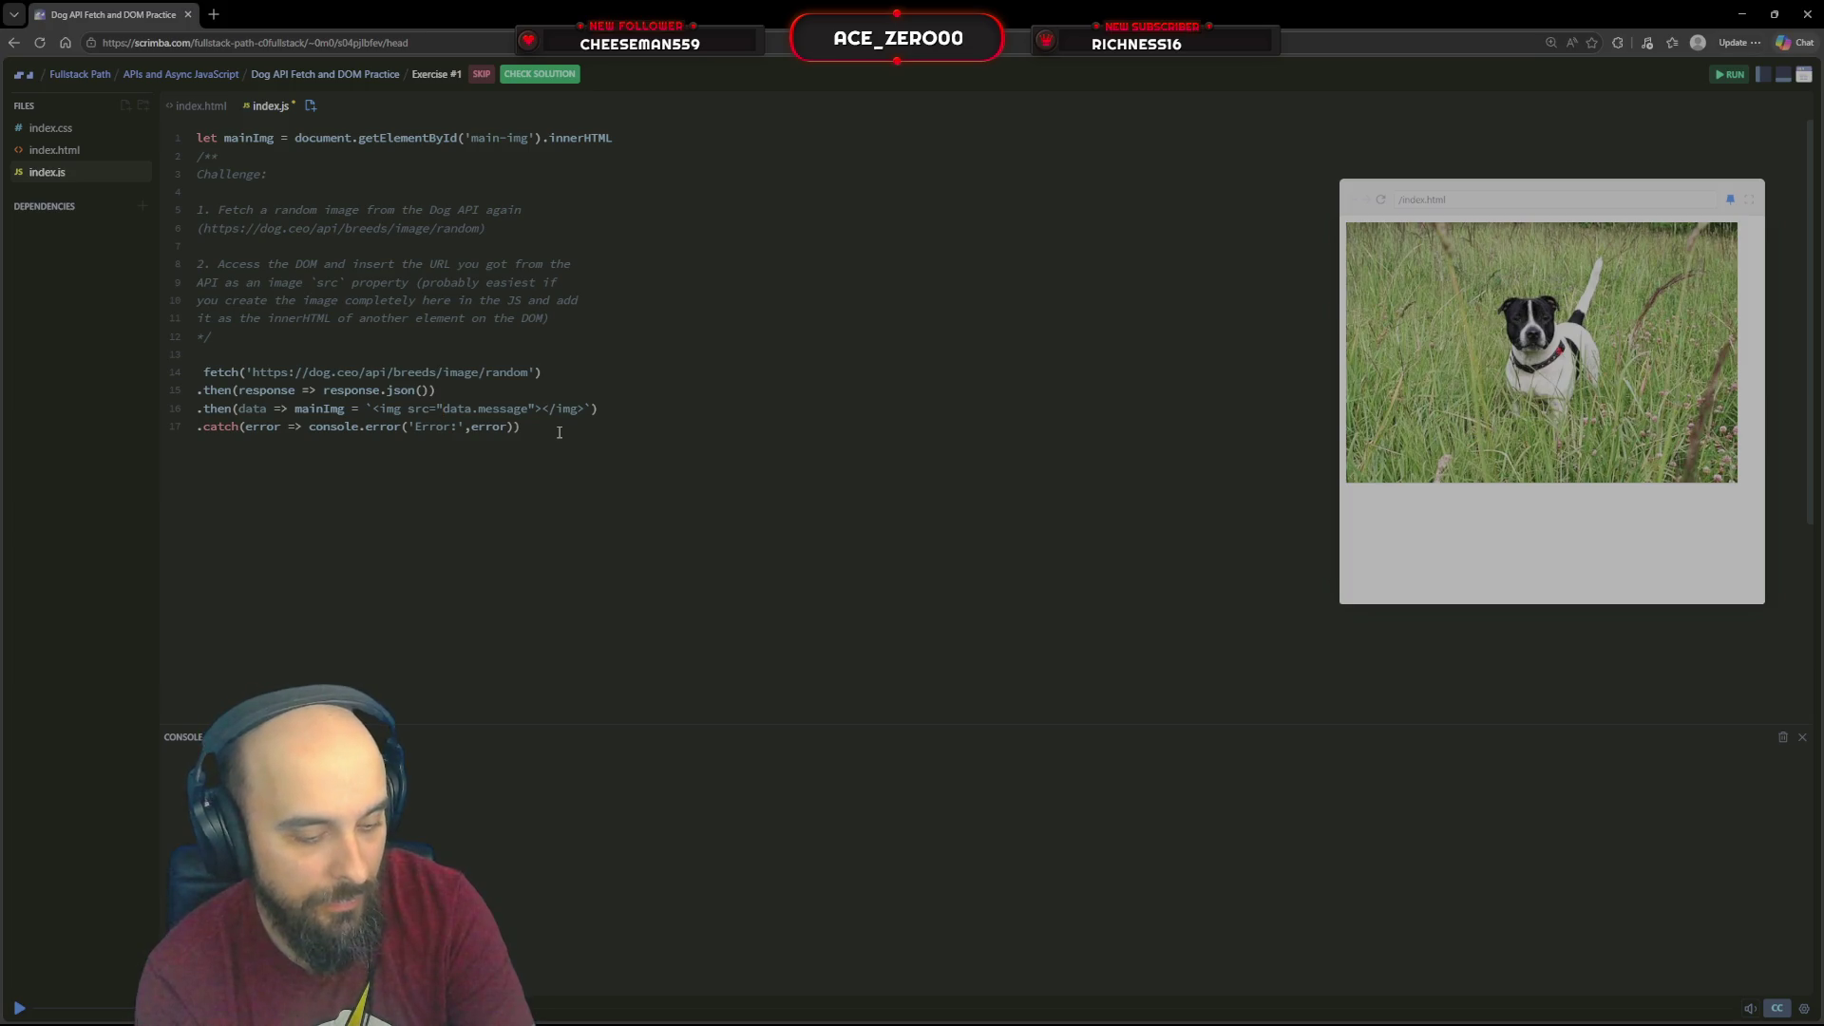
{"action": "type", "text": "${"}
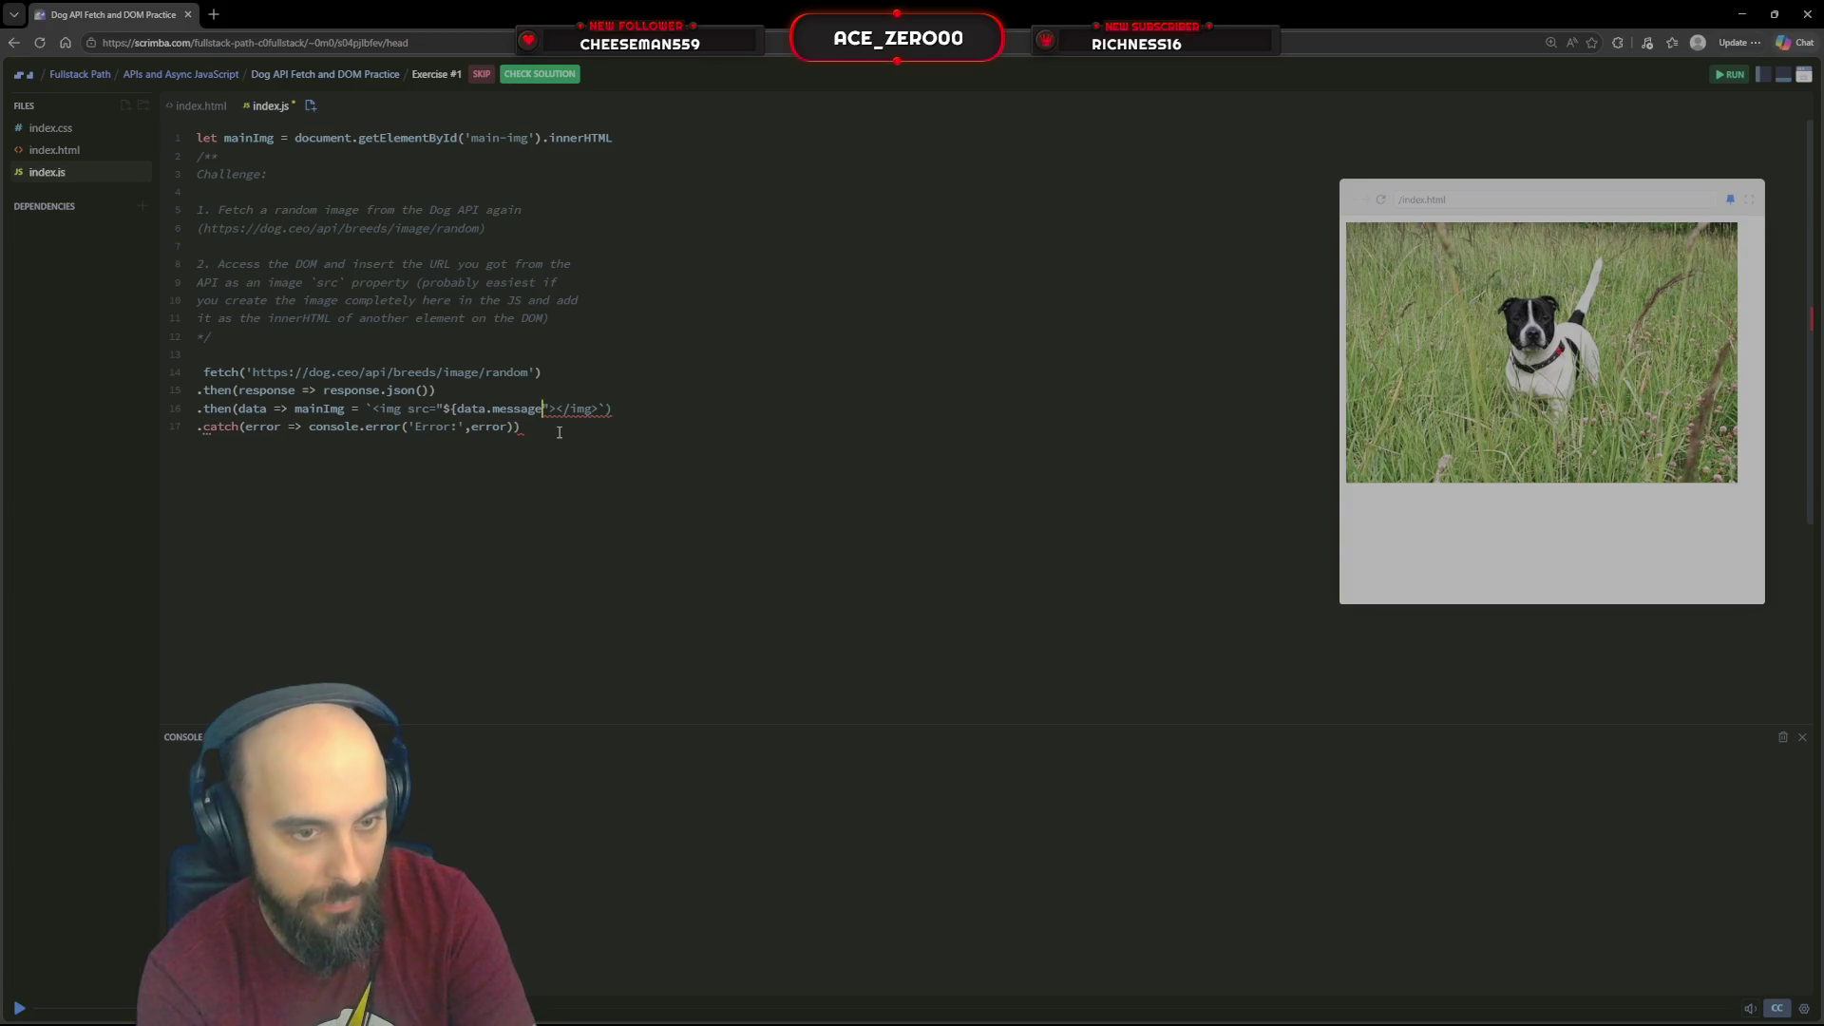
{"action": "type", "text": "}"}
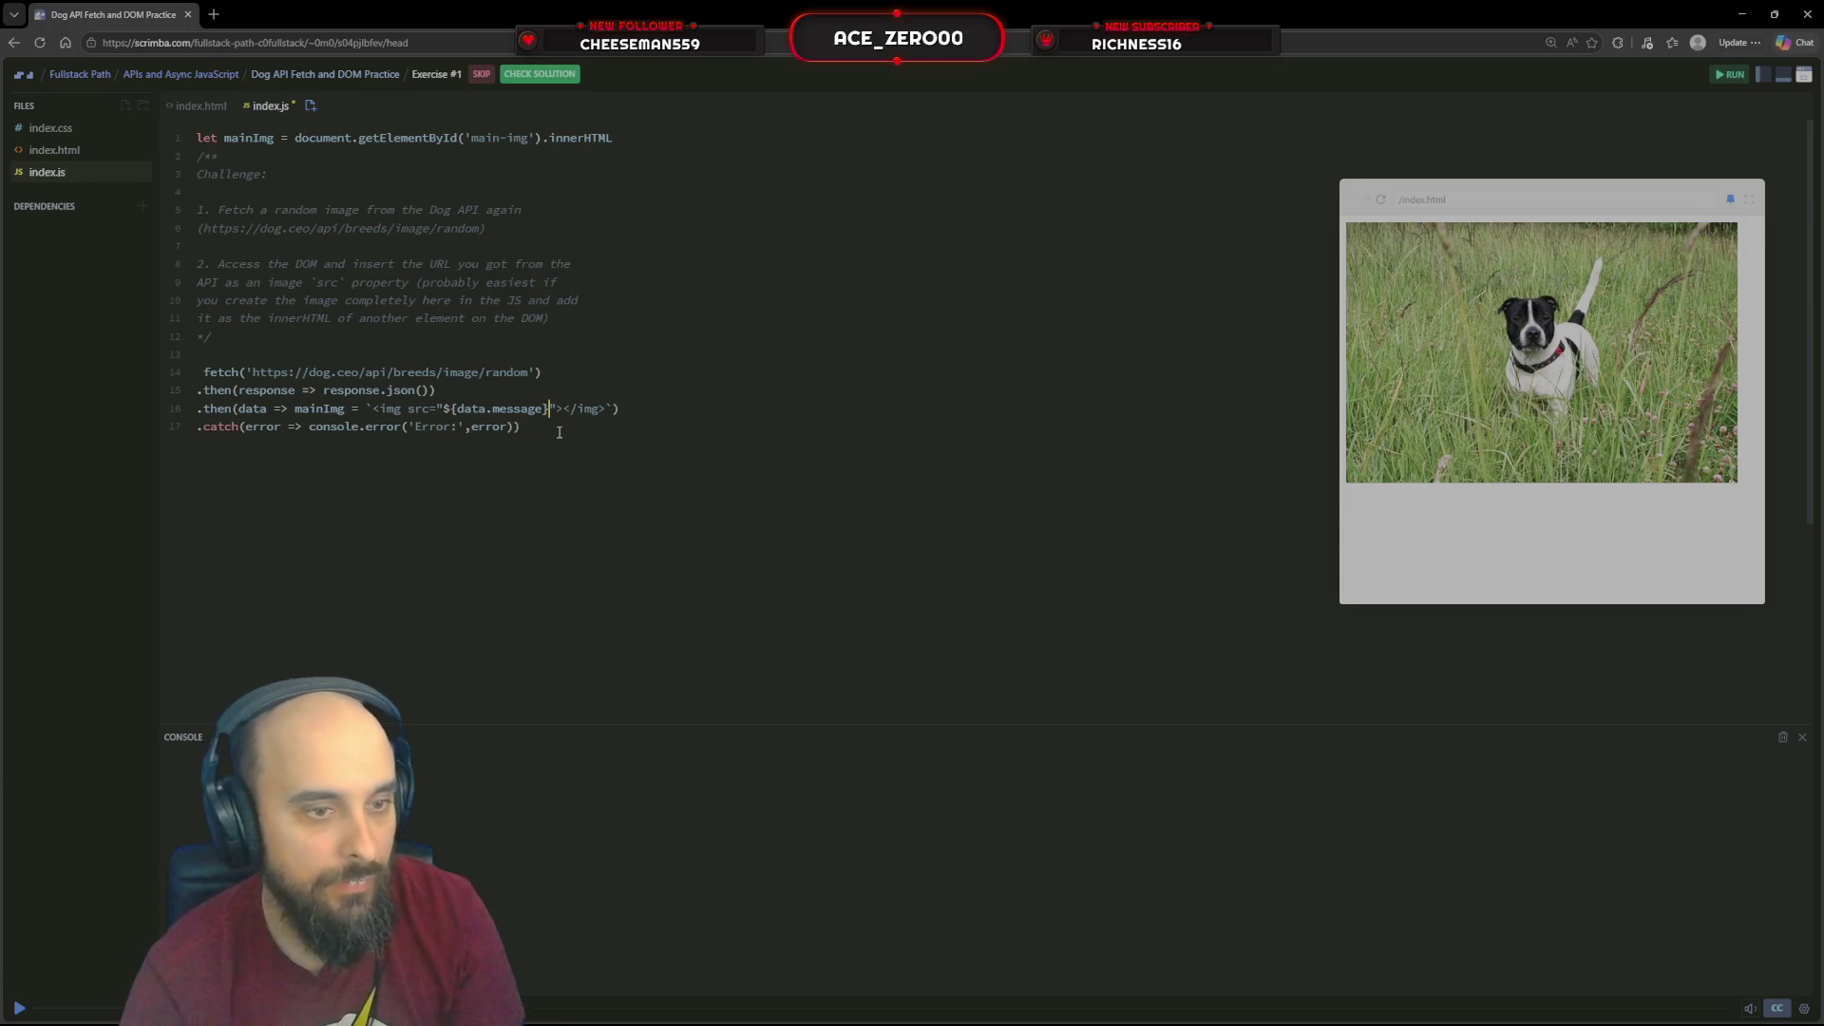
{"action": "left_click", "coordinate": [1381, 202]}
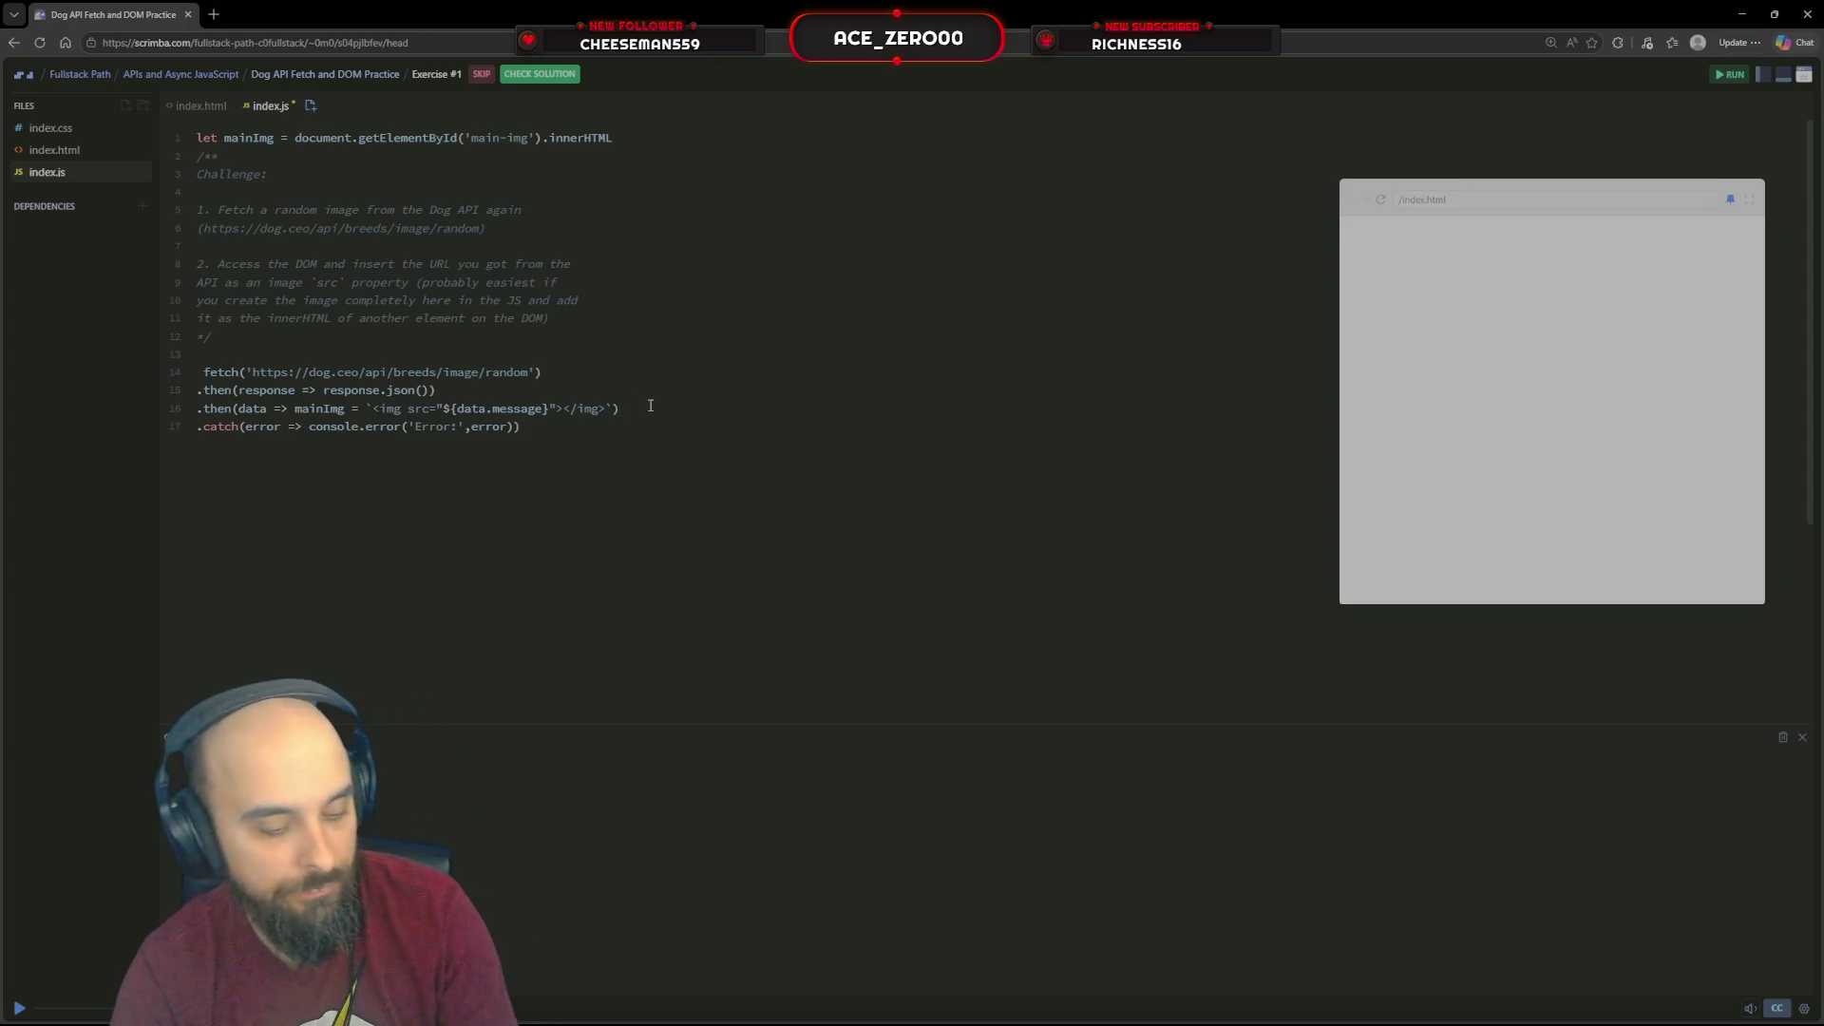
Undo to the getElementById('main-img') line, swap src for innerHTML and restore the img template value
{"action": "left_click", "coordinate": [365, 410]}
{"action": "type", "text": "`"}
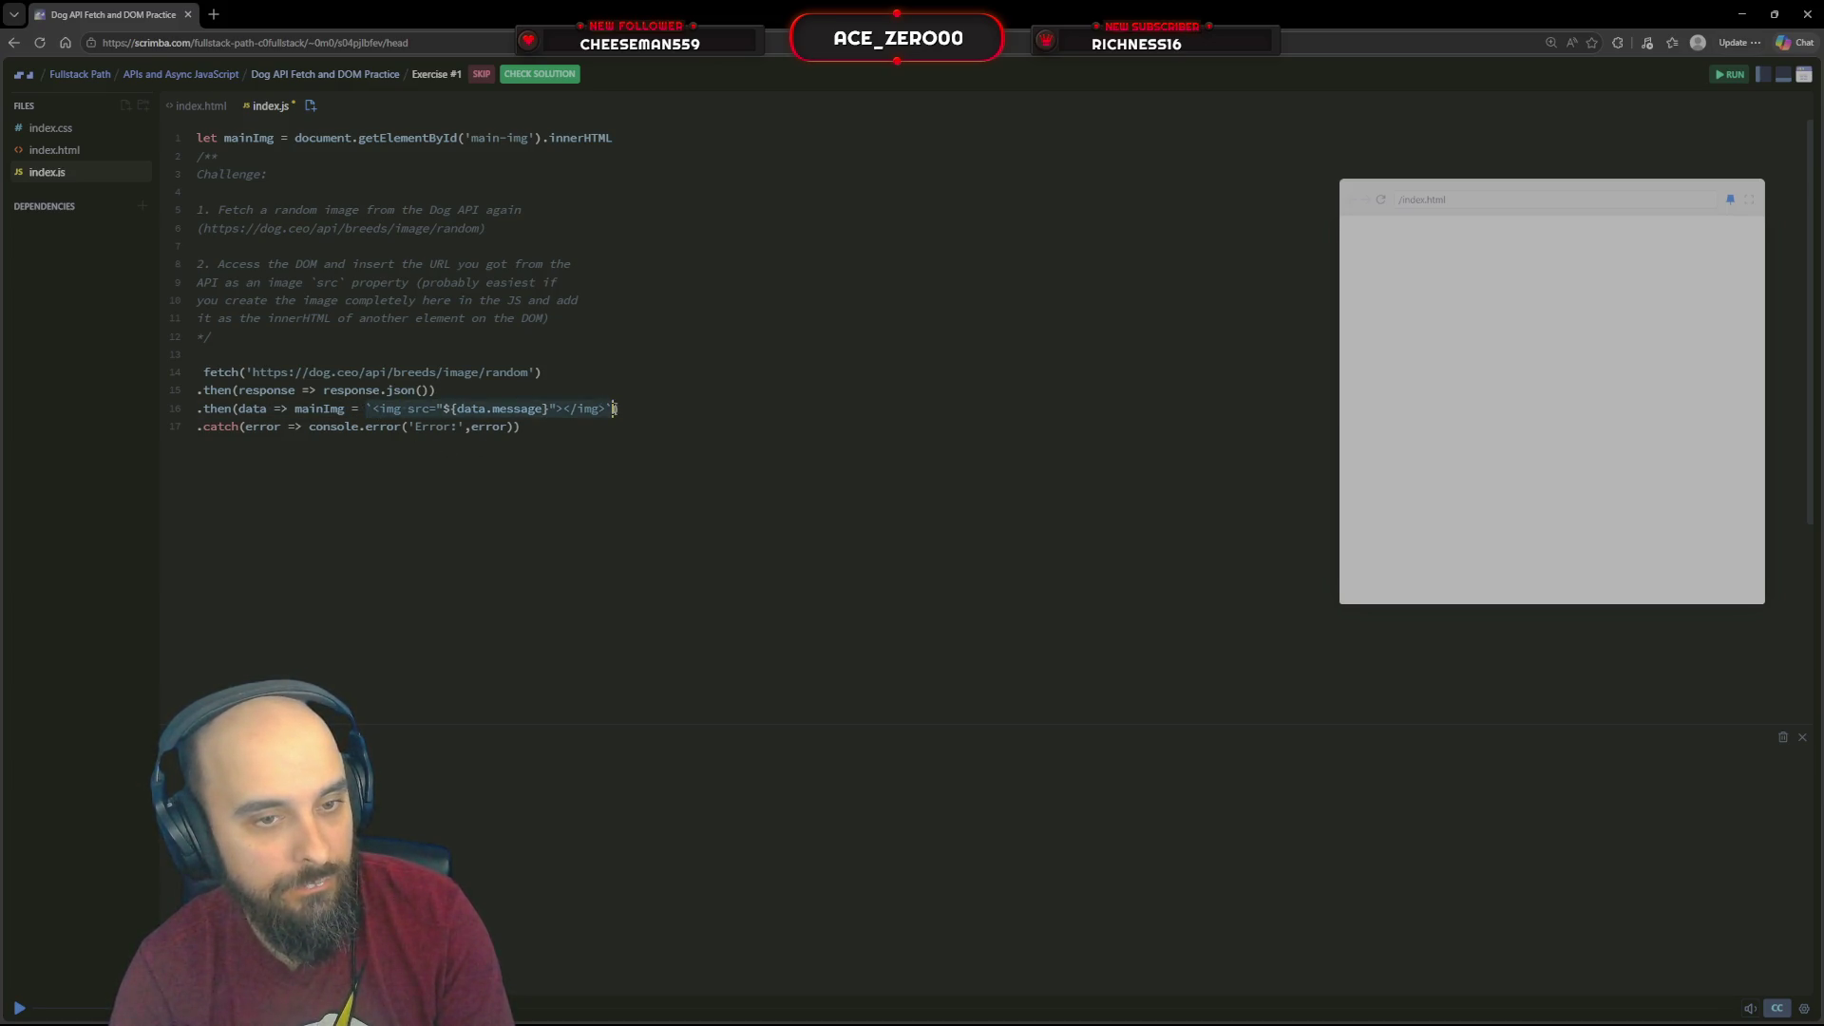
{"action": "type", "text": ")"}
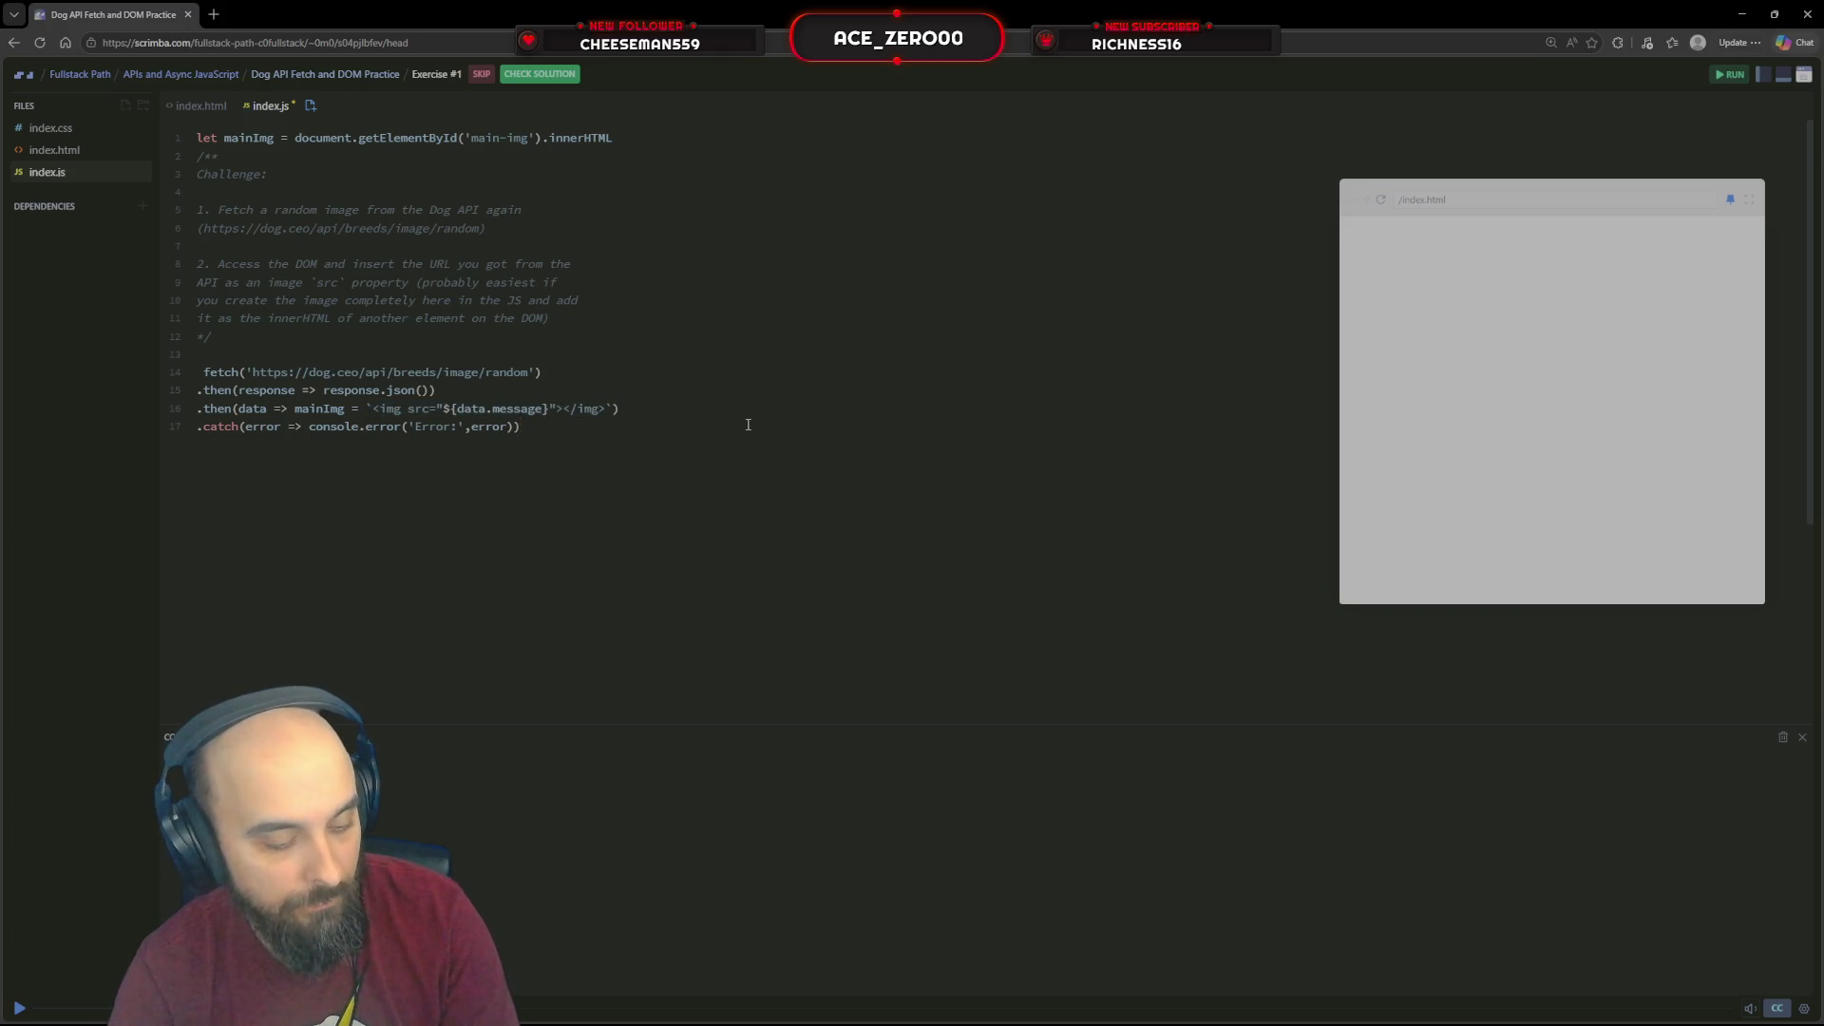
{"action": "key", "text": "ctrl+z"}
{"action": "key", "text": "ctrl+z"}
{"action": "key", "text": "ctrl+z"}
{"action": "key", "text": "ctrl+z"}
{"action": "key", "text": "ctrl+z"}
{"action": "key", "text": "ctrl+z"}
{"action": "key", "text": "ctrl+z"}
{"action": "key", "text": "ctrl+z"}
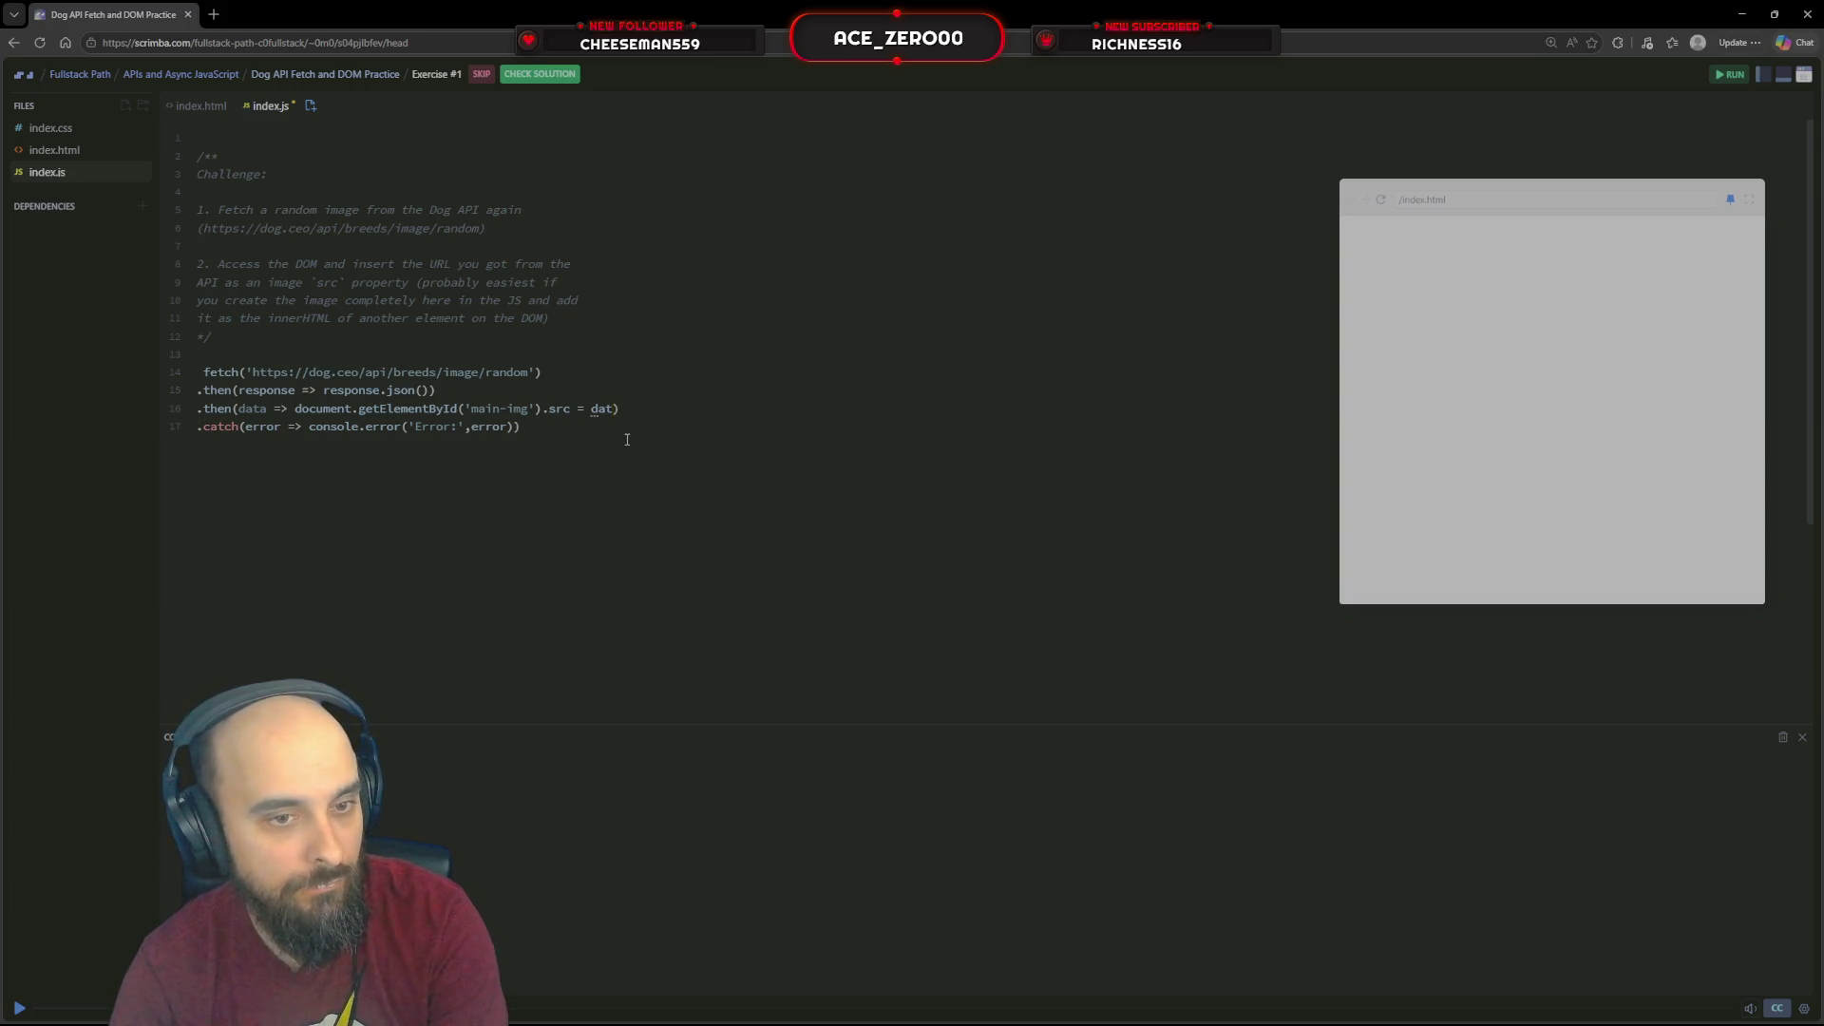
{"action": "left_click", "coordinate": [574, 407]}
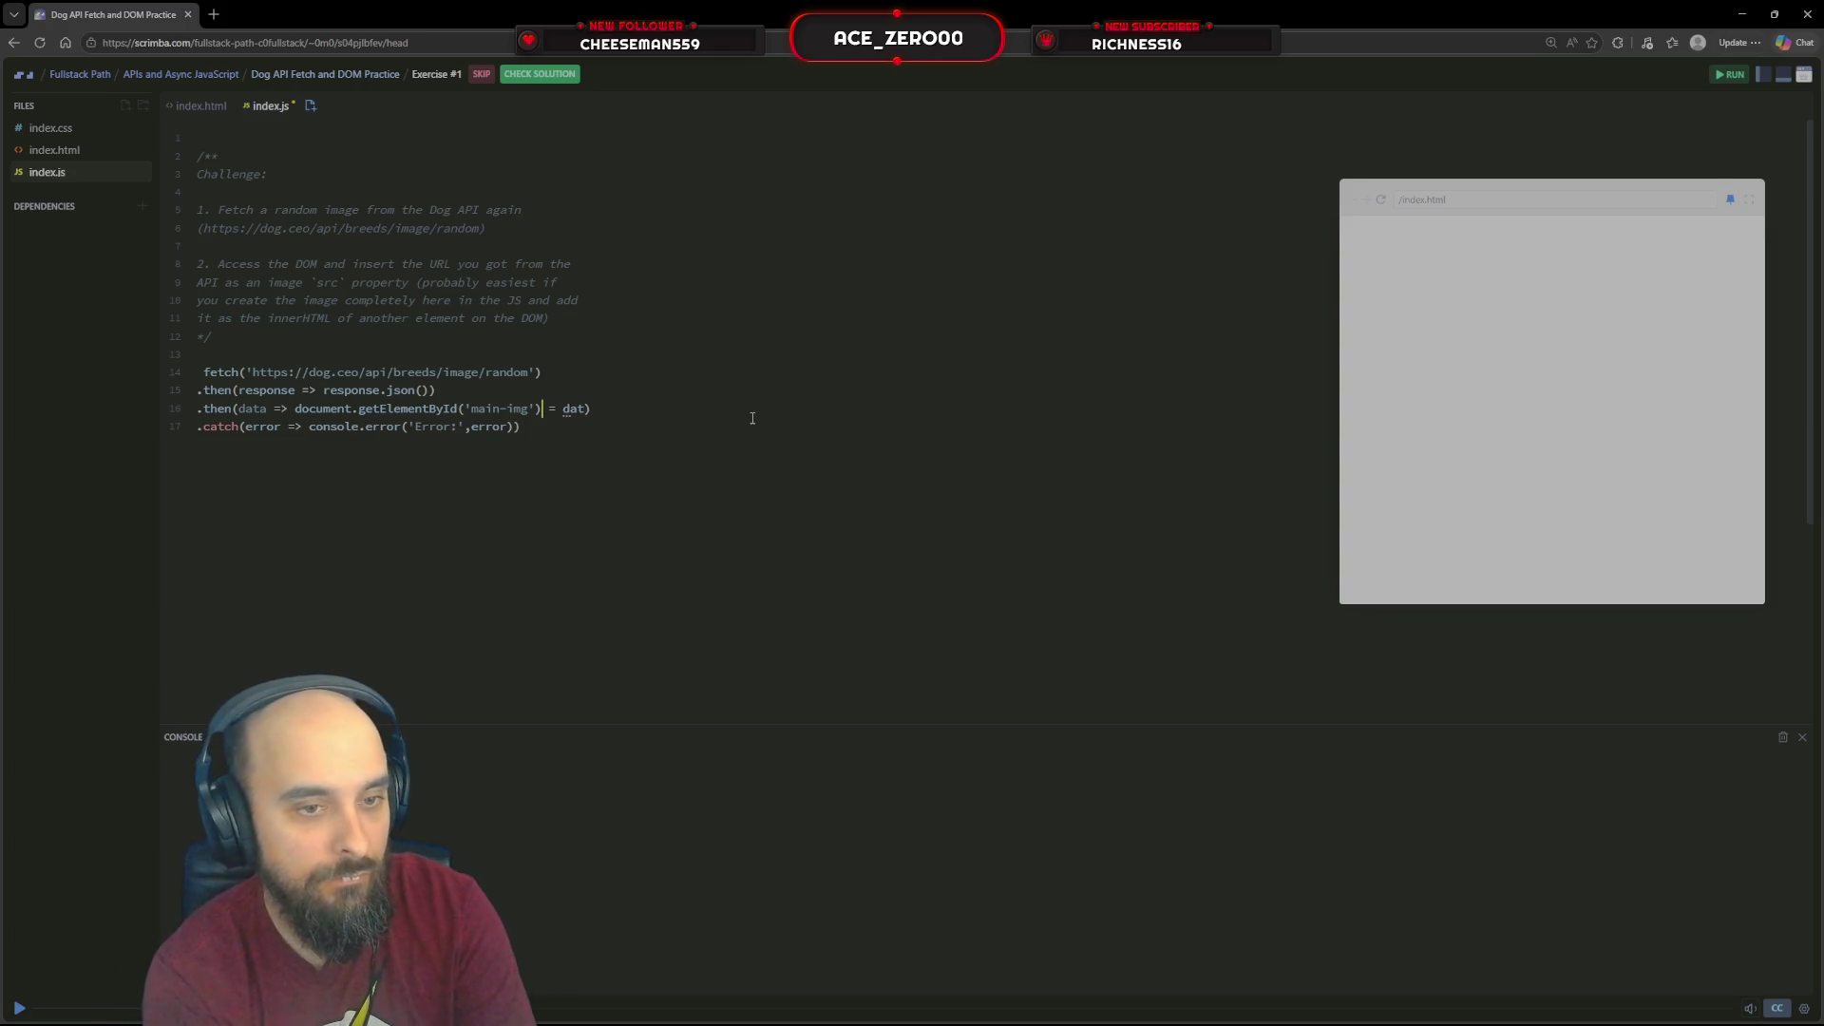
{"action": "key", "text": "BackSpace"}
{"action": "key", "text": "BackSpace"}
{"action": "key", "text": "BackSpace"}
{"action": "type", "text": "innerHTML"}
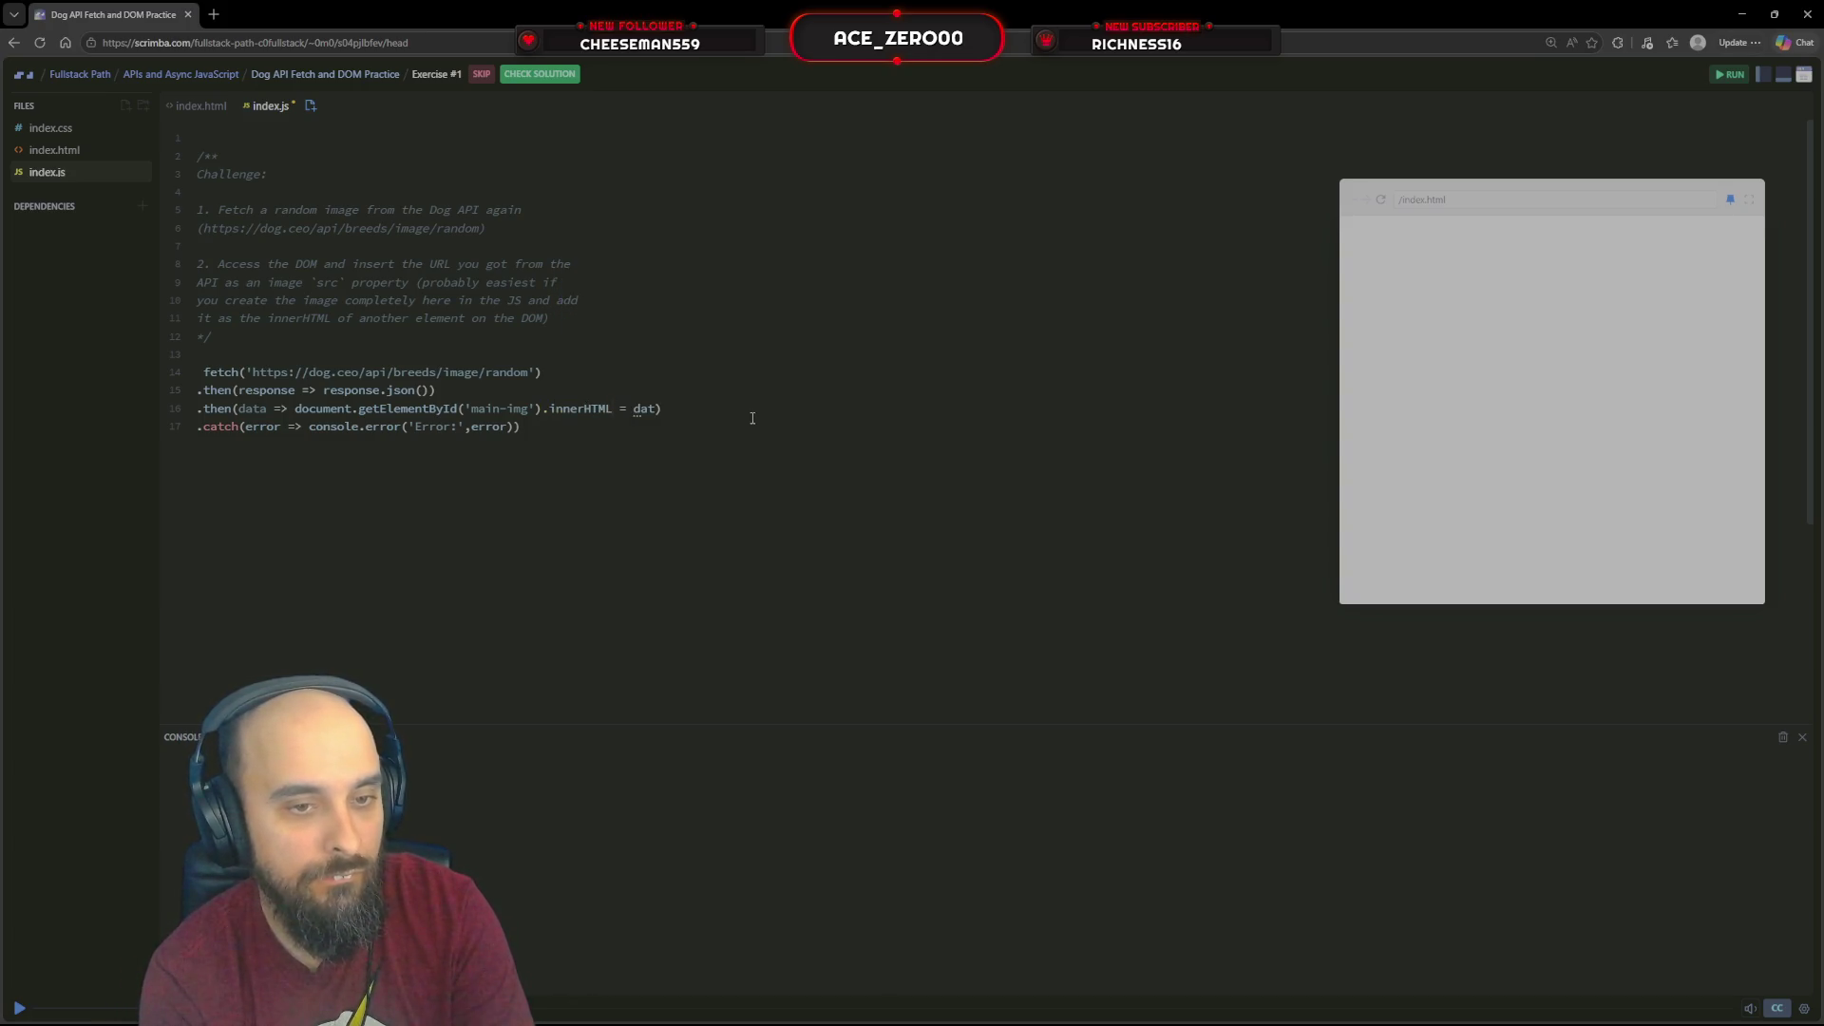
{"action": "key", "text": "BackSpace"}
{"action": "key", "text": "BackSpace"}
{"action": "key", "text": "BackSpace"}
{"action": "type", "text": "`<img src=\"${data.message}\"></img>`"}
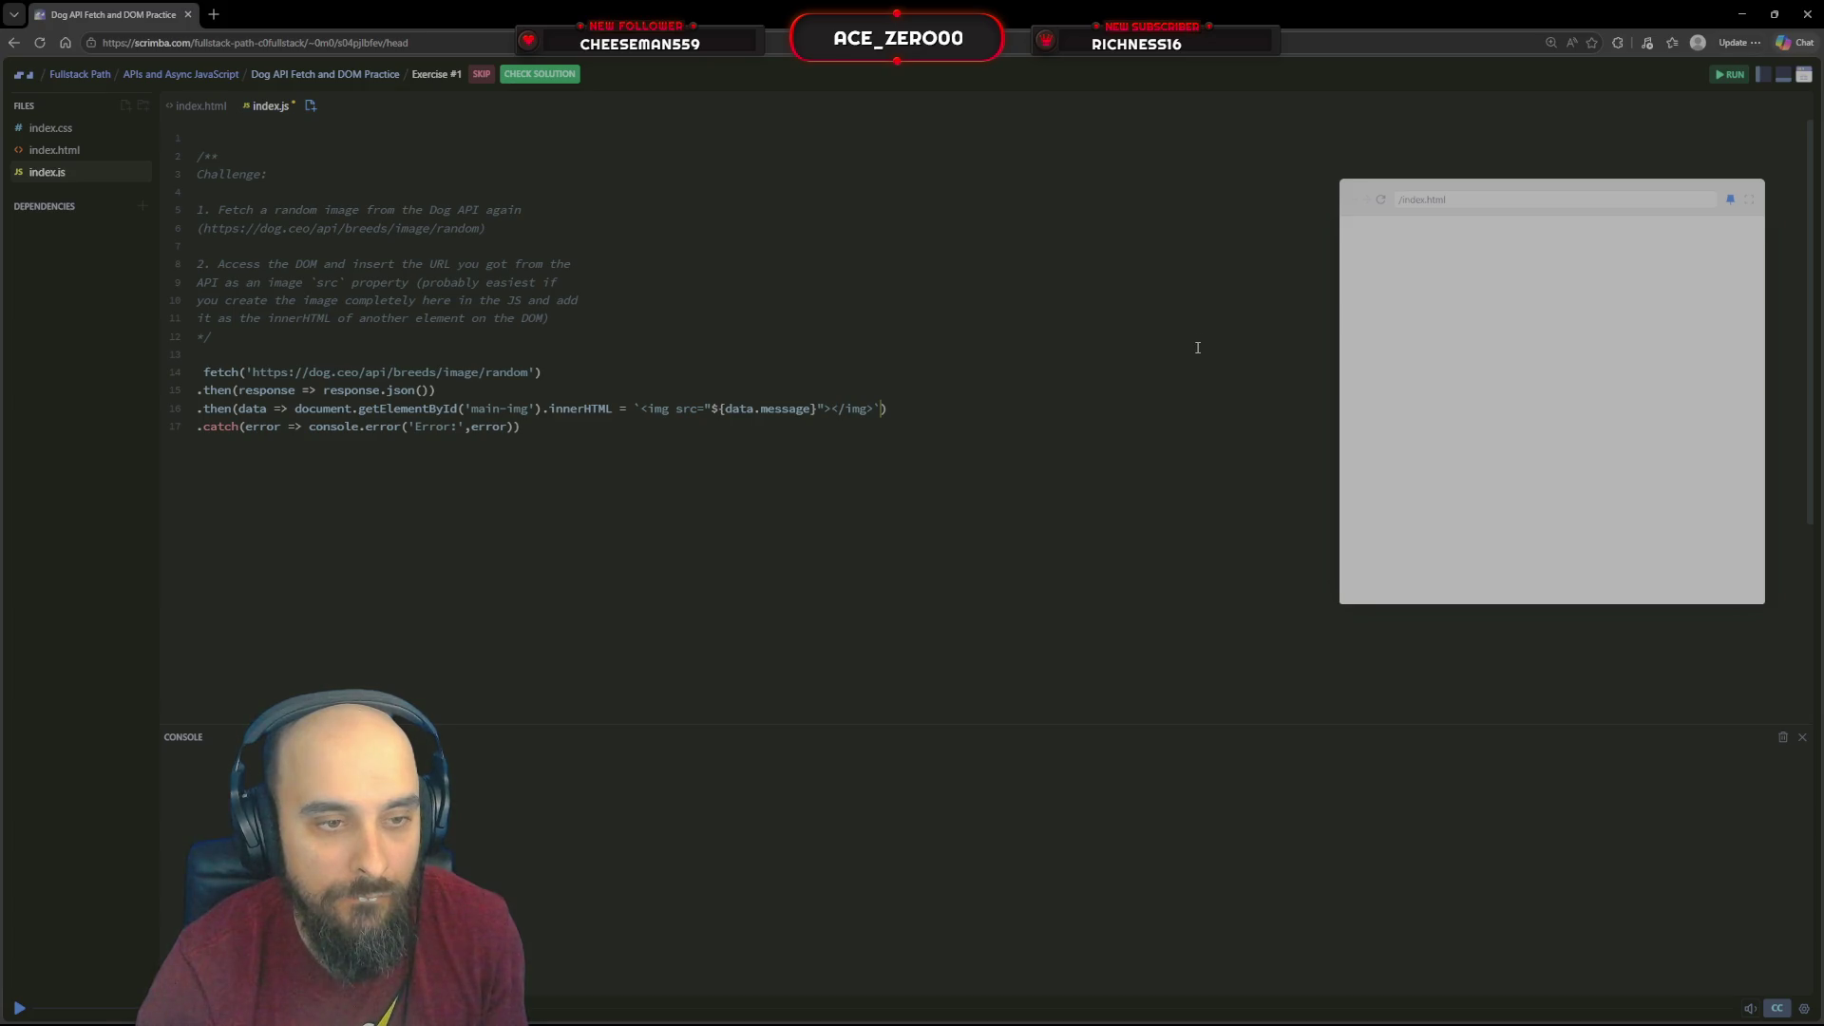
Rename index.html's main-img <img> tags to <div>, reload the dog photo preview and submit
{"action": "left_click", "coordinate": [72, 151]}
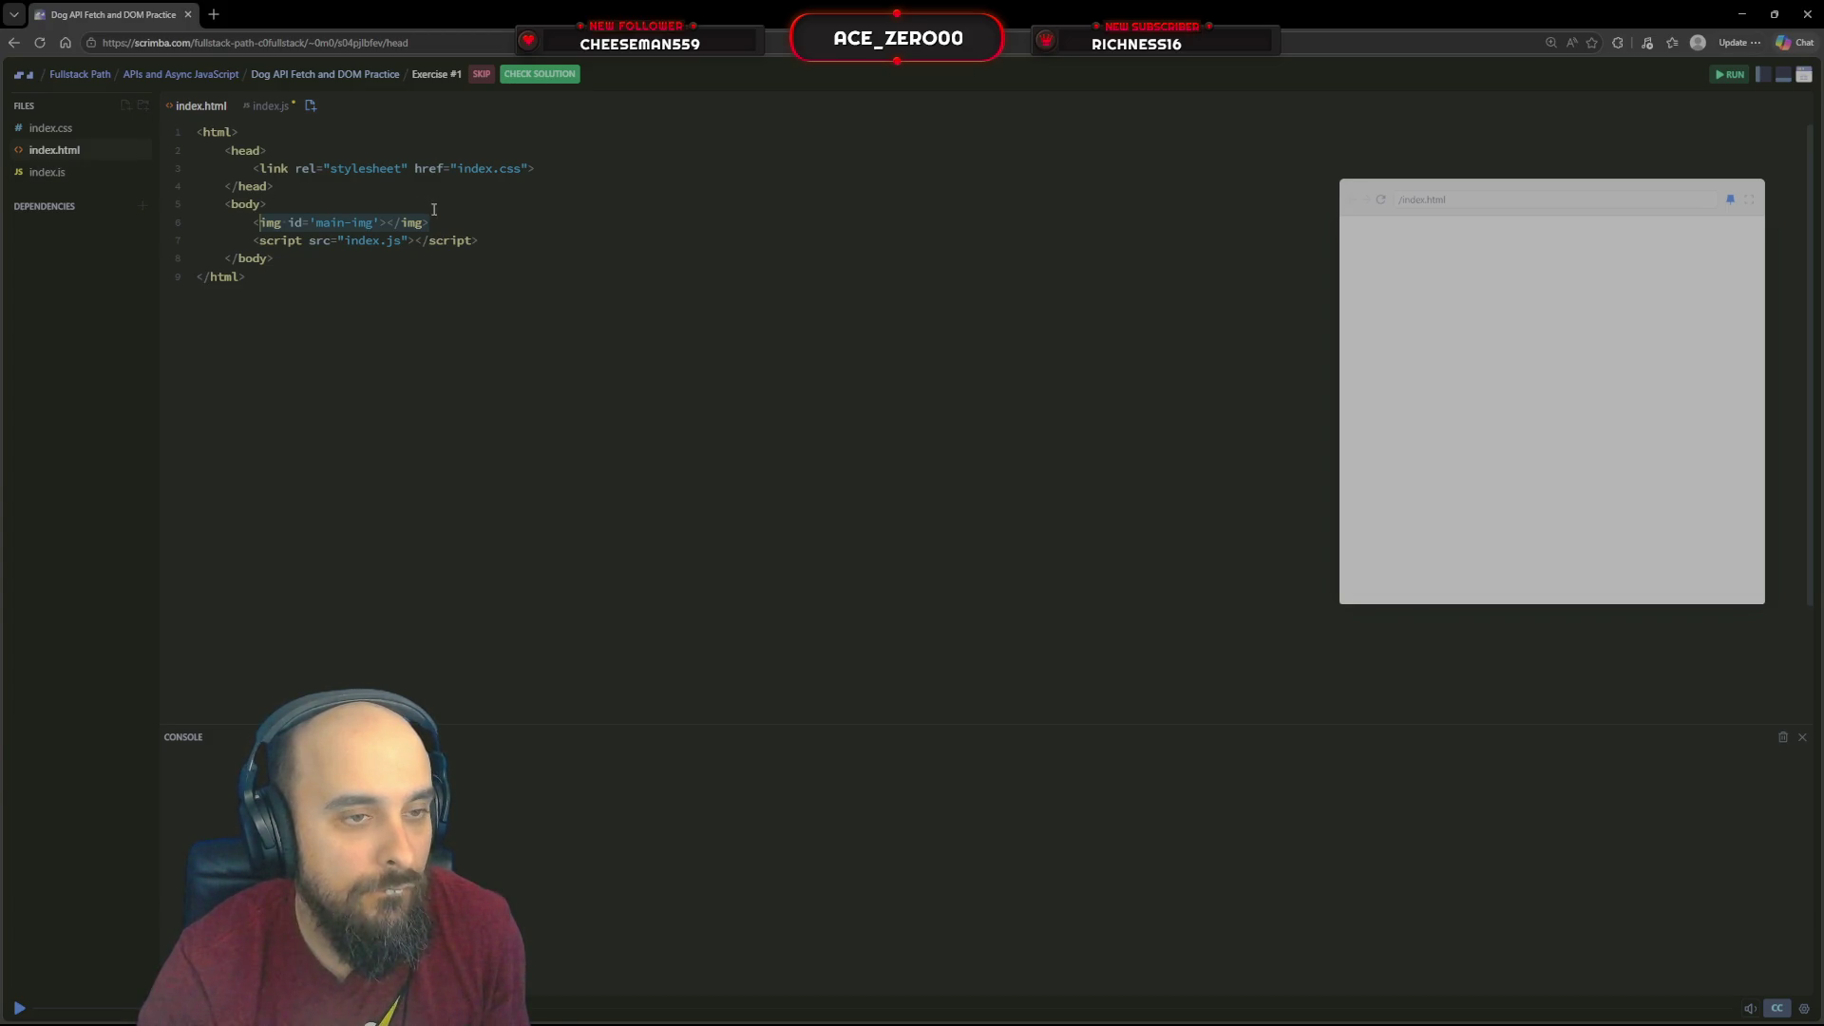
{"action": "left_click", "coordinate": [283, 224]}
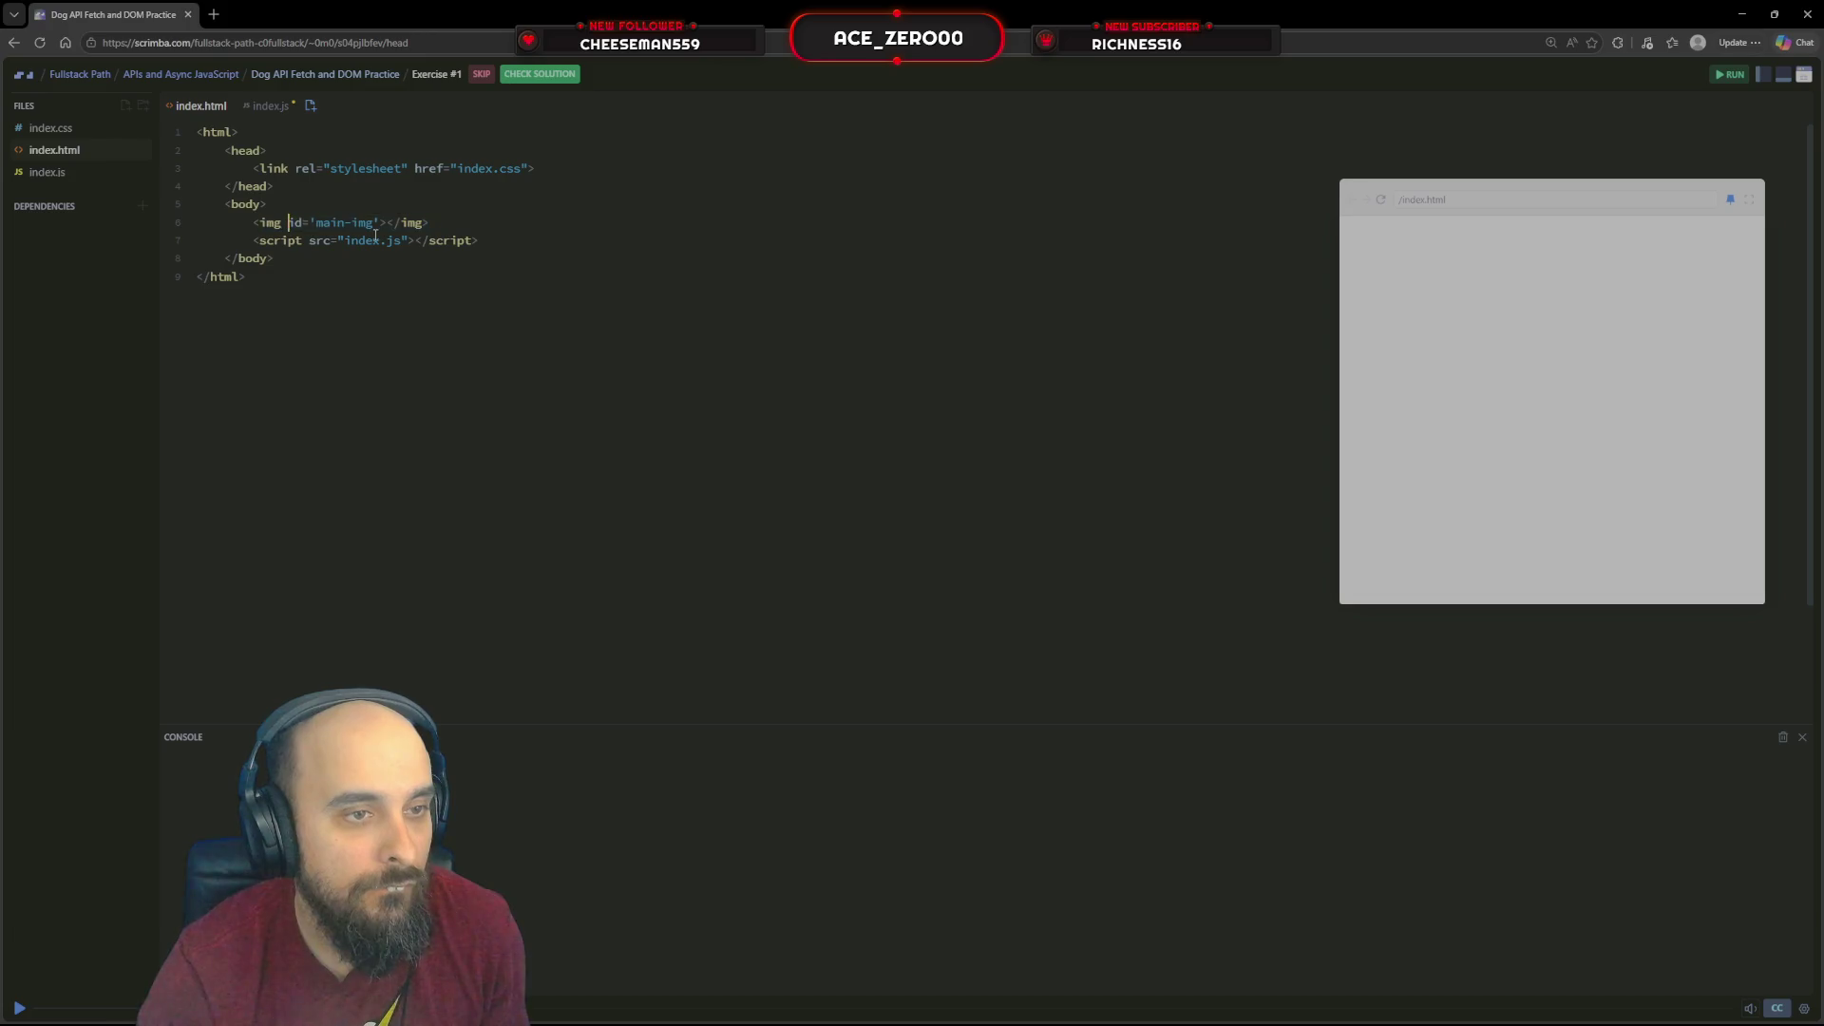
{"action": "key", "text": "BackSpace"}
{"action": "key", "text": "BackSpace"}
{"action": "key", "text": "BackSpace"}
{"action": "type", "text": "div"}
{"action": "key", "text": "Right"}
{"action": "key", "text": "Right"}
{"action": "key", "text": "Right"}
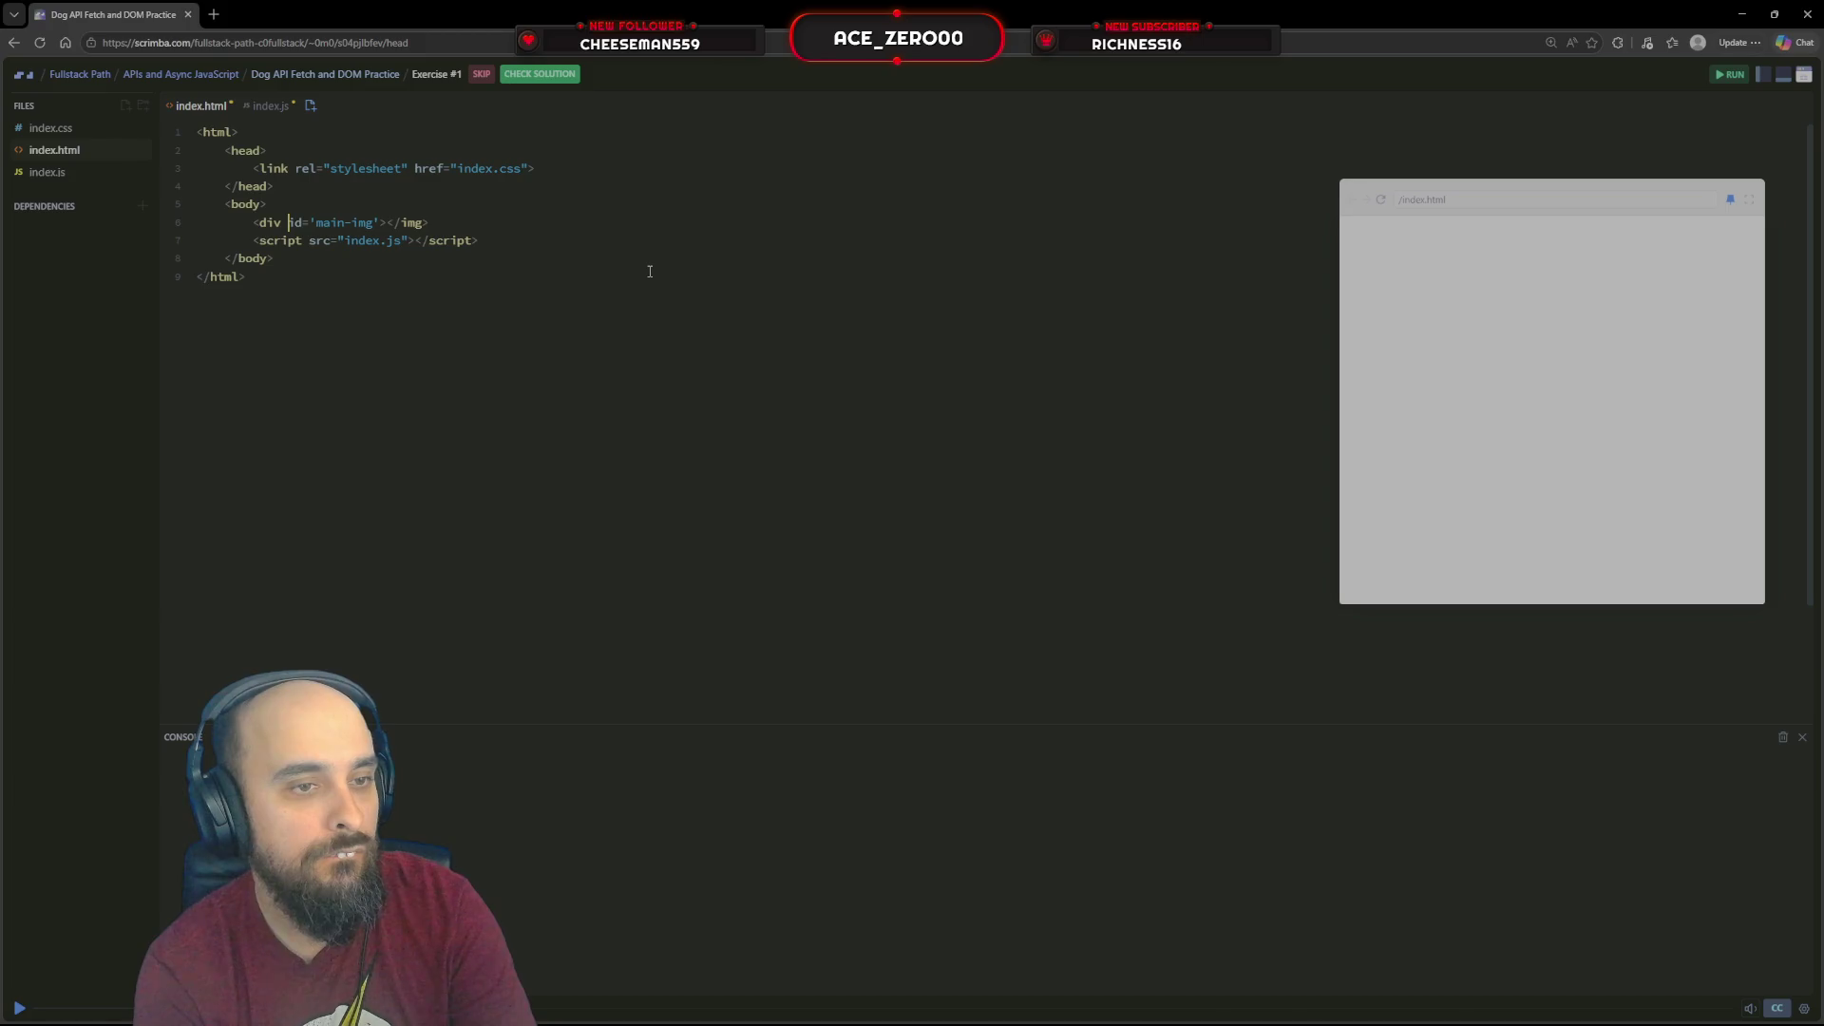
{"action": "key", "text": "BackSpace"}
{"action": "key", "text": "BackSpace"}
{"action": "key", "text": "BackSpace"}
{"action": "type", "text": "div"}
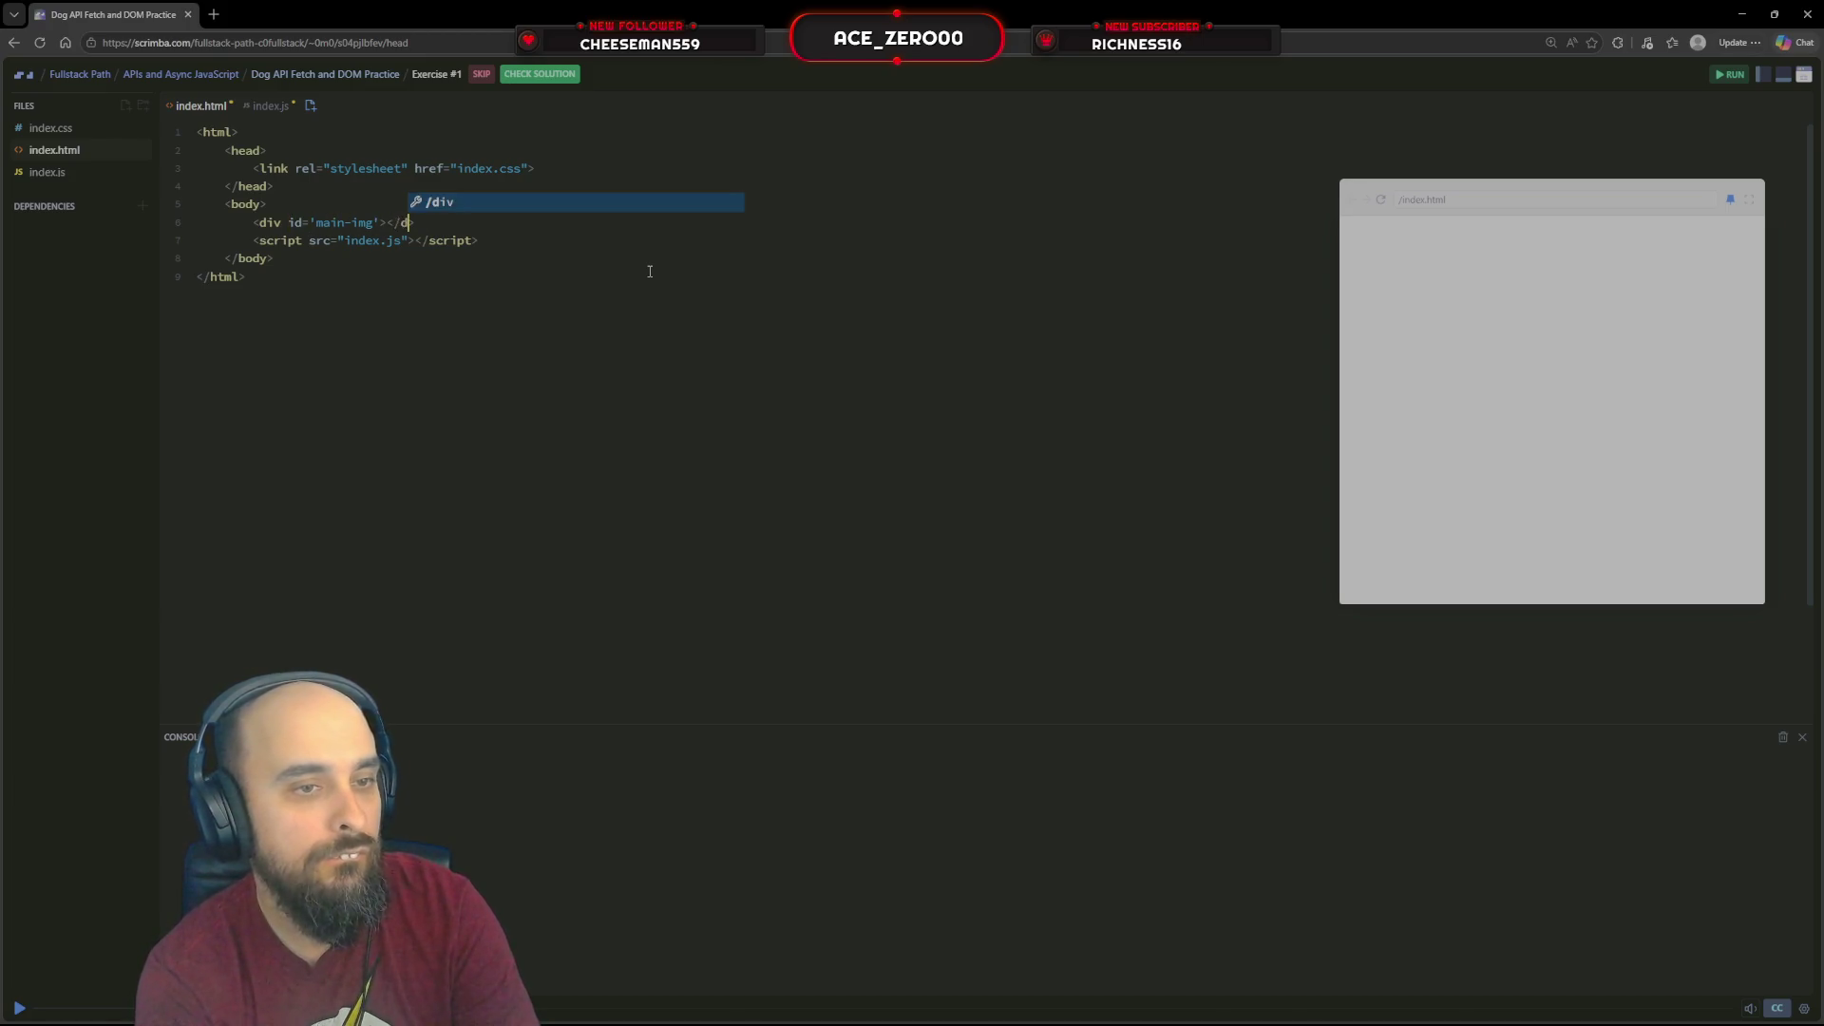
{"action": "left_click", "coordinate": [1382, 203]}
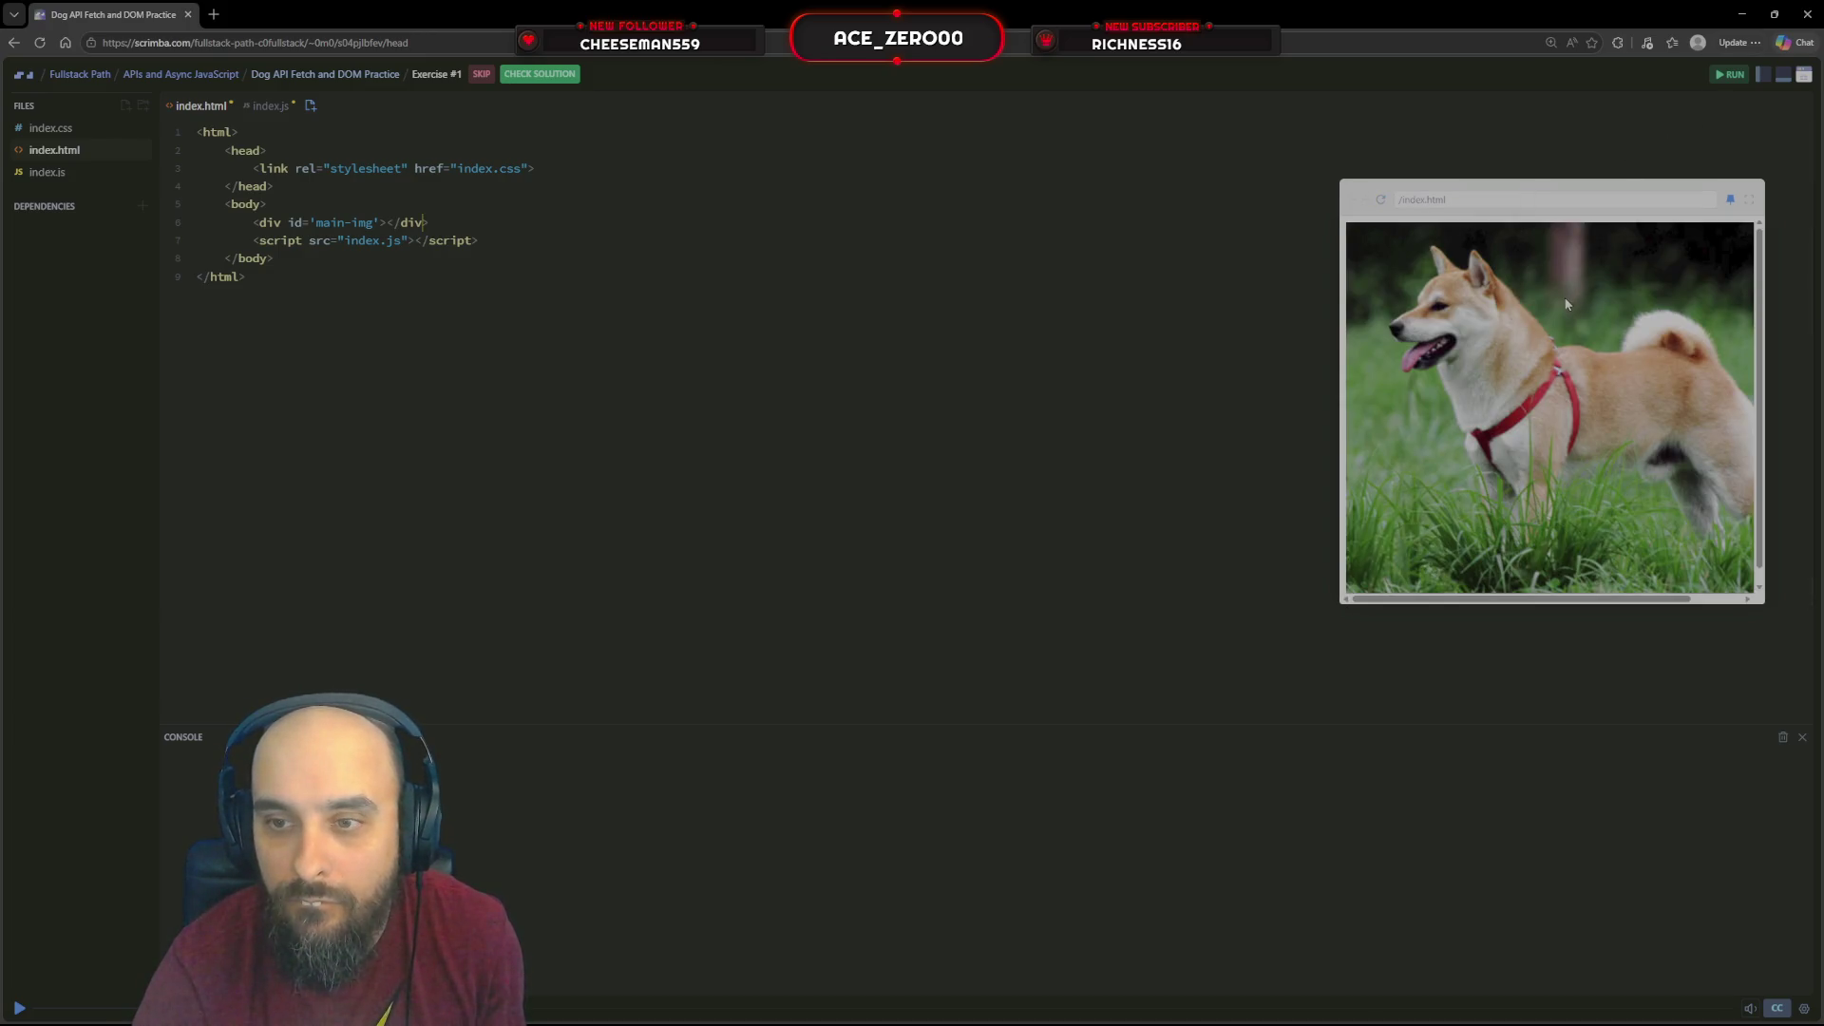
{"action": "left_click", "coordinate": [542, 74]}
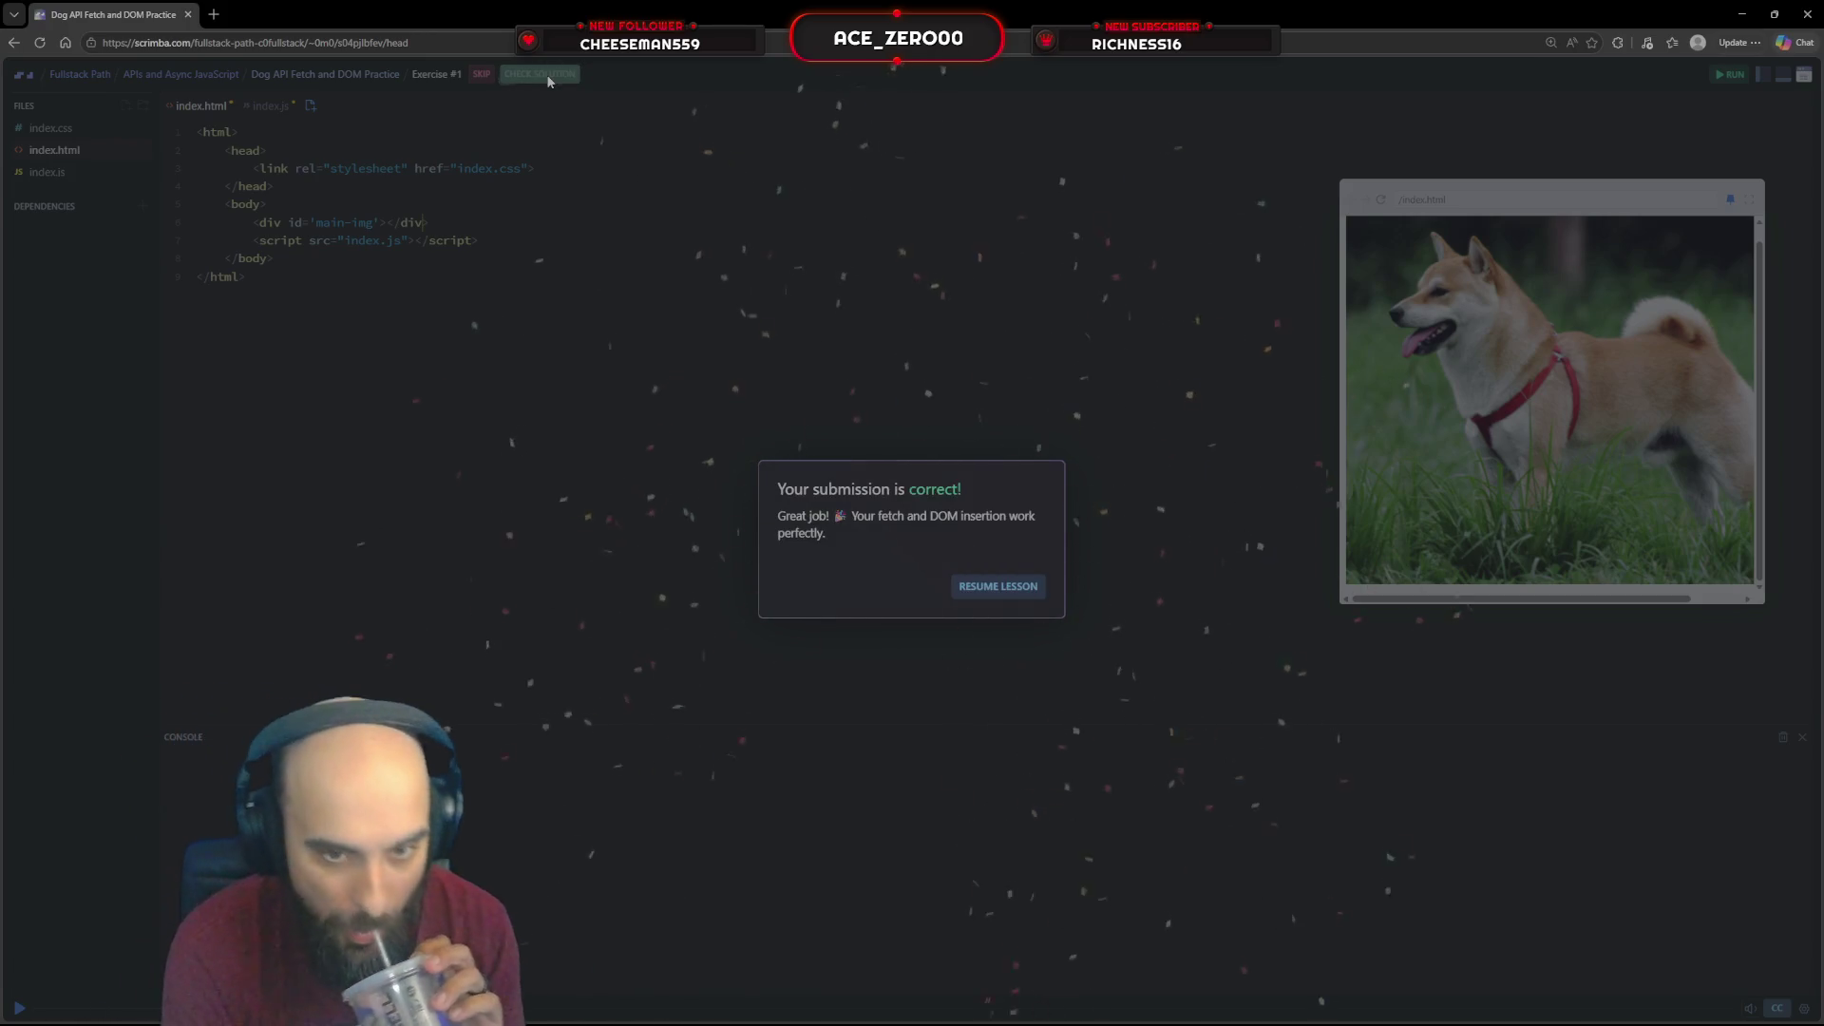
Close the 'correct' success dialog and resume the lesson
{"action": "left_click", "coordinate": [1029, 583]}
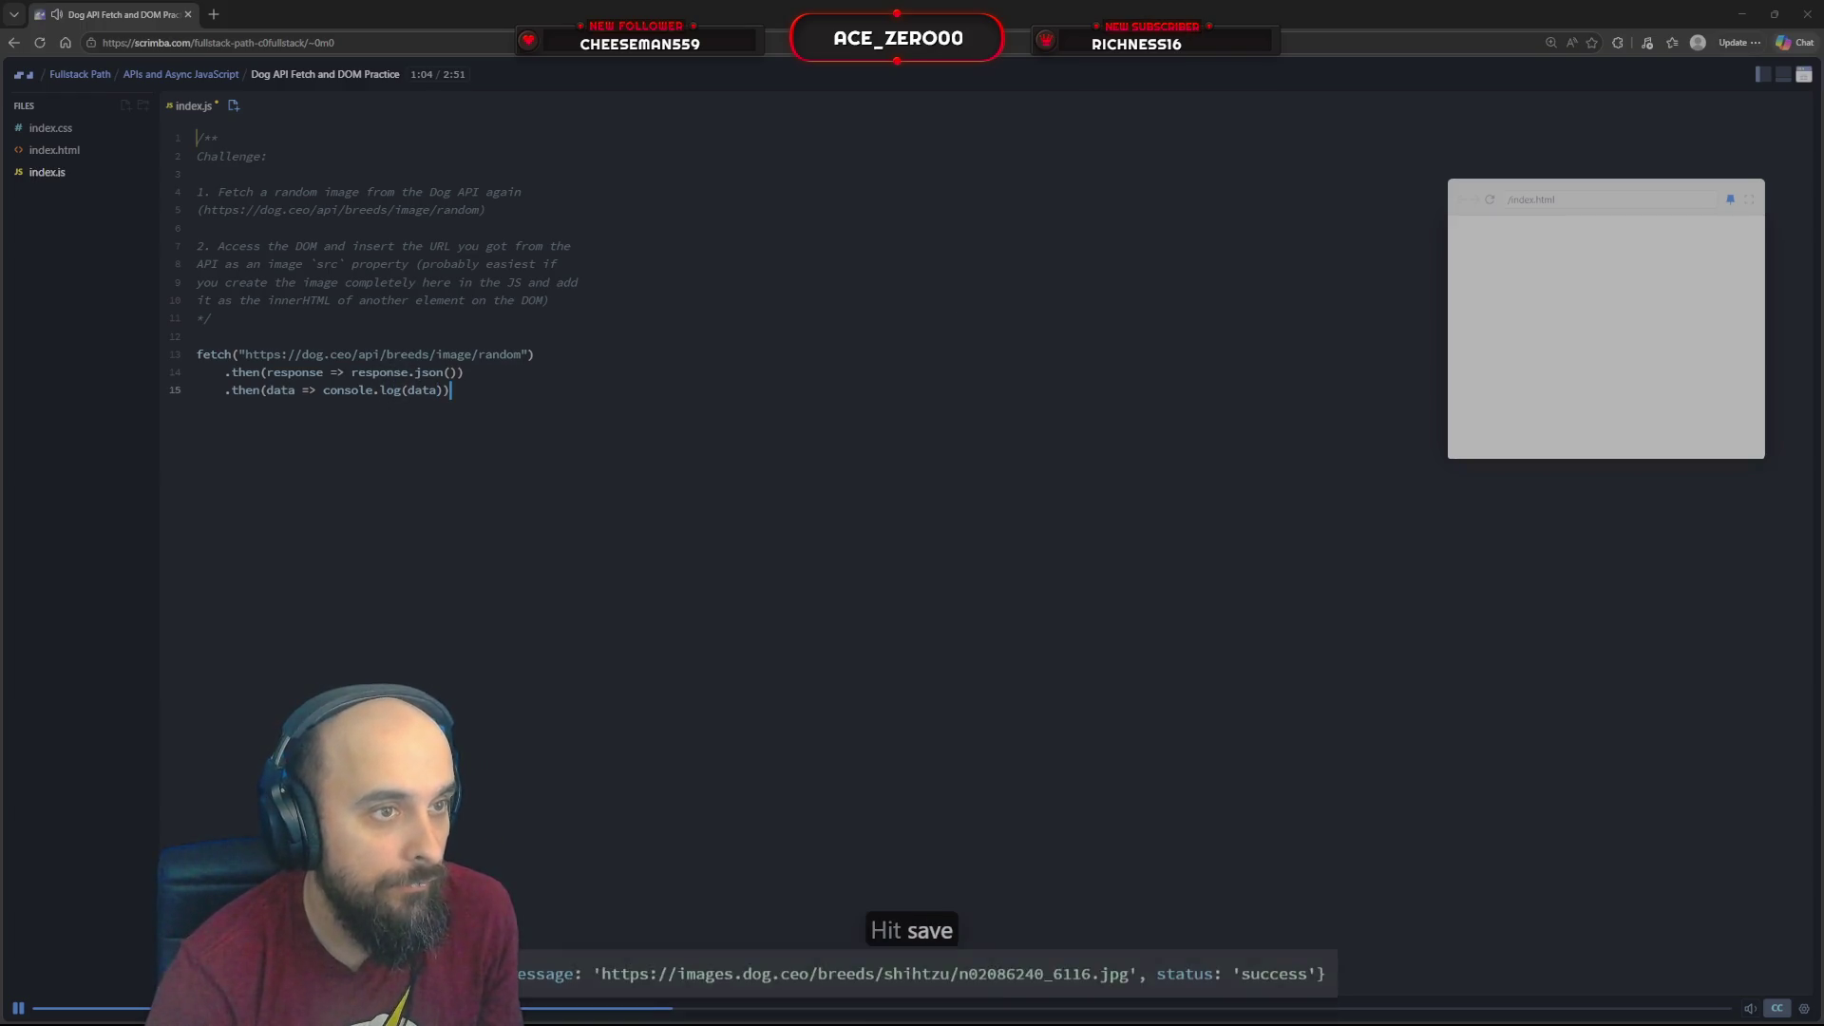
{"action": "key", "text": "ctrl+t"}
{"action": "key", "text": "ctrl+w"}
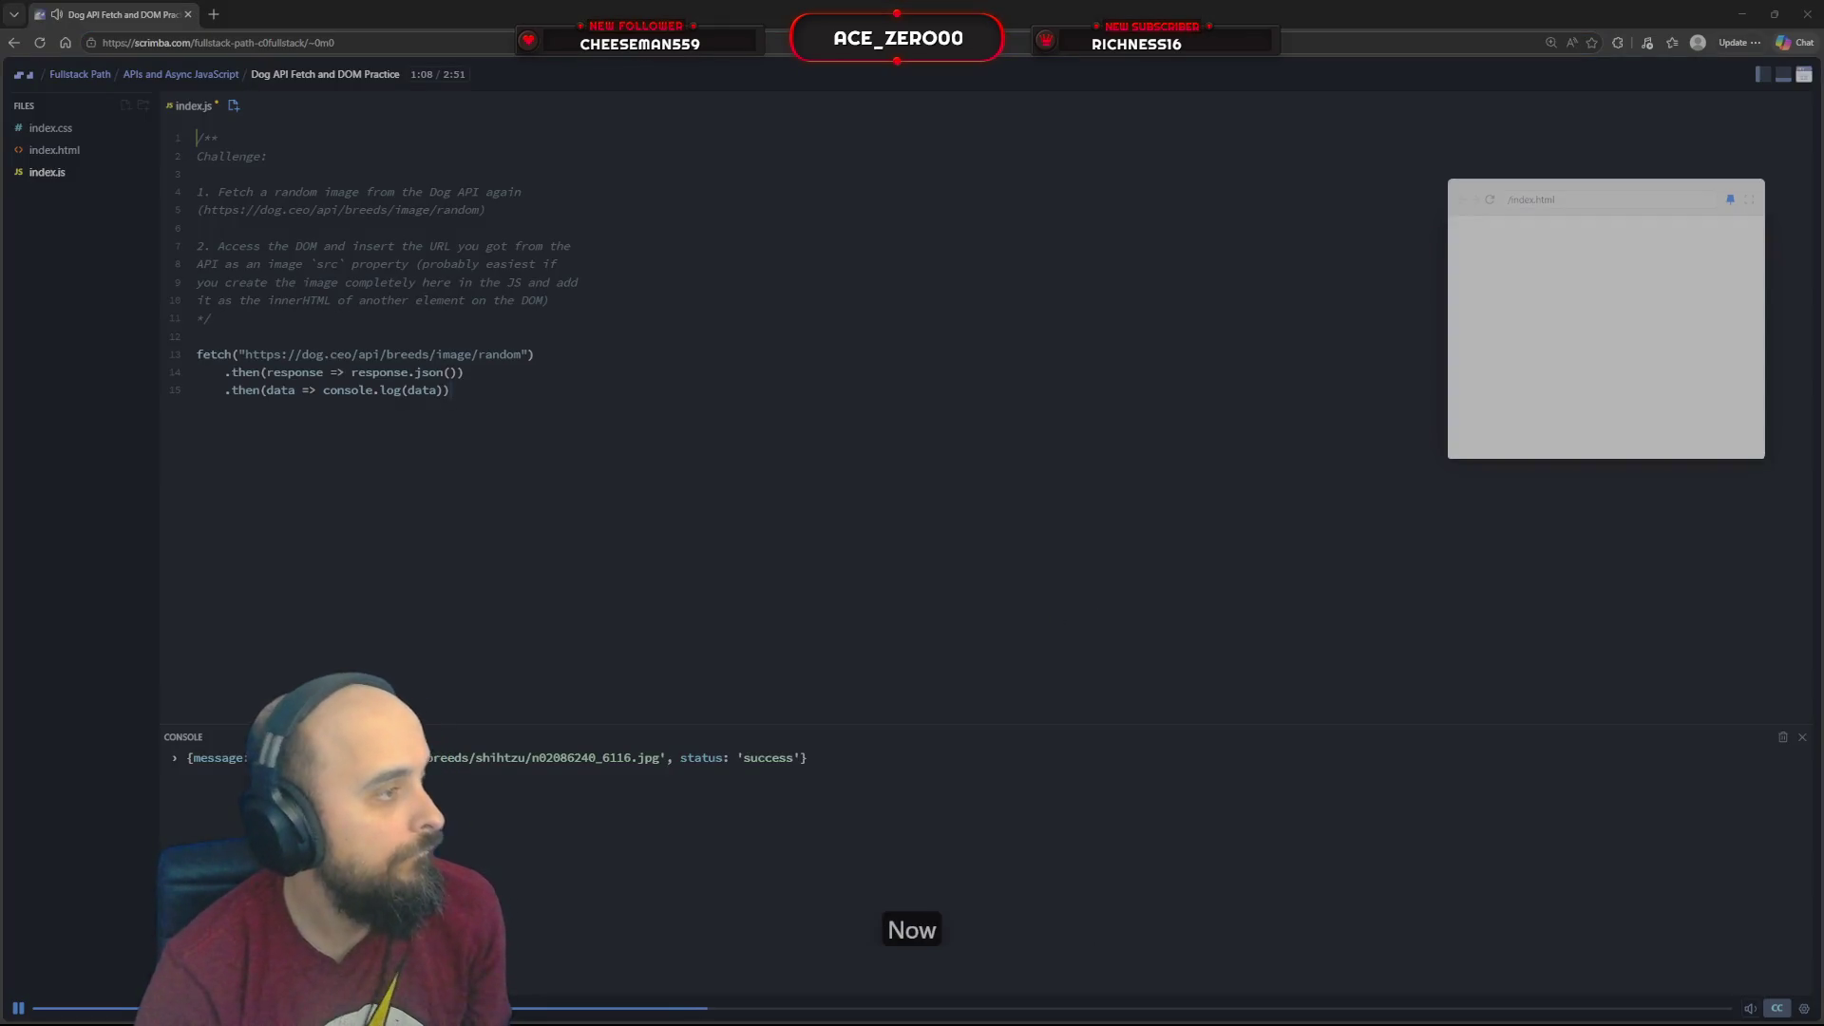